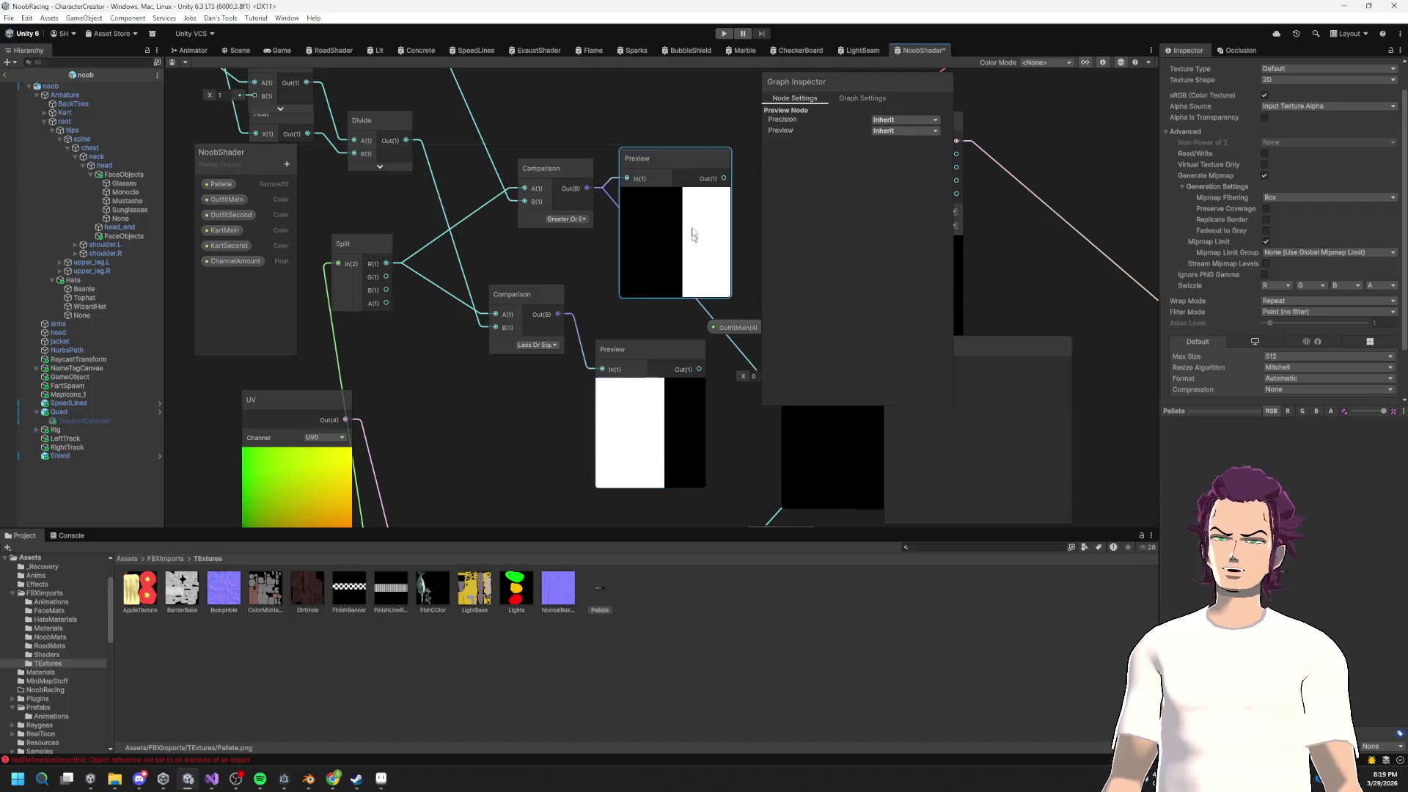
Step: Rearrange the Comparison and Preview nodes closer together
drag(556, 170, 487, 130)
drag(525, 296, 495, 256)
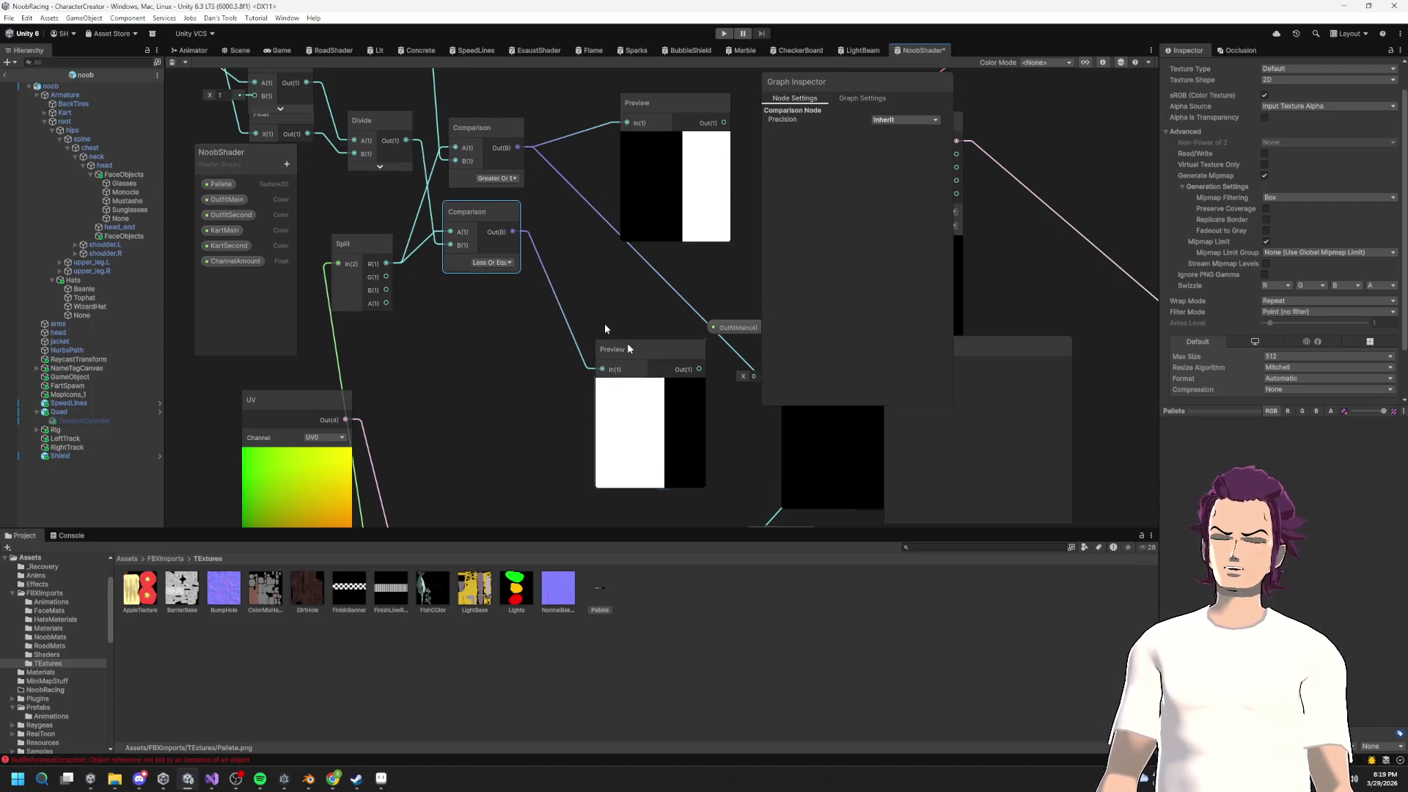
drag(610, 338, 544, 267)
shift+click(616, 189)
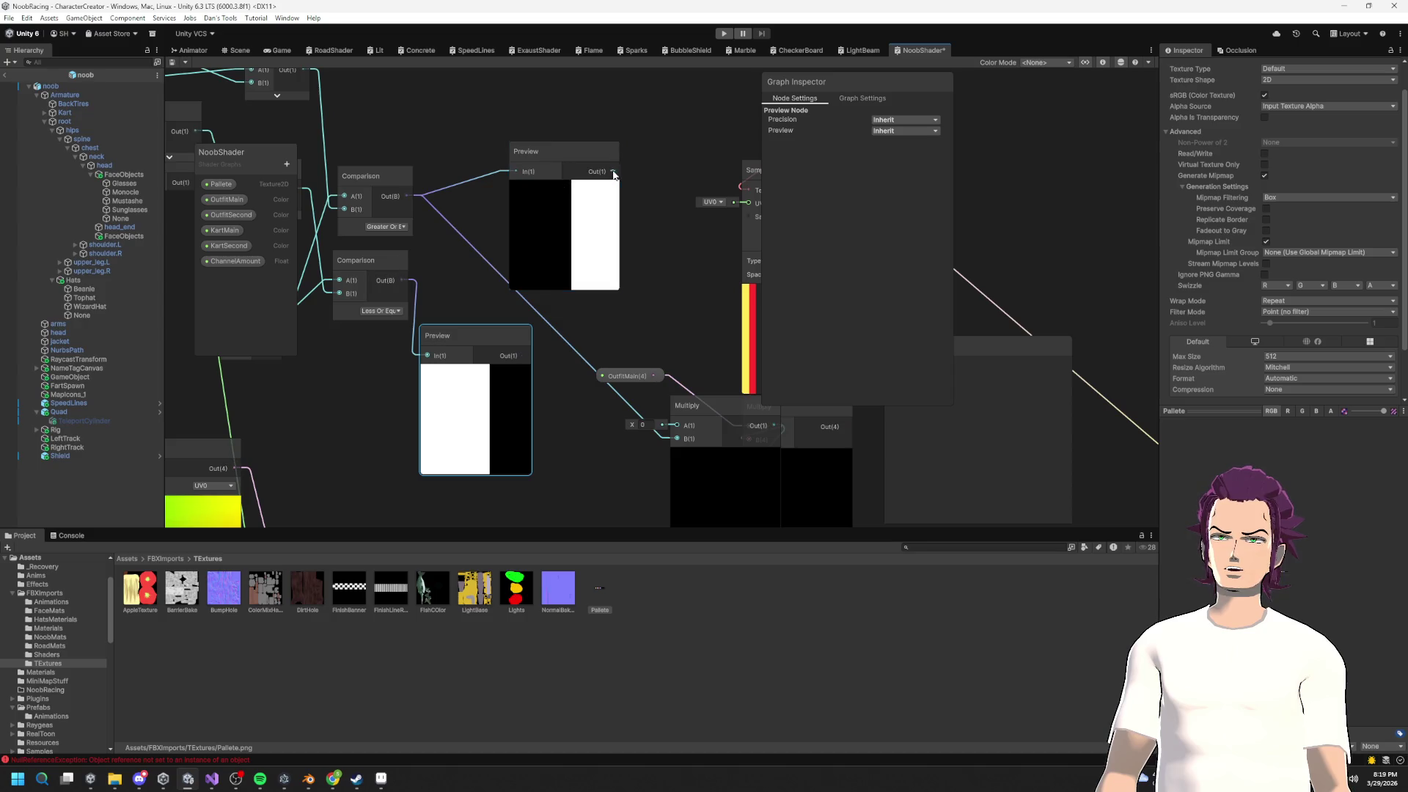
click(519, 110)
Step: Add a Multiply node and wire both Comparison outputs into its A and B inputs
right_click(710, 306)
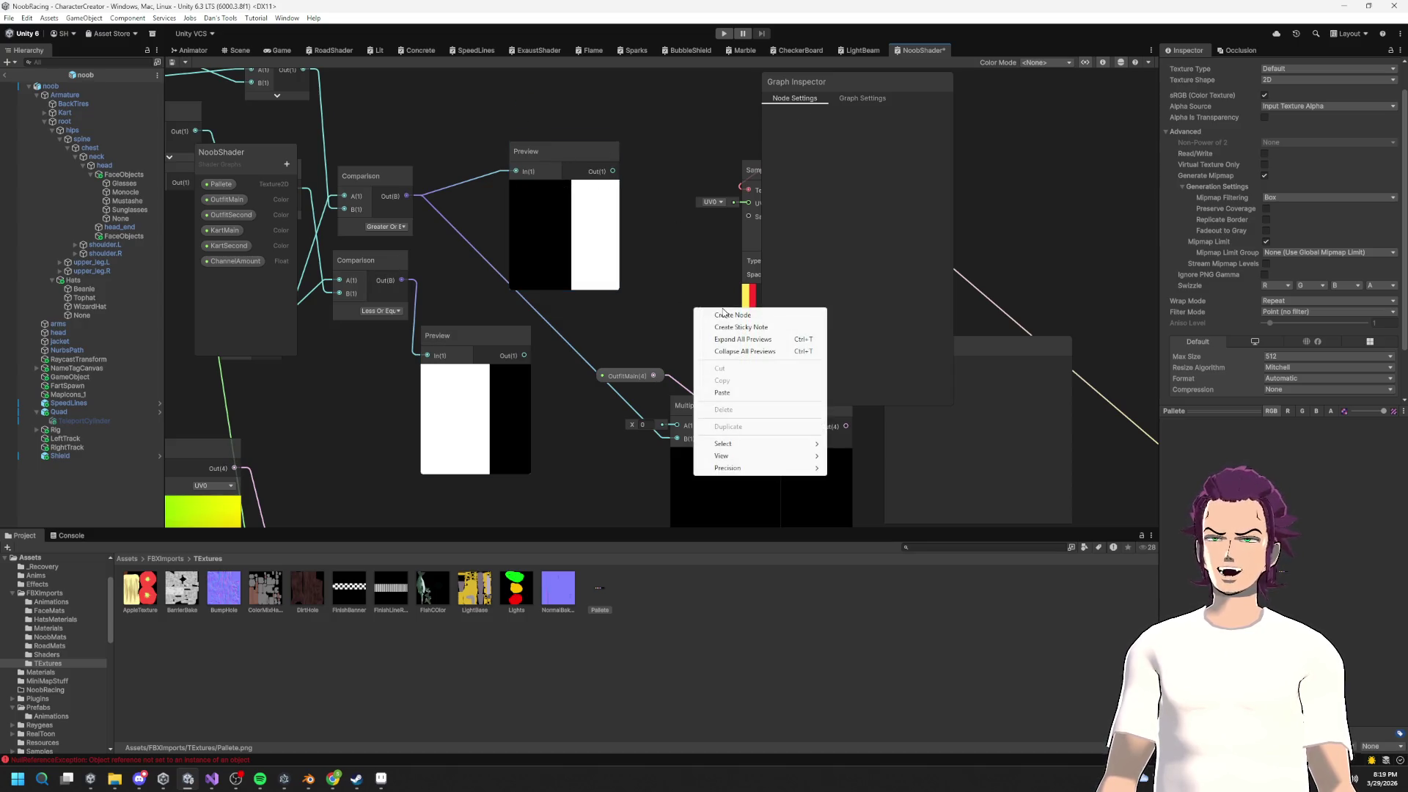
click(727, 317)
text(multiply)
key(Return)
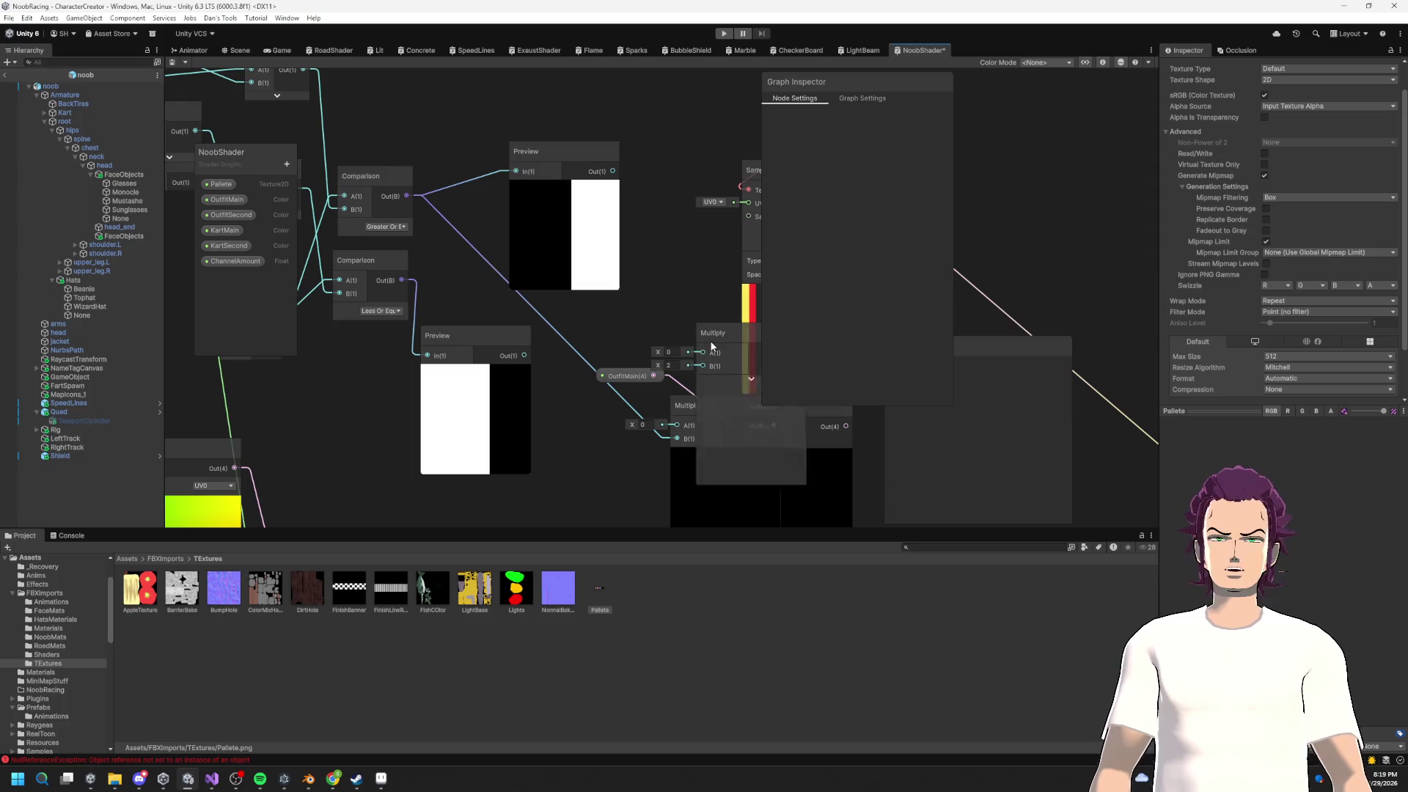
drag(729, 337, 537, 198)
mouse_move(406, 195)
mouse_down()
mouse_move(510, 214)
mouse_move(511, 228)
mouse_up()
click(467, 389)
Step: Delete both Preview nodes and shift the Float node down
key(Delete)
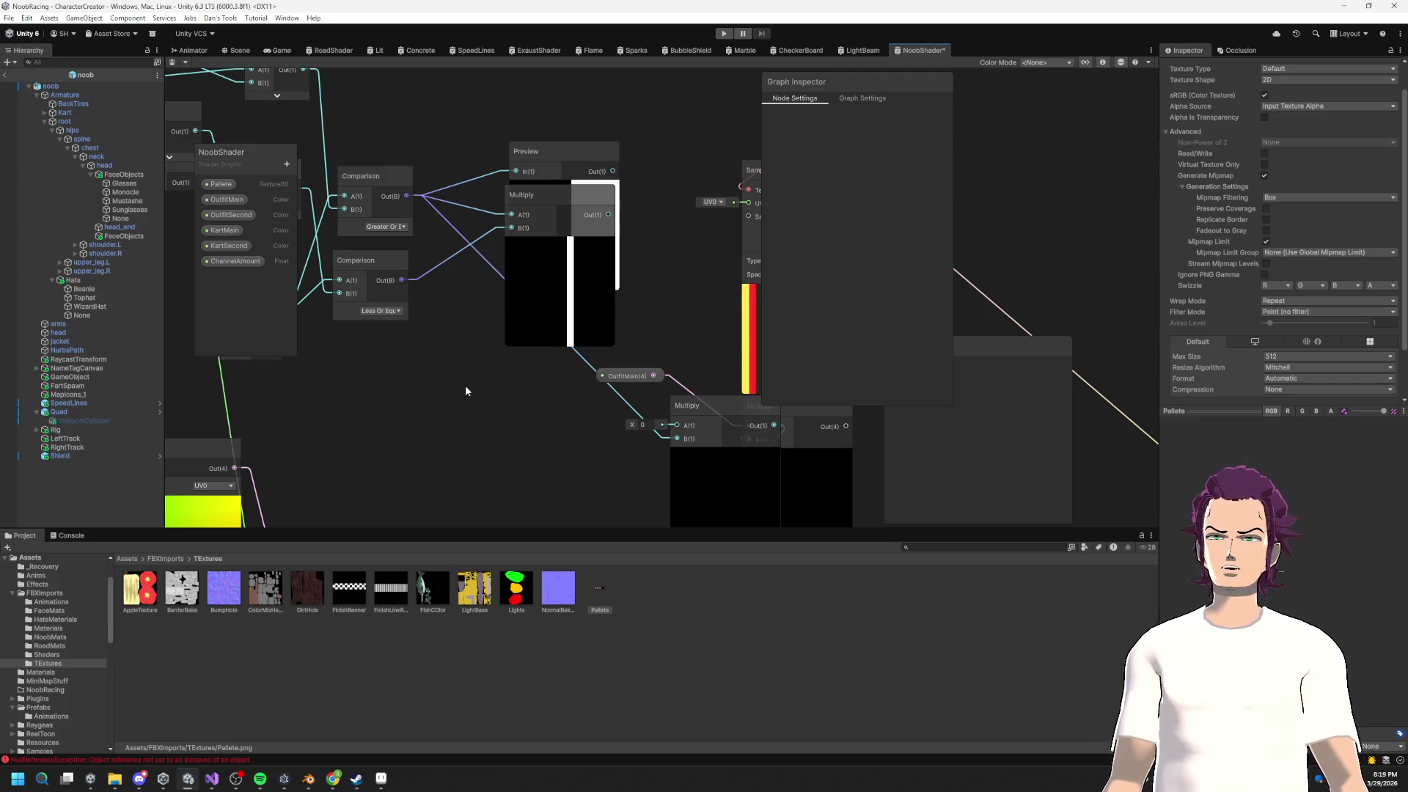
click(569, 146)
key(Delete)
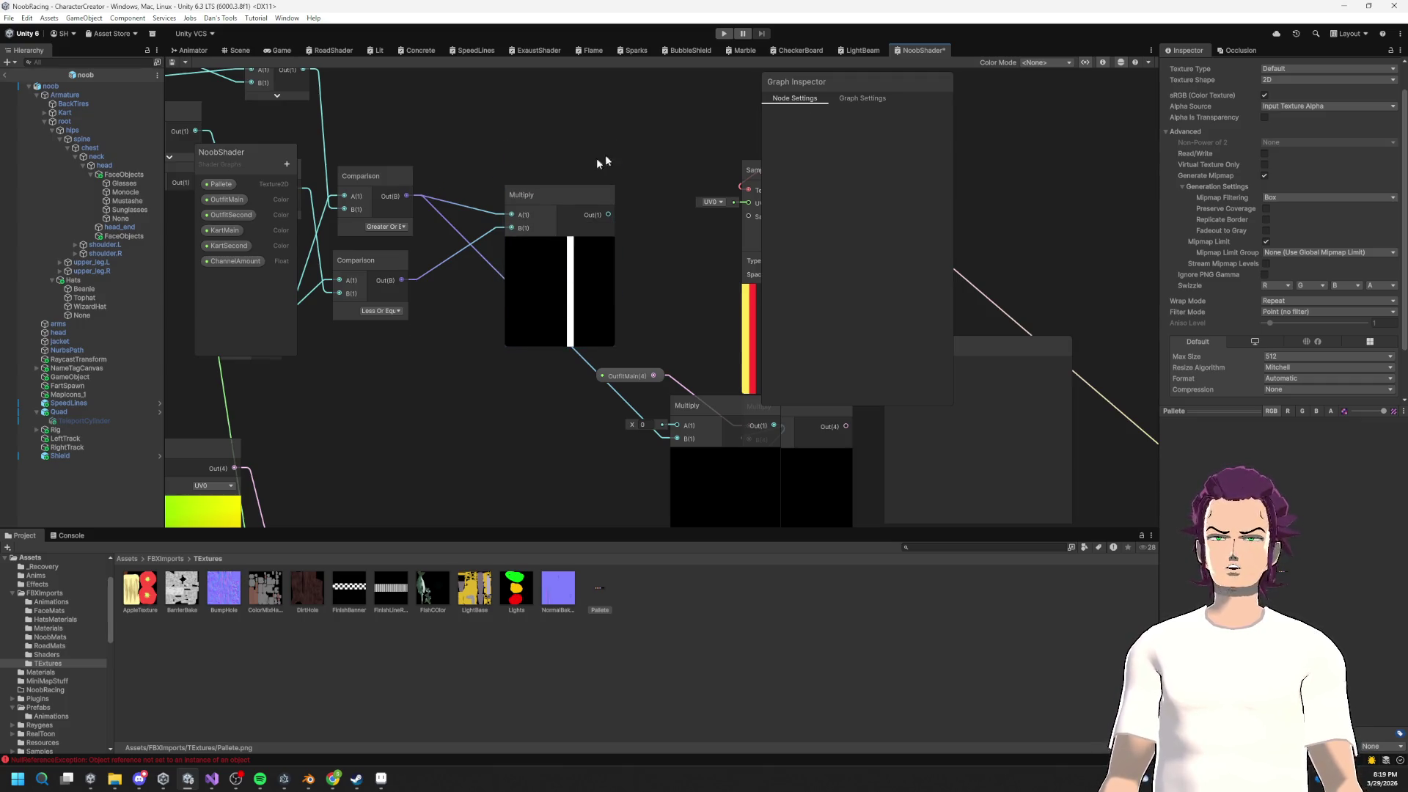
drag(619, 157, 815, 220)
scroll(568, 169, down, 2)
drag(445, 217, 499, 219)
mouse_move(367, 145)
mouse_down()
mouse_move(408, 204)
mouse_move(393, 234)
mouse_move(336, 210)
mouse_move(279, 211)
mouse_move(372, 210)
mouse_up()
Step: Scrub the Float value to test the output, leaving it at about 5.83
drag(255, 216, 207, 201)
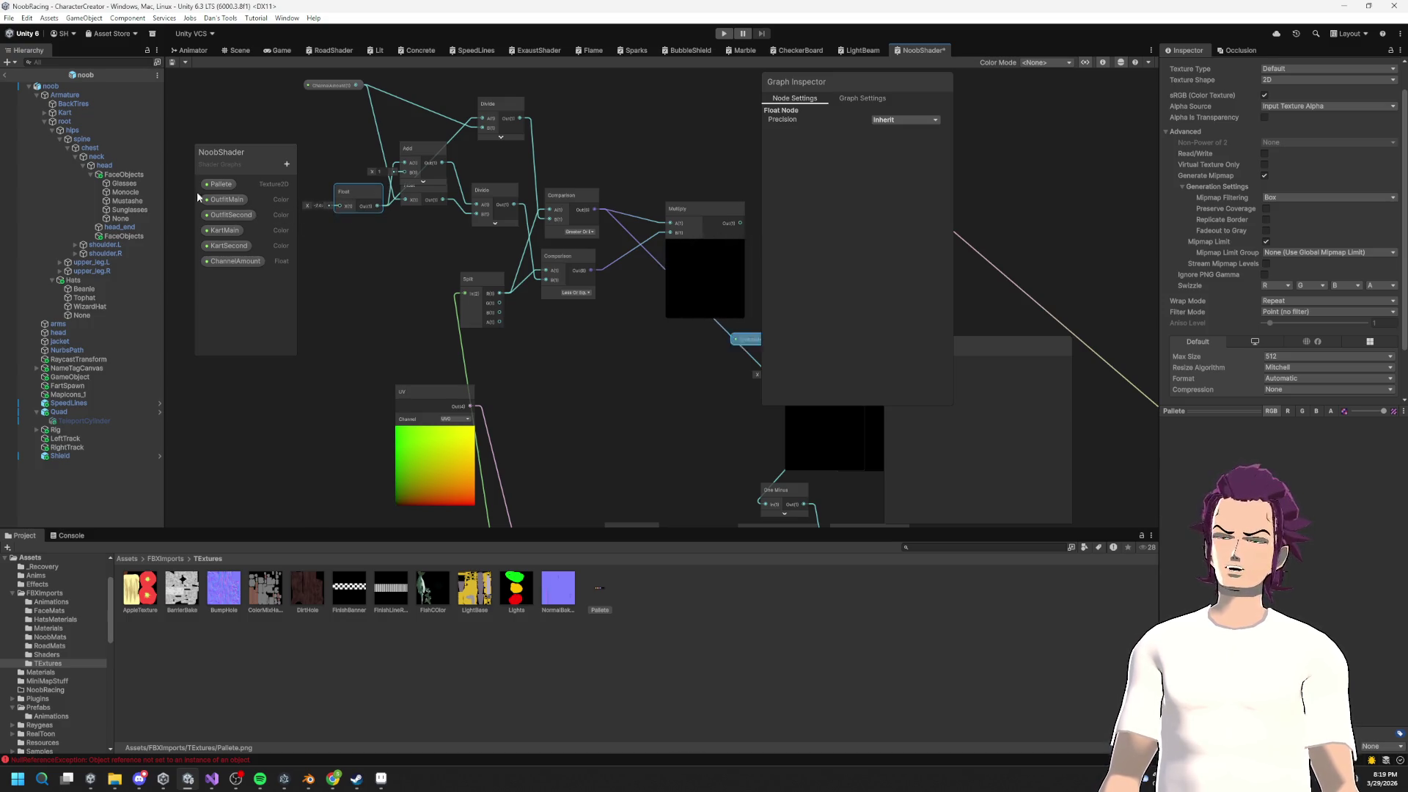
mouse_move(299, 196)
mouse_down()
mouse_move(318, 195)
mouse_move(257, 197)
mouse_move(344, 195)
mouse_move(276, 215)
mouse_up()
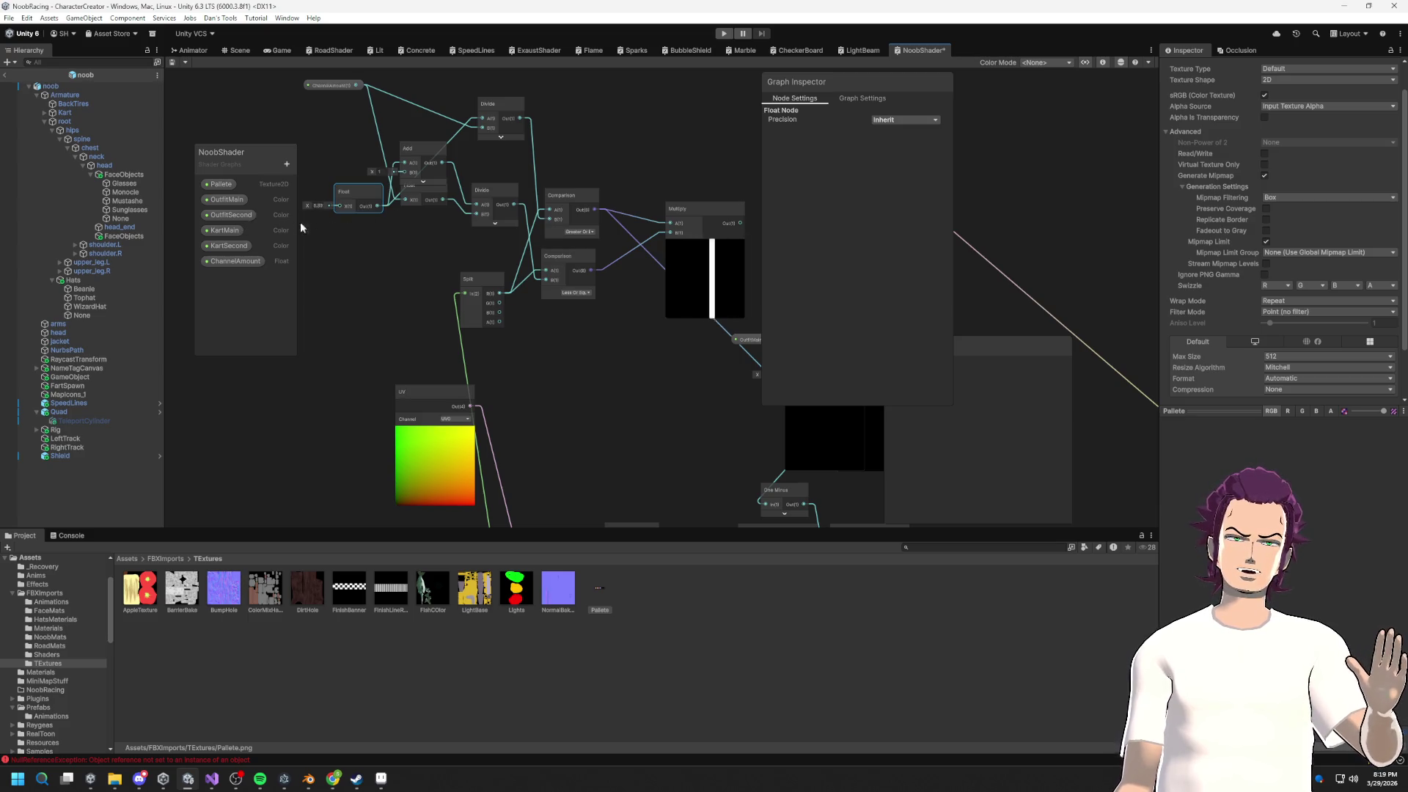
drag(304, 226, 278, 226)
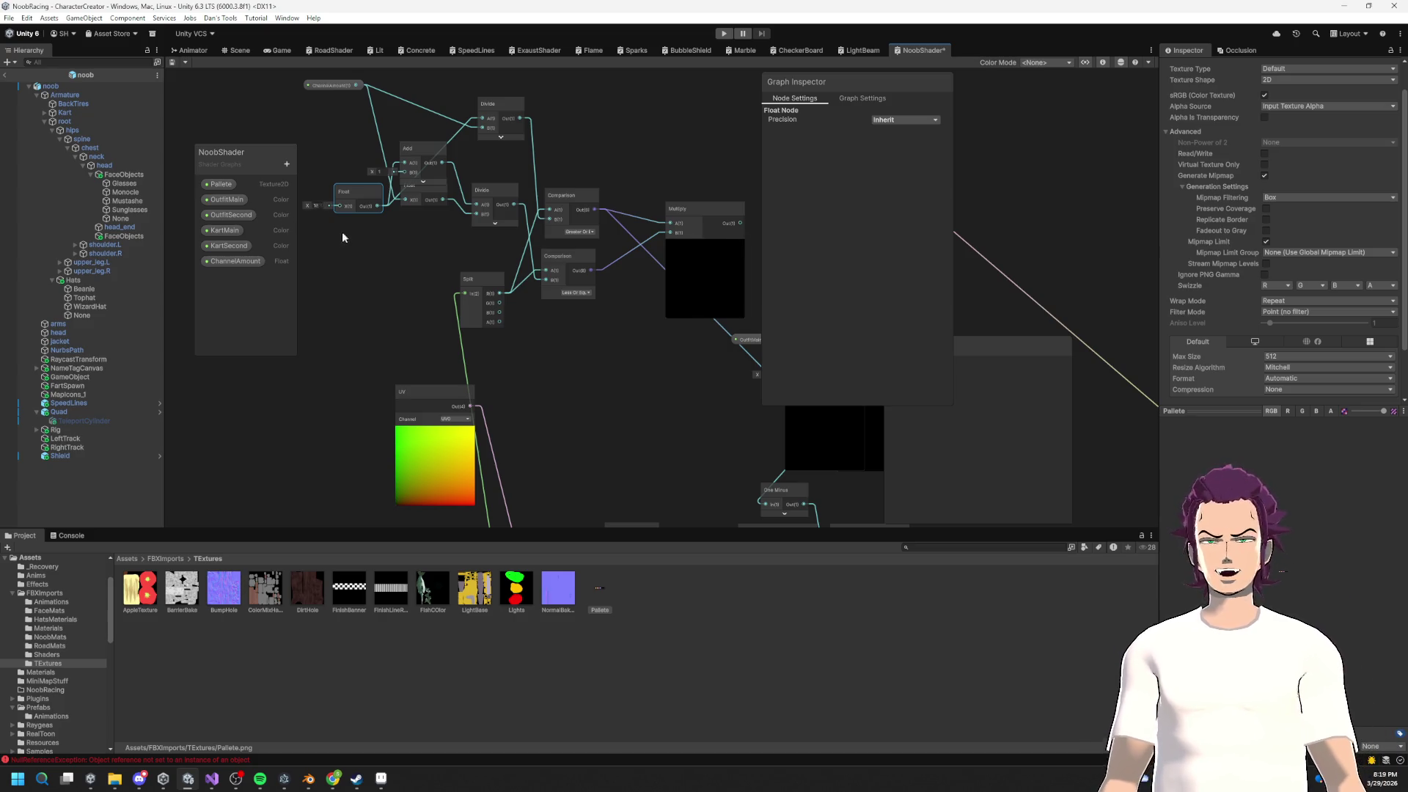
mouse_move(285, 243)
mouse_down()
mouse_move(254, 237)
mouse_move(304, 254)
mouse_move(267, 236)
mouse_move(332, 230)
mouse_move(271, 235)
mouse_move(394, 255)
mouse_up()
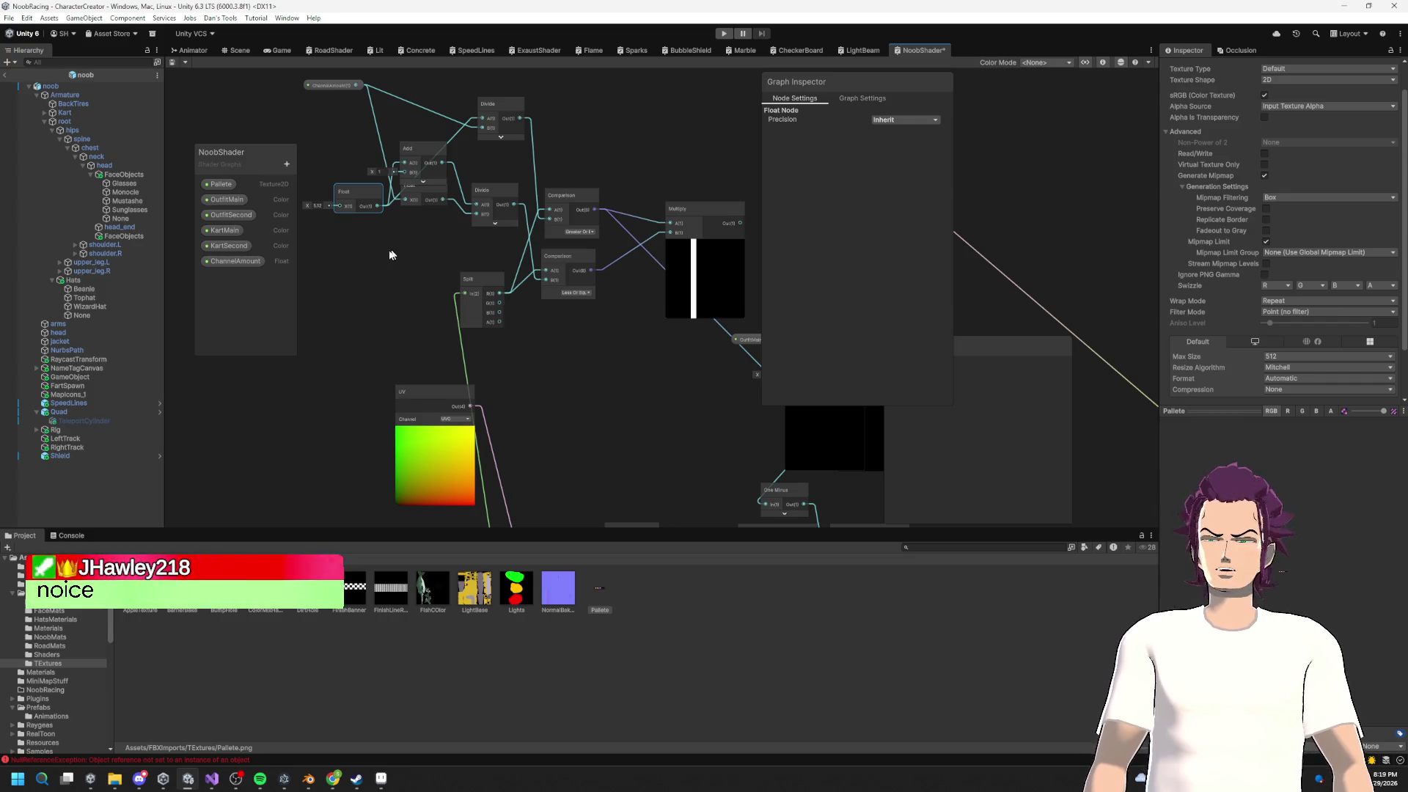
Step: Delete the Tiling And Offset node and wire UV directly into the upper Split
scroll(414, 344, down, 1)
scroll(391, 205, down, 2)
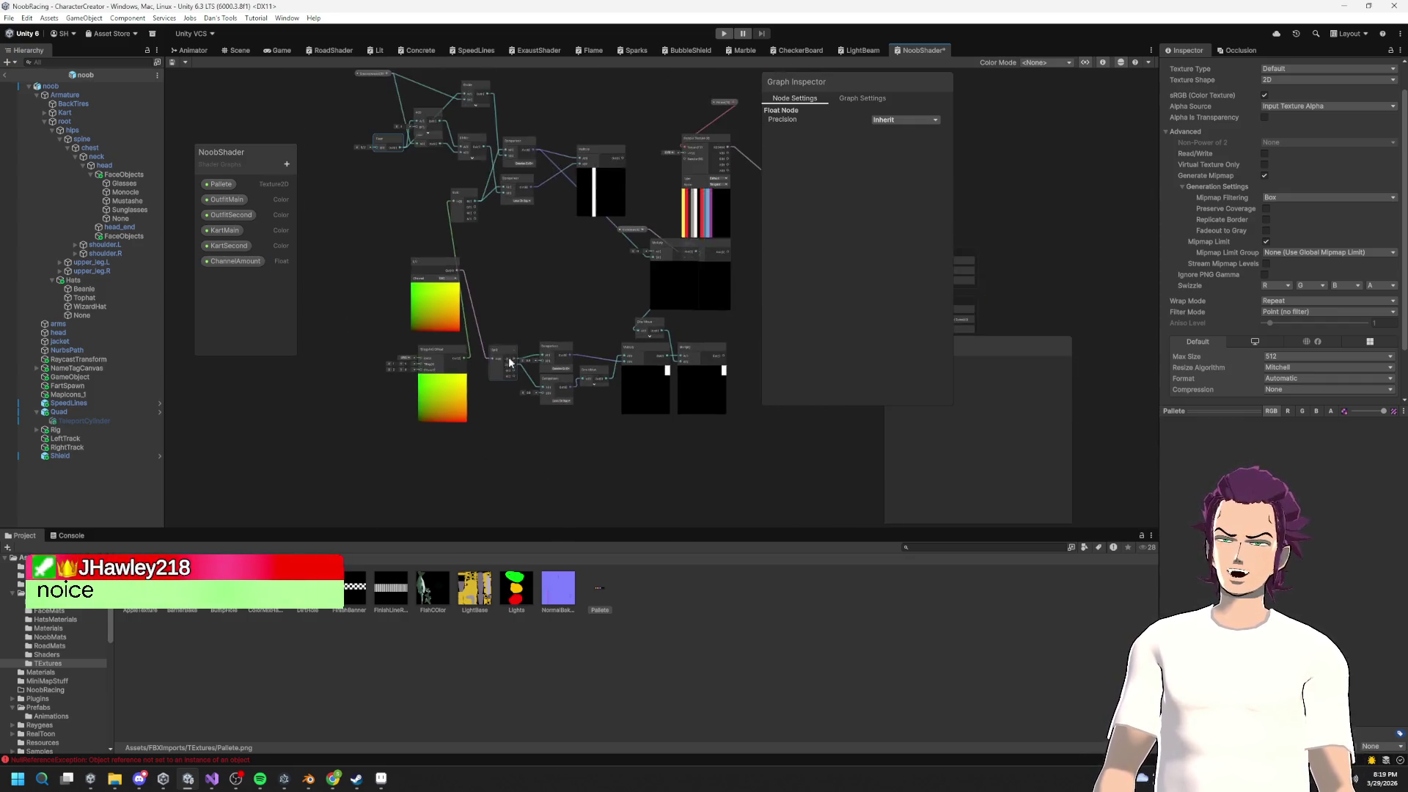
mouse_move(436, 307)
mouse_down()
mouse_move(348, 296)
mouse_move(339, 405)
mouse_move(356, 425)
mouse_move(382, 342)
mouse_up()
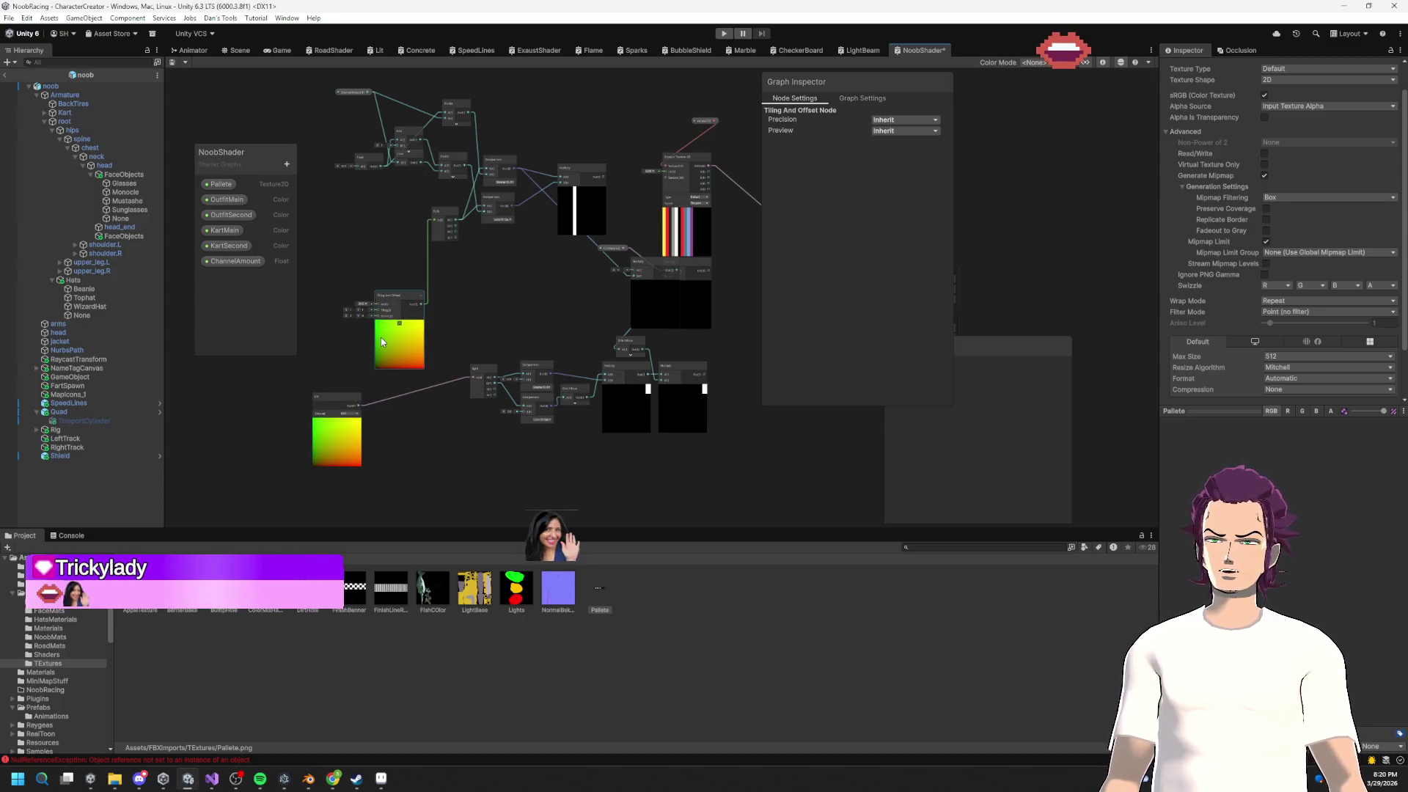
key(Delete)
mouse_move(351, 406)
mouse_down()
mouse_move(390, 267)
mouse_move(386, 289)
mouse_move(415, 220)
mouse_move(450, 204)
mouse_up()
scroll(388, 278, up, 2)
click(472, 386)
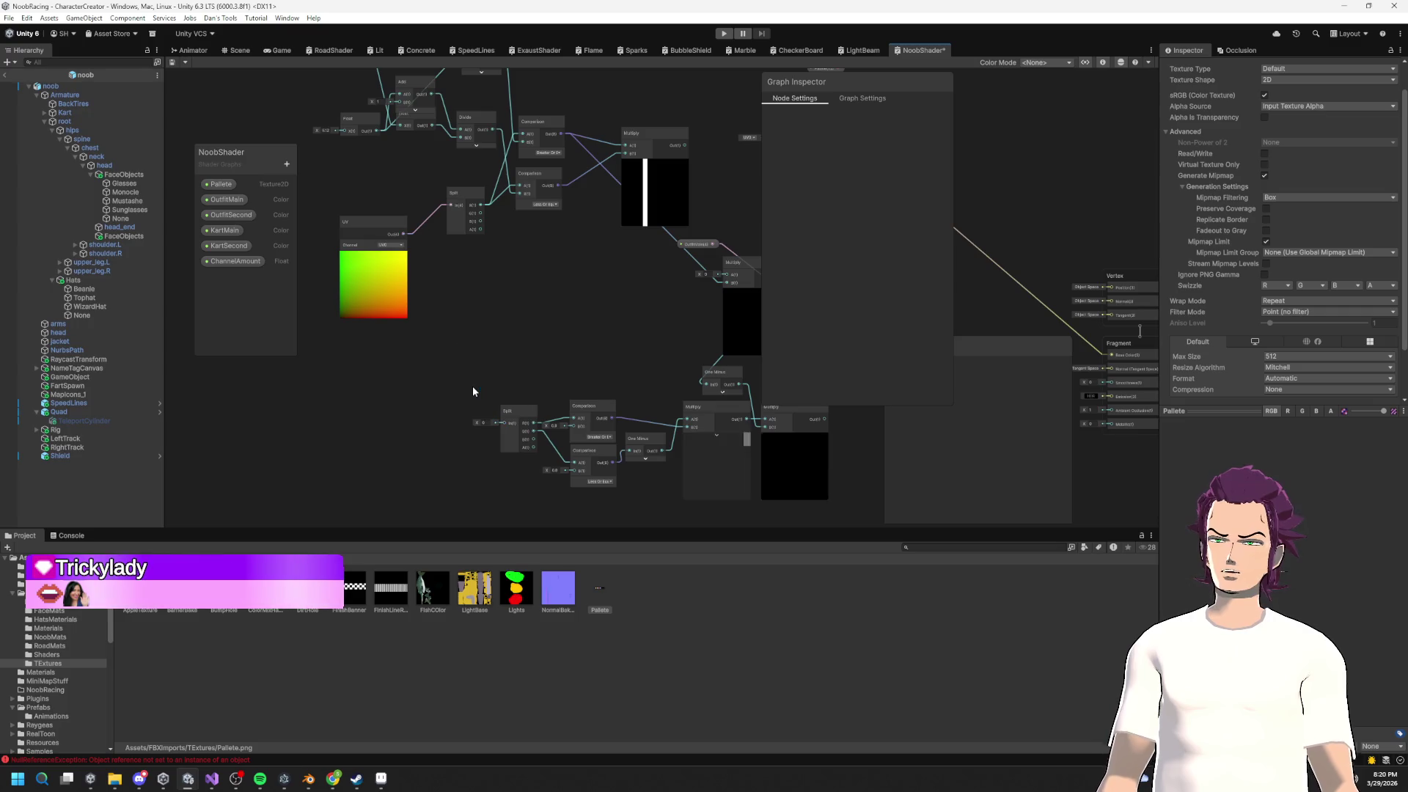
Step: Rearrange the Multiply, ChannelAmount and Float nodes into a tidier layout
drag(557, 299, 503, 387)
mouse_move(618, 258)
mouse_down()
mouse_move(579, 226)
mouse_move(768, 265)
mouse_up()
drag(431, 139, 495, 184)
drag(470, 155, 369, 189)
scroll(473, 250, up, 2)
drag(502, 251, 429, 262)
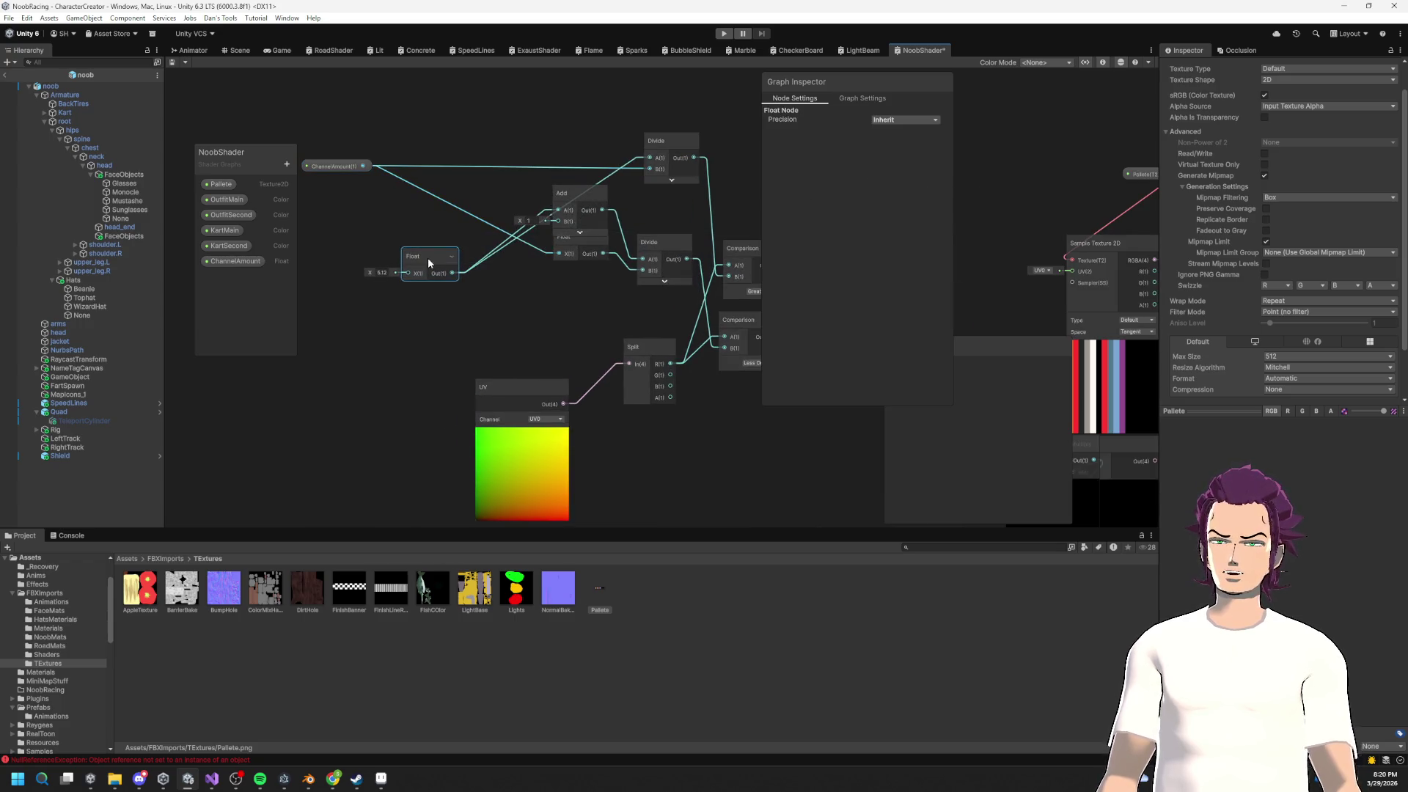
Step: Create a Float property called Channel on the Blackboard and drop its node onto the graph
click(287, 165)
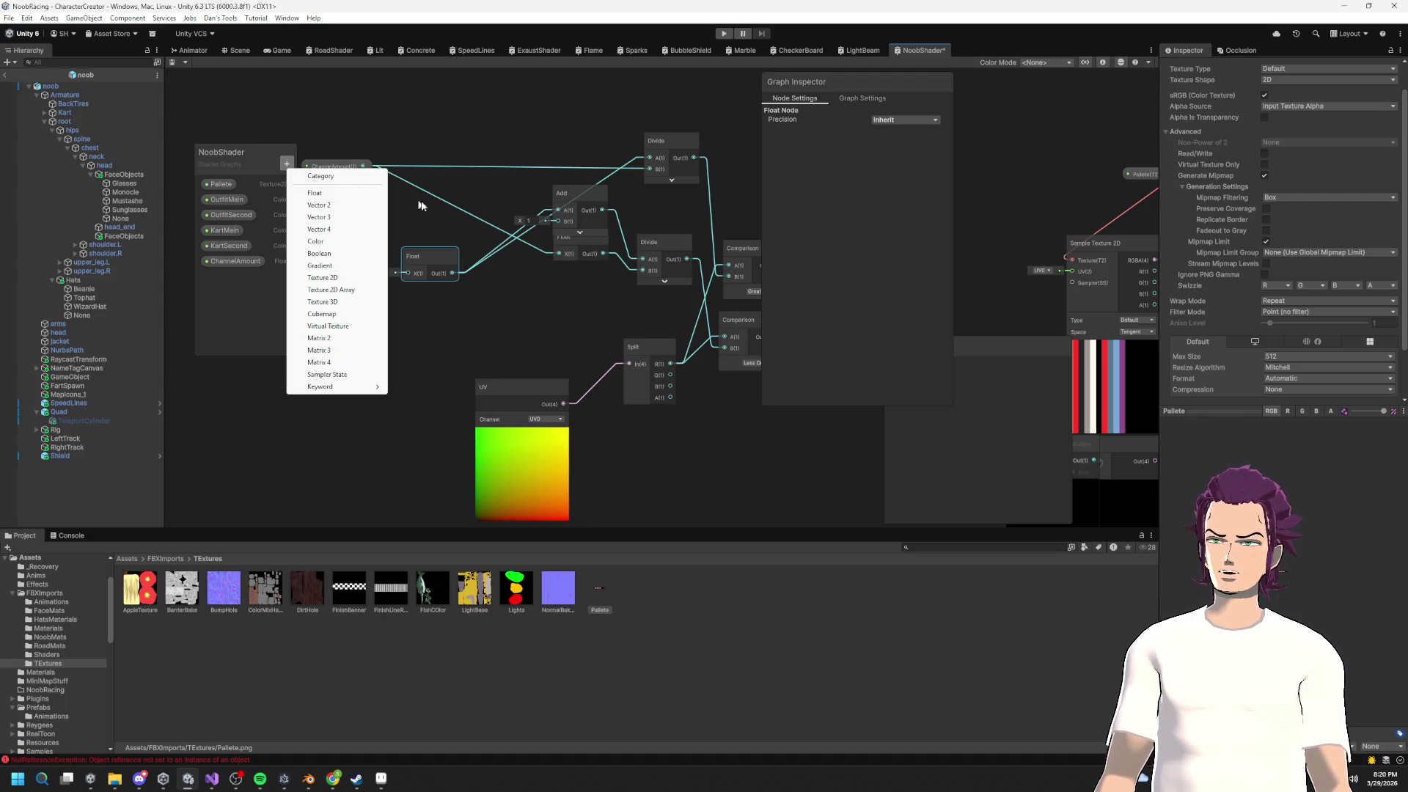
click(410, 200)
mouse_move(425, 255)
mouse_down()
mouse_move(471, 277)
mouse_move(499, 188)
mouse_up()
click(288, 164)
click(316, 195)
text(Cha)
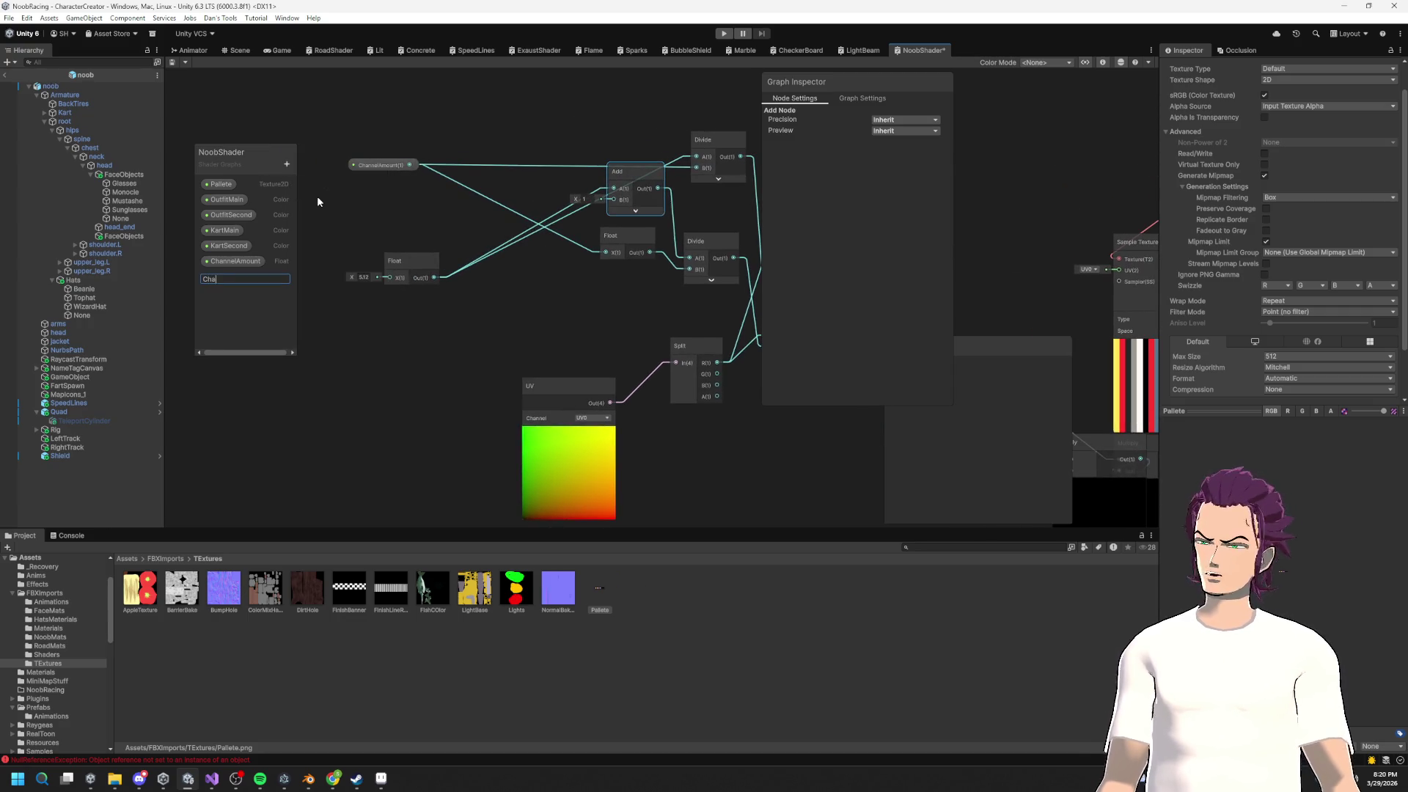
text(nnel)
key(Return)
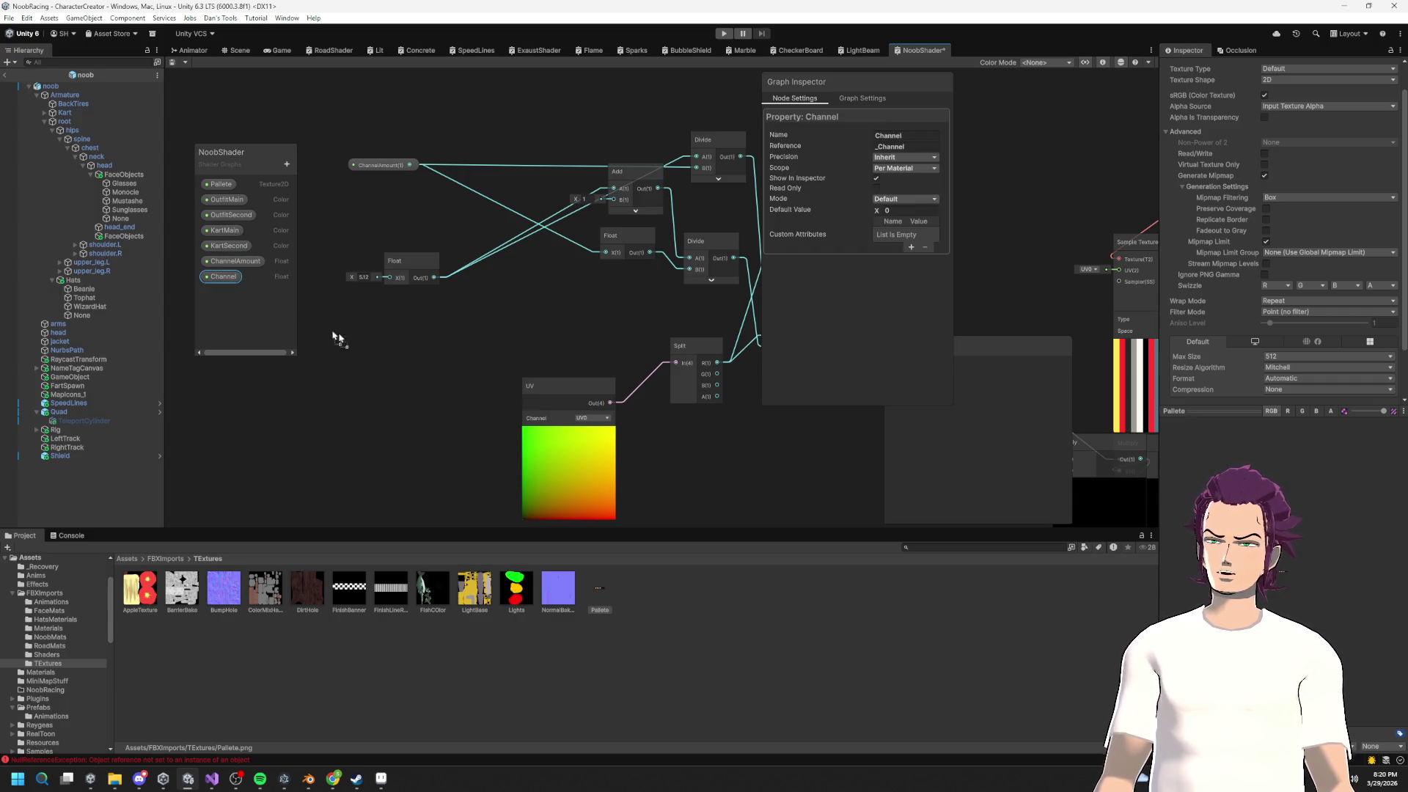
drag(309, 326, 376, 343)
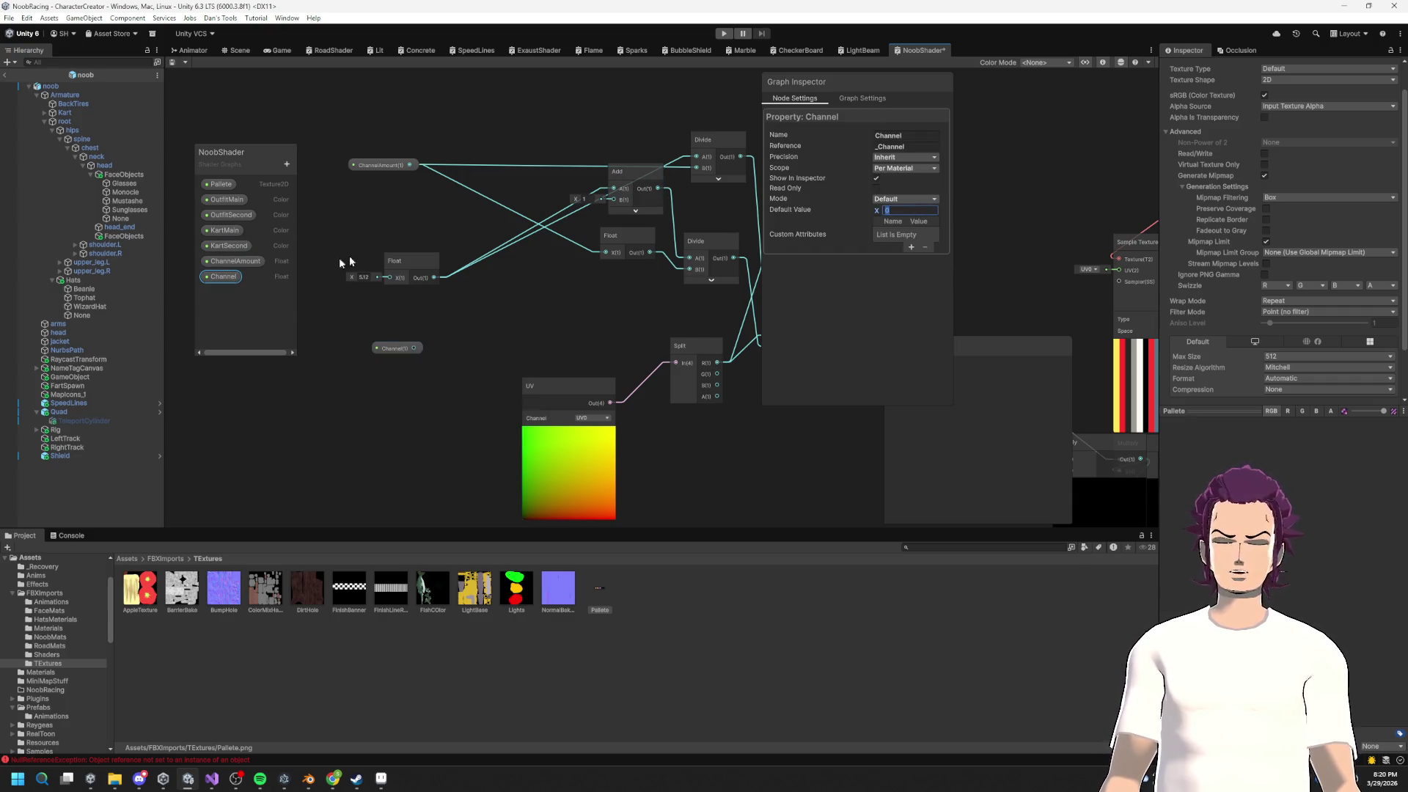
Step: Cancel a stray node search and move the ChannelAmount node down
click(287, 164)
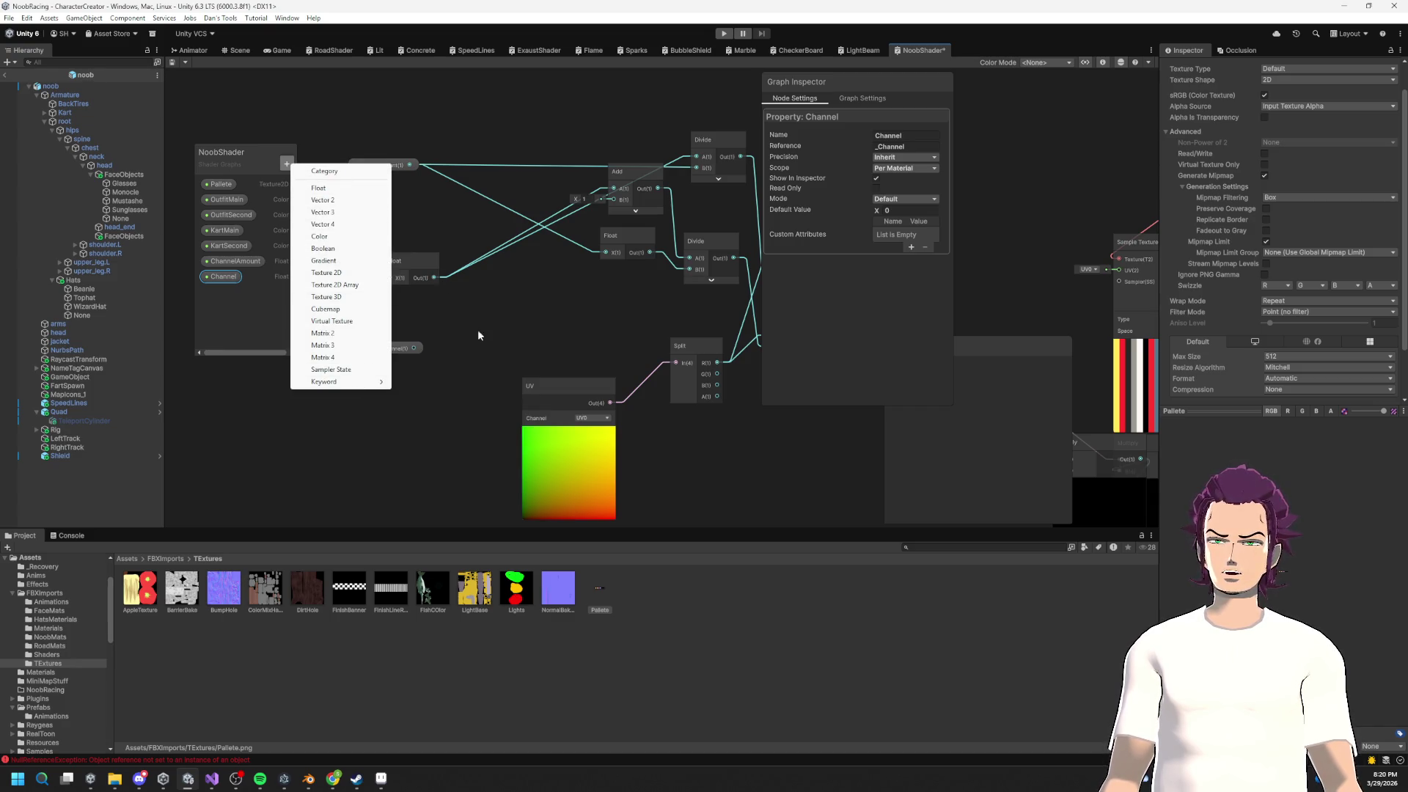
click(421, 349)
mouse_move(416, 349)
mouse_down()
mouse_move(345, 329)
mouse_move(525, 266)
mouse_move(539, 179)
mouse_move(368, 310)
mouse_up()
key(Escape)
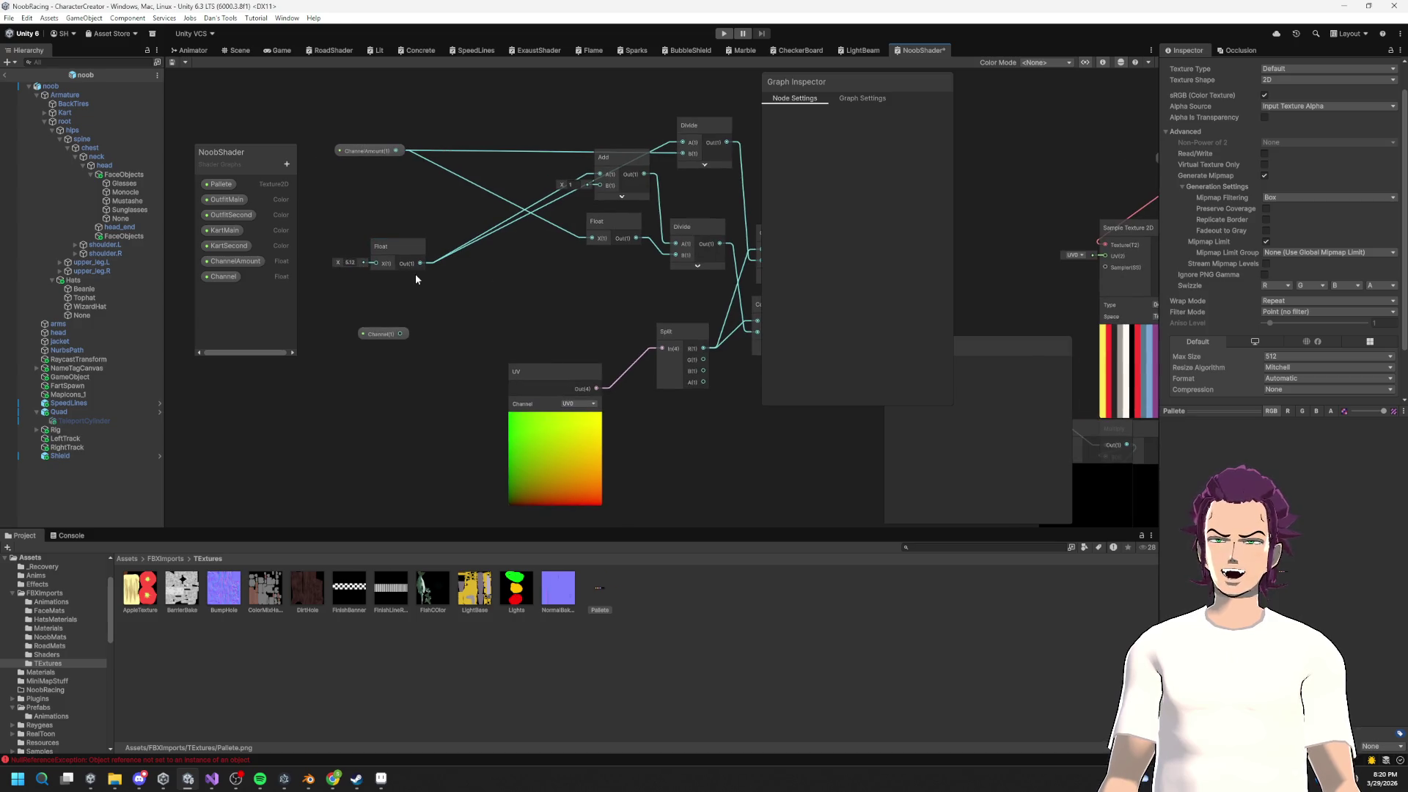
mouse_move(373, 146)
mouse_down()
mouse_move(467, 206)
mouse_move(479, 299)
mouse_up()
Step: Connect Channel to the Add node's B input and reposition the Add, Float and property nodes
drag(391, 248, 408, 204)
drag(523, 177, 597, 185)
click(319, 211)
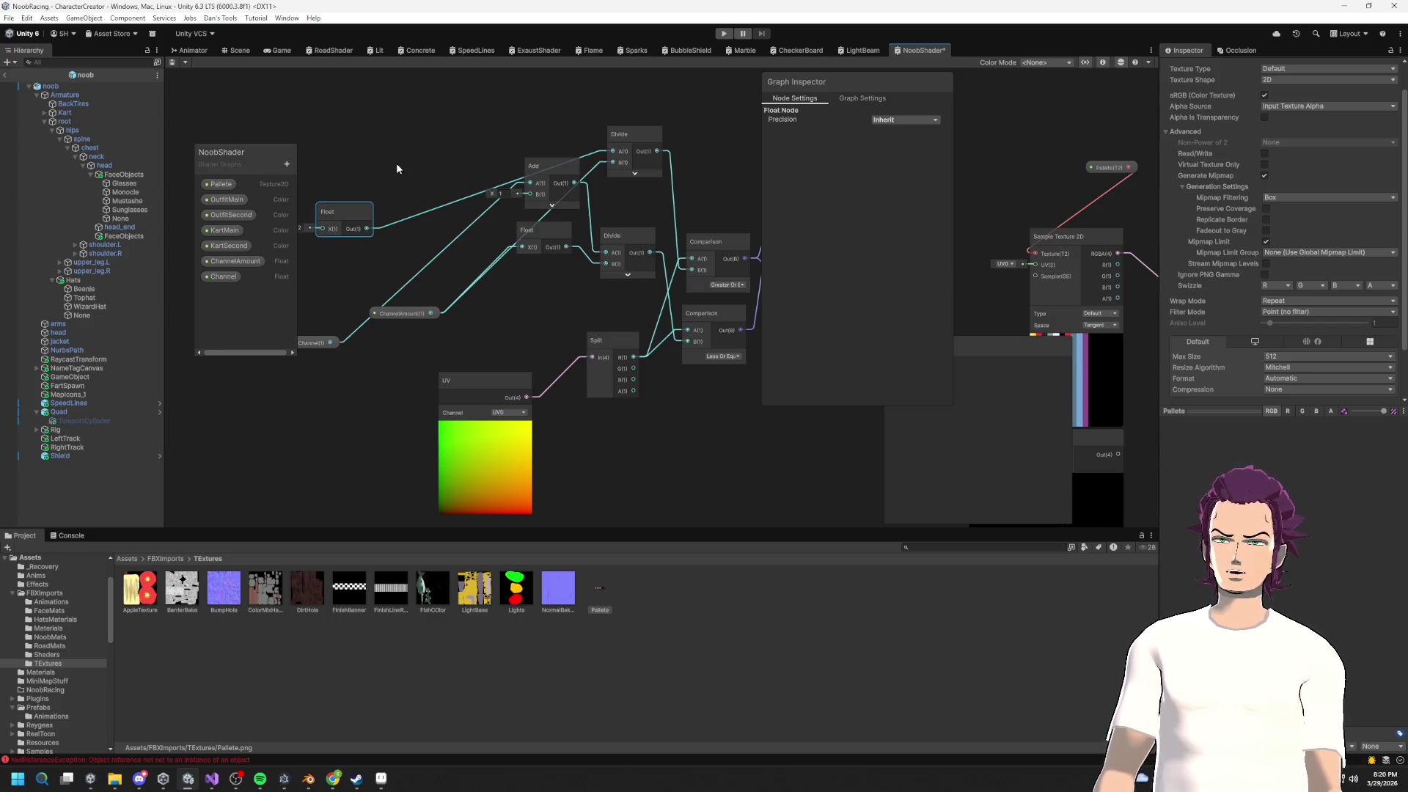
drag(545, 229, 528, 313)
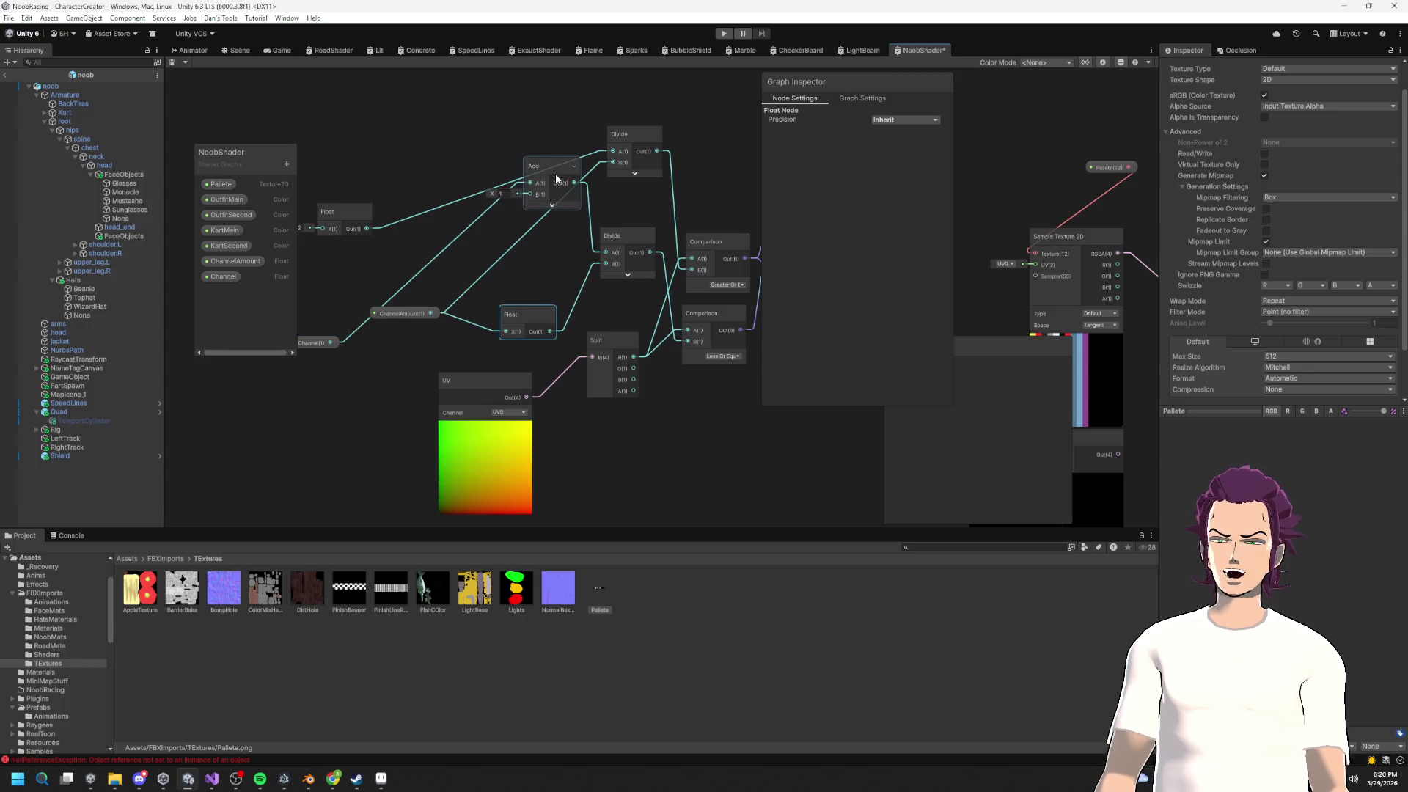
drag(563, 183, 535, 238)
mouse_move(402, 313)
mouse_down()
mouse_move(349, 357)
mouse_move(395, 258)
mouse_move(485, 236)
mouse_move(484, 145)
mouse_move(613, 151)
mouse_up()
Step: Feed Channel into the top Divide's A input and delete the unused Float node
click(331, 212)
key(Delete)
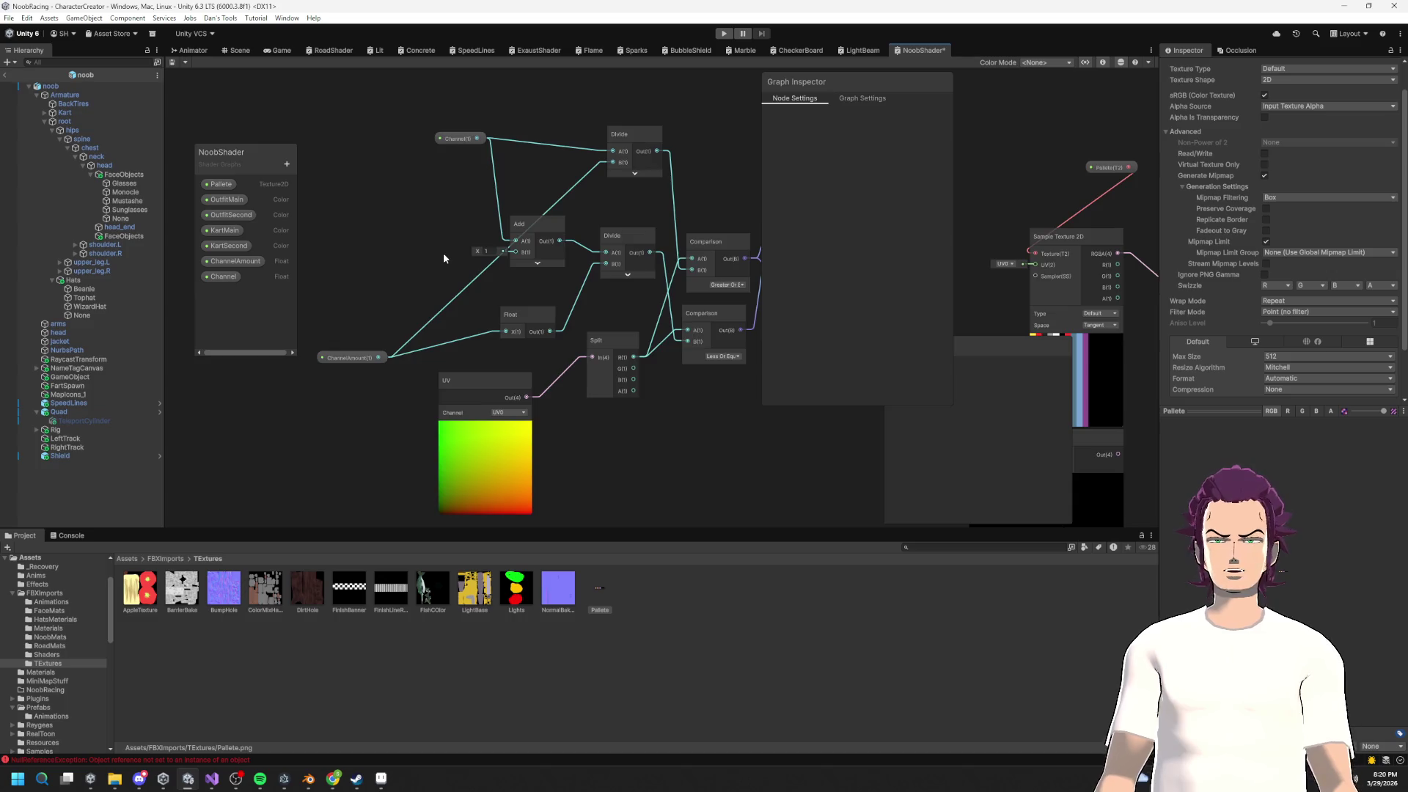
scroll(443, 257, down, 5)
drag(458, 327, 440, 396)
drag(414, 337, 457, 268)
Step: Move the Channel, ChannelAmount and UV nodes left beside the upper node cluster
click(462, 149)
drag(462, 149, 388, 168)
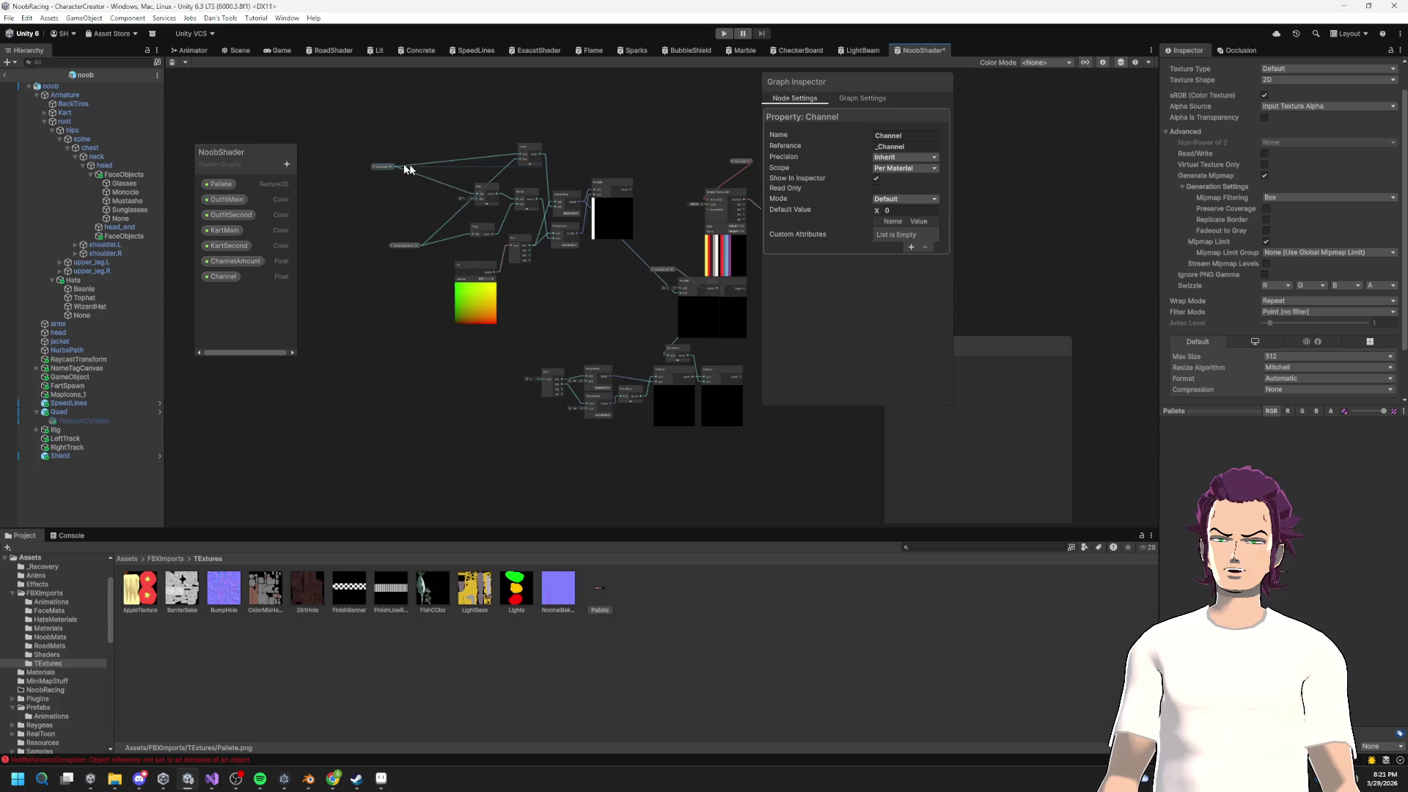
drag(402, 242, 348, 195)
drag(472, 262, 420, 231)
click(643, 233)
drag(629, 268, 630, 266)
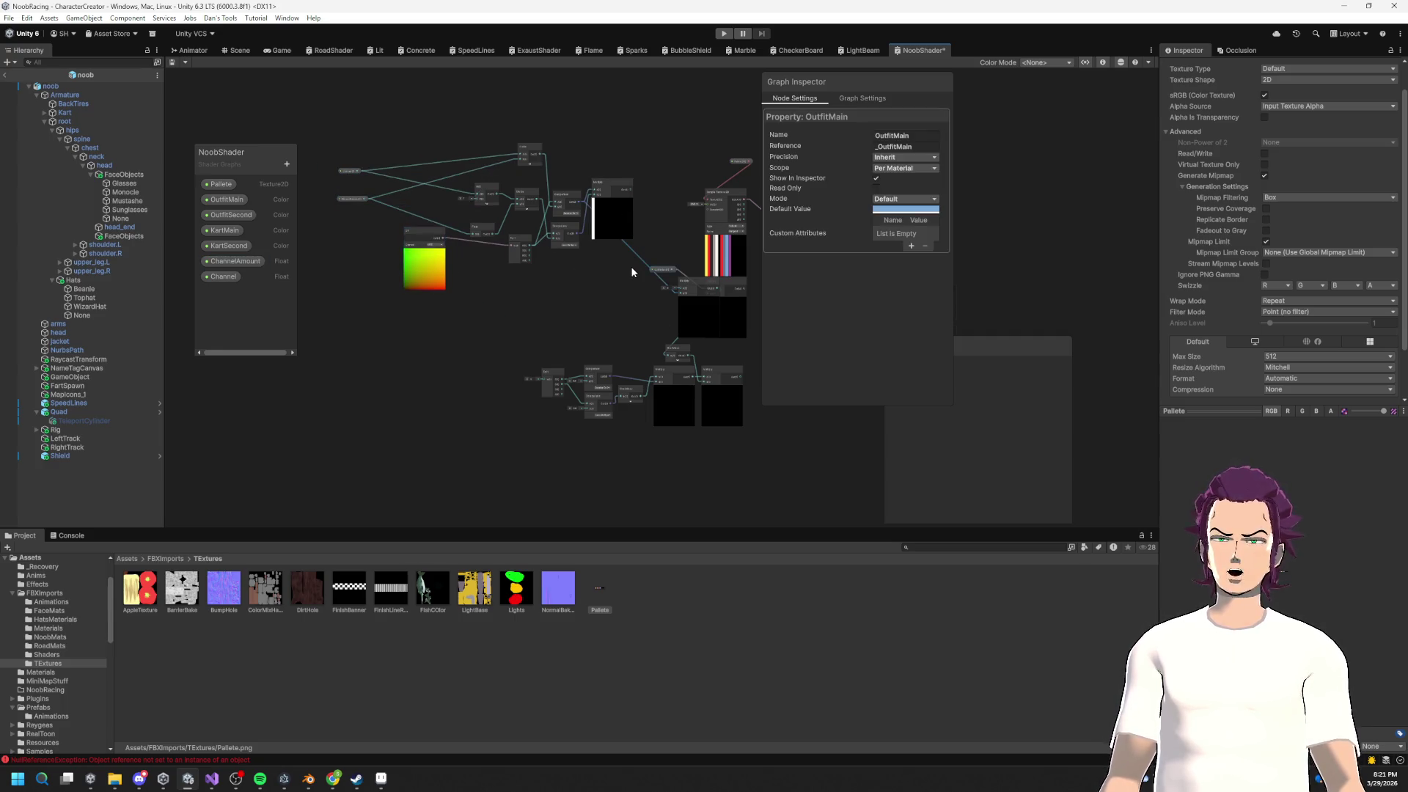
click(631, 266)
scroll(627, 248, up, 2)
scroll(628, 242, left, 3)
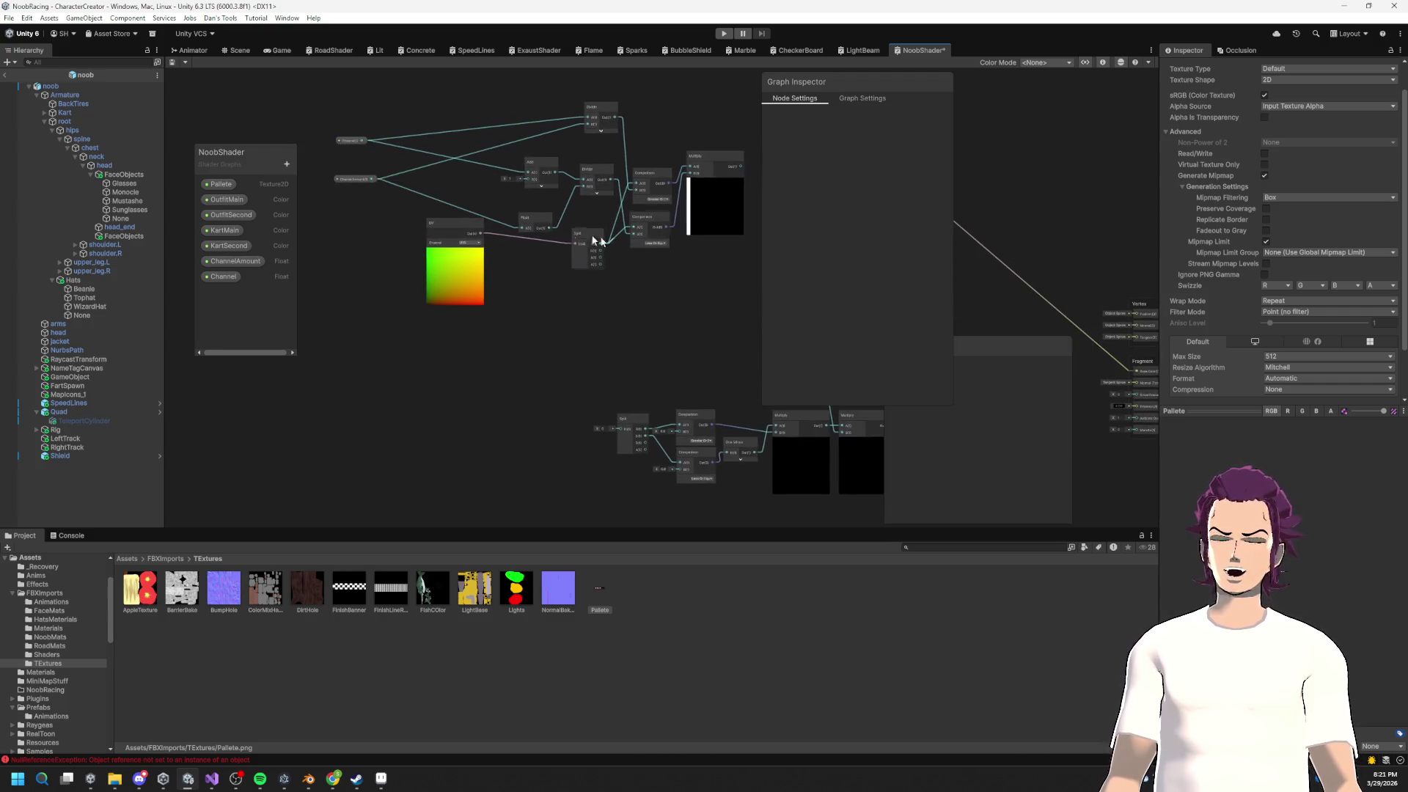
scroll(537, 230, right, 3)
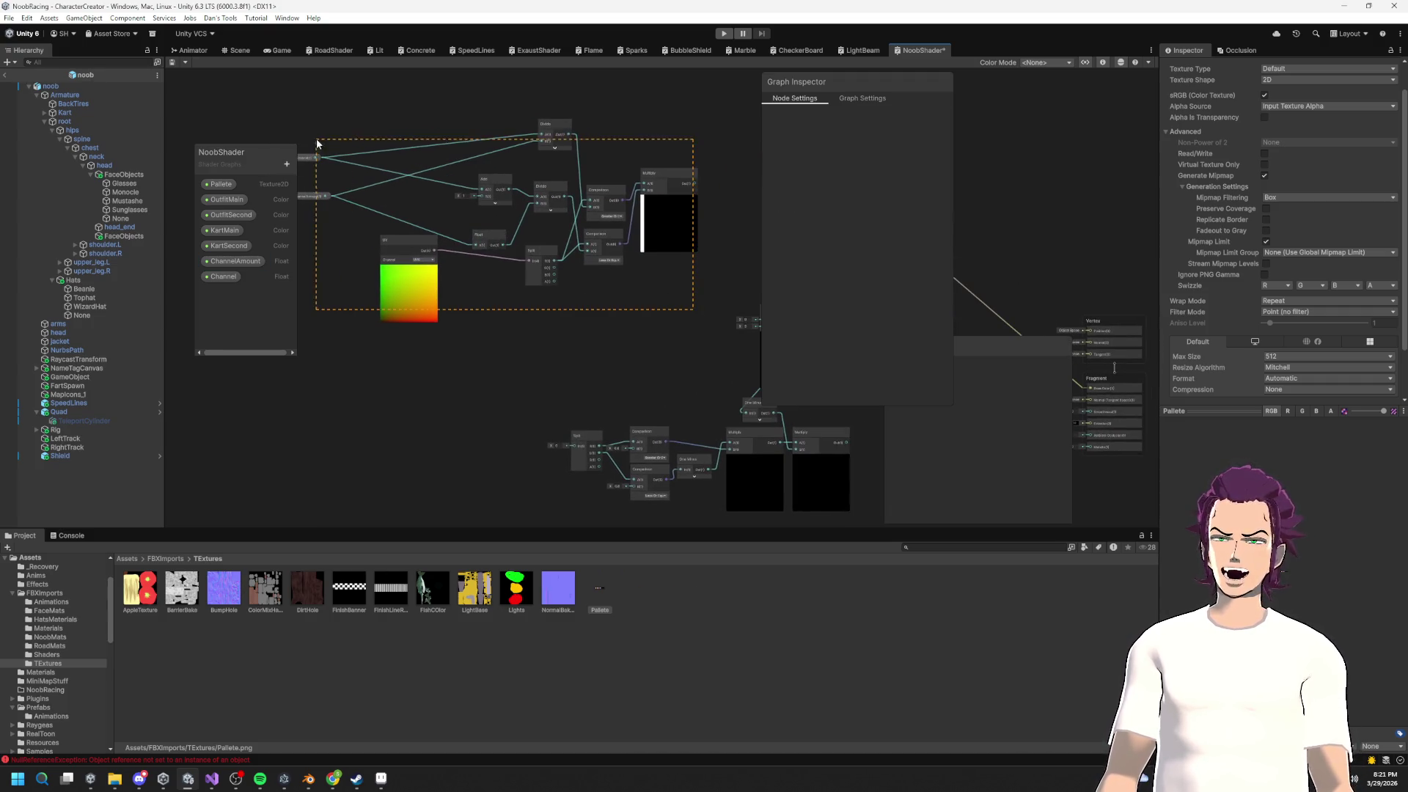
Step: Select the channel-splitting nodes and convert them into a sub-graph saved as ChannelPicker
drag(302, 127, 302, 126)
click(670, 337)
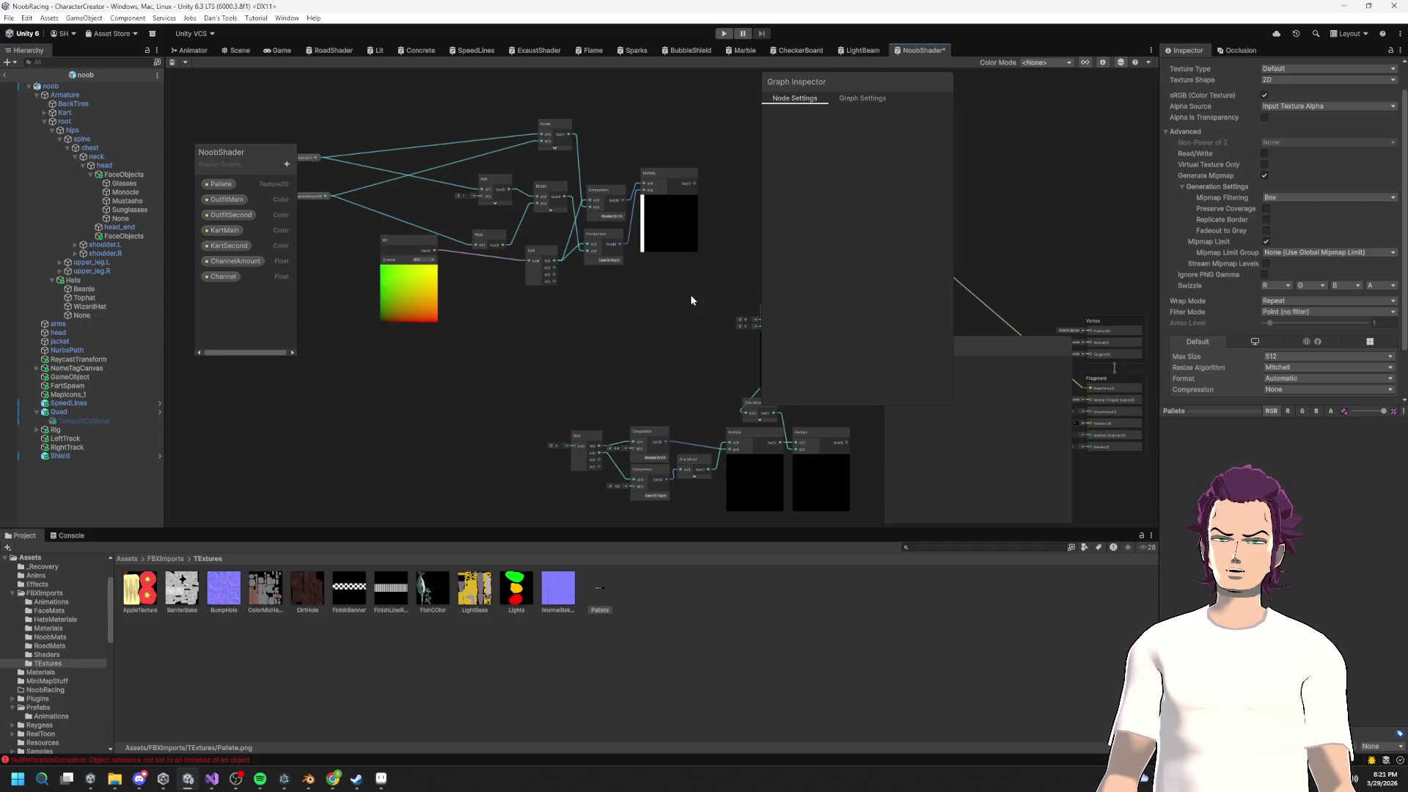
drag(402, 99, 402, 99)
right_click(496, 186)
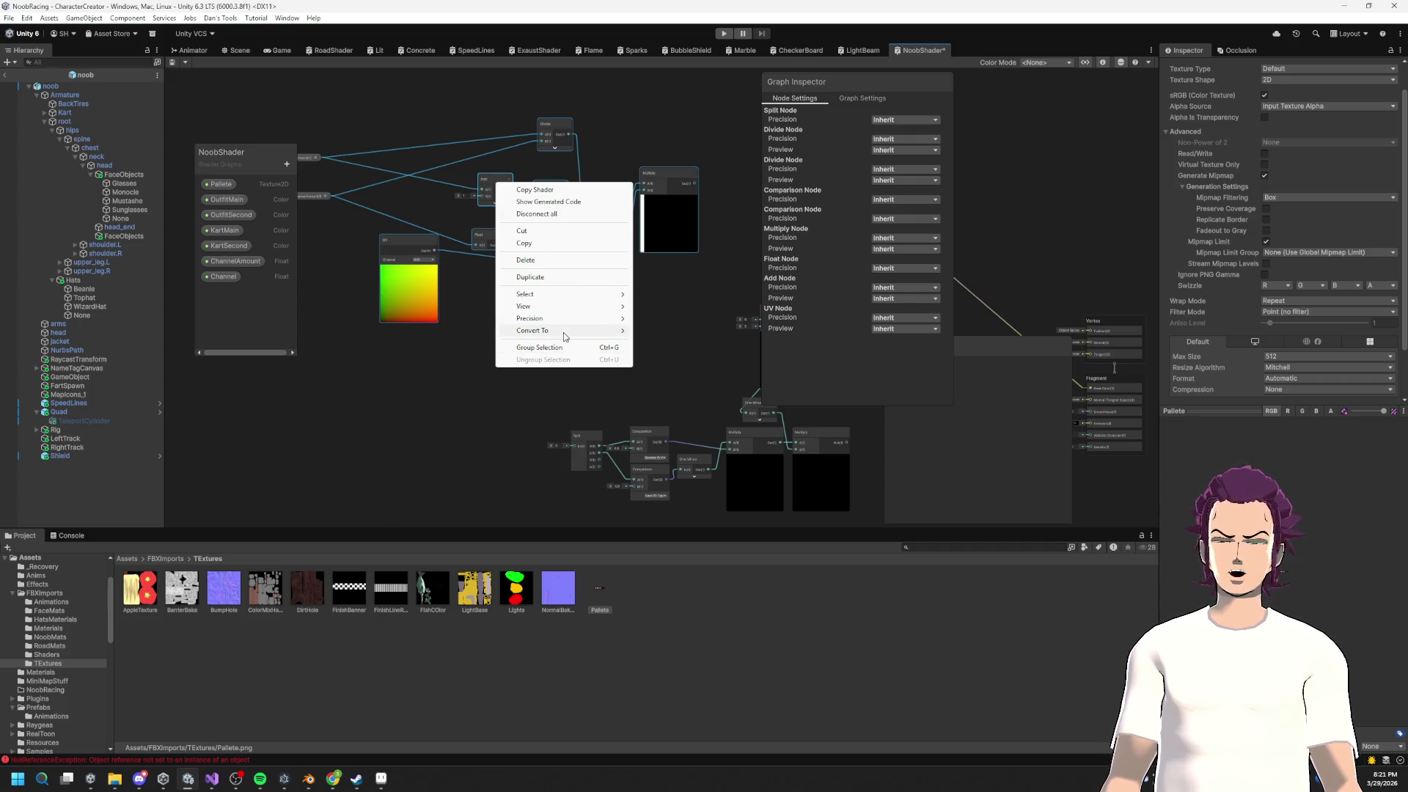
mouse_move(586, 330)
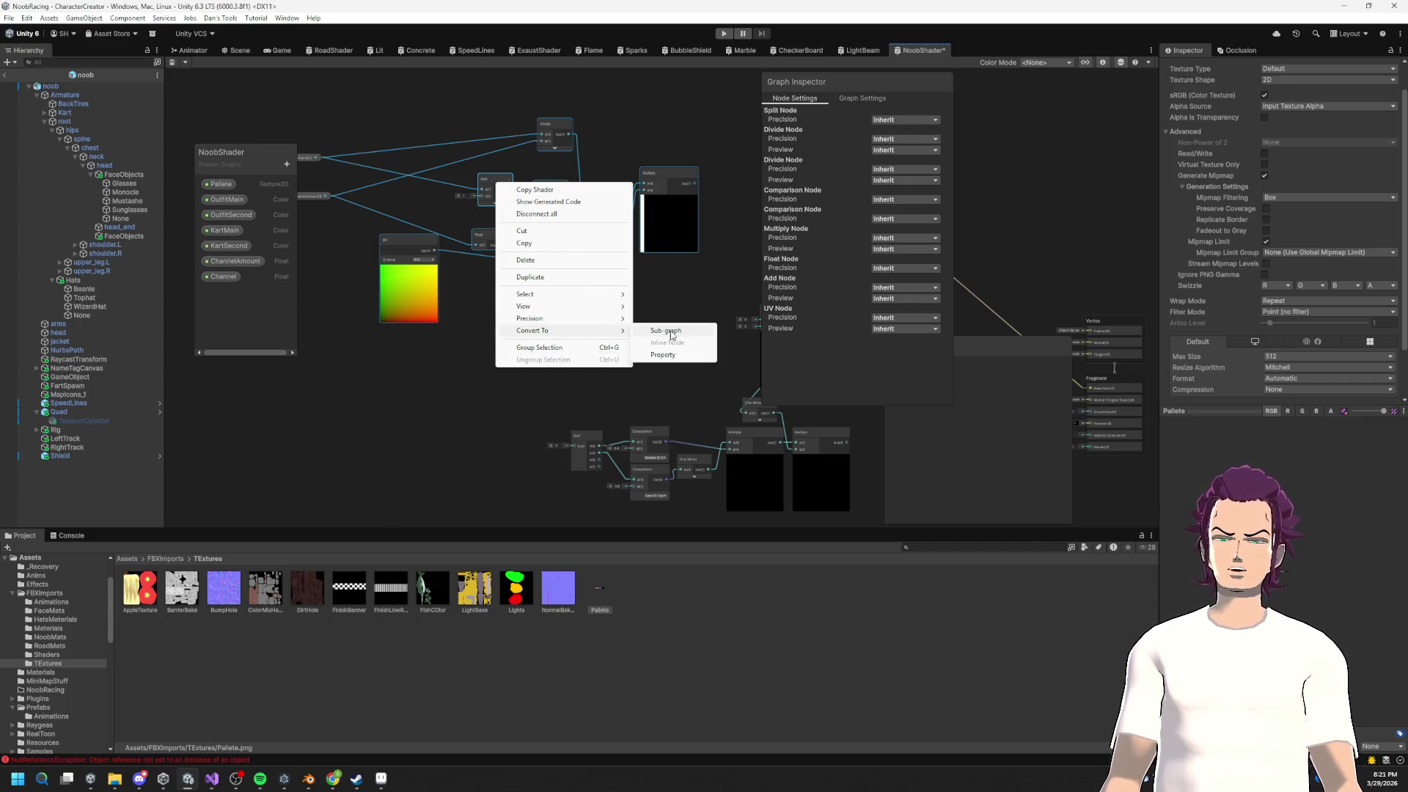
click(667, 331)
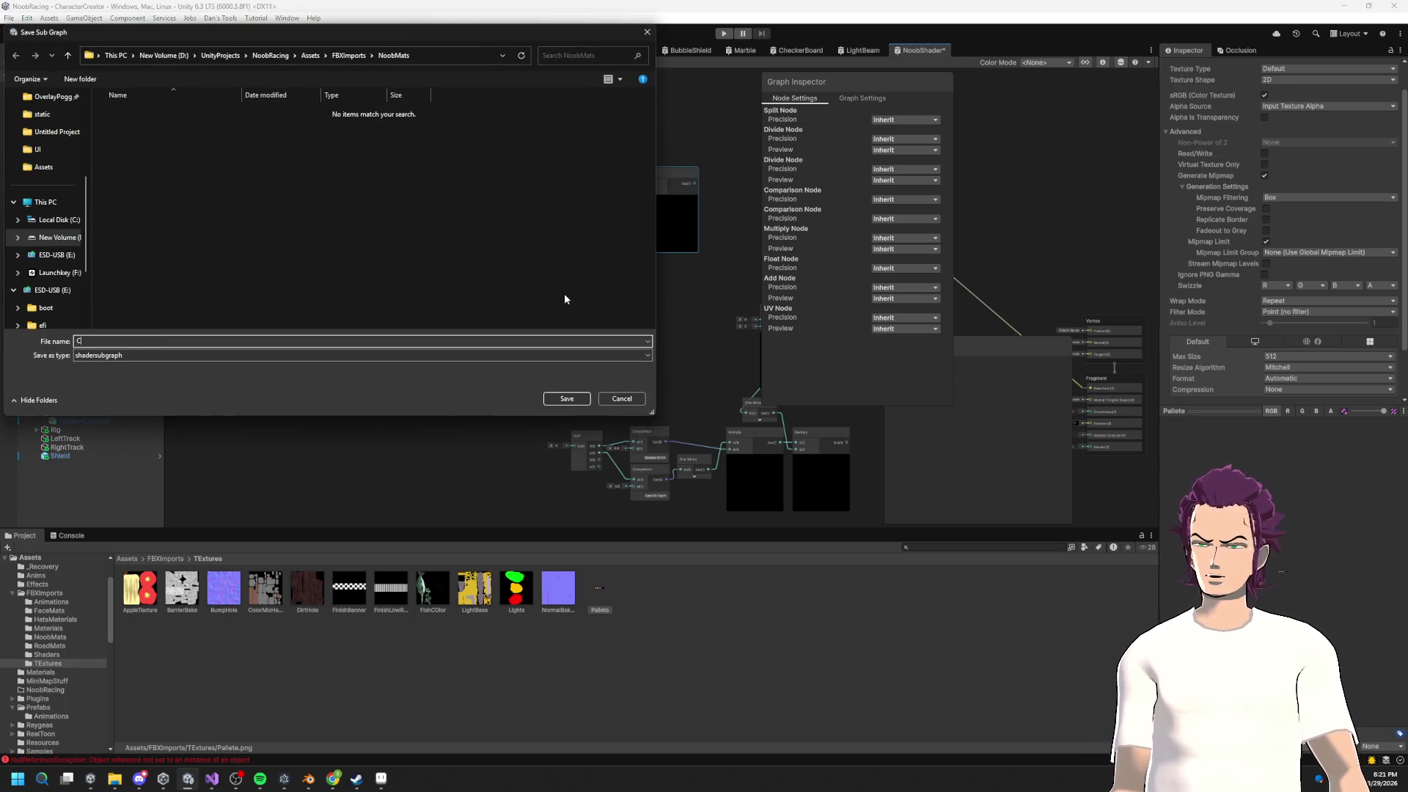
text(ChannelPick)
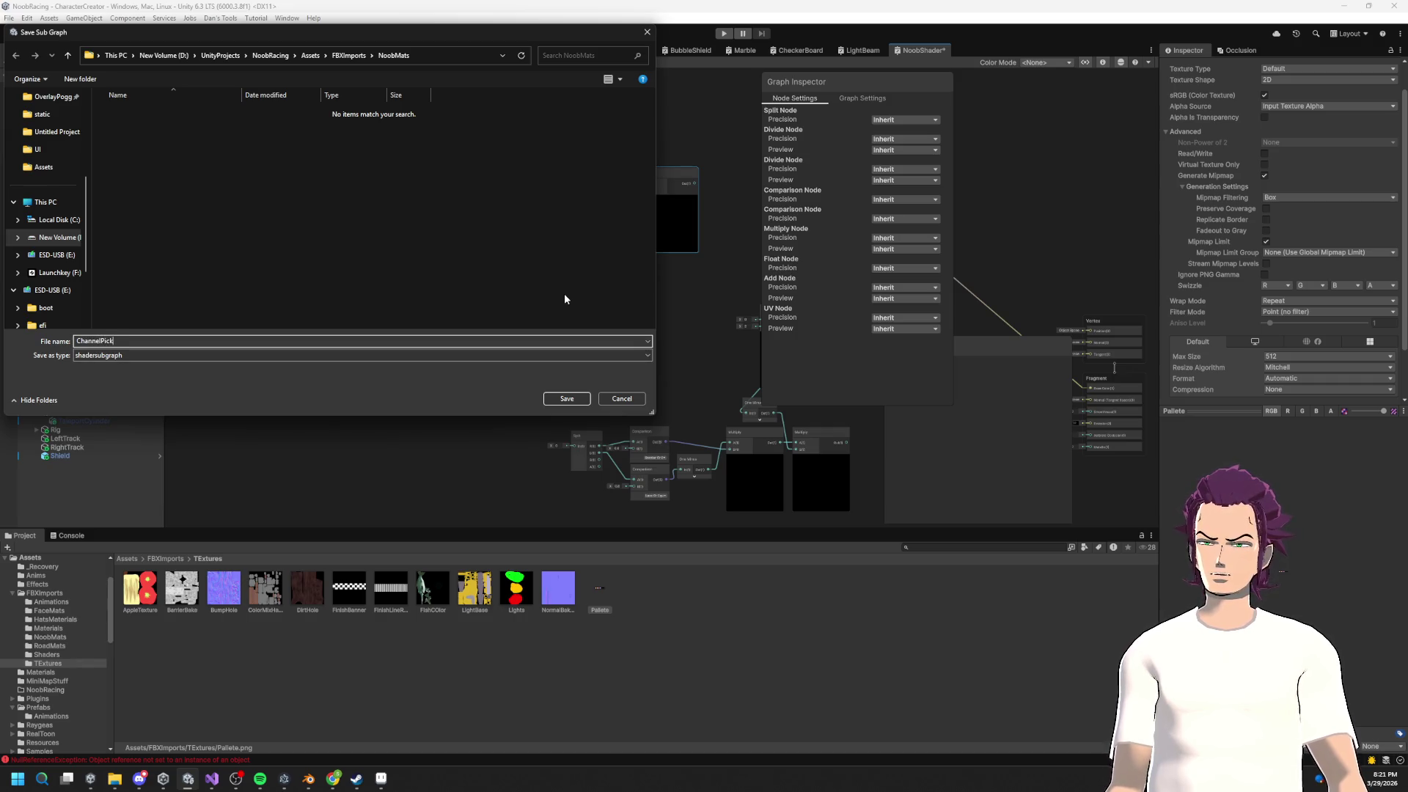
text(er)
key(Return)
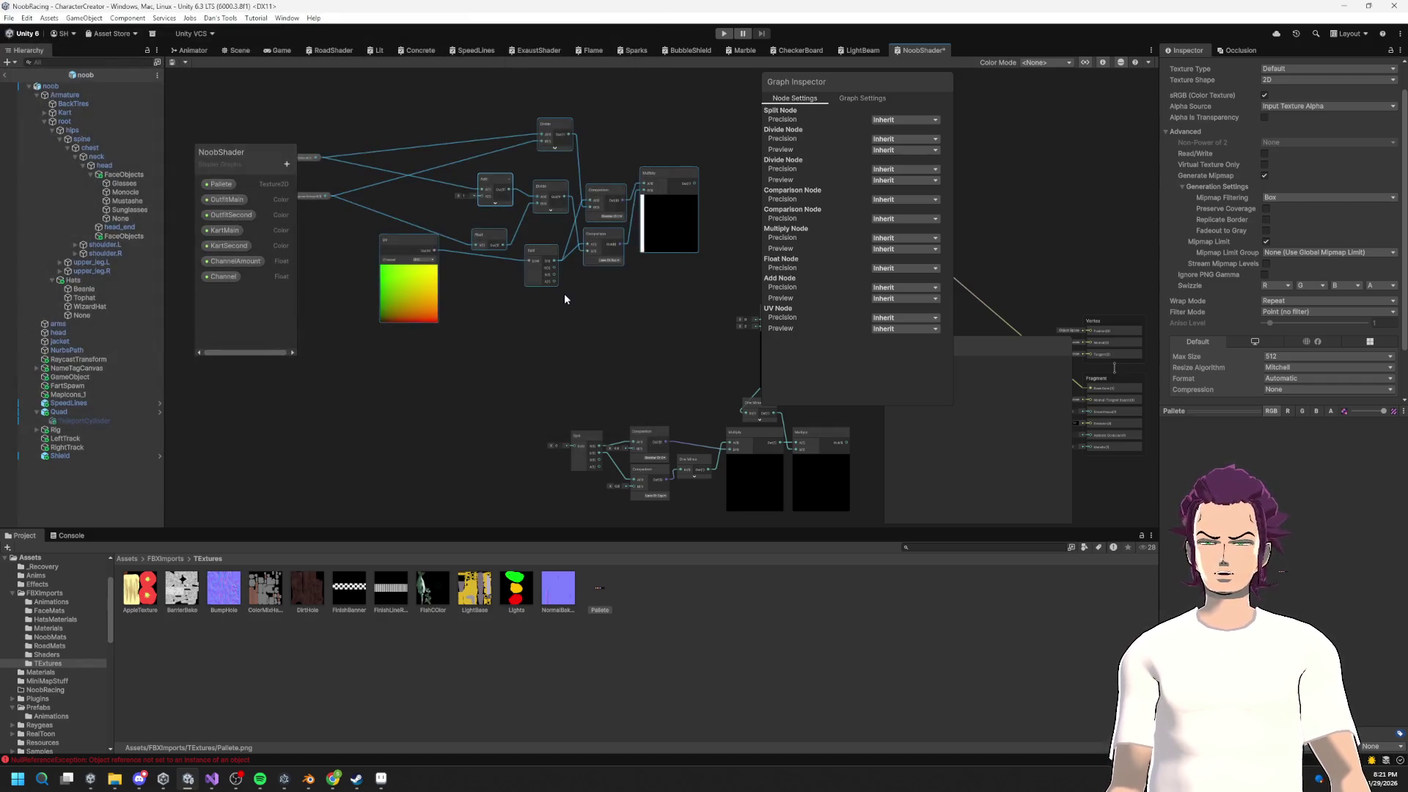
Step: Move Channel and ChannelAmount beside Channel Picker, then delete the Channel node and Blackboard property
mouse_move(549, 217)
mouse_down()
mouse_move(467, 219)
mouse_move(628, 251)
mouse_up()
mouse_move(432, 198)
mouse_down()
mouse_move(351, 116)
mouse_move(447, 176)
mouse_move(443, 208)
mouse_up()
drag(382, 135, 559, 201)
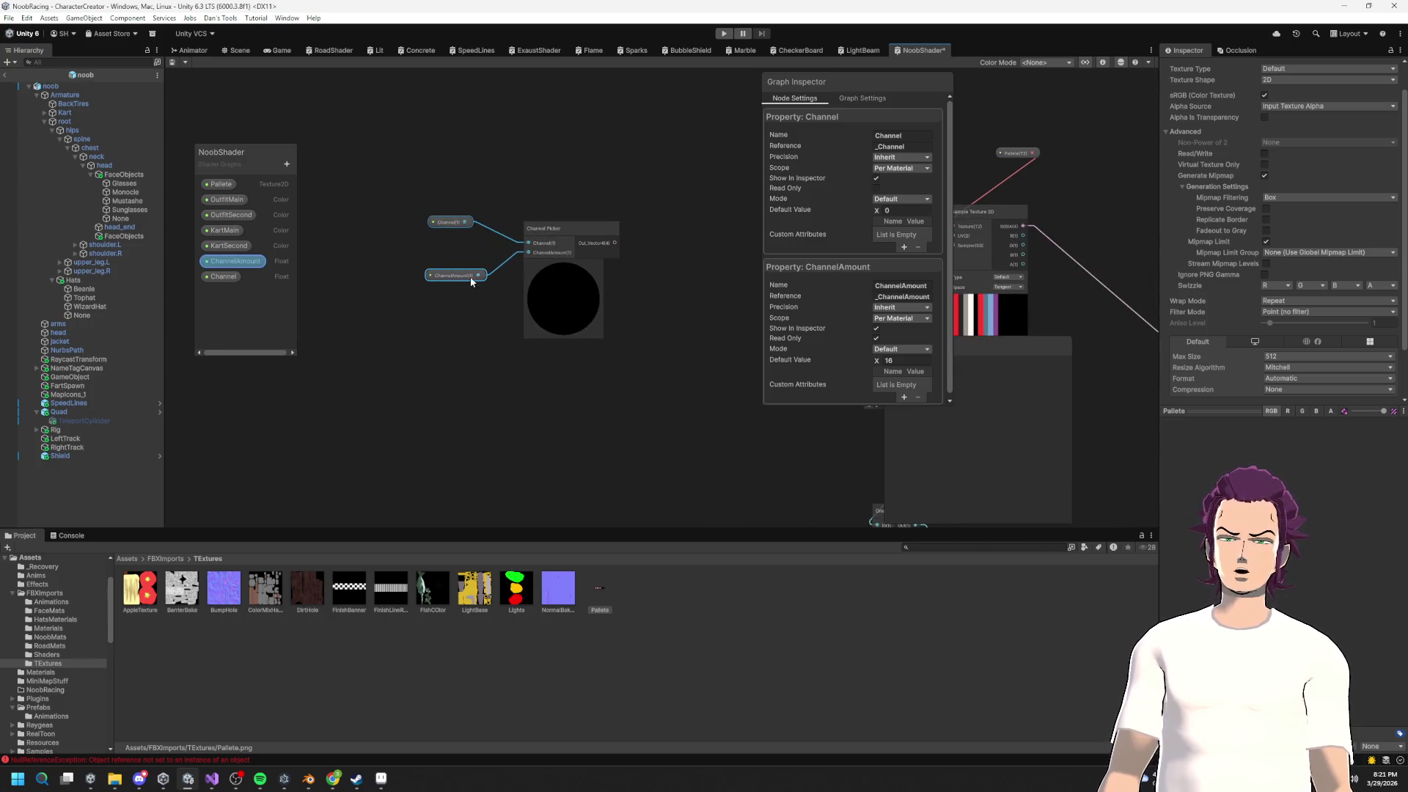
click(470, 279)
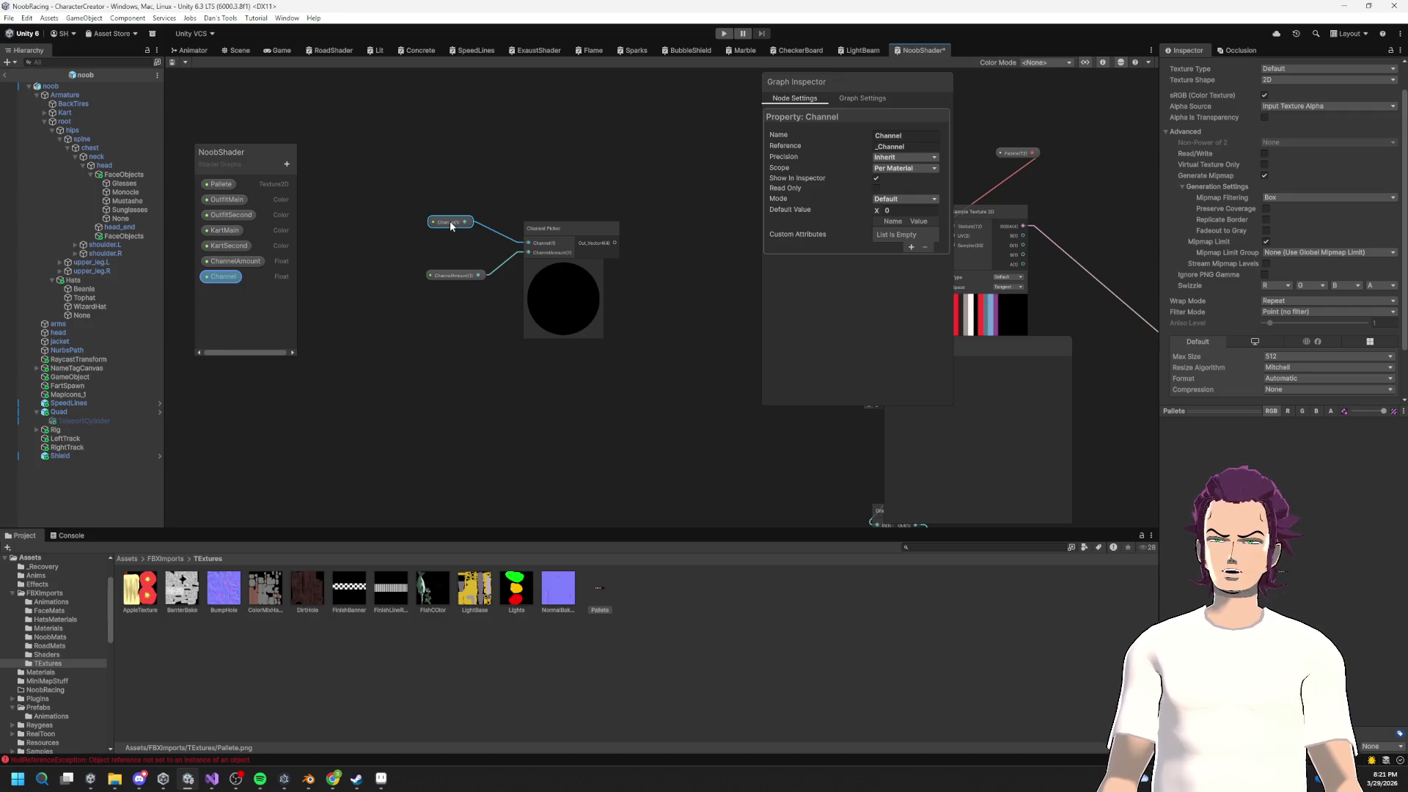
key(Delete)
click(217, 278)
key(Delete)
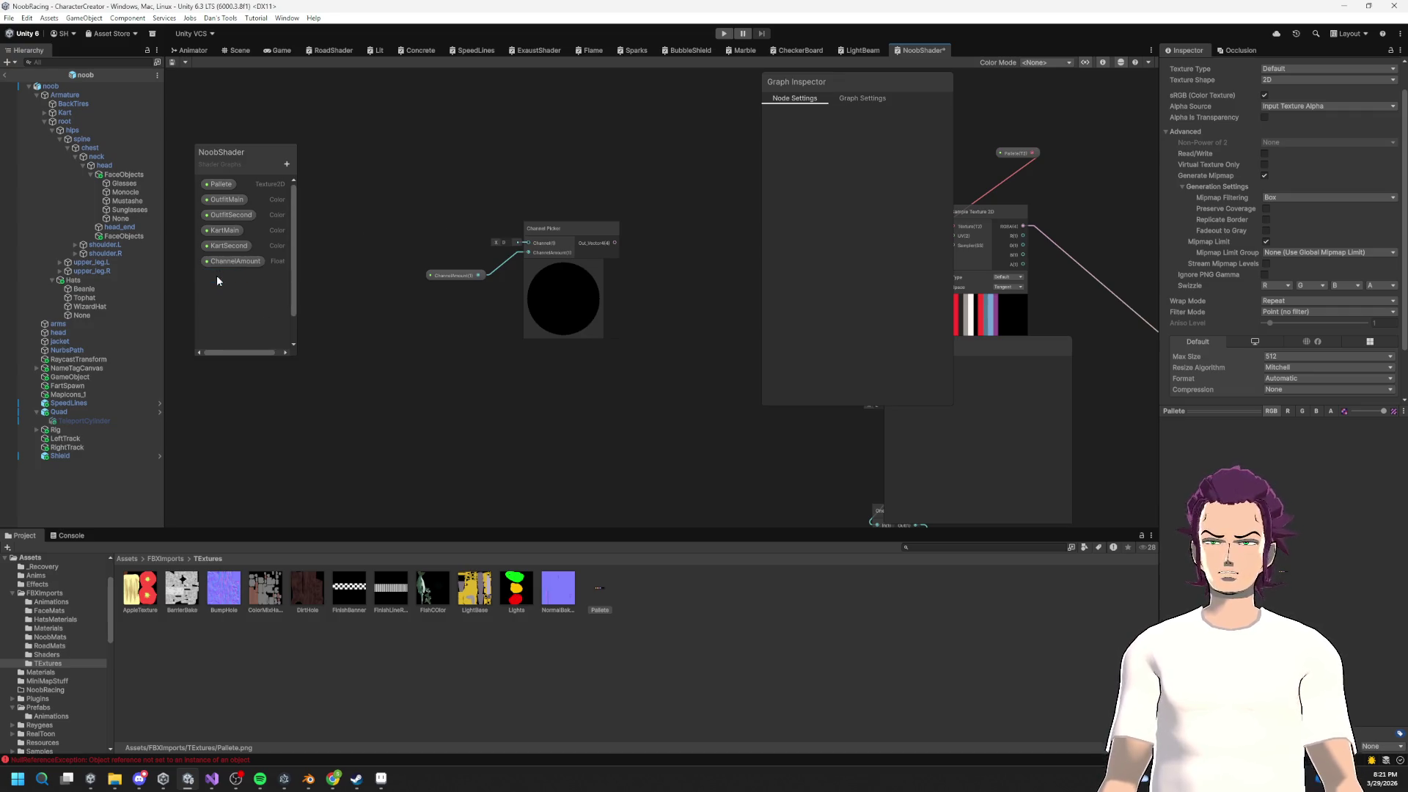
Step: Add and remove a temporary Preview on Channel Picker's output, then open the ChannelPicker sub-graph
click(560, 288)
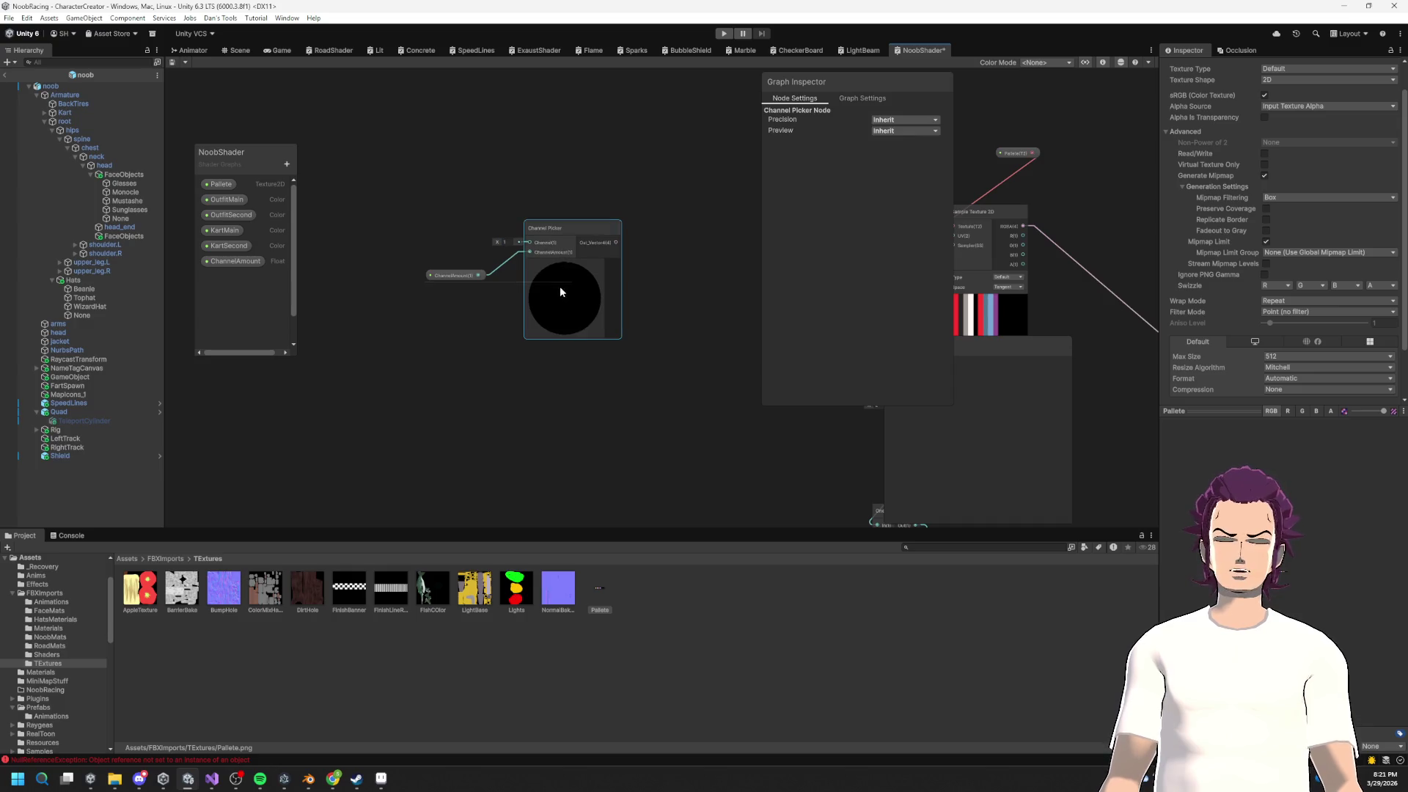
click(451, 273)
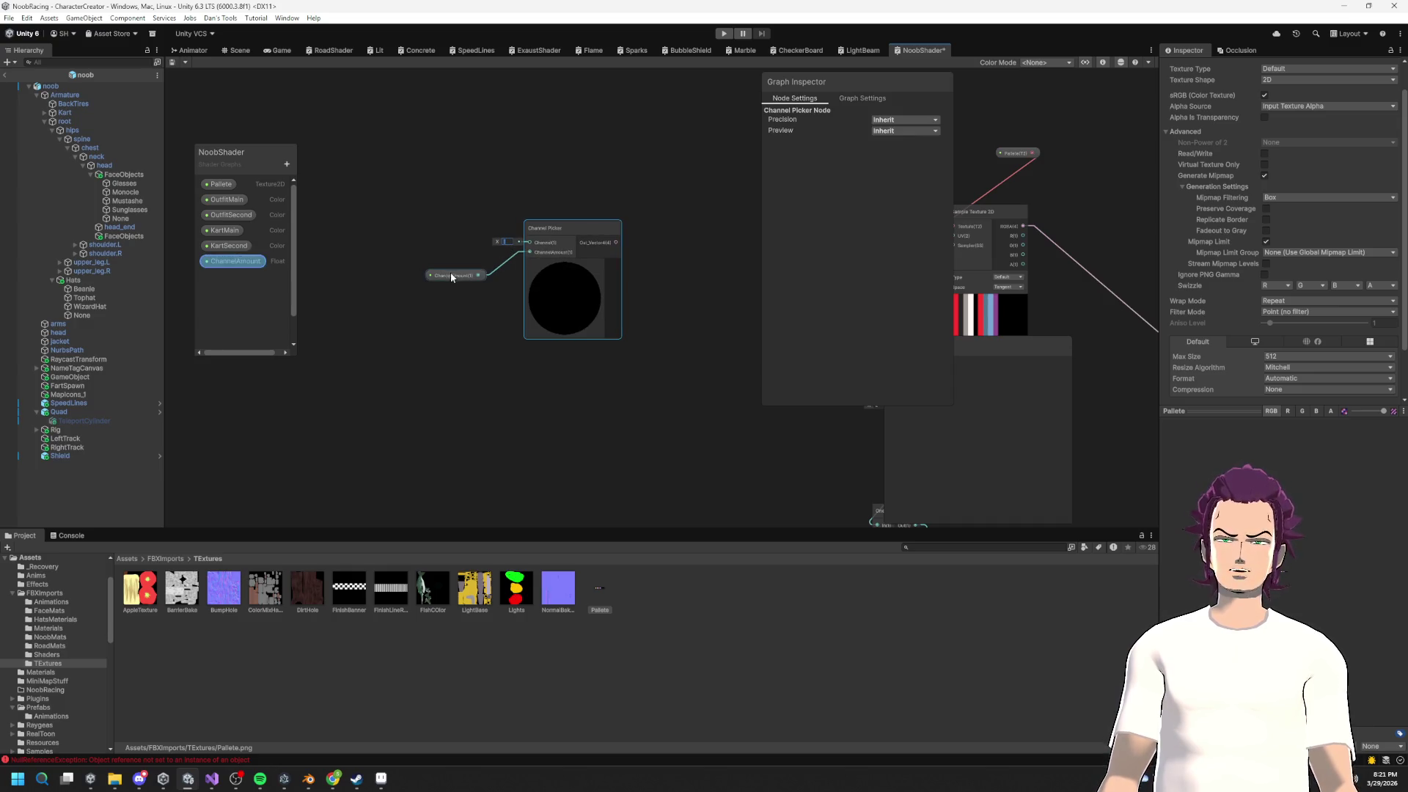
scroll(522, 251, up, 3)
mouse_move(644, 212)
mouse_down()
mouse_move(724, 248)
mouse_move(714, 258)
mouse_up()
text(pre)
key(Return)
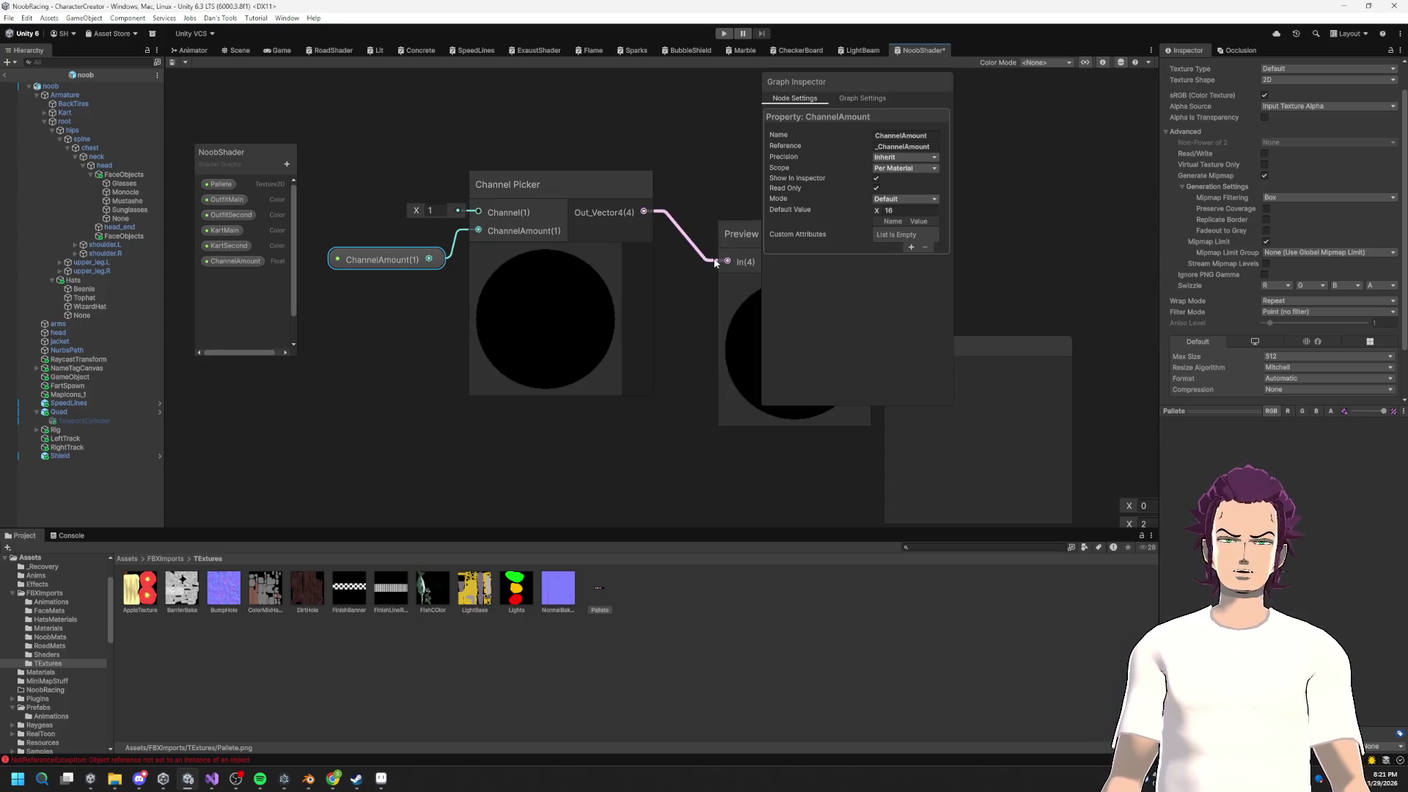
scroll(638, 294, down, 4)
key(Delete)
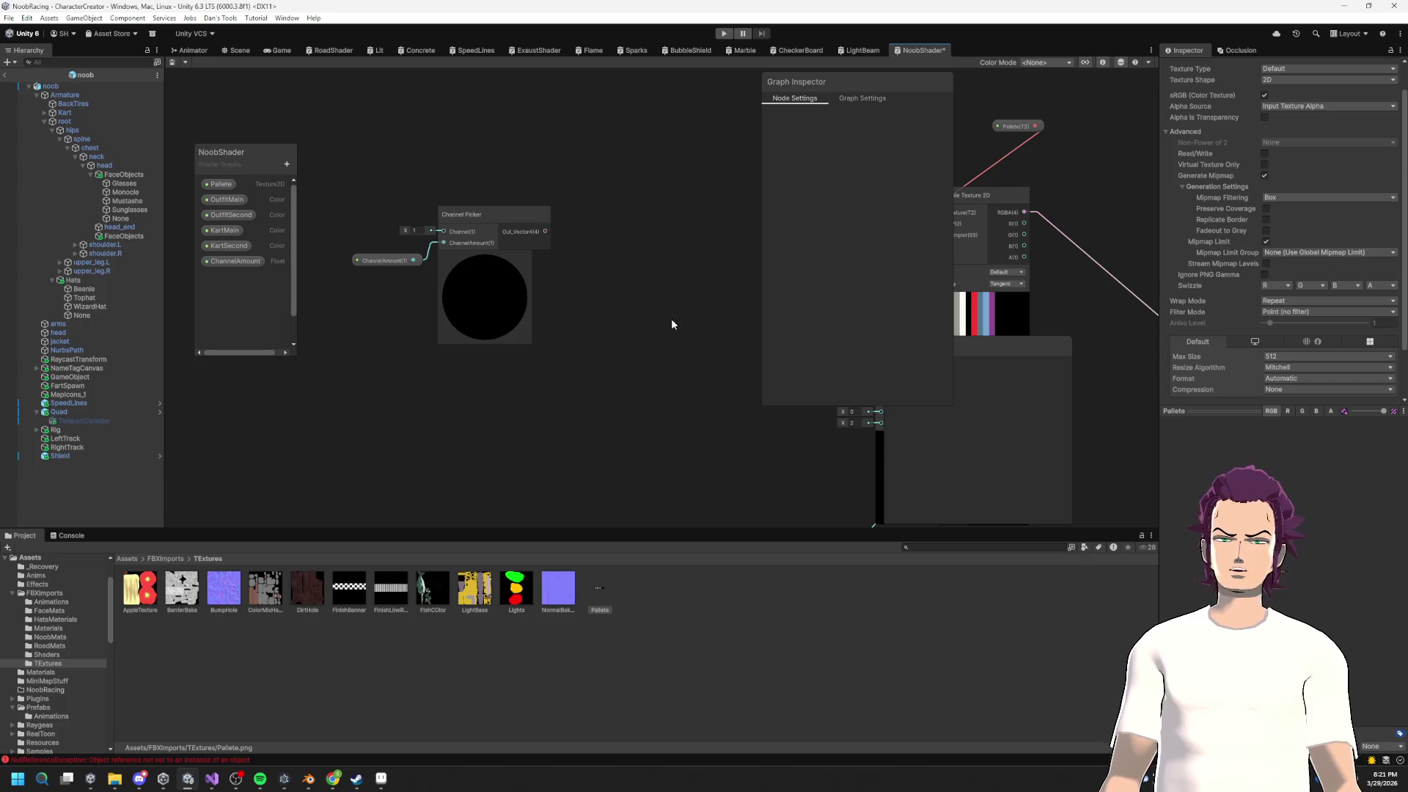
click(483, 293)
double_click(497, 299)
Step: Spread out the sub-graph's Add, ChannelAmount, Split and UV nodes to uncover hidden nodes
click(525, 277)
scroll(692, 285, down, 2)
mouse_move(496, 241)
mouse_down()
mouse_move(426, 198)
mouse_move(556, 393)
mouse_move(542, 332)
mouse_up()
drag(505, 184, 434, 127)
drag(513, 225, 536, 144)
mouse_move(533, 267)
mouse_down()
mouse_move(454, 227)
mouse_move(450, 192)
mouse_up()
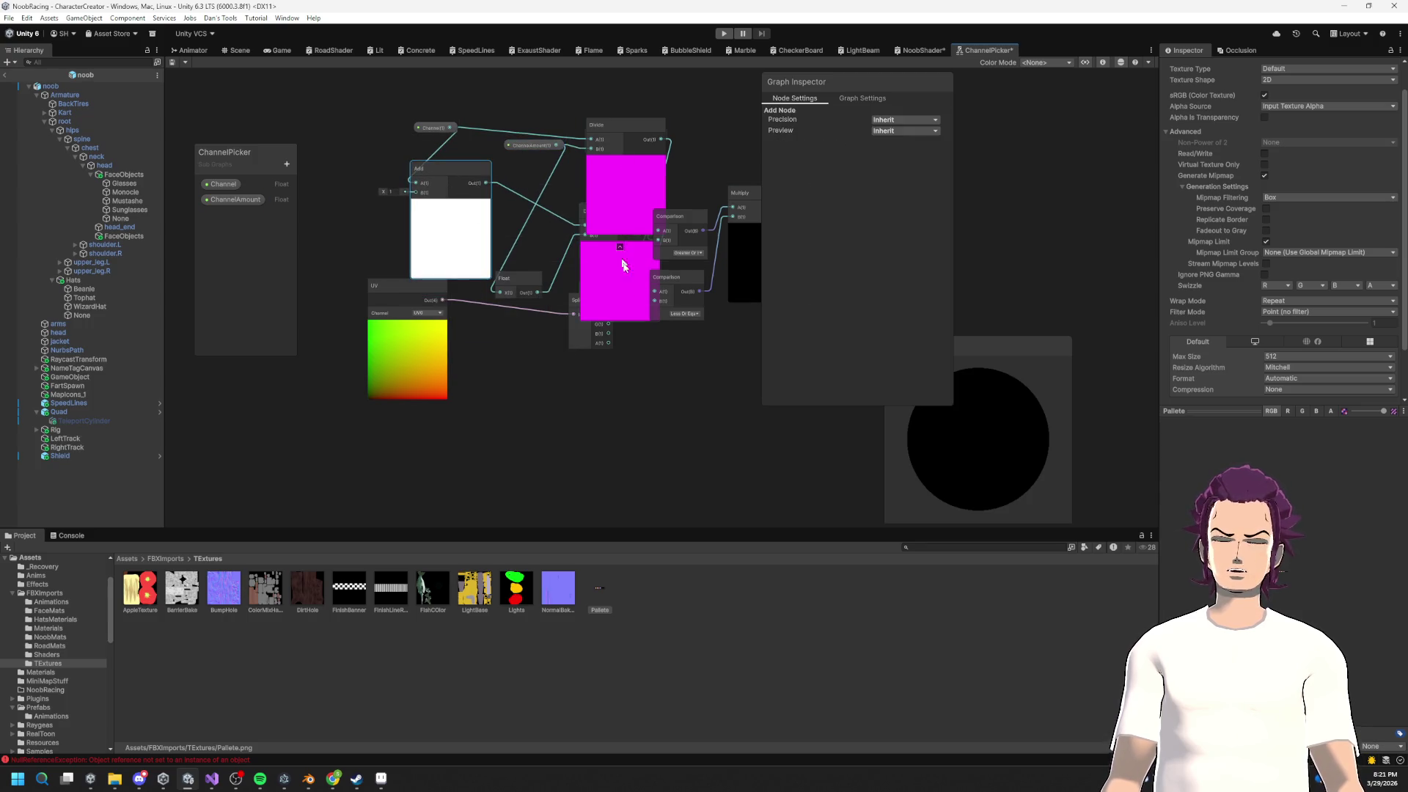
drag(572, 343, 481, 408)
drag(411, 288, 351, 333)
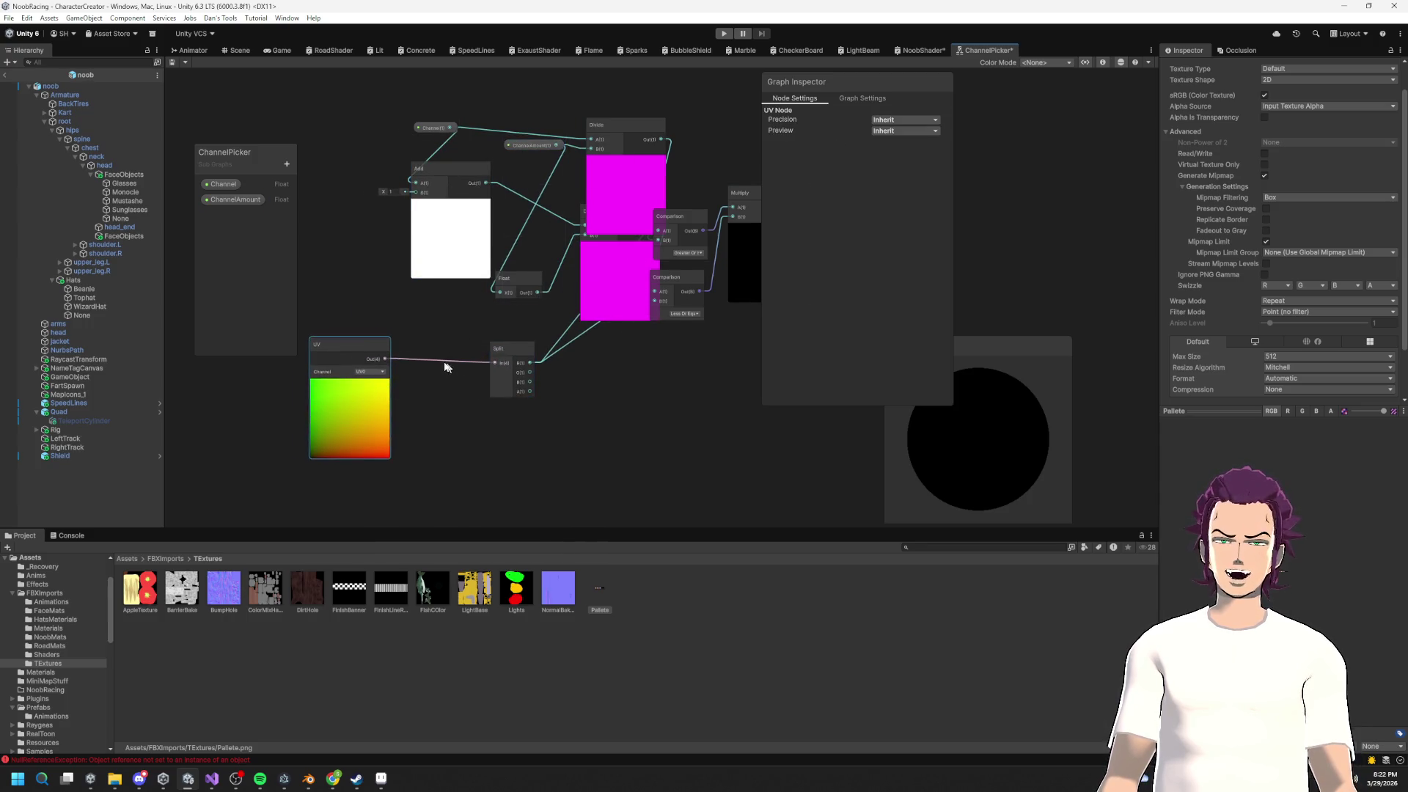
drag(477, 373, 413, 383)
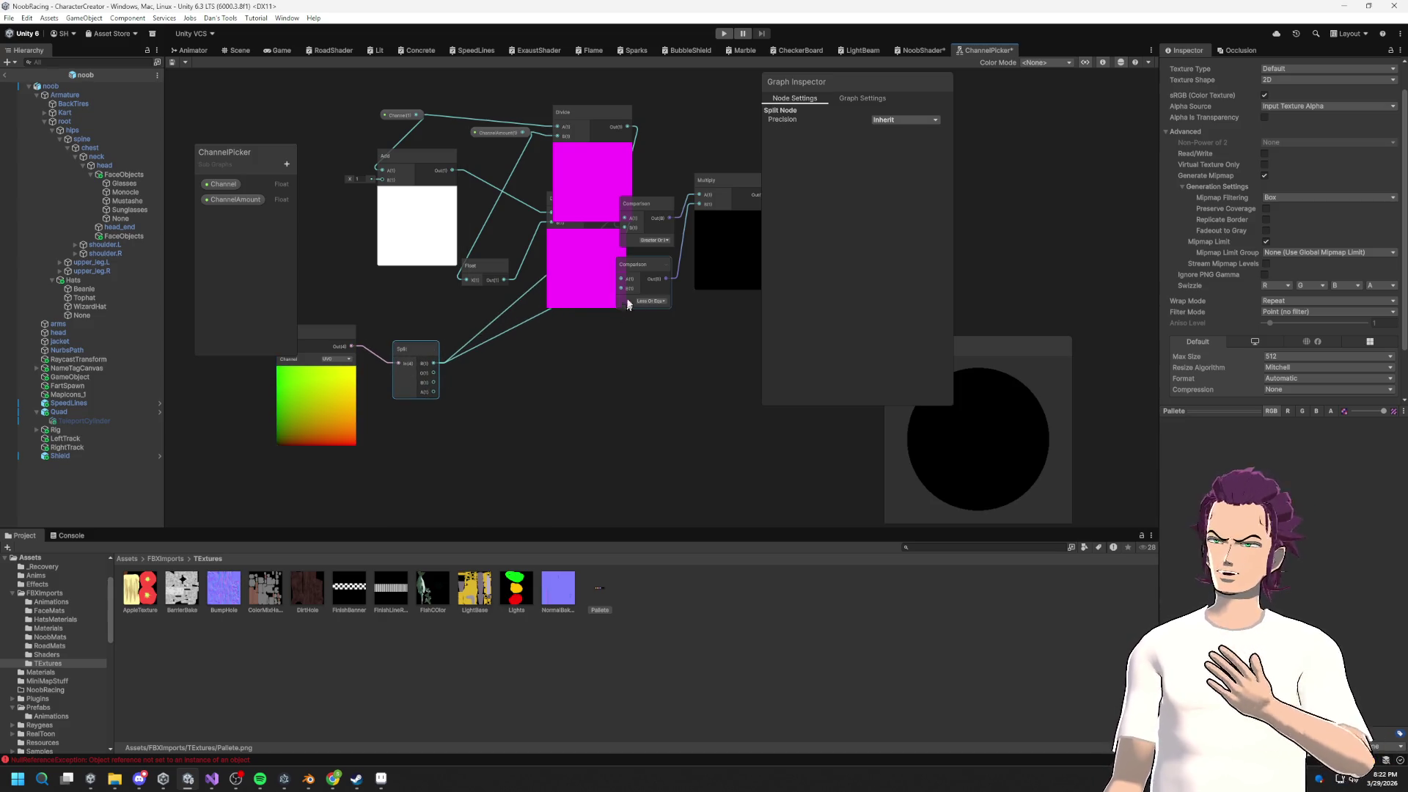
scroll(647, 287, up, 3)
scroll(647, 283, down, 3)
click(310, 418)
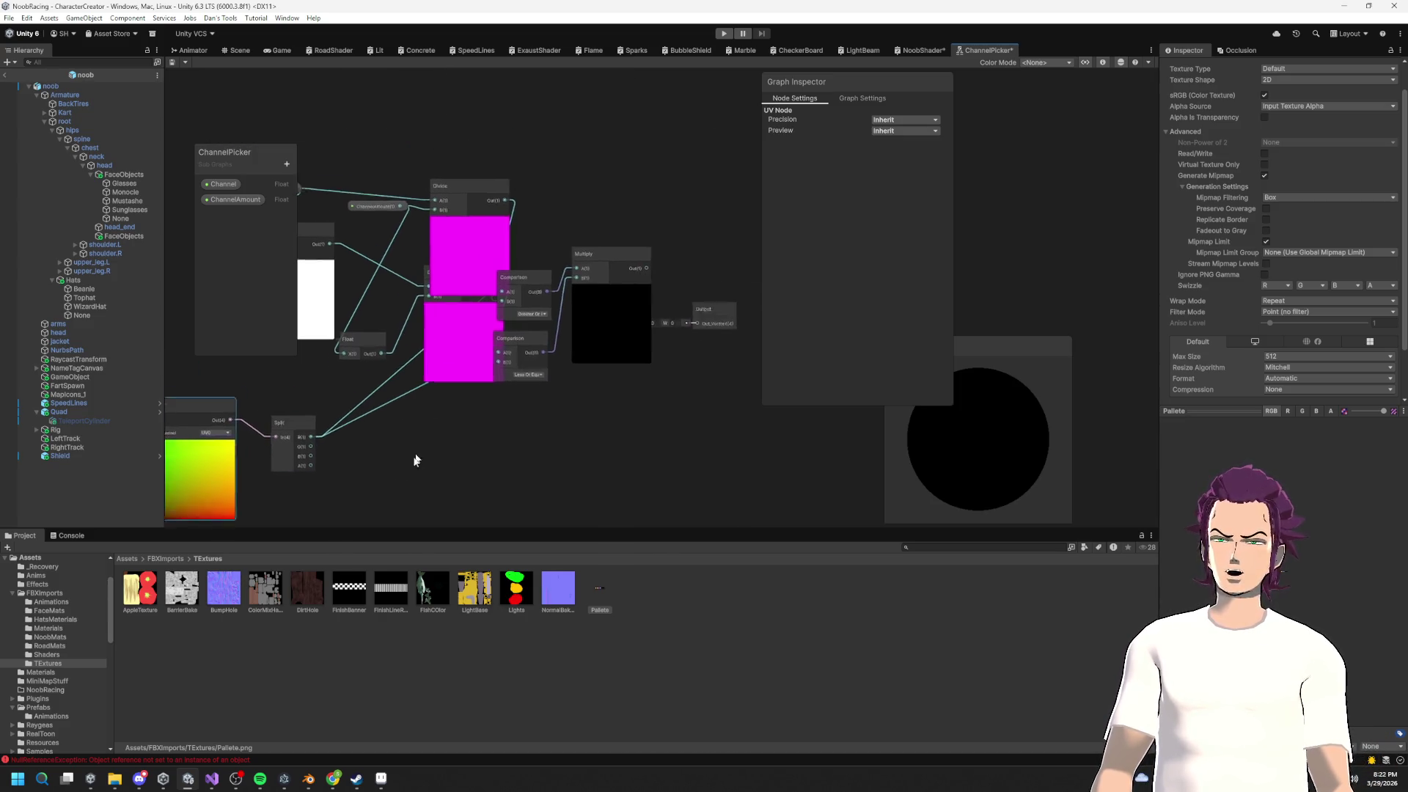
Step: Place the Output node beside Multiply, set its output type to Float, and wire Multiply into it
click(718, 324)
drag(707, 317, 629, 229)
scroll(590, 253, up, 2)
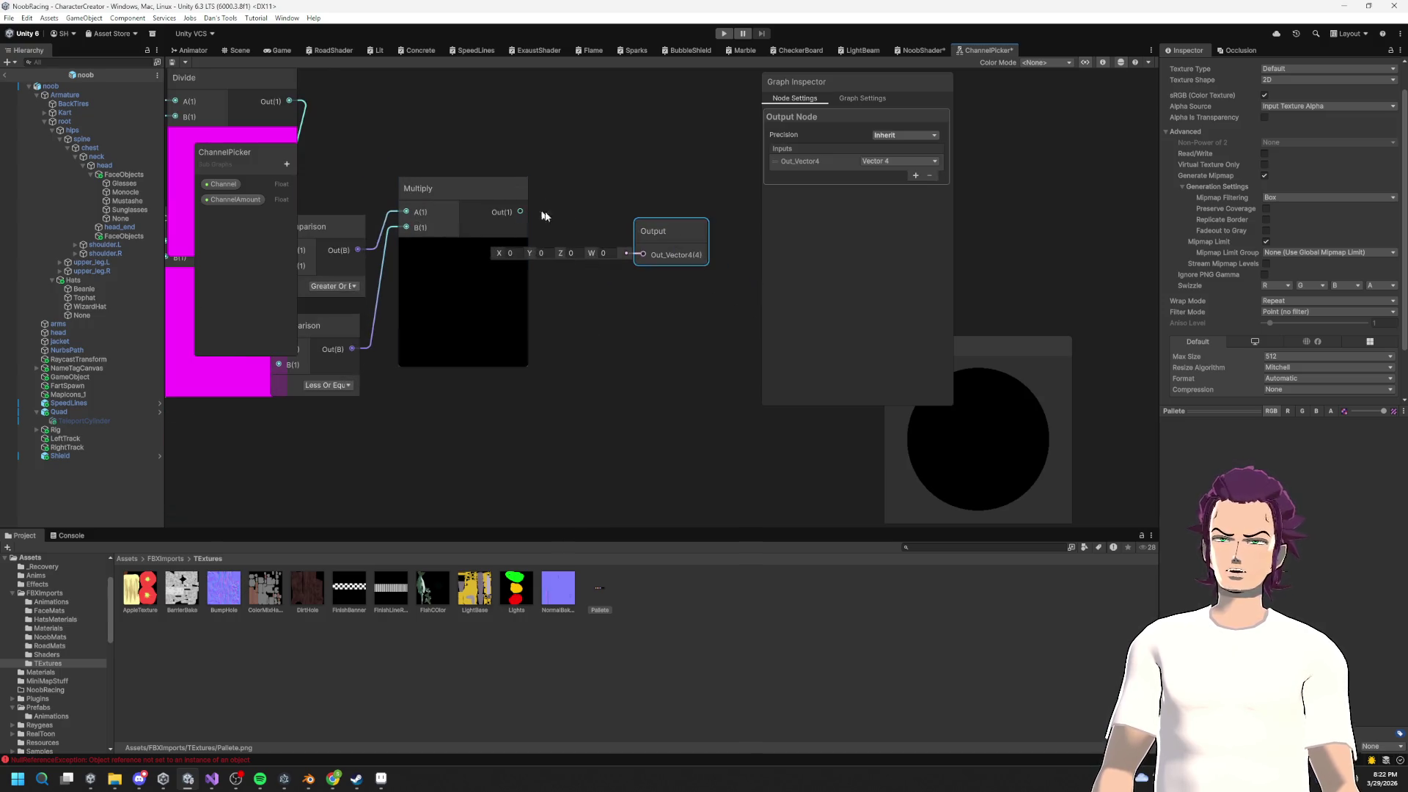
click(899, 161)
click(901, 323)
drag(520, 212, 642, 255)
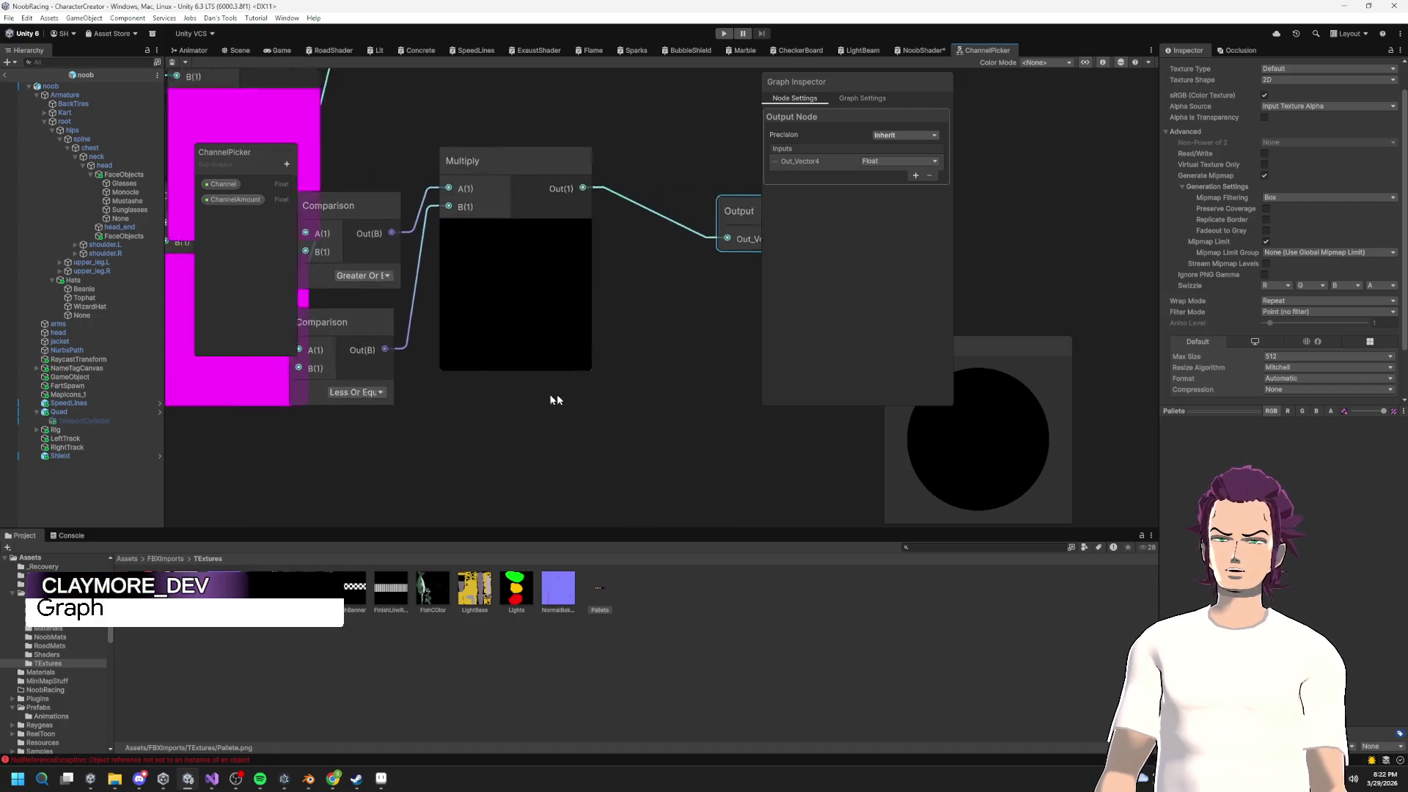
scroll(534, 396, up, 1)
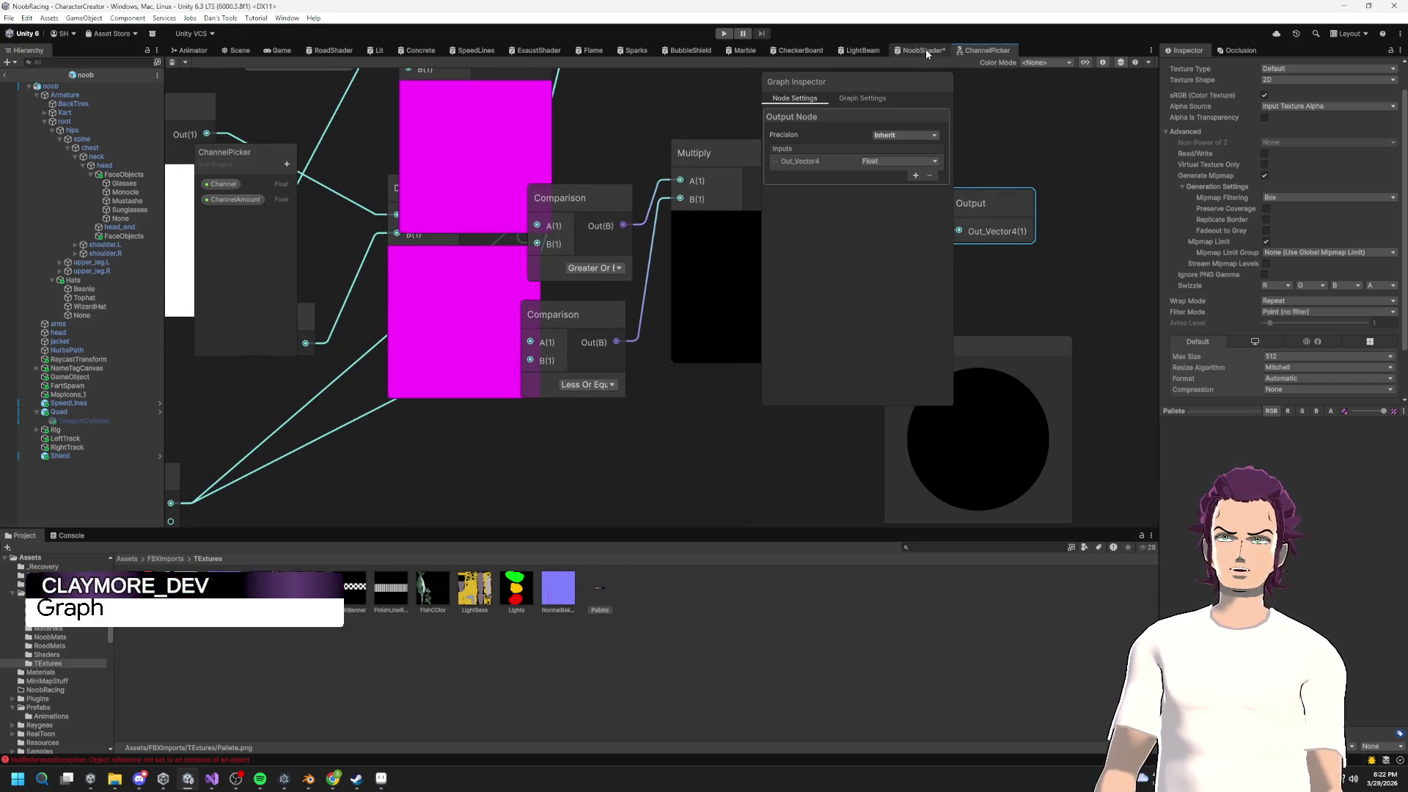
Step: Return to the NoobShader graph tab and save it with Ctrl+S
click(923, 49)
key(ctrl+s)
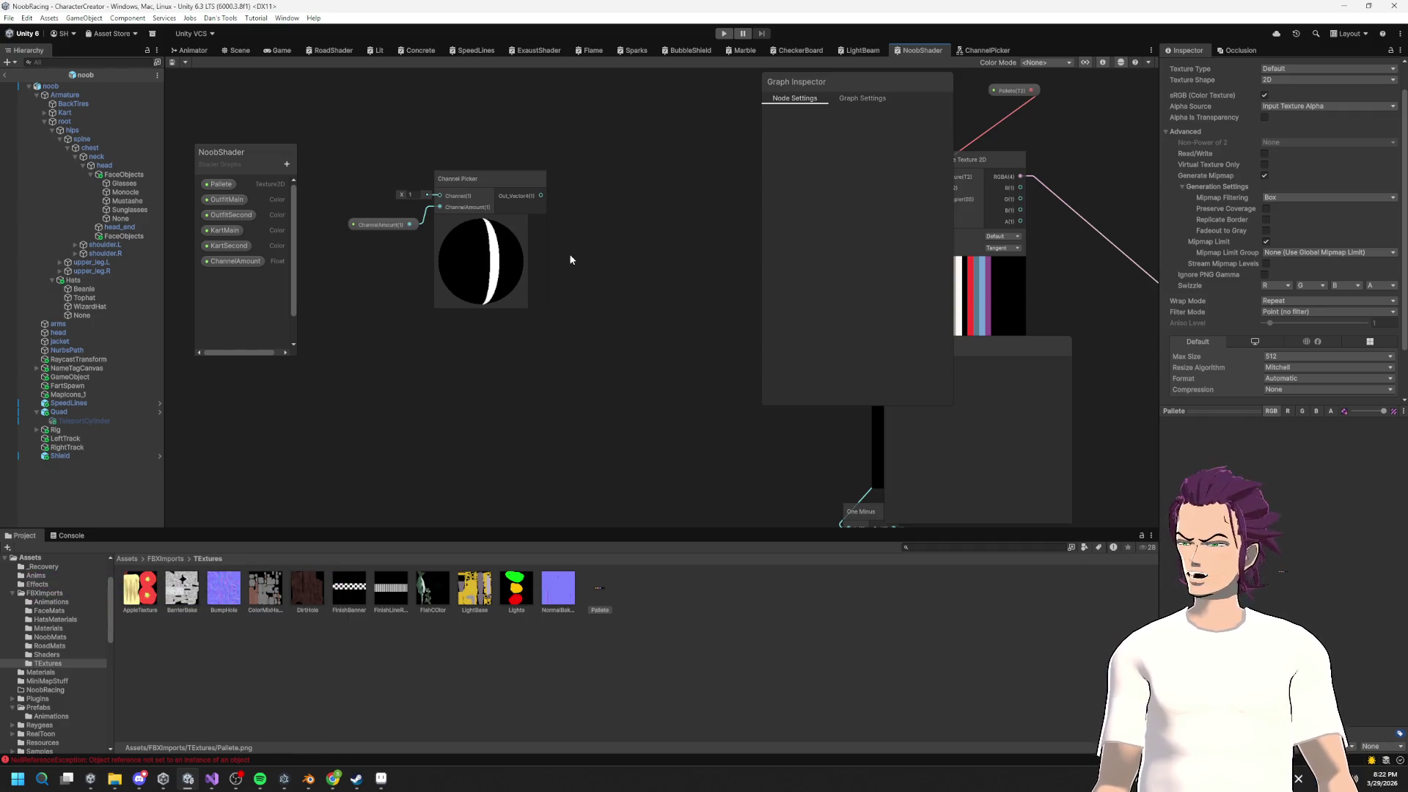
scroll(613, 308, down, 3)
scroll(528, 261, up, 4)
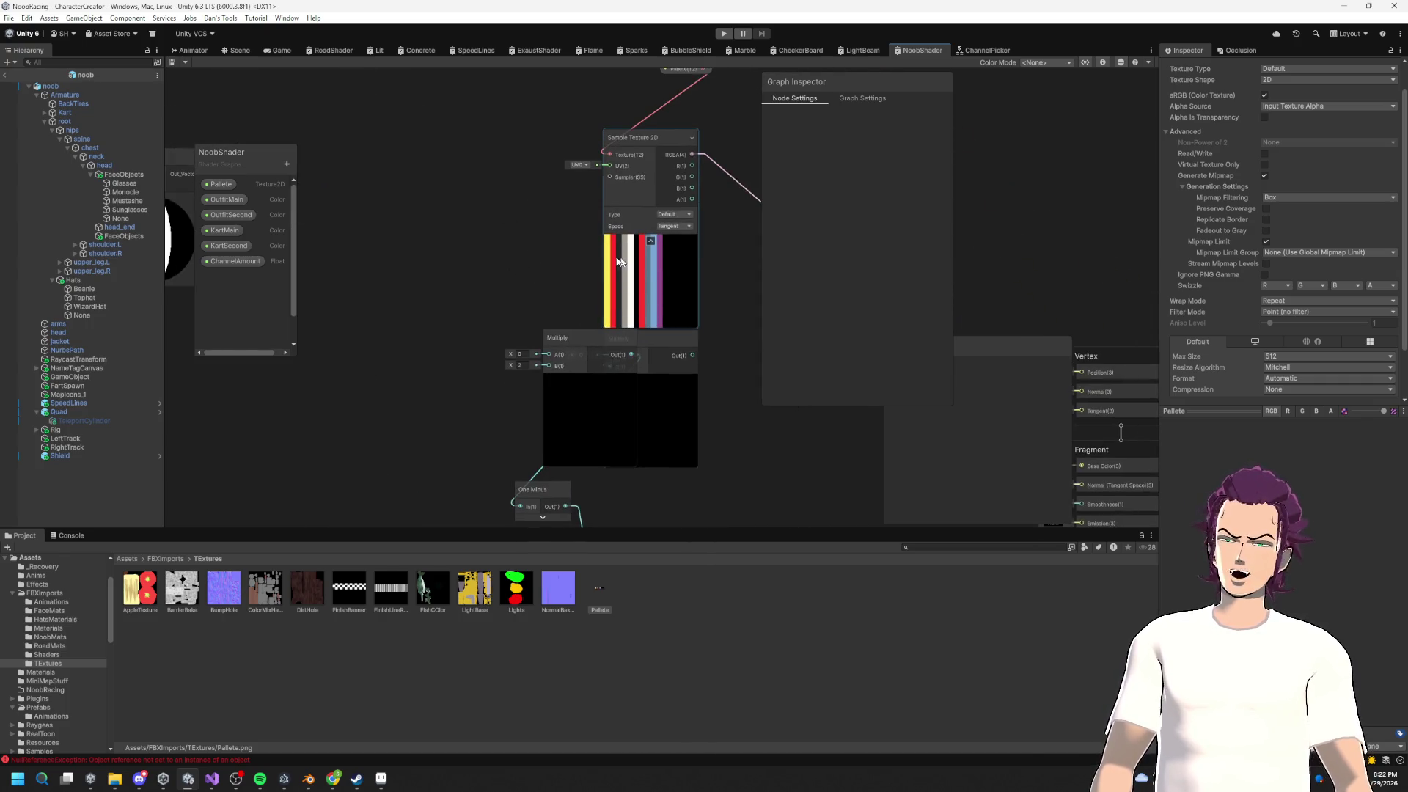
click(237, 50)
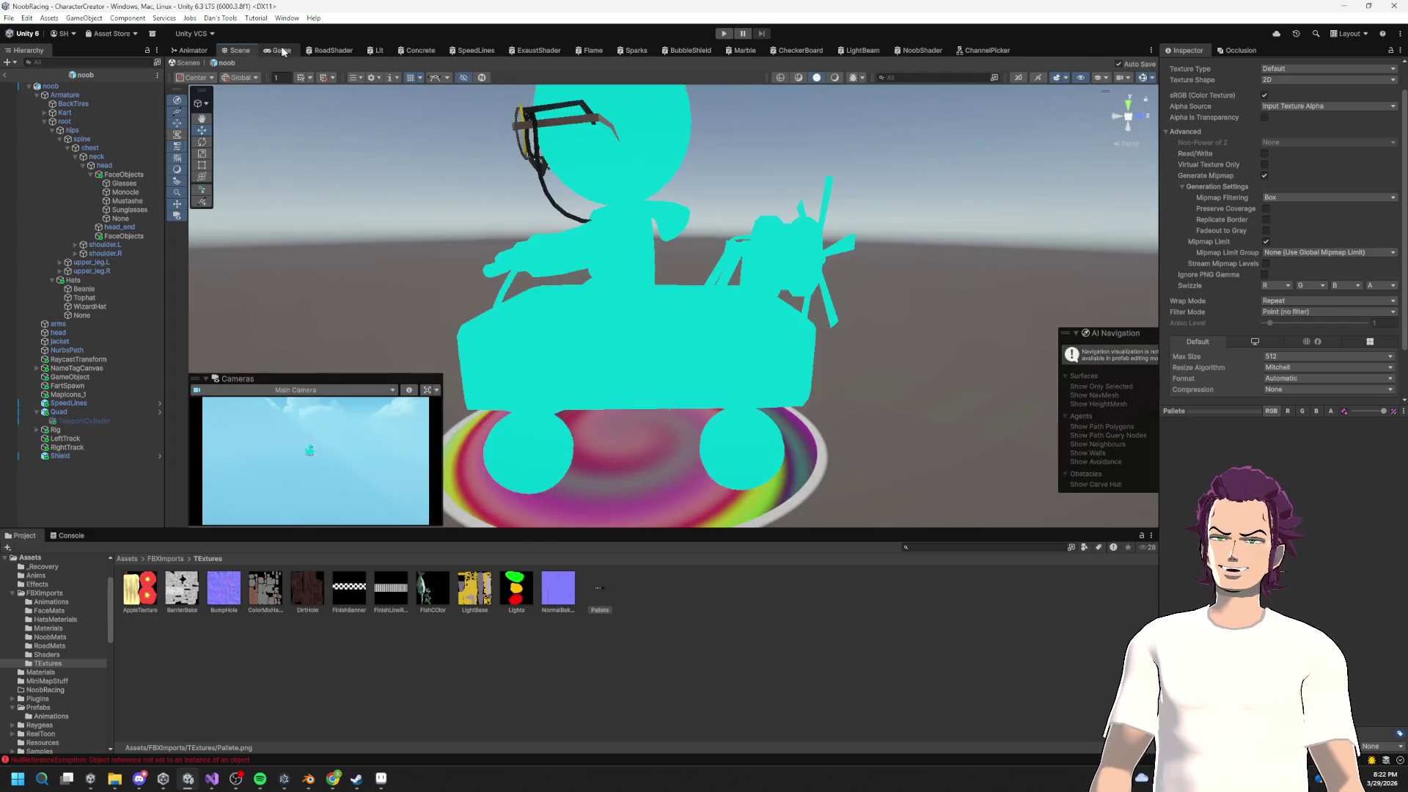
Step: Orbit around the kart to inspect the red wagon and blue-hoodie rider, then switch to Game view
scroll(805, 308, up, 3)
drag(804, 307, 717, 326)
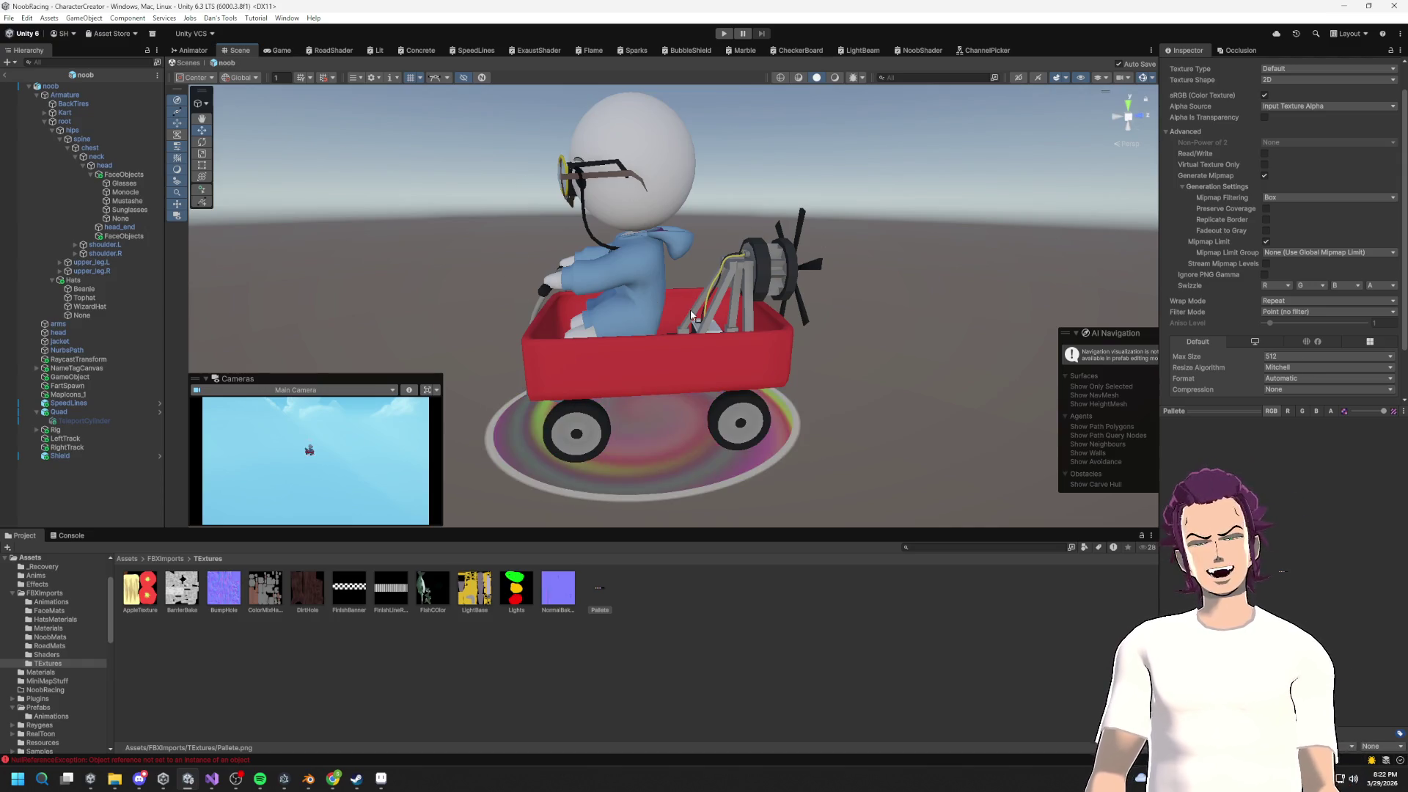
scroll(710, 359, up, 2)
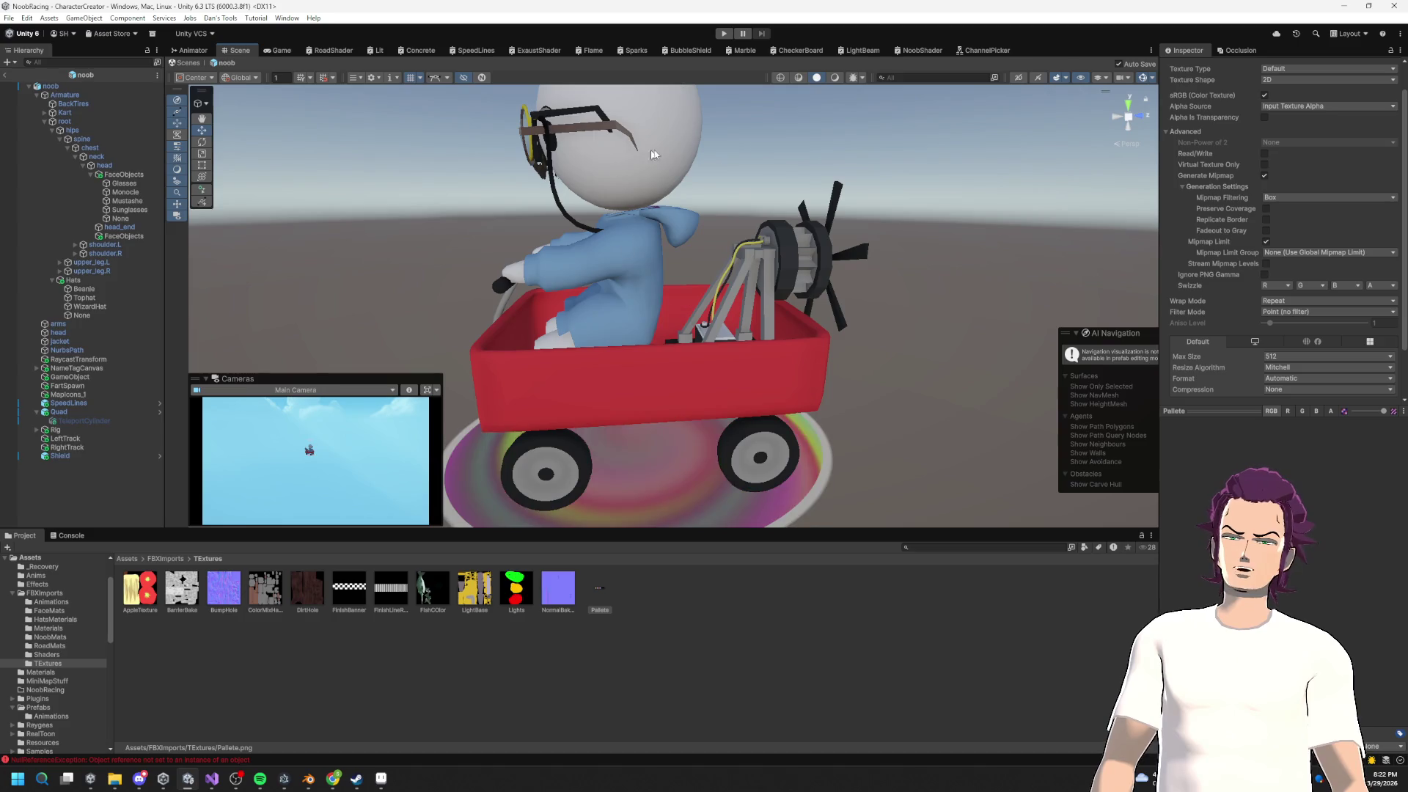
drag(553, 288, 699, 290)
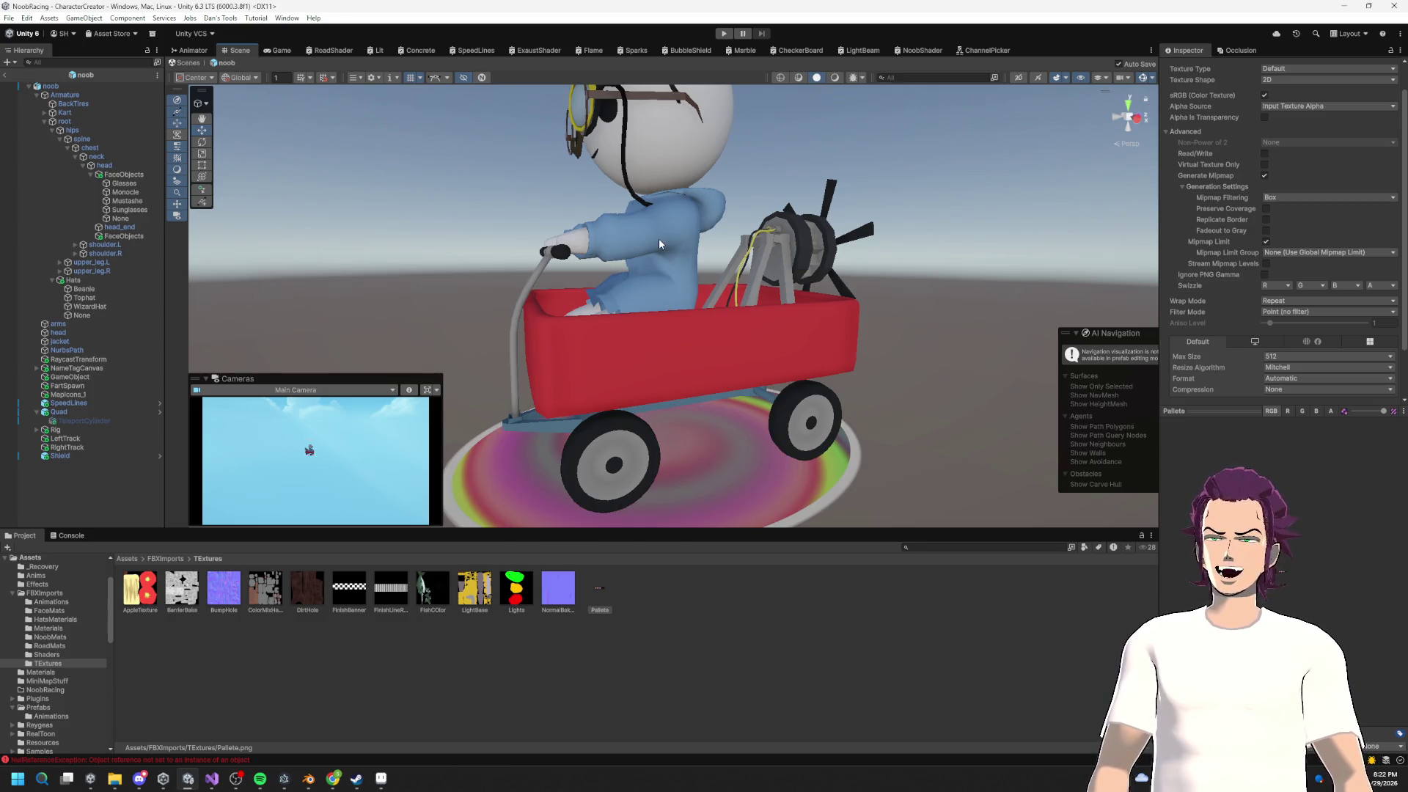
drag(723, 280, 768, 222)
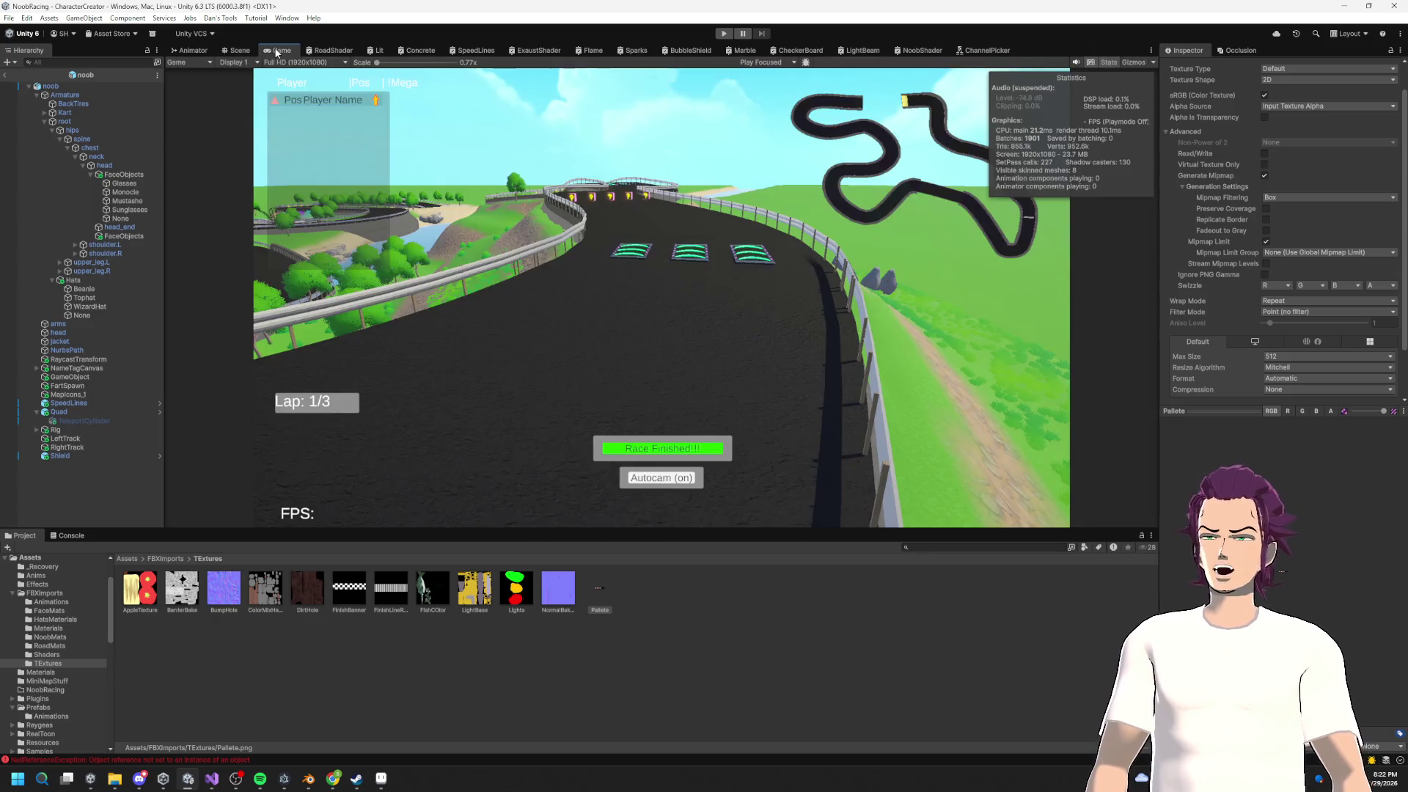
click(279, 50)
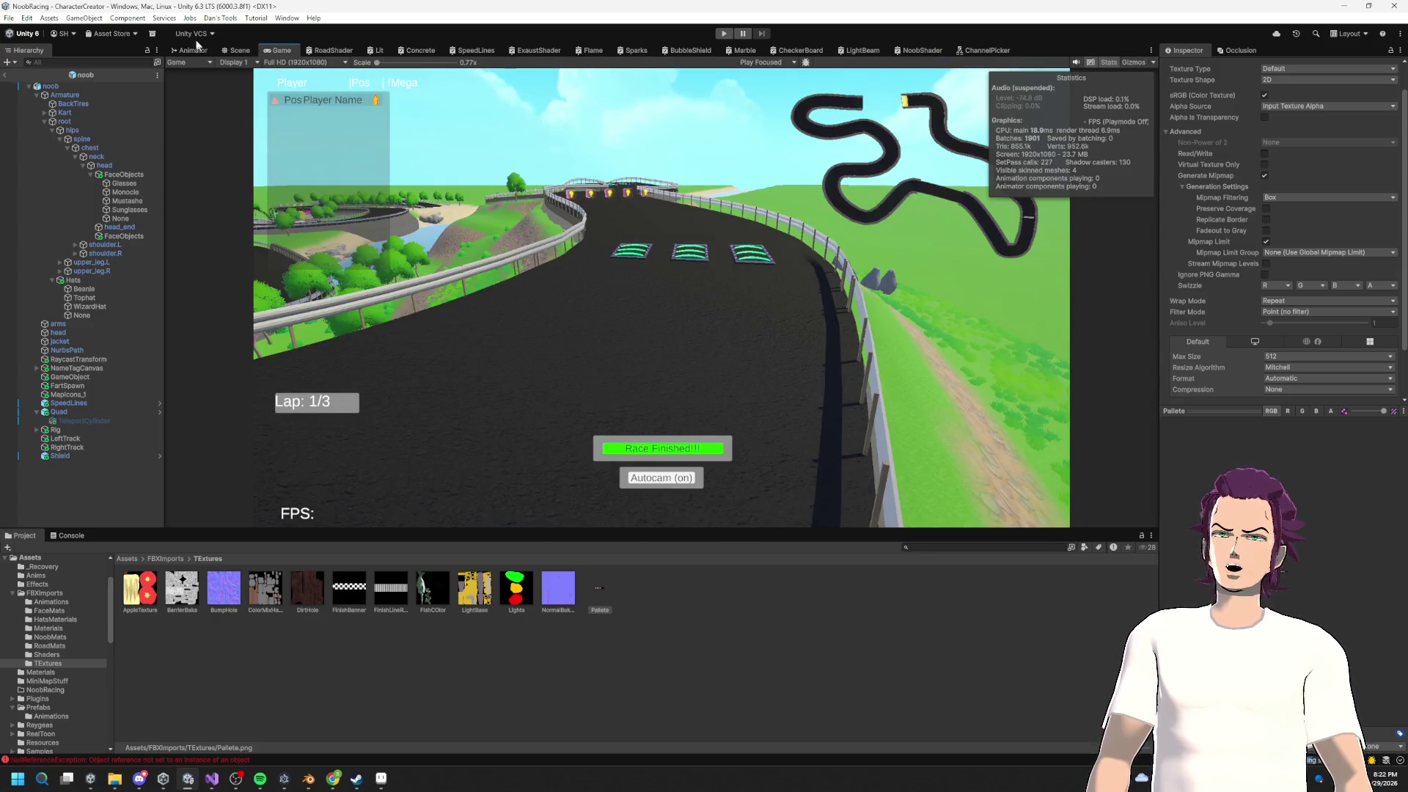
Step: Switch back to the Scene view with Ctrl+1 to see the kart
key(ctrl+1)
scroll(579, 218, down, 3)
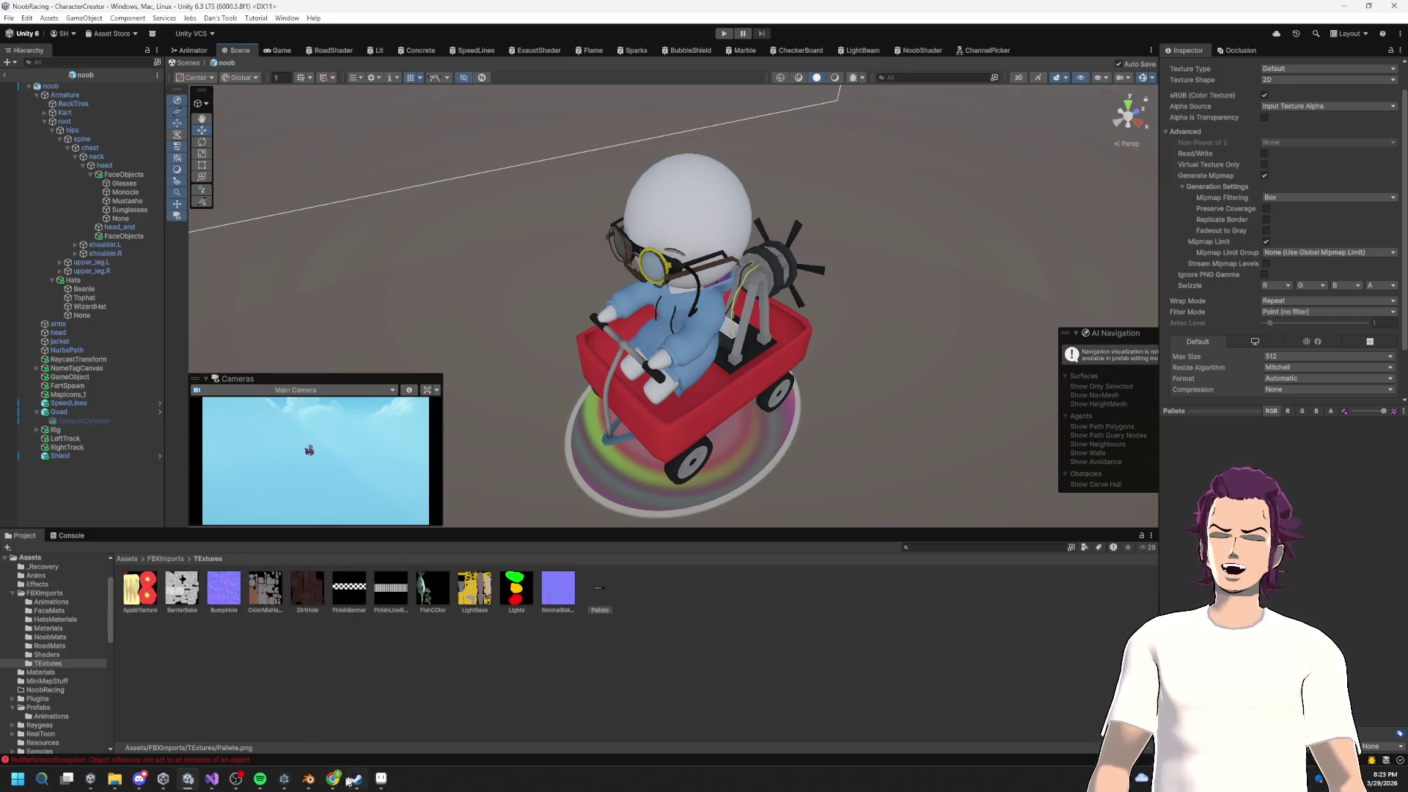
Step: Orbit the Unity Scene view down to a side view of the kart
mouse_move(212, 781)
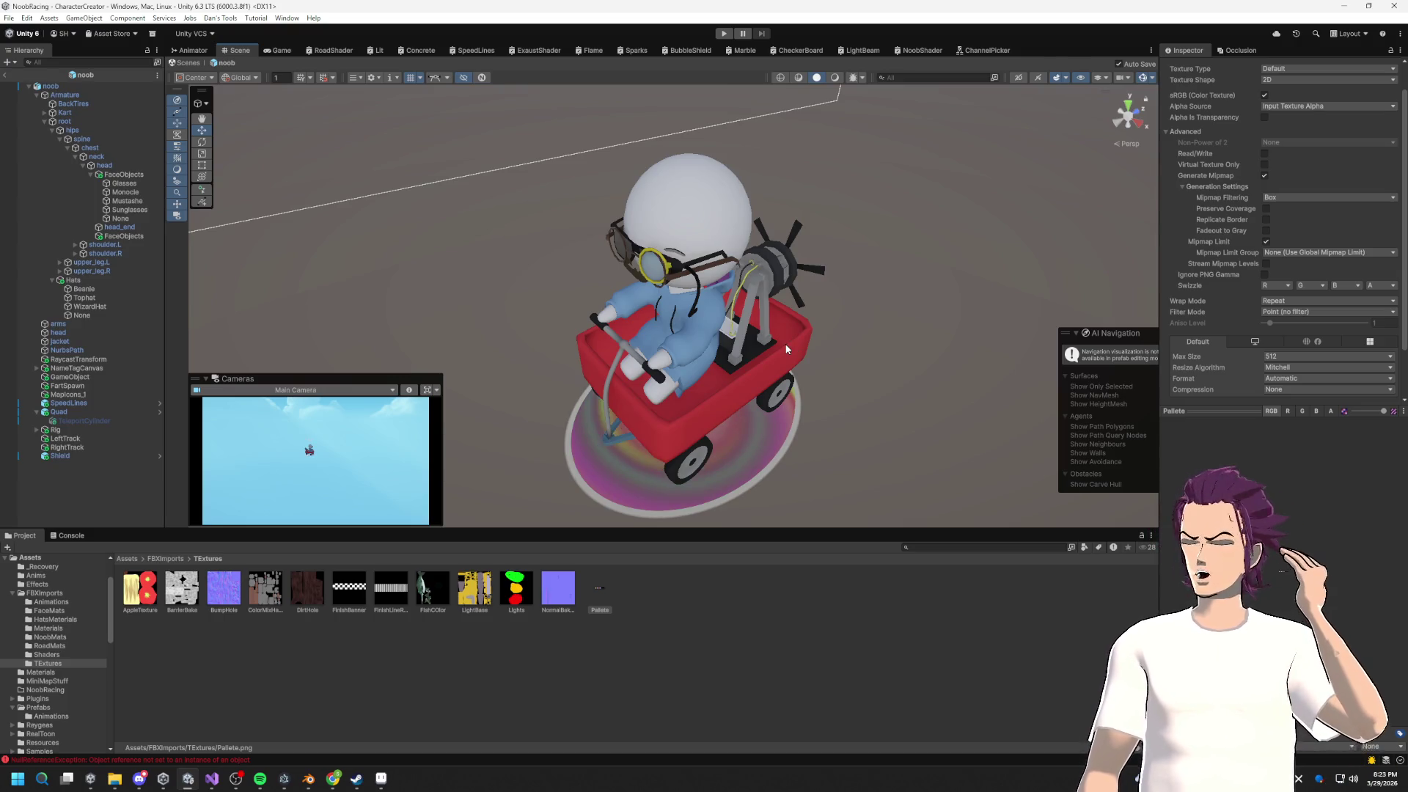
drag(761, 288, 726, 339)
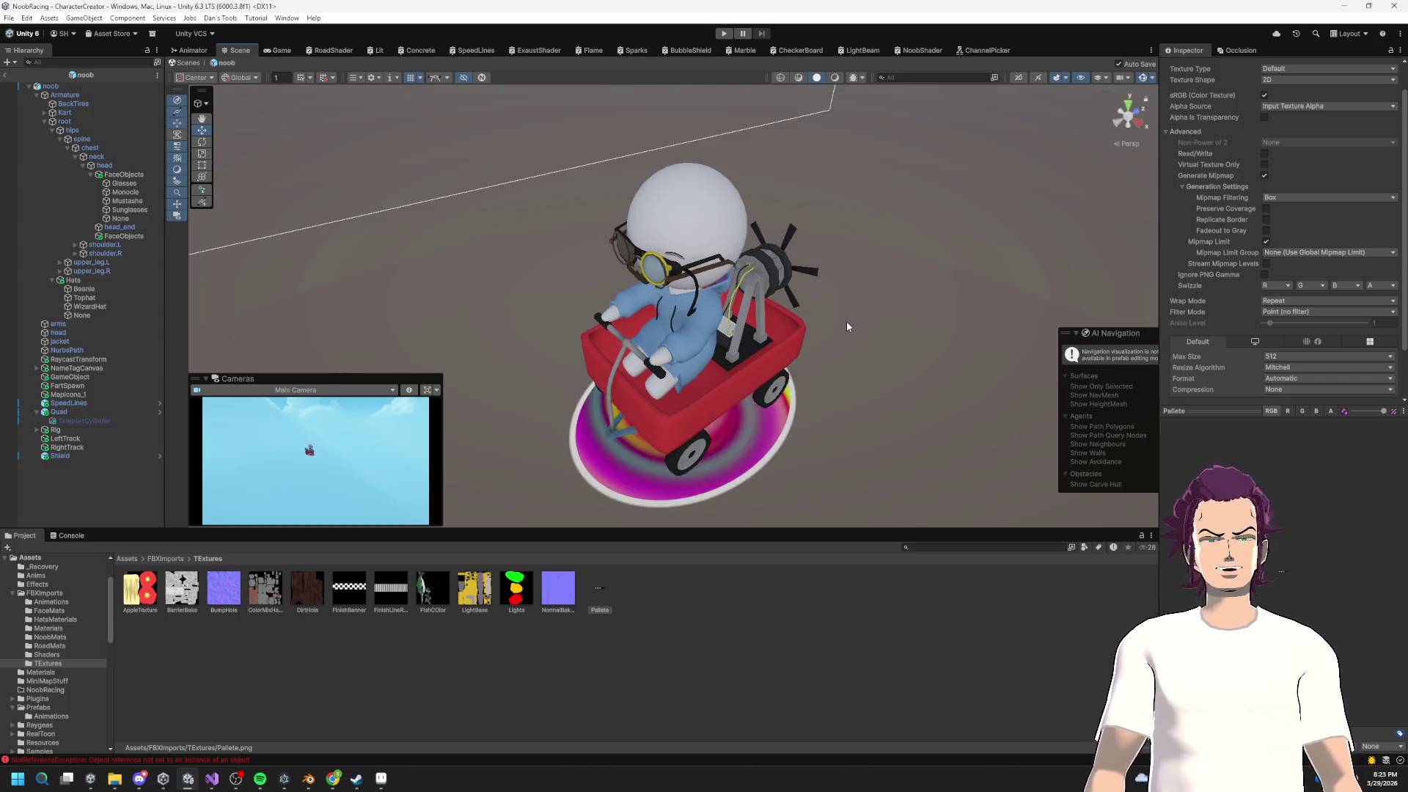
drag(846, 319, 757, 221)
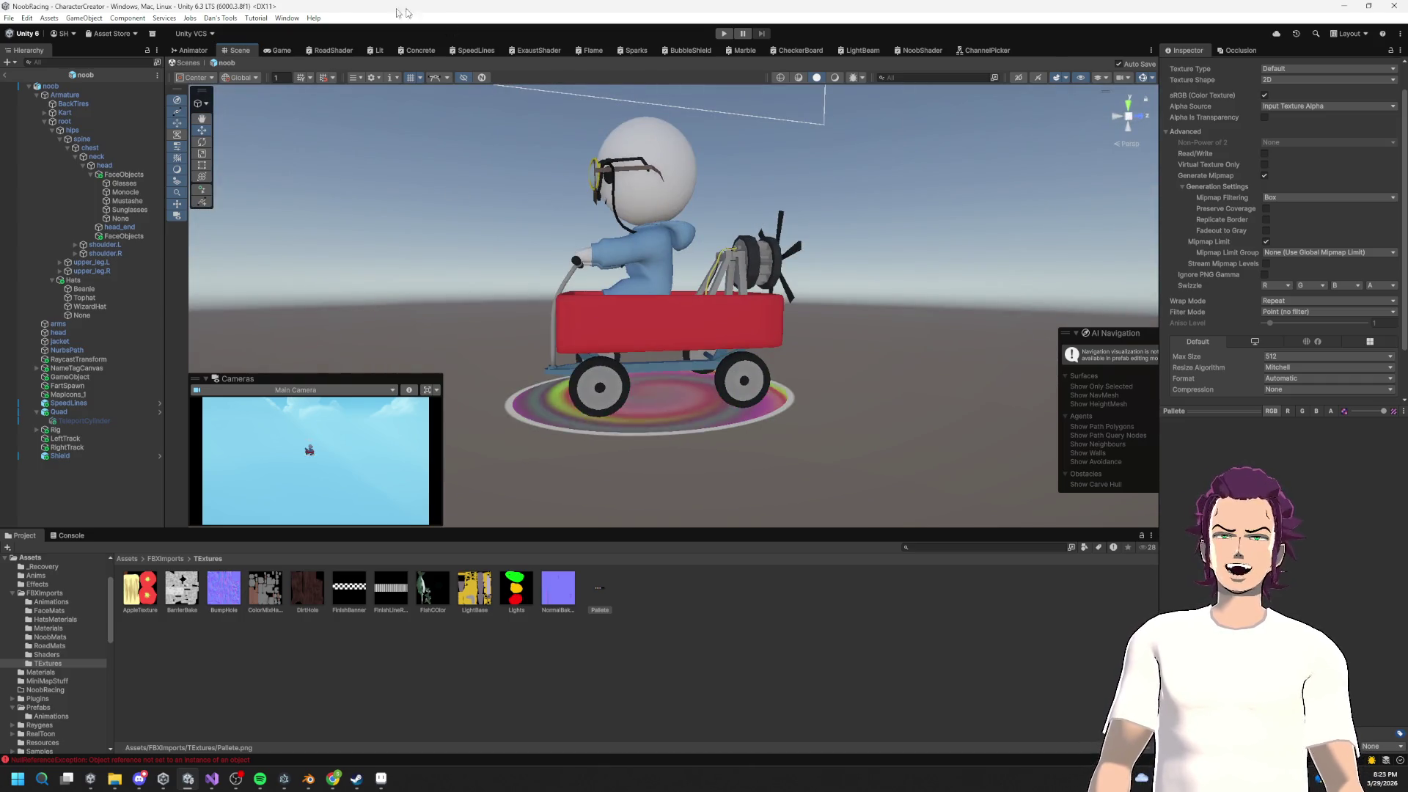
Step: Glance at the Window menu without choosing anything, then bring NoobVictory.blend in Blender forward
click(285, 18)
mouse_move(361, 202)
click(796, 218)
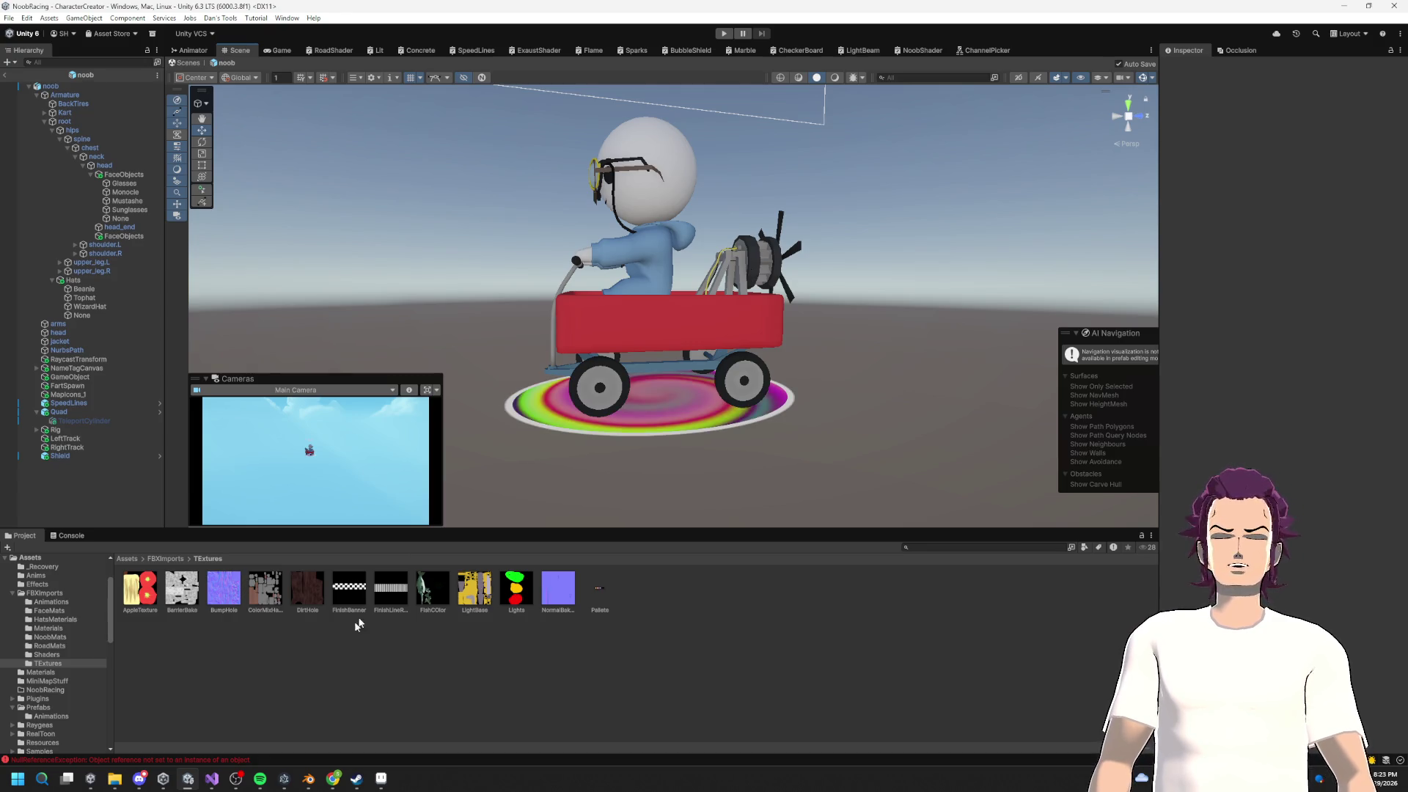
click(310, 780)
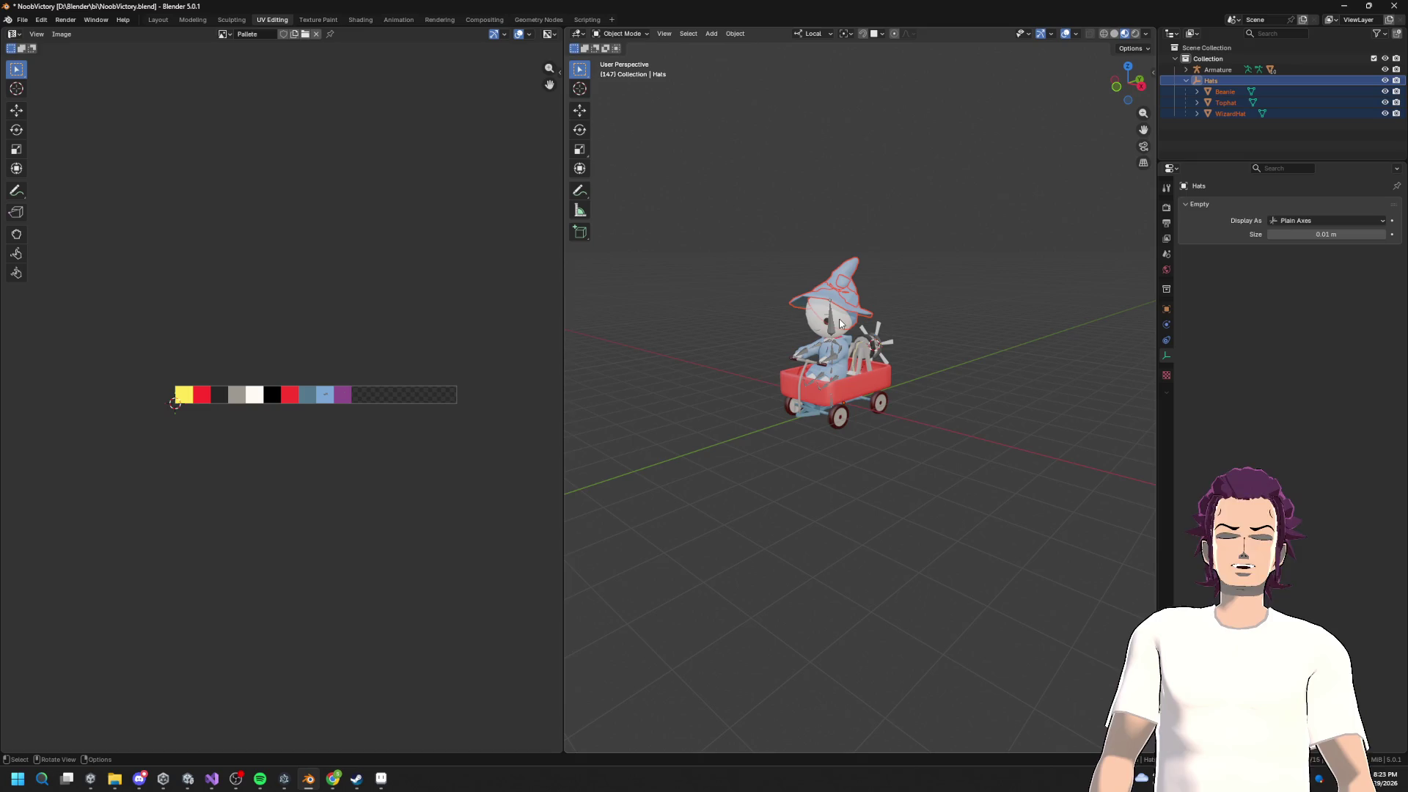
Step: Minimise Blender and select the rider's head in Unity to check its Wagon 3 NoobShader material
click(1347, 6)
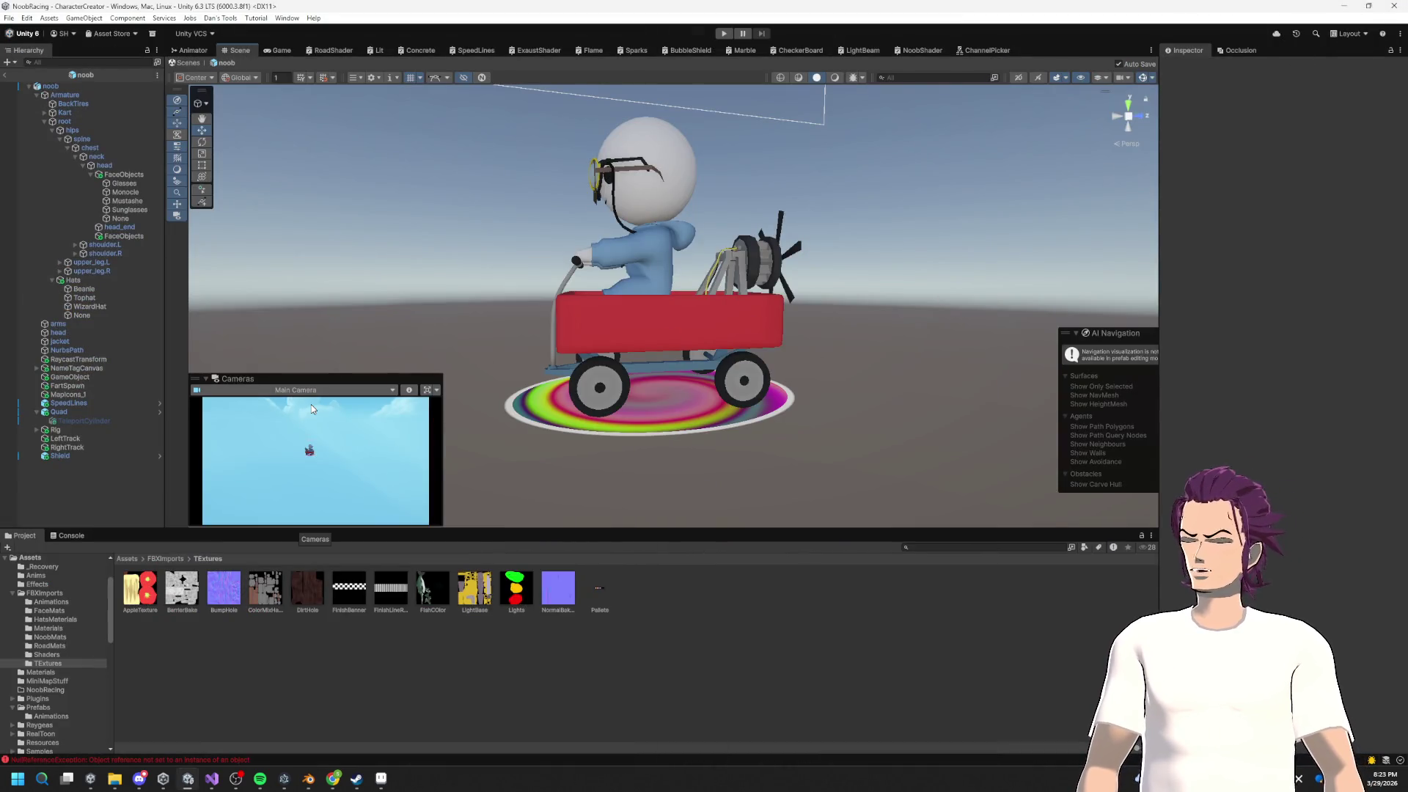
mouse_move(759, 345)
mouse_down()
mouse_move(763, 381)
mouse_move(810, 380)
mouse_up()
click(746, 348)
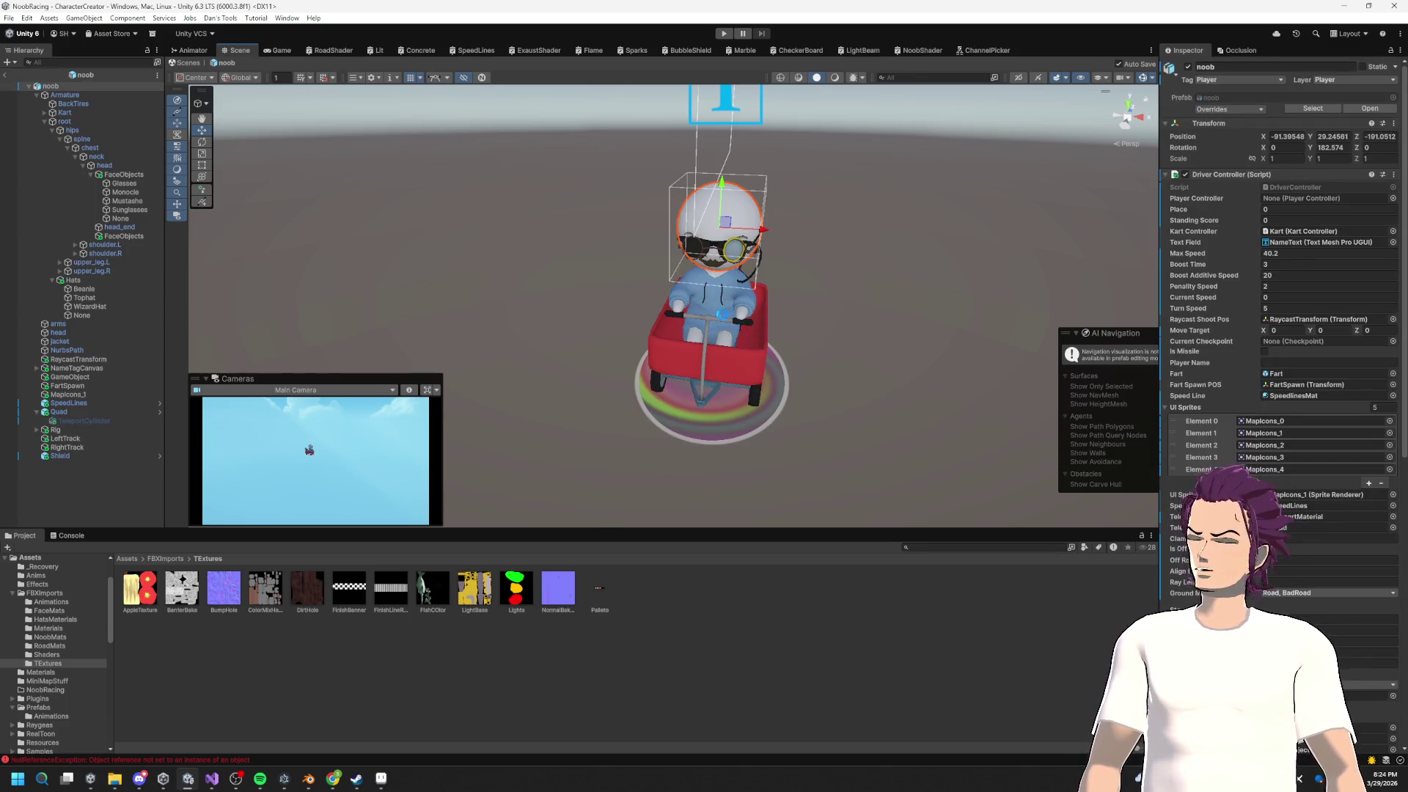
click(751, 322)
mouse_move(703, 289)
mouse_down()
mouse_move(745, 339)
mouse_move(704, 323)
mouse_move(698, 283)
mouse_up()
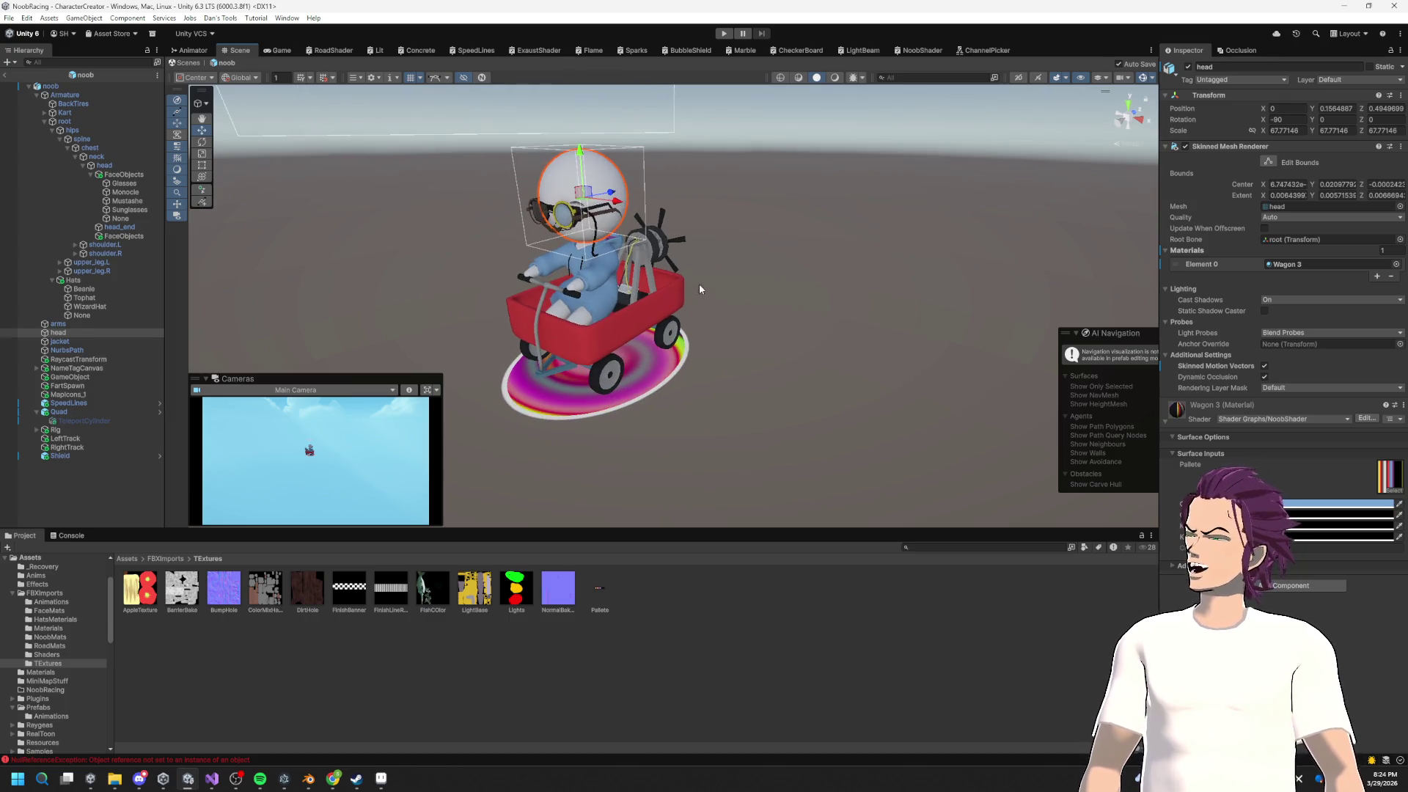
click(260, 783)
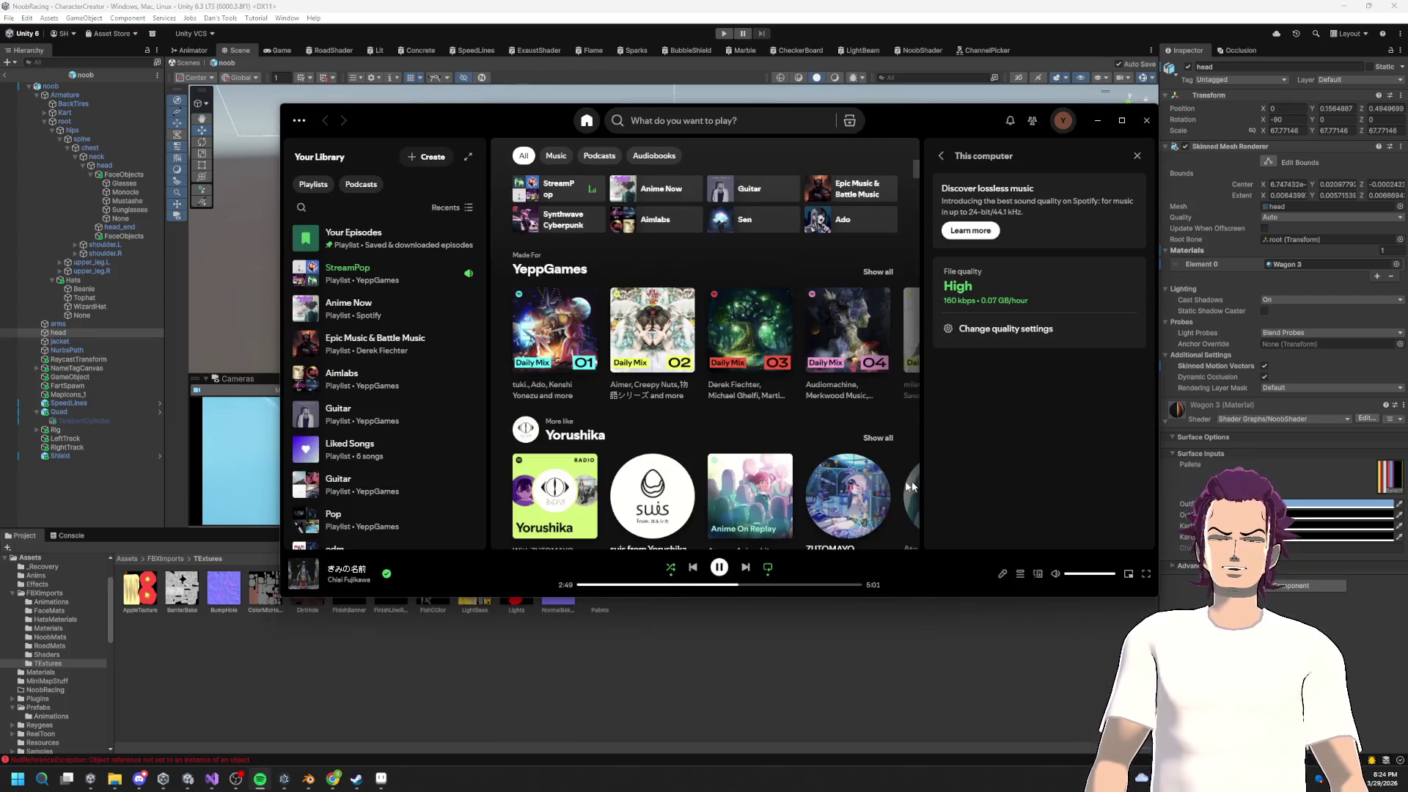
Step: Play Lalala from the StreamPop playlist, then minimise Spotify to reveal the kart scene
click(349, 271)
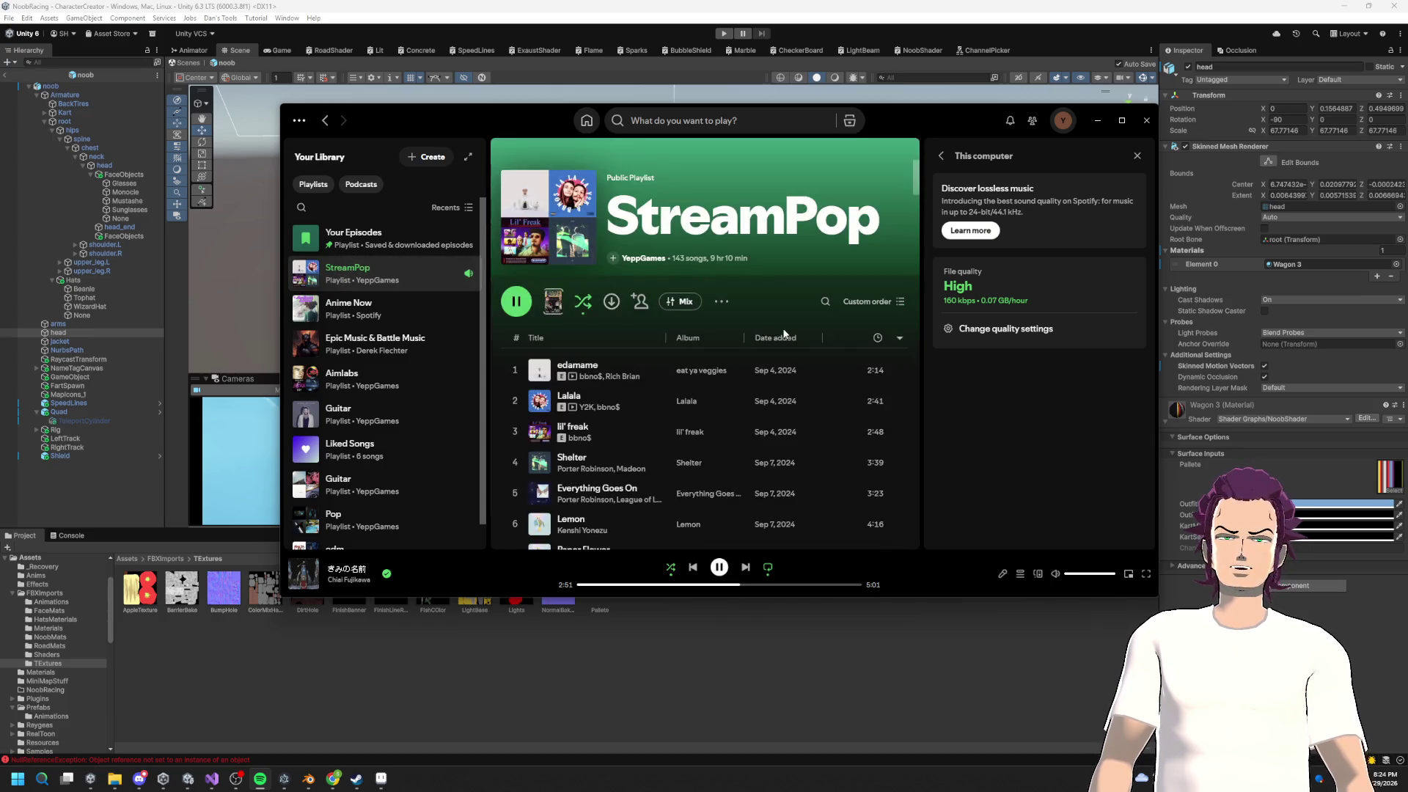
click(516, 404)
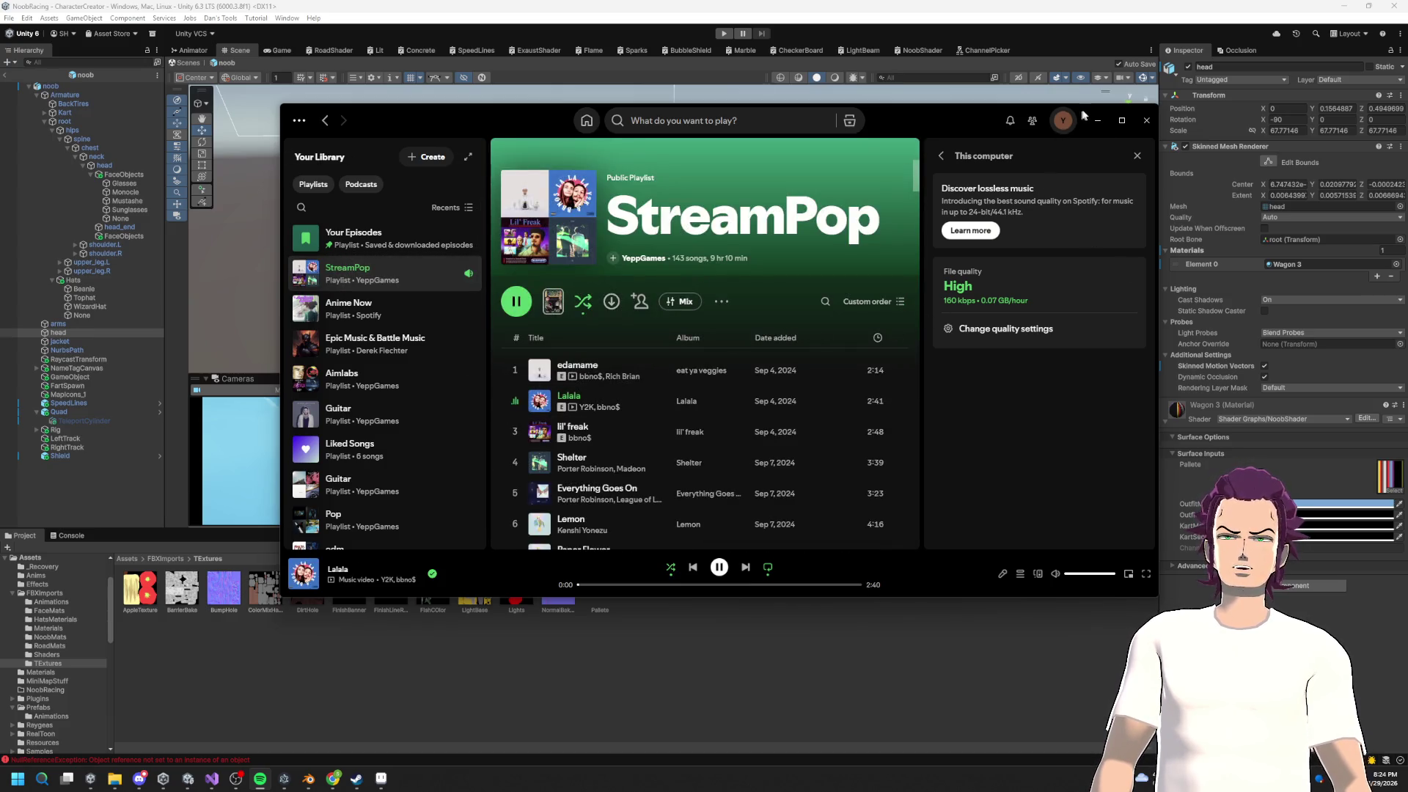
click(1098, 120)
mouse_move(732, 327)
mouse_down()
mouse_move(702, 185)
mouse_move(849, 307)
mouse_move(828, 198)
mouse_move(859, 324)
mouse_move(843, 242)
mouse_move(826, 350)
mouse_move(612, 192)
mouse_move(733, 242)
mouse_move(816, 305)
mouse_move(700, 181)
mouse_move(709, 143)
mouse_up()
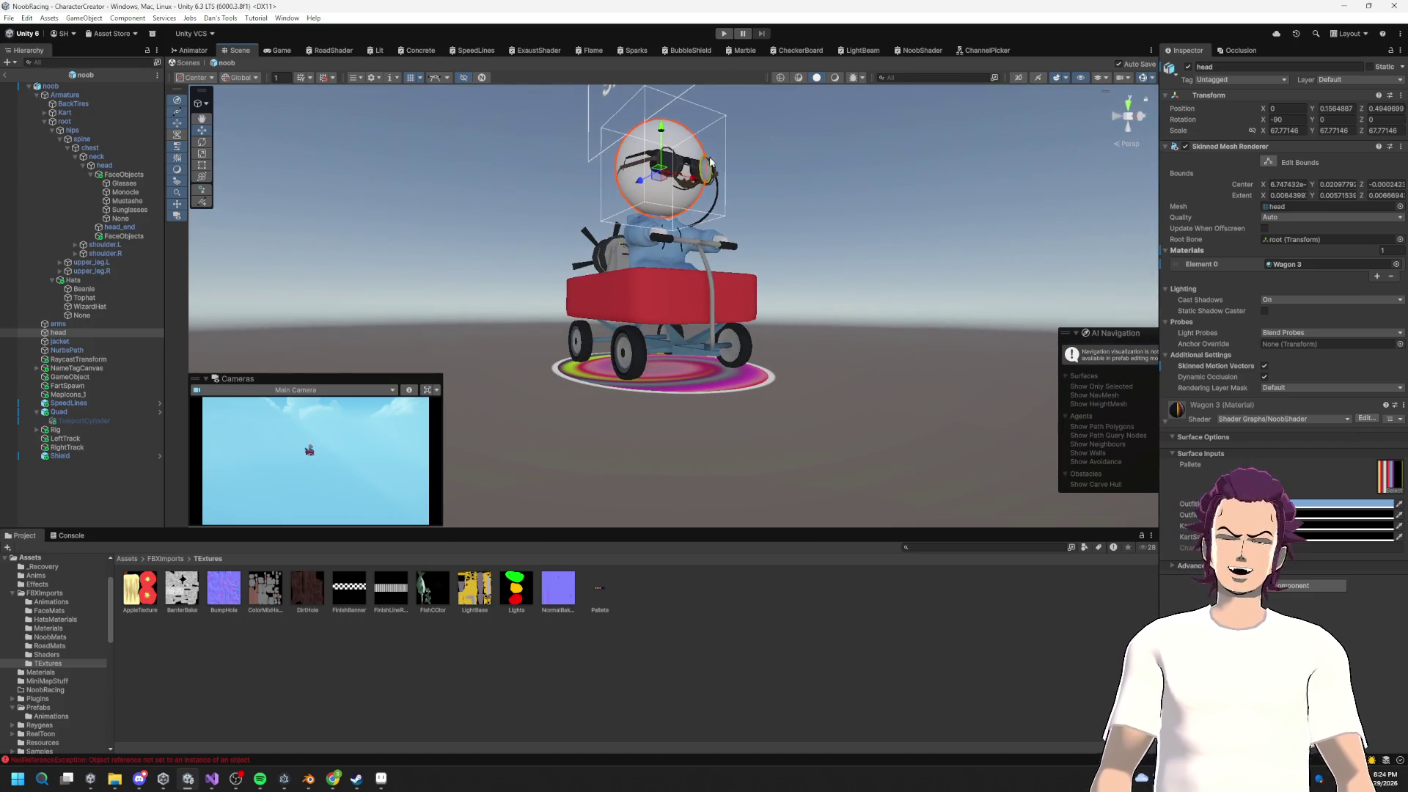
Step: Preview the race in the Game view, return to the Scene view, and enter Play mode
click(278, 50)
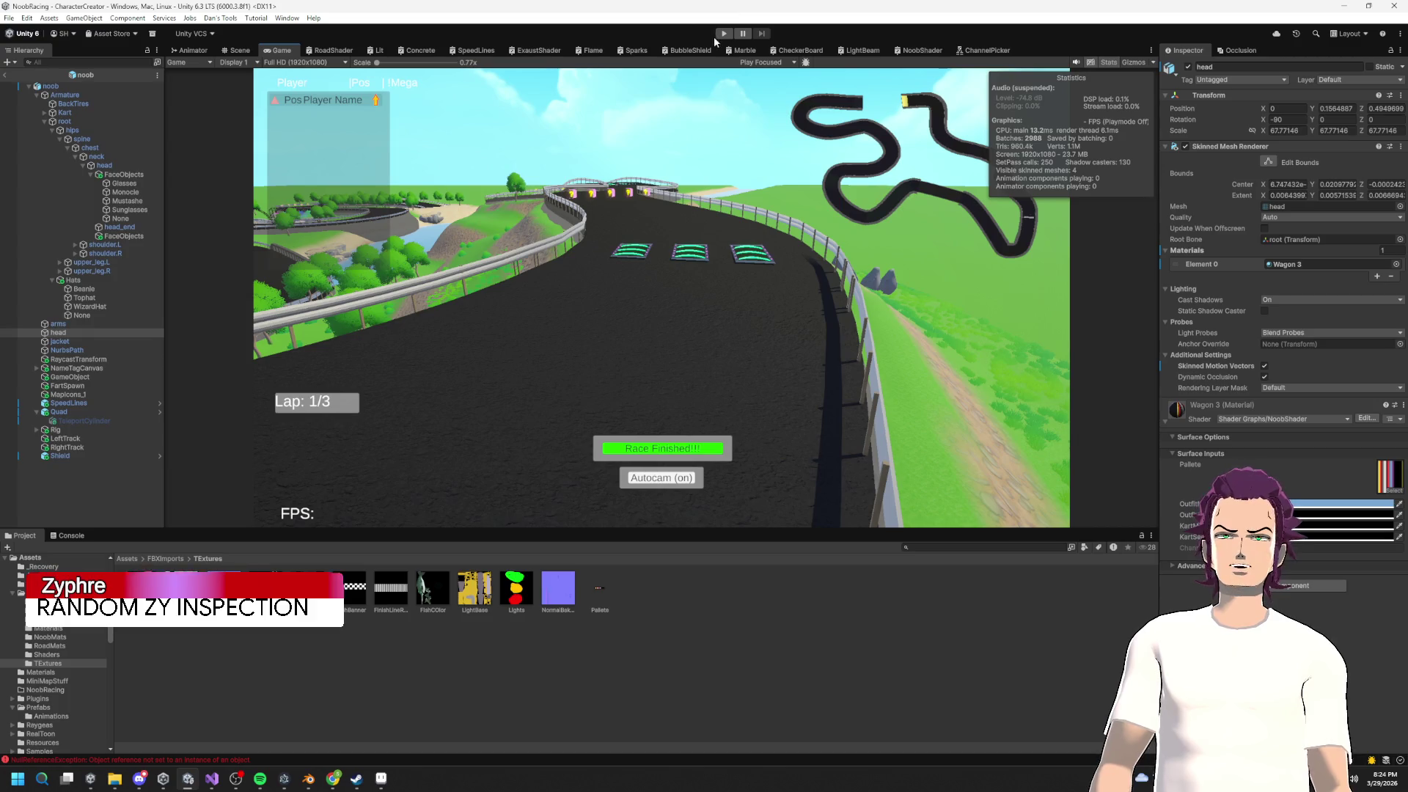
click(329, 50)
click(238, 50)
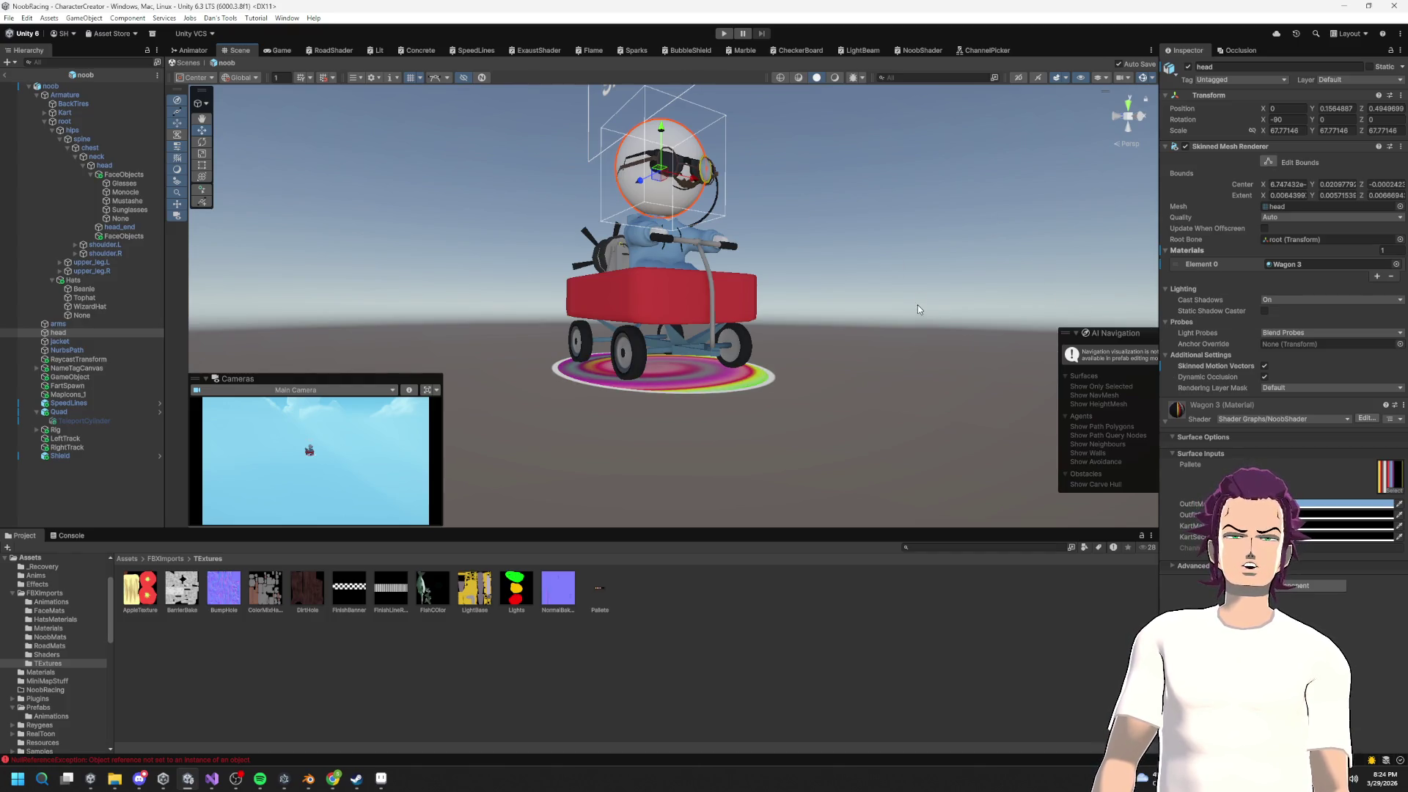
click(724, 33)
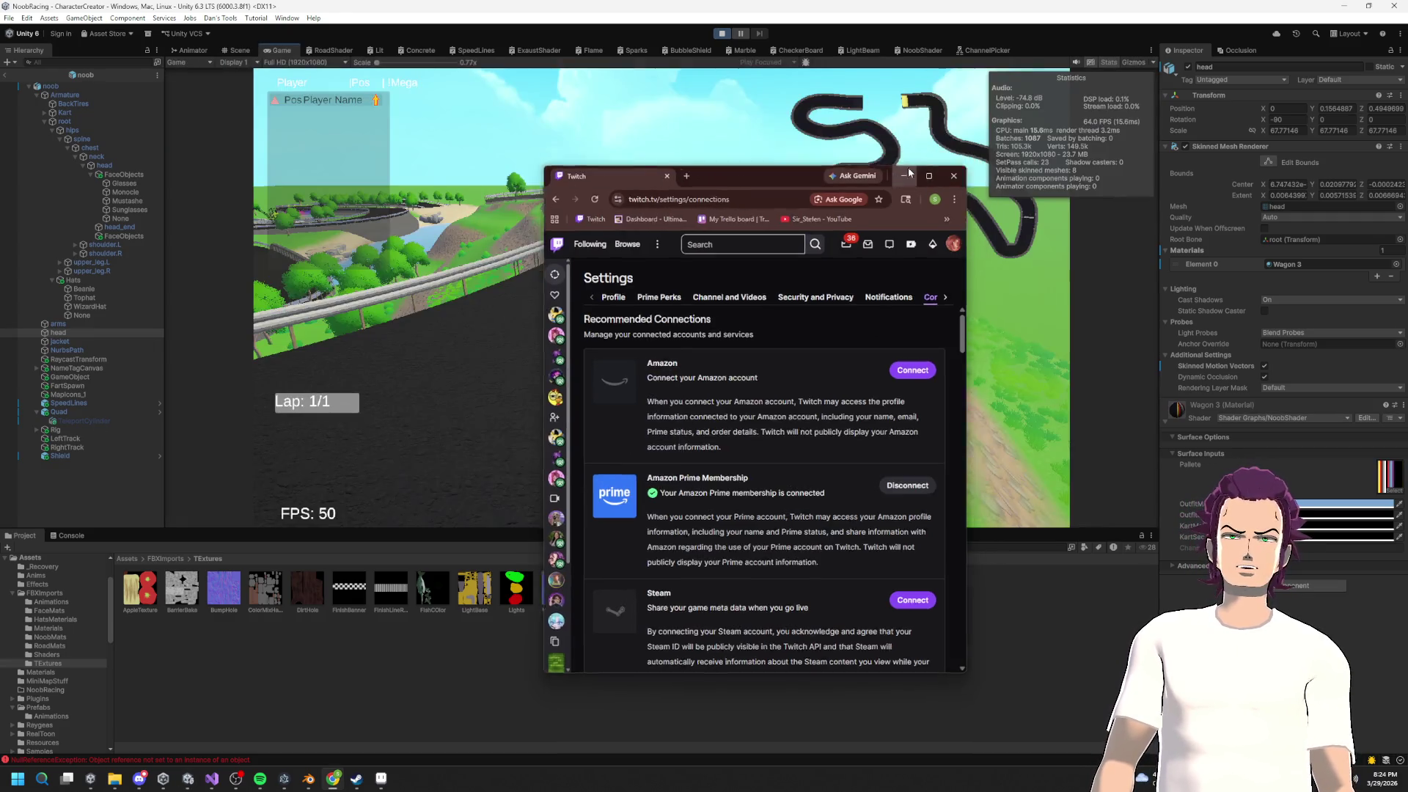
Step: Minimise the Twitch window in Chrome to watch the race running in Unity
click(915, 166)
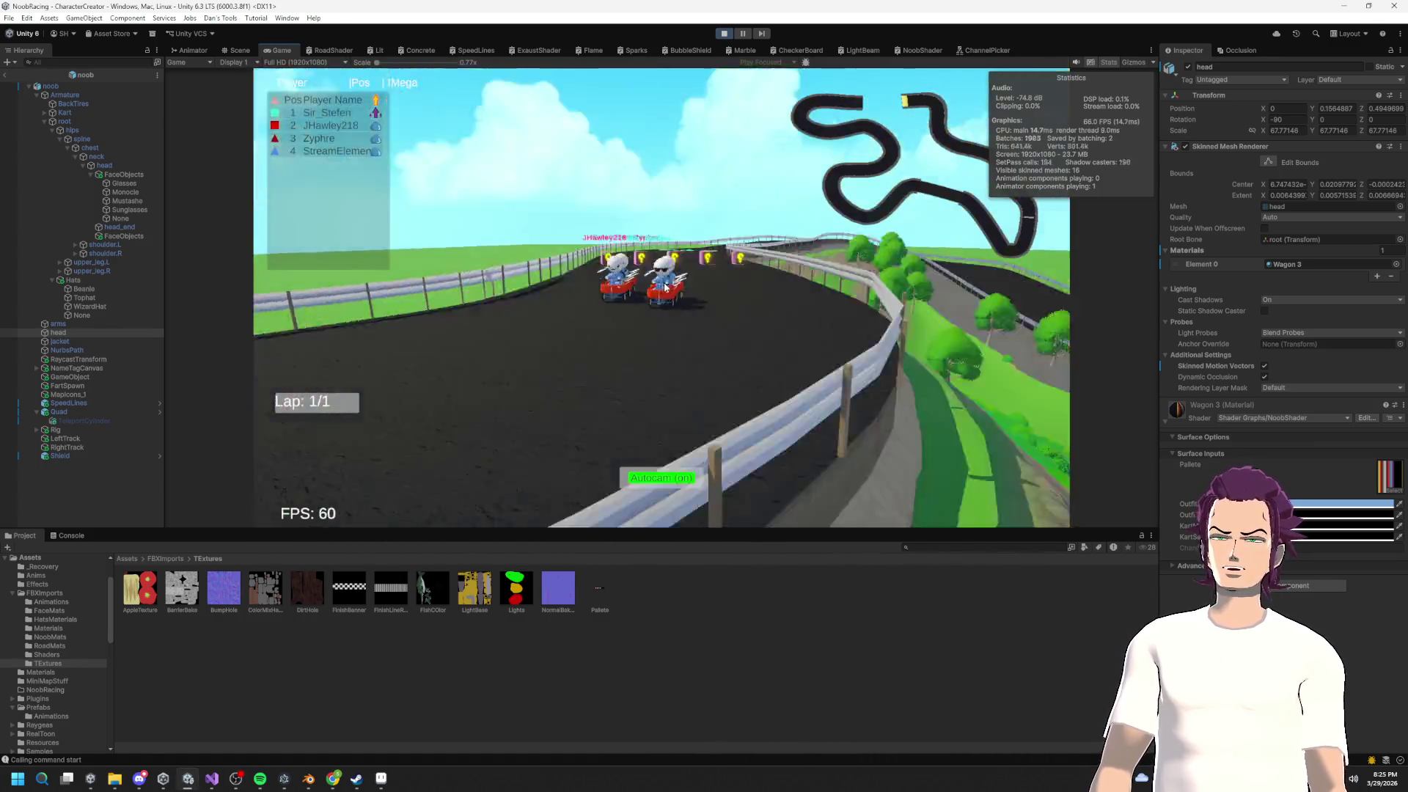
Step: In the NoobShader graph, move the Pallete node left and view the Multiply and Fragment nodes, then go to Blender
click(922, 50)
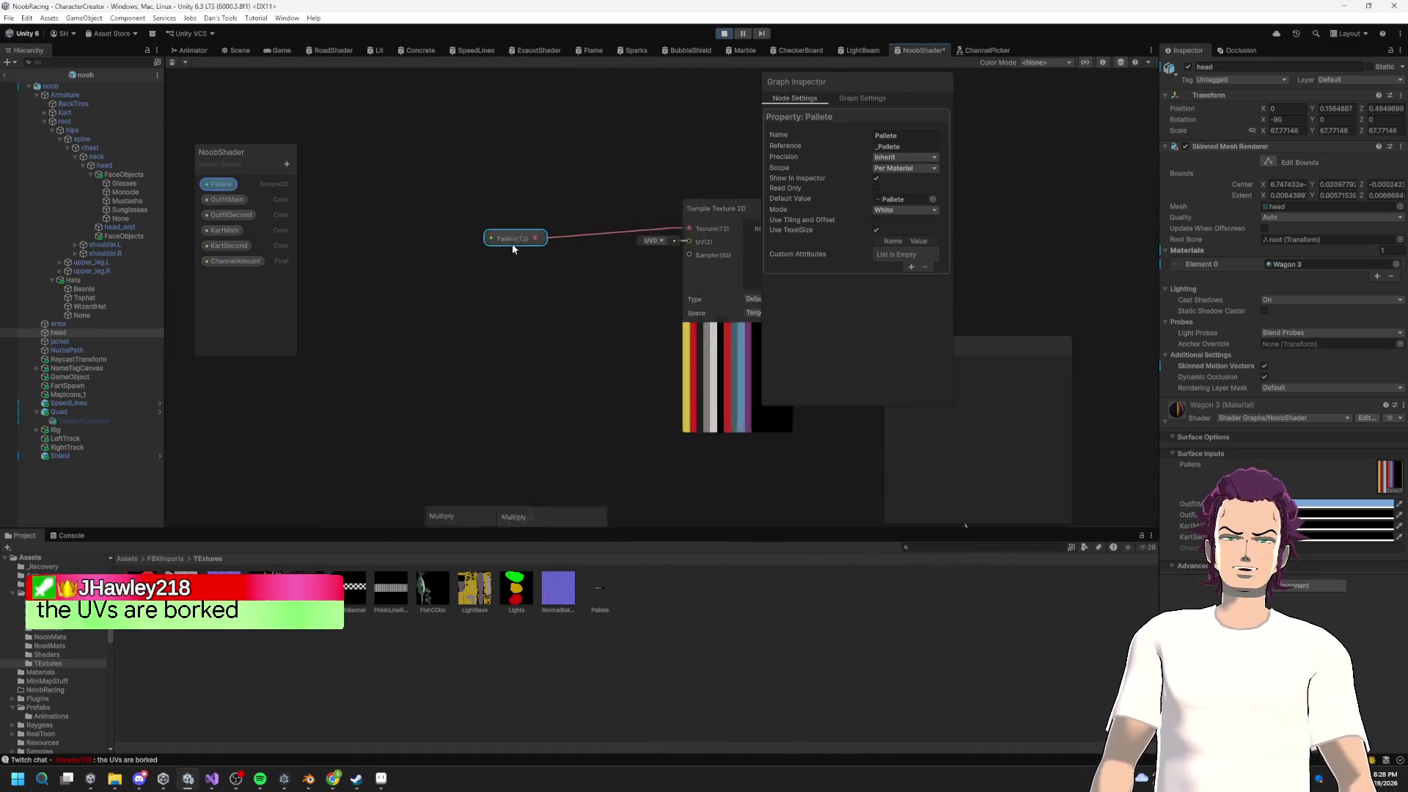
drag(512, 244, 398, 251)
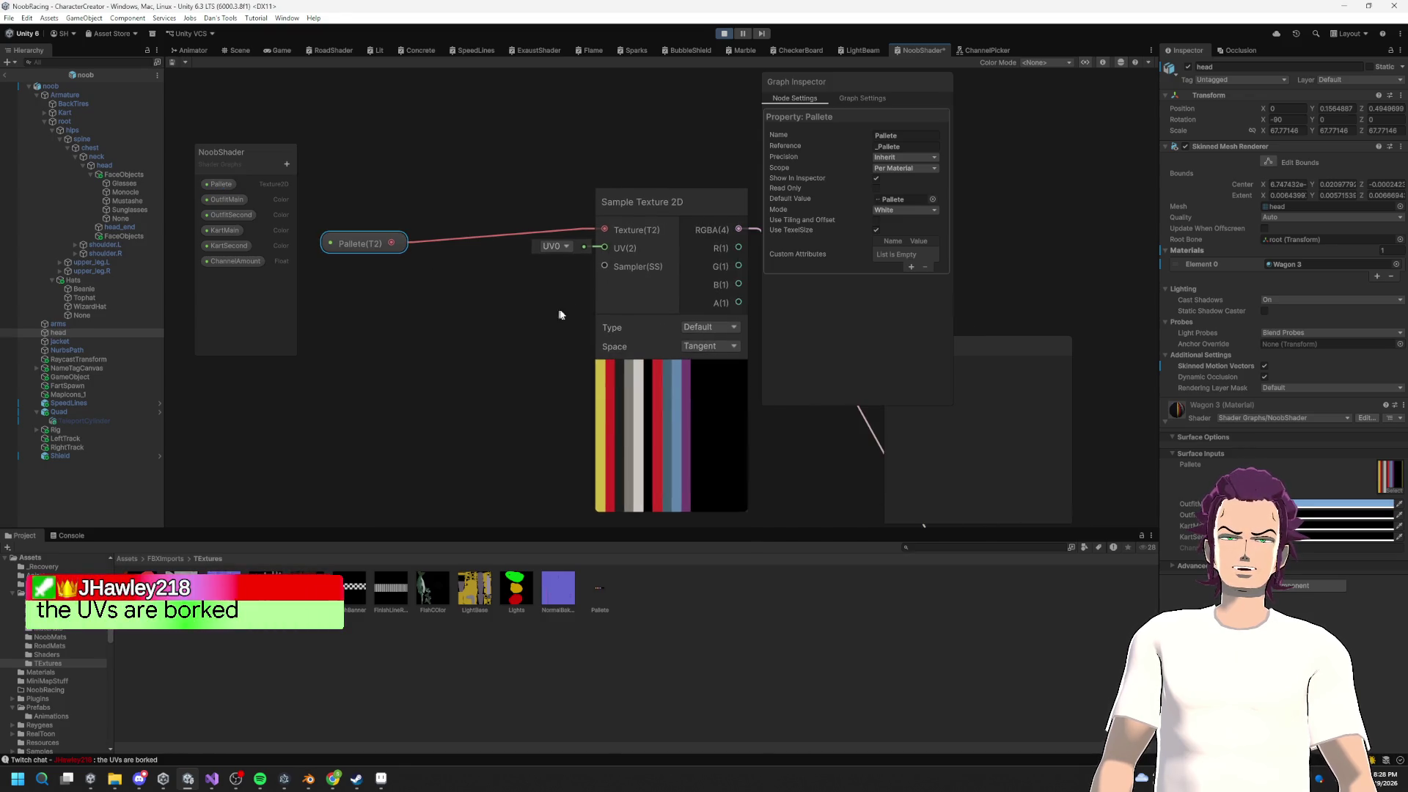
scroll(477, 308, down, 5)
mouse_move(495, 227)
mouse_down()
mouse_move(588, 298)
mouse_move(502, 352)
mouse_up()
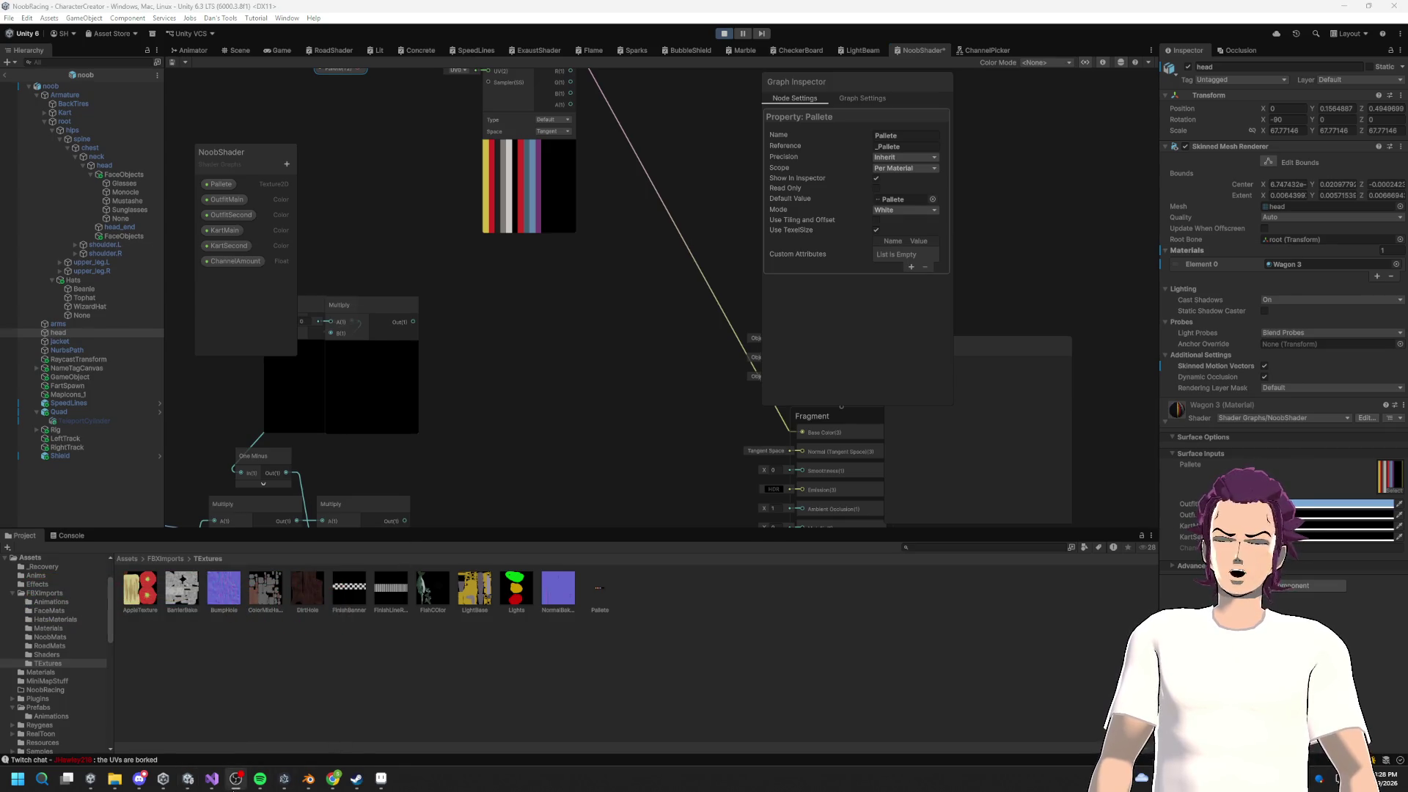
click(308, 779)
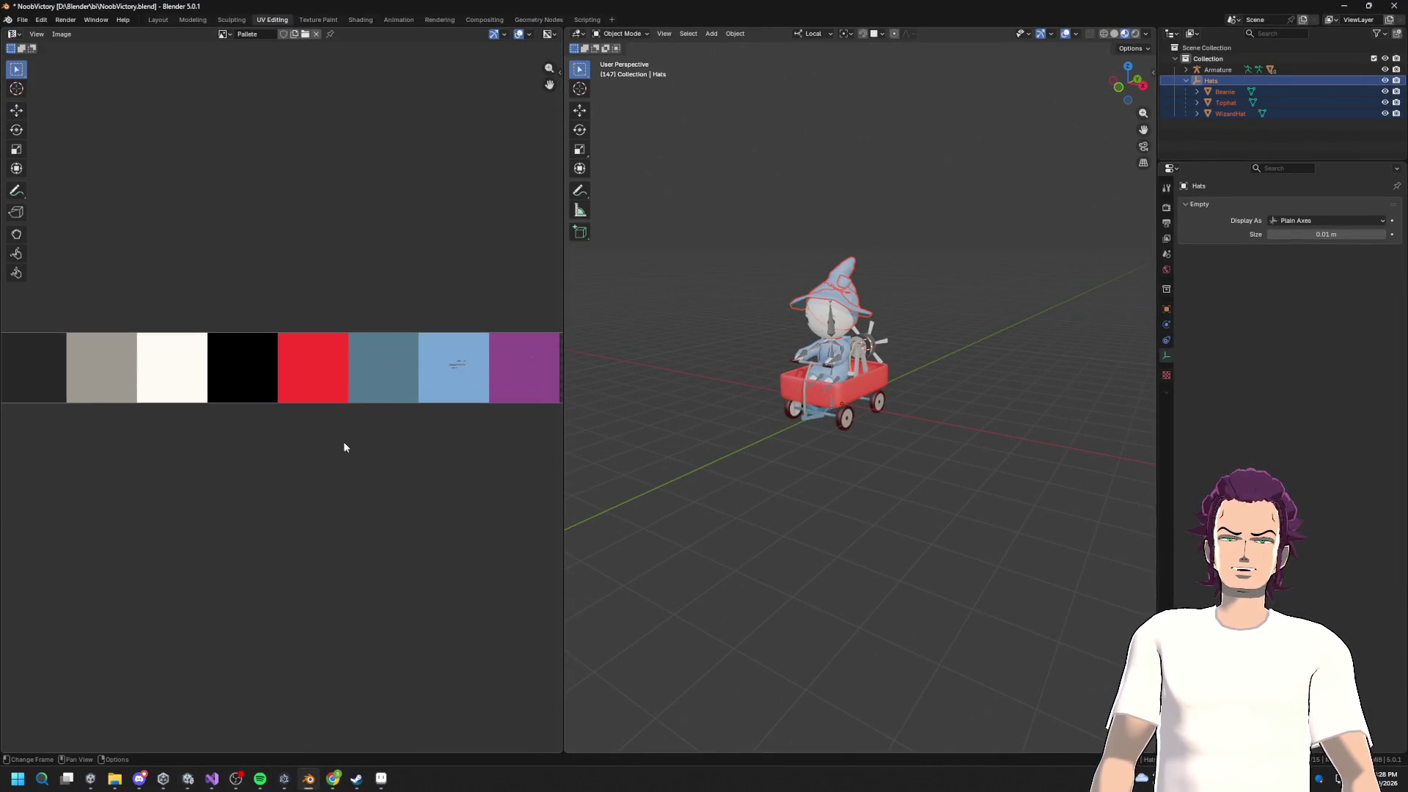
Step: Select the jacket mesh of the wagon's rider and enter Edit Mode to show its UVs on the palette
scroll(503, 370, up, 2)
drag(1148, 415, 1053, 416)
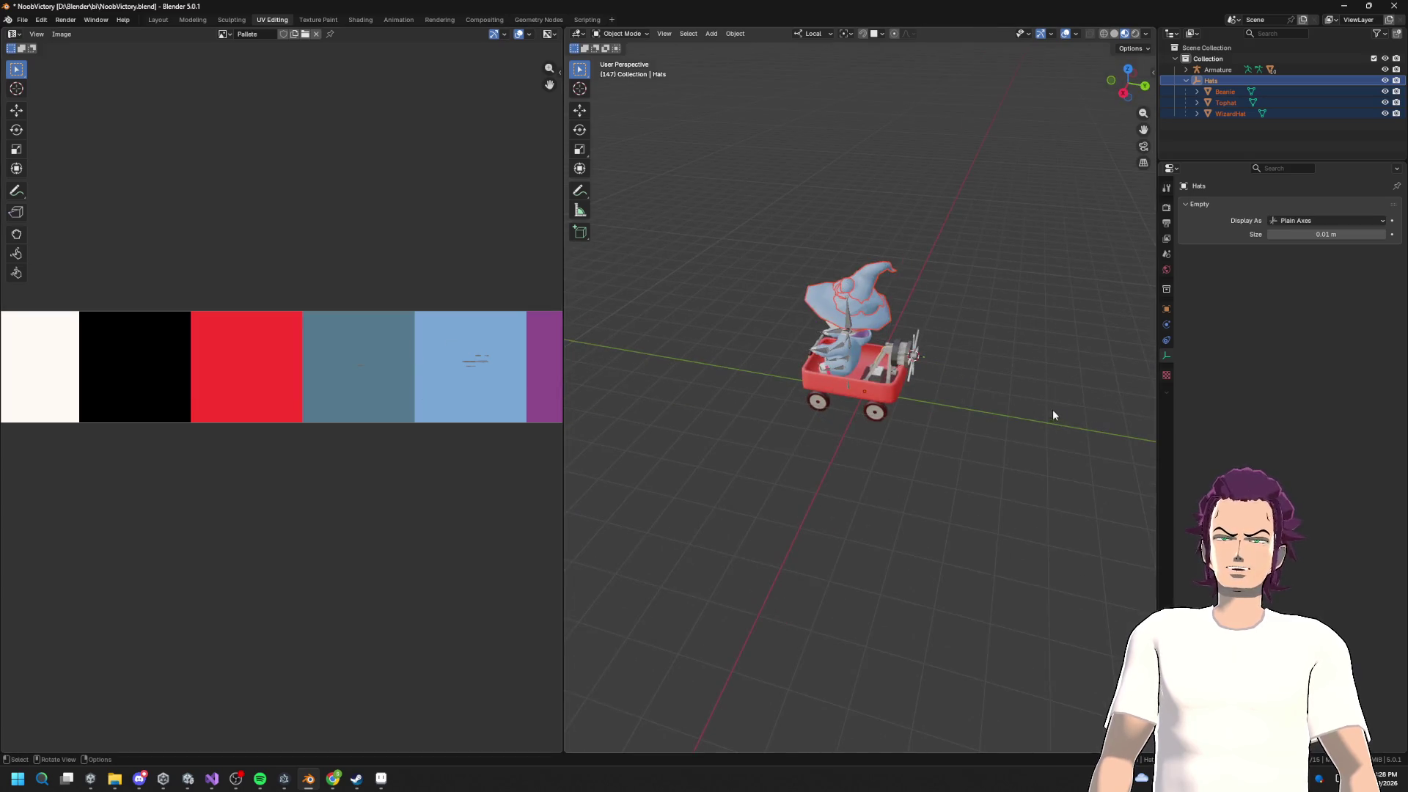
drag(824, 261, 1007, 469)
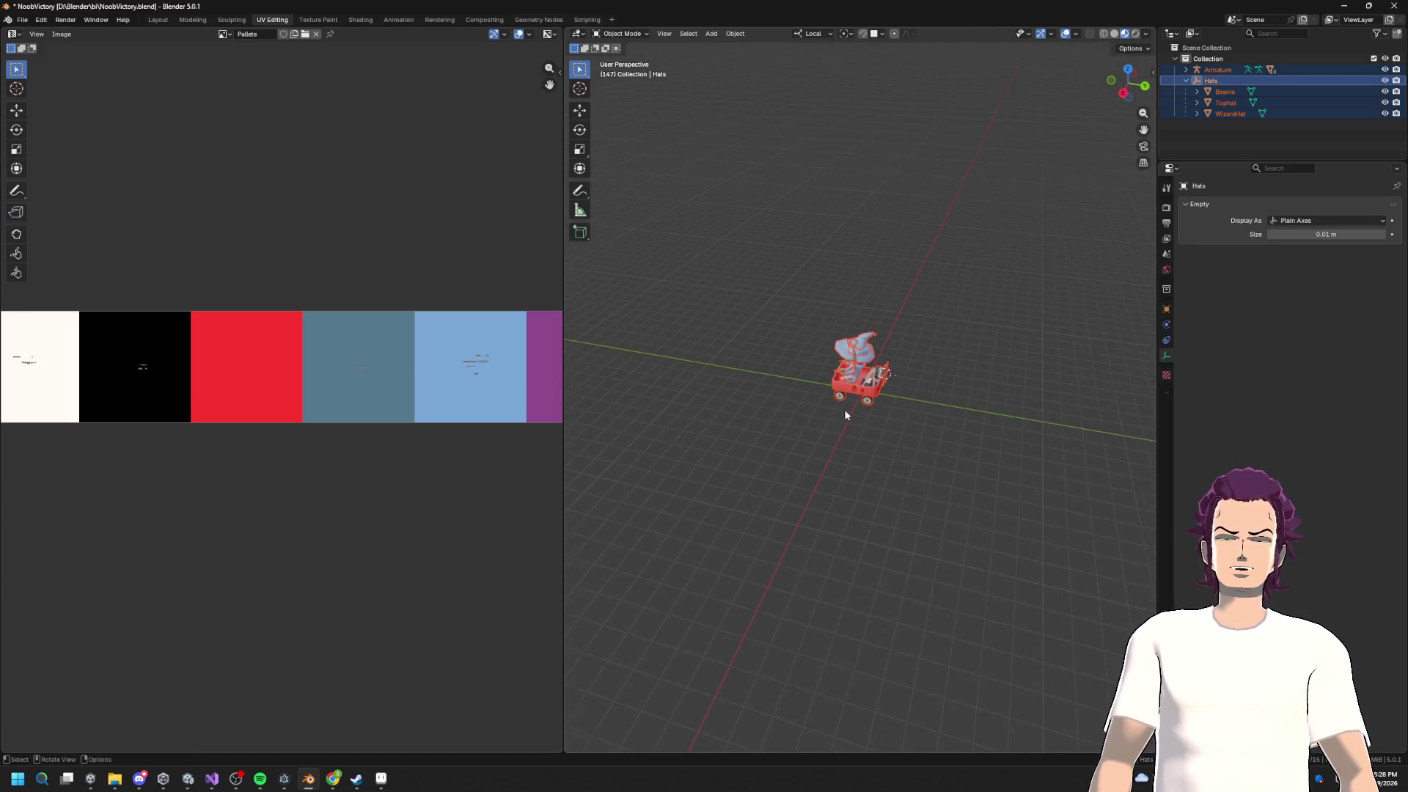
click(850, 350)
click(861, 354)
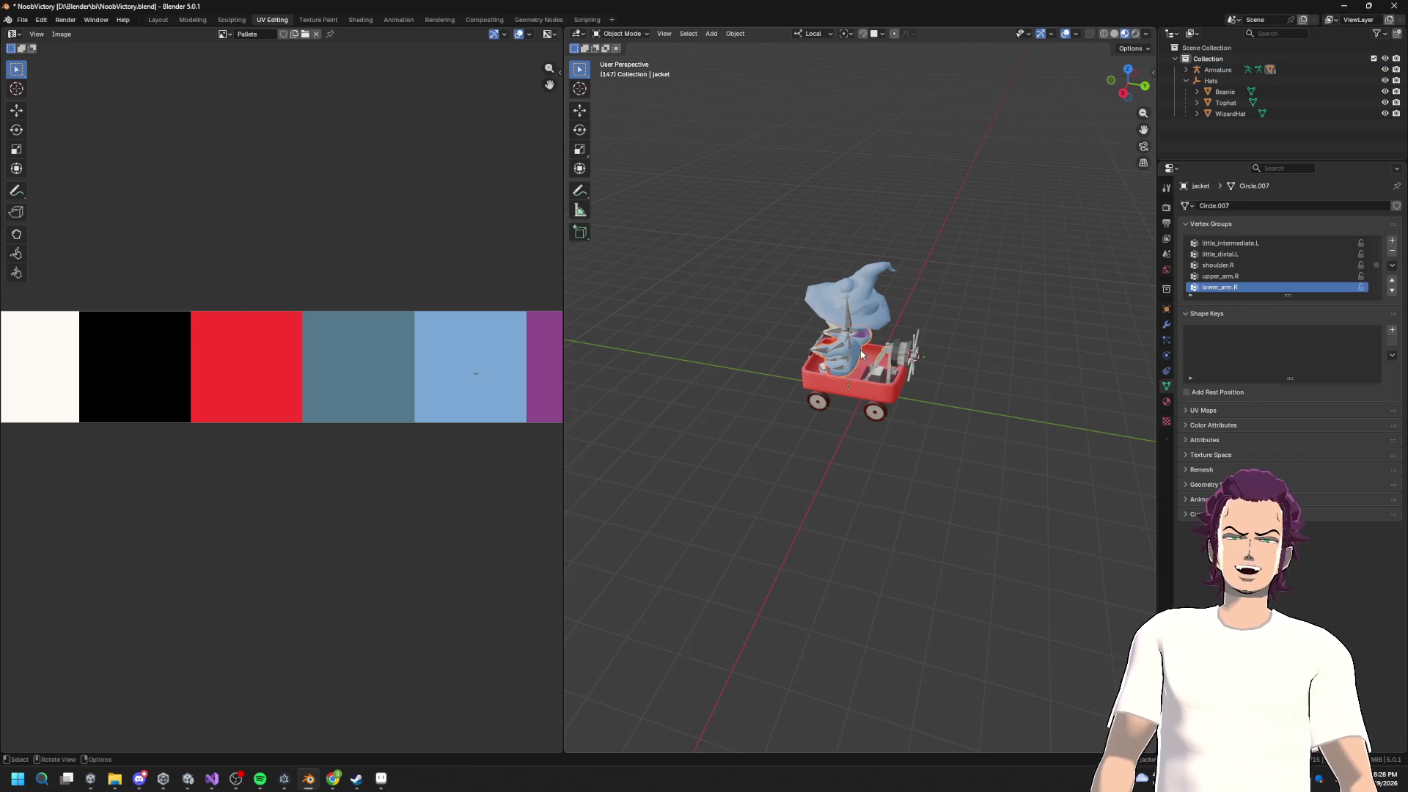
scroll(440, 396, down, 5)
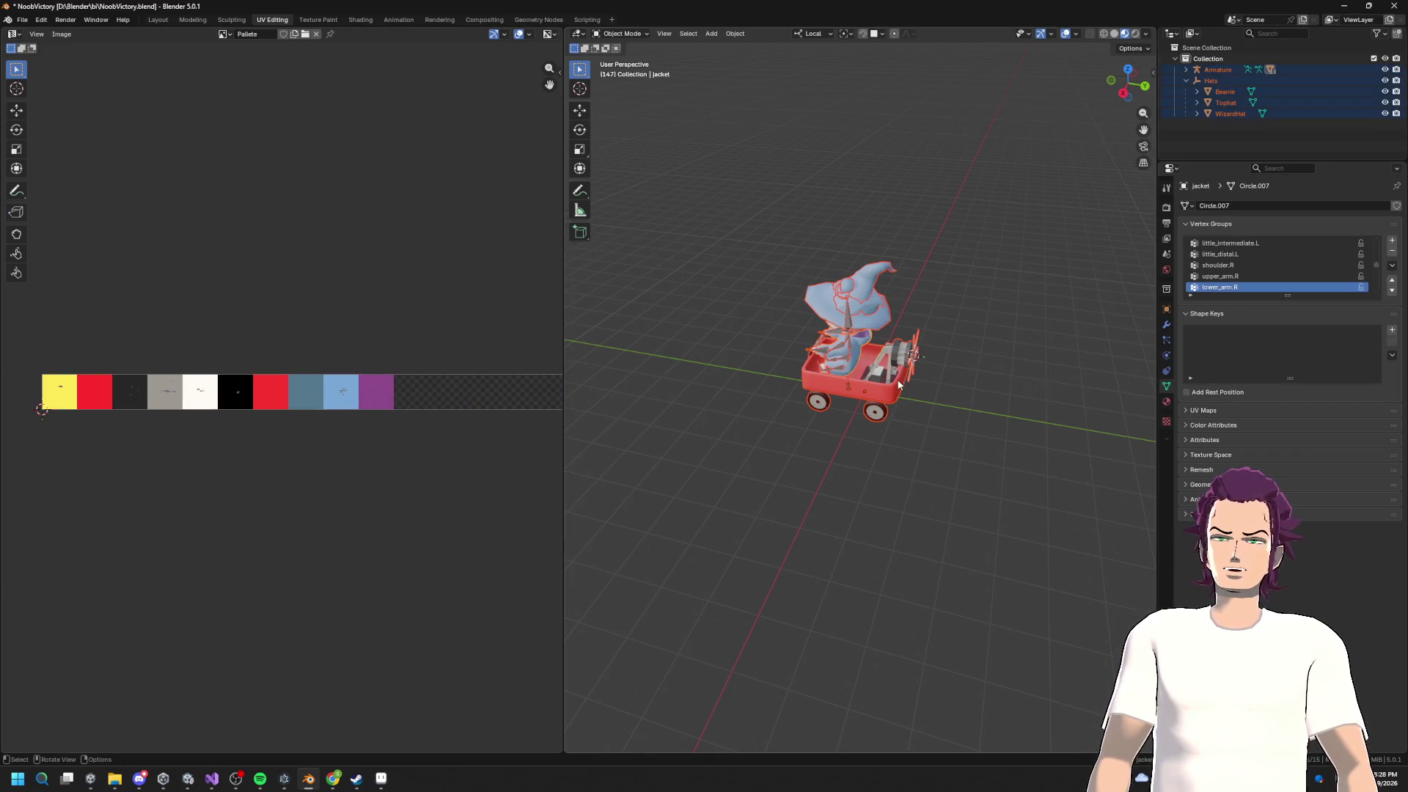
key(Tab)
scroll(196, 456, up, 1)
scroll(348, 402, up, 5)
Step: Shrink the UV islands sitting over the grey palette swatch
mouse_move(406, 417)
mouse_down()
mouse_move(557, 429)
mouse_move(25, 430)
mouse_move(355, 449)
mouse_move(271, 471)
mouse_move(46, 479)
mouse_up()
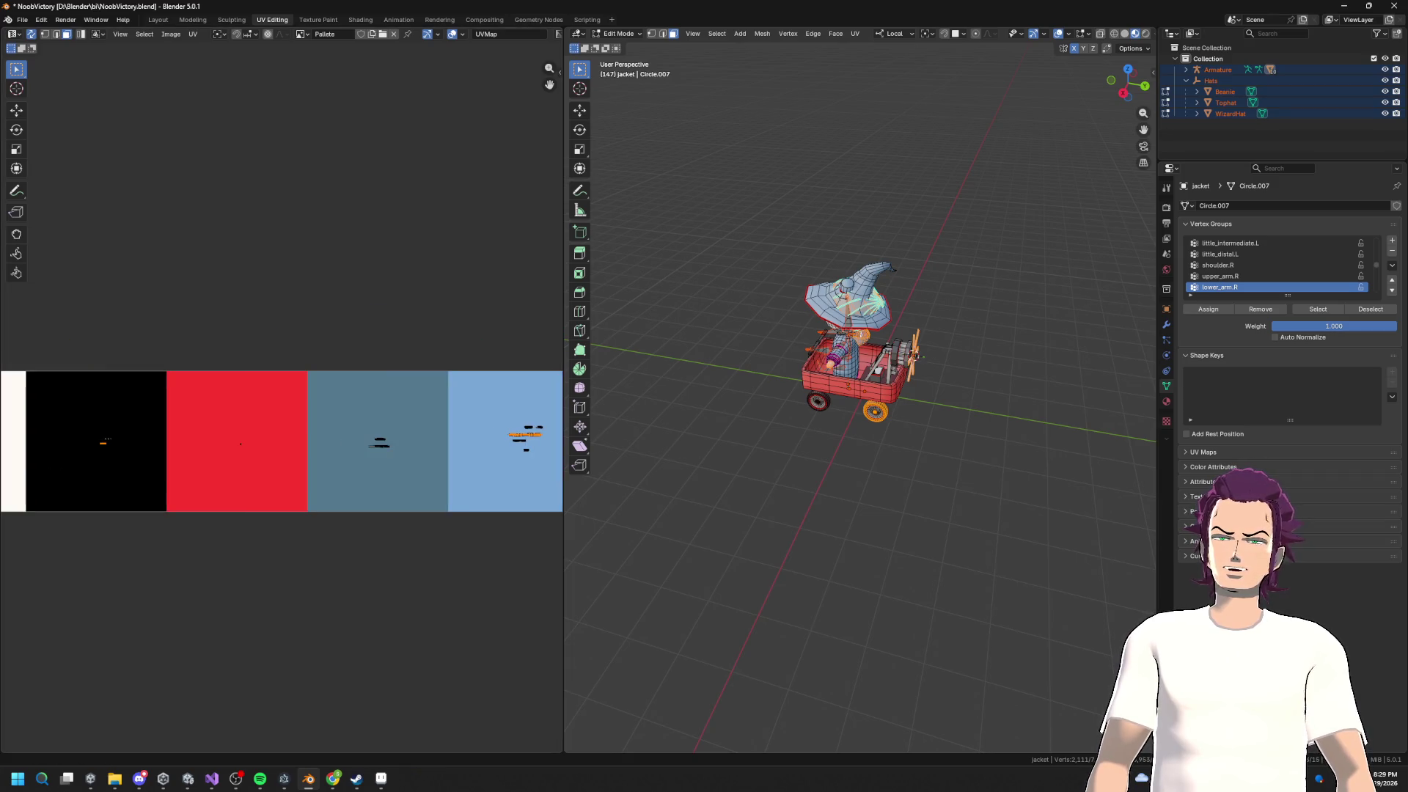
drag(182, 493, 454, 498)
drag(342, 458, 494, 453)
mouse_move(324, 517)
mouse_down()
mouse_move(356, 411)
mouse_move(472, 375)
mouse_up()
key(s)
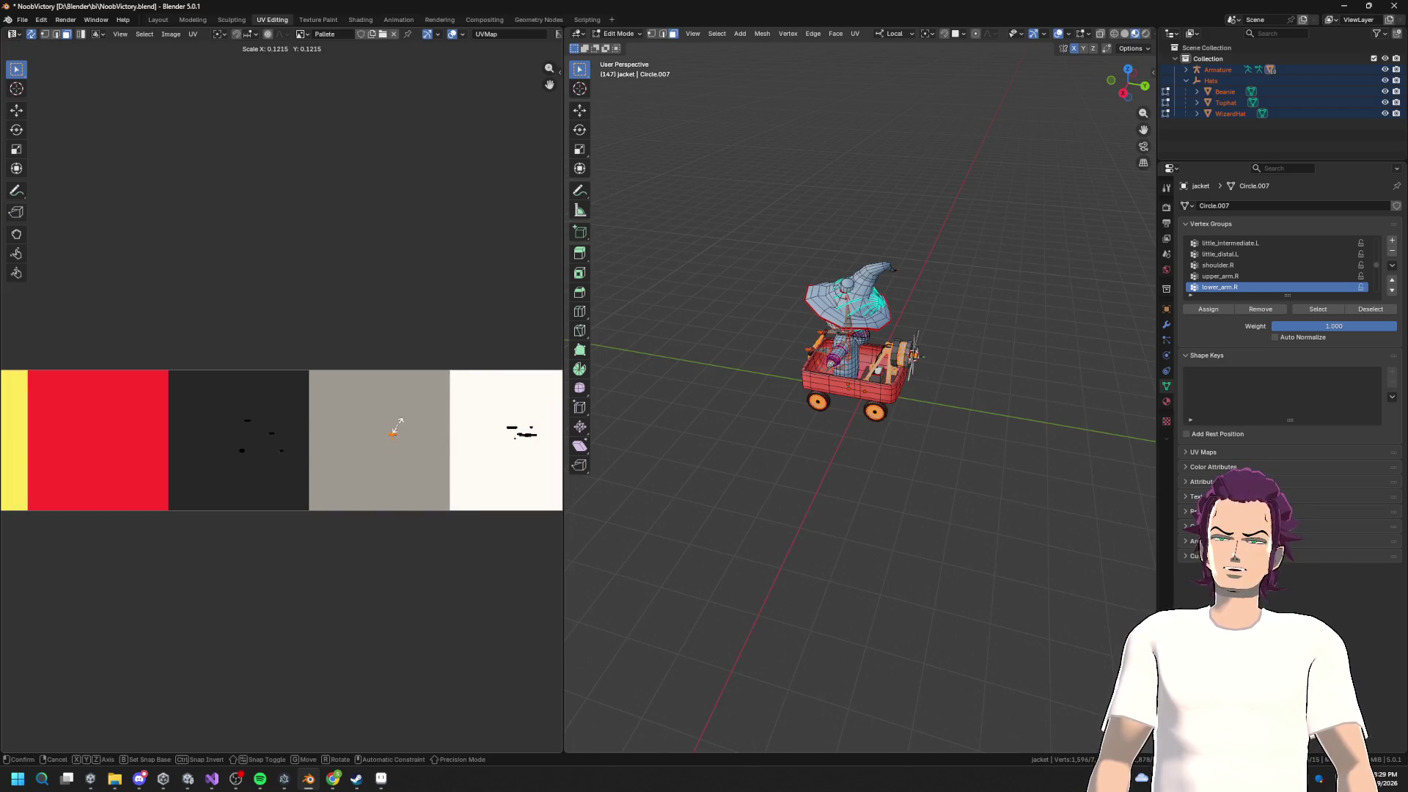
click(415, 419)
key(g)
click(430, 415)
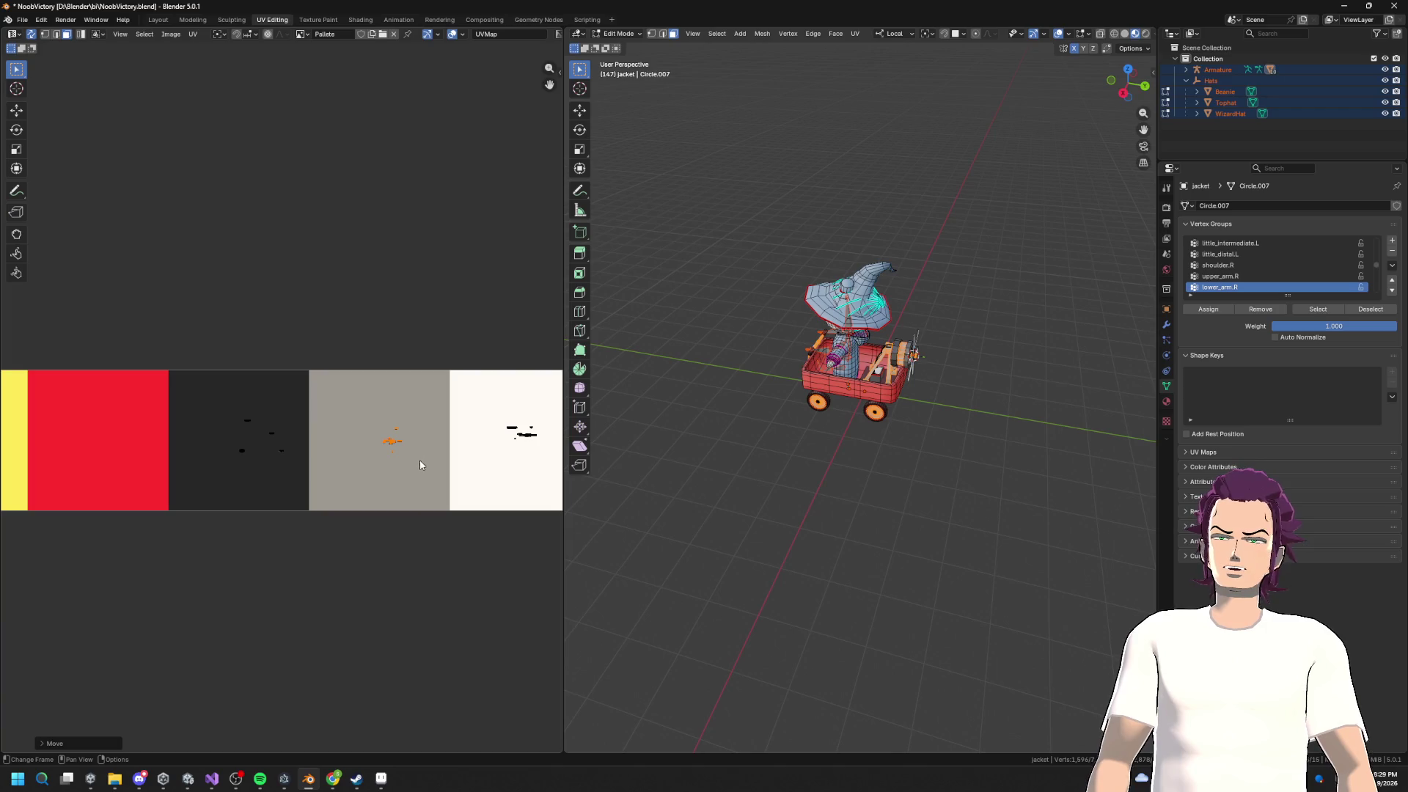
Step: Cancel a scale on the dark swatch UVs, then shrink the white swatch UVs
drag(195, 399, 308, 484)
key(s)
right_click(286, 452)
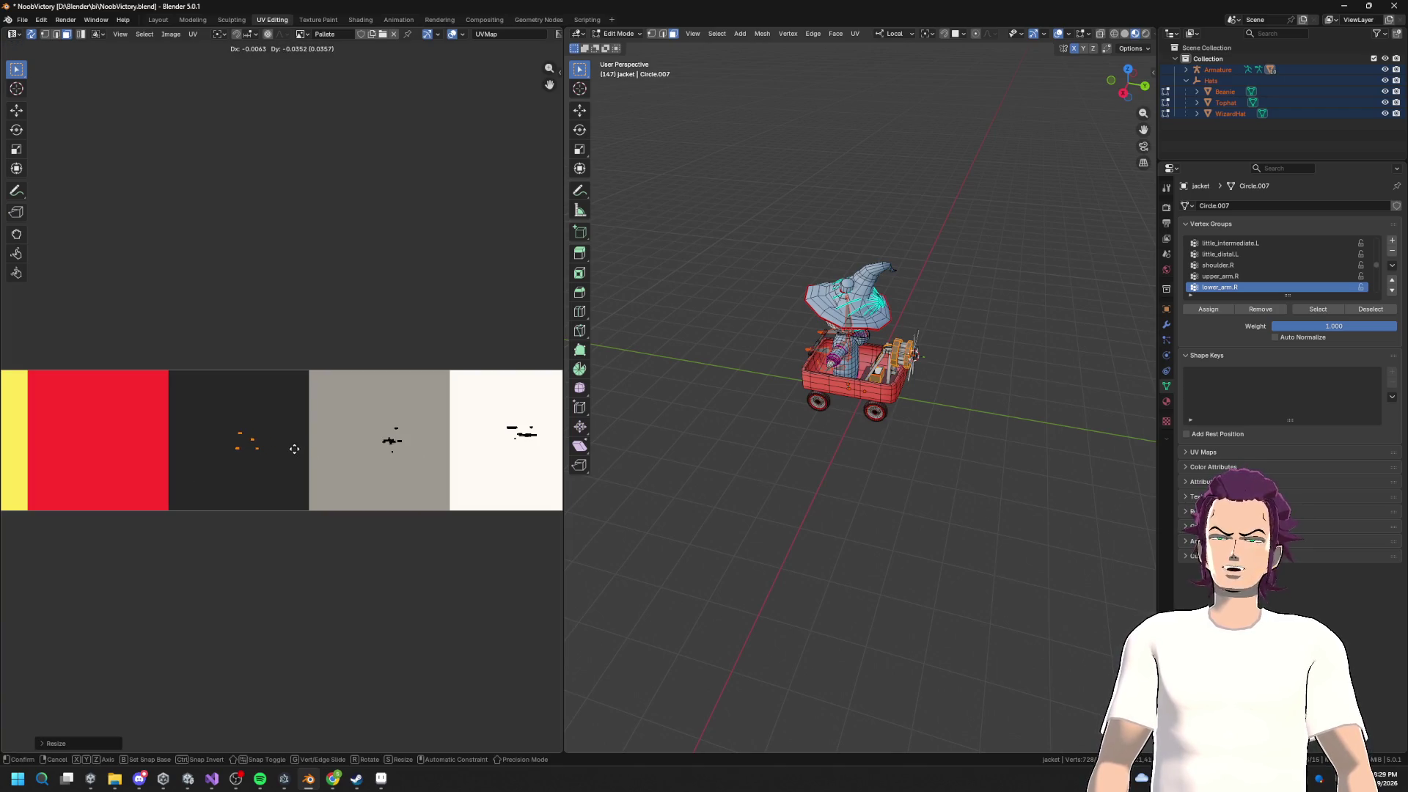
scroll(332, 451, right, 5)
drag(465, 376, 366, 432)
key(s)
click(293, 396)
Step: Shrink the black swatch UVs, nudge the wagon UVs within the red swatch, and deselect all
scroll(293, 397, right, 5)
scroll(293, 397, right, 1)
drag(337, 386, 367, 439)
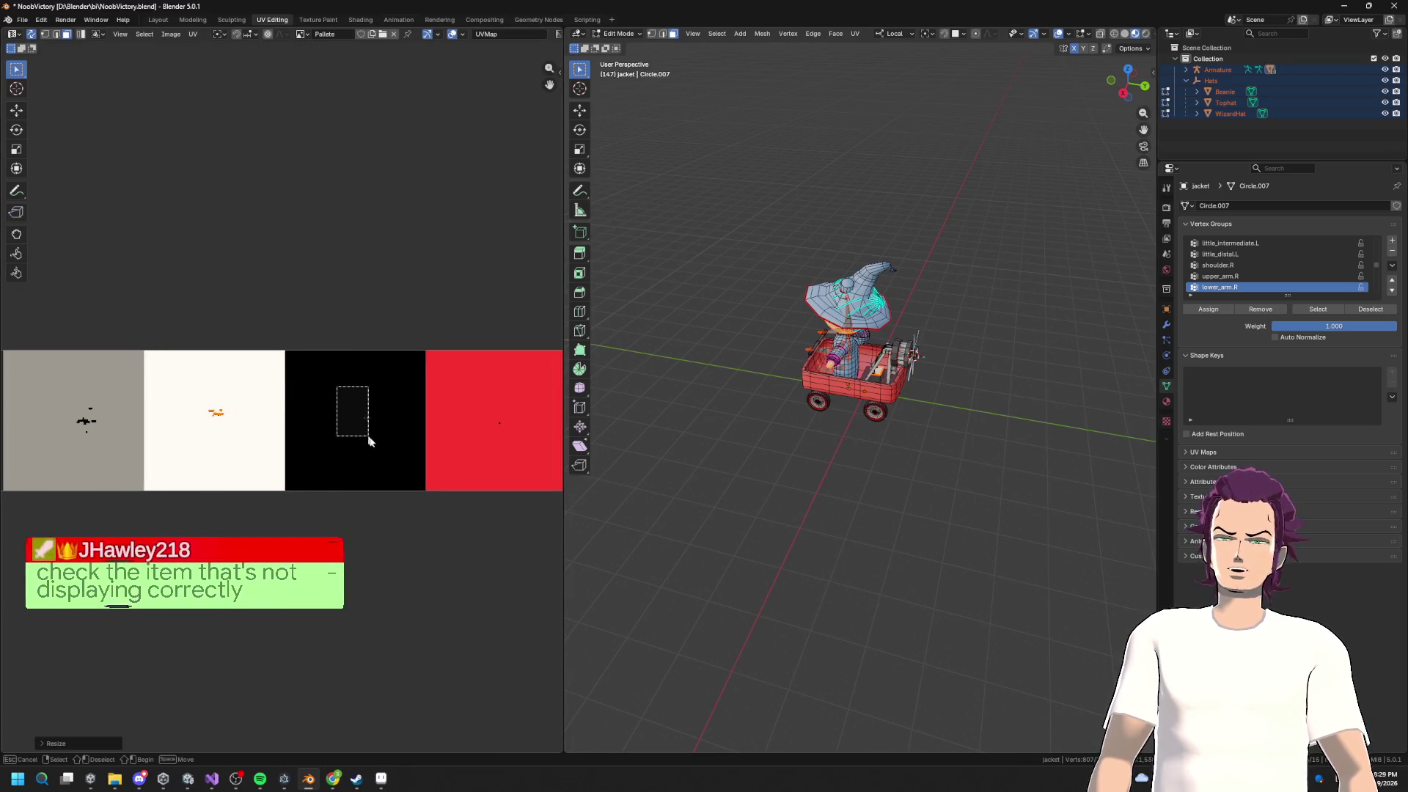
key(s)
click(403, 398)
scroll(403, 397, right, 3)
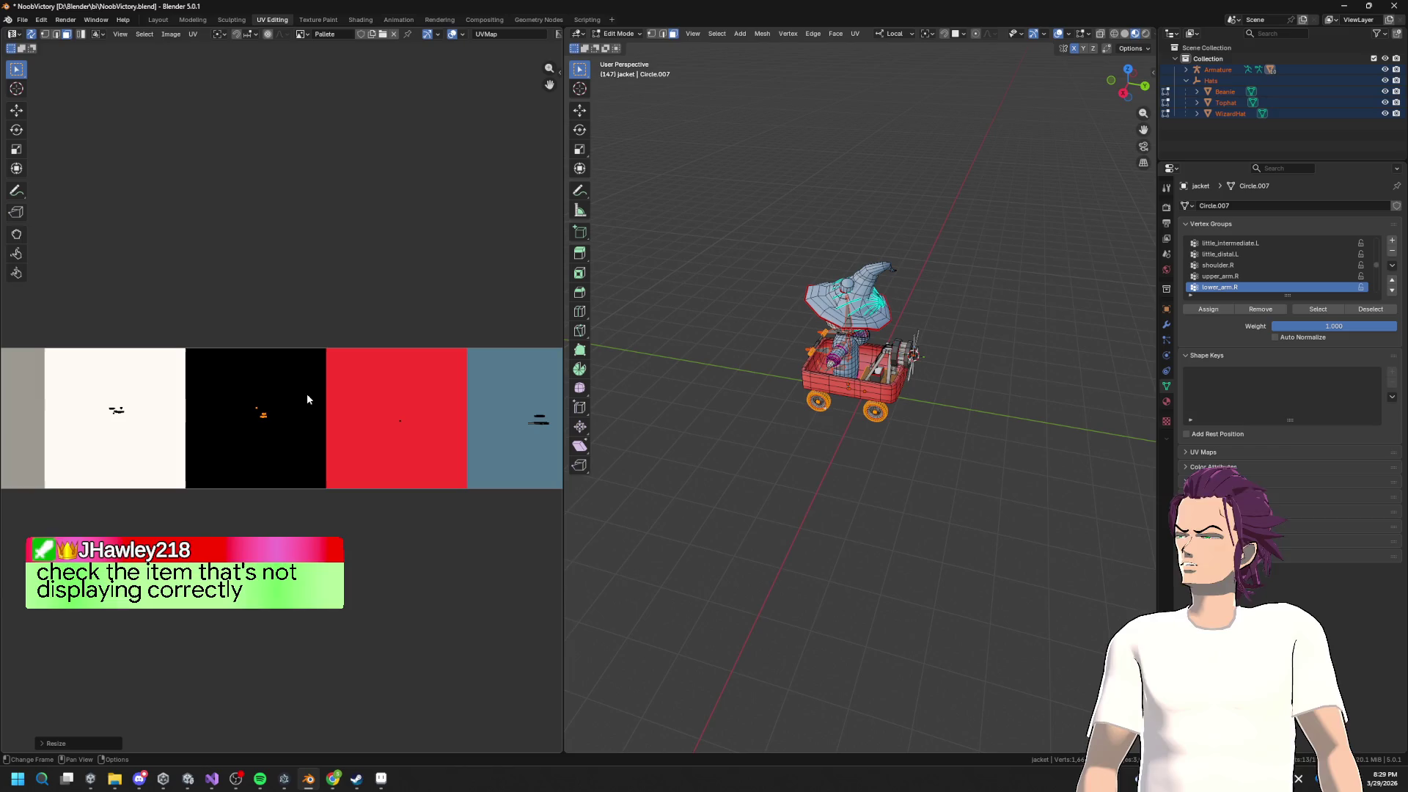
drag(349, 383, 440, 440)
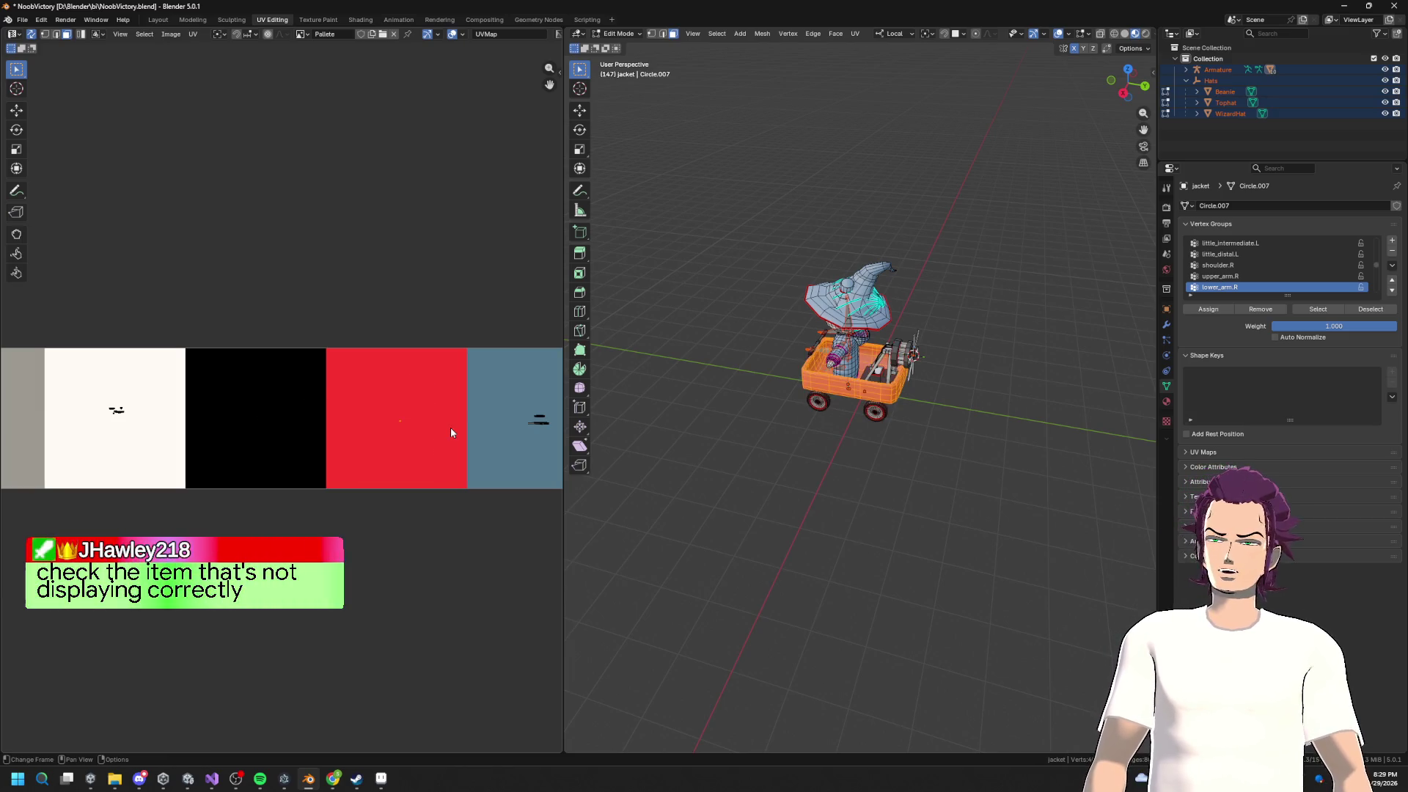
key(g)
click(452, 433)
scroll(806, 345, up, 3)
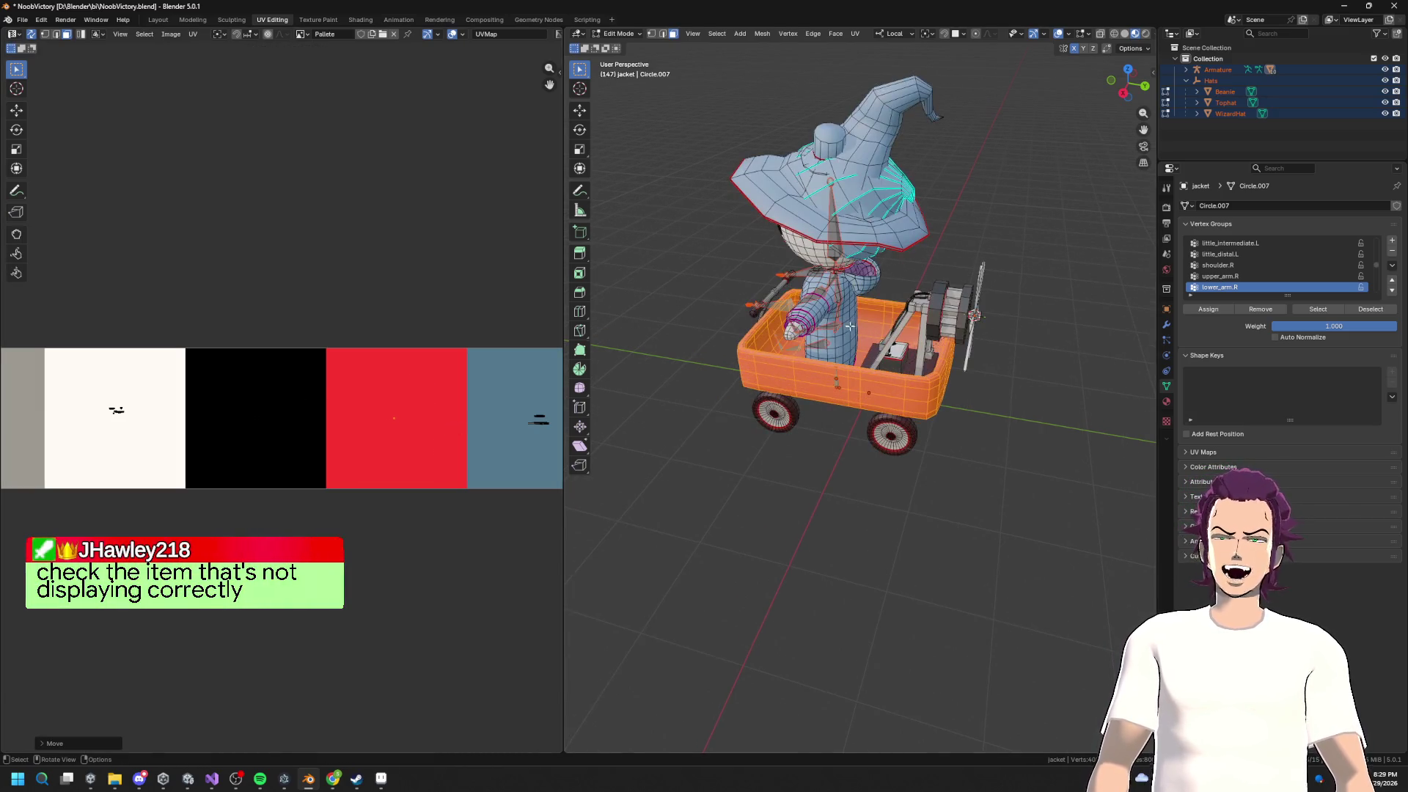
key(alt+a)
Step: Select the linked jacket faces and move their UVs onto the blue palette swatch
scroll(818, 323, up, 8)
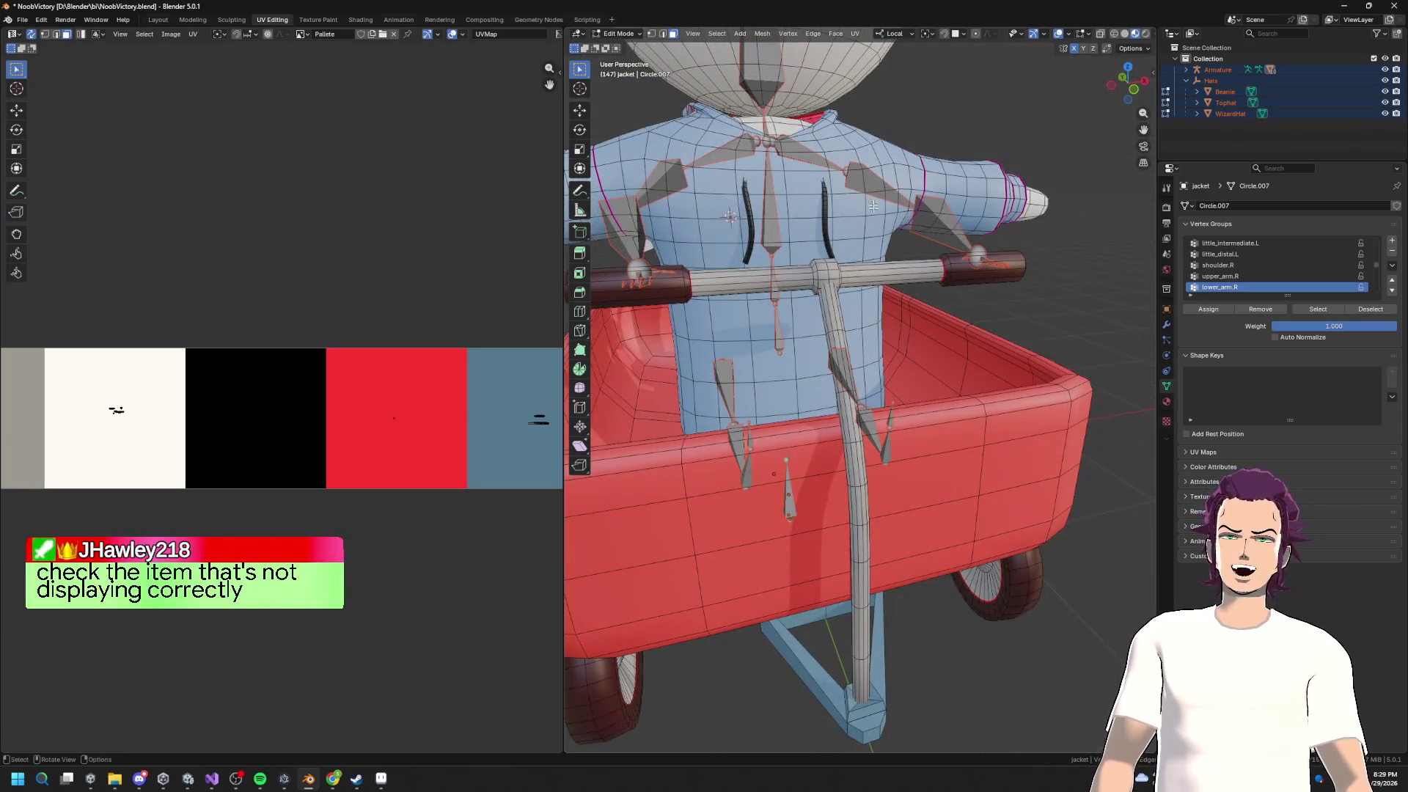
scroll(818, 323, down, 5)
drag(818, 323, 697, 337)
scroll(466, 394, right, 3)
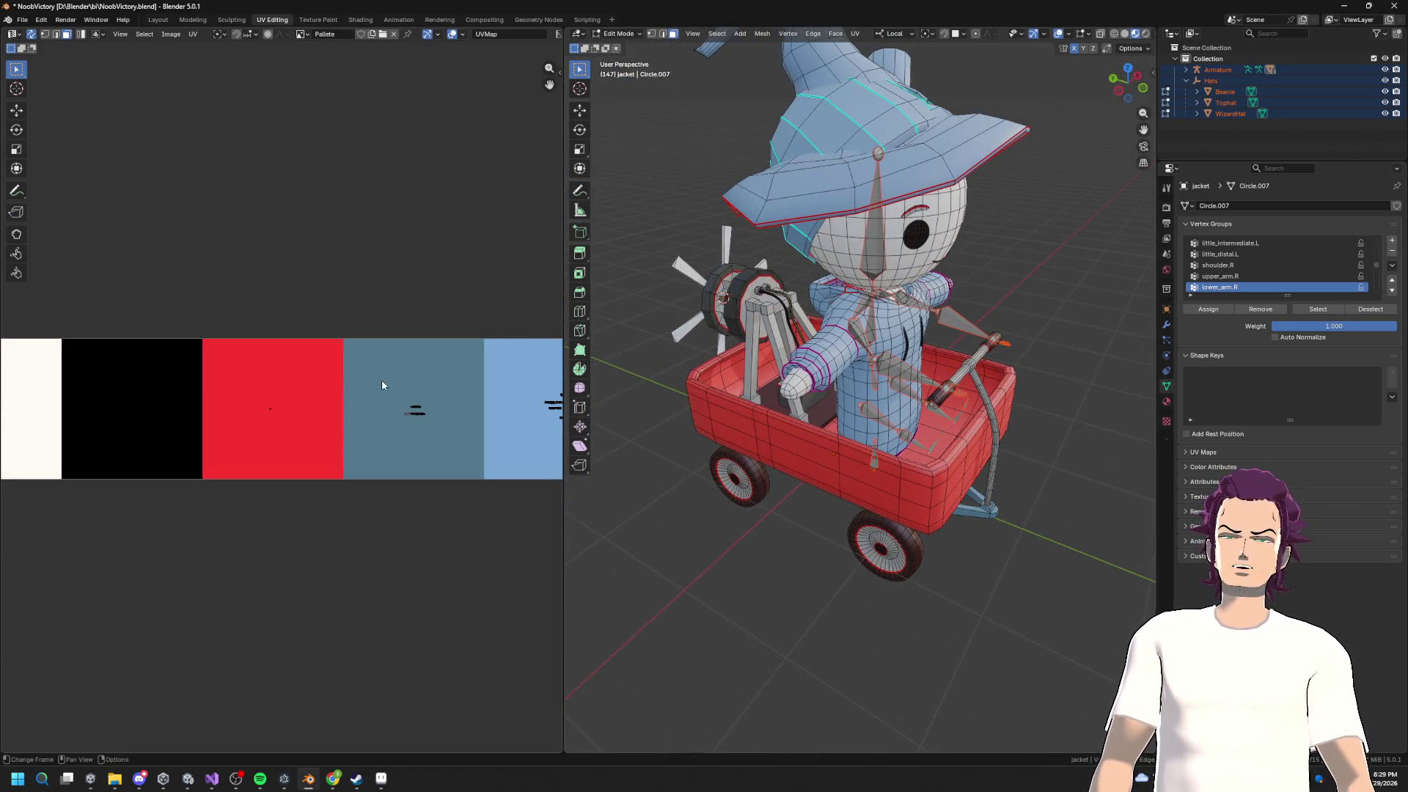
scroll(806, 354, up, 5)
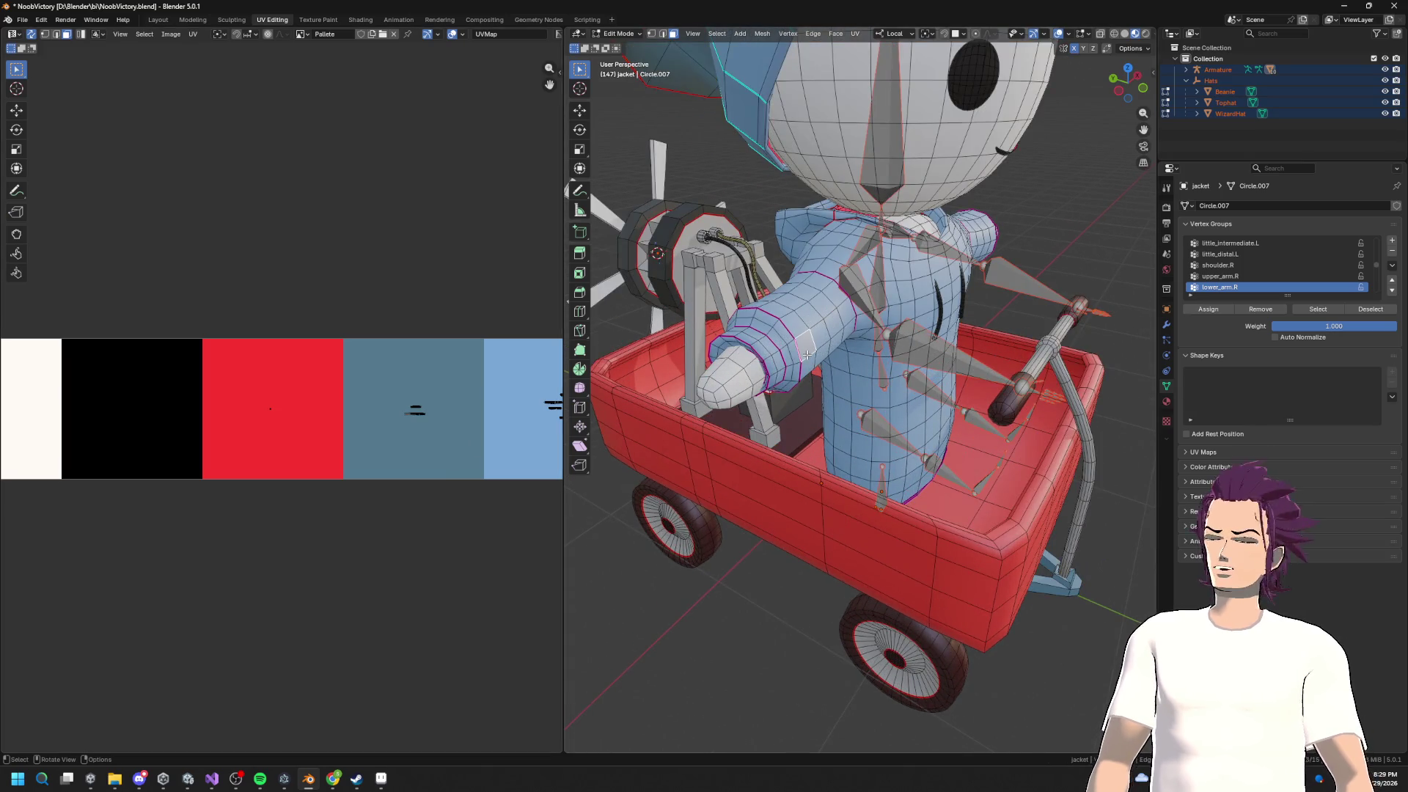
key(l)
scroll(323, 339, down, 12)
scroll(322, 358, up, 6)
key(g)
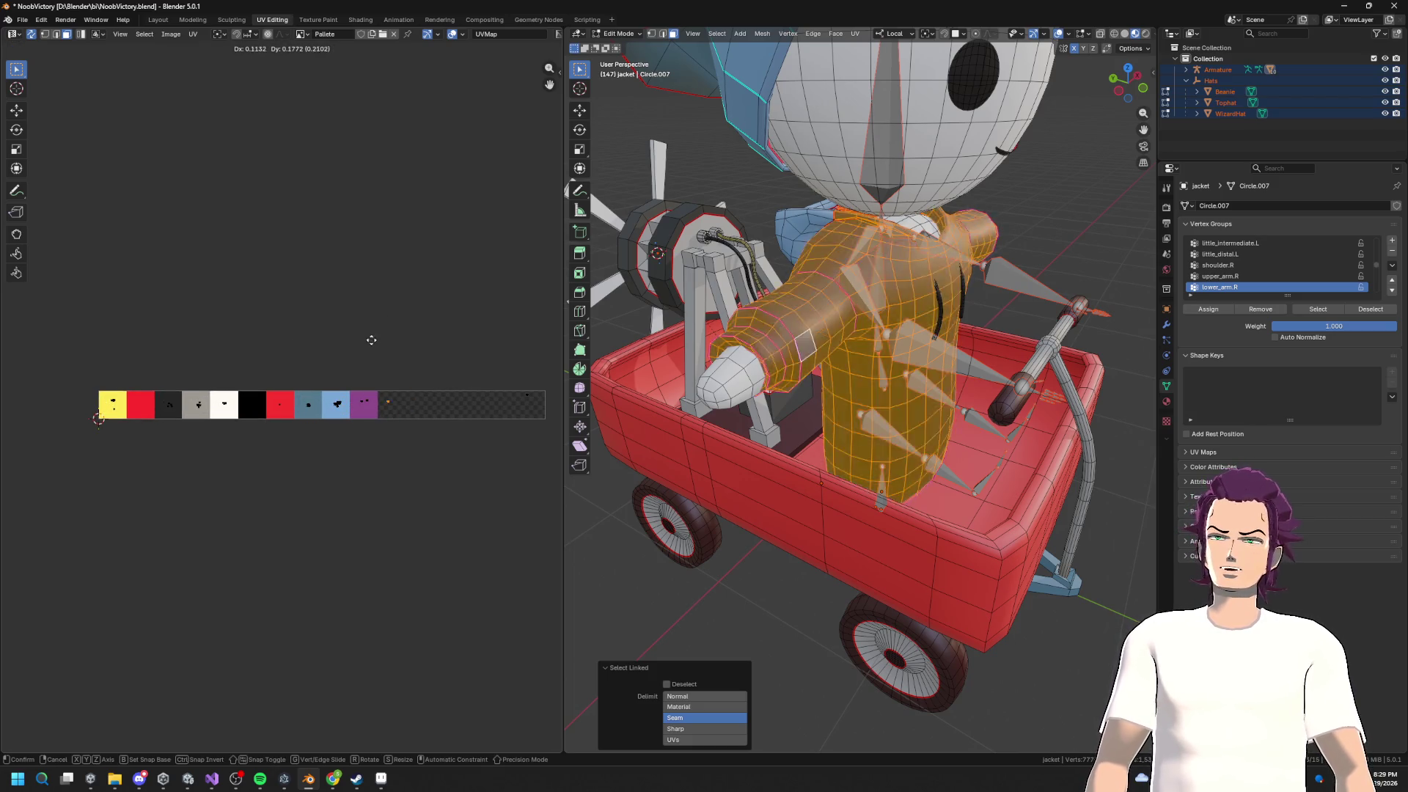
click(317, 342)
Step: Collapse the Hats collection, deselect the jacket, and leave Edit Mode
scroll(317, 399, up, 10)
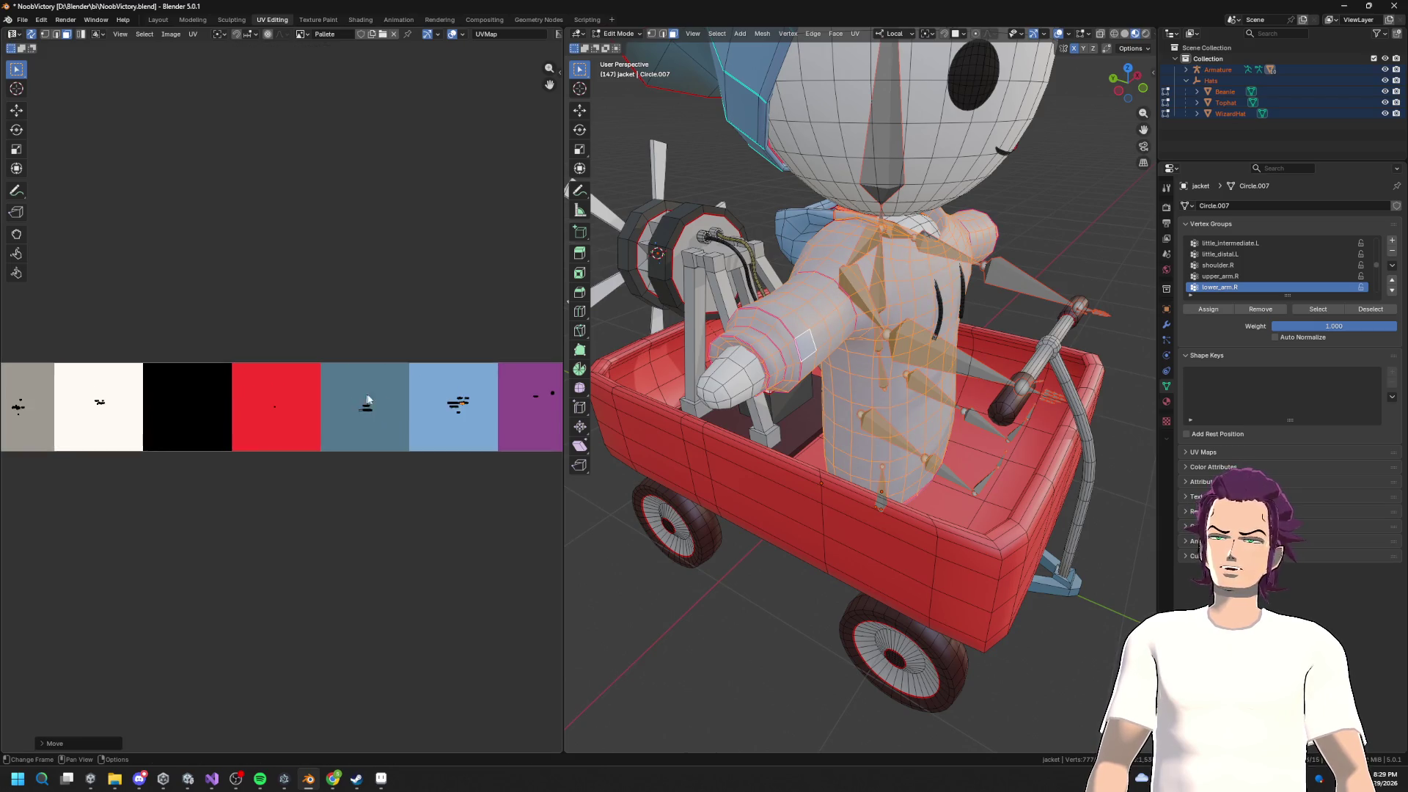
drag(418, 423, 394, 303)
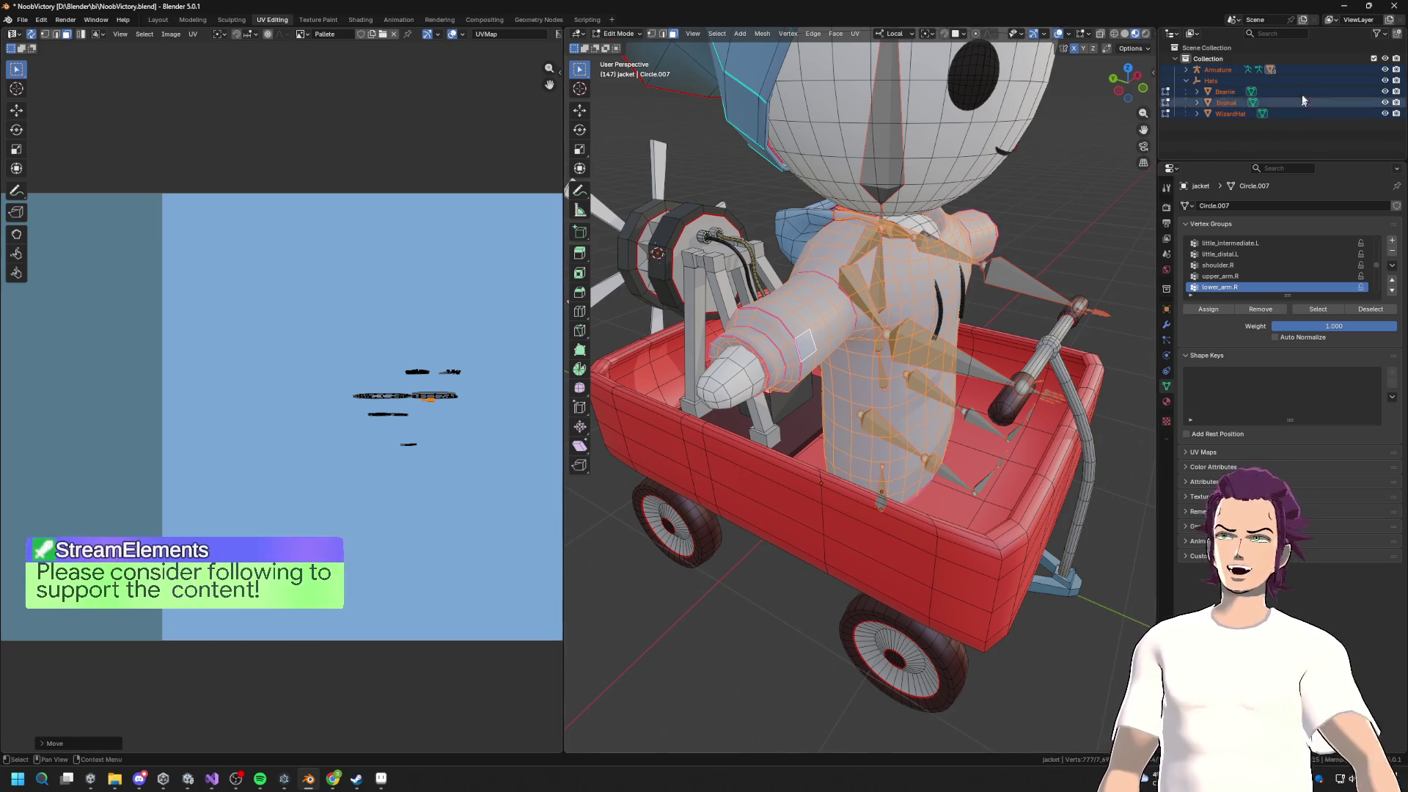
click(1186, 80)
scroll(435, 281, down, 4)
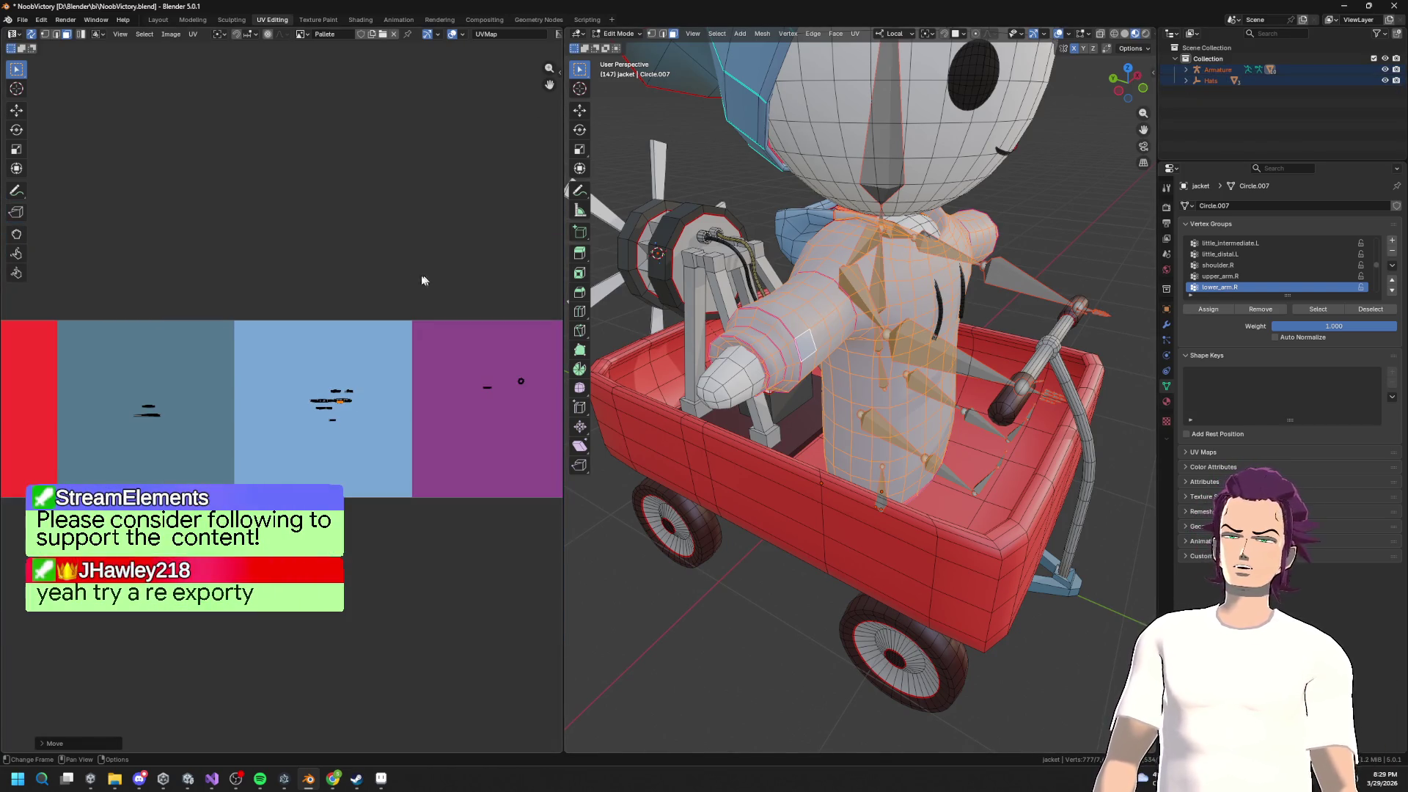
click(435, 281)
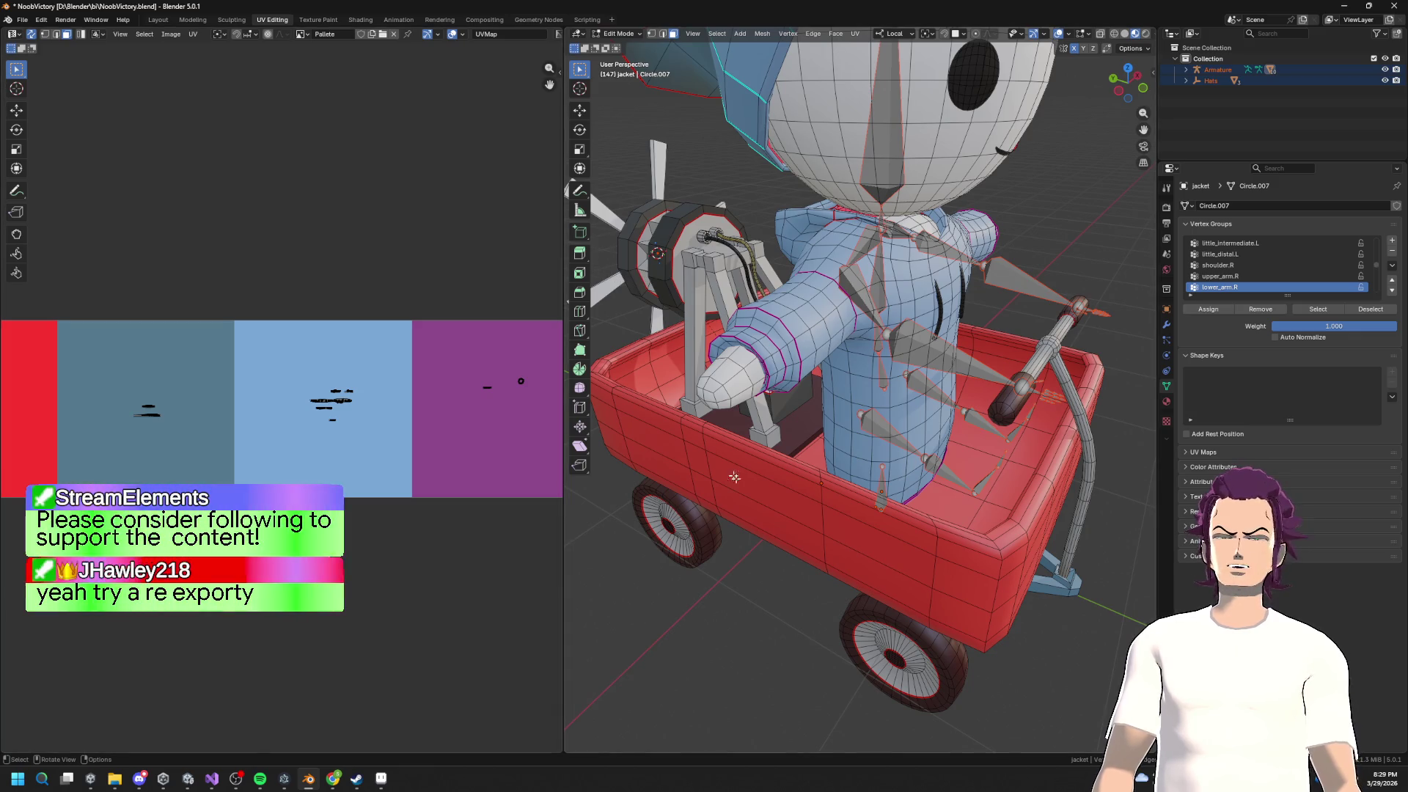
scroll(726, 469, down, 4)
key(Tab)
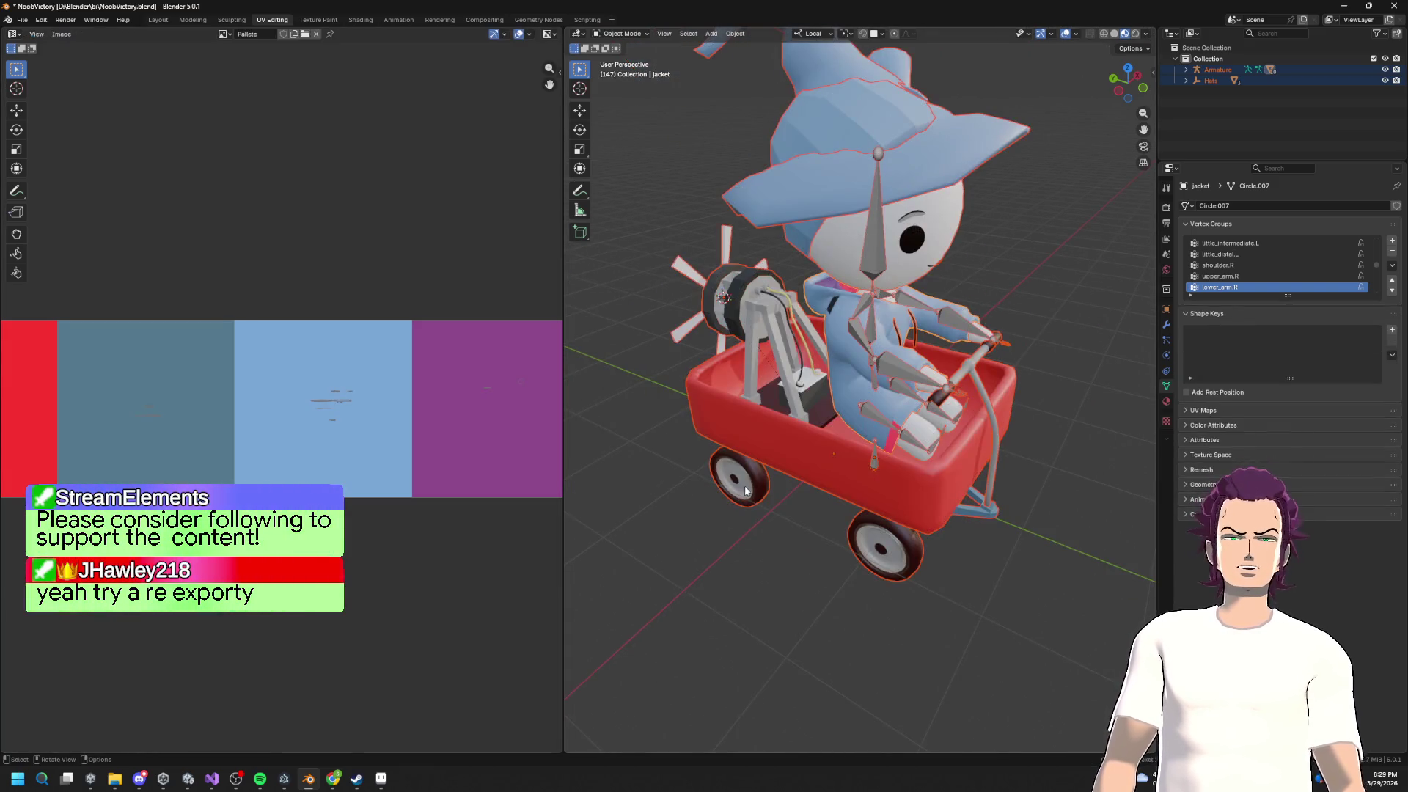
Step: Select the Armature's whole hierarchy and export it as noob.fbx into the FBXImports folder
click(1216, 70)
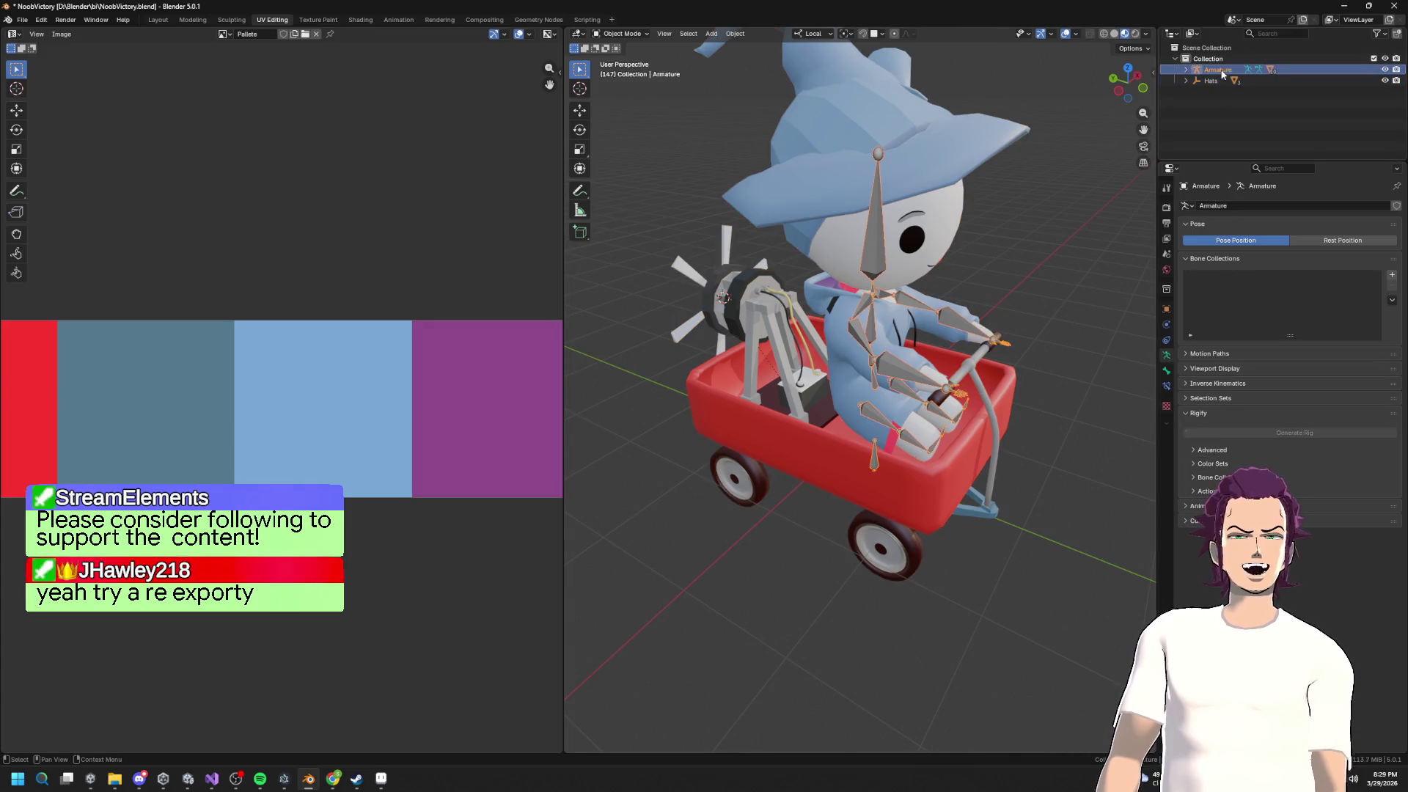
right_click(1222, 73)
click(1187, 107)
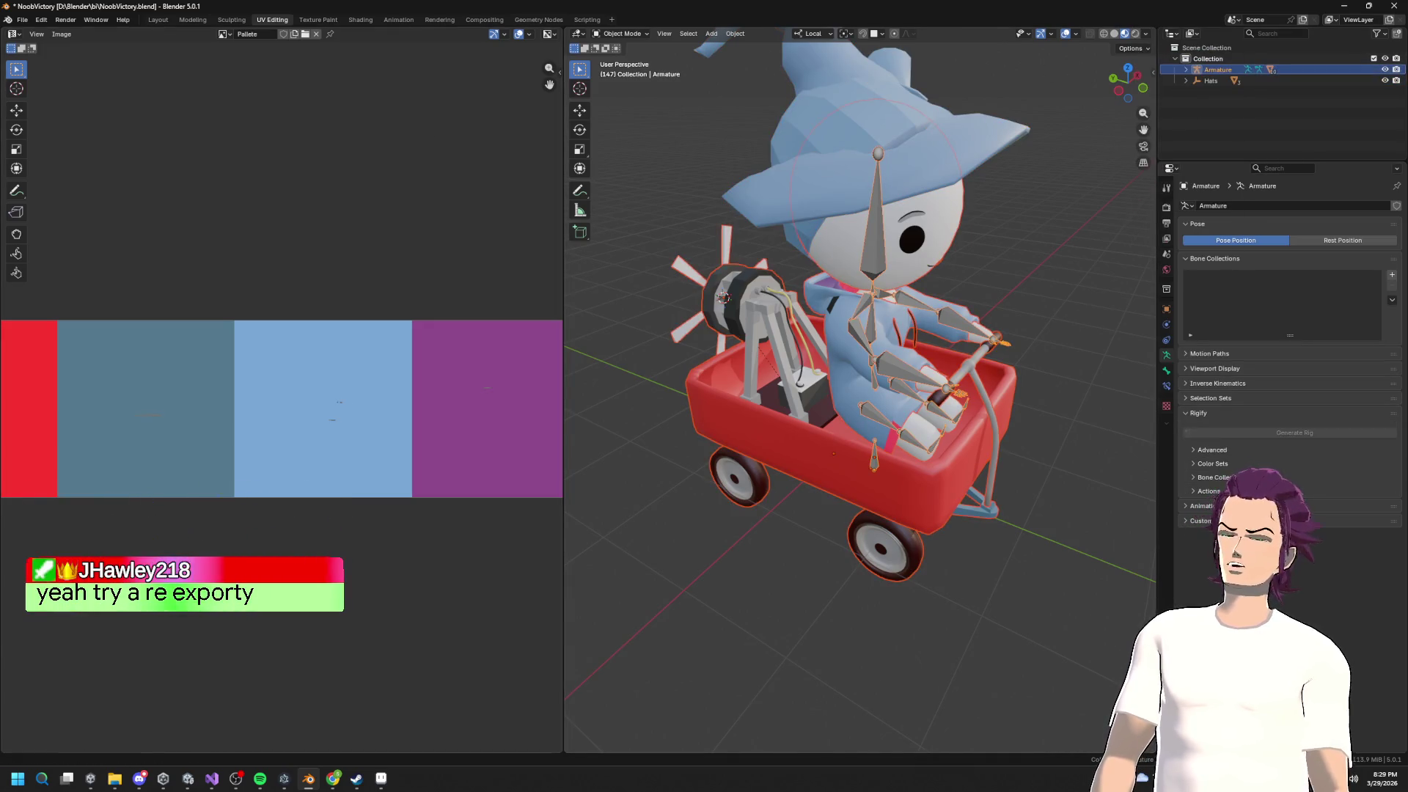
click(22, 20)
mouse_move(44, 189)
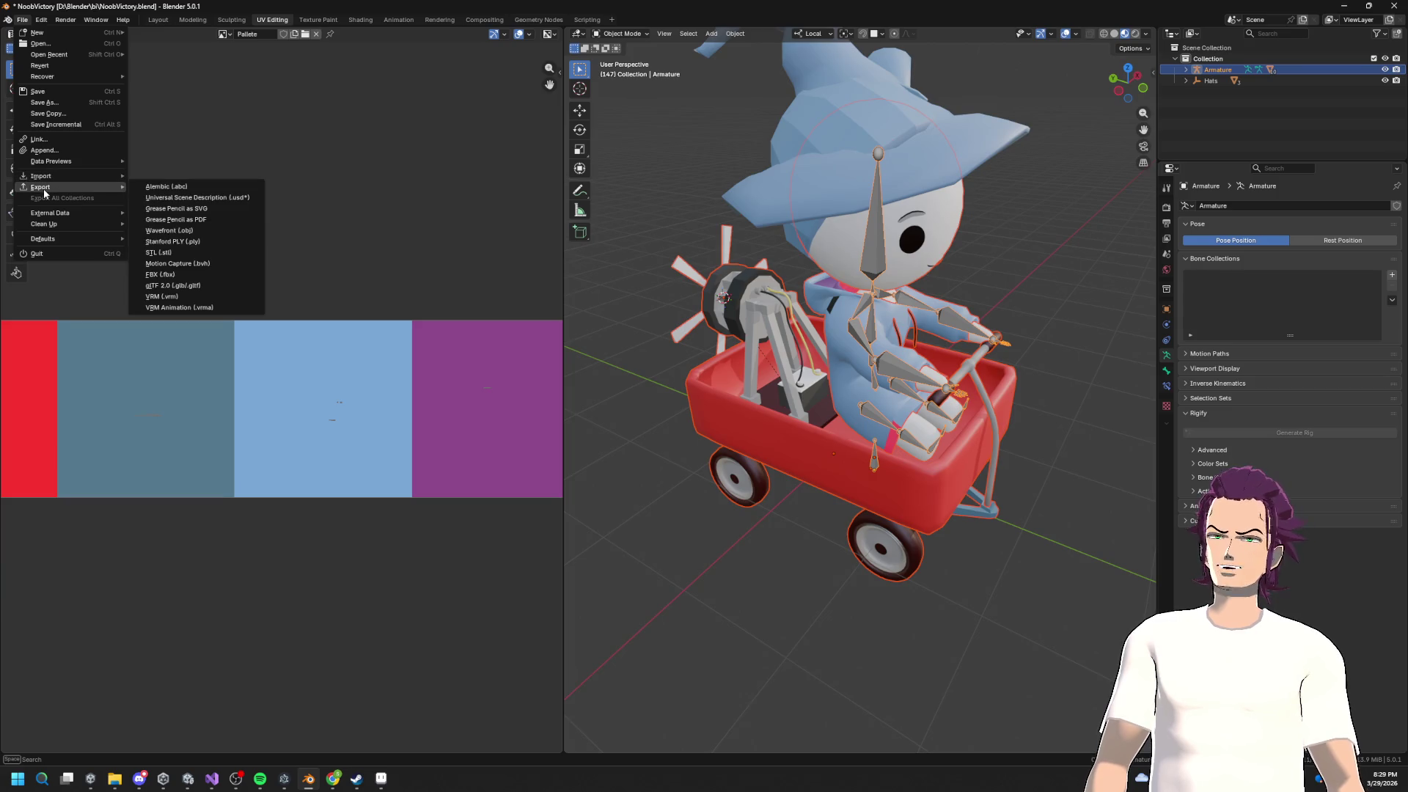
click(186, 276)
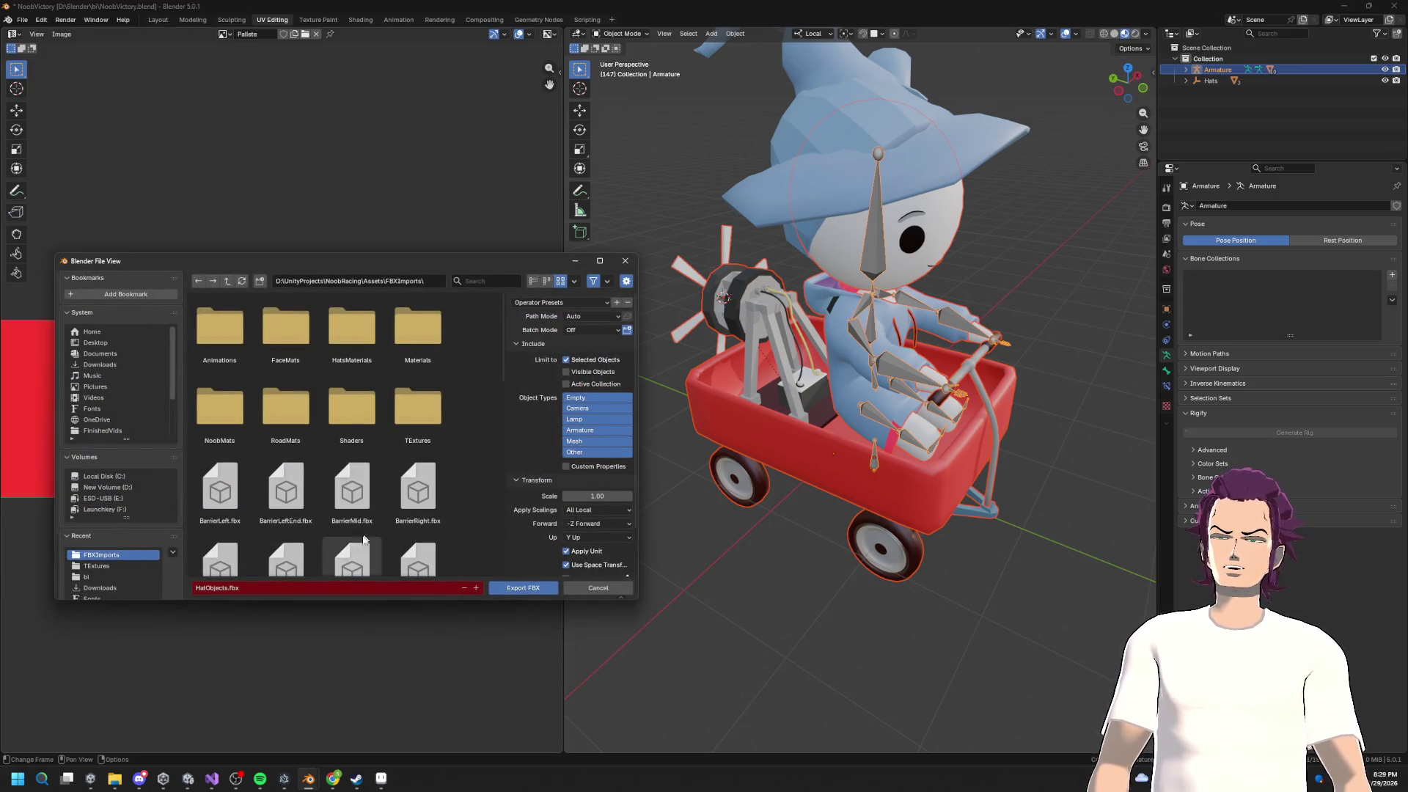
scroll(367, 528, down, 5)
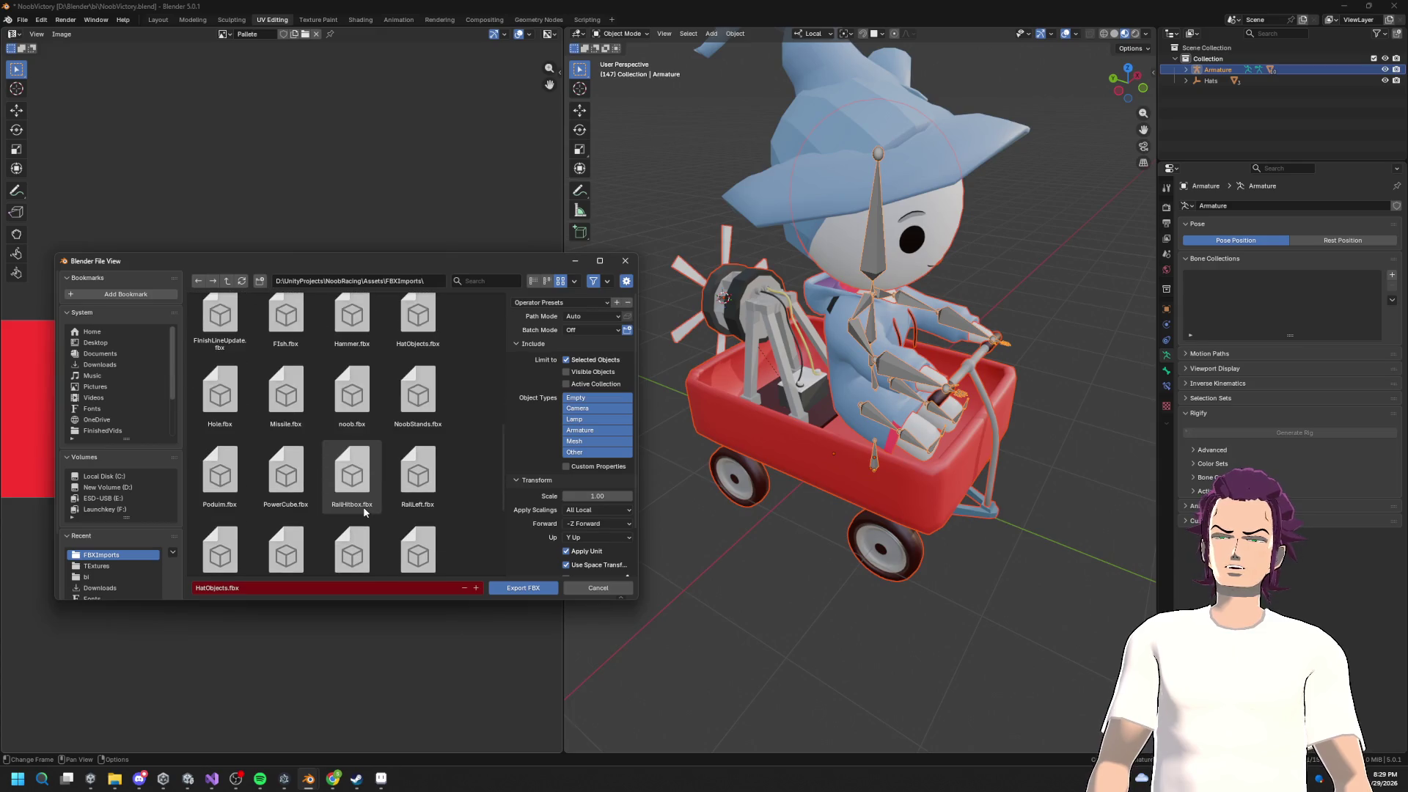
click(352, 396)
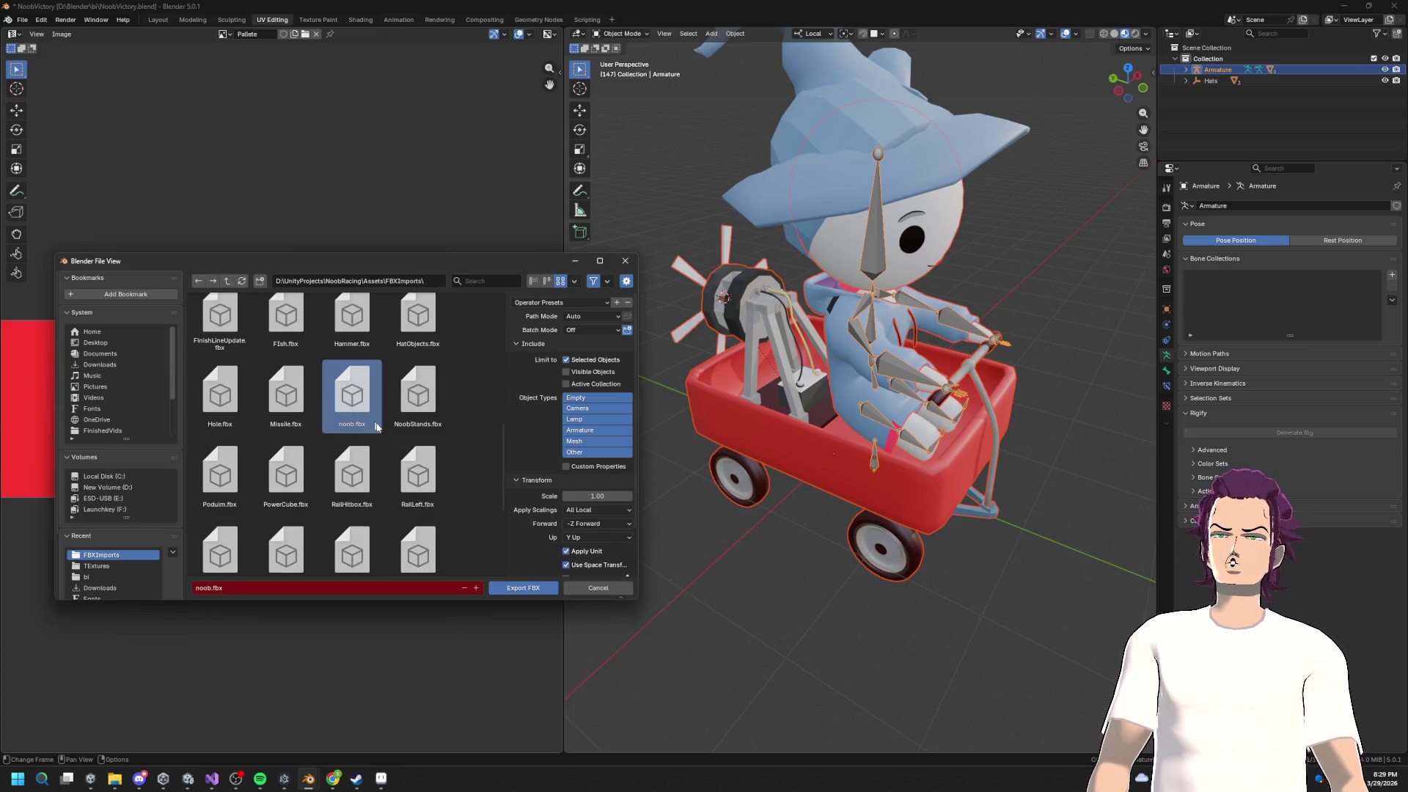
click(536, 590)
Step: Move past the Visual Studio windows and return to the Unity editor
key(alt+Tab)
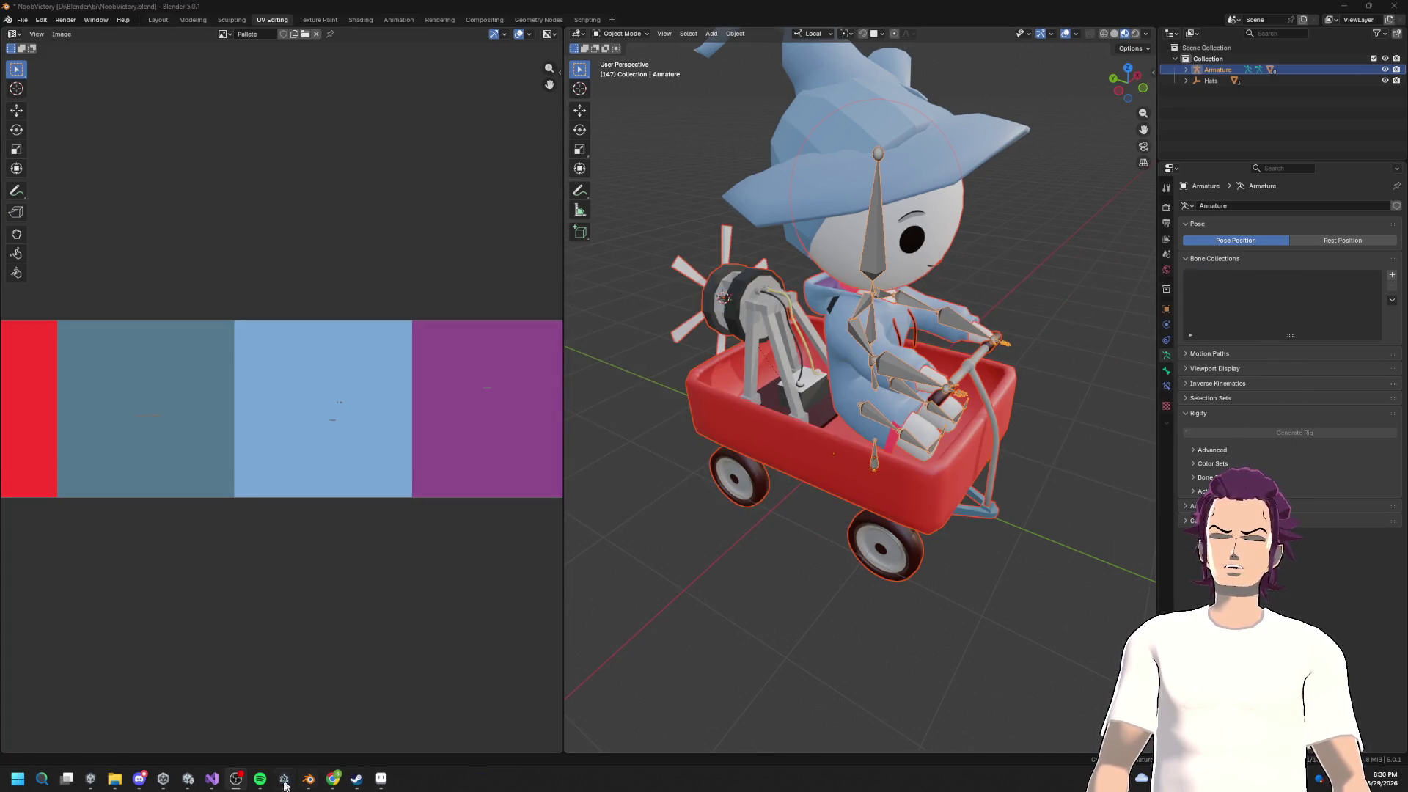
click(207, 782)
click(209, 781)
mouse_move(211, 782)
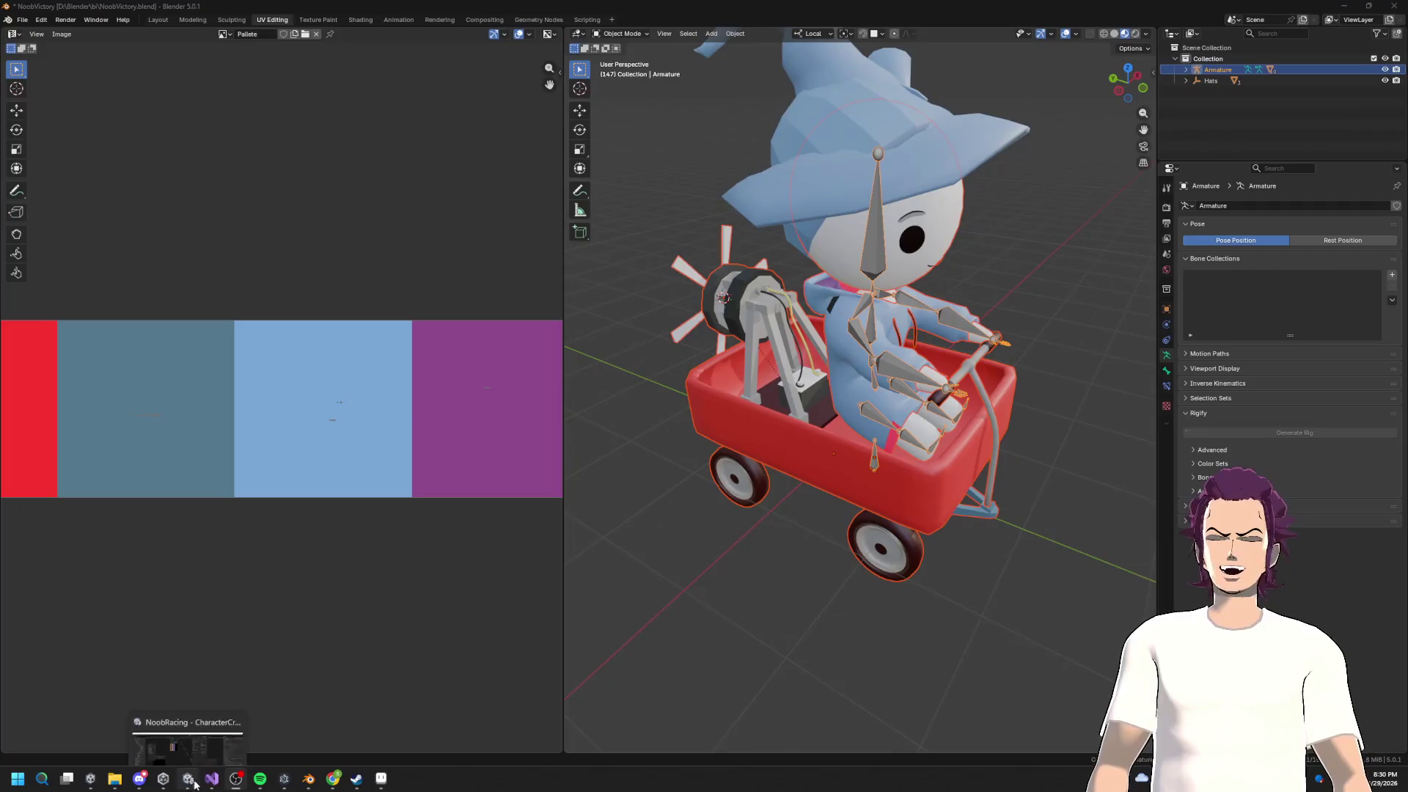
mouse_move(386, 785)
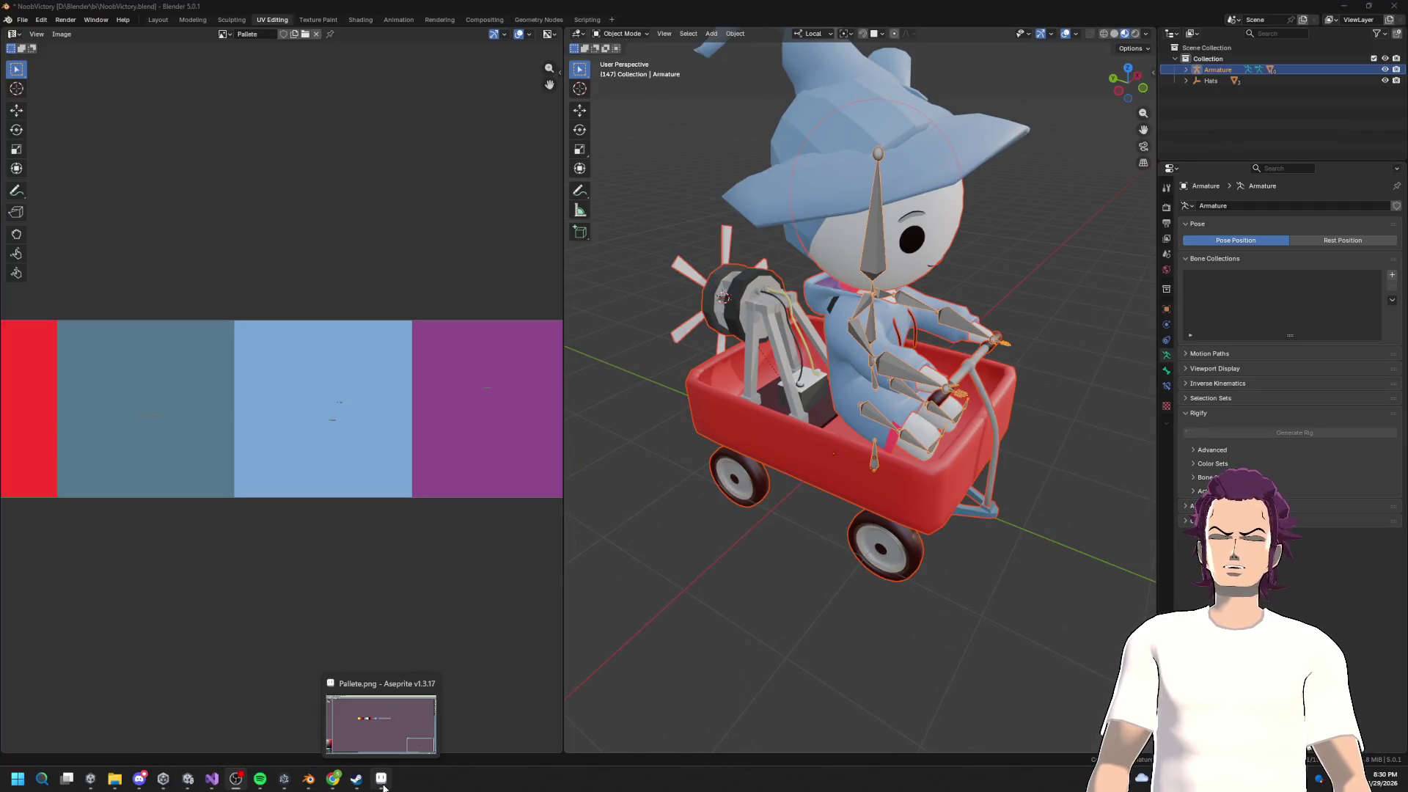
mouse_move(257, 785)
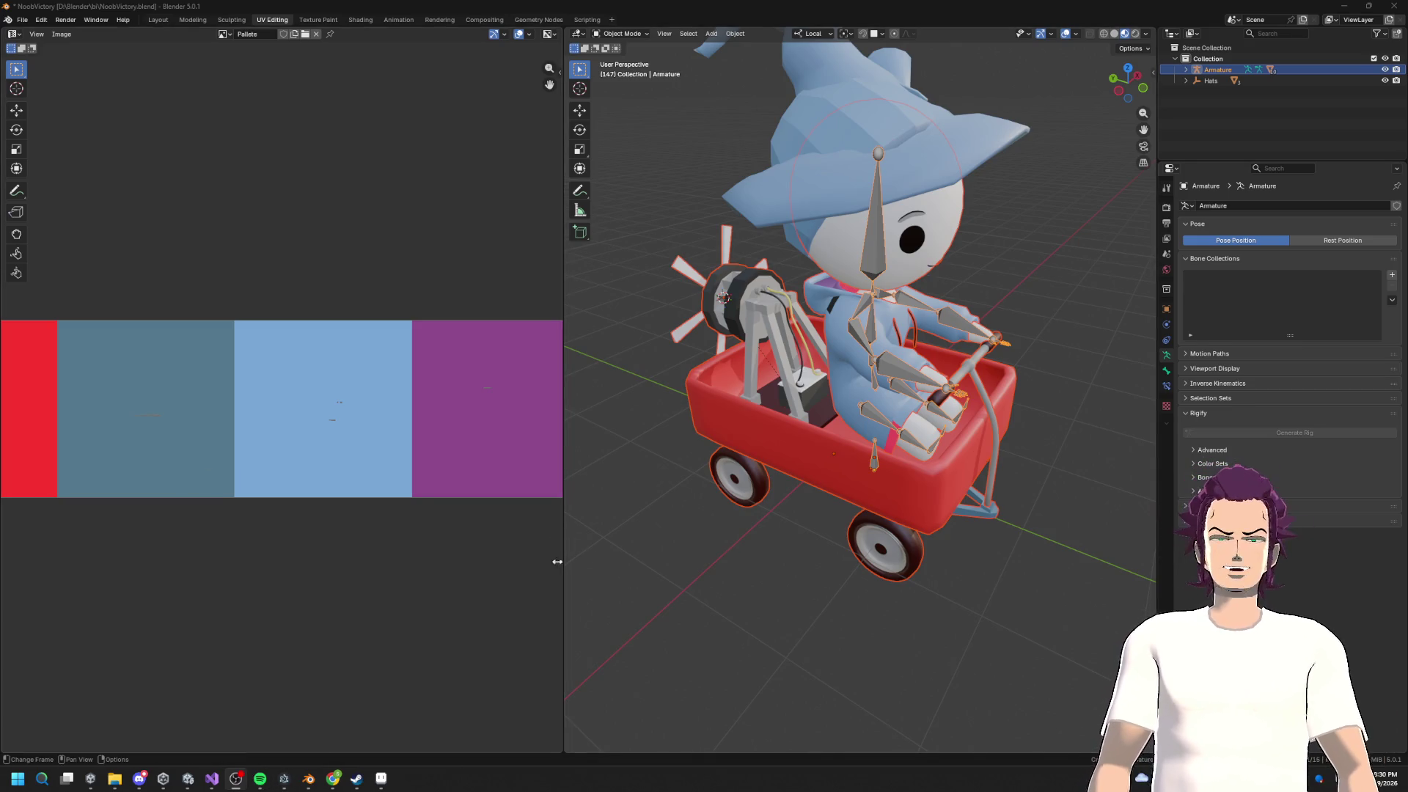
click(220, 770)
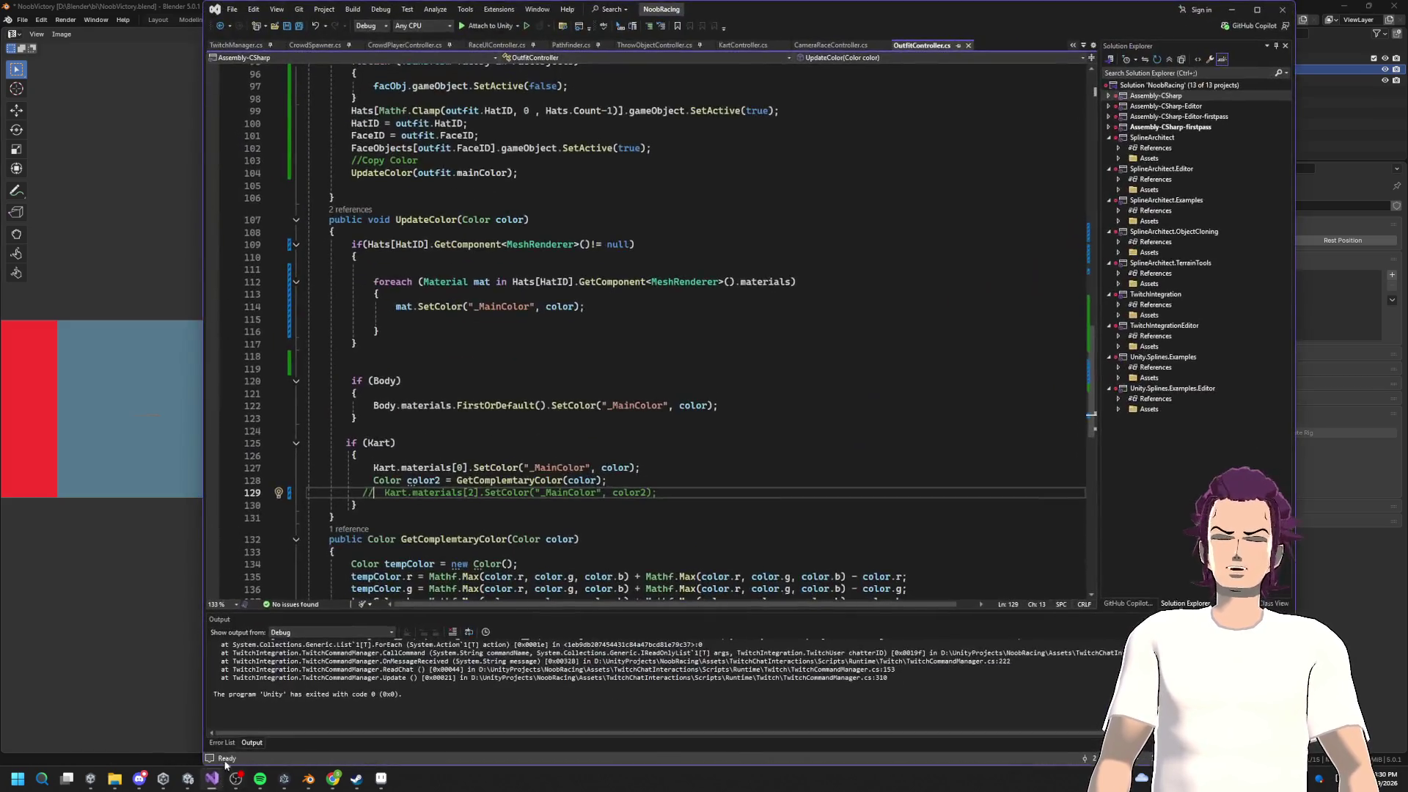
click(213, 783)
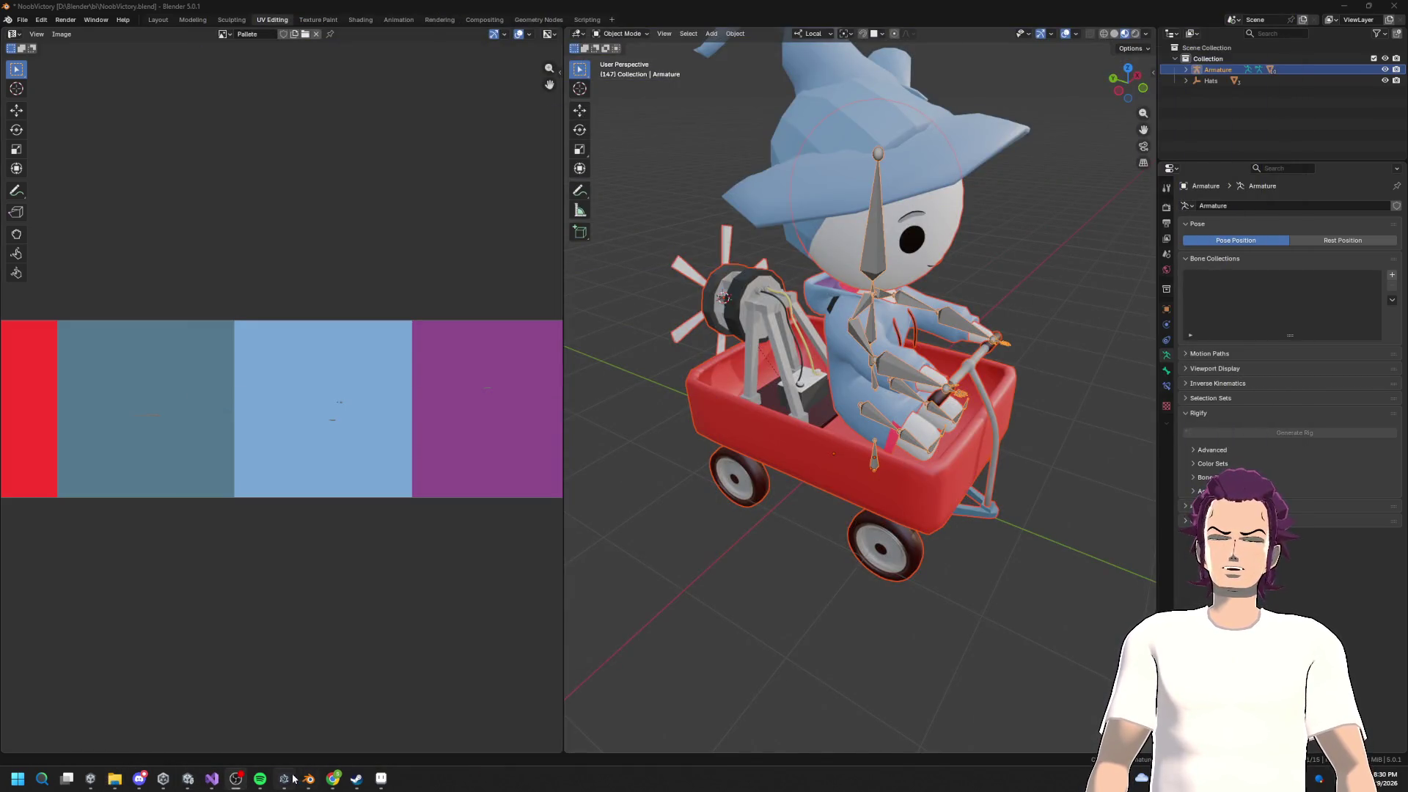
click(187, 778)
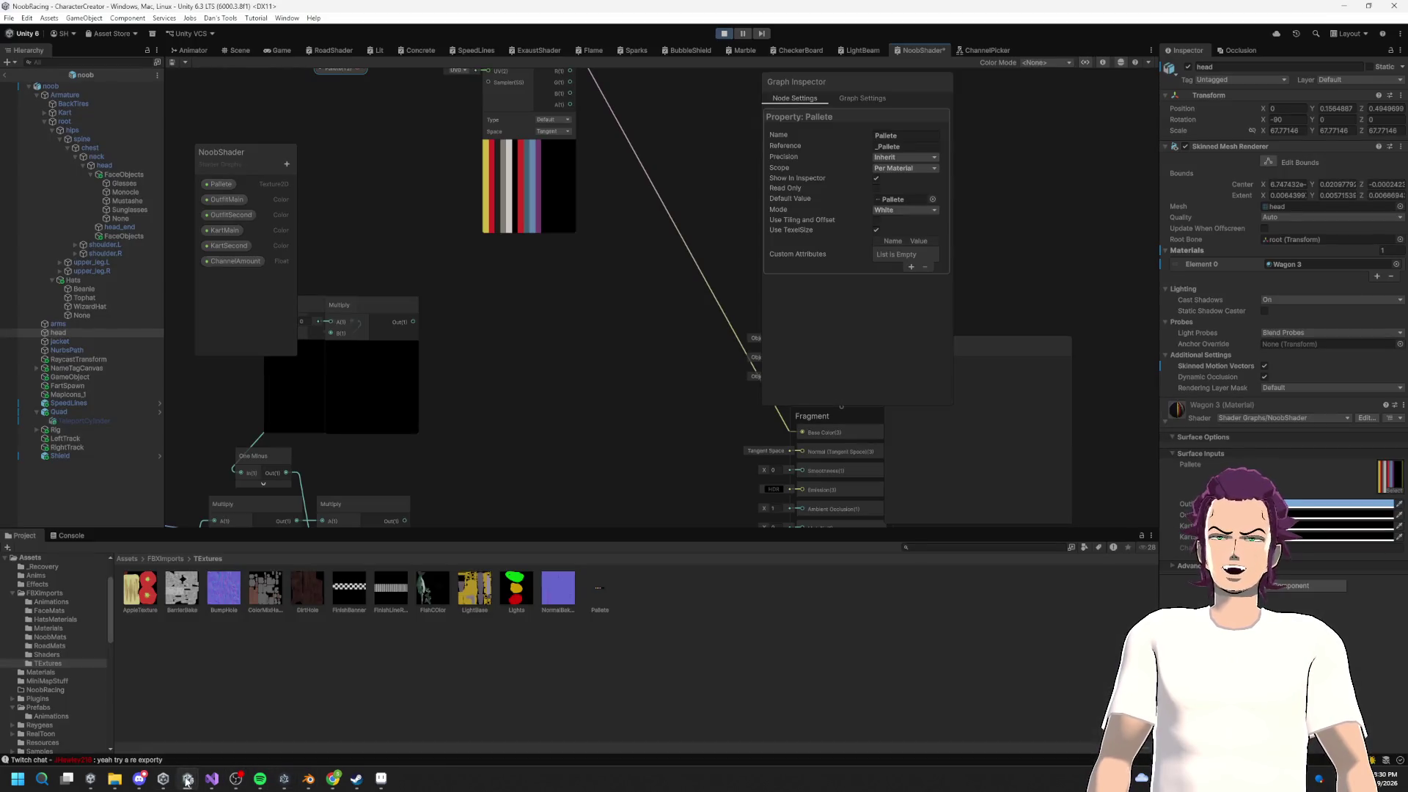
Step: Pan the Shader Graph over to the Channel Picker node and select it
scroll(783, 470, down, 3)
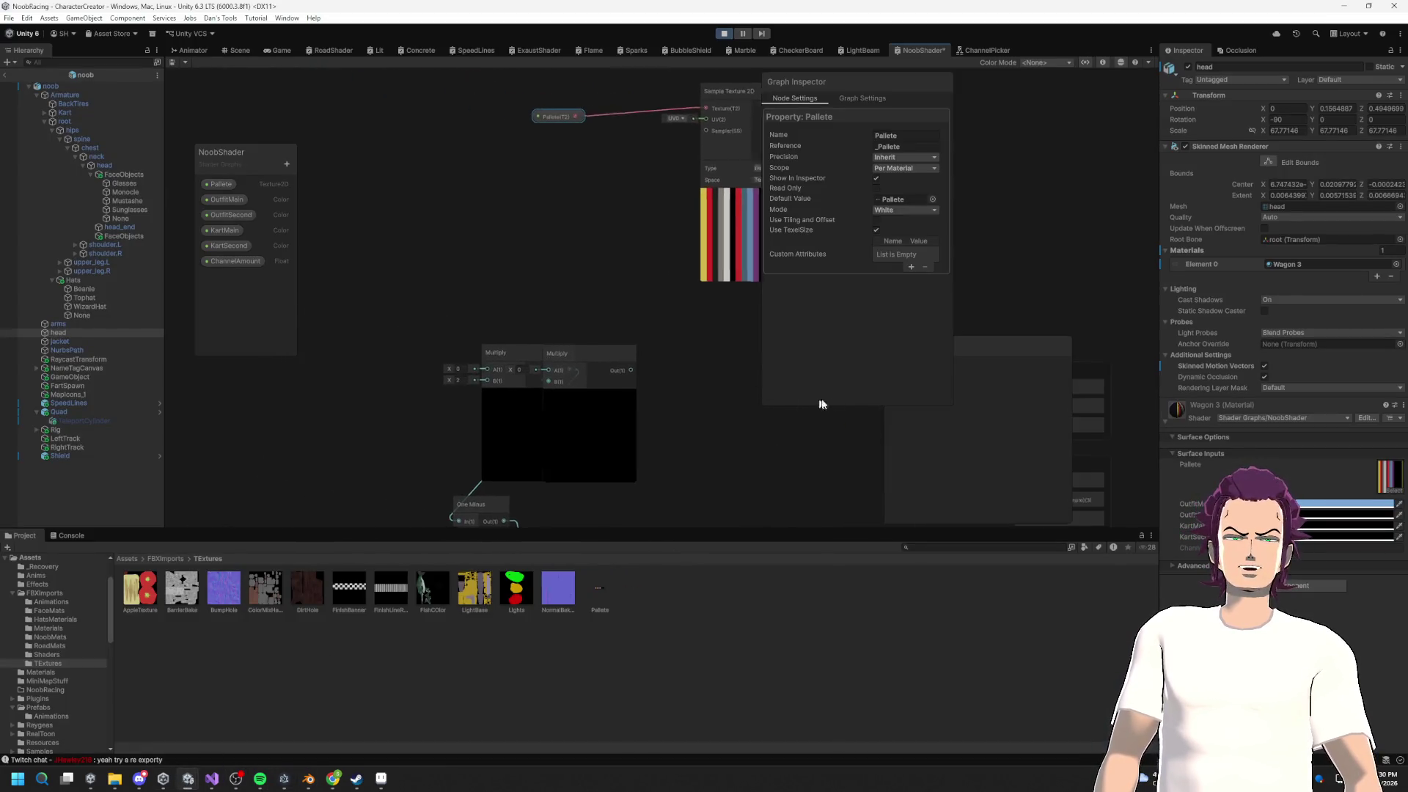
scroll(658, 322, up, 4)
scroll(657, 323, down, 3)
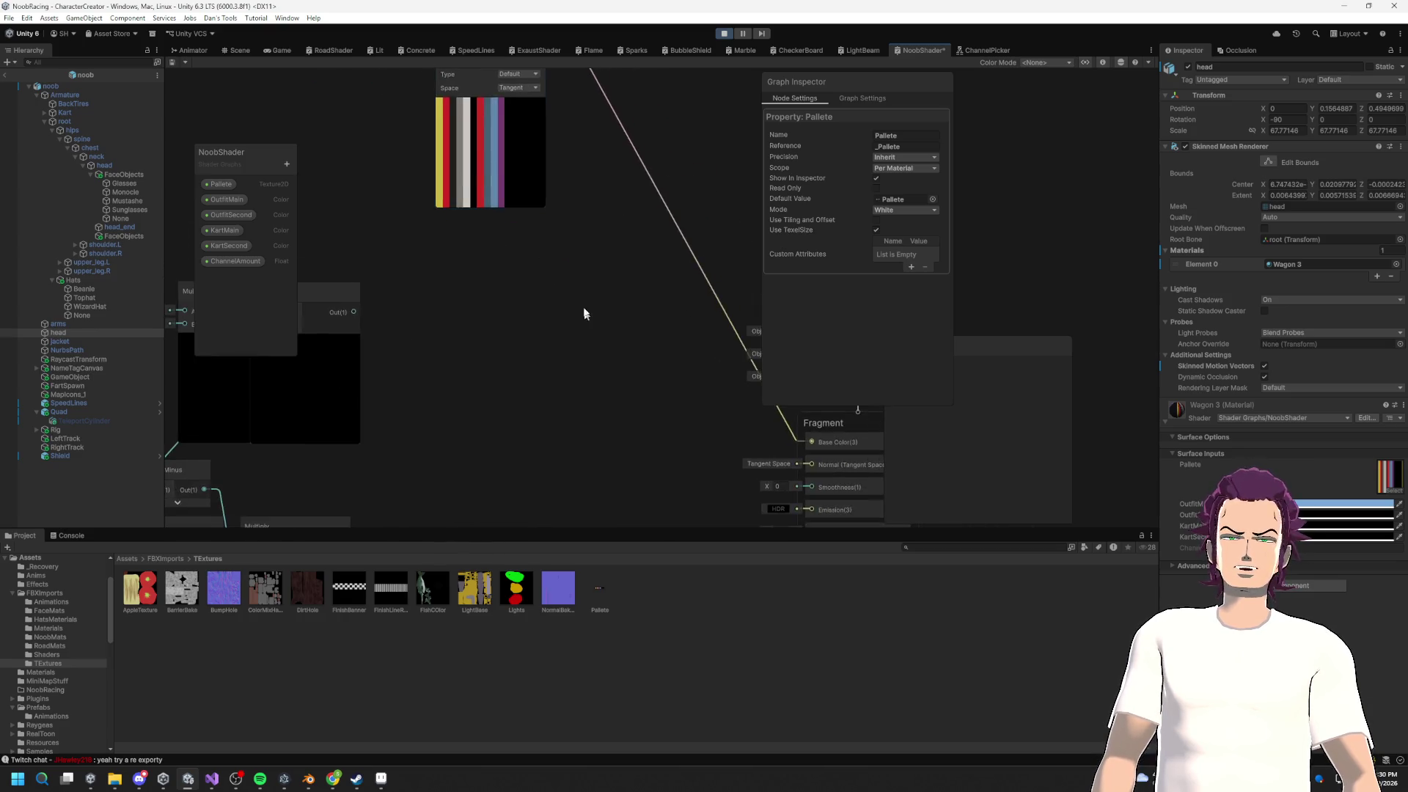
scroll(730, 346, left, 5)
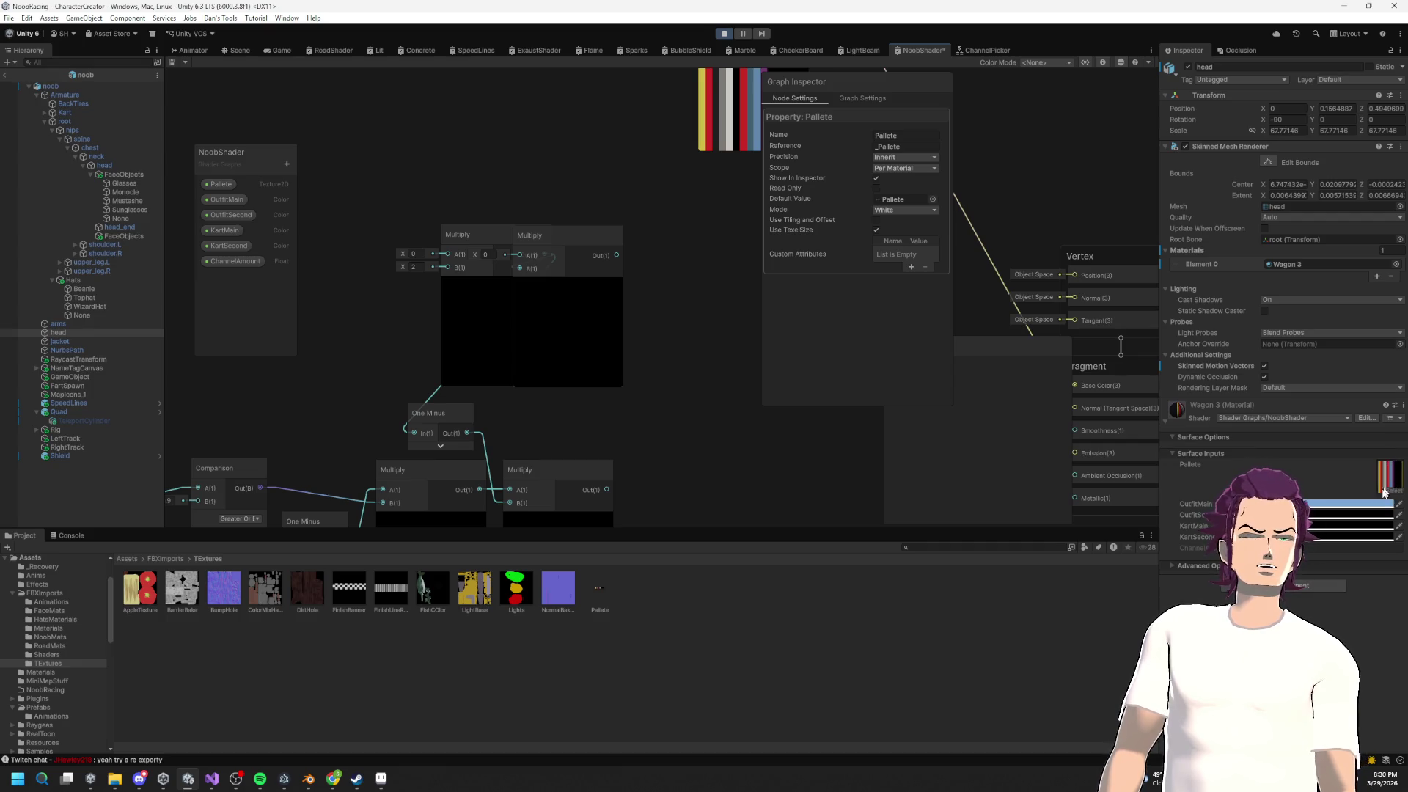
scroll(534, 267, down, 5)
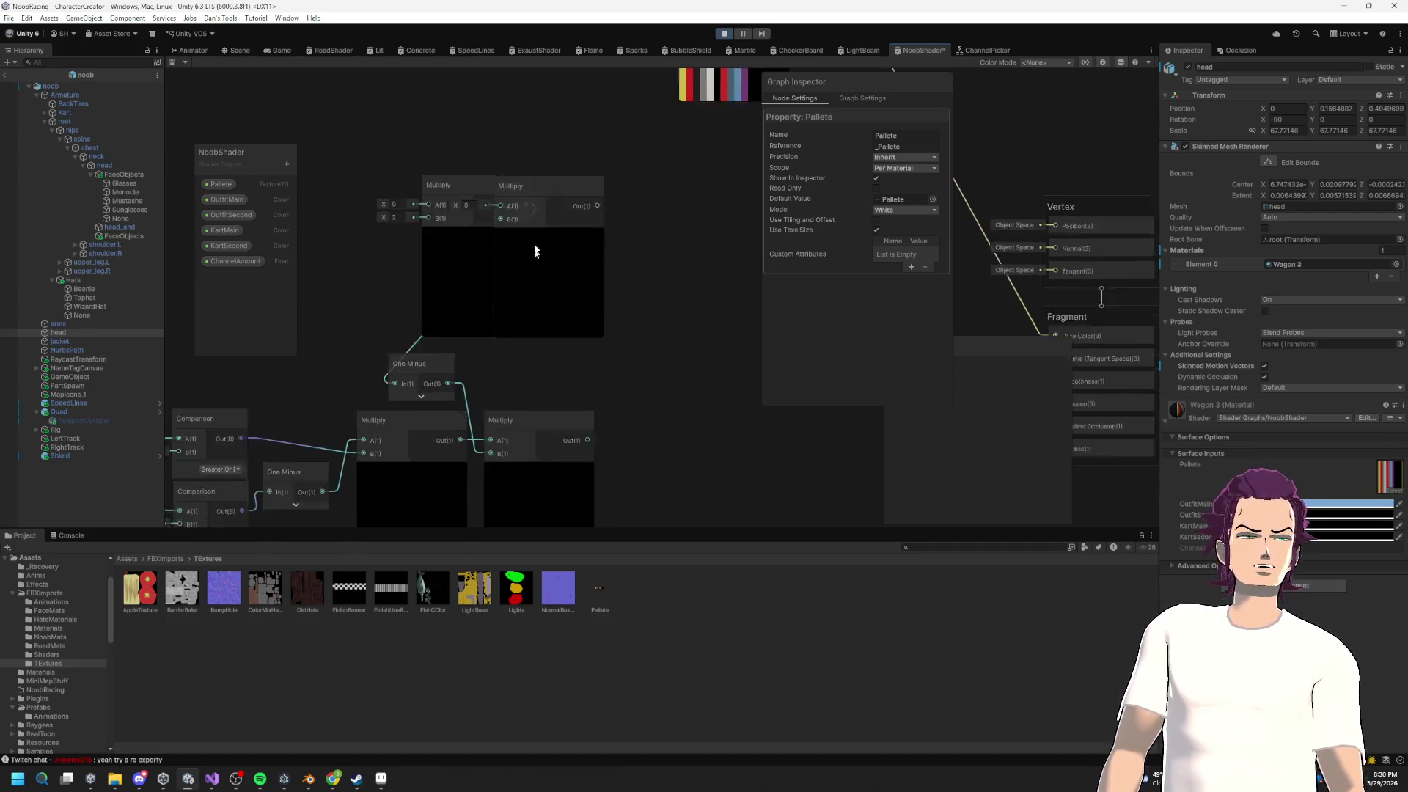
scroll(638, 308, left, 3)
scroll(458, 266, down, 5)
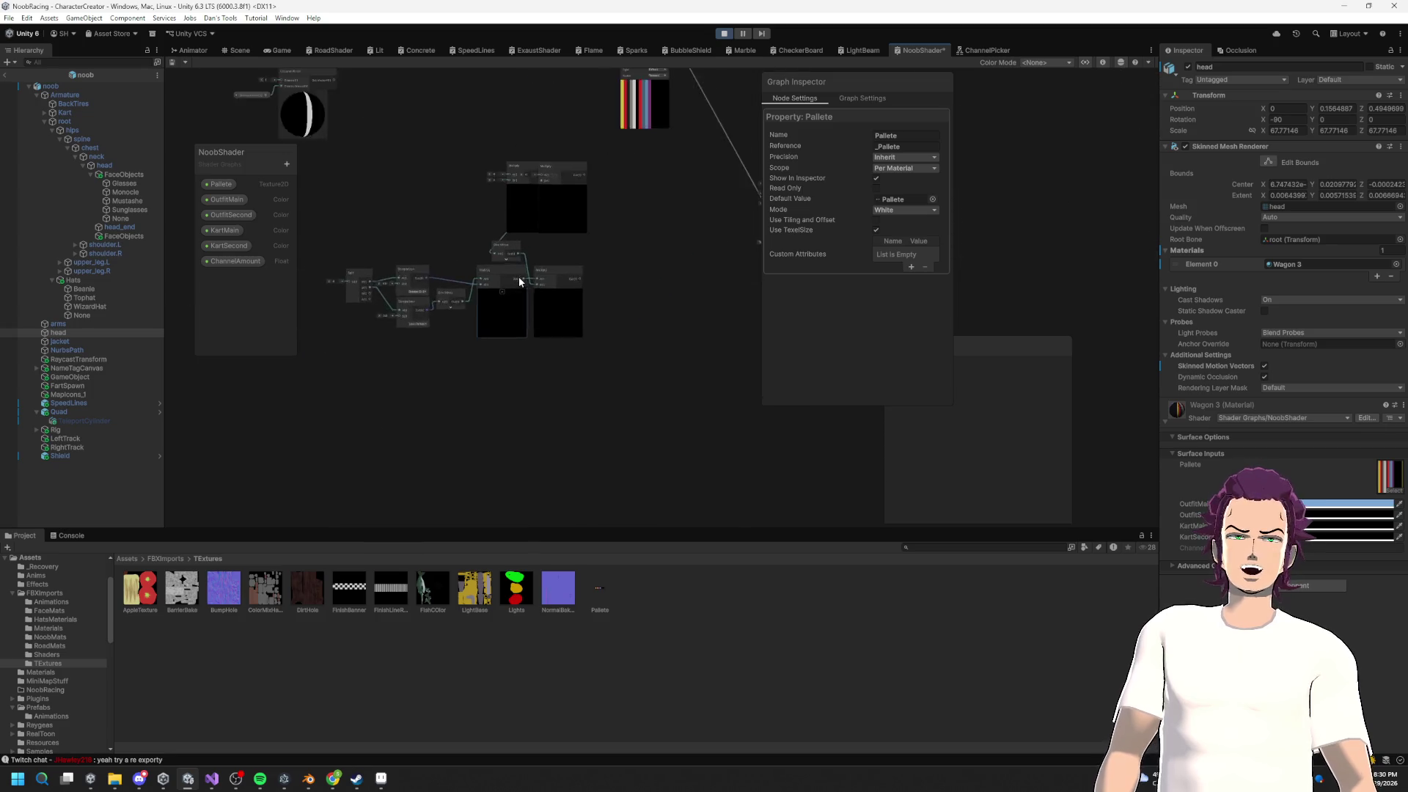
scroll(513, 278, up, 4)
scroll(535, 282, left, 3)
click(529, 301)
Step: Try Channel Picker channels 2, 3 and 4, then restore it to channel 1
scroll(531, 293, up, 5)
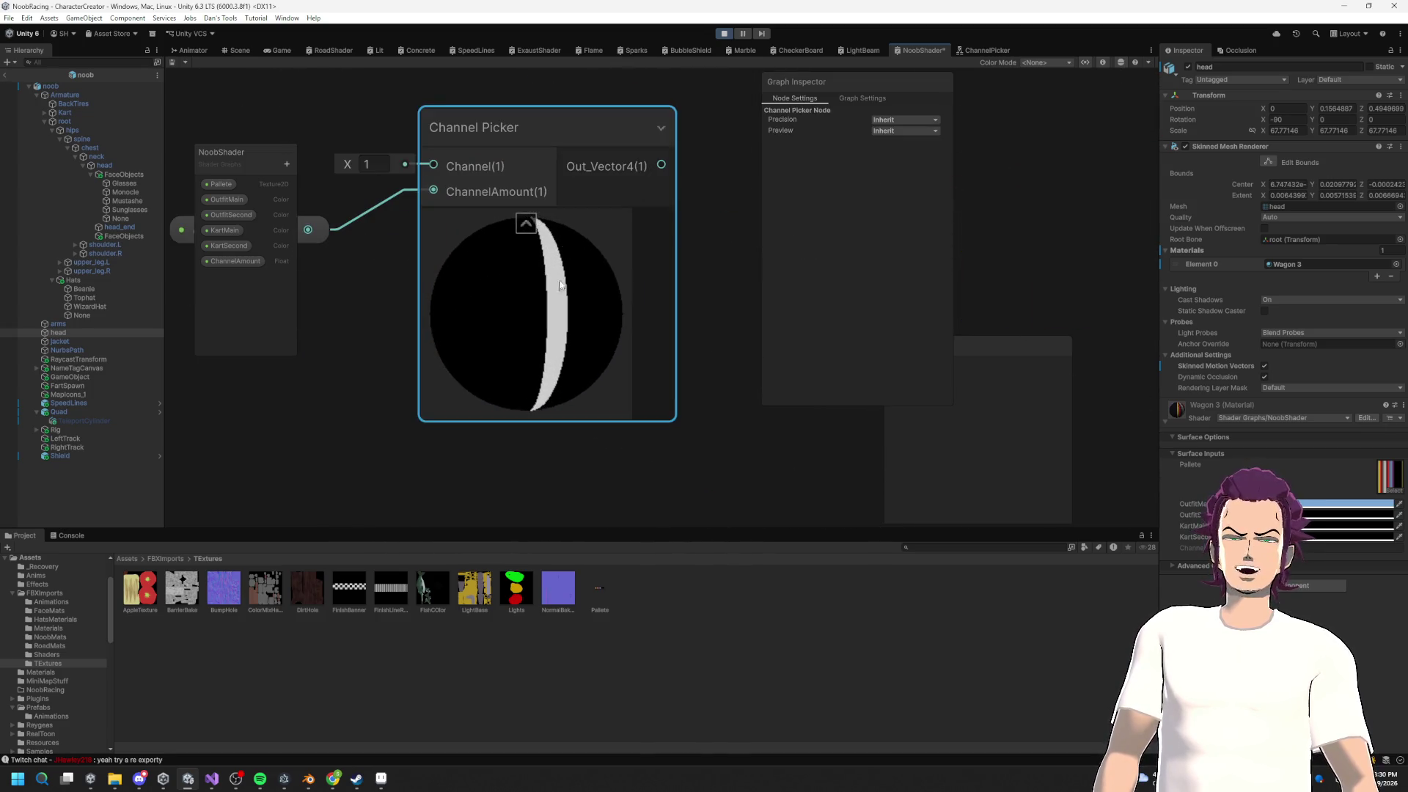
scroll(541, 274, up, 2)
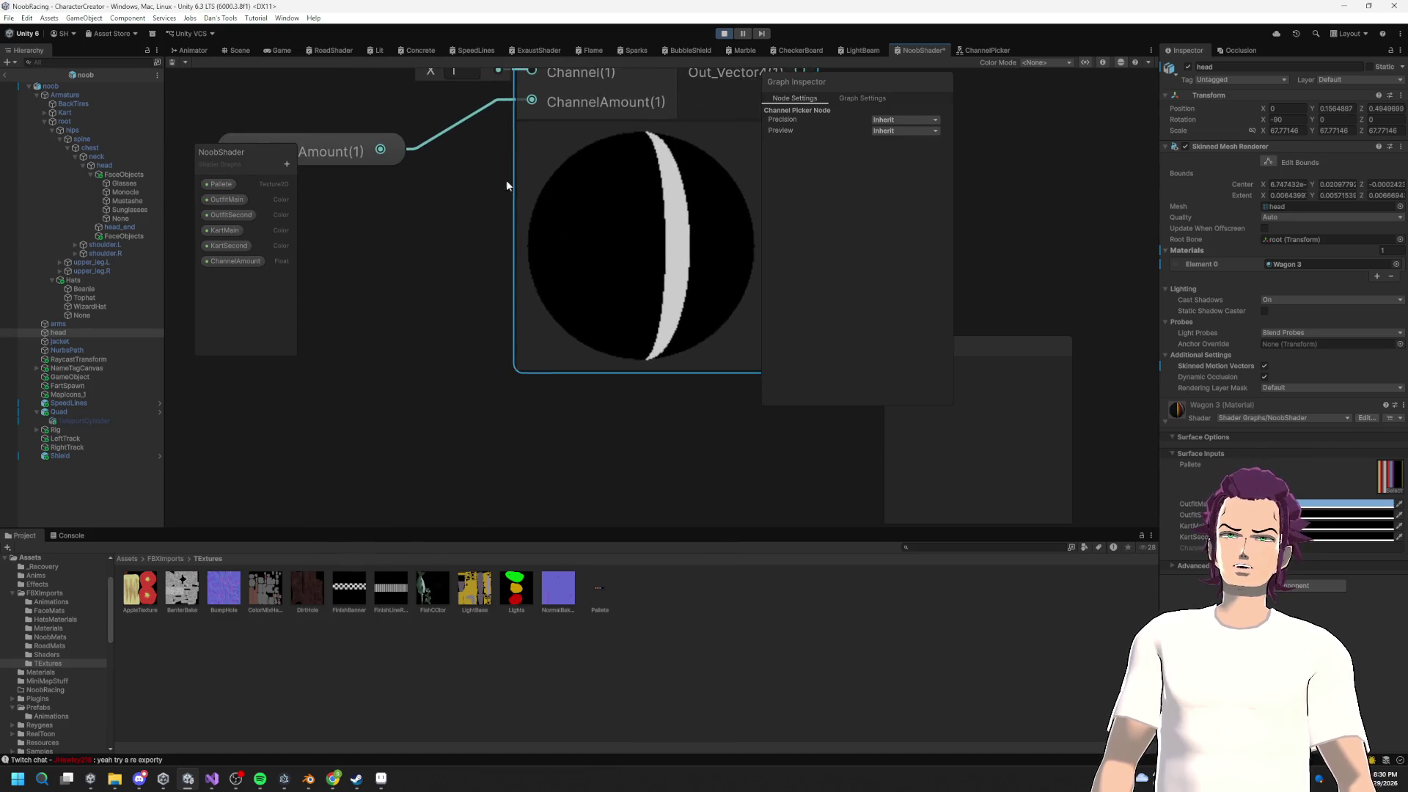
scroll(506, 179, right, 2)
key(BackSpace)
text(2)
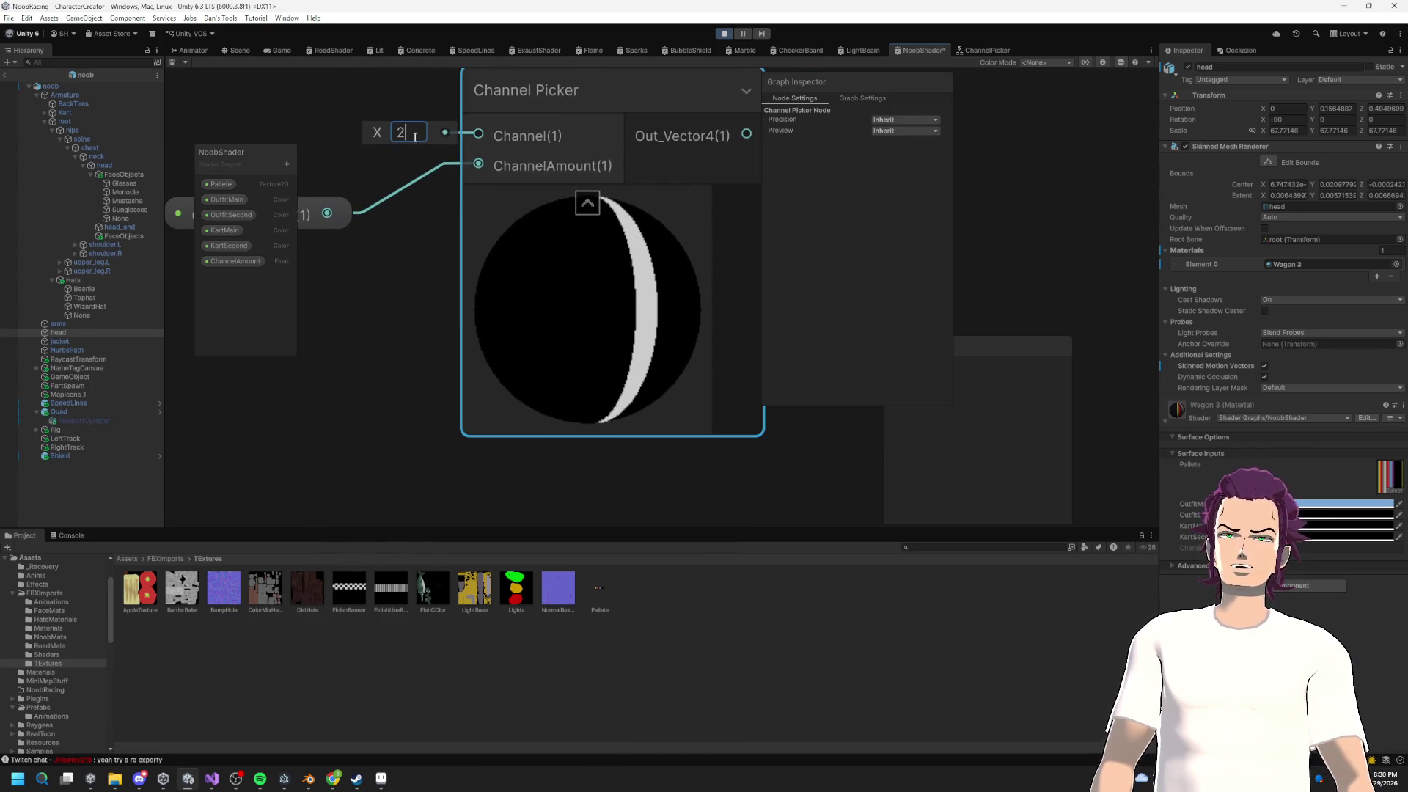
key(BackSpace)
text(3)
text(4)
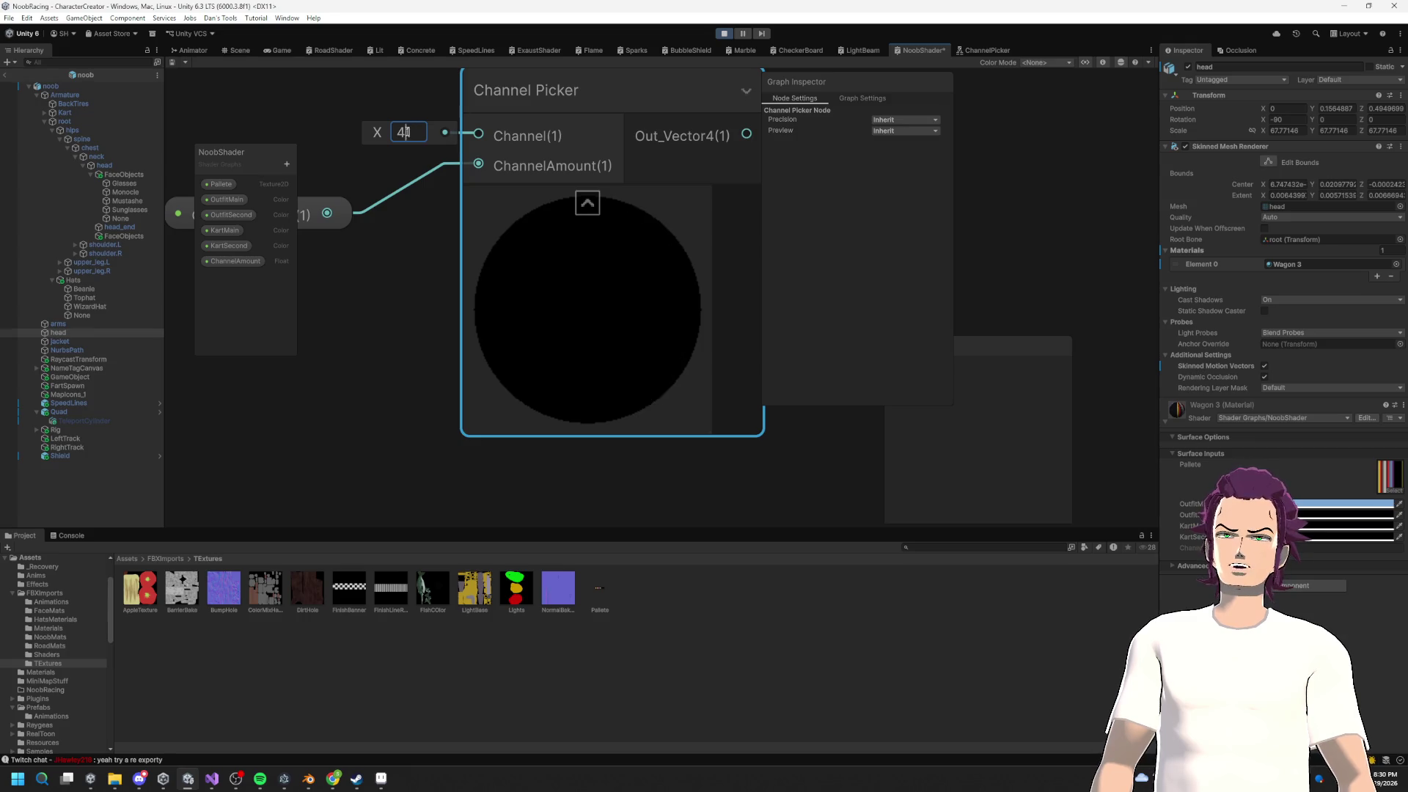
key(BackSpace)
Step: Bring up the Create Node search from the graph's context menu
scroll(434, 157, left, 2)
right_click(401, 133)
click(412, 144)
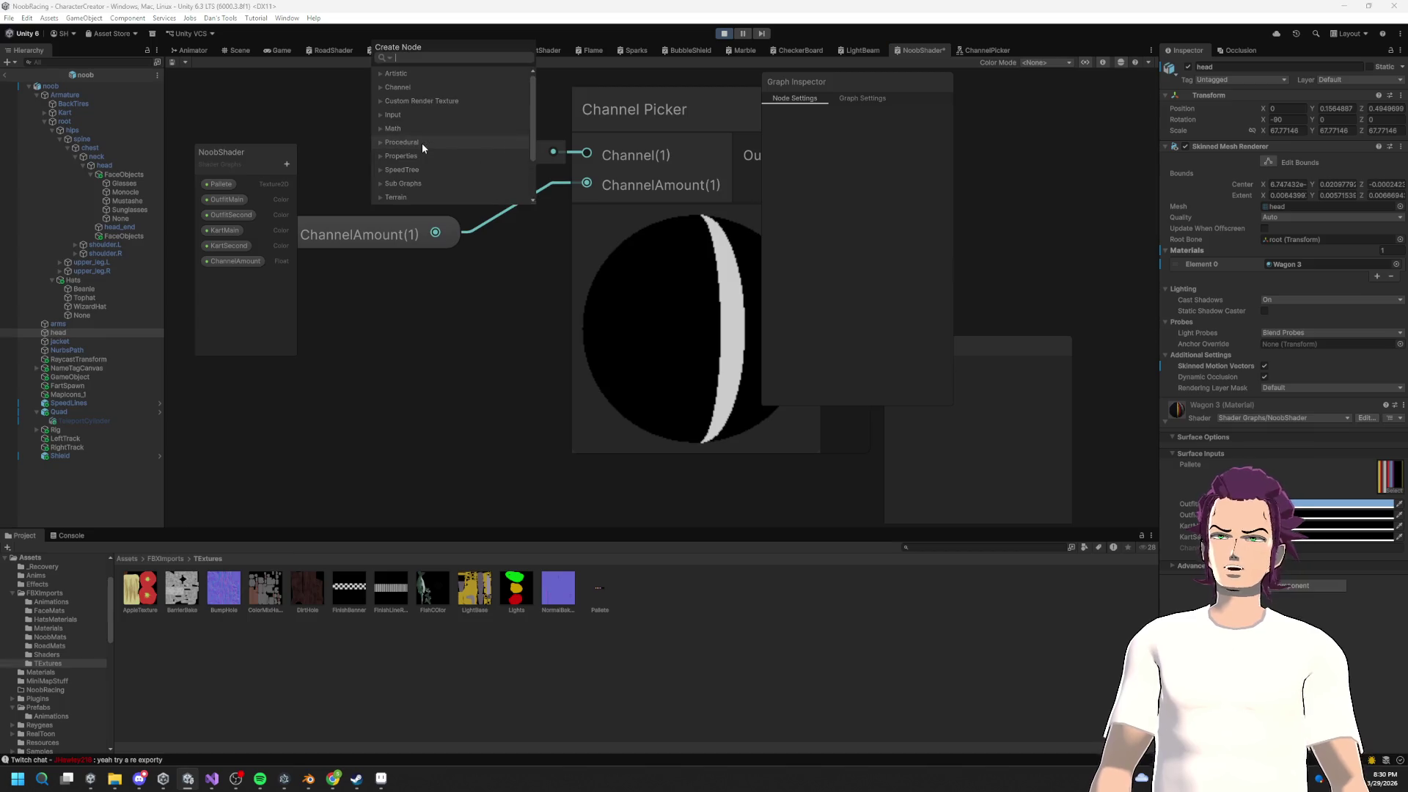
Step: Add a Float node and a Step node and place them side by side
text(float)
key(Return)
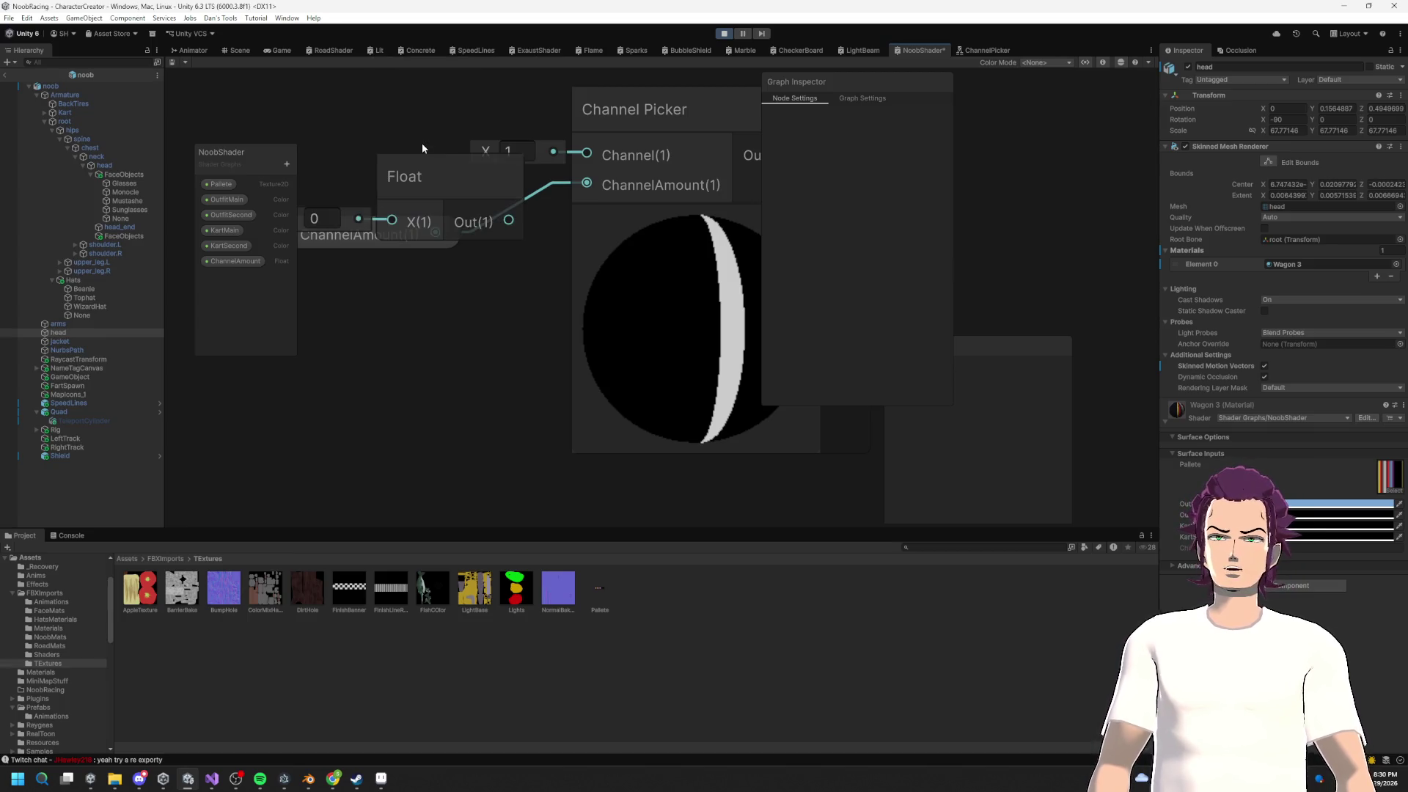
drag(520, 249, 369, 128)
key(space)
text(ste)
click(560, 283)
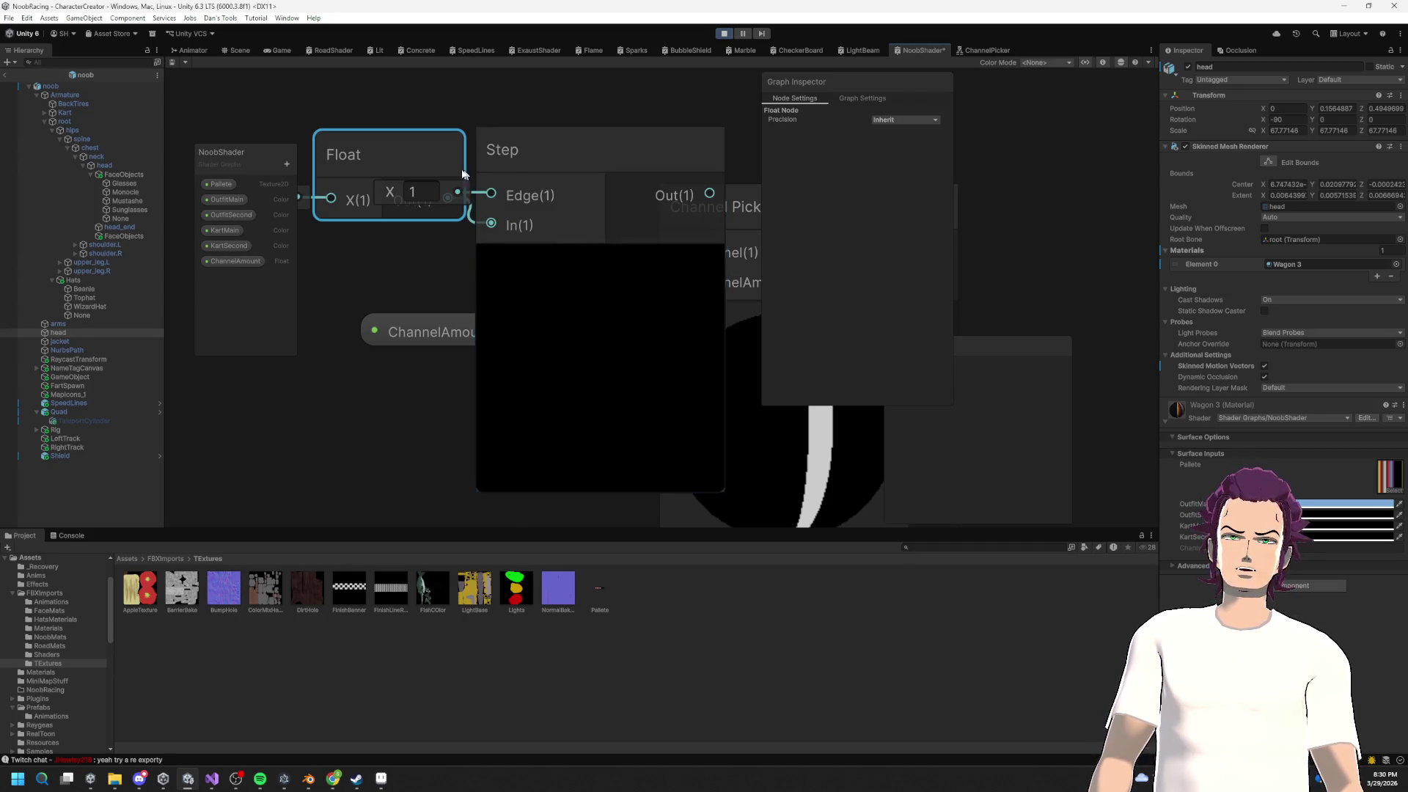
mouse_move(601, 262)
mouse_down()
mouse_move(454, 278)
mouse_move(481, 265)
mouse_up()
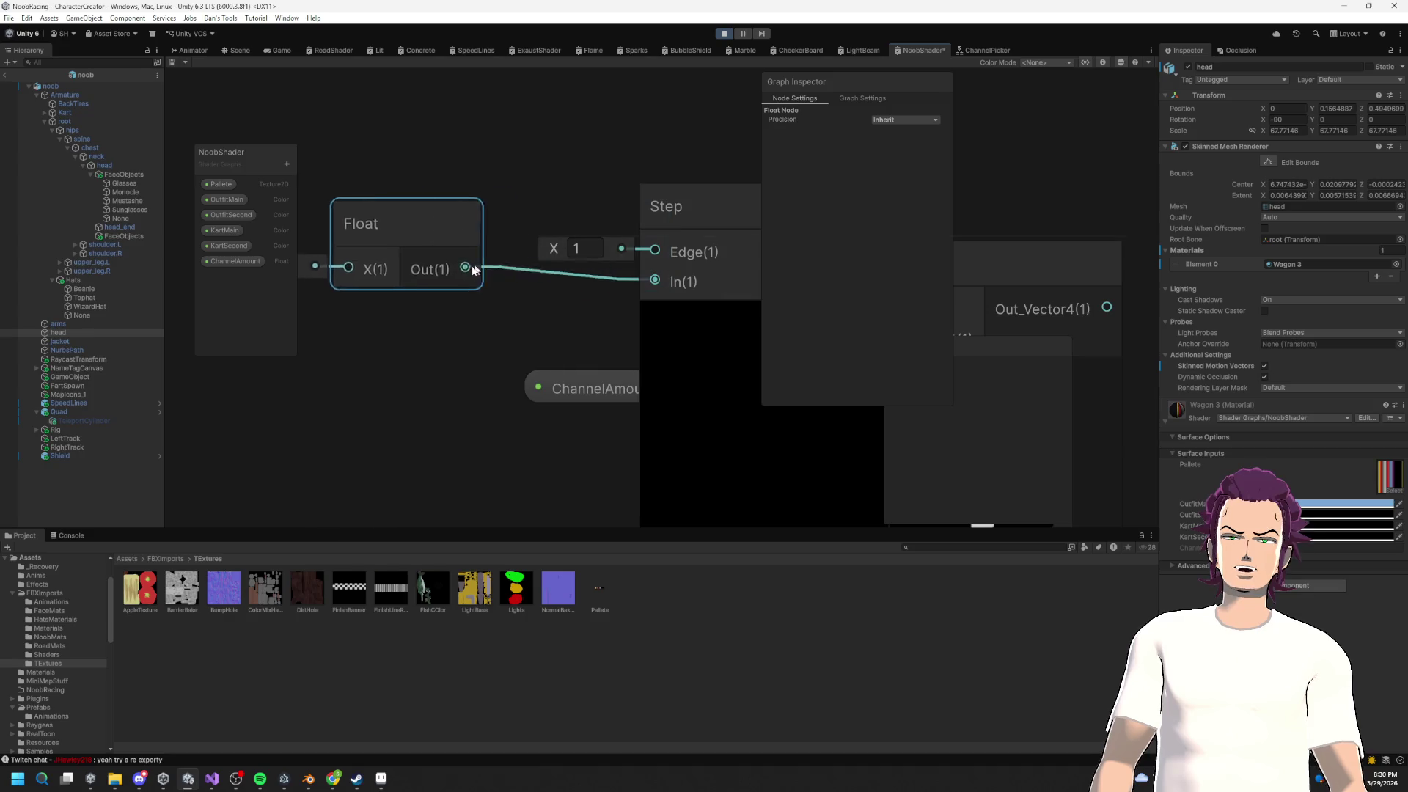
mouse_move(704, 277)
mouse_down()
mouse_move(616, 273)
mouse_move(539, 238)
mouse_up()
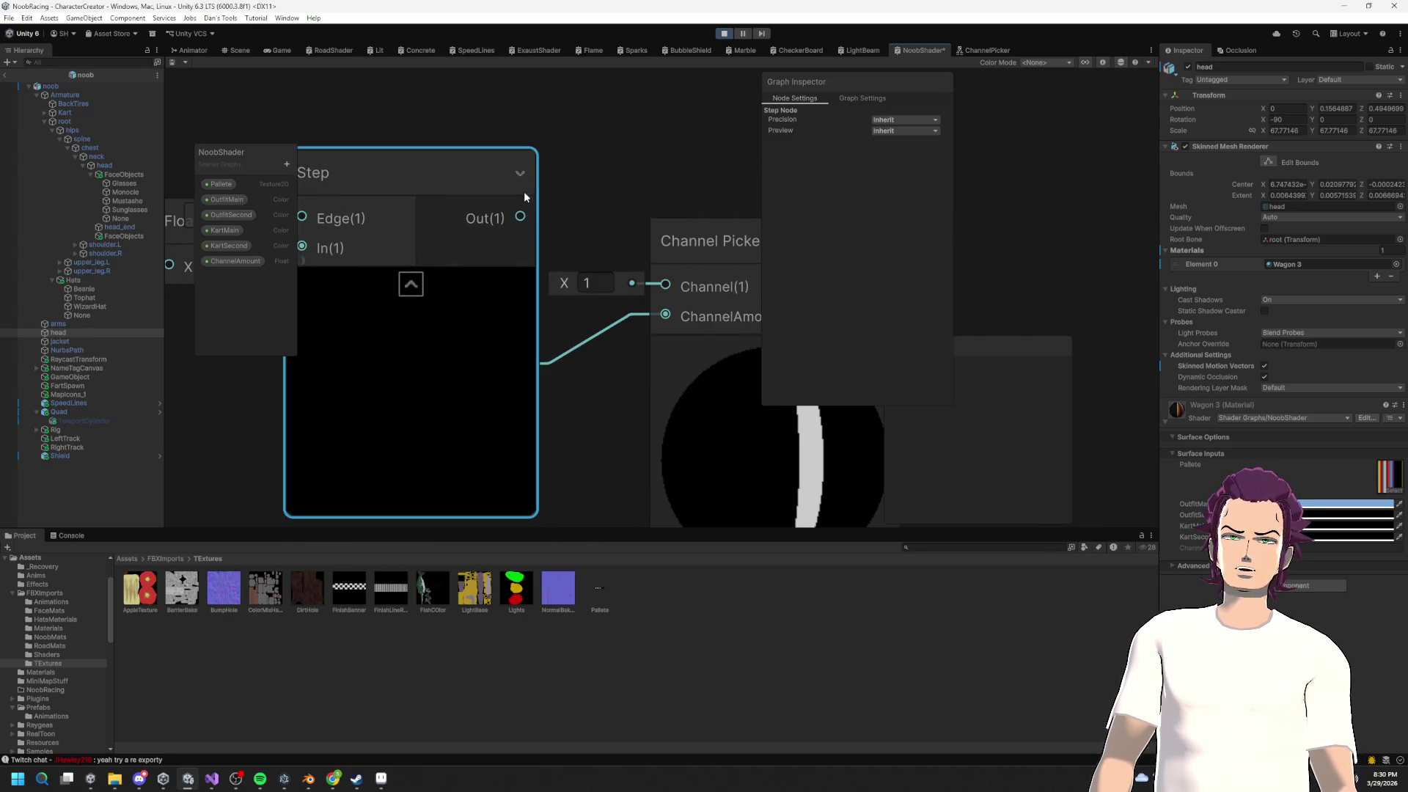
Step: Wire the Float into the Step's Edge input, drop the In wire, and vary the Float value
scroll(604, 302, down, 3)
mouse_move(359, 255)
mouse_down()
mouse_move(497, 230)
mouse_move(446, 207)
mouse_move(336, 346)
mouse_up()
drag(550, 257, 480, 245)
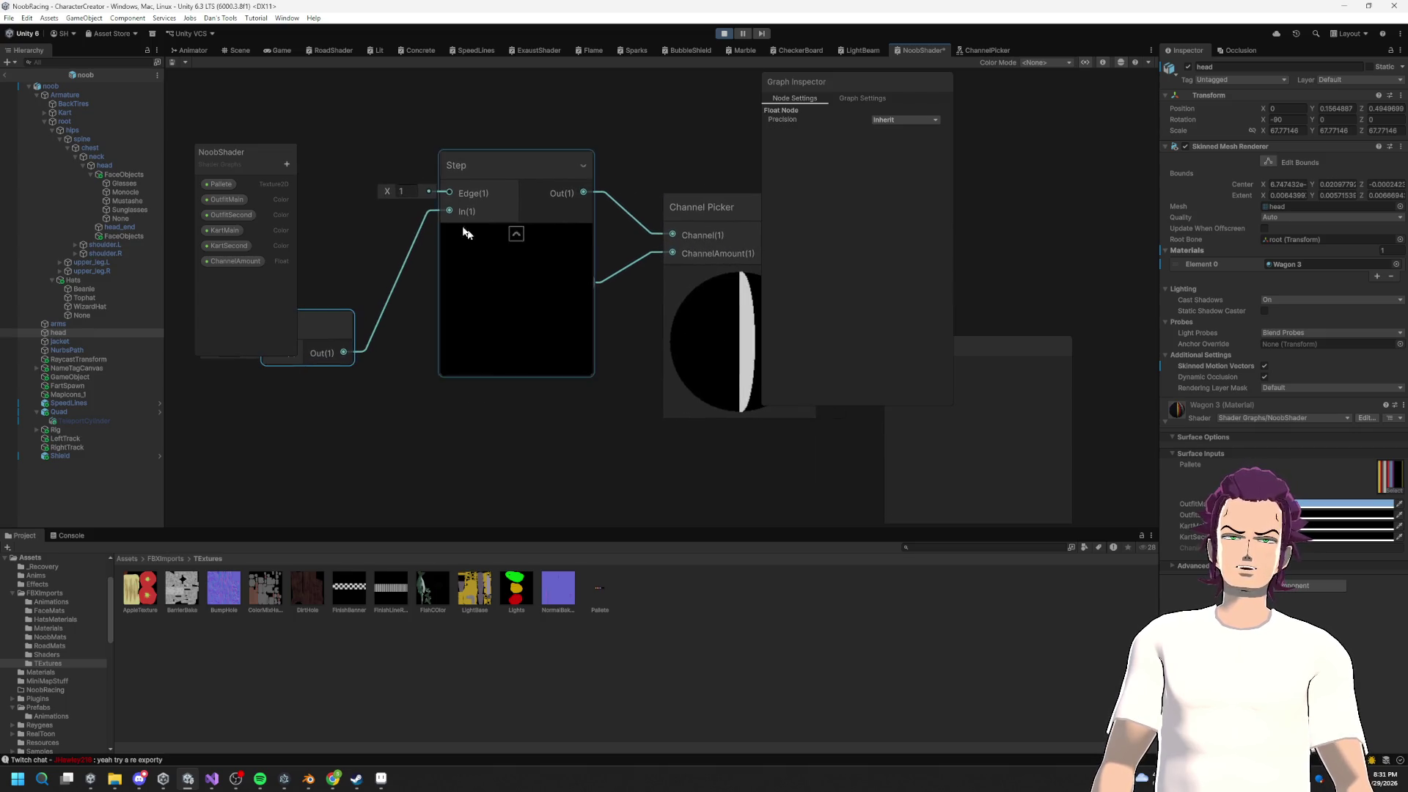
drag(357, 357, 357, 250)
drag(446, 189, 447, 192)
click(430, 211)
key(Delete)
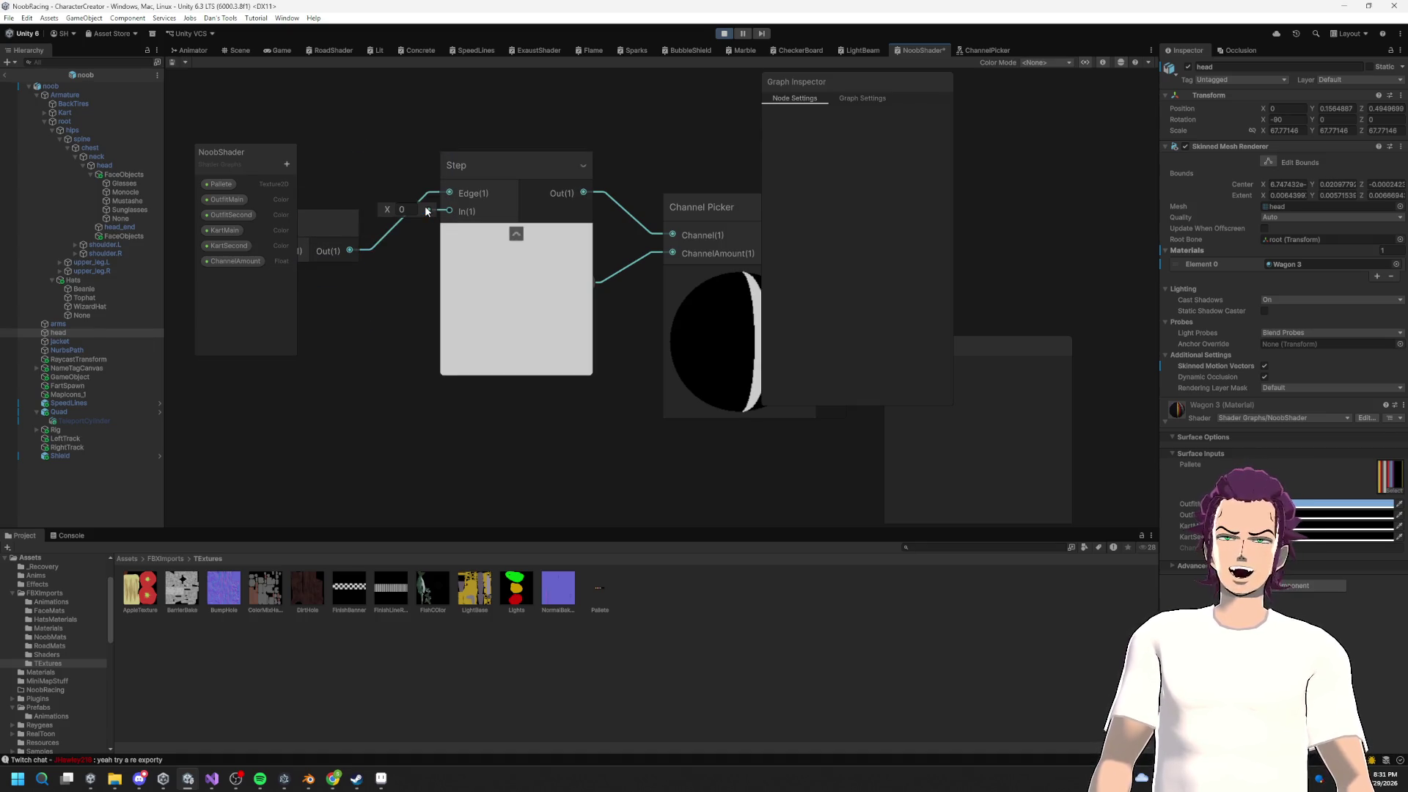
drag(309, 263, 429, 261)
scroll(427, 261, down, 3)
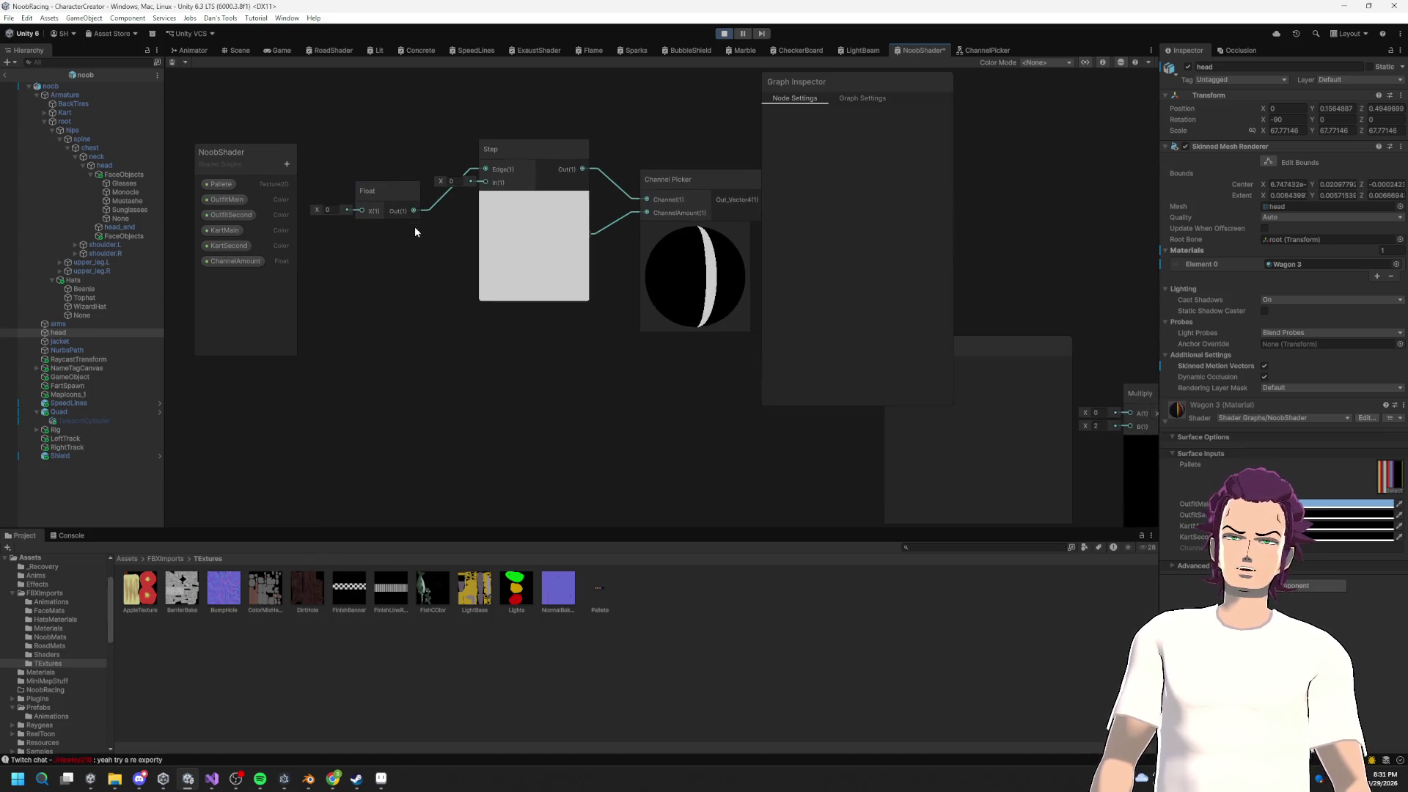
mouse_move(318, 210)
mouse_down()
mouse_move(349, 209)
mouse_move(304, 216)
mouse_move(525, 214)
mouse_move(68, 234)
mouse_move(583, 198)
mouse_move(73, 238)
mouse_move(448, 185)
mouse_move(552, 194)
mouse_move(116, 223)
mouse_move(491, 192)
mouse_move(212, 203)
mouse_move(377, 180)
mouse_move(249, 178)
mouse_move(587, 183)
mouse_move(448, 187)
mouse_move(485, 182)
mouse_up()
Step: Drive Step's In from the Float, set Edge to 1, and raise the Float to about 7
click(415, 209)
drag(444, 144, 470, 169)
key(Delete)
click(456, 168)
text(1)
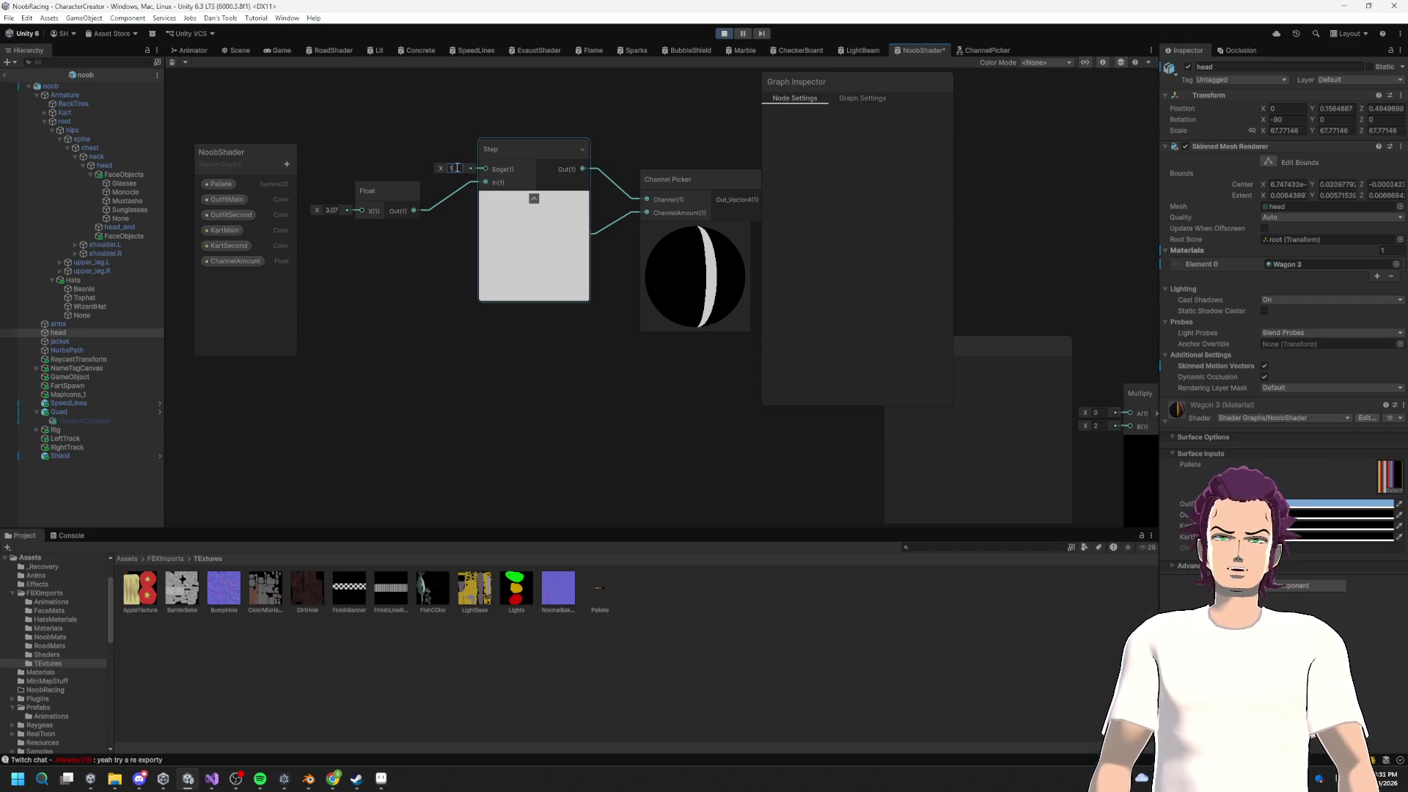
drag(320, 213, 360, 213)
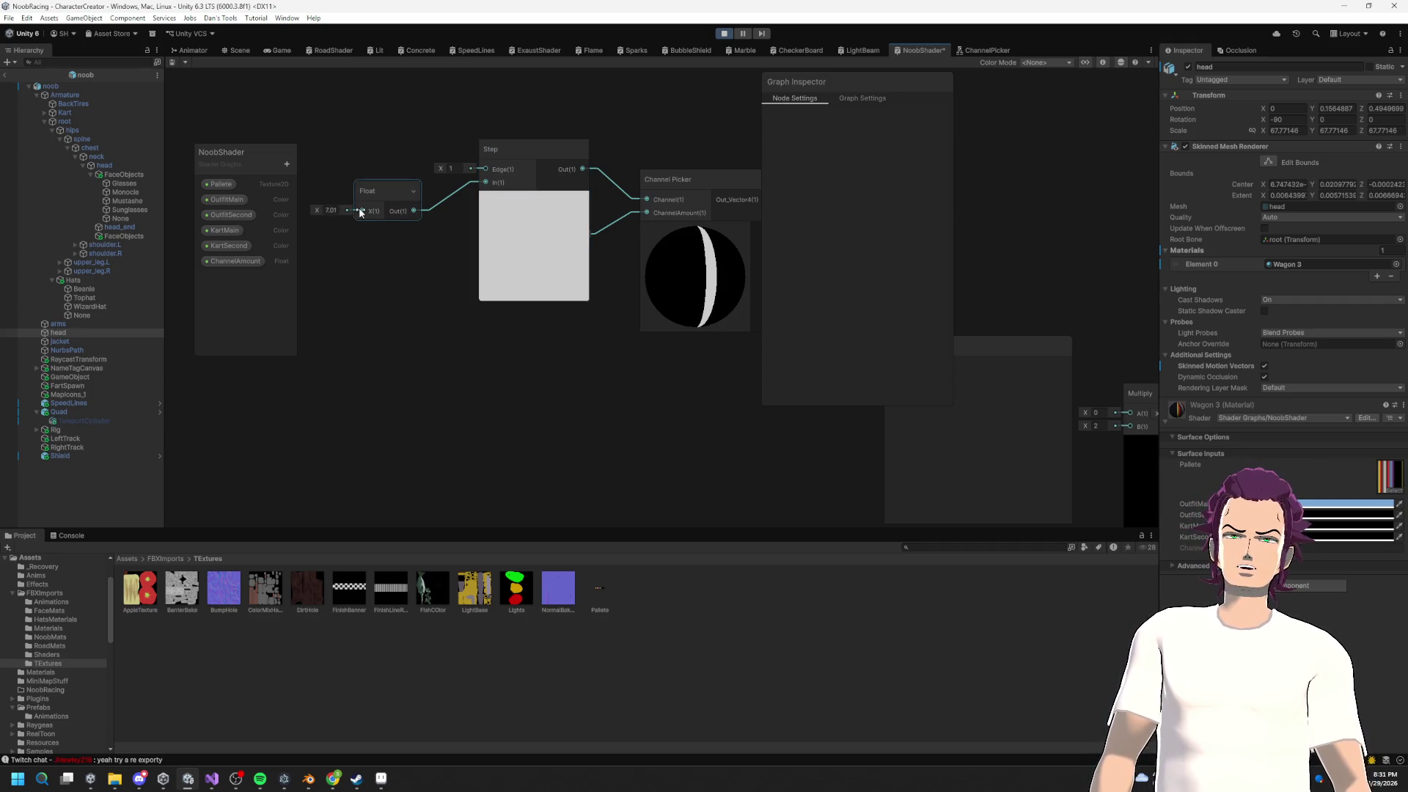
click(502, 236)
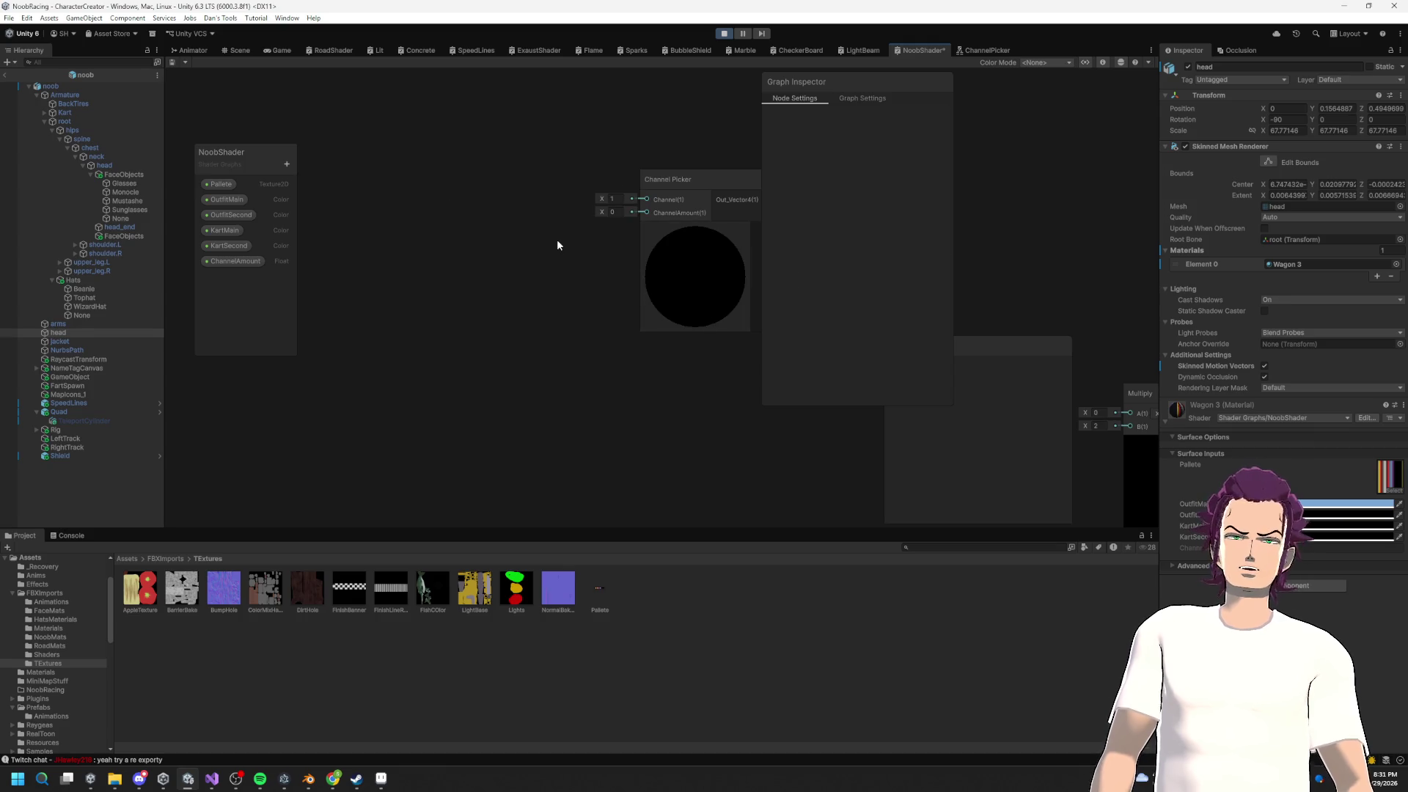
Step: Delete the Step node and wire the Float, set to 1, into Channel Picker's Channel input
click(569, 170)
key(Delete)
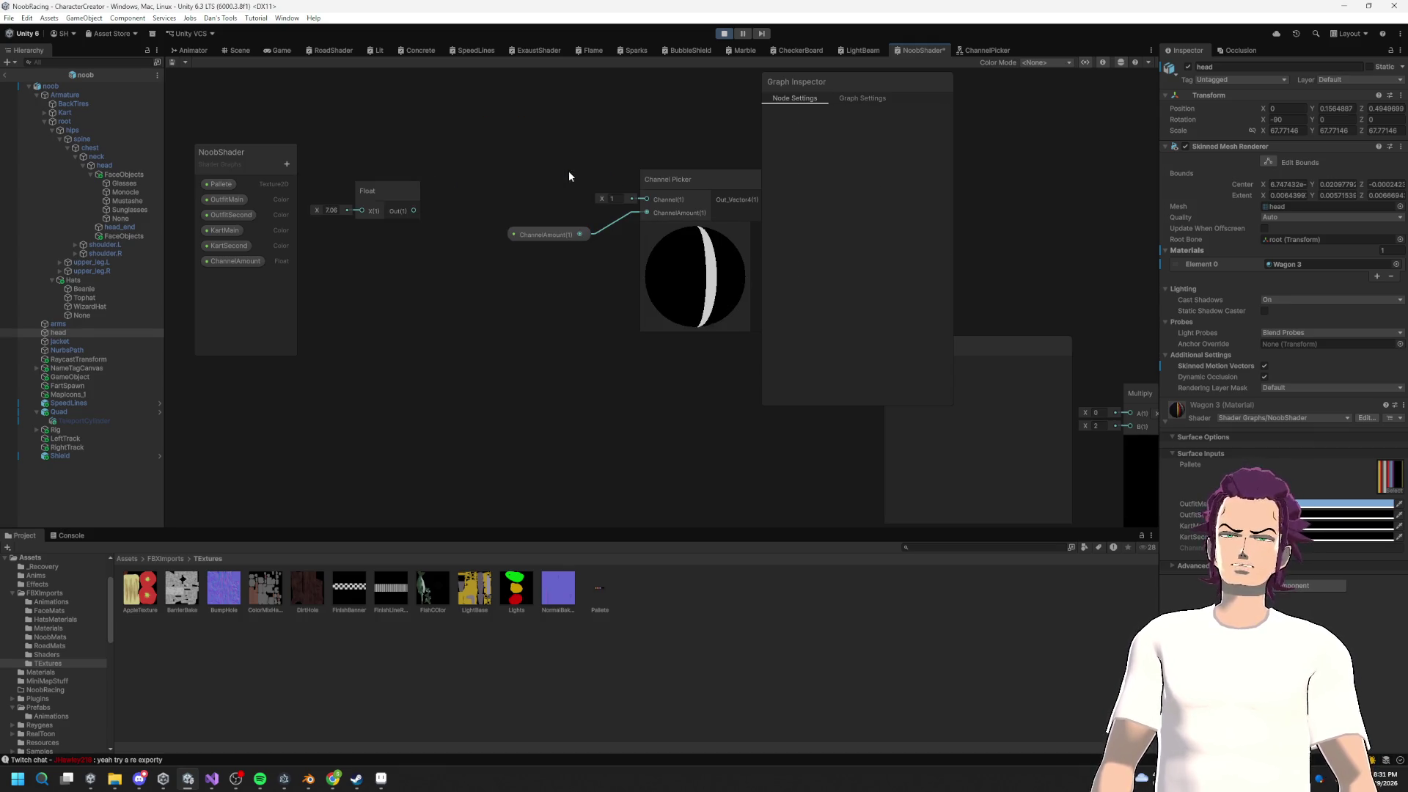
drag(413, 210, 646, 198)
drag(427, 191, 582, 174)
scroll(582, 174, up, 3)
text(1)
key(Return)
scroll(482, 214, down, 4)
drag(481, 215, 457, 210)
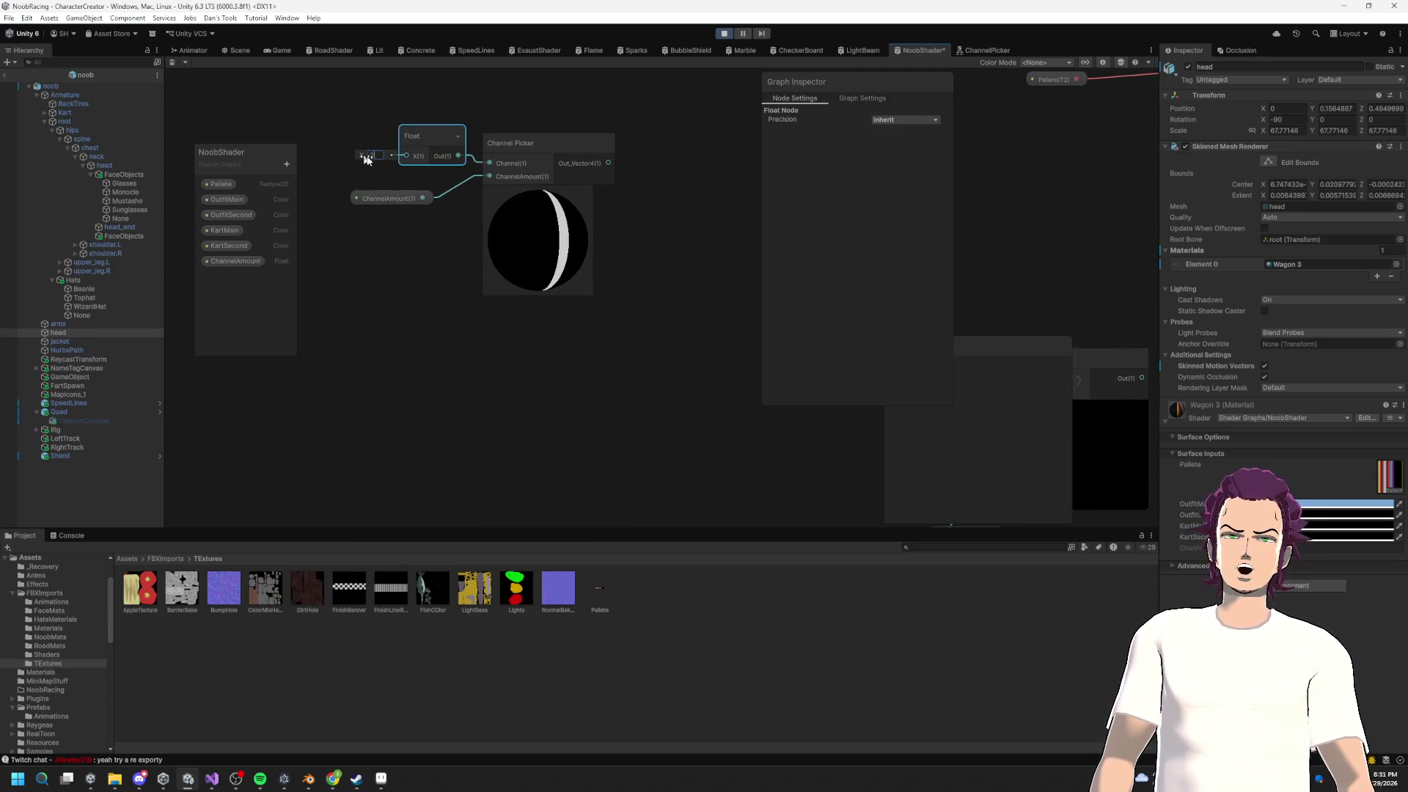
Step: Change the Float node's X value to 9
scroll(631, 261, down, 3)
drag(631, 261, 512, 194)
scroll(591, 255, up, 3)
scroll(591, 255, up, 2)
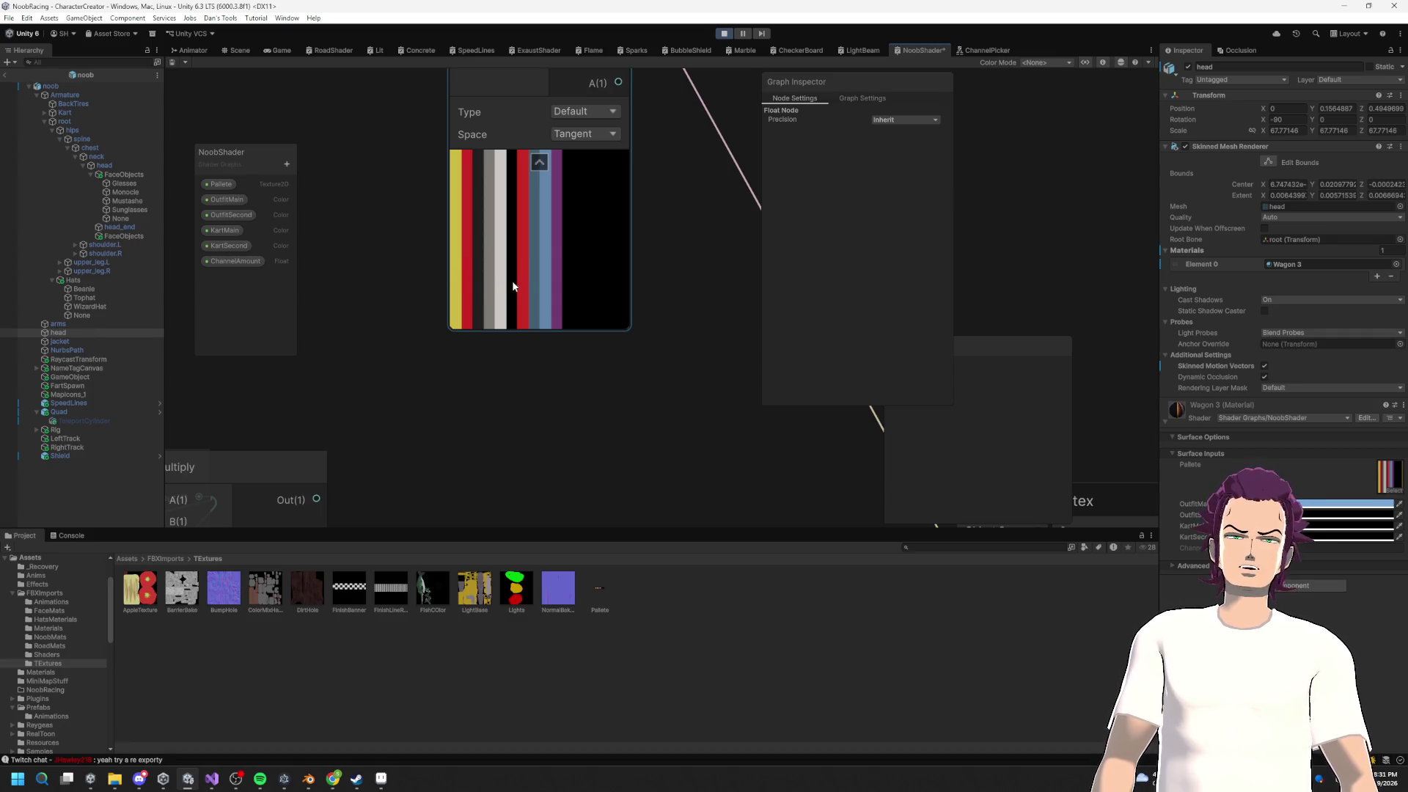
scroll(383, 232, down, 3)
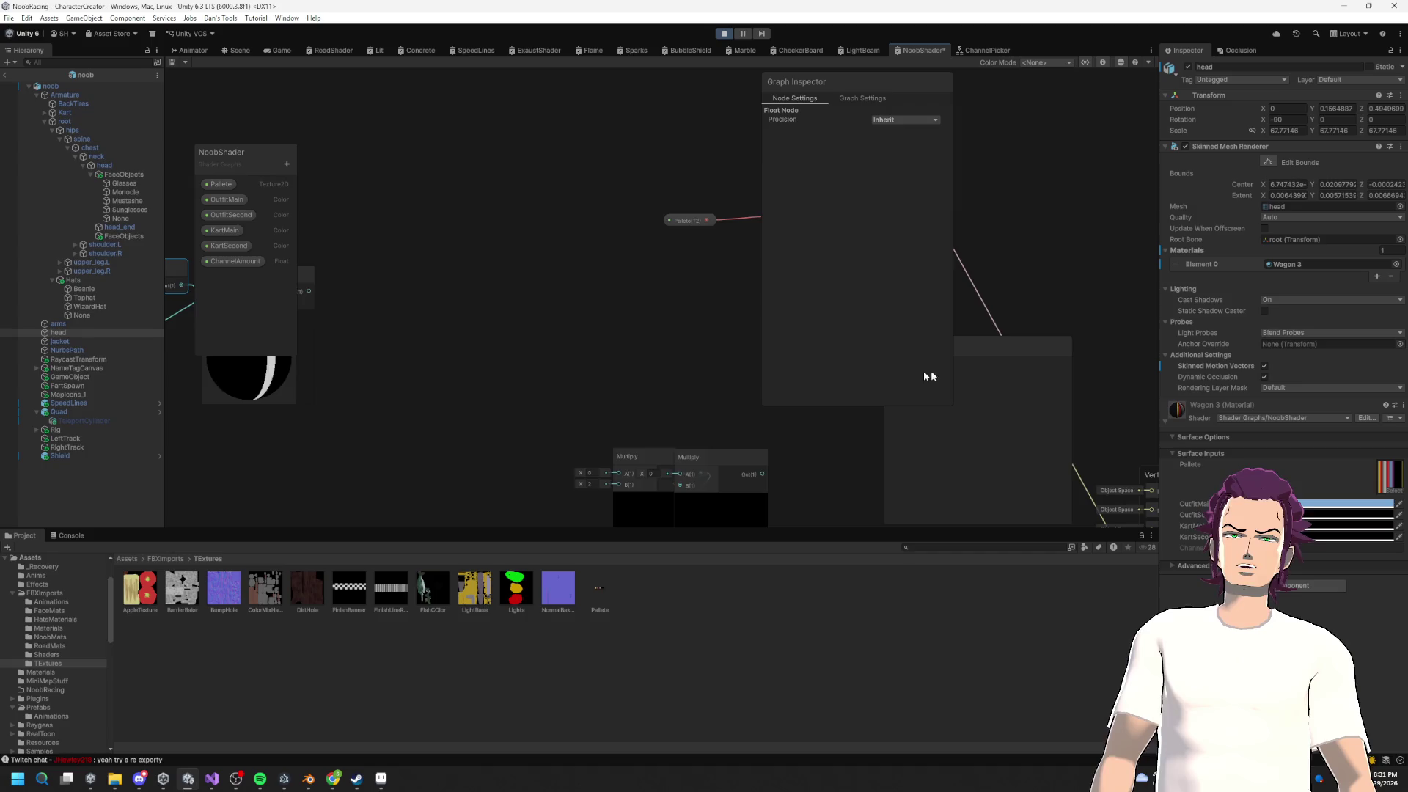
scroll(659, 317, up, 3)
click(375, 336)
text(9)
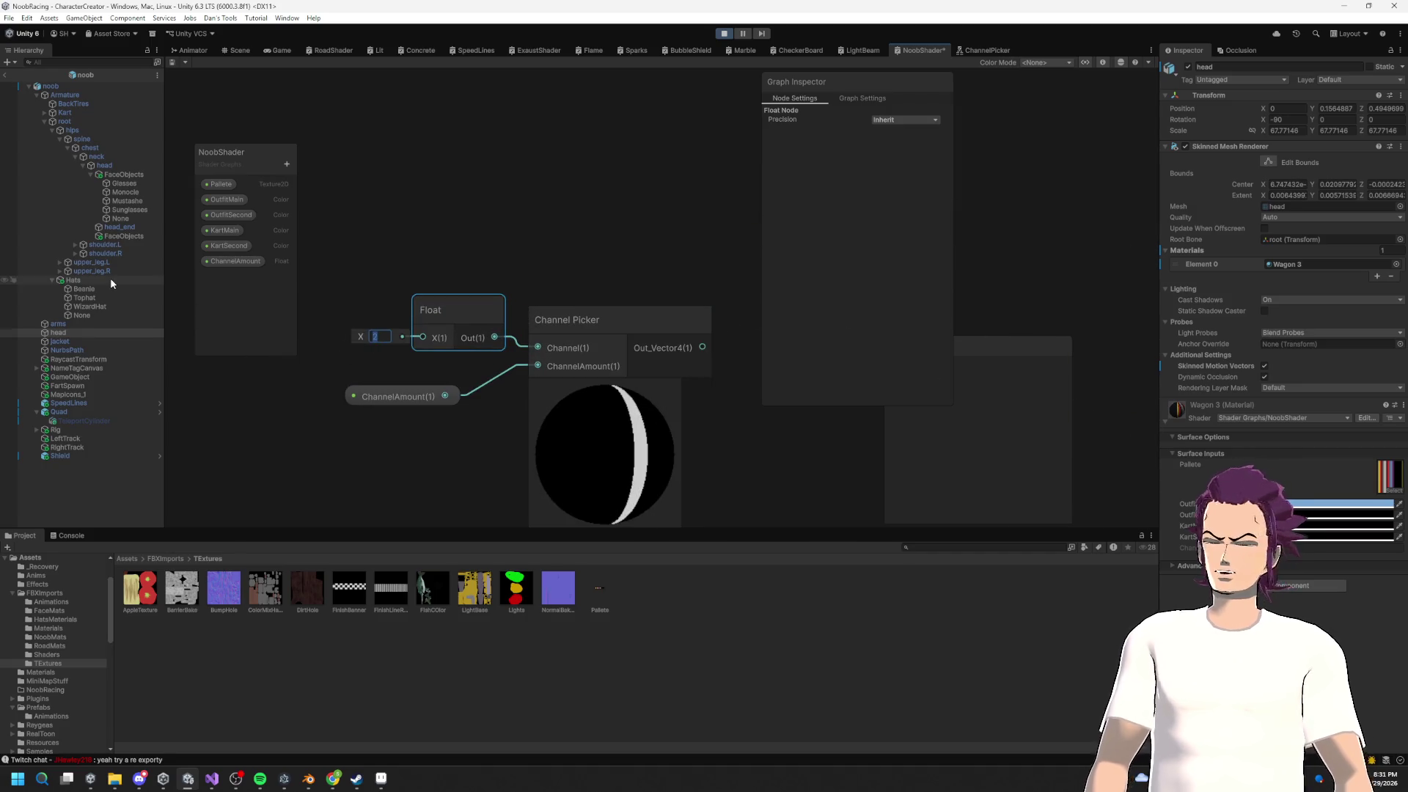
Step: Rearrange the Channel Picker and Multiply nodes into a tidy row
scroll(344, 403, down, 2)
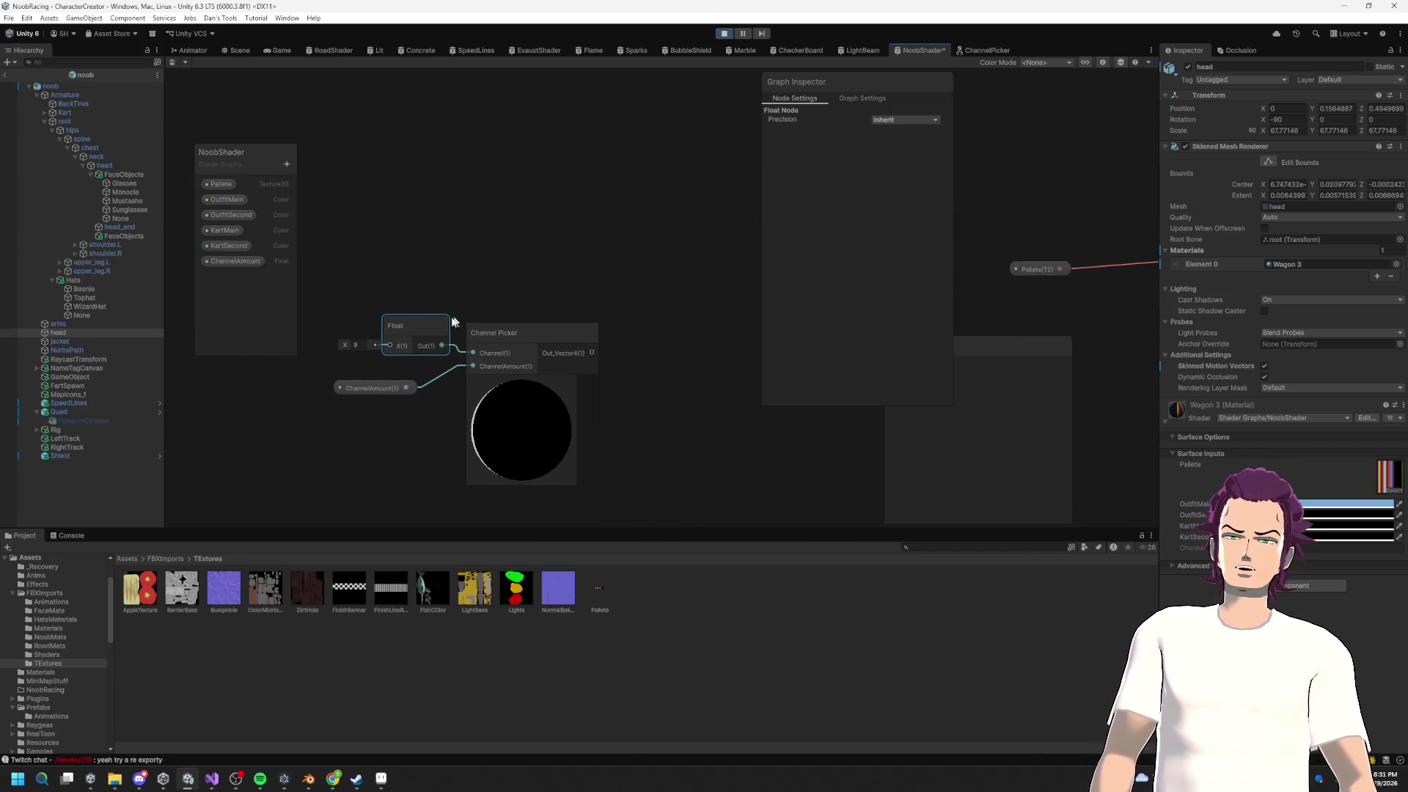
scroll(540, 420, down, 4)
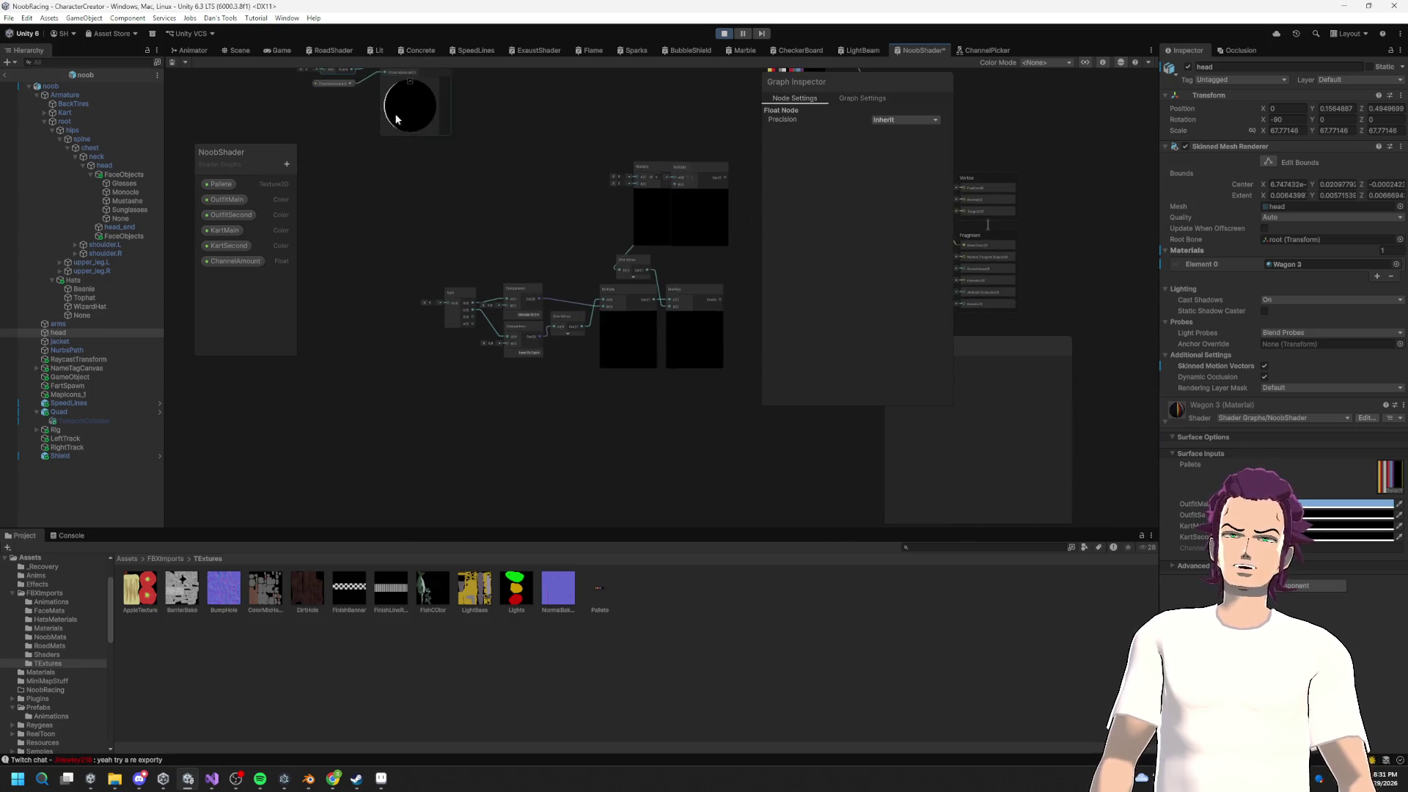
drag(352, 59, 358, 199)
click(421, 264)
drag(420, 264, 541, 288)
mouse_move(738, 377)
mouse_down()
mouse_move(565, 305)
mouse_move(577, 316)
mouse_up()
mouse_move(495, 264)
mouse_down()
mouse_move(511, 295)
mouse_move(481, 249)
mouse_up()
scroll(557, 289, up, 3)
drag(344, 135, 569, 252)
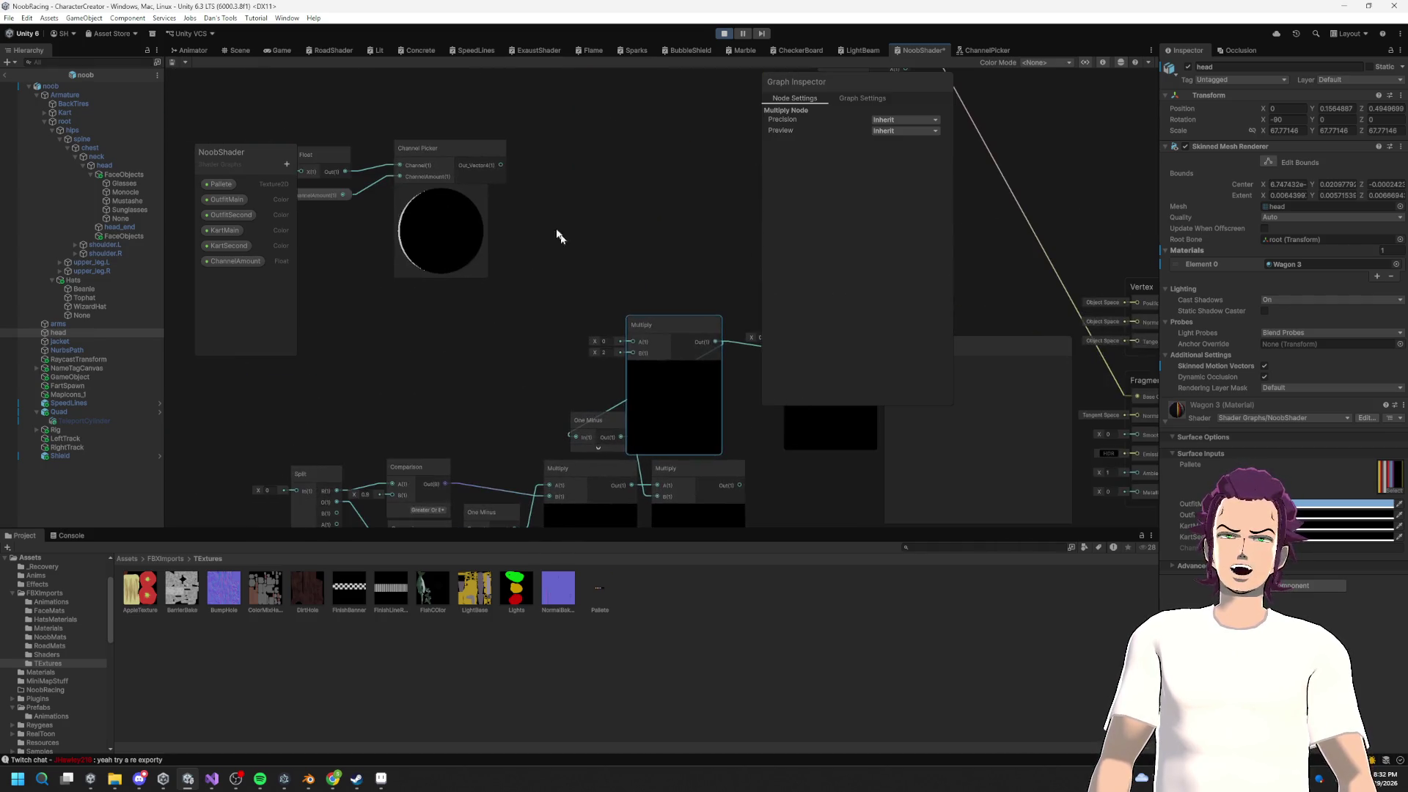
Step: Create a Multiply node from the Channel Picker output and connect OutfitMain to its A input
drag(500, 165, 678, 262)
text(multiply)
key(Return)
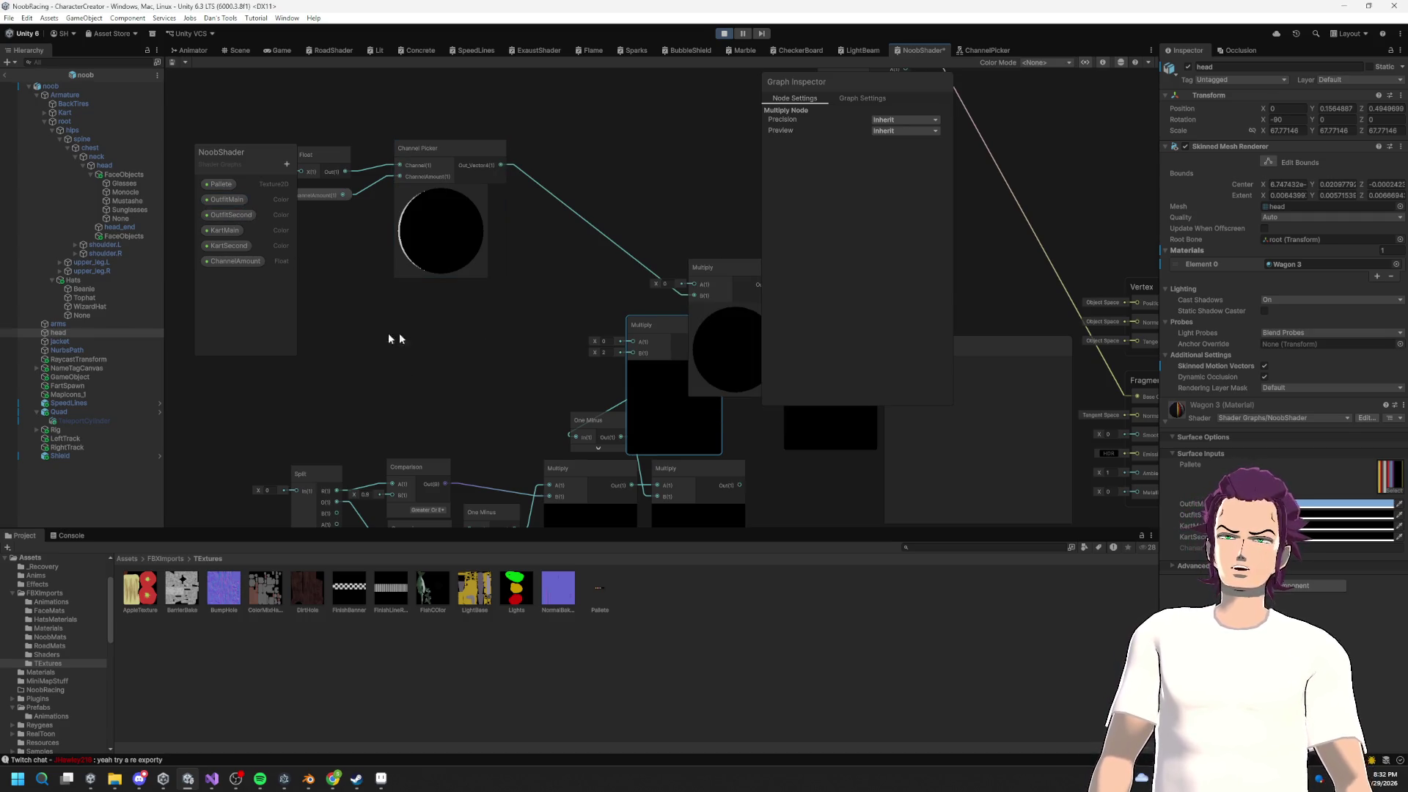
drag(718, 271, 605, 159)
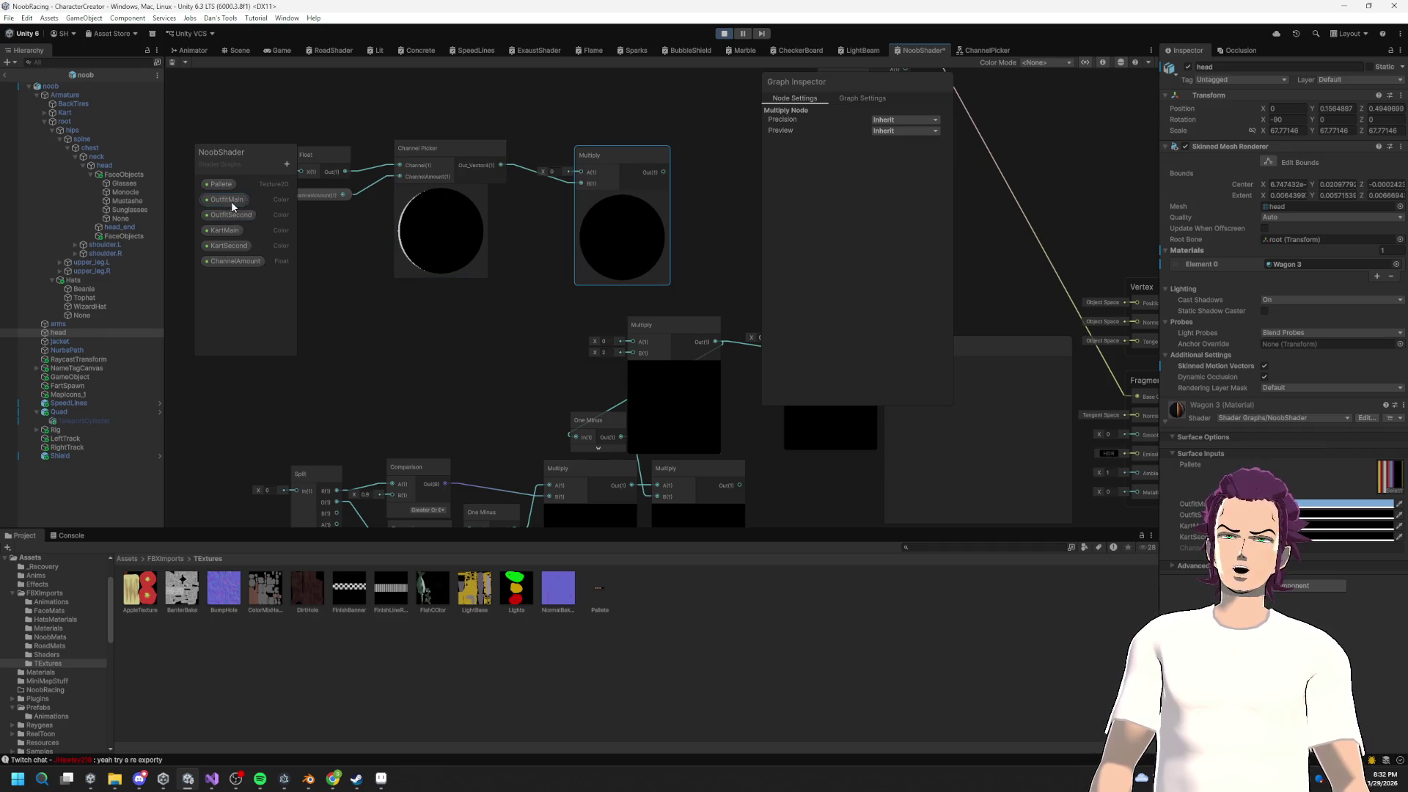
click(229, 200)
drag(570, 173, 580, 172)
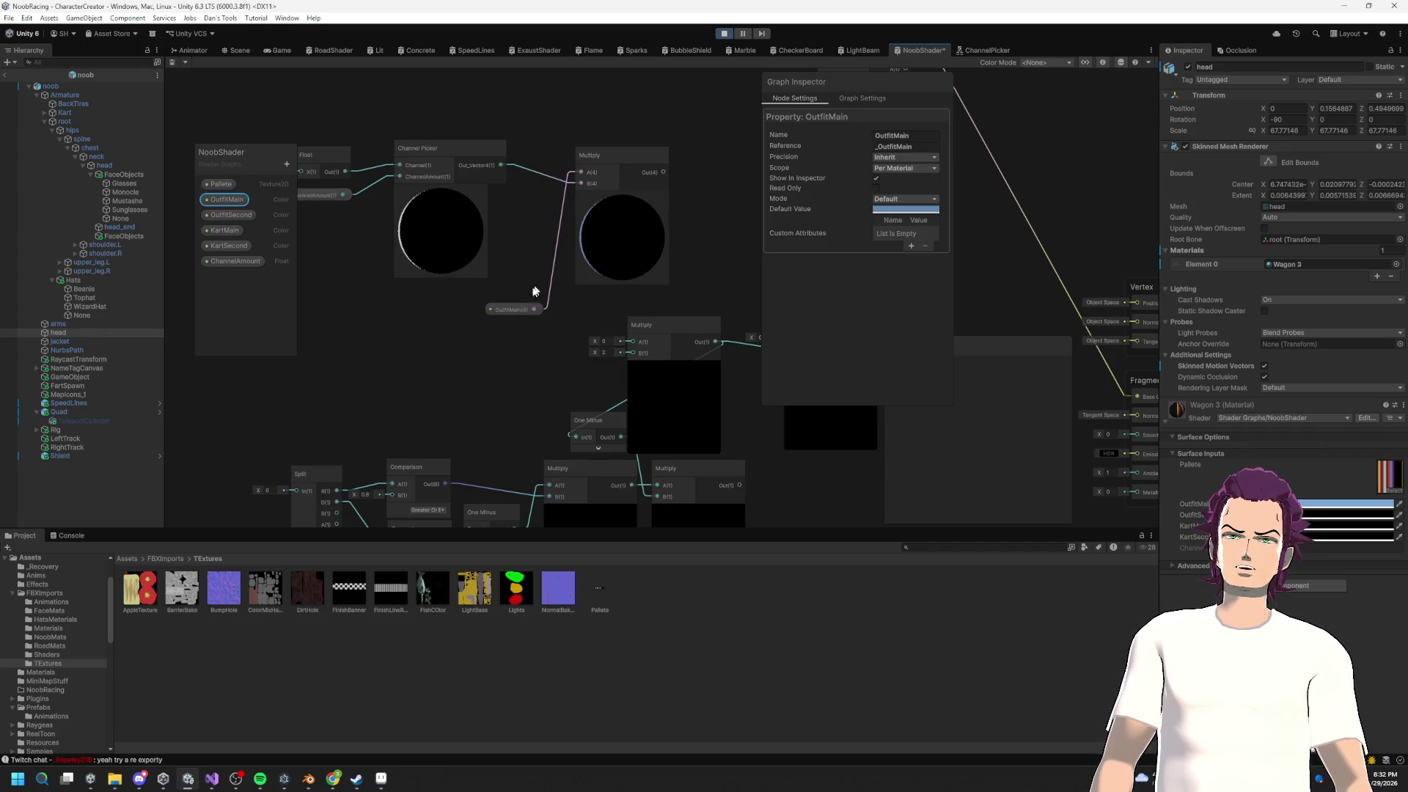
mouse_move(506, 290)
mouse_down()
mouse_move(528, 128)
mouse_move(505, 149)
mouse_up()
key(Escape)
drag(482, 259, 500, 271)
scroll(512, 253, up, 3)
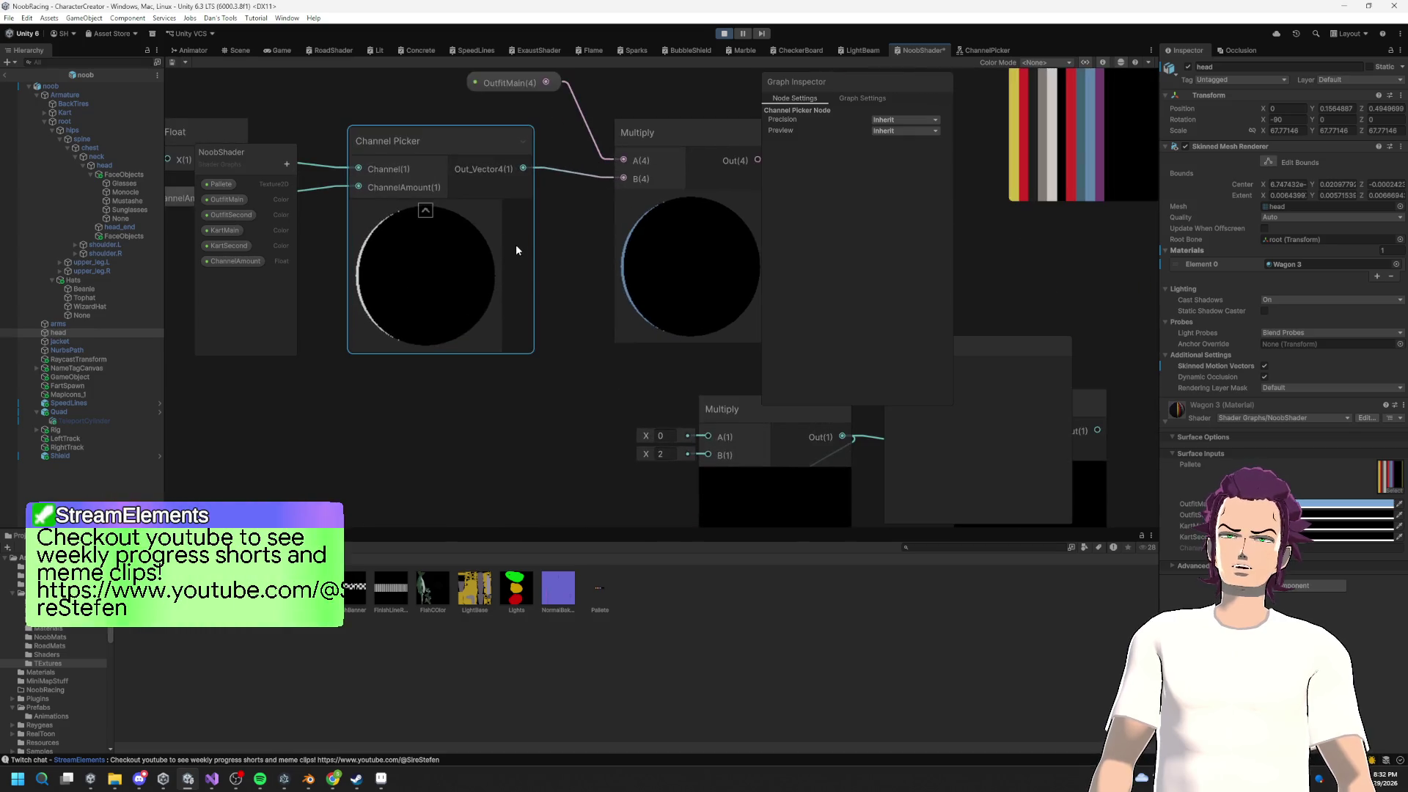
Step: Rename the ChannelPicker subgraph's Out_Vector4 output to ChannelMap, keep it Float, and save
double_click(495, 171)
scroll(634, 350, up, 3)
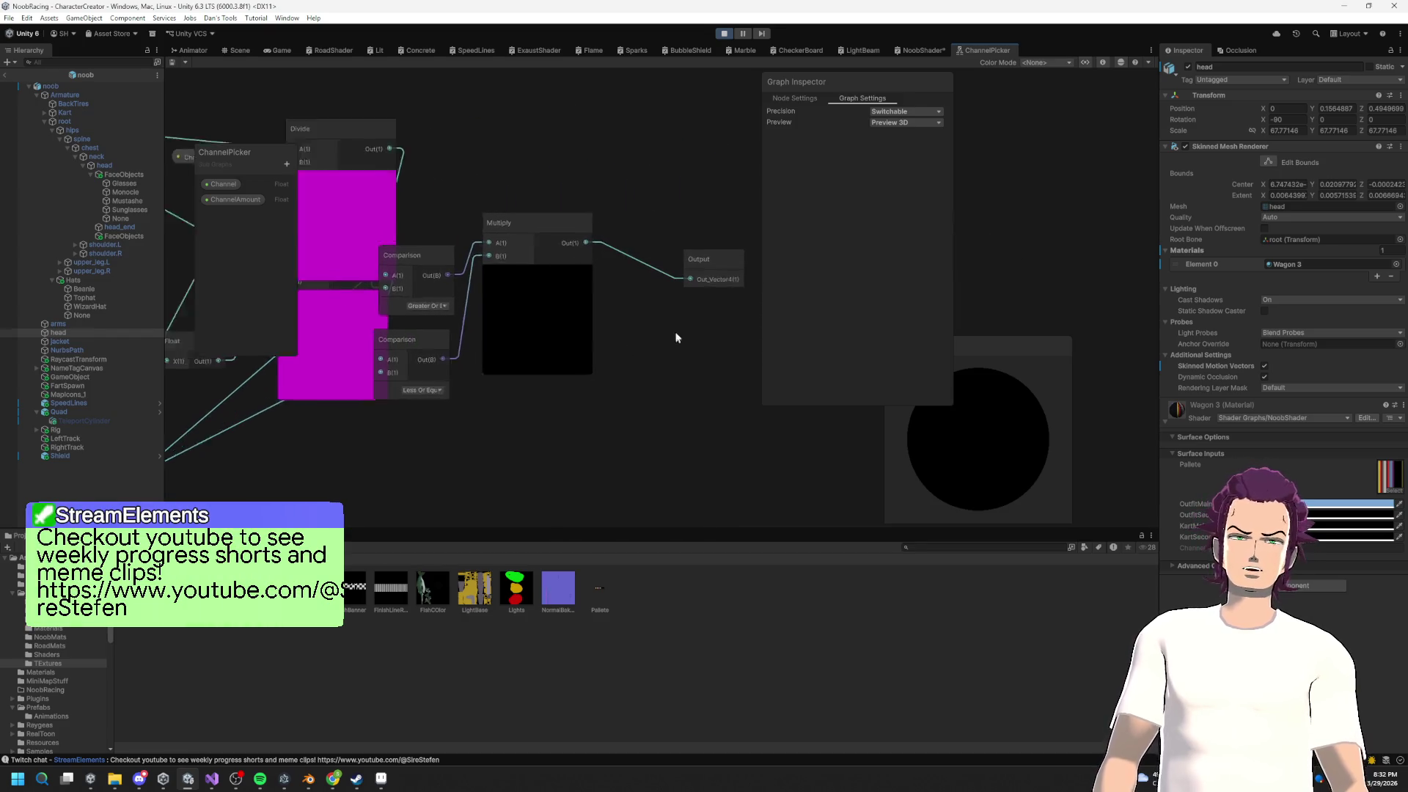
click(604, 290)
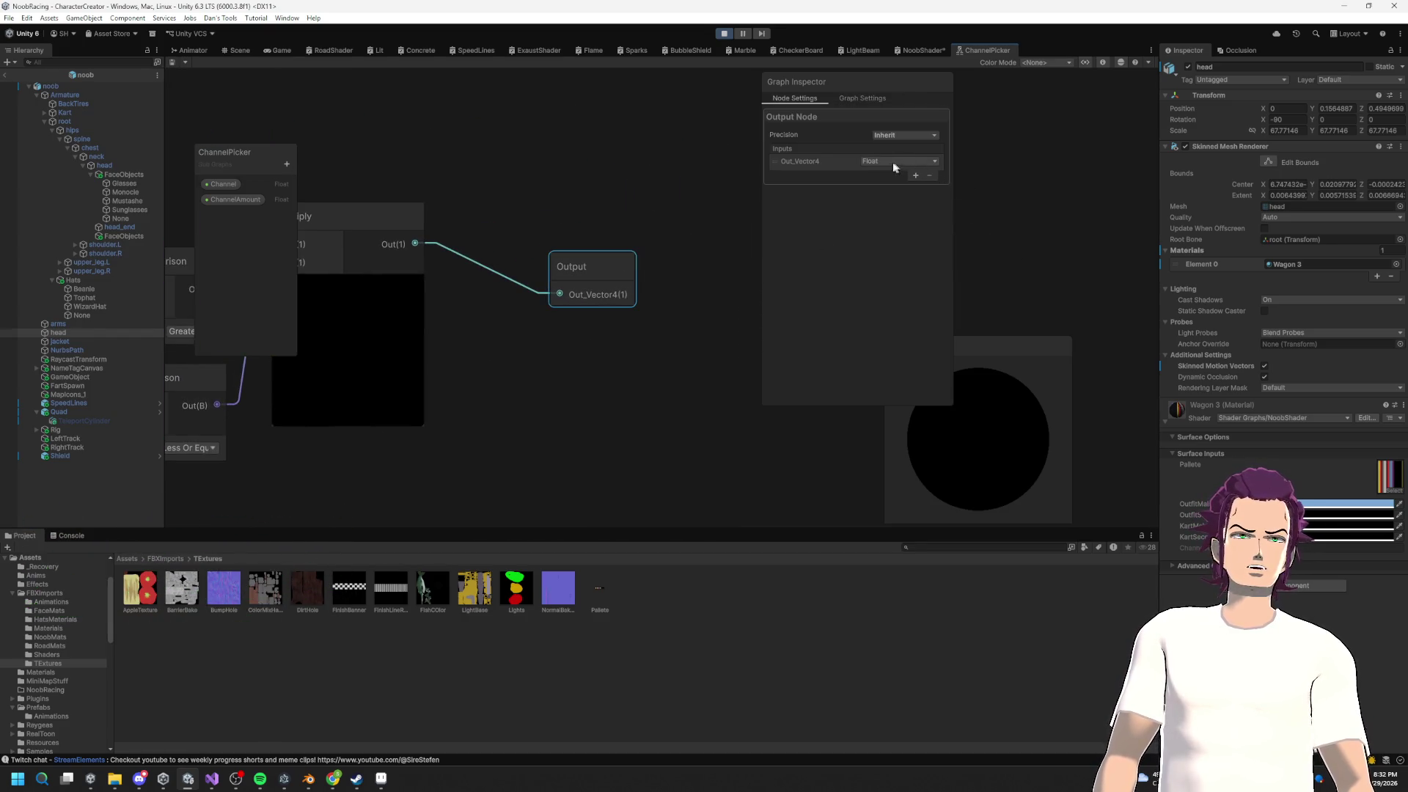
double_click(810, 162)
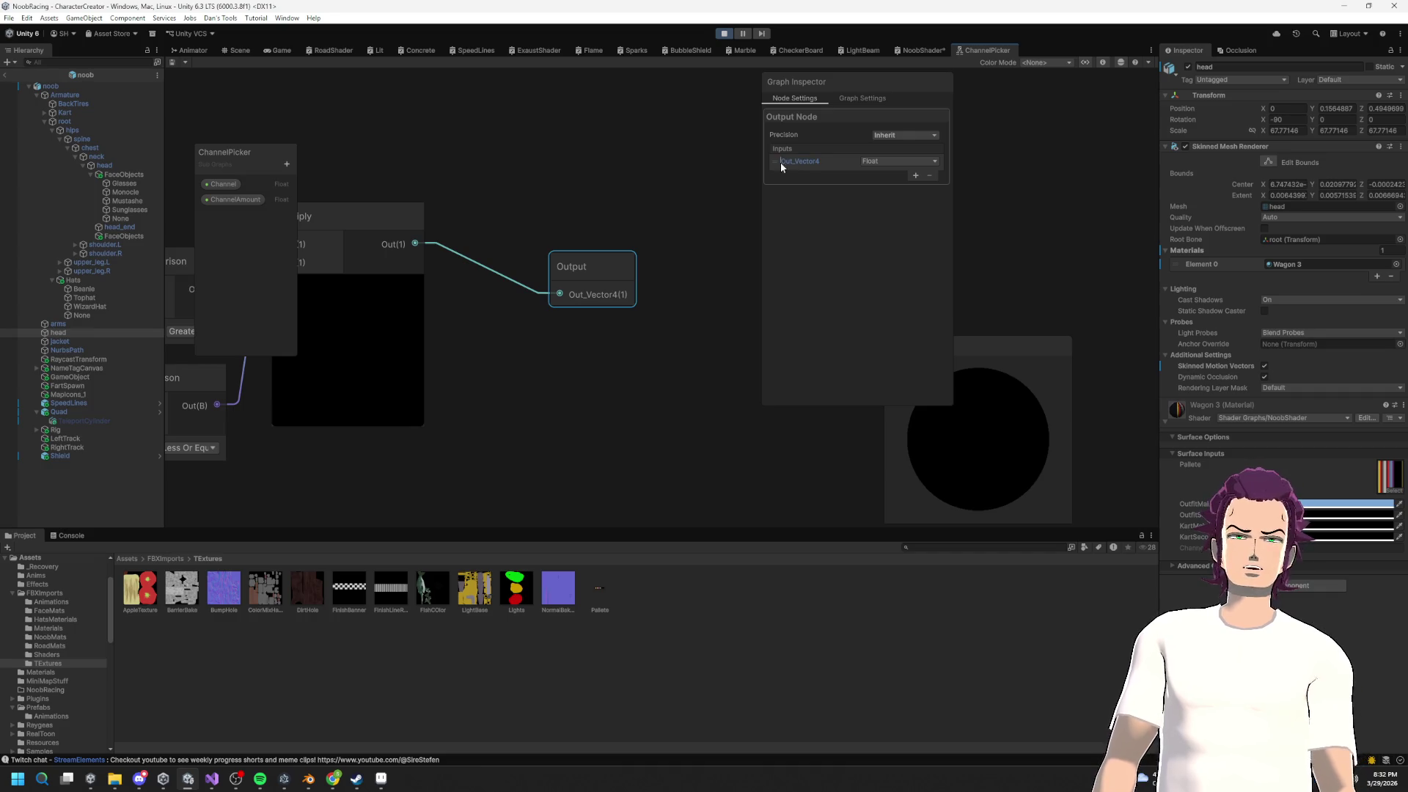
text(ChannelMap)
key(Return)
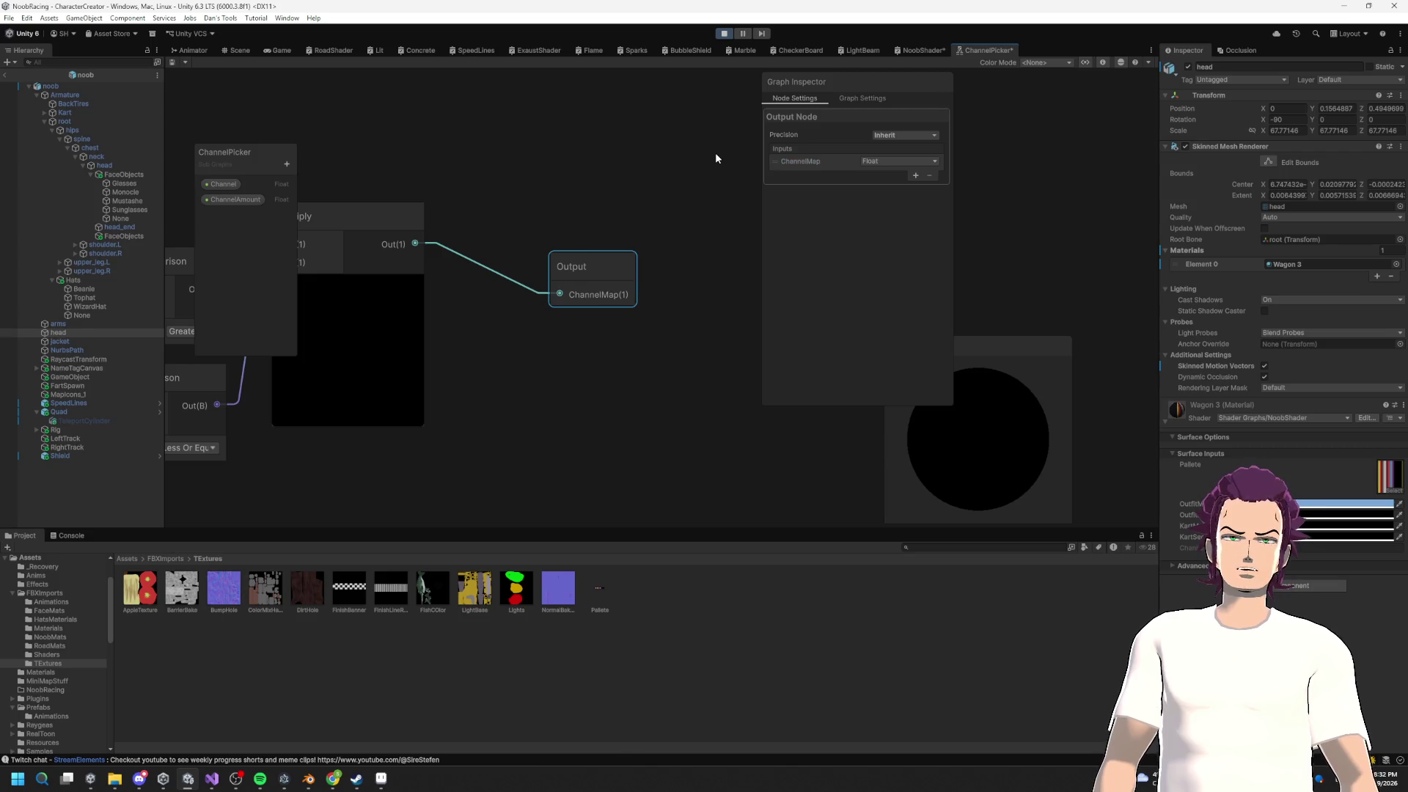
click(891, 161)
click(797, 239)
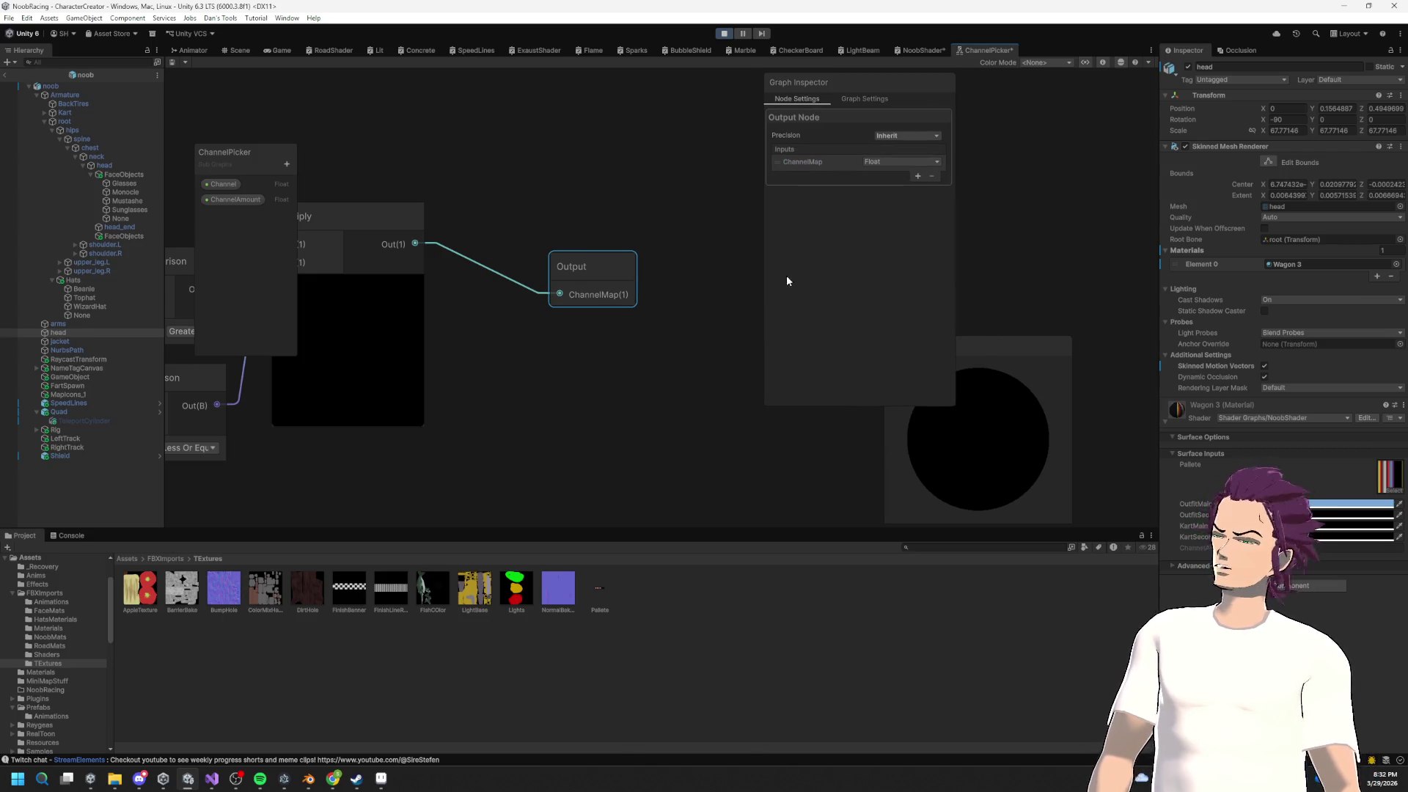
key(ctrl+s)
Step: Return to the NoobShader graph and save it
scroll(618, 335, down, 3)
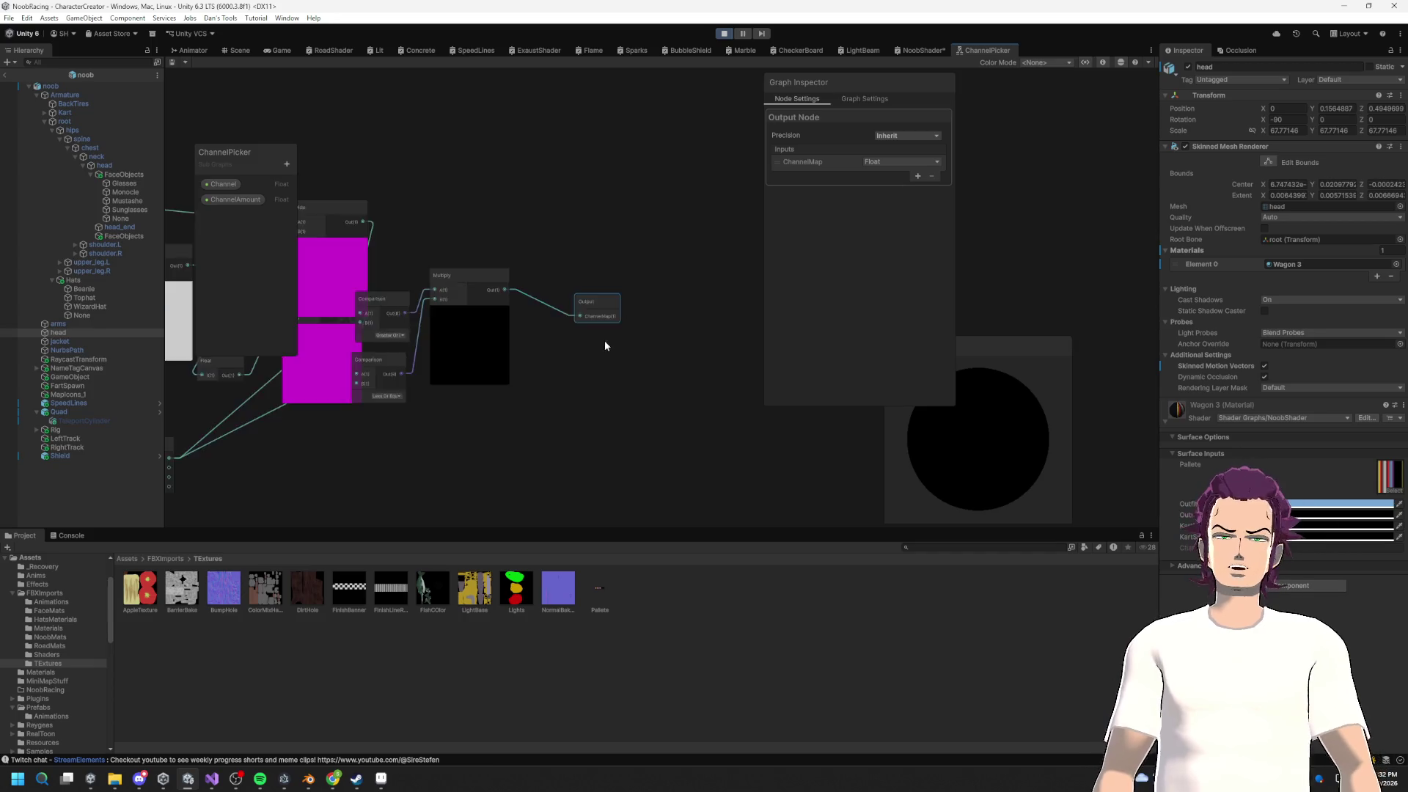
click(921, 50)
key(ctrl+s)
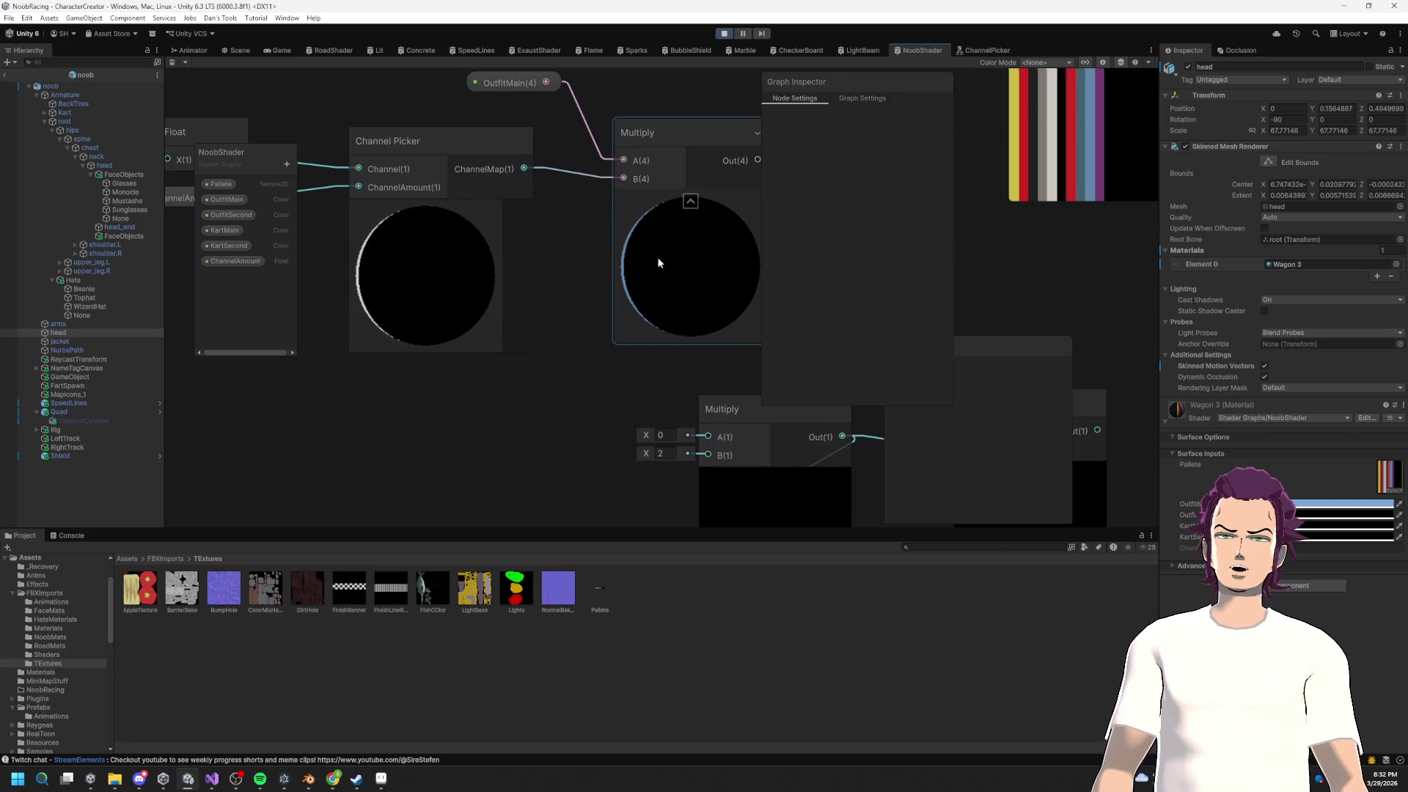
Step: Connect the Multiply output to Fragment Base Color and save the NoobShader graph
scroll(658, 262, down, 5)
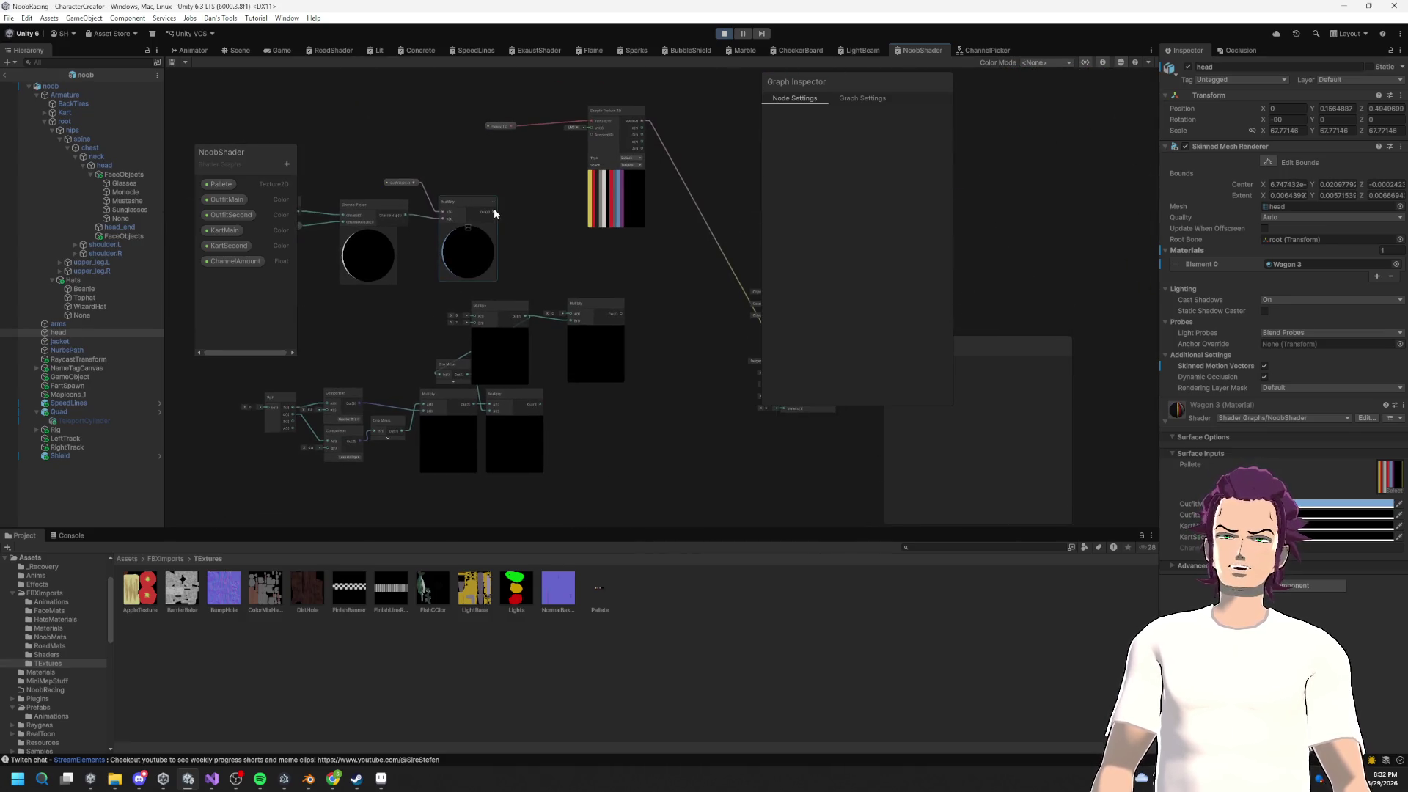
drag(987, 422, 823, 421)
drag(626, 345, 619, 343)
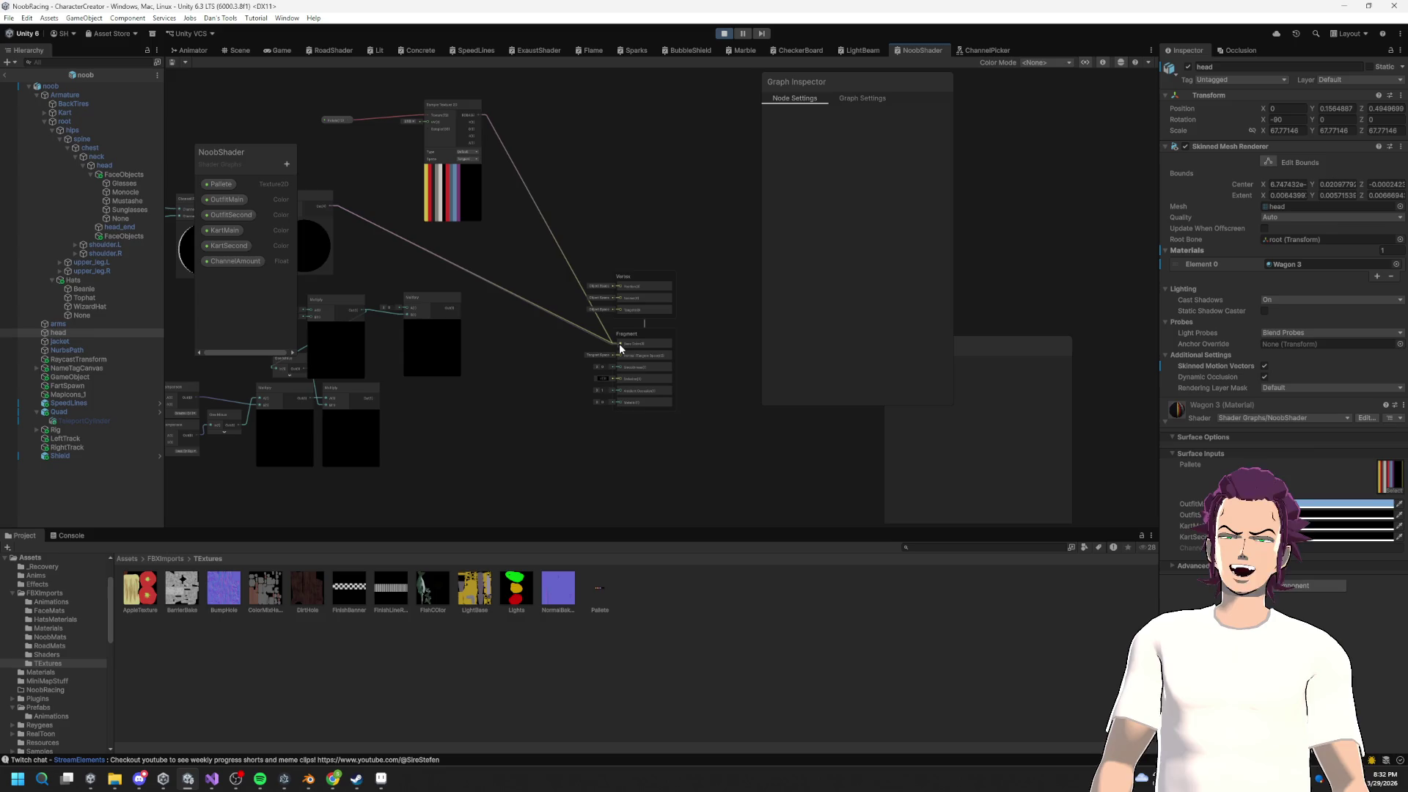
drag(482, 275, 650, 257)
key(ctrl+s)
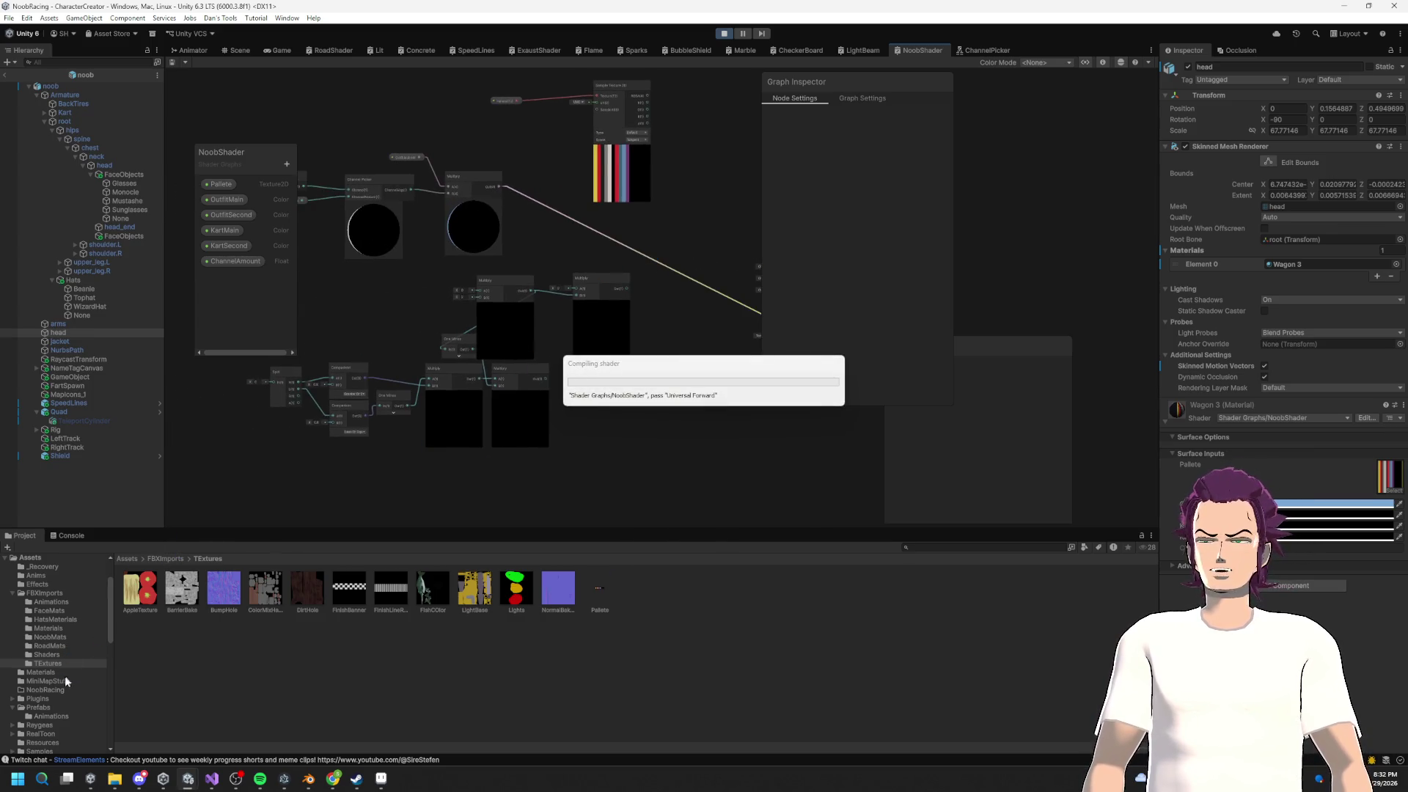
Step: Find the noob prefab in the Prefabs folder and open it in the Scene
click(65, 714)
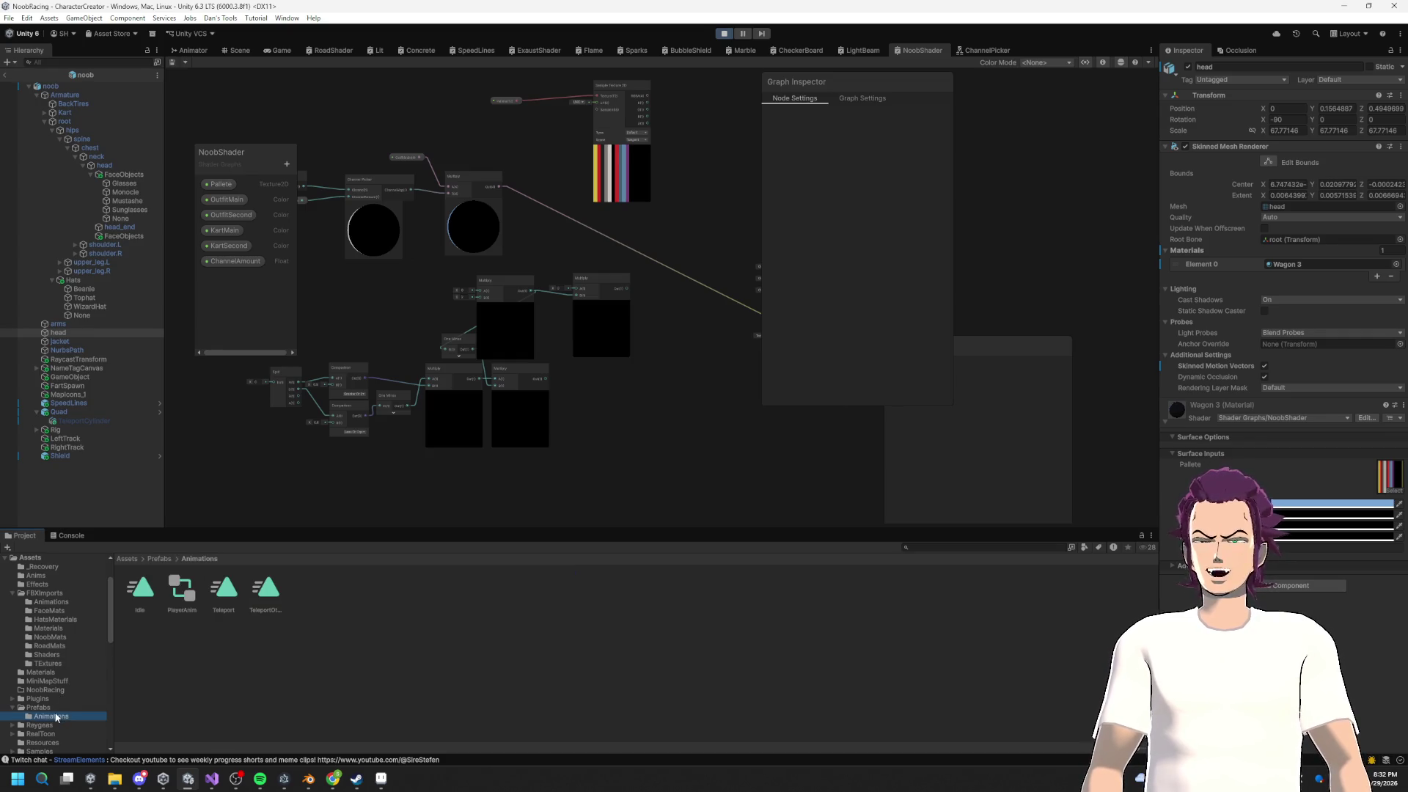
click(44, 601)
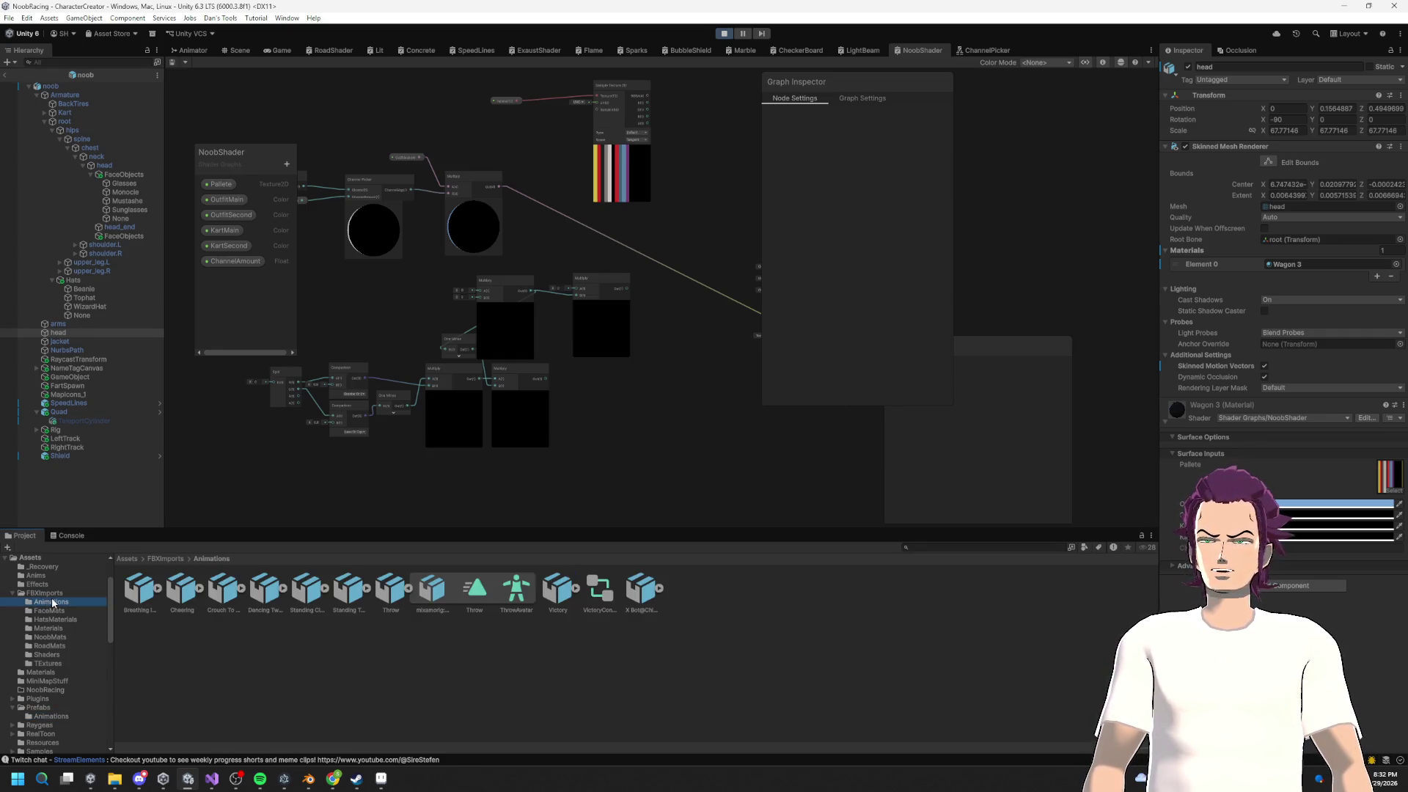
click(46, 593)
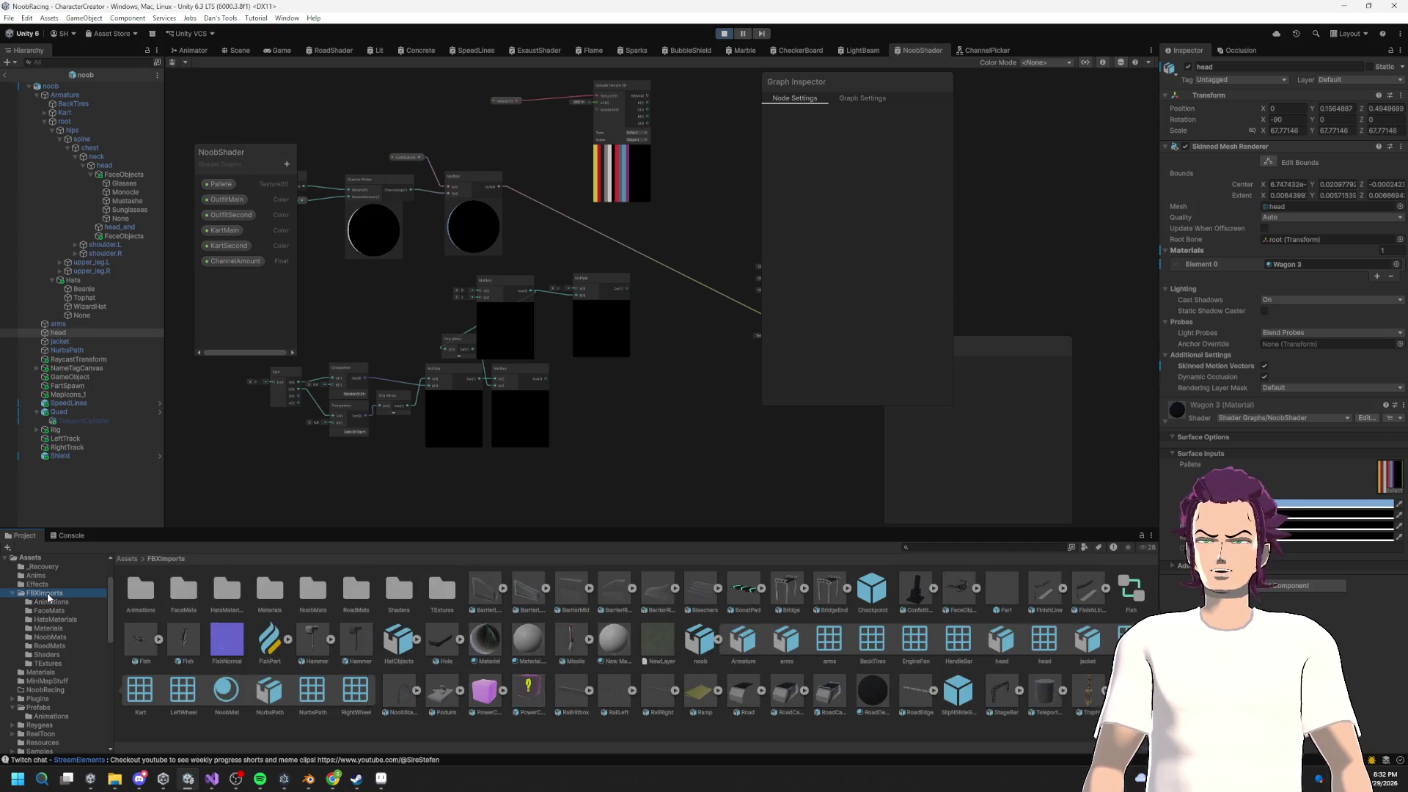
click(36, 708)
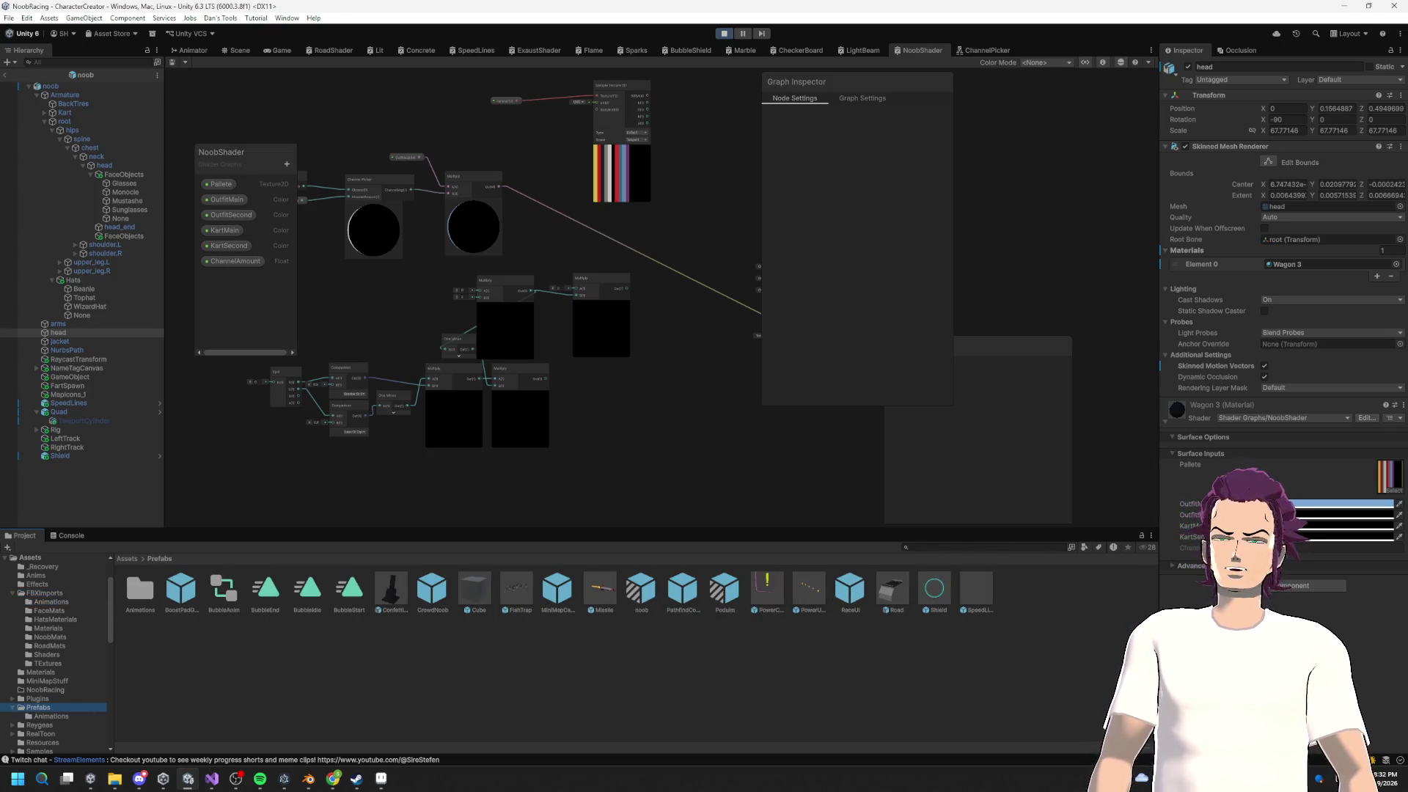
click(53, 715)
click(46, 708)
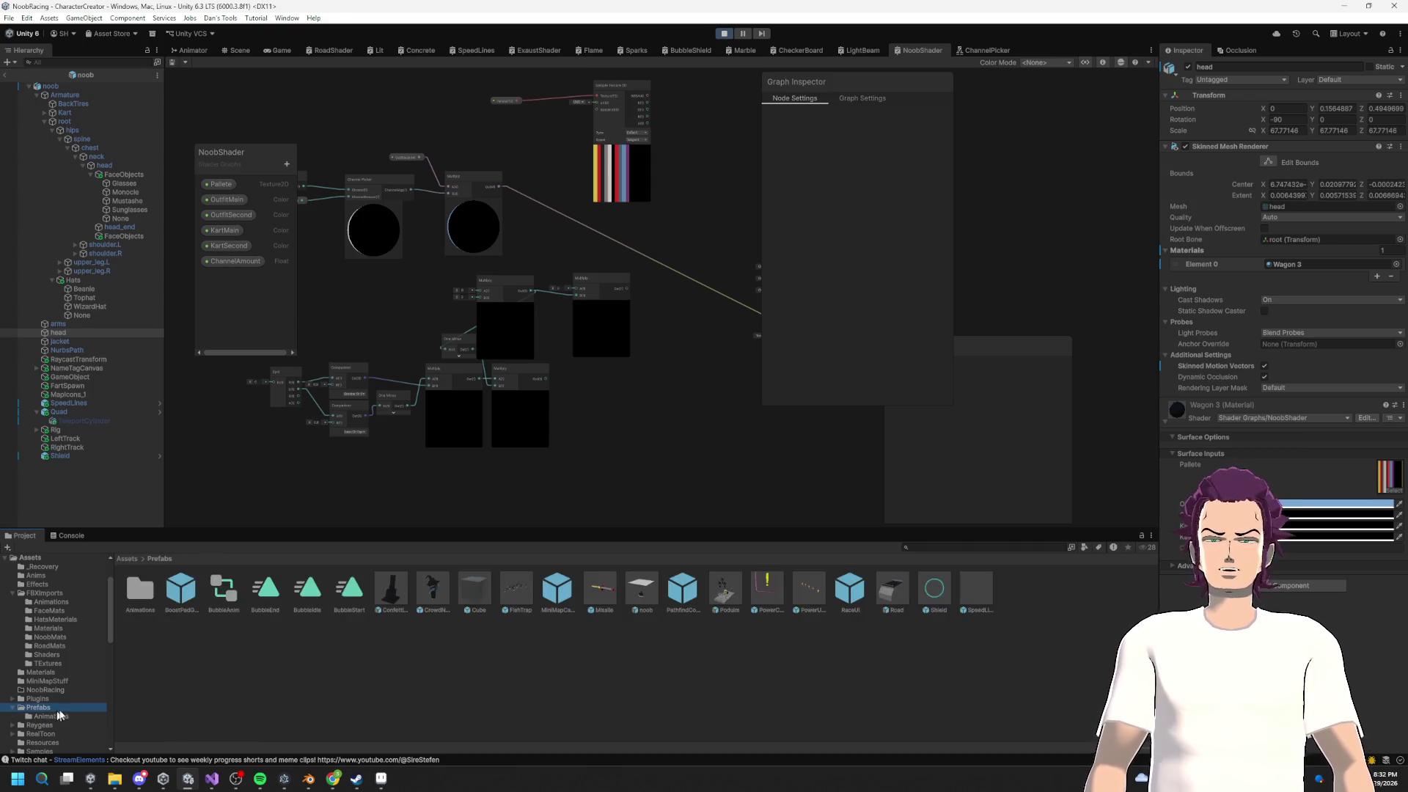
click(640, 594)
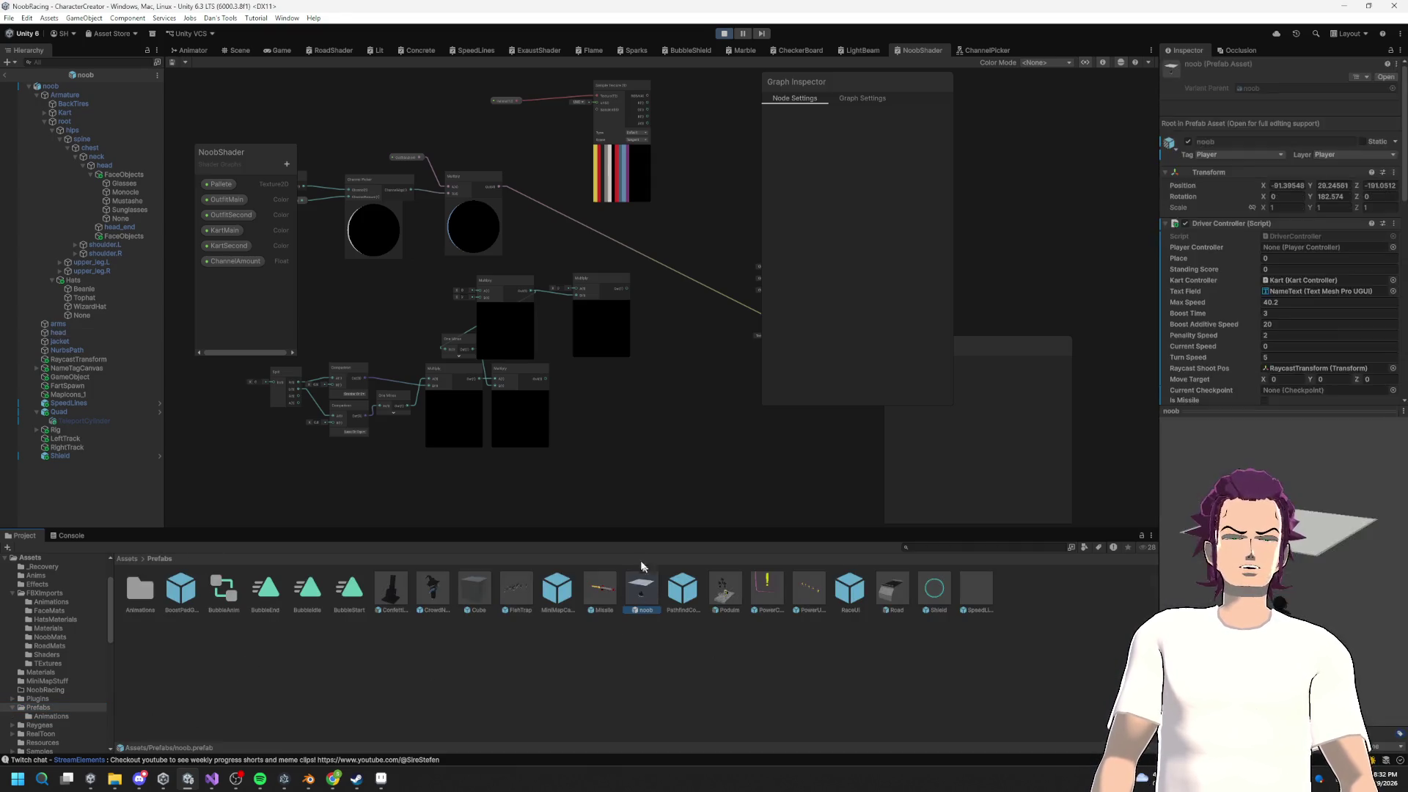
click(641, 588)
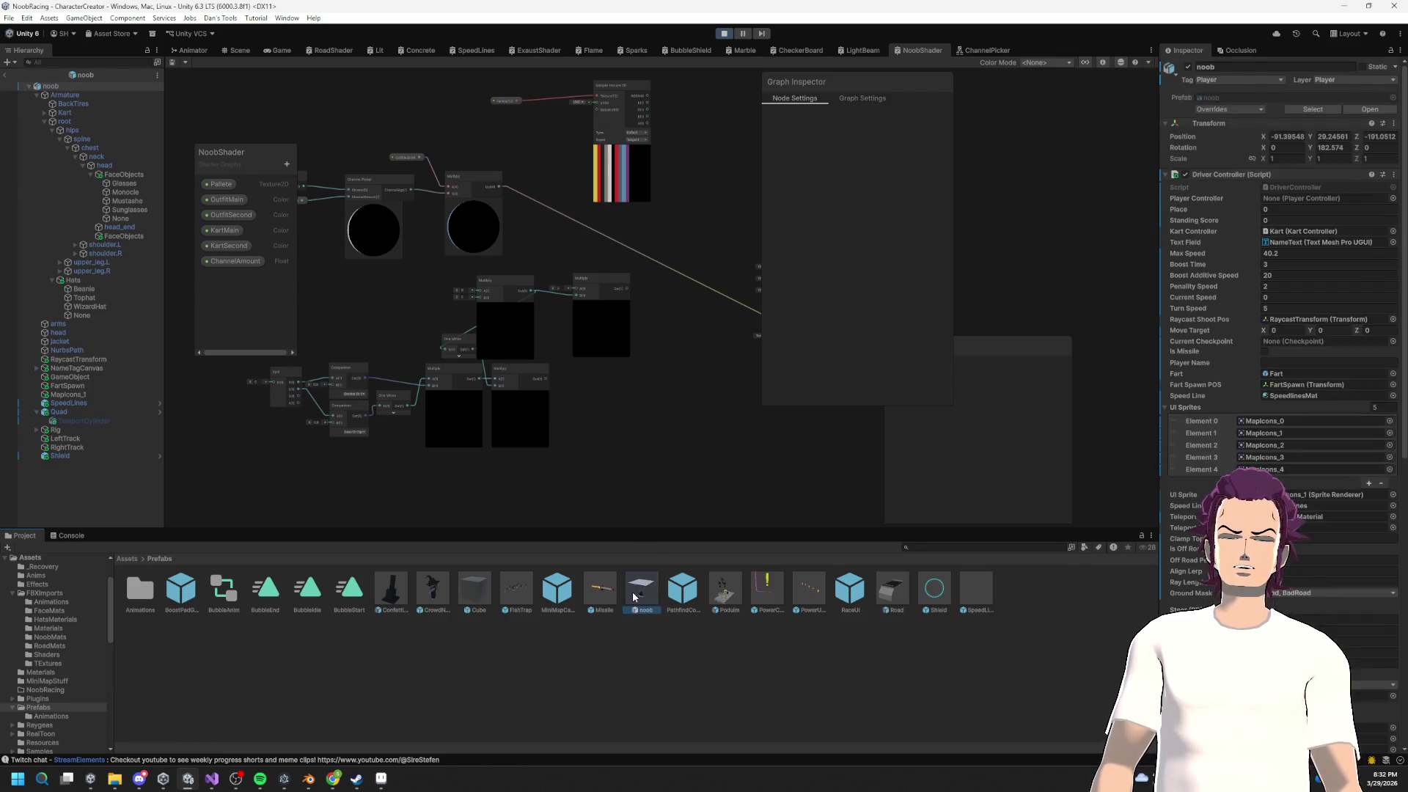
click(236, 50)
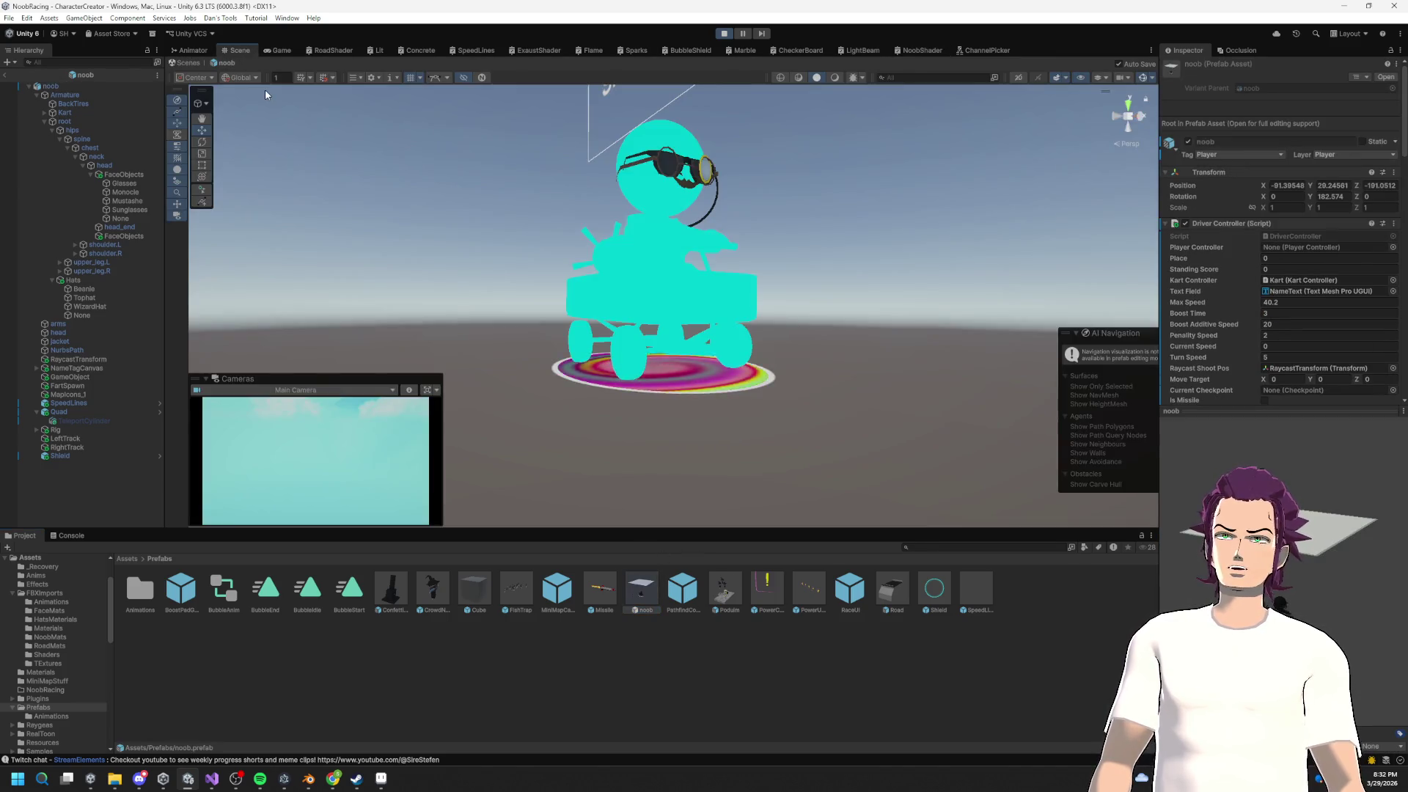
Step: Move the Channel property node in the ChannelPicker graph and save it
mouse_move(548, 212)
mouse_down()
mouse_move(763, 298)
mouse_move(760, 316)
mouse_move(735, 345)
mouse_move(612, 296)
mouse_move(513, 308)
mouse_up()
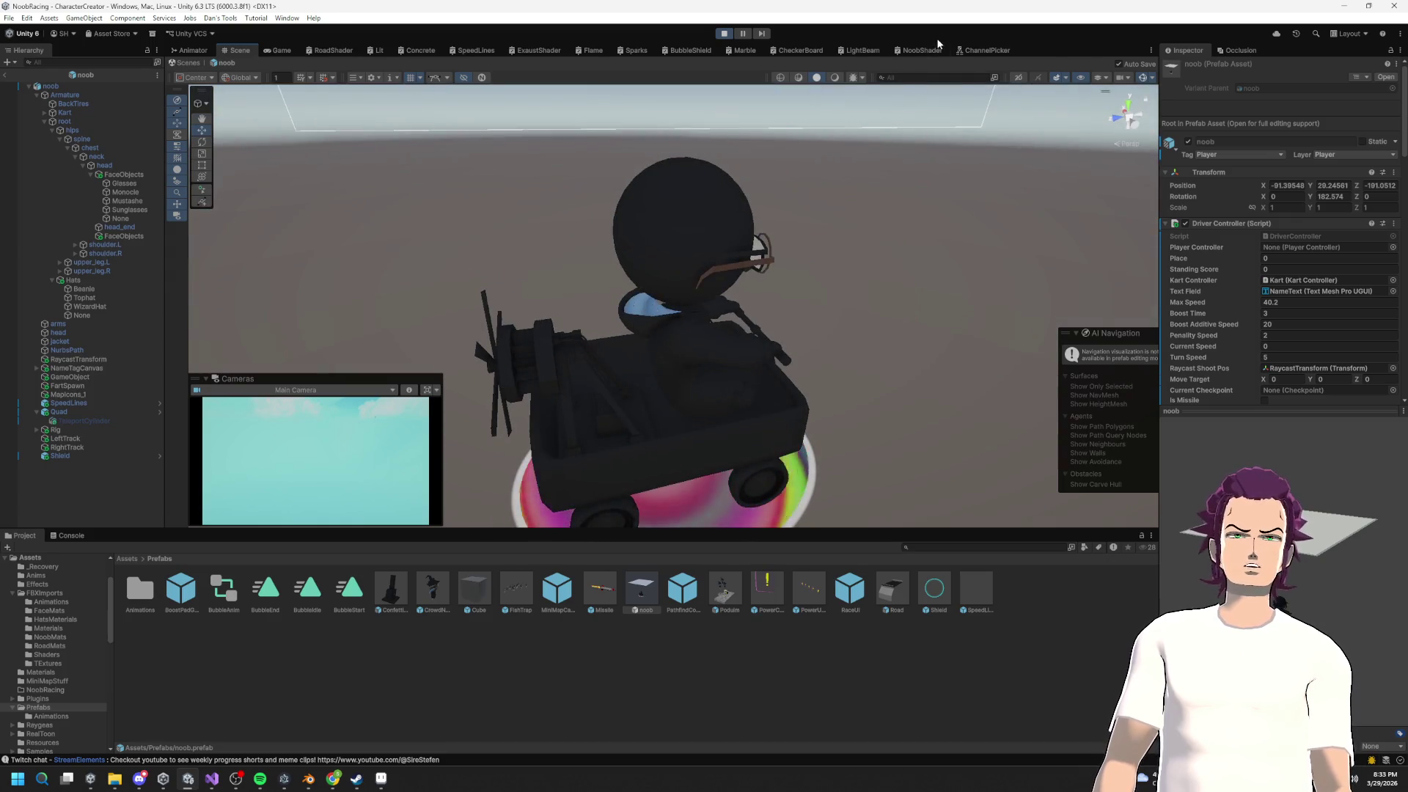
click(987, 50)
mouse_move(465, 208)
mouse_down()
mouse_move(386, 225)
mouse_move(391, 214)
mouse_up()
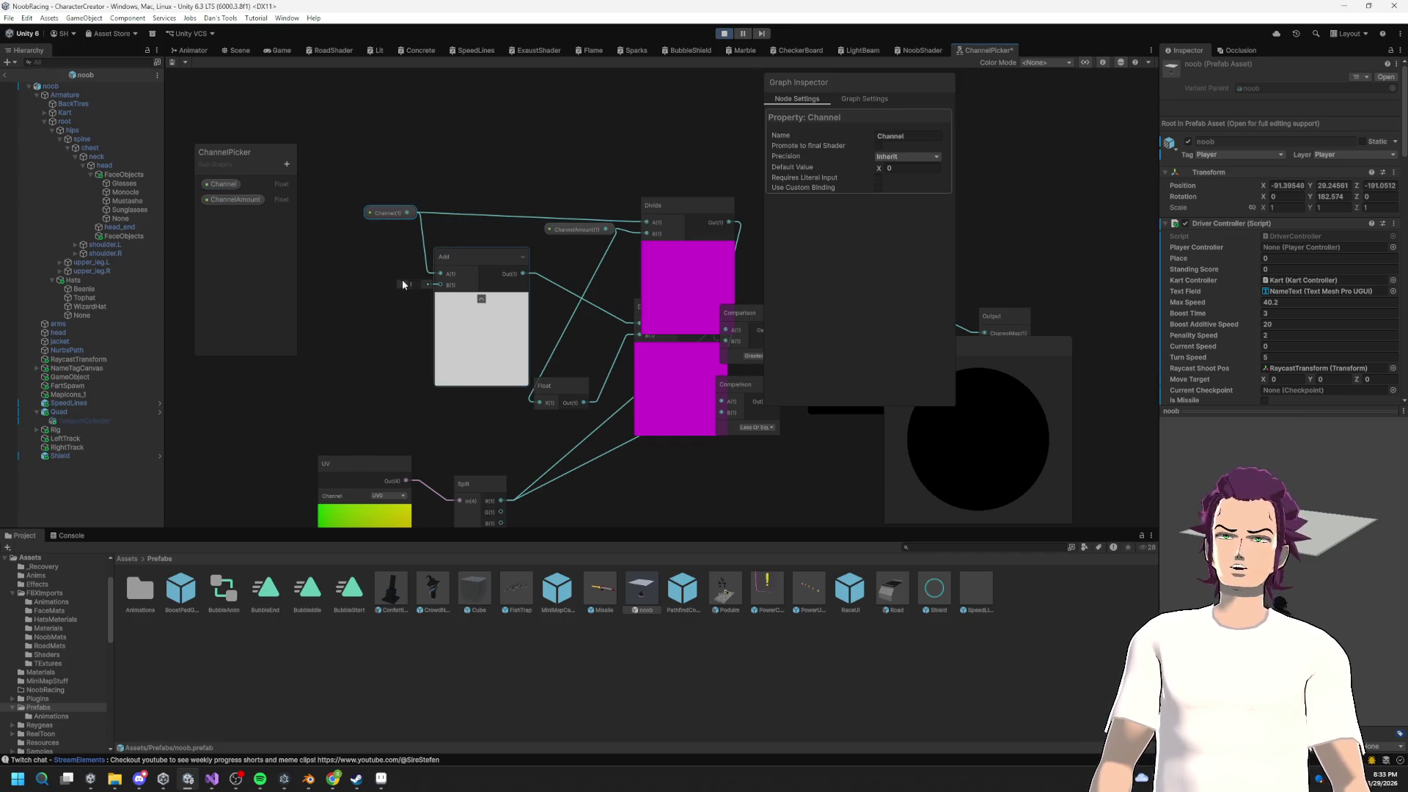
scroll(465, 264, down, 5)
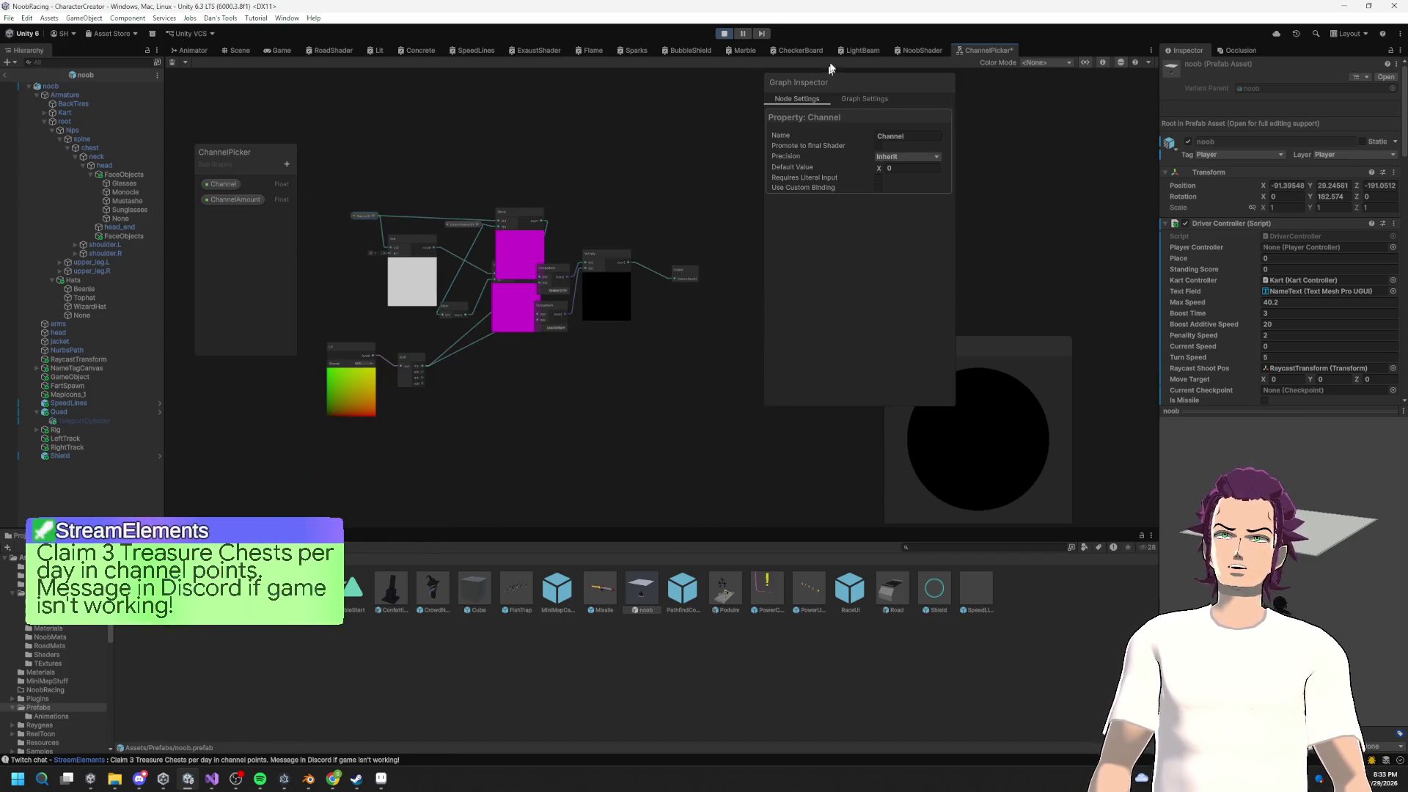
key(ctrl+s)
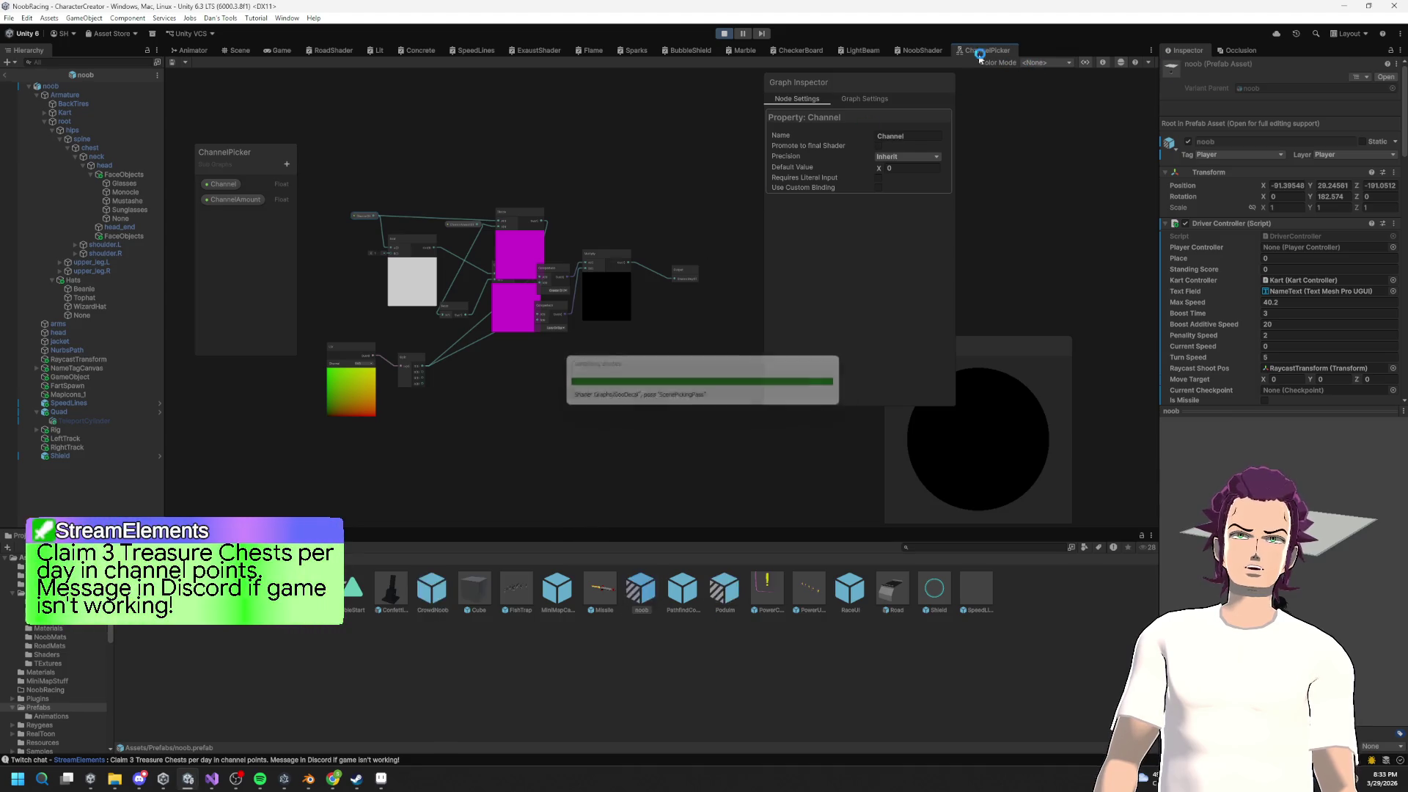
Step: Edit the NoobShader Float channel value, save, and check the kart in the Scene
click(924, 50)
scroll(526, 310, up, 5)
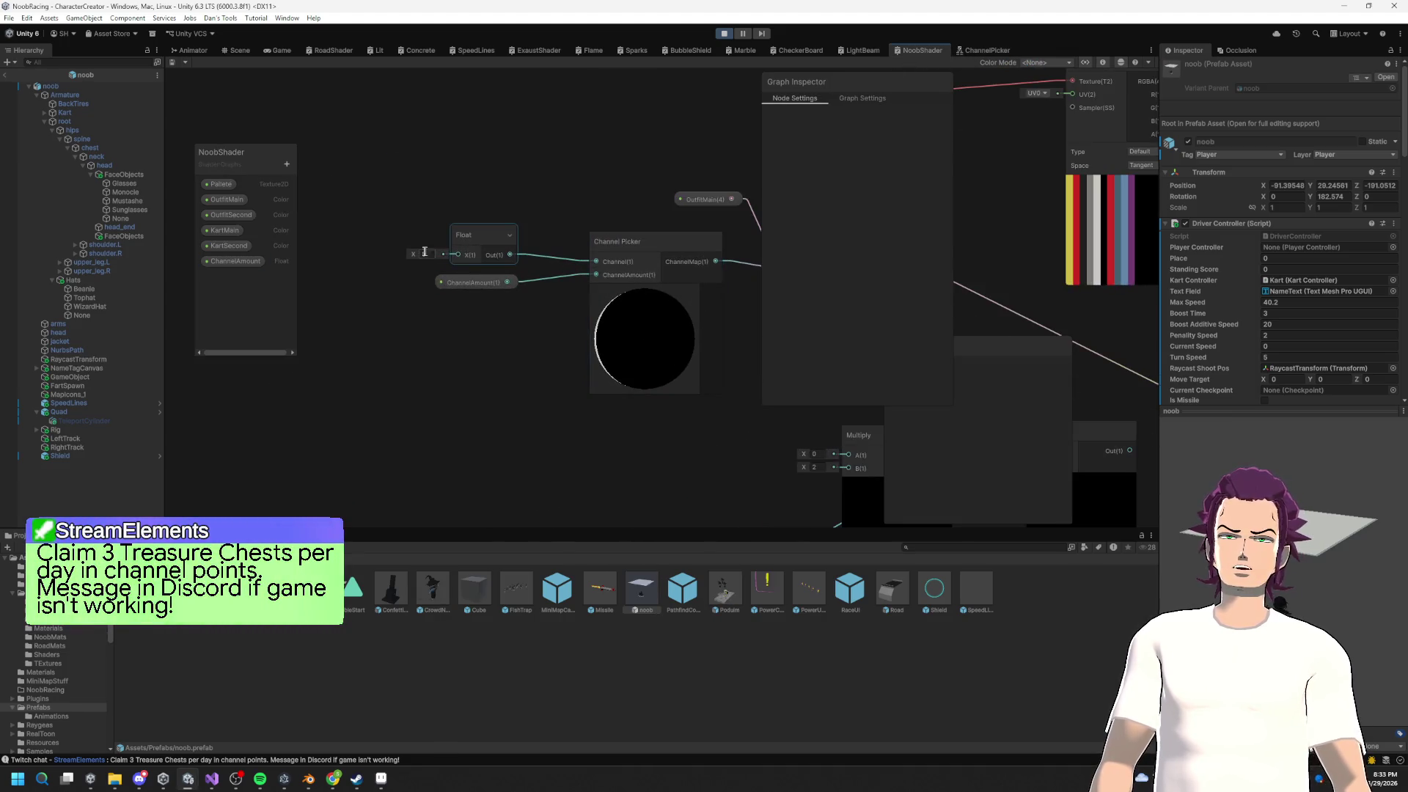
click(430, 254)
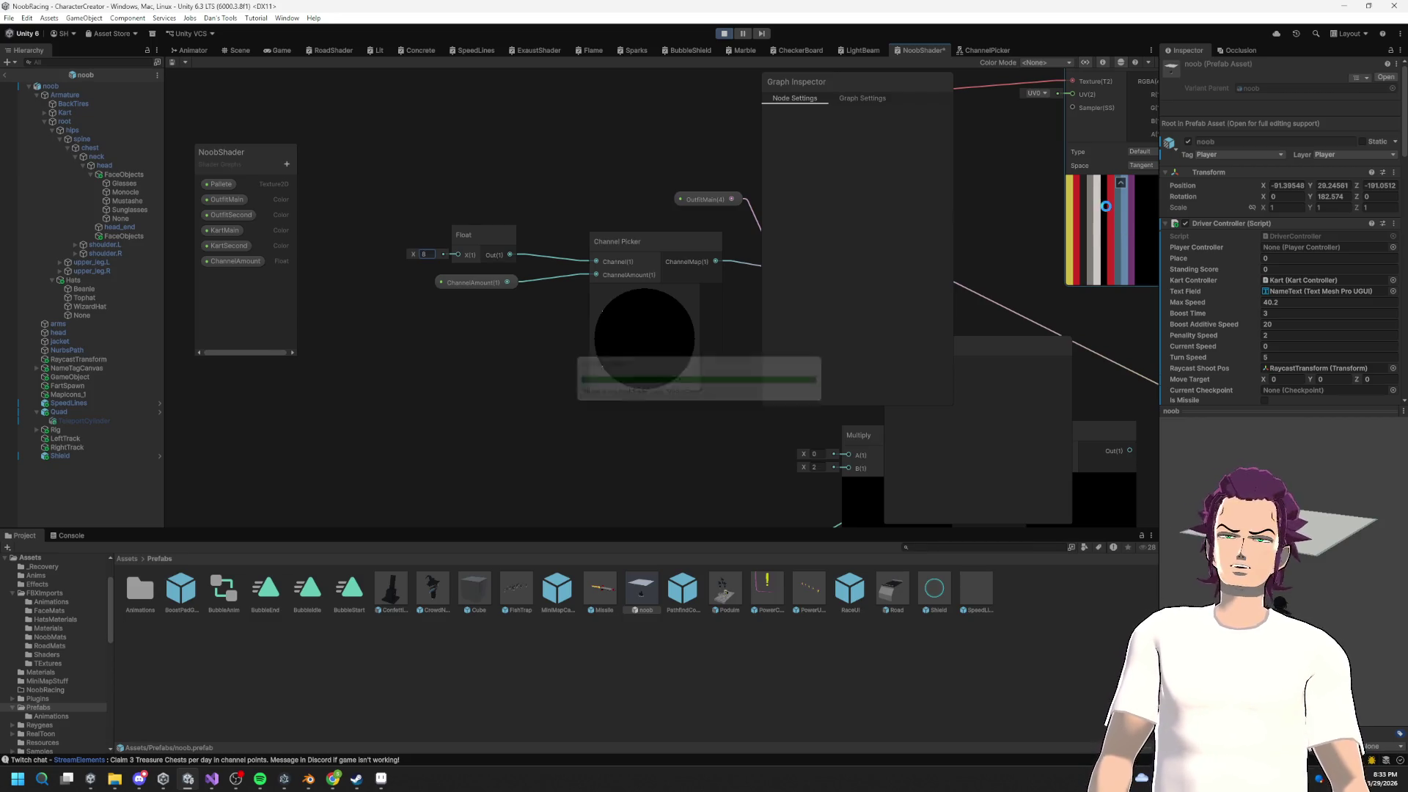
key(ctrl+s)
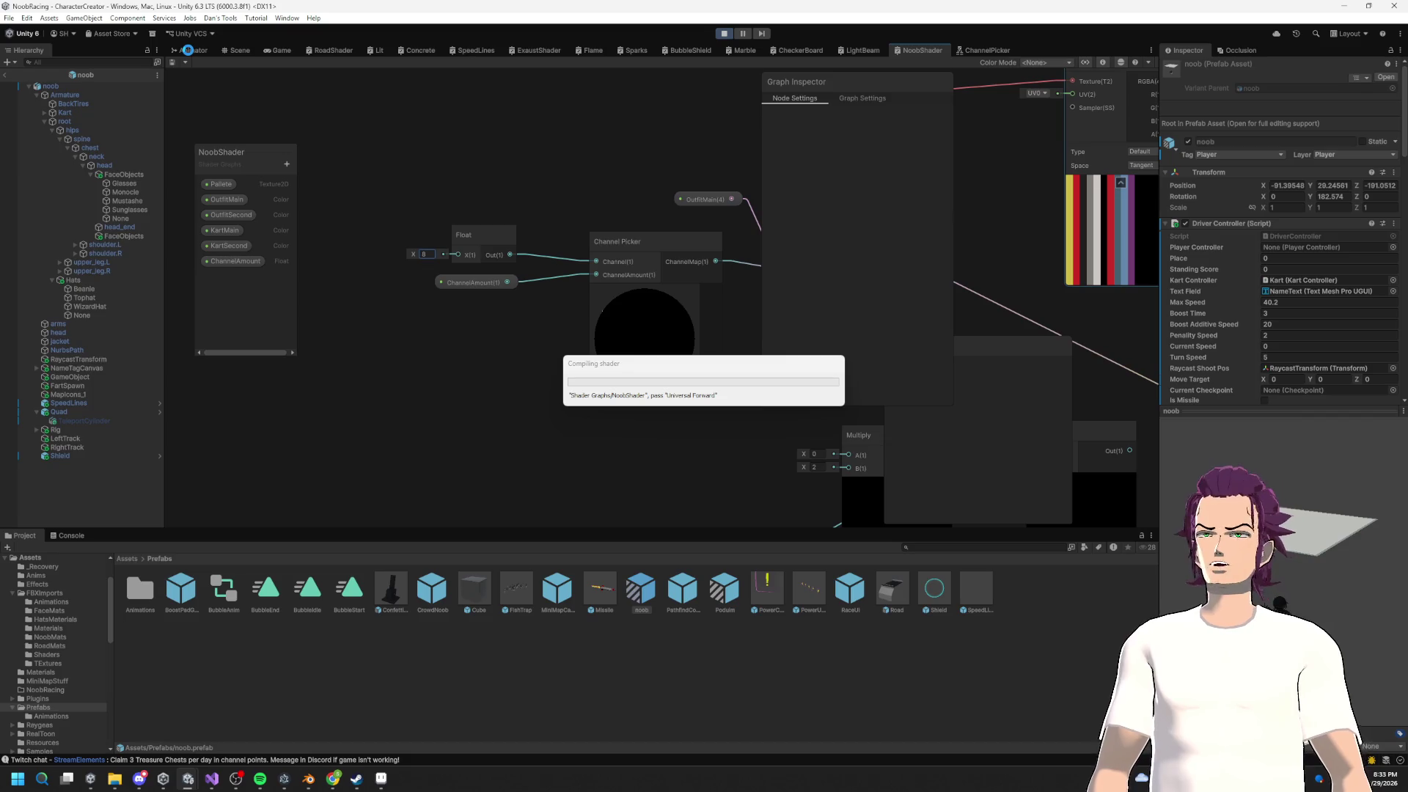
click(233, 50)
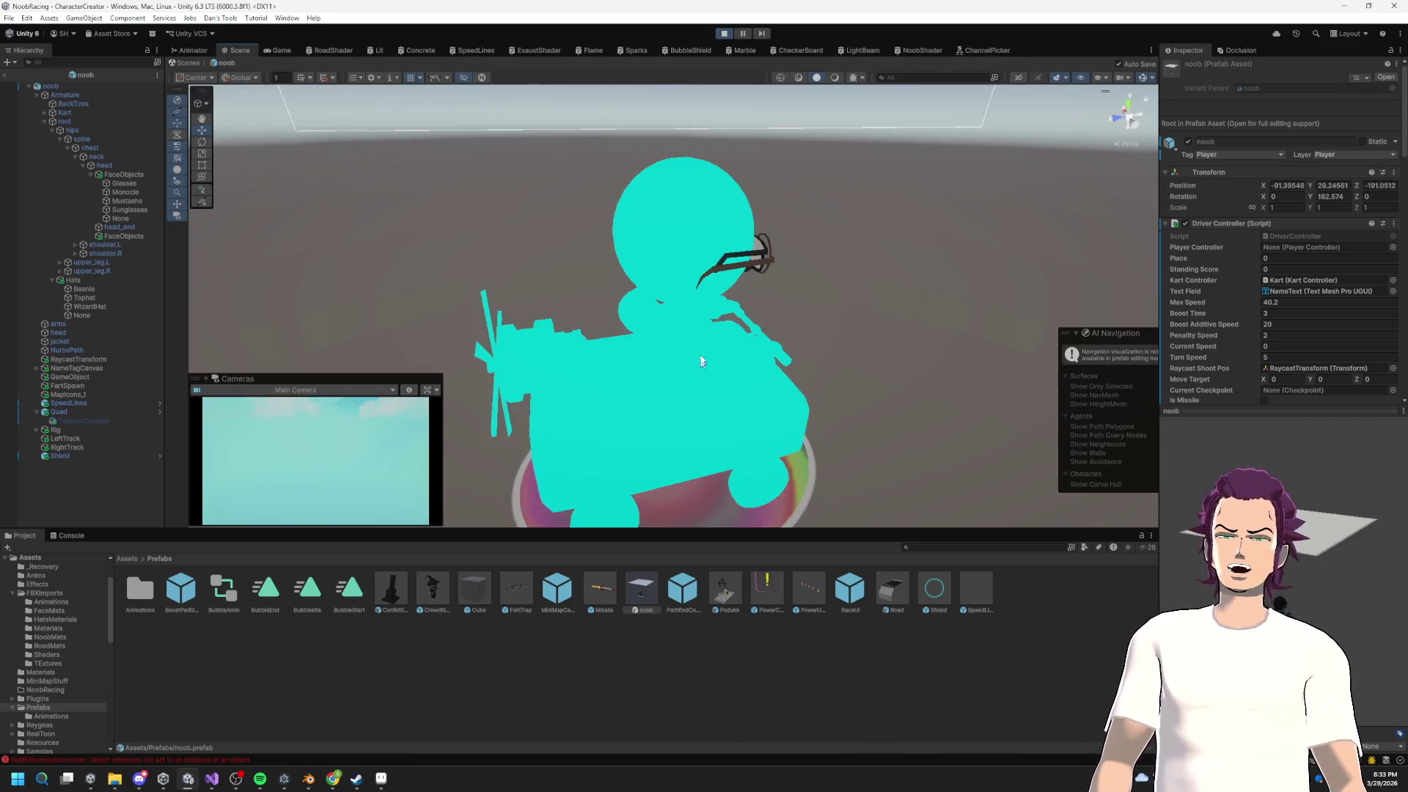
mouse_move(731, 329)
mouse_down()
mouse_move(717, 356)
mouse_move(824, 367)
mouse_up()
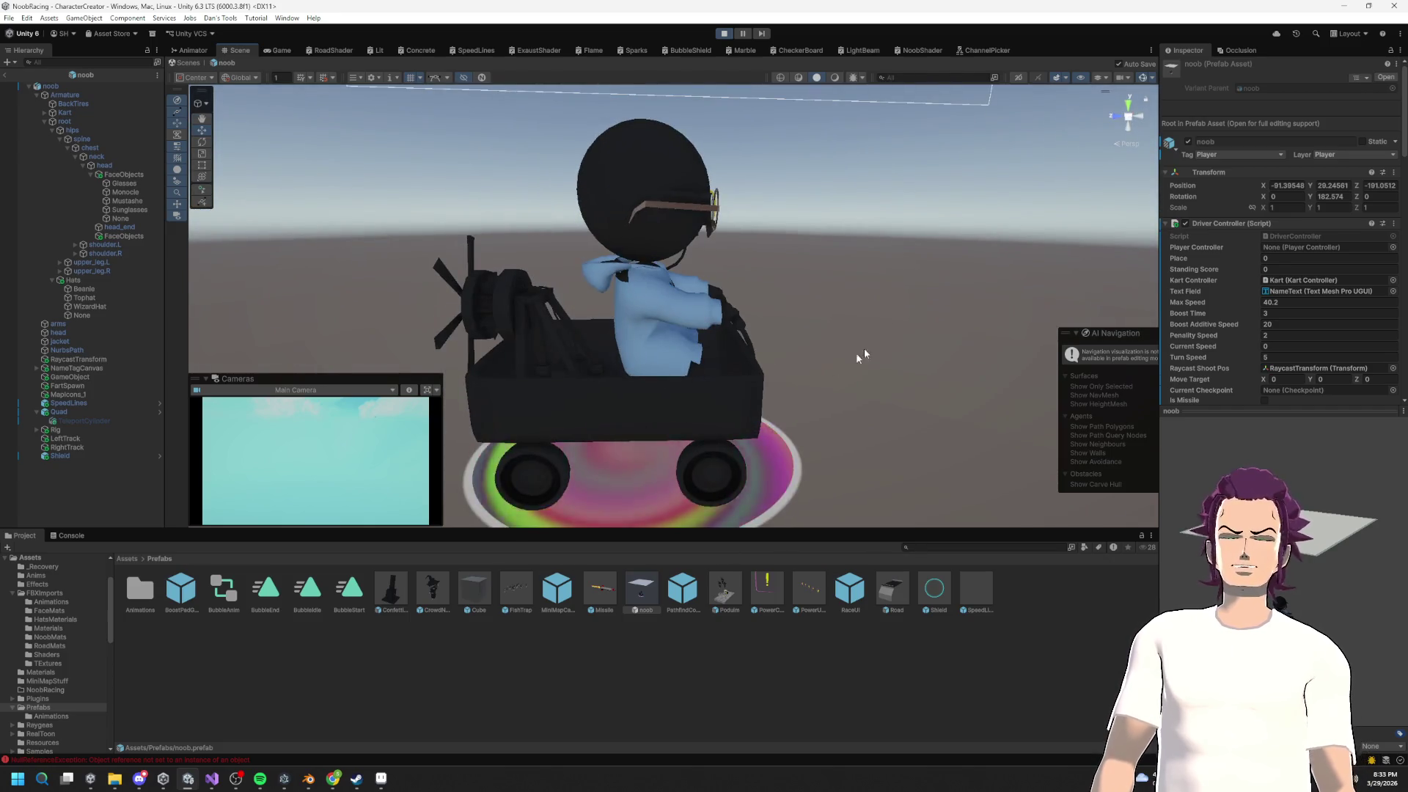
Step: Select the old Split, Comparison, One Minus and Multiply nodes in NoobShader
click(982, 47)
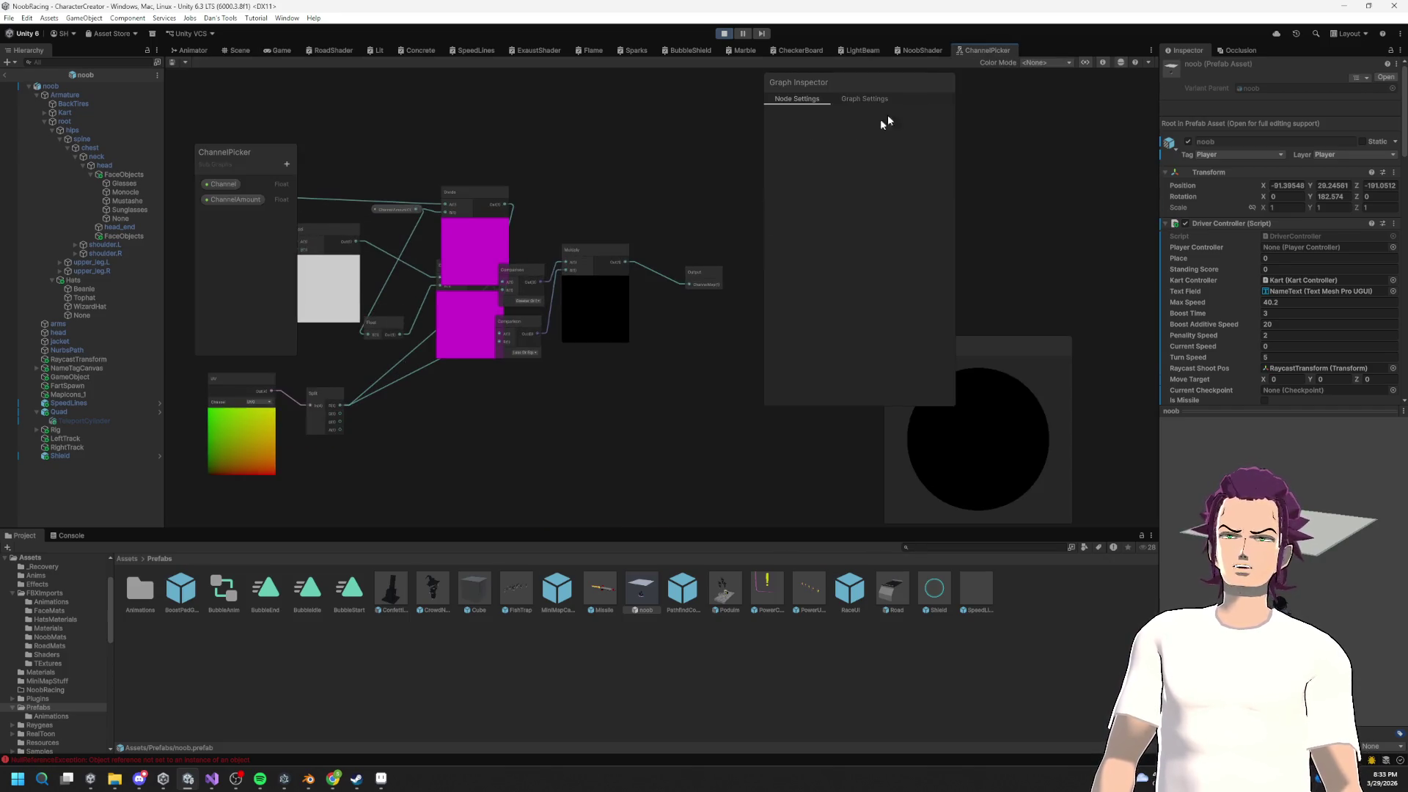
click(921, 50)
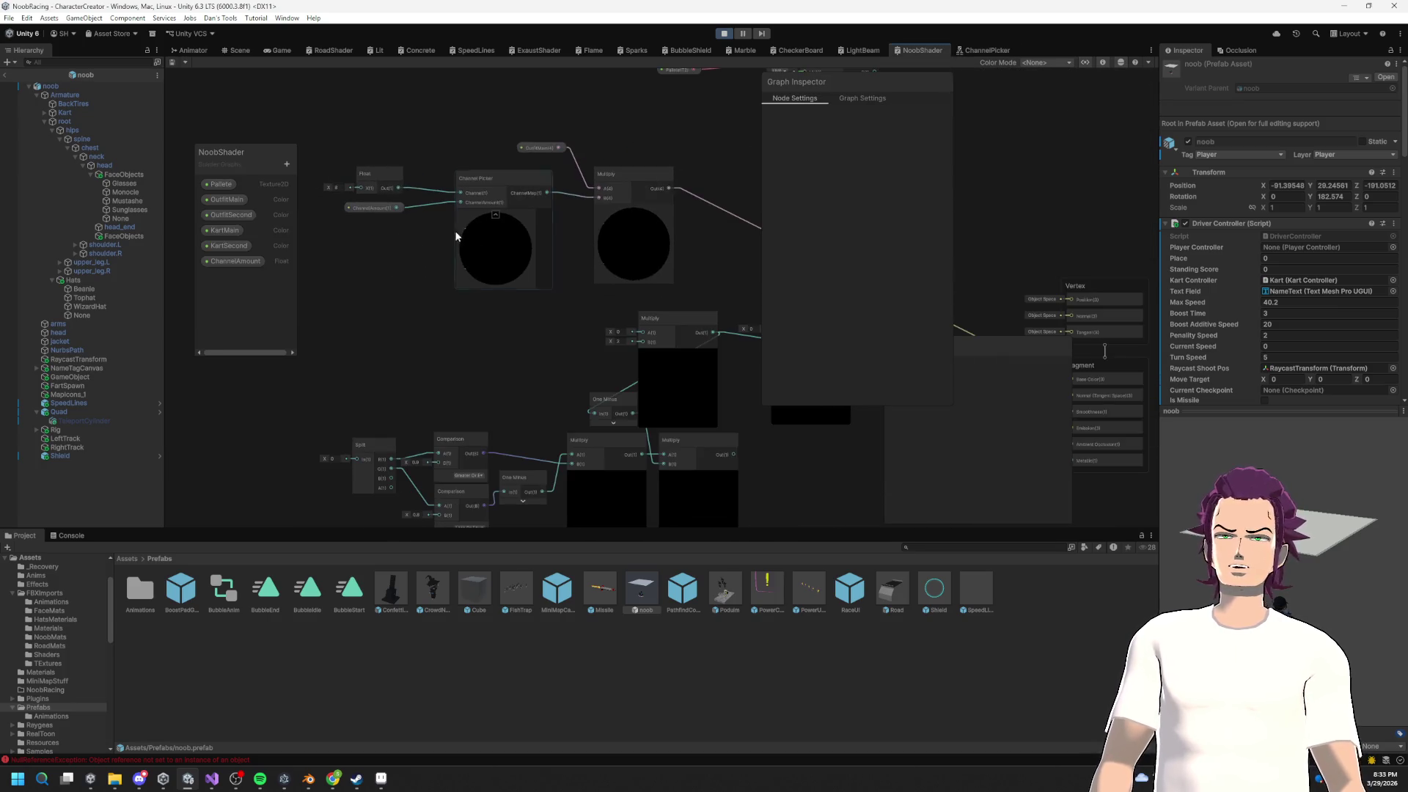
scroll(580, 275, down, 2)
mouse_move(729, 405)
mouse_down()
mouse_move(336, 274)
mouse_move(711, 442)
mouse_up()
key(f)
key(f)
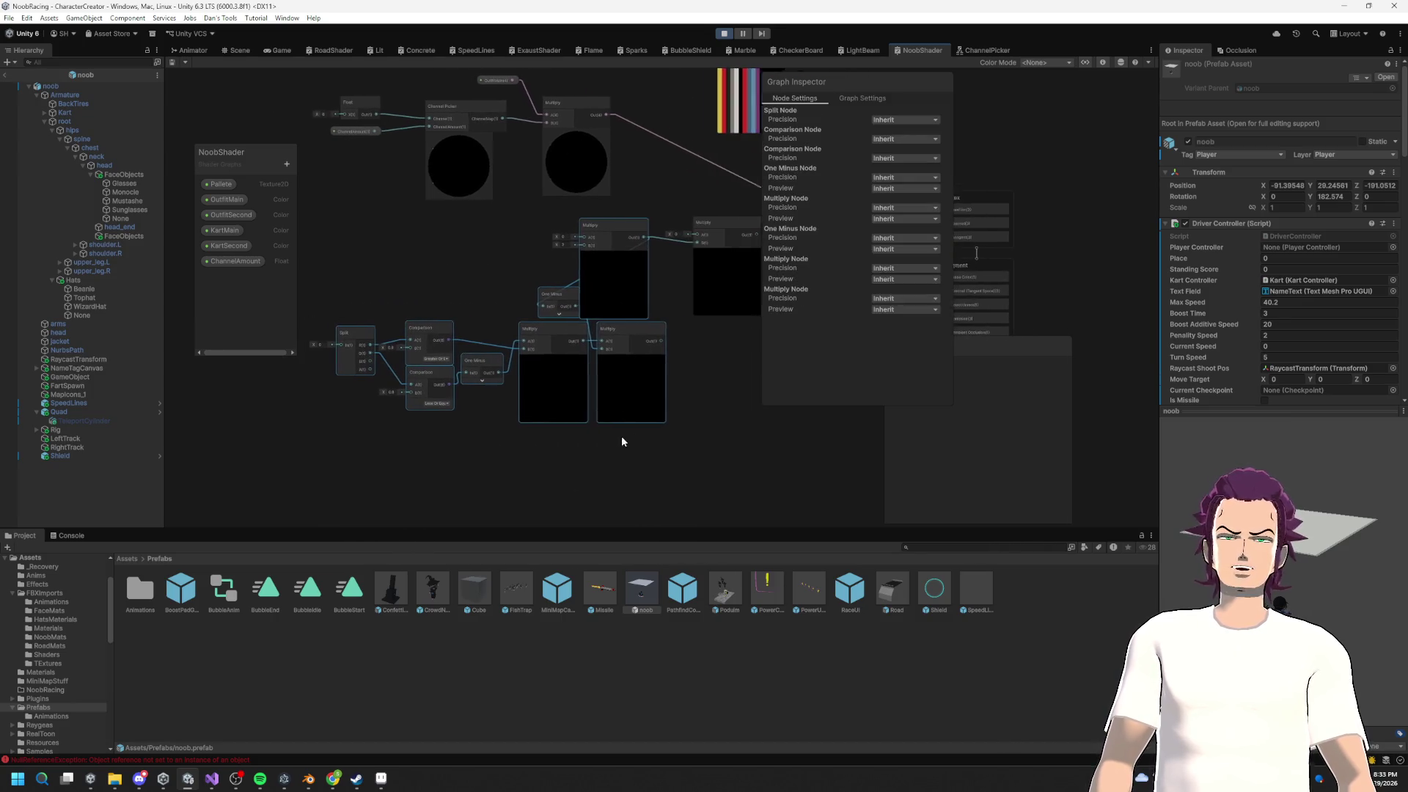
drag(724, 282, 497, 342)
Step: Delete the old Split, Comparison, One Minus and Multiply nodes
mouse_move(682, 422)
mouse_down()
mouse_move(467, 360)
mouse_move(352, 283)
mouse_move(354, 265)
mouse_up()
key(Delete)
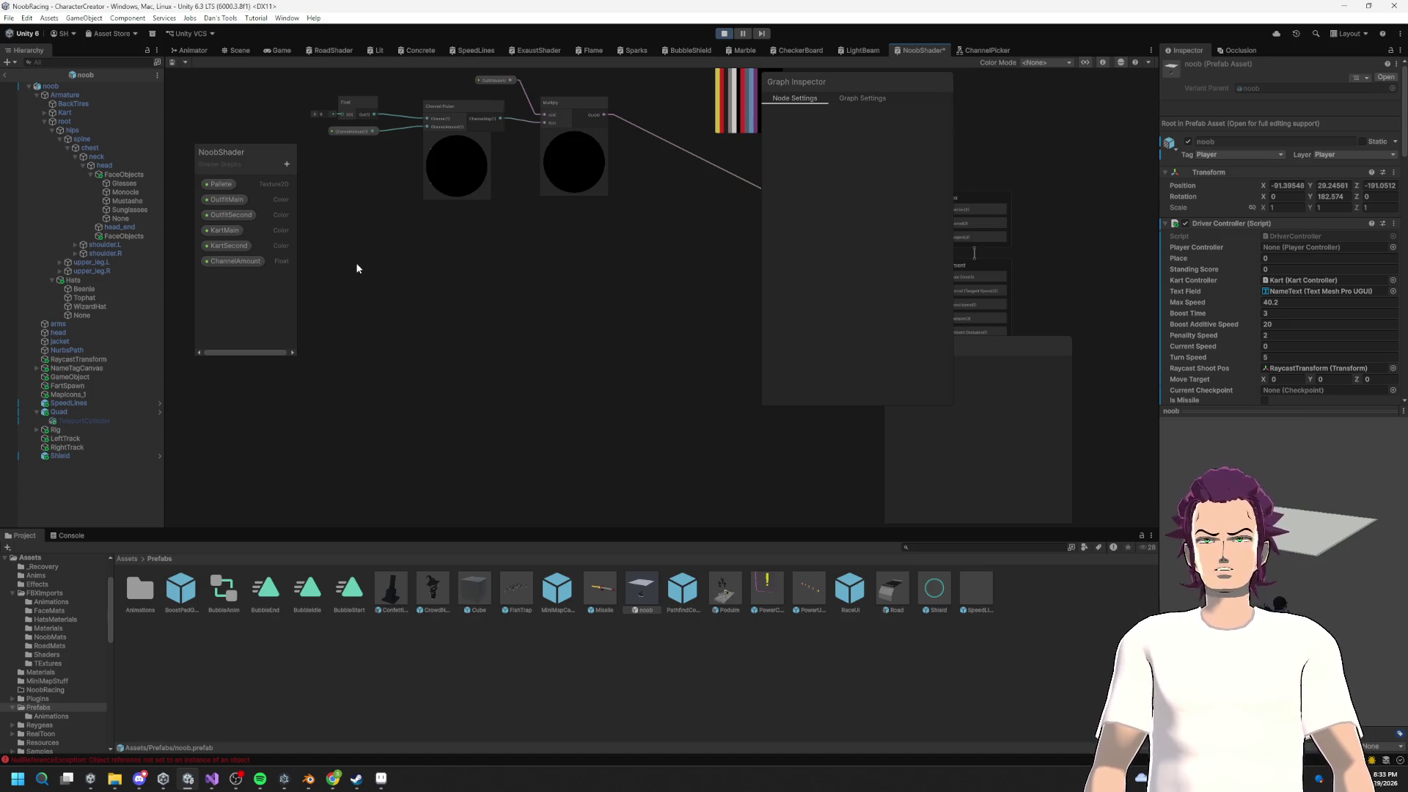
drag(493, 302, 516, 417)
Step: Duplicate the Float, Channel Picker and Multiply chain and place the copy below the original
key(ctrl+a)
scroll(623, 367, down, 2)
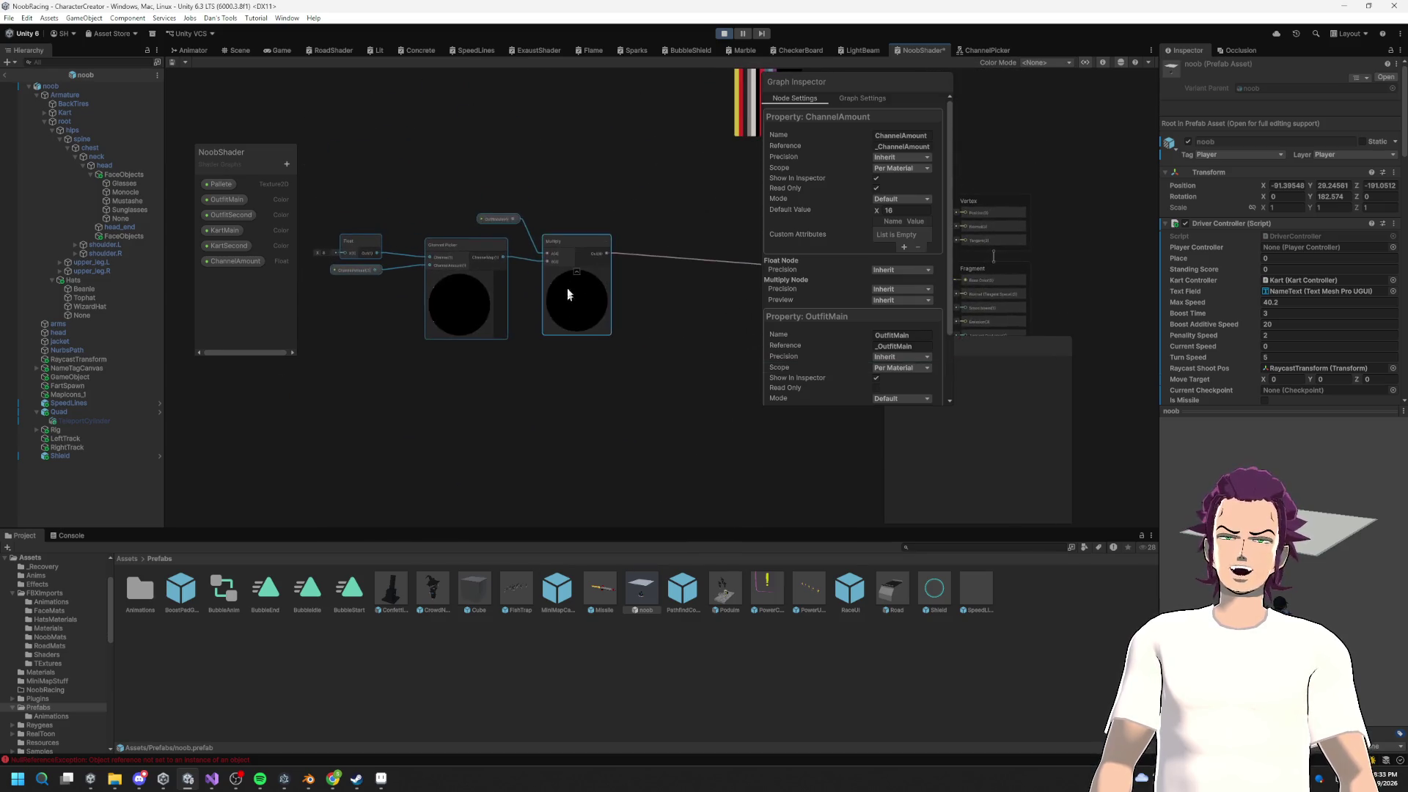
drag(575, 302, 608, 251)
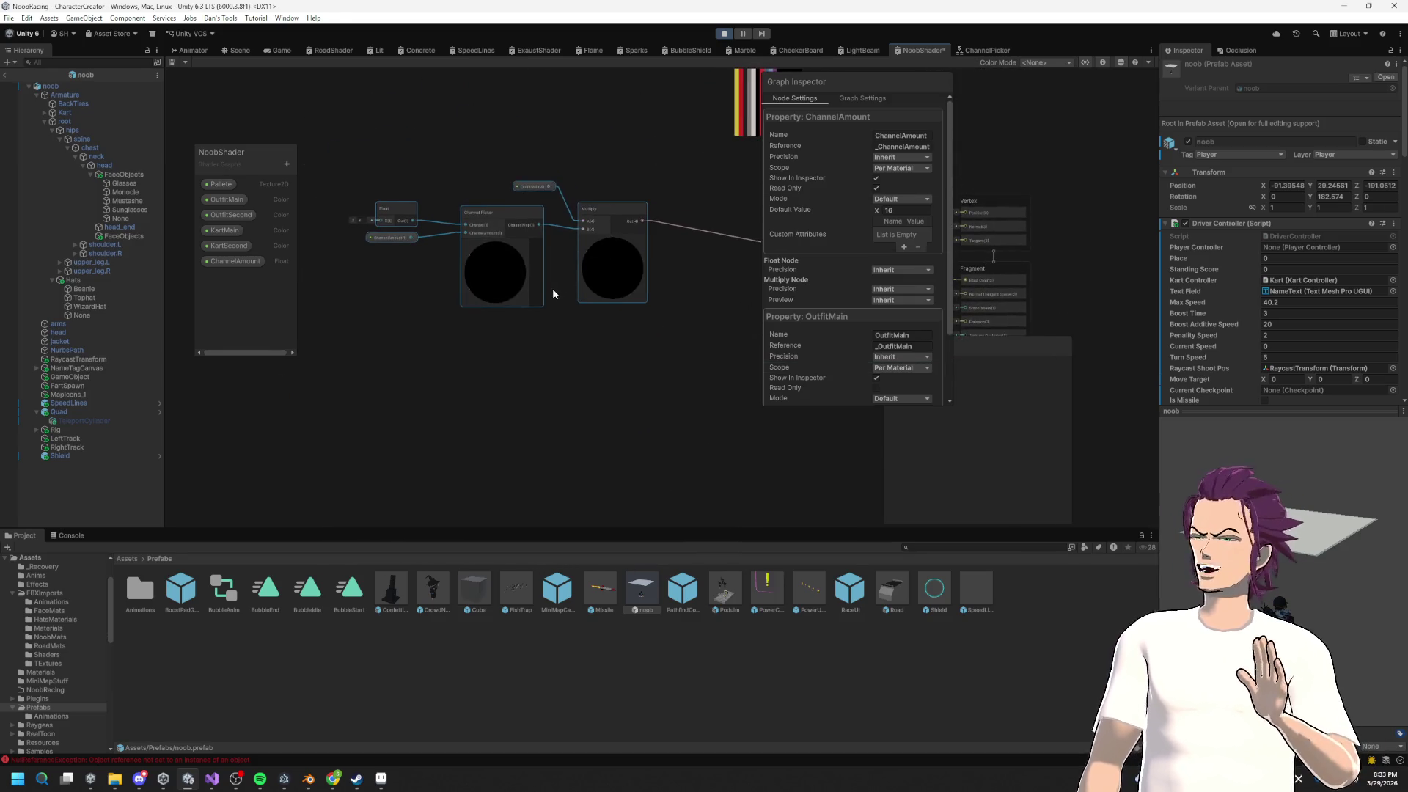
scroll(576, 277, up, 2)
scroll(565, 305, down, 2)
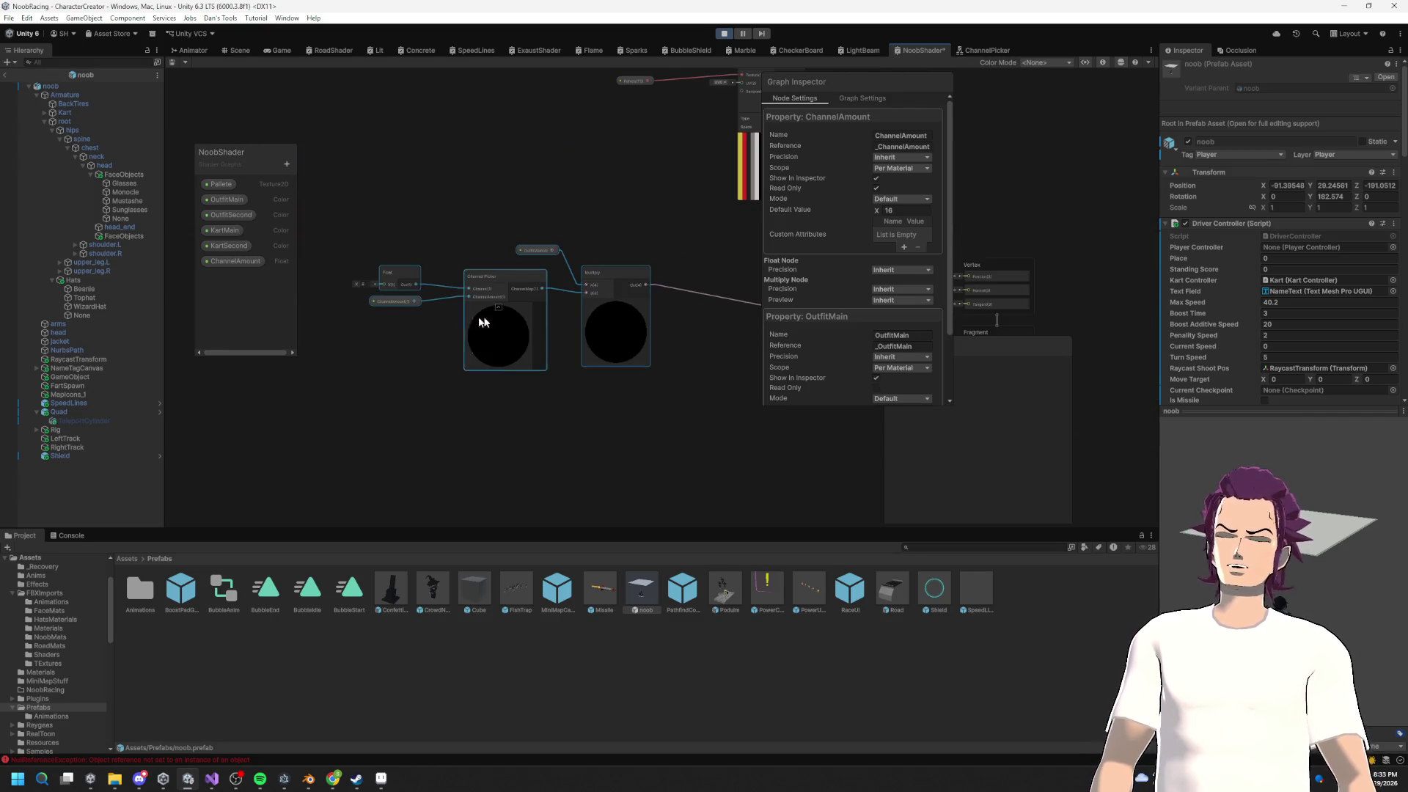
key(ctrl+d)
mouse_move(566, 444)
mouse_down()
mouse_move(469, 447)
mouse_move(486, 506)
mouse_move(497, 440)
mouse_move(534, 434)
mouse_move(528, 448)
mouse_move(479, 408)
mouse_up()
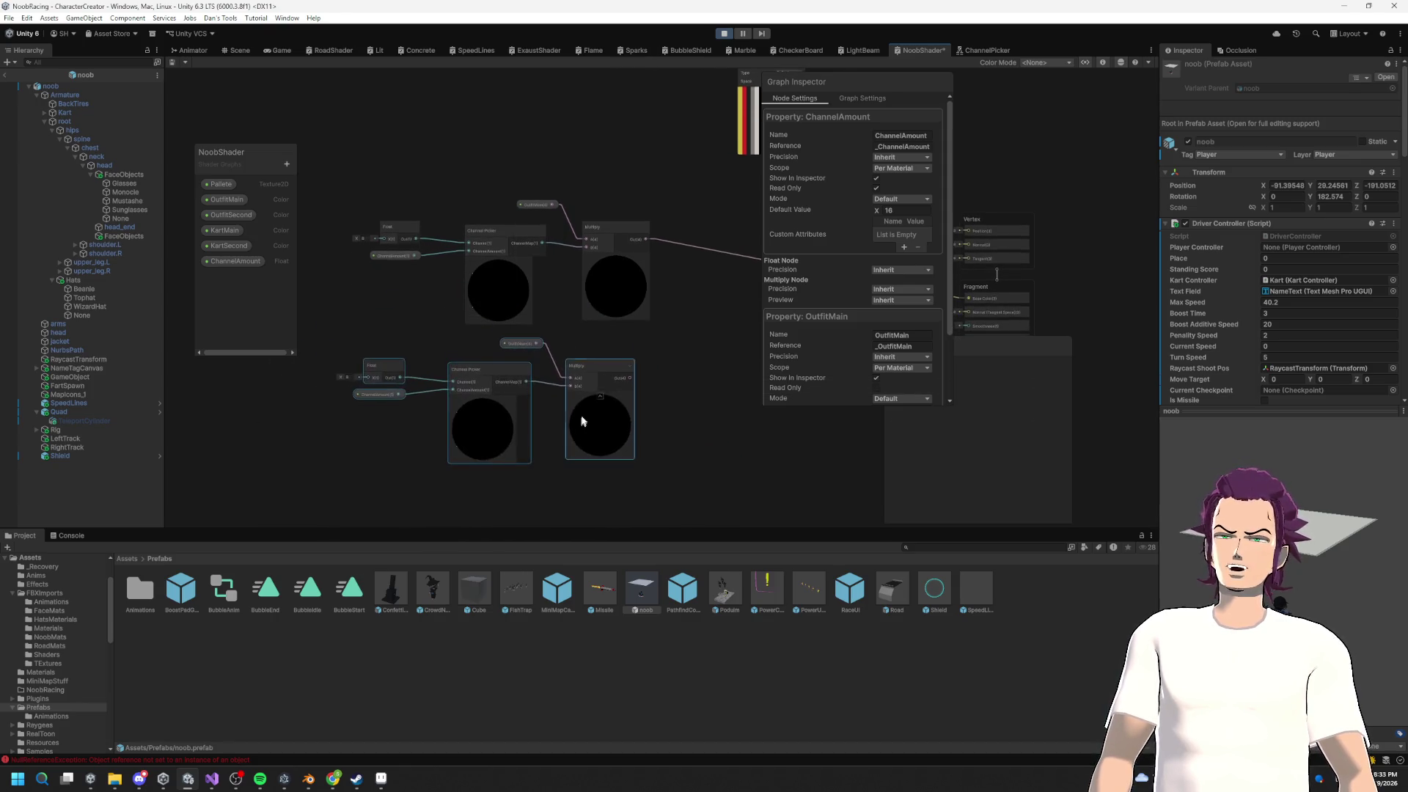
scroll(581, 411, up, 3)
click(751, 422)
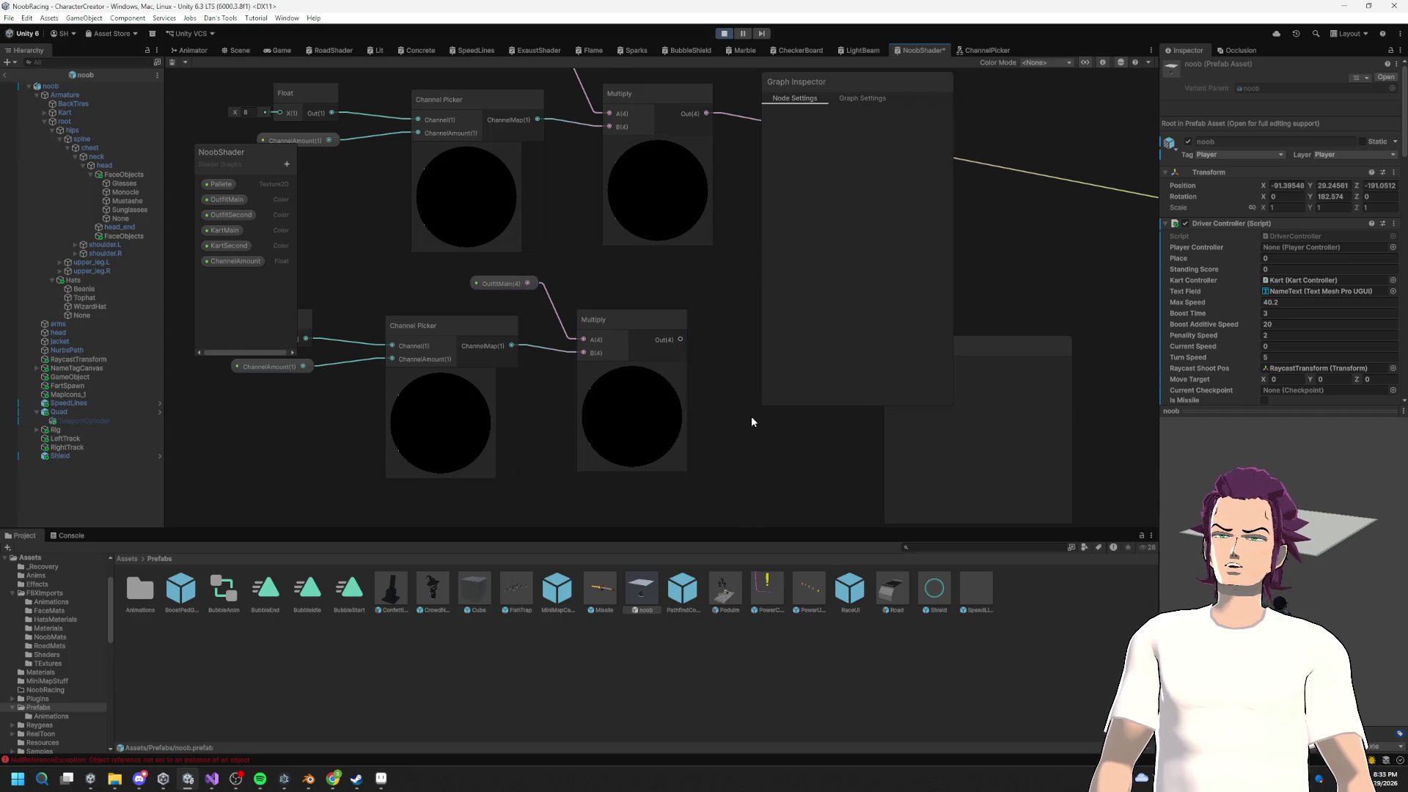
drag(513, 302, 713, 330)
Step: Set the copied Float to 9 and feed OutfitSecond into its Multiply A, removing the extra OutfitMain
click(412, 368)
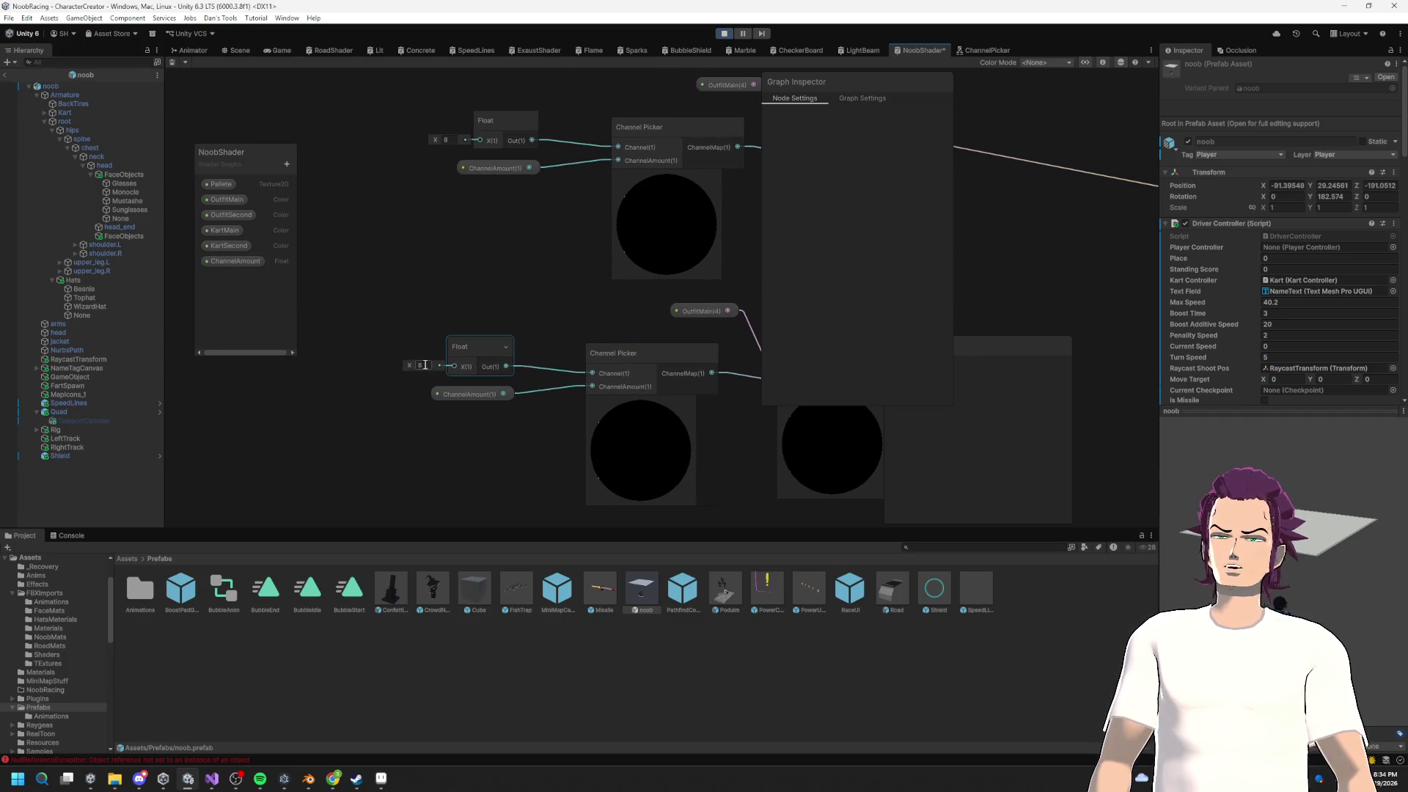
text(9)
key(Return)
drag(720, 365, 626, 384)
mouse_move(227, 214)
mouse_down()
mouse_move(540, 351)
mouse_move(688, 393)
mouse_up()
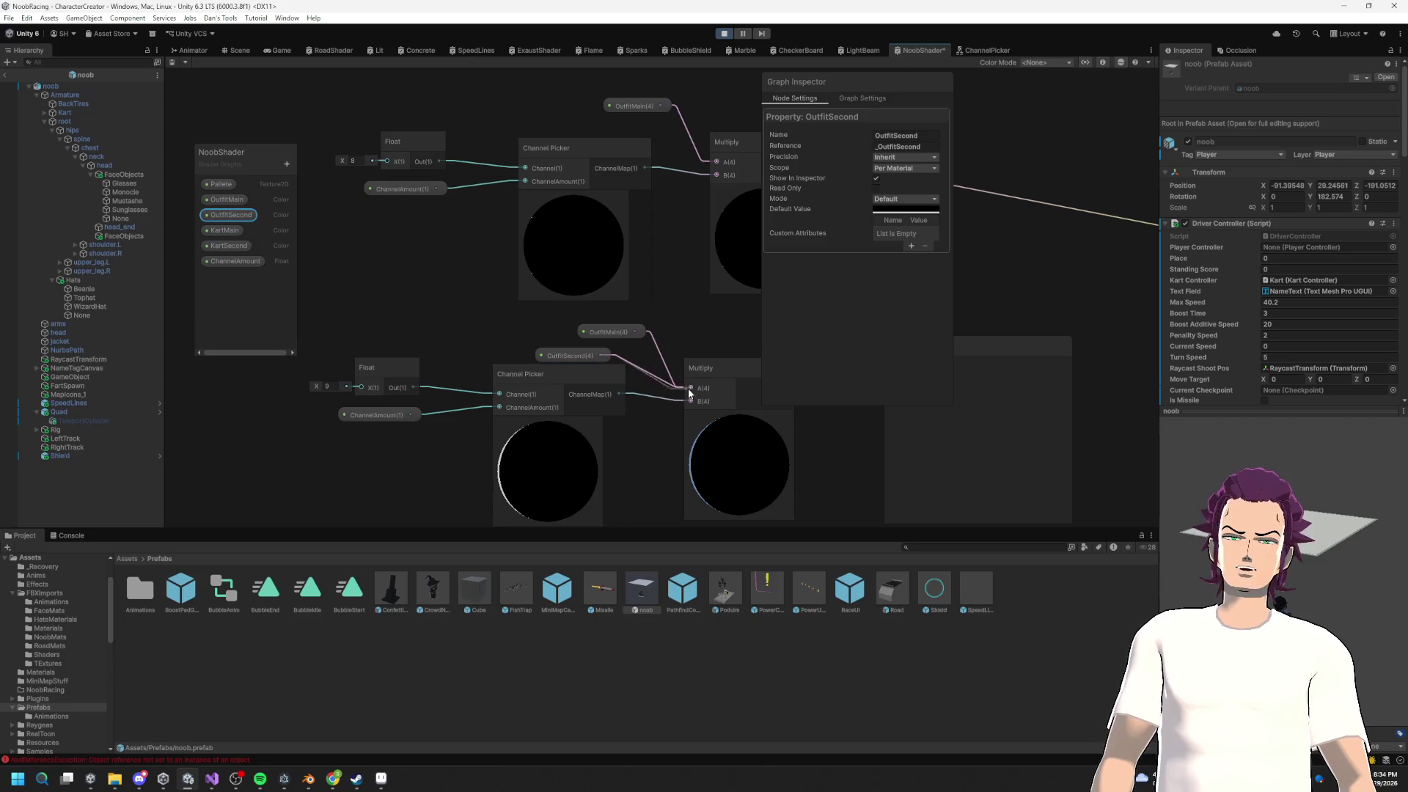
click(601, 330)
key(Delete)
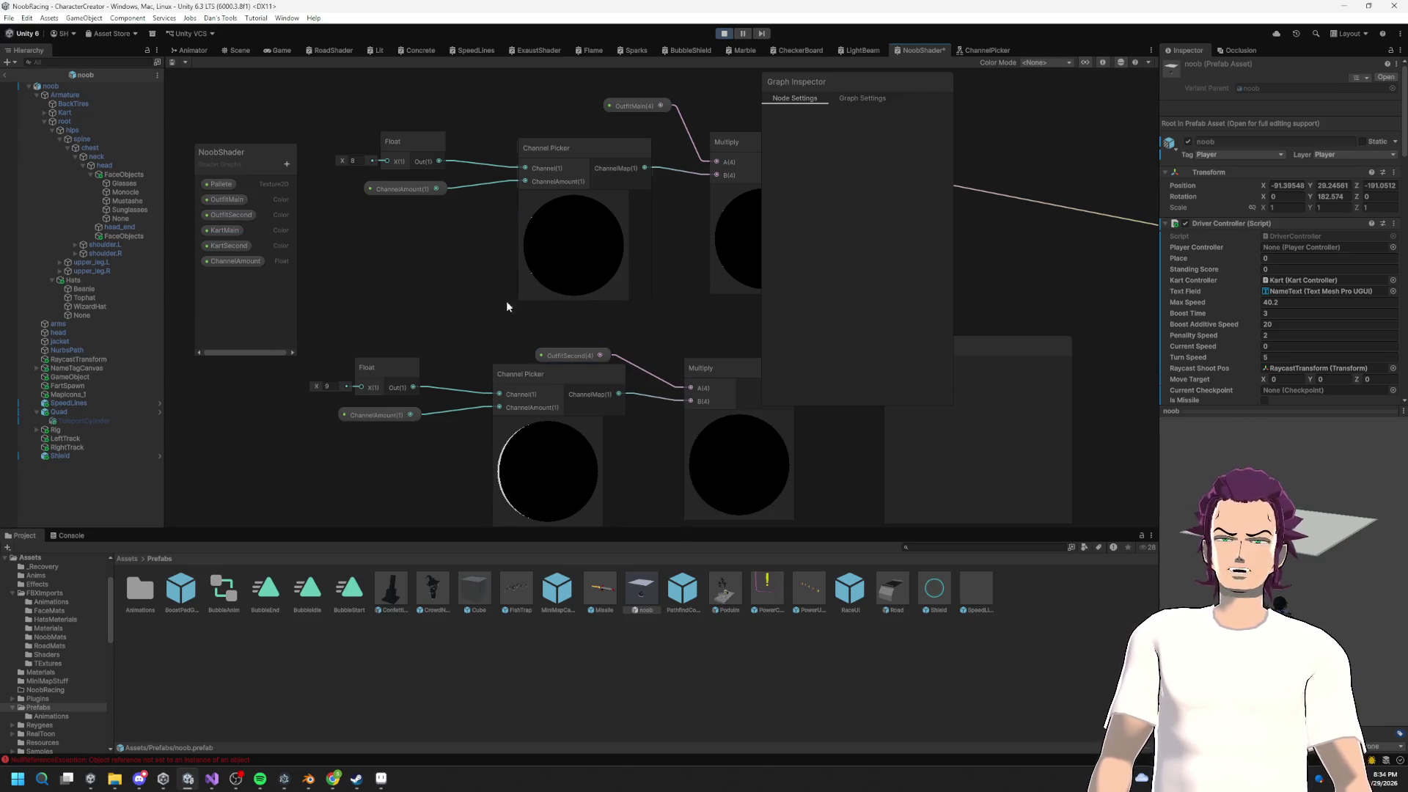
Step: Select the lower channel chain and duplicate it again
scroll(508, 306, down, 2)
drag(343, 340, 346, 266)
key(ctrl+d)
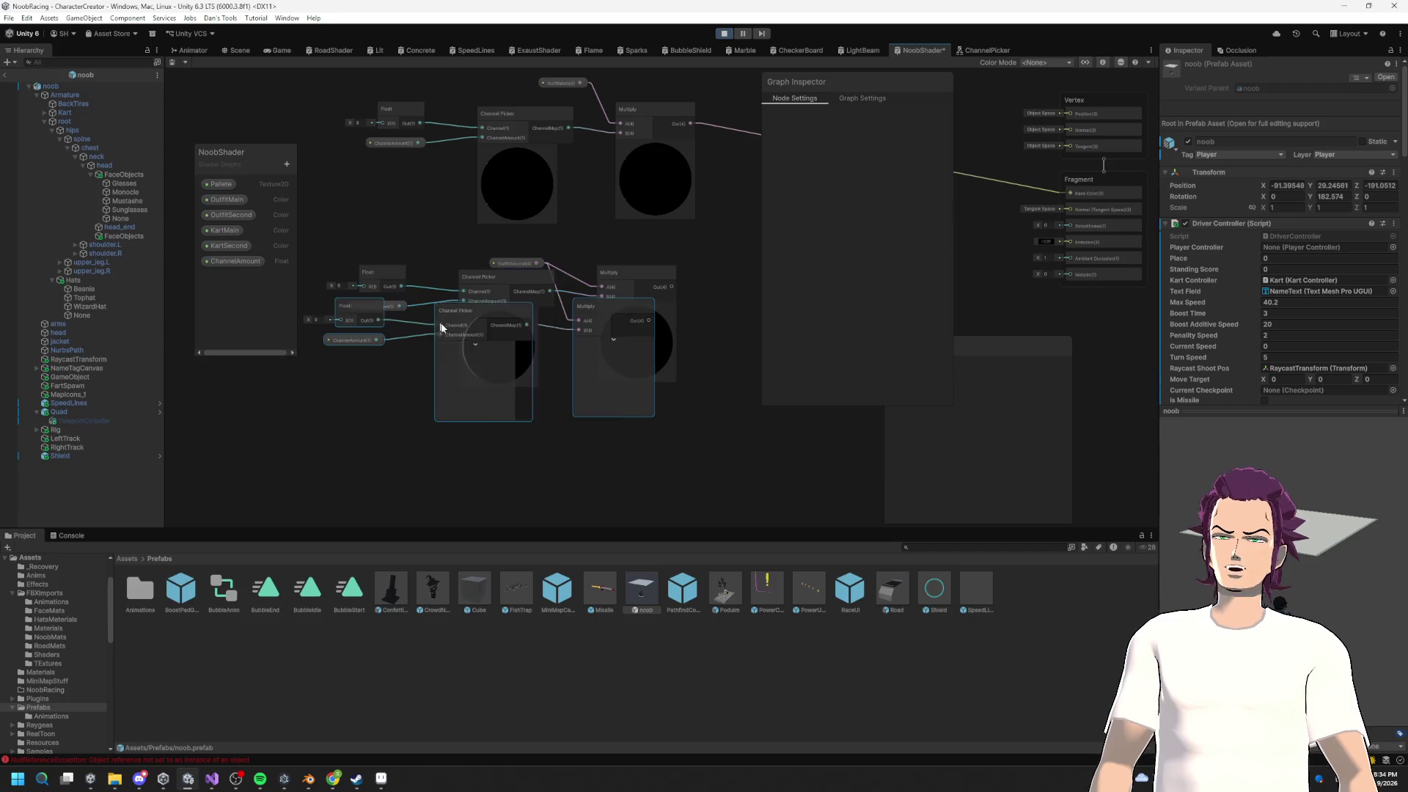
Step: Build a KartMain chain with Float value 8 and KartMain's default colour set to red
mouse_move(591, 399)
mouse_down()
mouse_move(613, 482)
mouse_move(627, 470)
mouse_up()
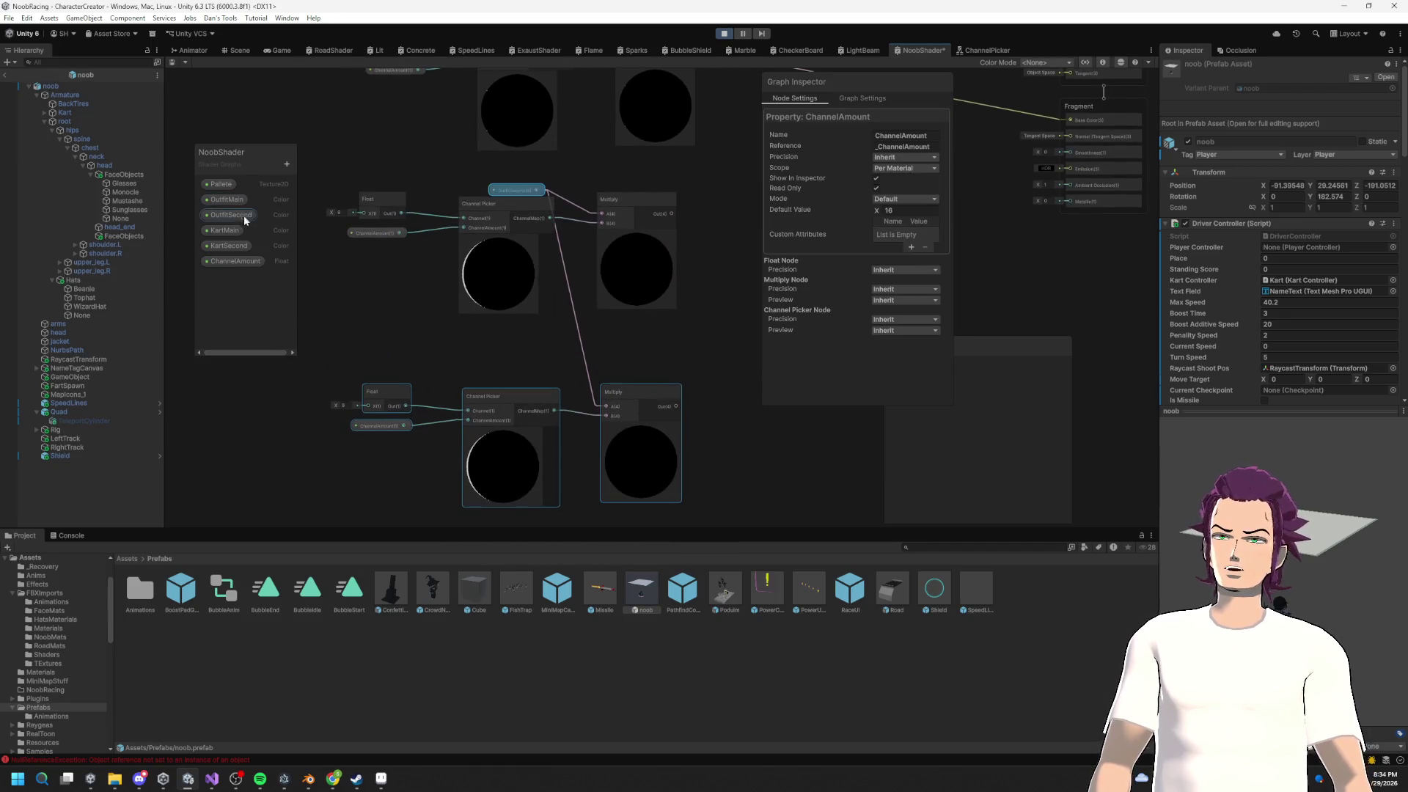
drag(229, 232, 609, 406)
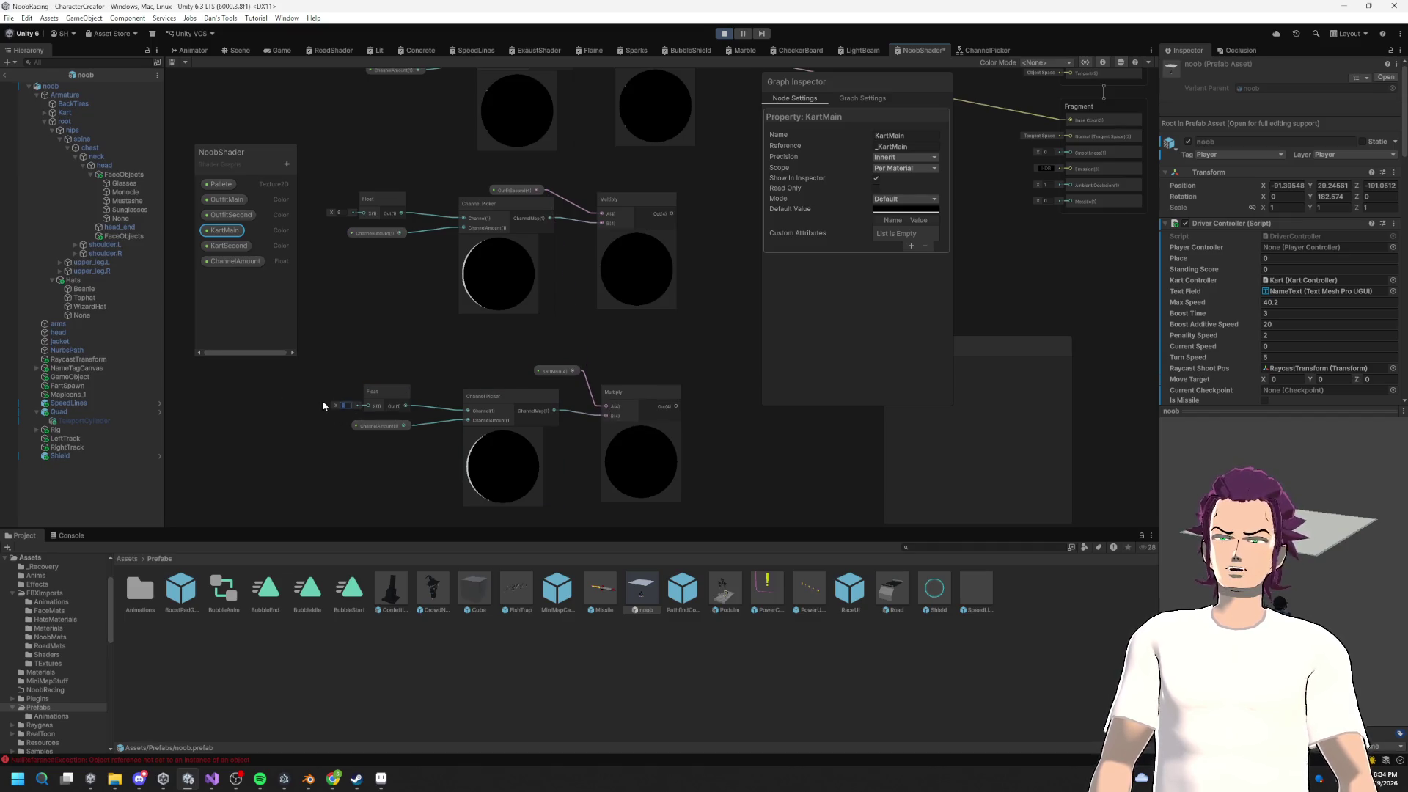
text(8)
click(412, 342)
click(220, 230)
click(887, 210)
click(988, 290)
click(701, 368)
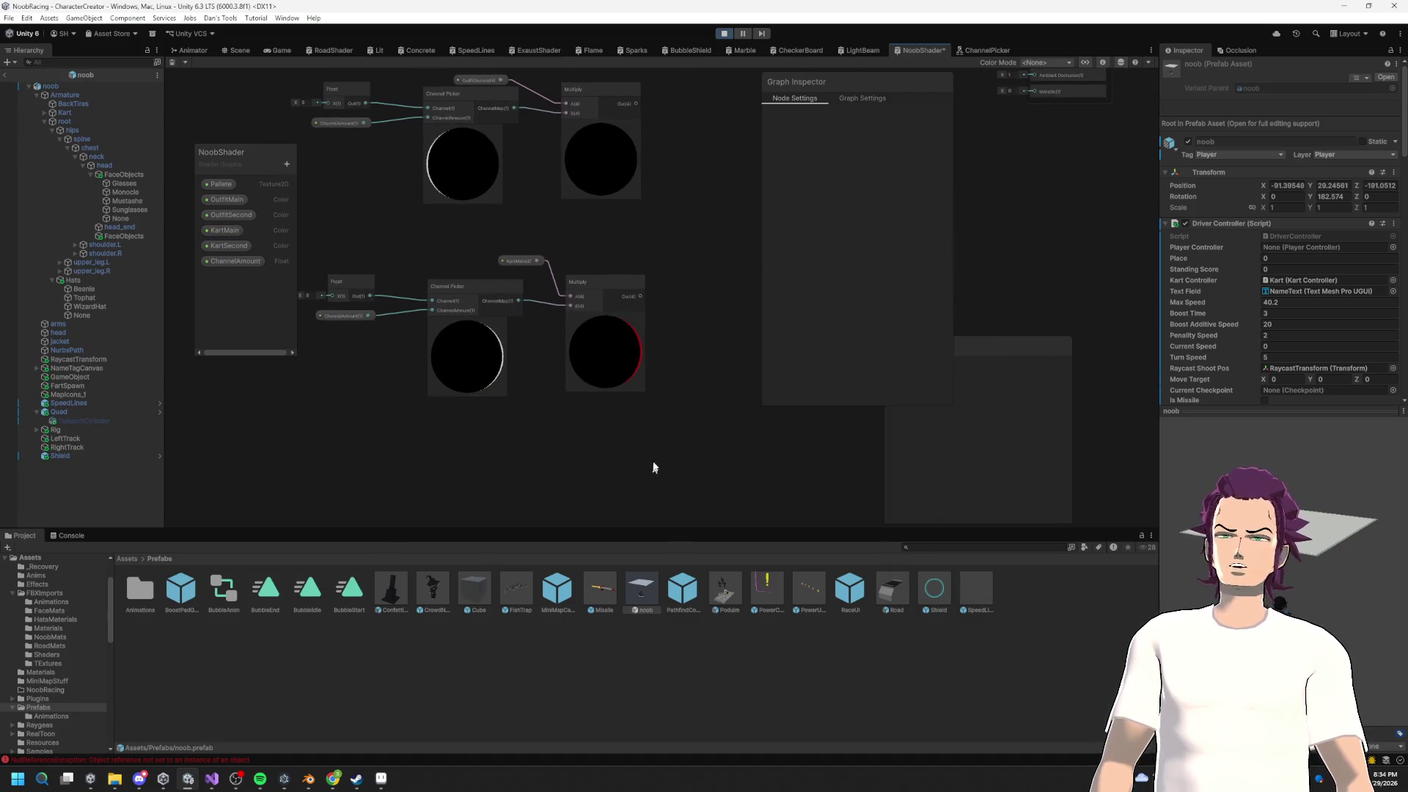
Step: Duplicate the KartMain chain and swap its property node for KartSecond
drag(319, 254, 319, 255)
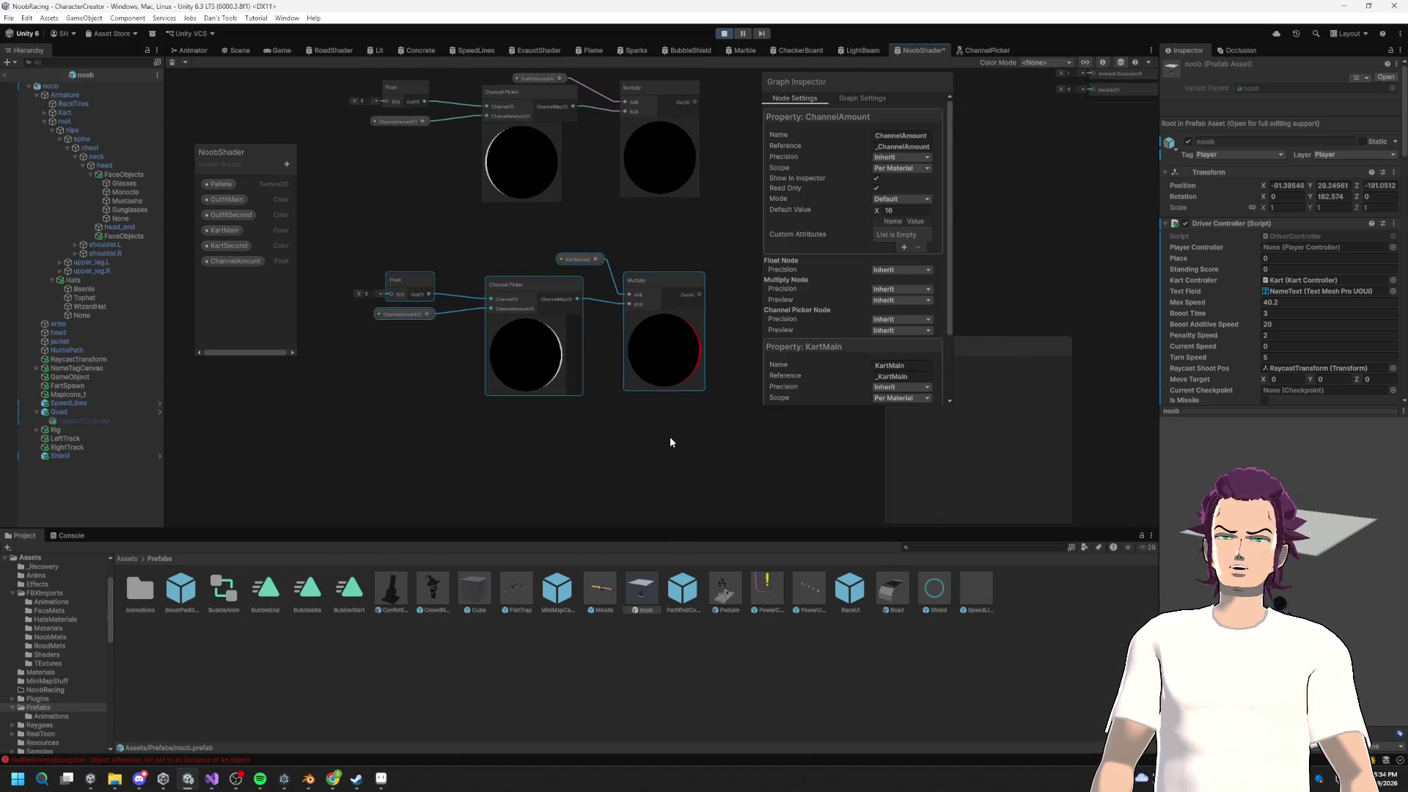
key(ctrl+d)
mouse_move(698, 451)
mouse_down()
mouse_move(495, 427)
mouse_move(529, 434)
mouse_up()
mouse_move(233, 253)
mouse_down()
mouse_move(579, 408)
mouse_move(597, 412)
mouse_move(602, 375)
mouse_up()
click(597, 383)
click(580, 404)
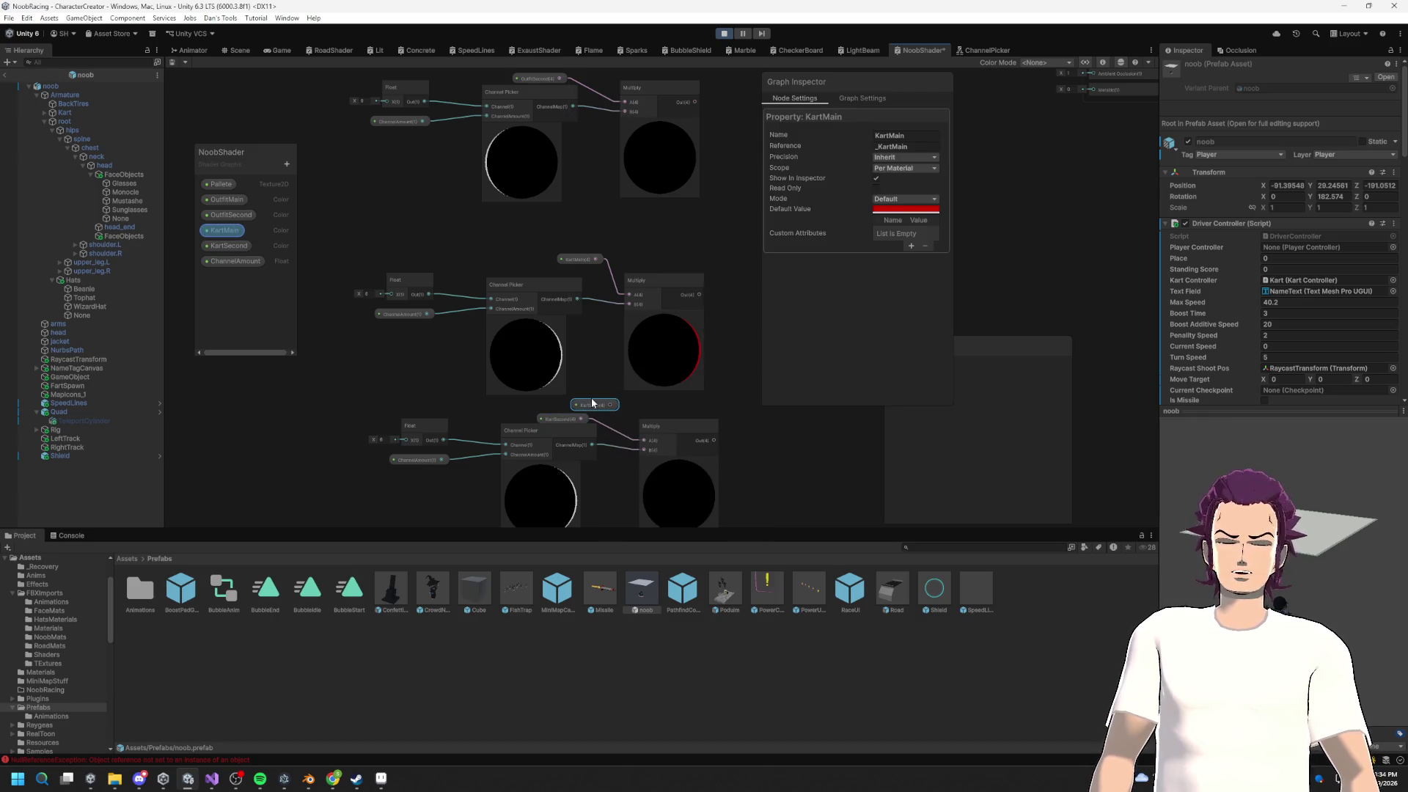
key(Delete)
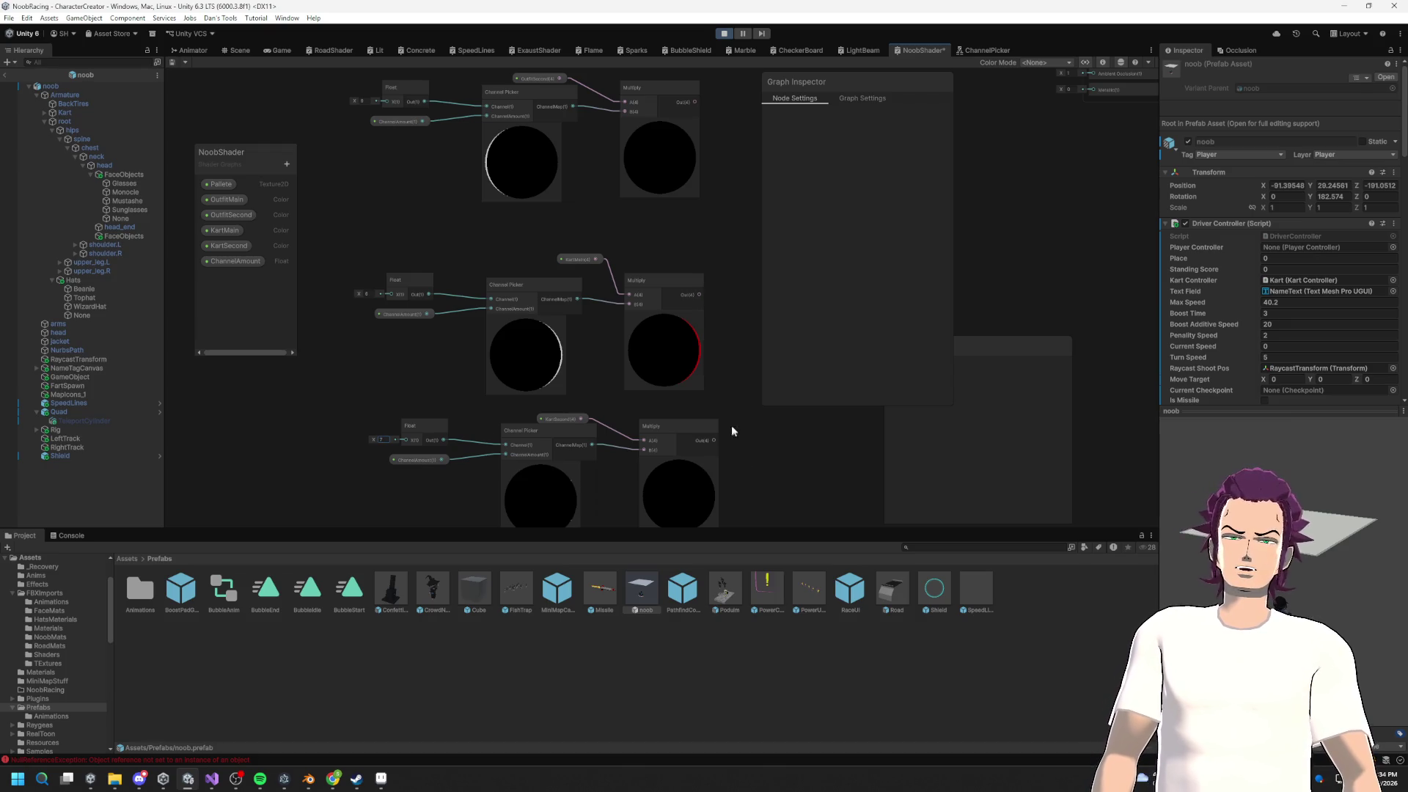
Step: Move the middle chain up and line it up beneath the top chain
drag(686, 403, 609, 469)
scroll(608, 469, down, 3)
mouse_move(433, 164)
mouse_down()
mouse_move(645, 239)
mouse_move(636, 216)
mouse_up()
click(462, 273)
drag(636, 351, 636, 352)
drag(636, 350, 648, 313)
mouse_move(561, 254)
mouse_down()
mouse_move(555, 327)
mouse_move(550, 258)
mouse_up()
click(631, 371)
Step: Move the bottom chain up to close the gap below the others
mouse_move(418, 412)
mouse_down()
mouse_move(630, 452)
mouse_move(607, 390)
mouse_up()
scroll(415, 383, down, 3)
mouse_move(415, 384)
mouse_down()
mouse_move(635, 419)
mouse_move(587, 346)
mouse_move(525, 409)
mouse_up()
drag(590, 238, 513, 332)
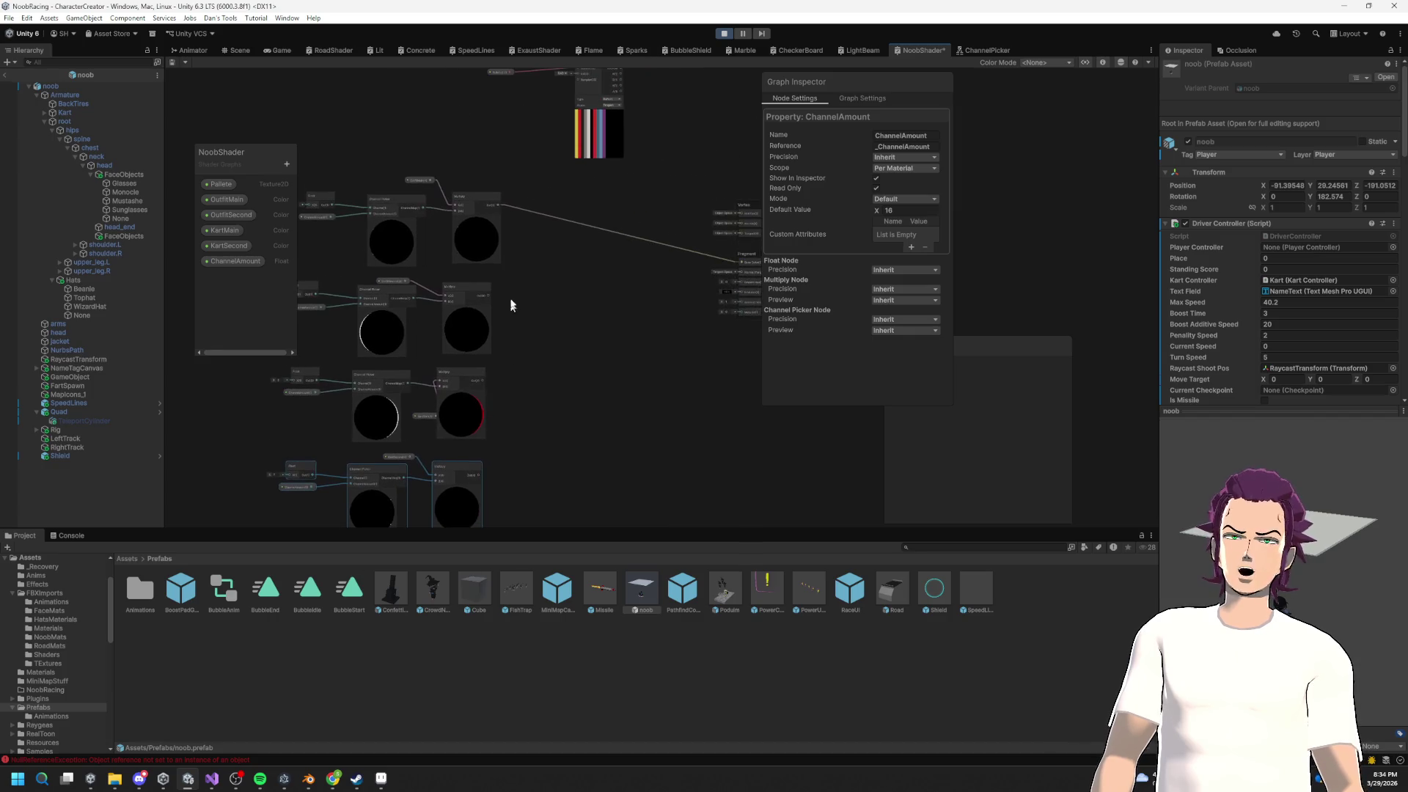
drag(527, 264, 596, 258)
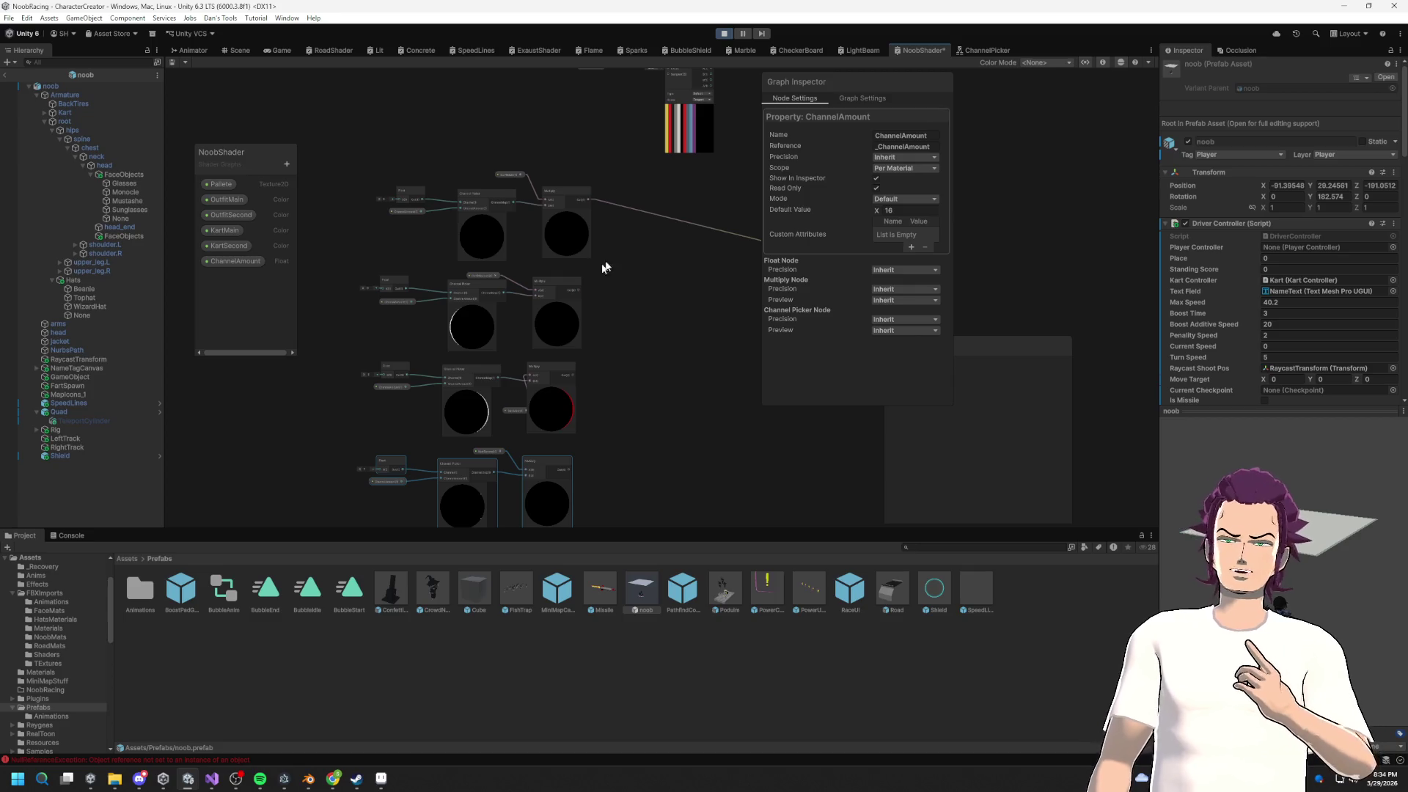
drag(585, 210, 567, 214)
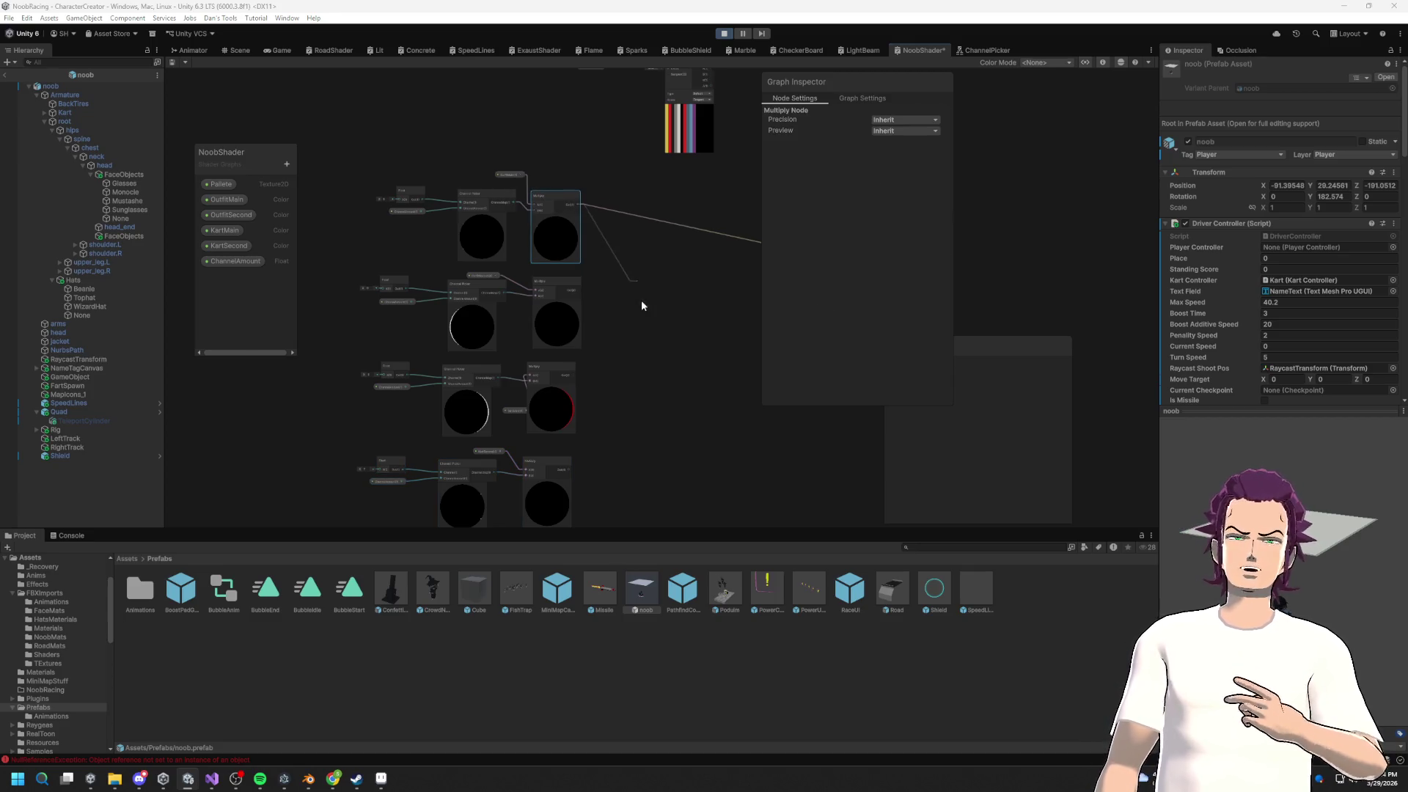
Step: Create a Lerp node from the top Multiply and connect the middle Multiply's output to its B input
key(space)
text(lerp)
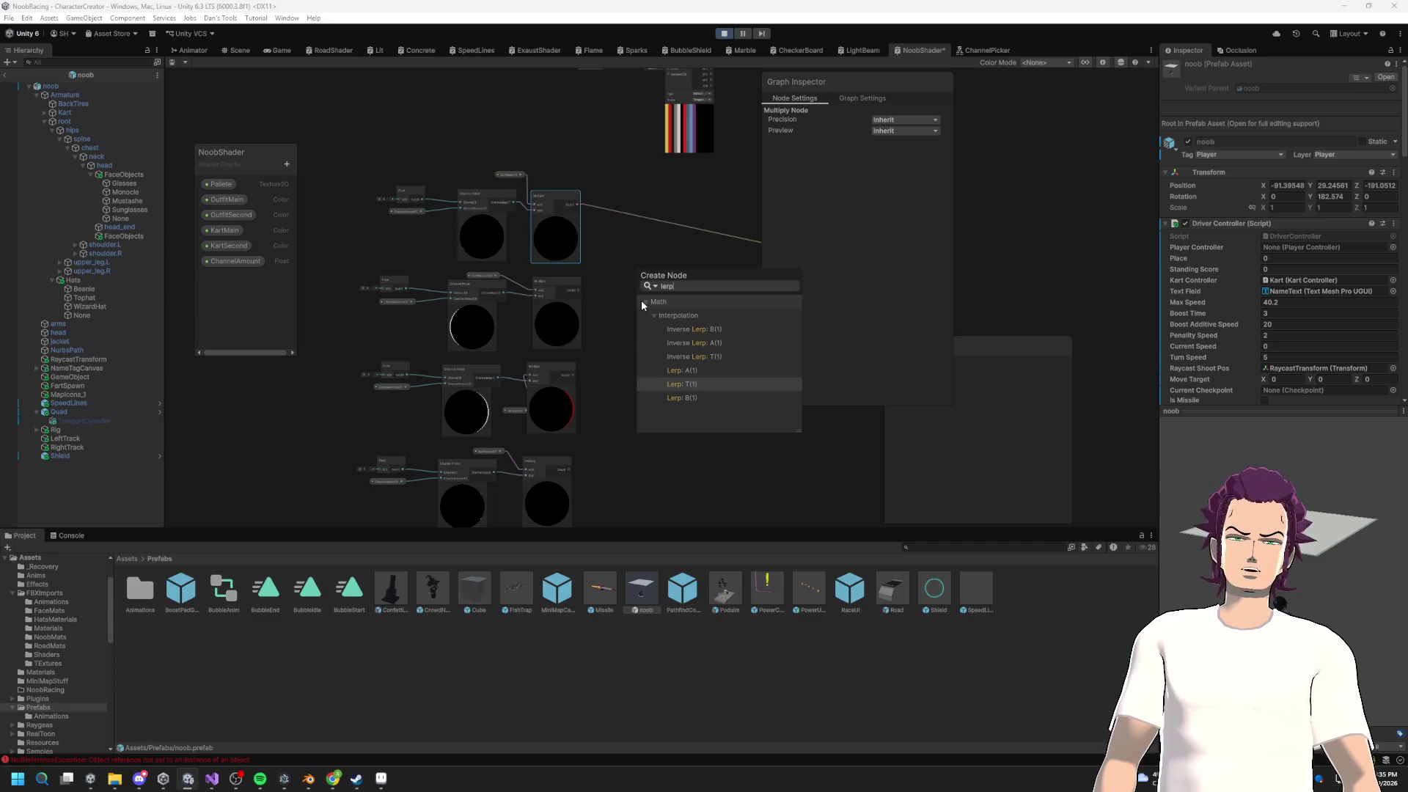
key(Down)
key(Down)
key(Up)
key(Up)
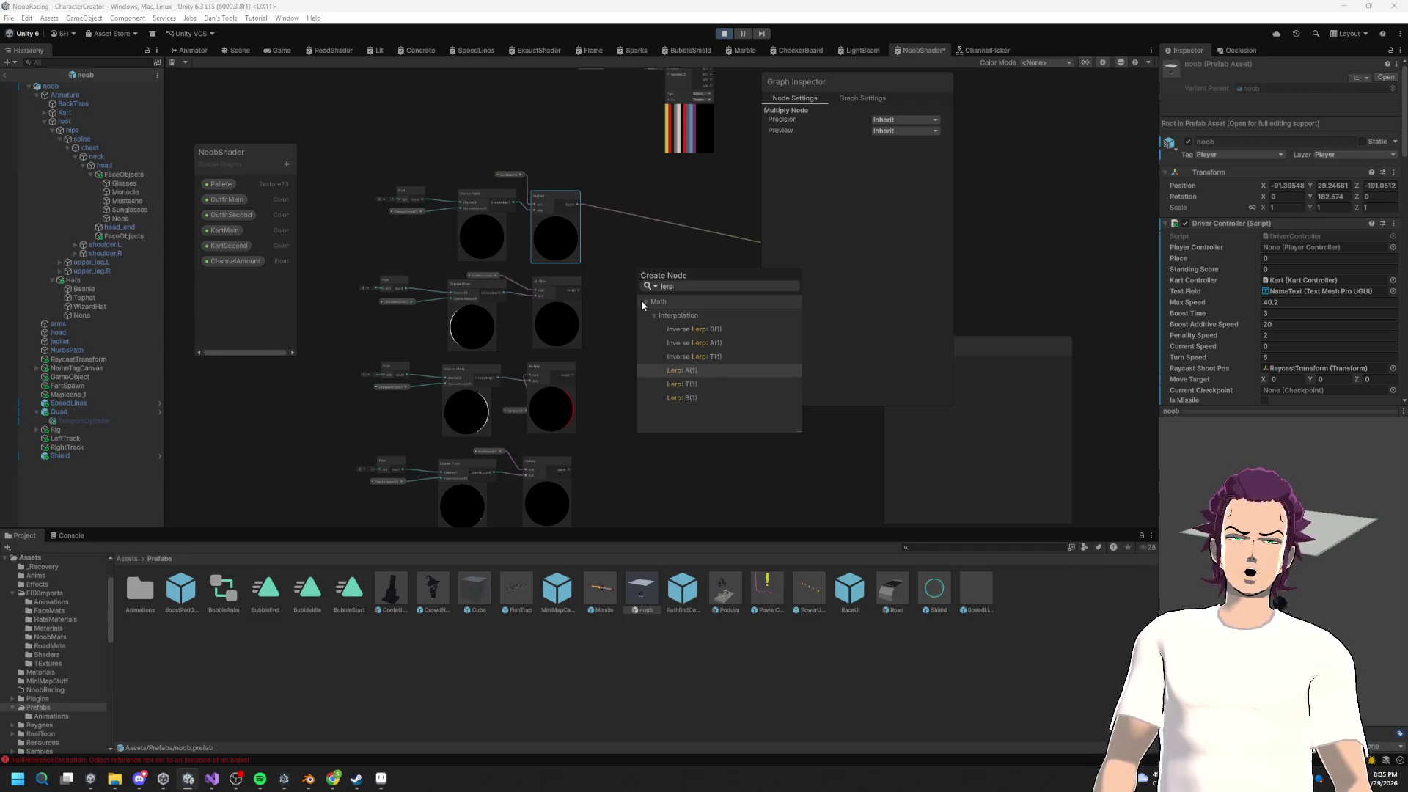
key(Return)
scroll(641, 300, up, 3)
mouse_move(498, 245)
mouse_down()
mouse_move(586, 253)
mouse_move(595, 274)
mouse_up()
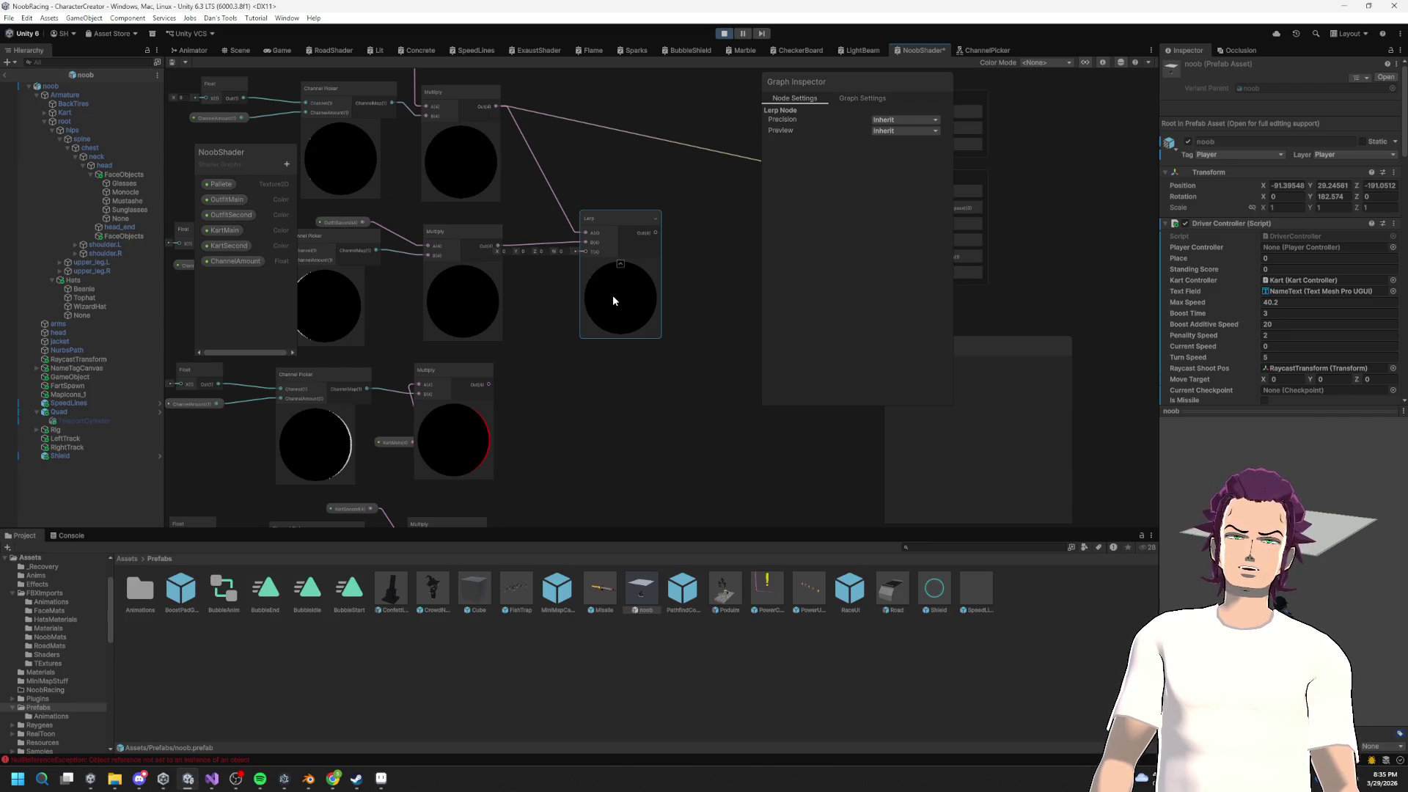
Step: Nudge the bottom Multiply node slightly upward
scroll(619, 292, left, 5)
scroll(614, 362, down, 3)
scroll(614, 362, right, 2)
mouse_move(585, 407)
mouse_down()
mouse_move(686, 421)
mouse_move(579, 389)
mouse_move(584, 376)
mouse_up()
scroll(584, 376, up, 5)
scroll(584, 376, right, 2)
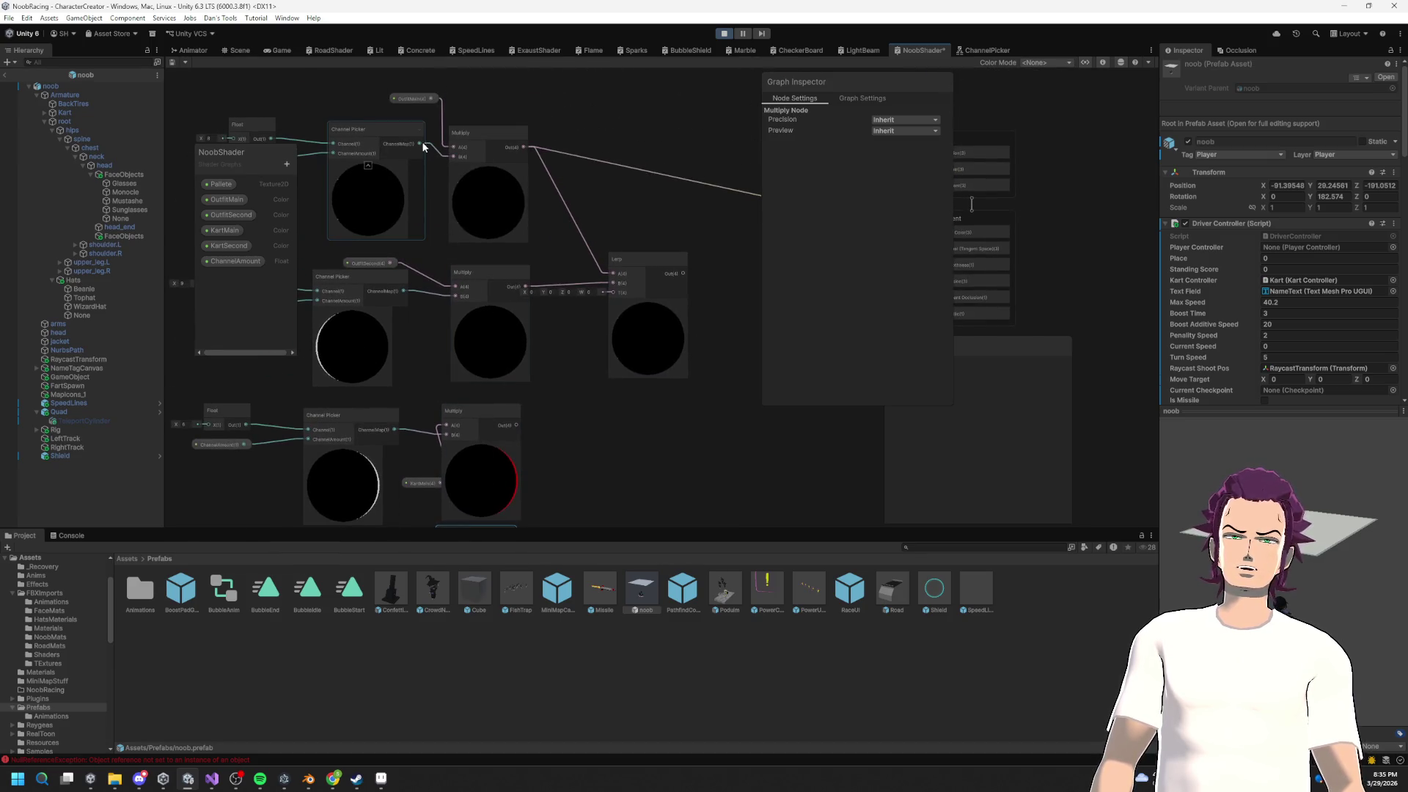
Step: Create an Add node from the Channel Picker output and wire it into the Lerp's T input
key(space)
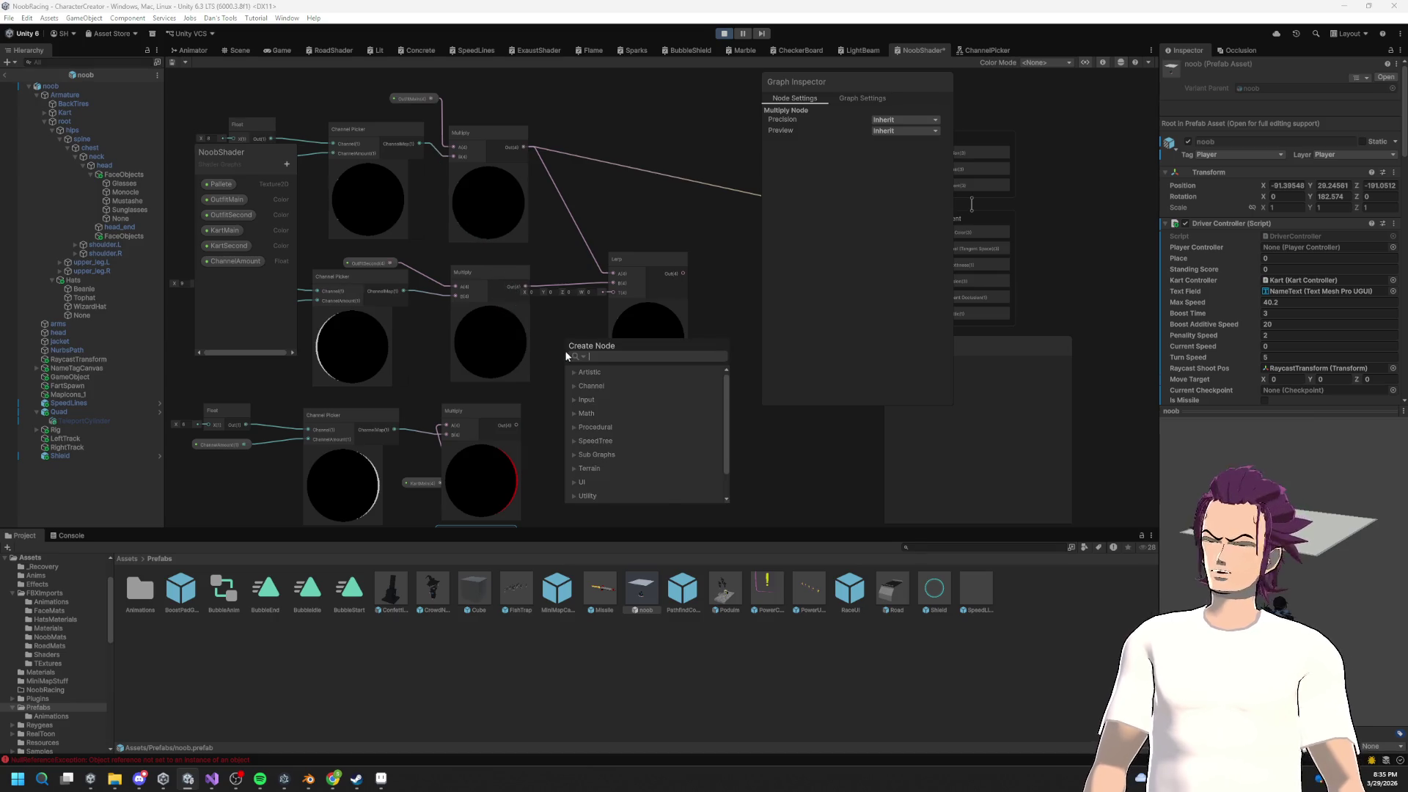
text(com)
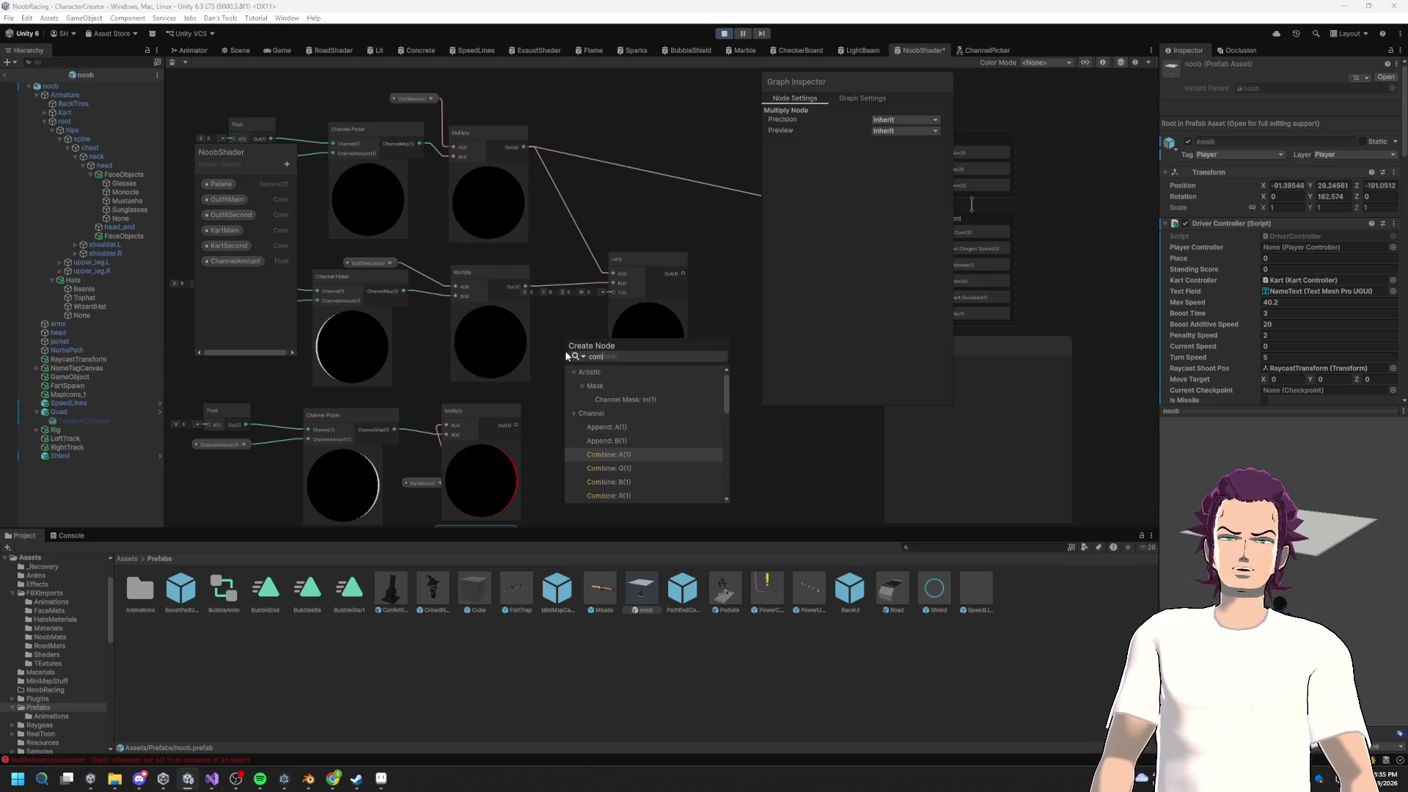
click(553, 318)
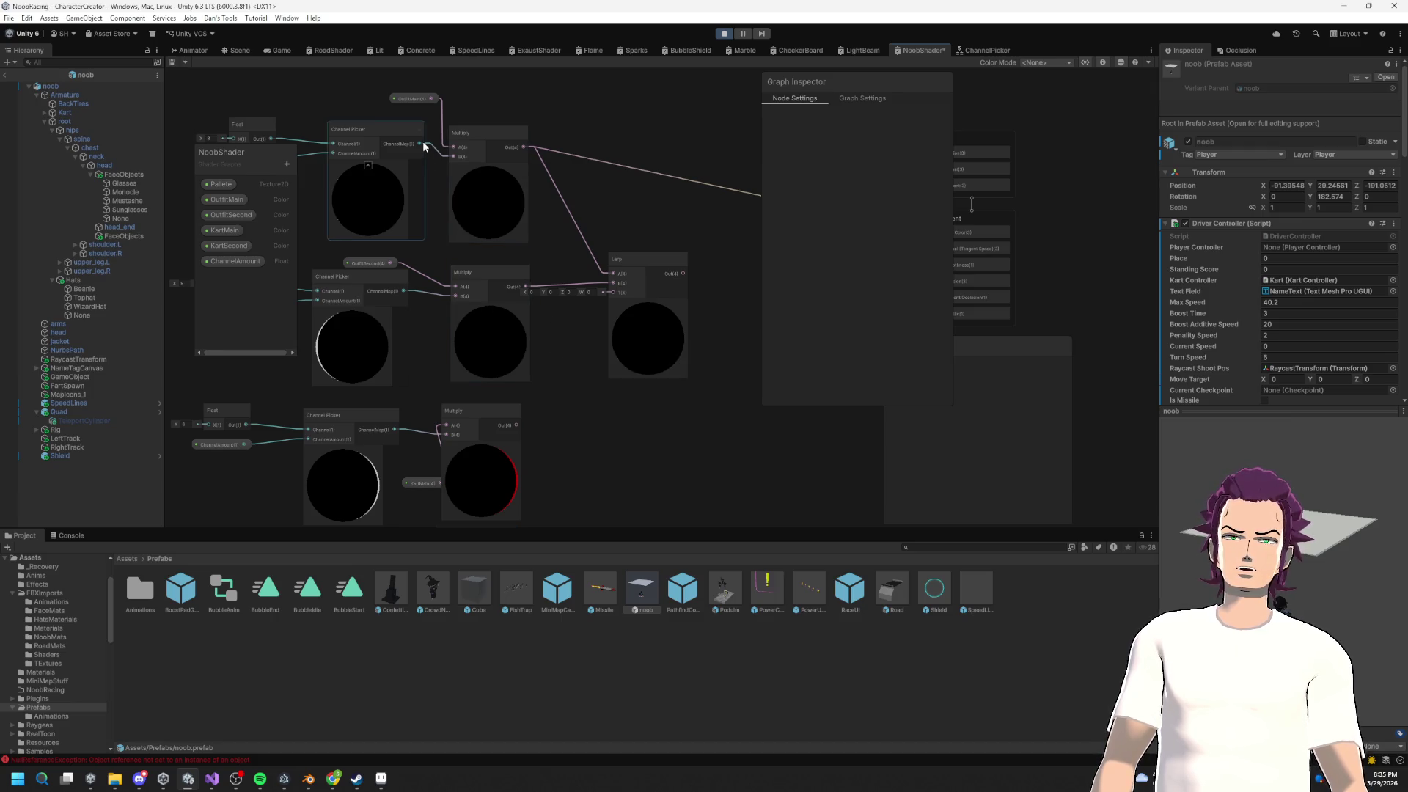
mouse_move(421, 144)
mouse_down()
mouse_move(540, 336)
mouse_move(558, 334)
mouse_up()
text(ad)
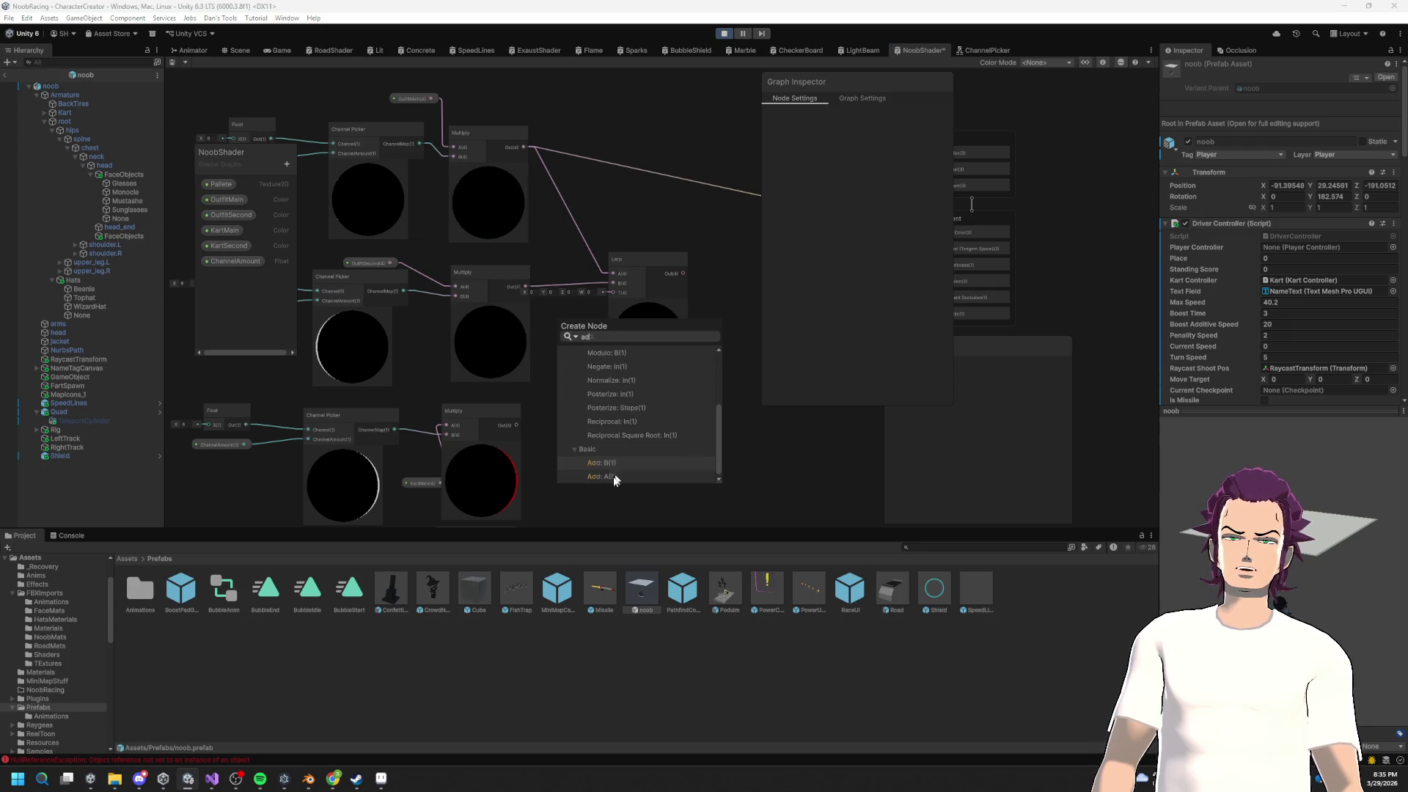
scroll(627, 442, up, 3)
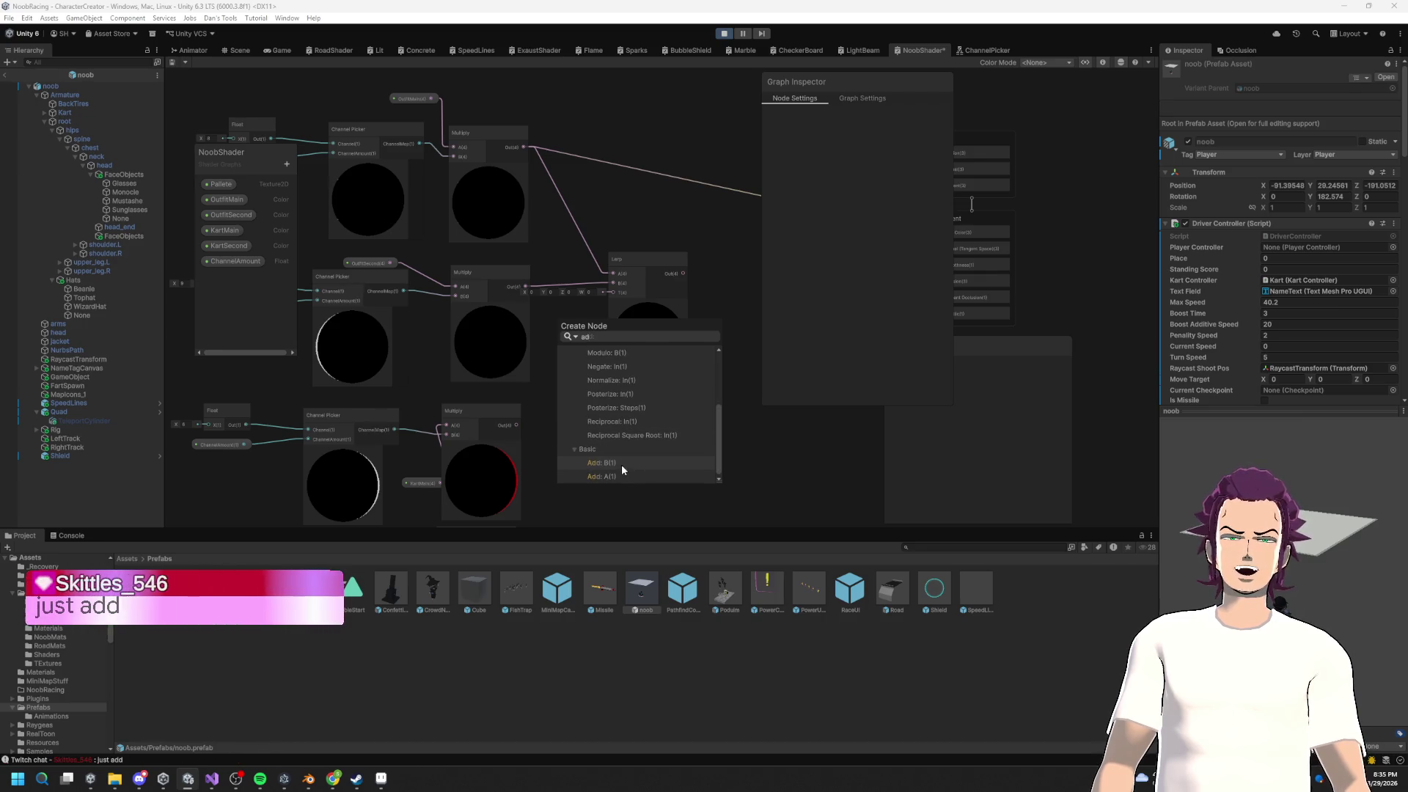
click(622, 464)
click(551, 335)
drag(615, 293, 591, 390)
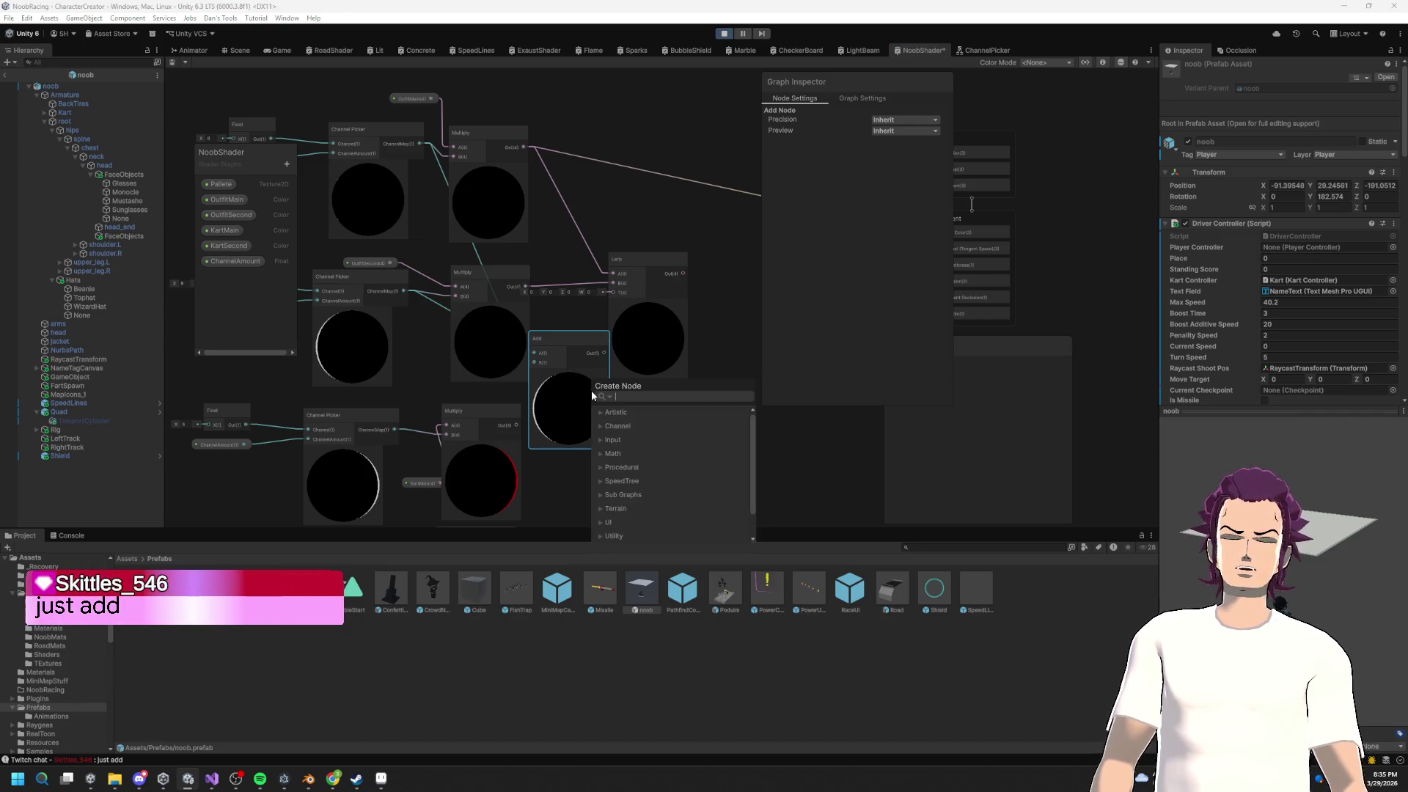
click(579, 370)
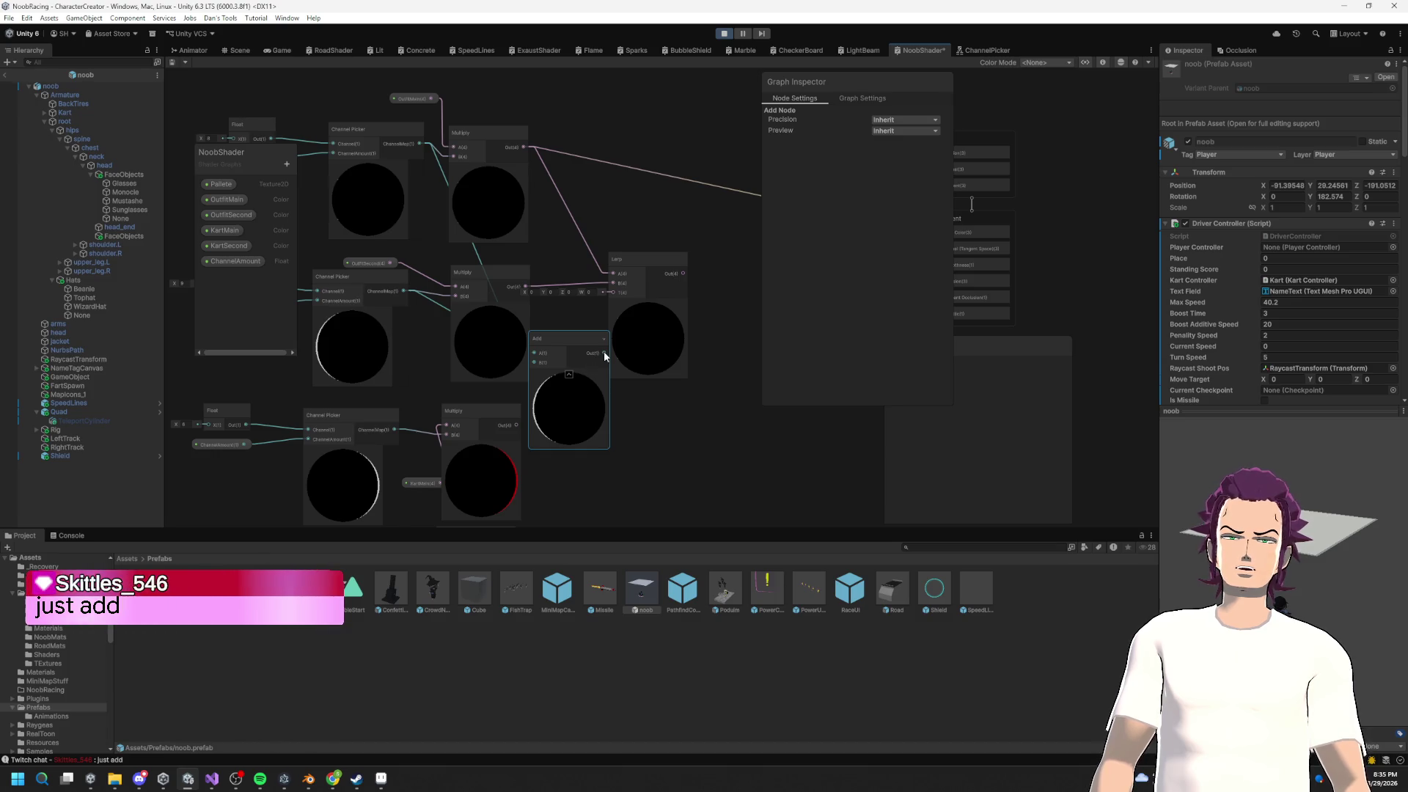
drag(604, 354, 612, 304)
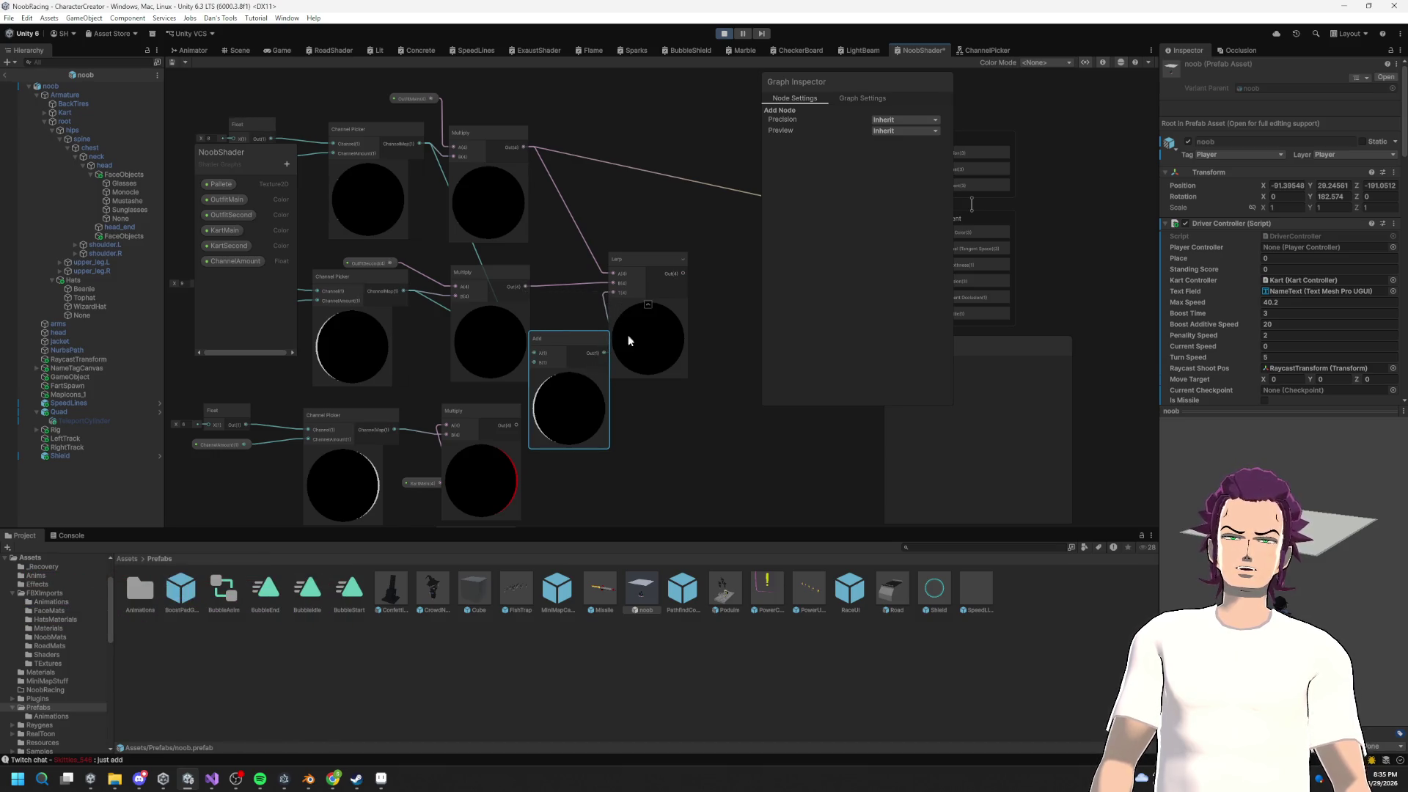
mouse_move(594, 395)
mouse_down()
mouse_move(626, 420)
mouse_move(591, 404)
mouse_up()
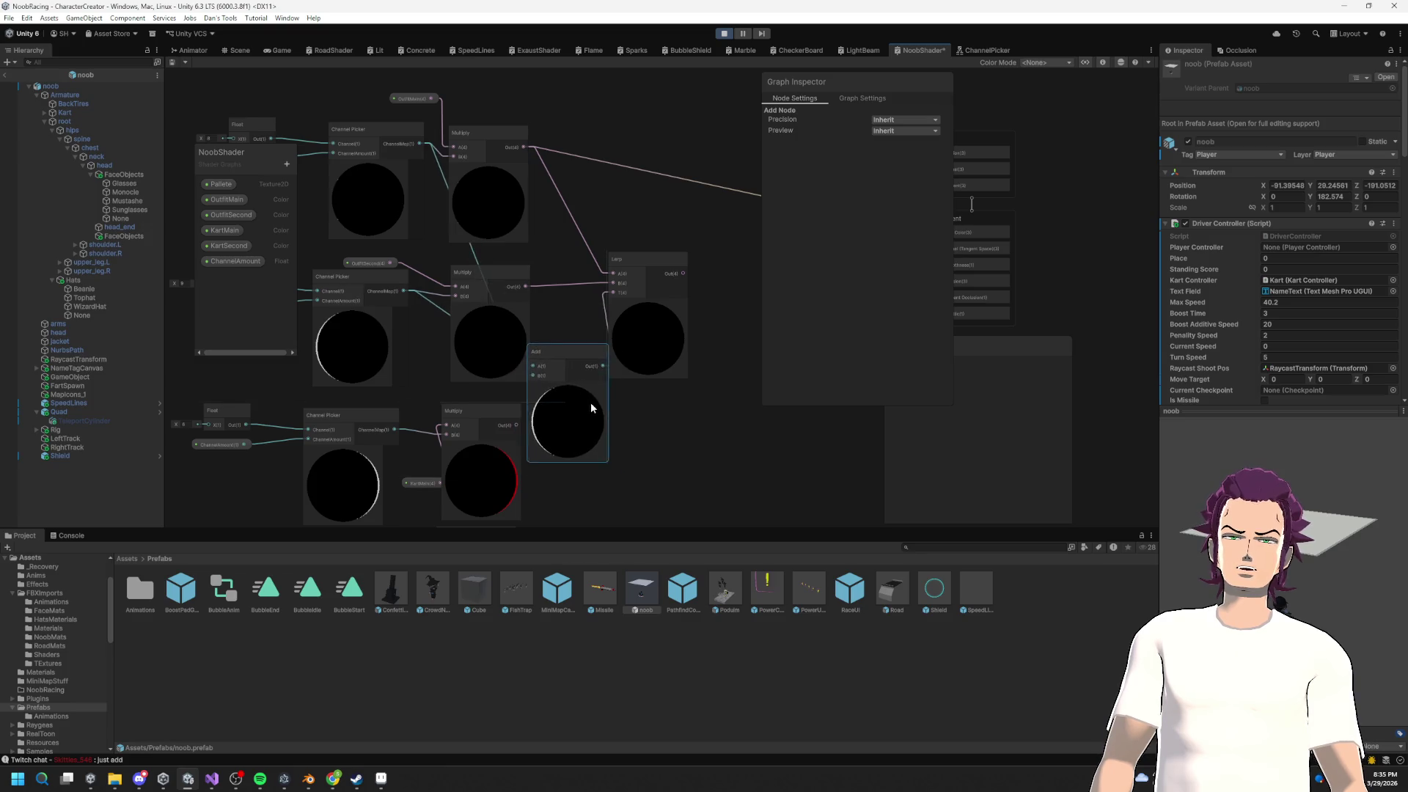
Step: Connect the Lerp output to the Fragment's Base Color
scroll(594, 397, up, 2)
scroll(607, 384, right, 4)
mouse_move(542, 330)
mouse_down()
mouse_move(597, 333)
mouse_move(406, 331)
mouse_up()
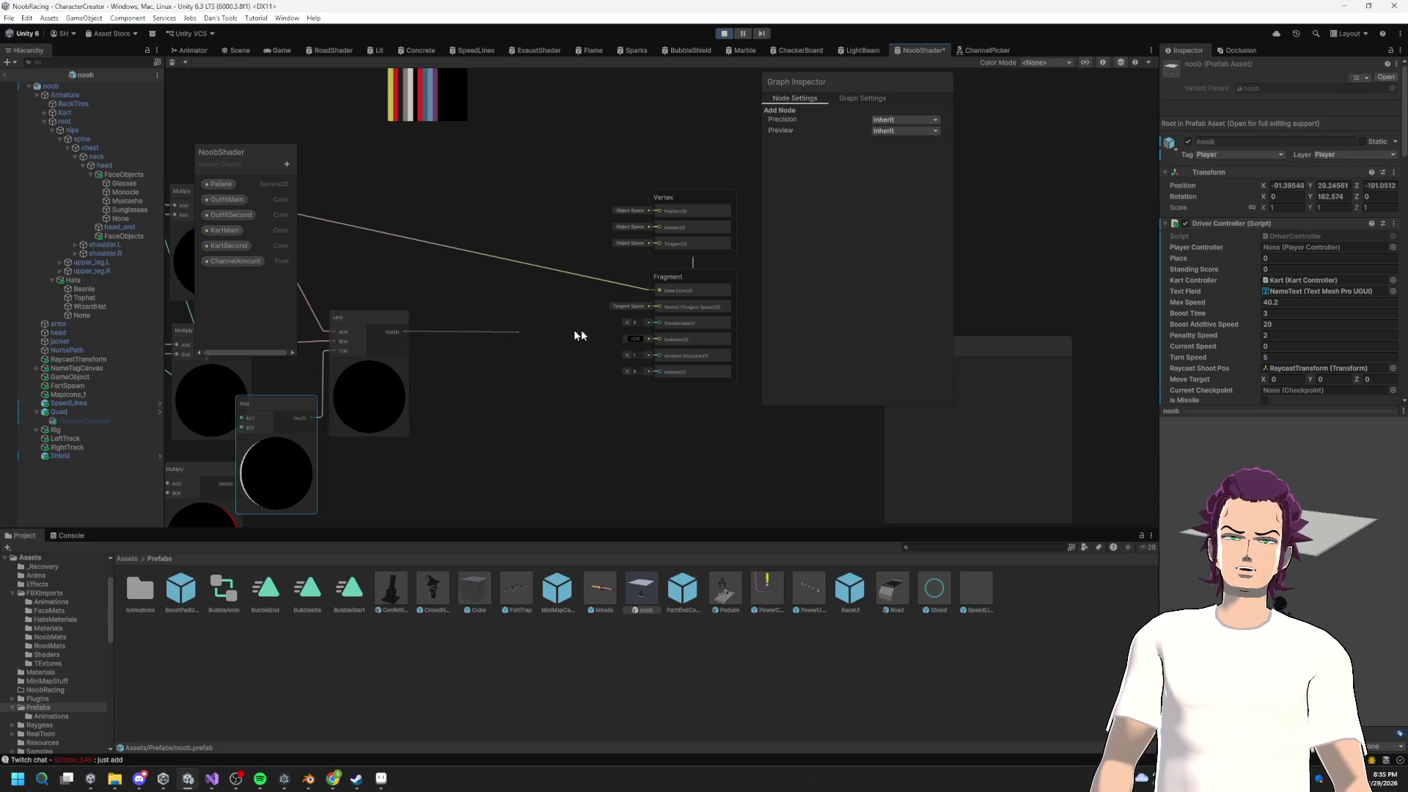
drag(662, 289, 662, 289)
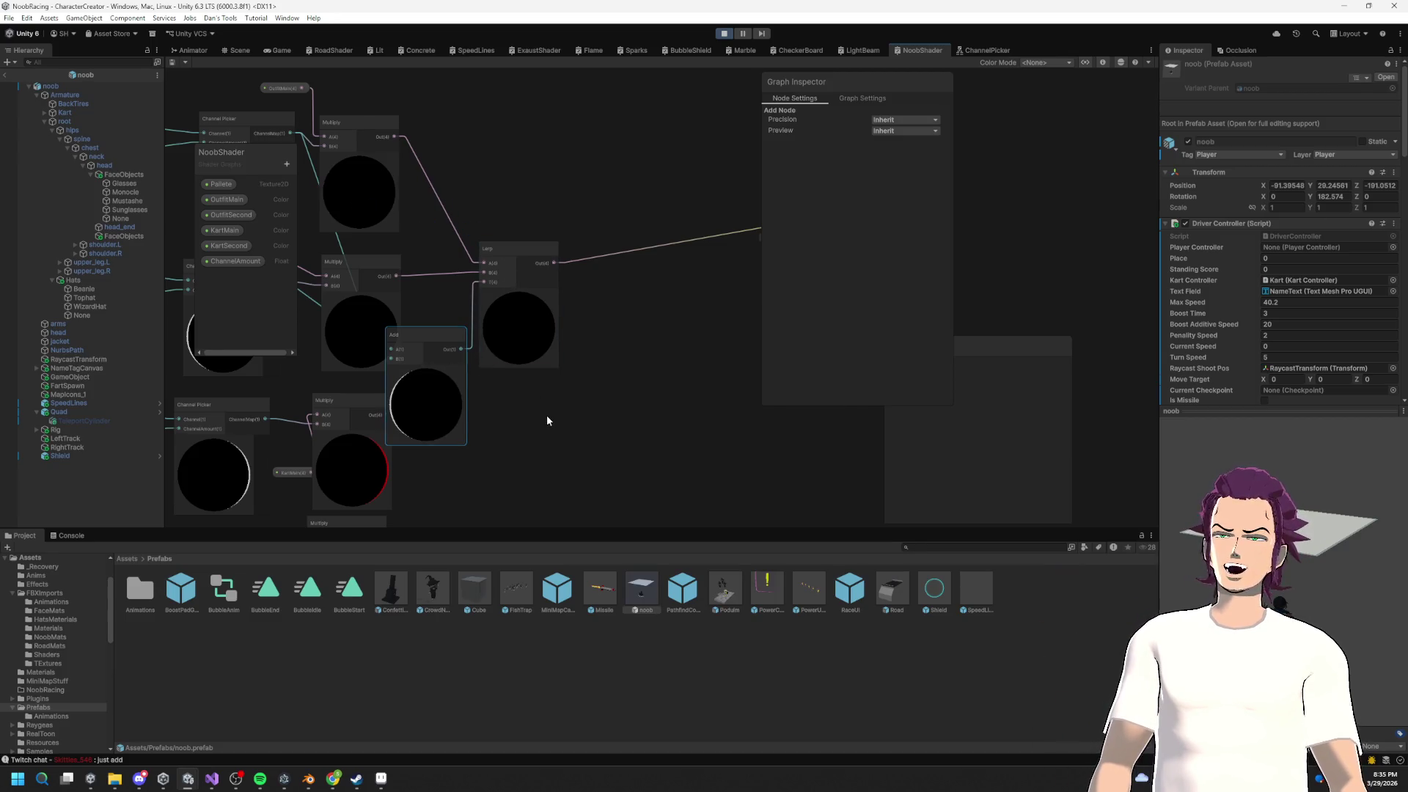
Step: Delete the Lerp and Add, and add a new Add node summing two Multiply outputs
drag(455, 339, 458, 334)
key(Delete)
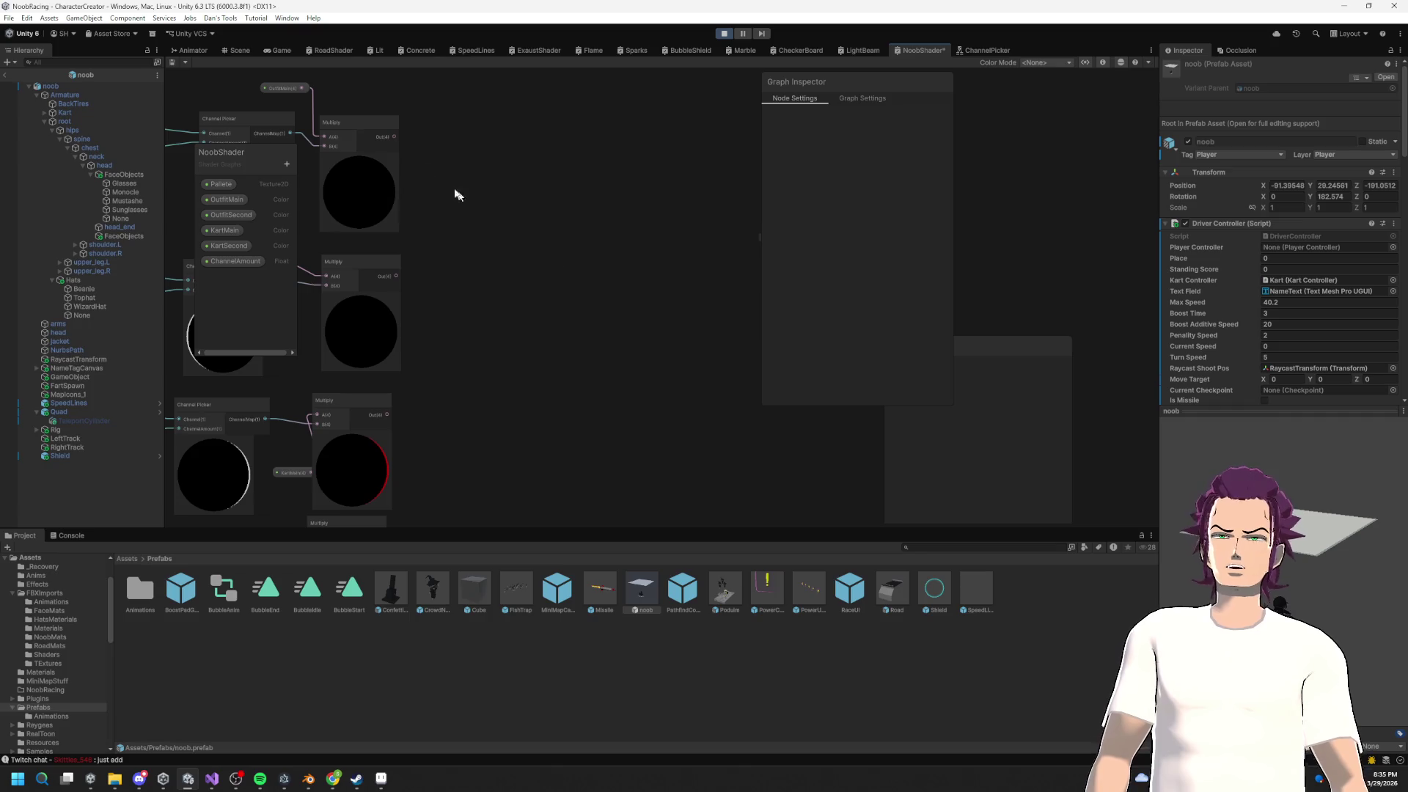
drag(480, 263, 480, 263)
text(add)
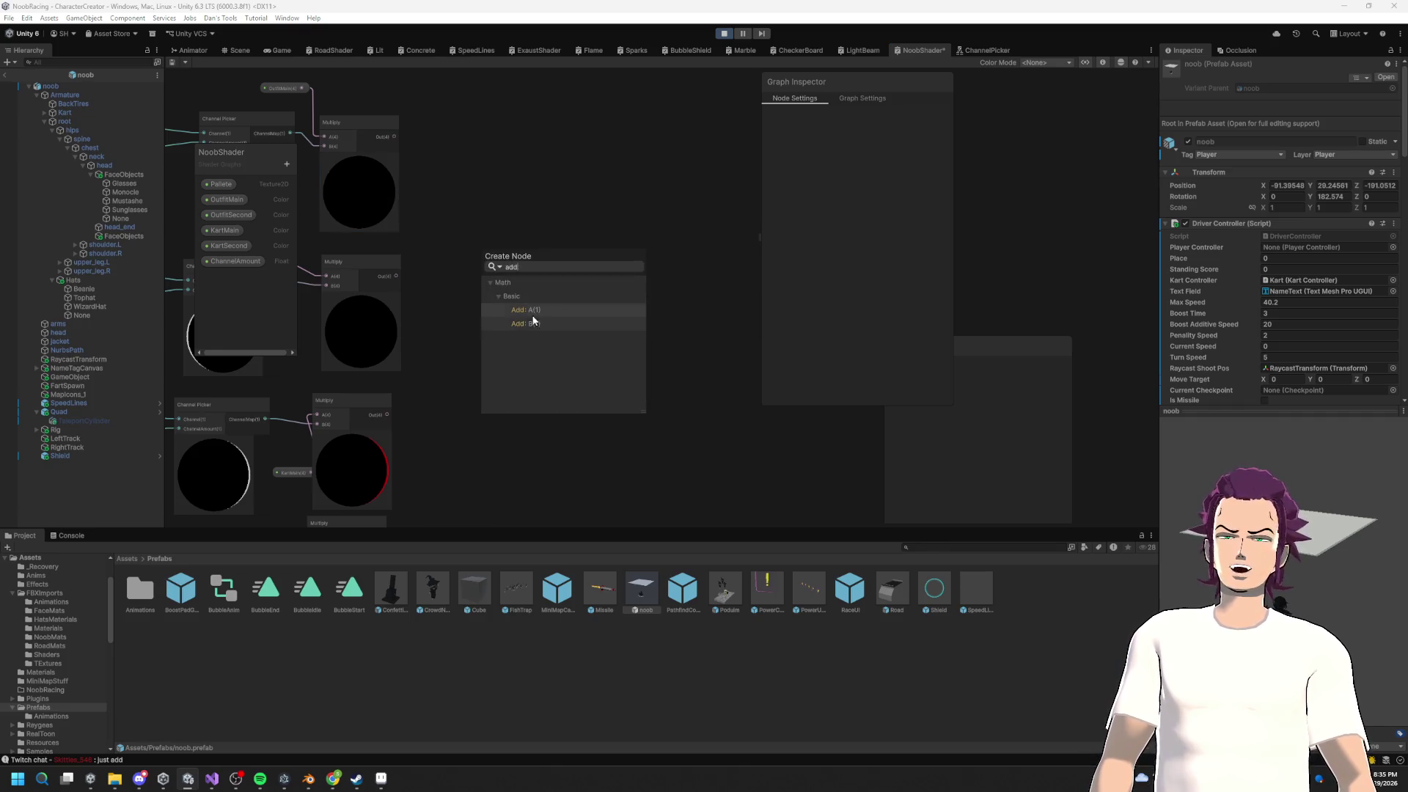
click(530, 312)
mouse_move(398, 275)
mouse_down()
mouse_move(494, 283)
mouse_move(482, 283)
mouse_up()
drag(538, 357, 541, 221)
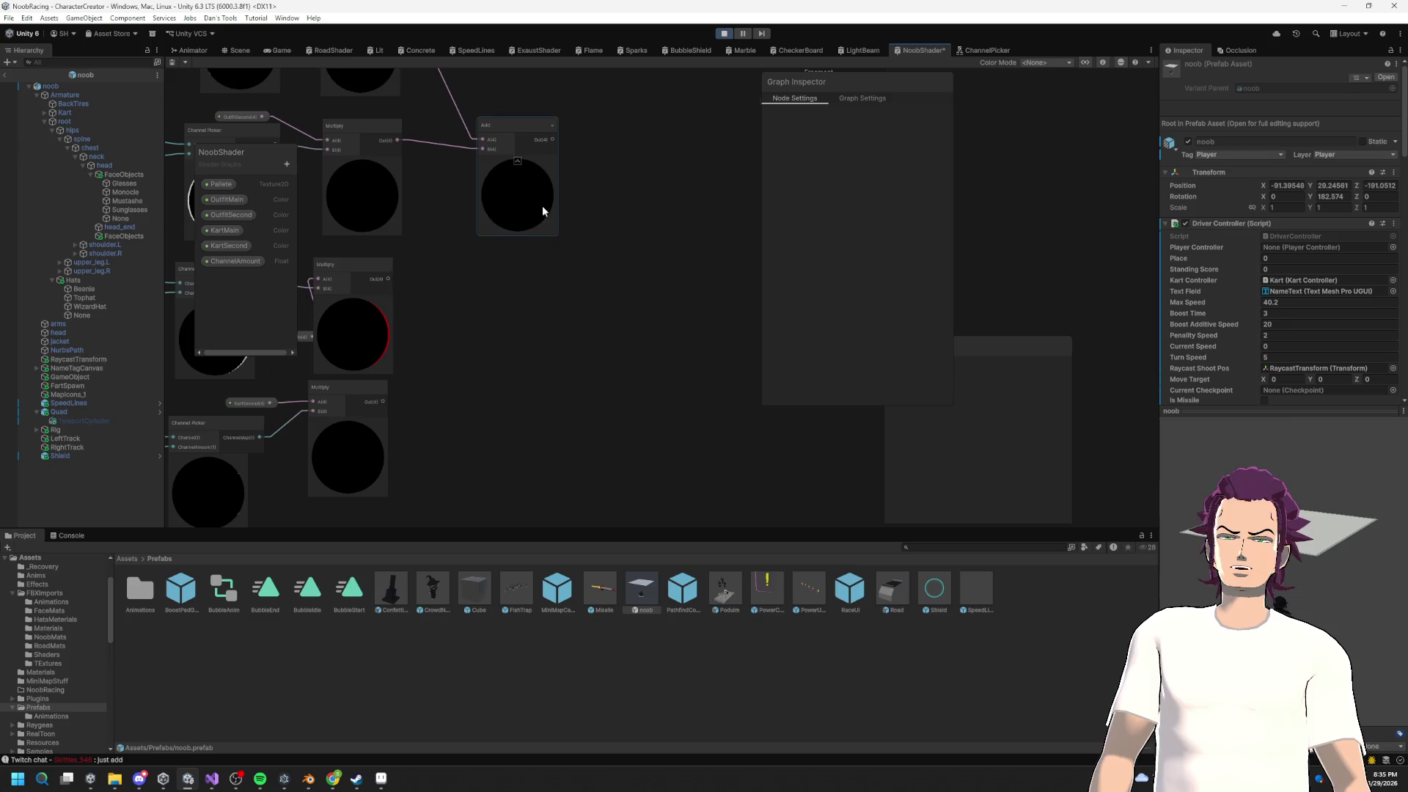
Step: Create a second Add node fed by the lower Multiply outputs
drag(389, 282, 486, 325)
text(add)
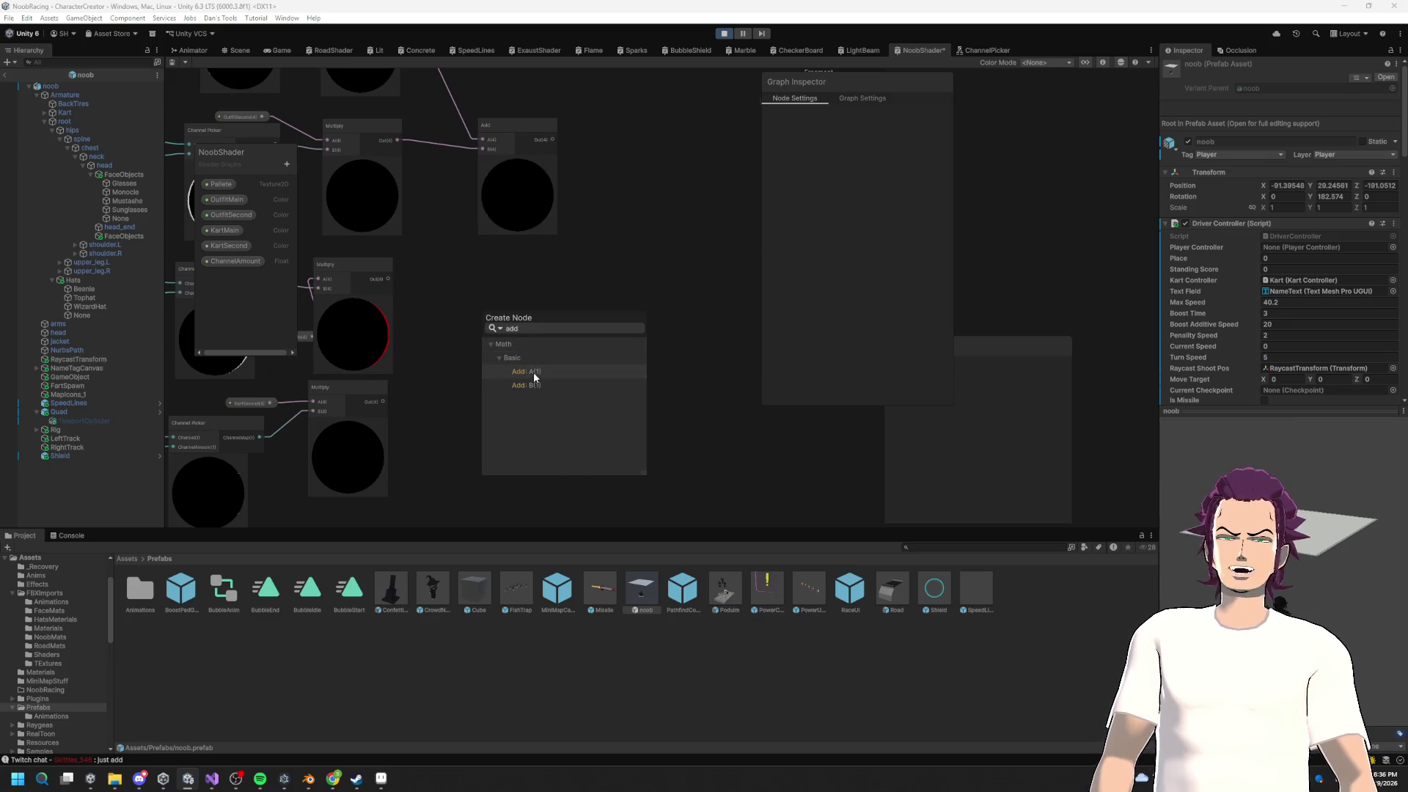
click(534, 371)
drag(382, 401, 424, 396)
scroll(506, 354, down, 3)
scroll(323, 279, up, 5)
Step: Sum the two Add results in a final Add feeding Fragment Base Color, and save
mouse_move(489, 215)
mouse_down()
mouse_move(481, 147)
mouse_move(515, 185)
mouse_move(517, 217)
mouse_up()
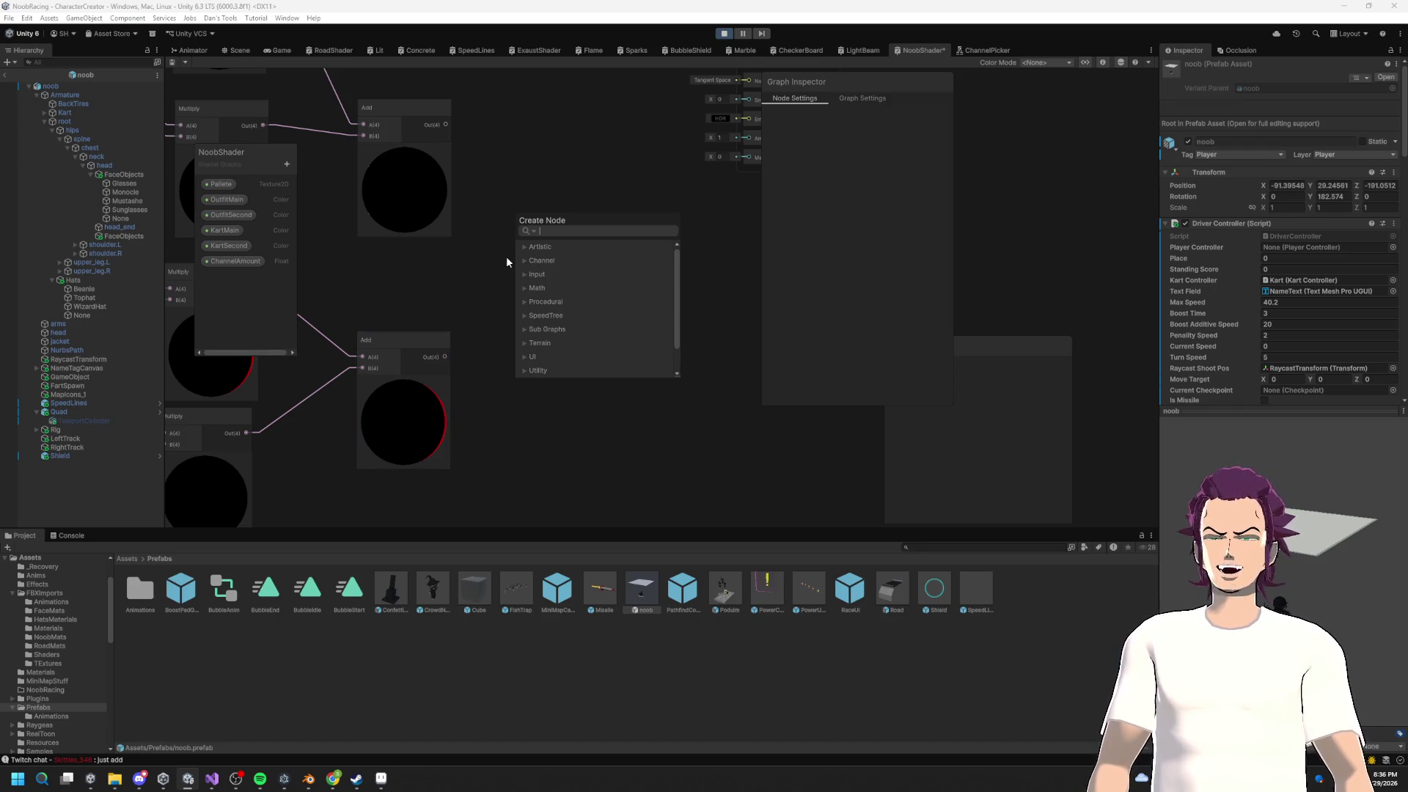
text(add)
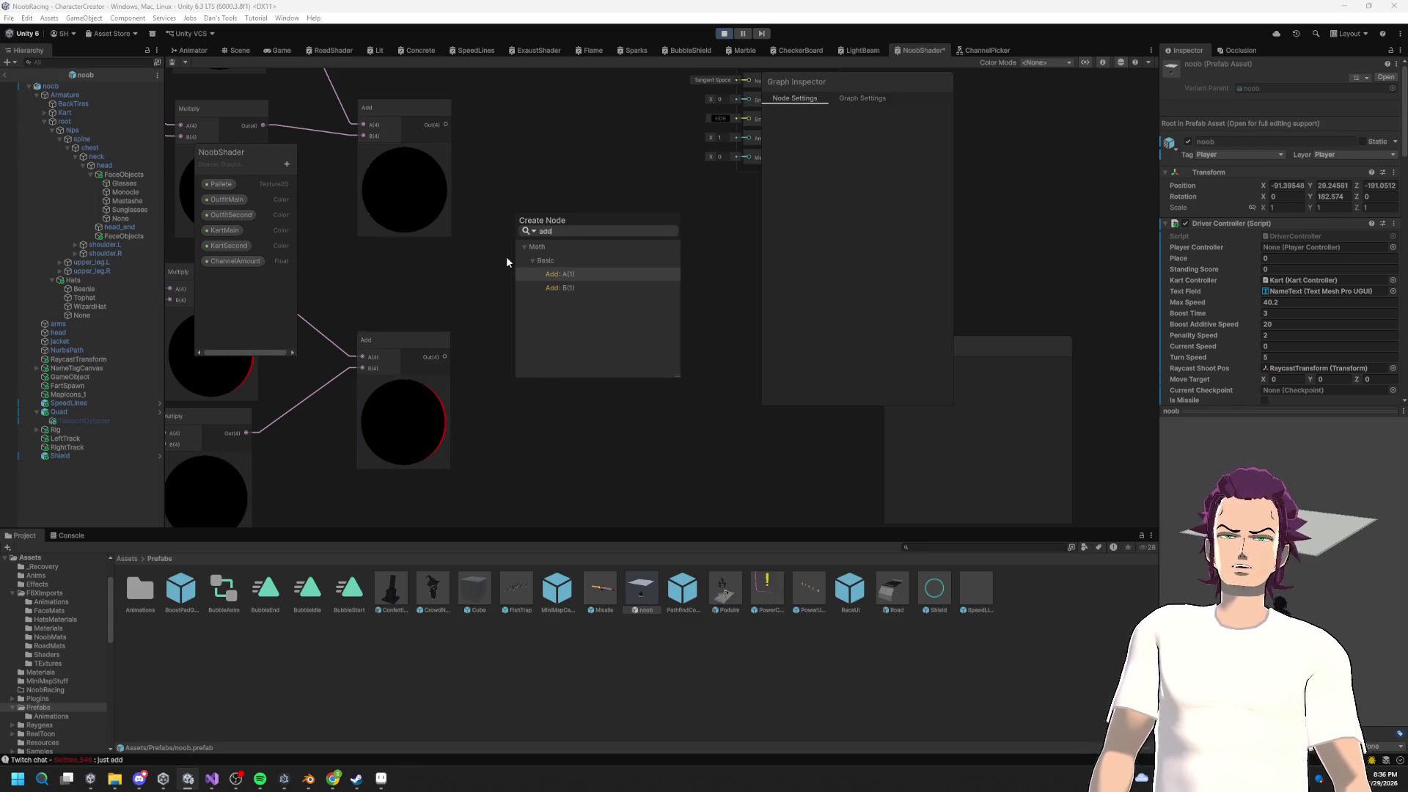
click(602, 273)
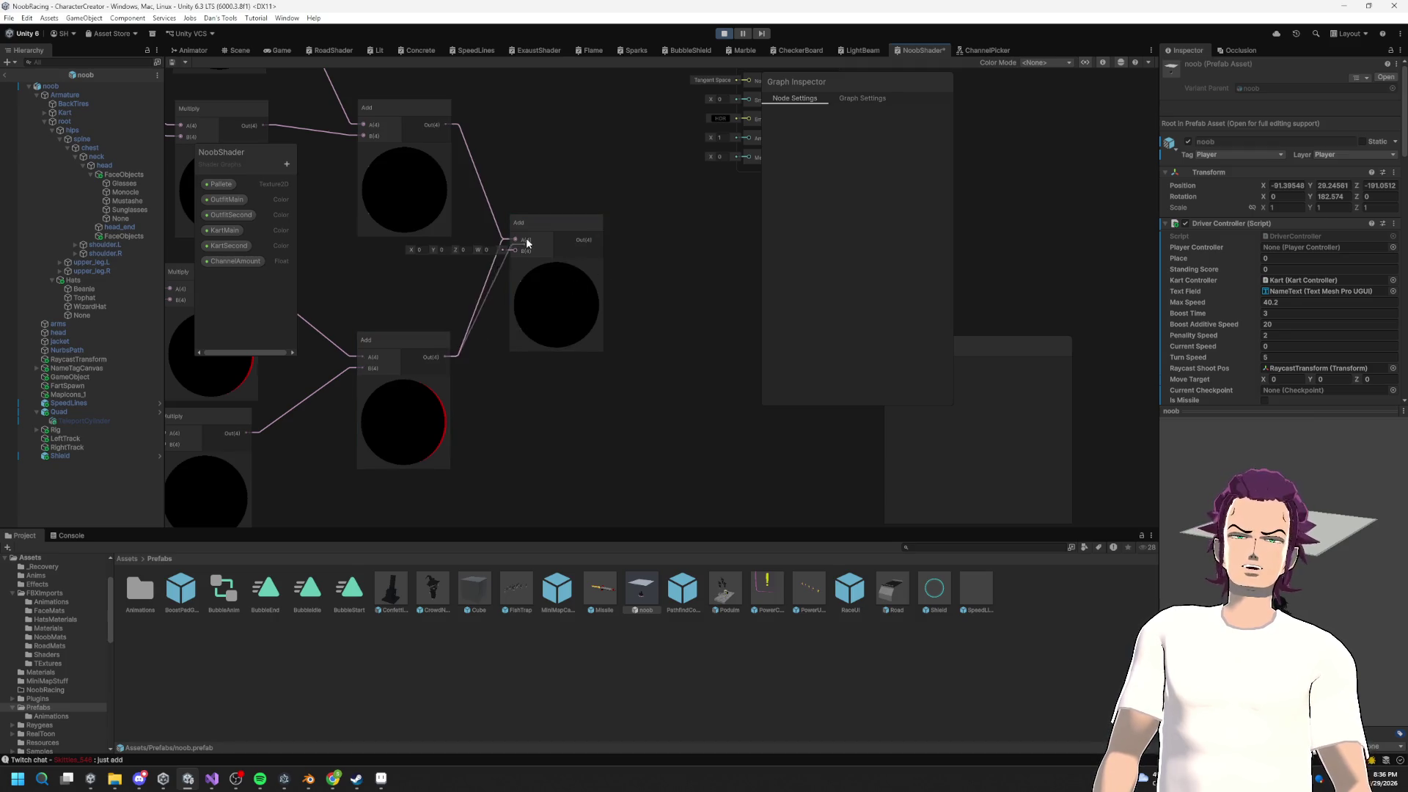
drag(662, 306, 456, 301)
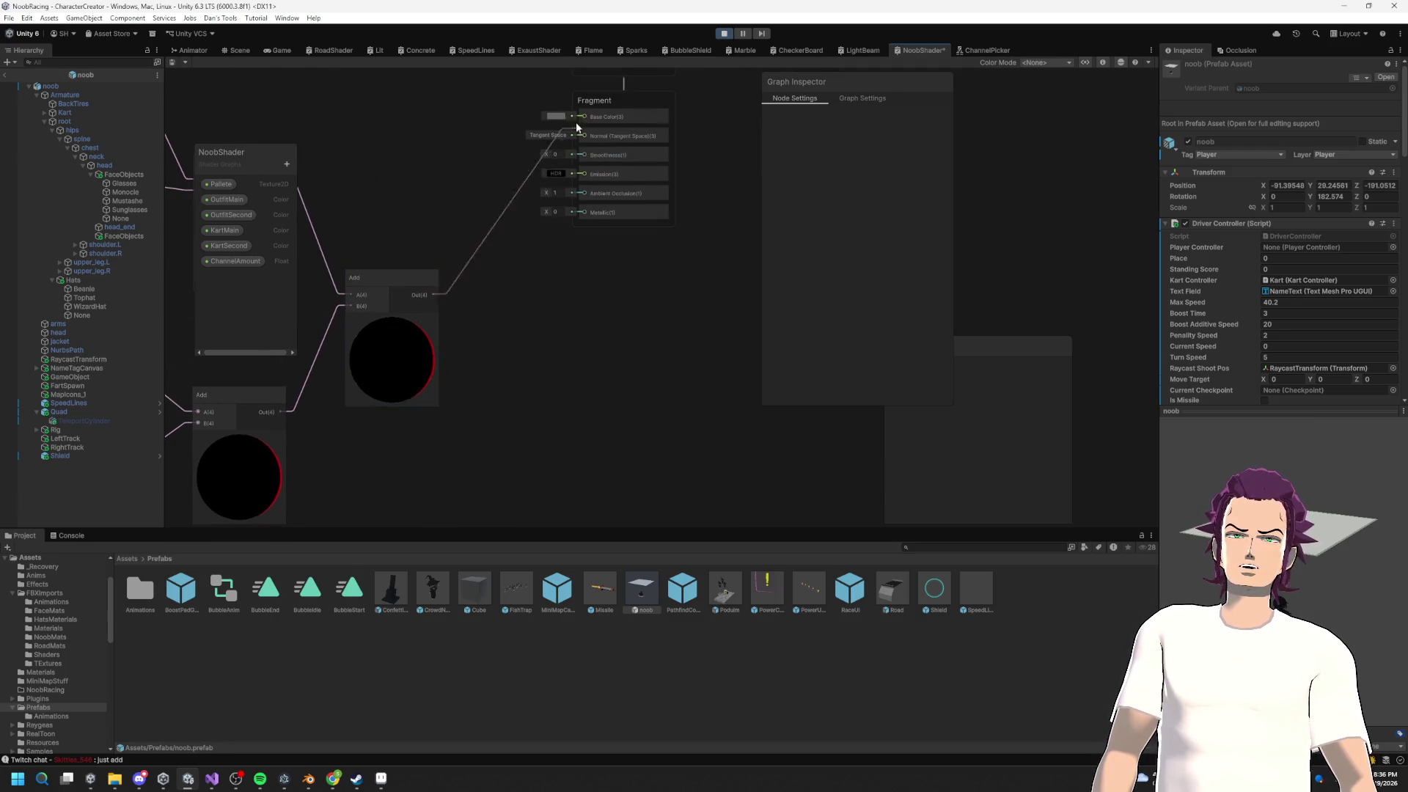
drag(577, 132, 575, 160)
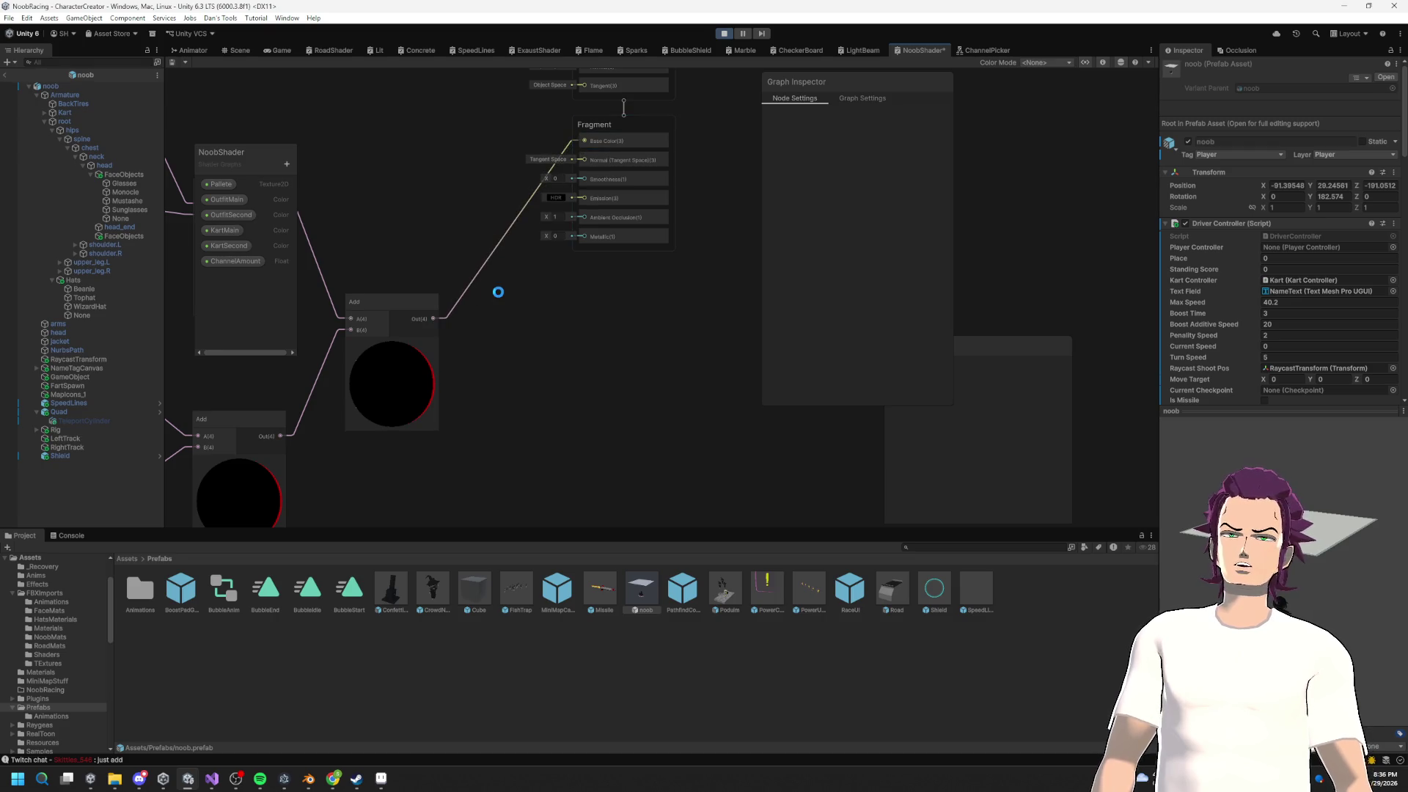
key(ctrl+s)
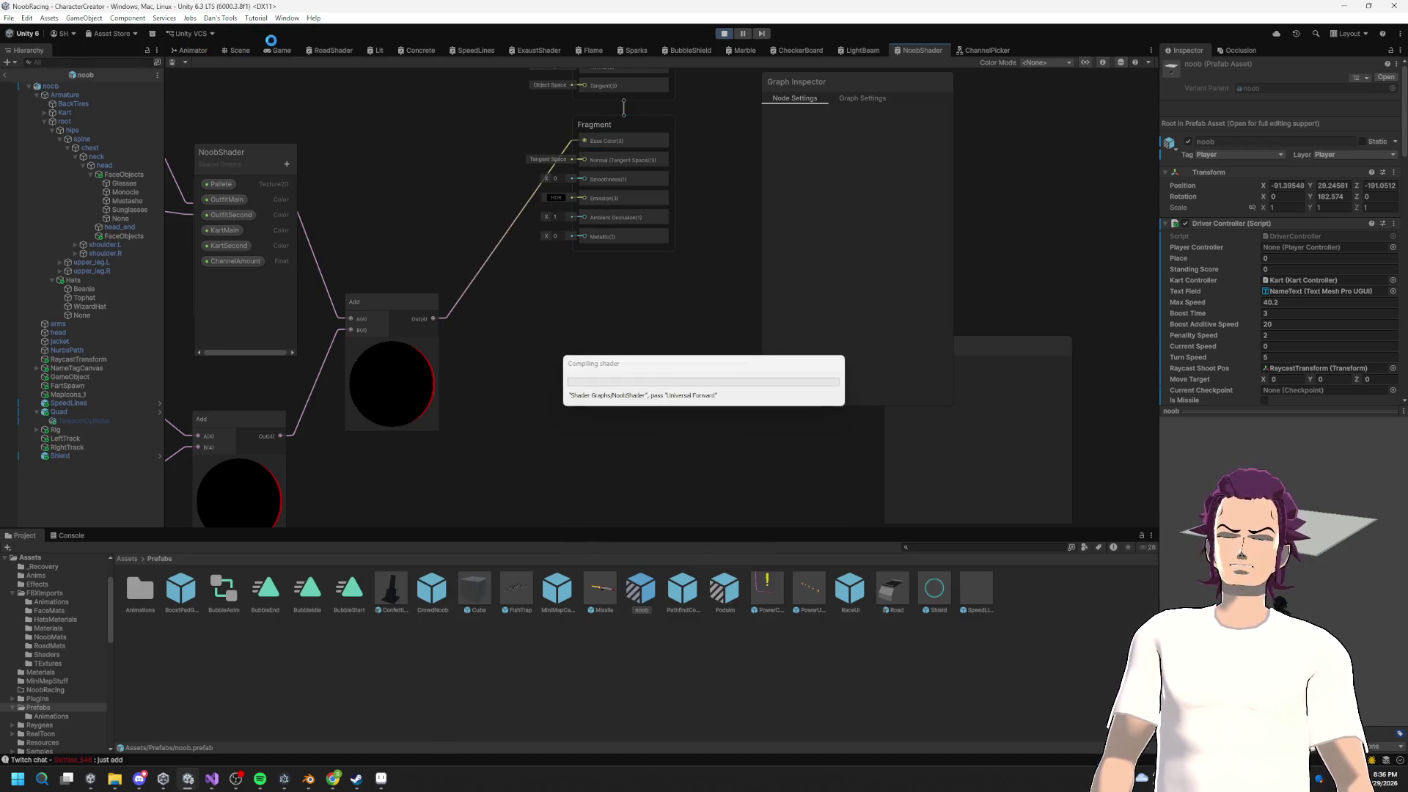
Step: Switch to the Scene view and select the kart's Kart body object
click(192, 51)
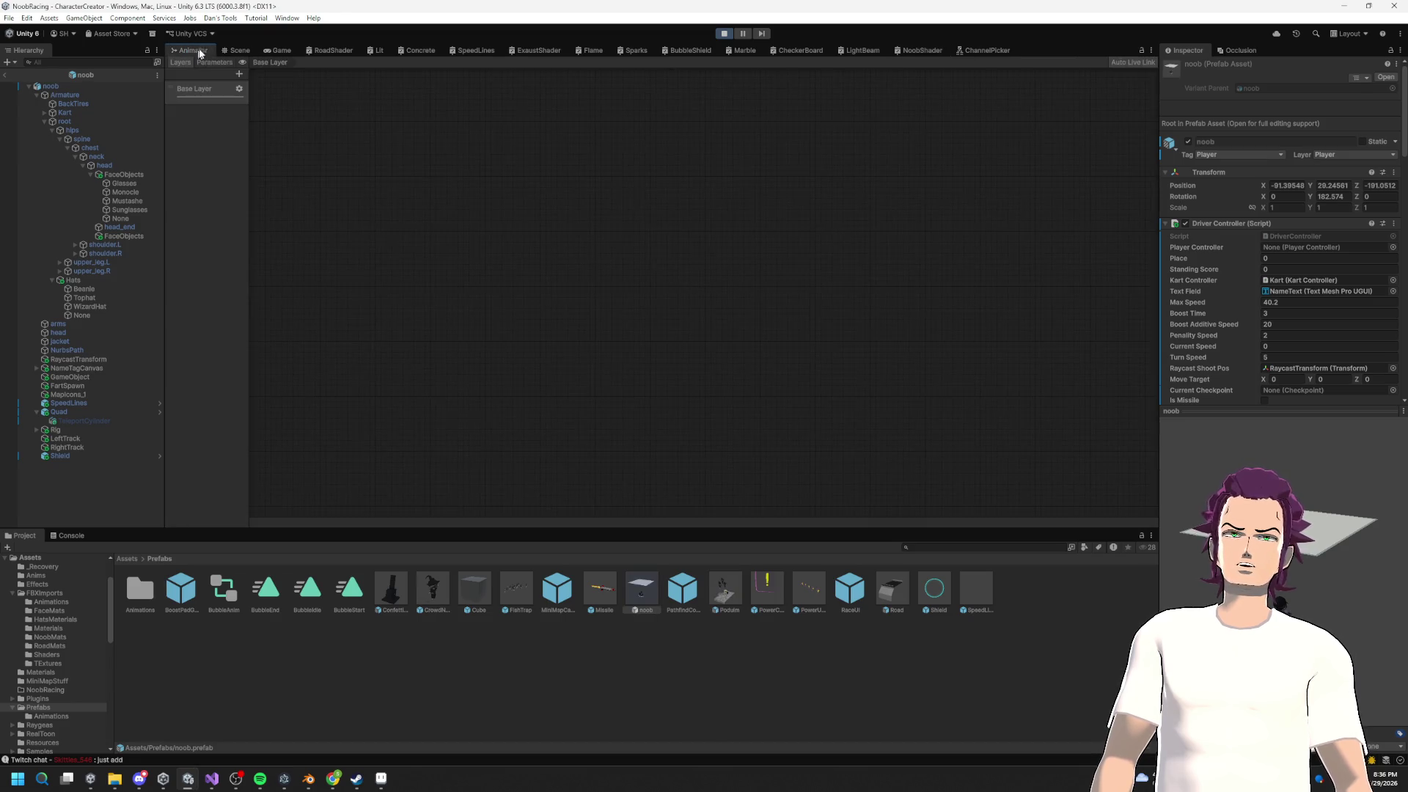
click(236, 49)
scroll(769, 304, down, 2)
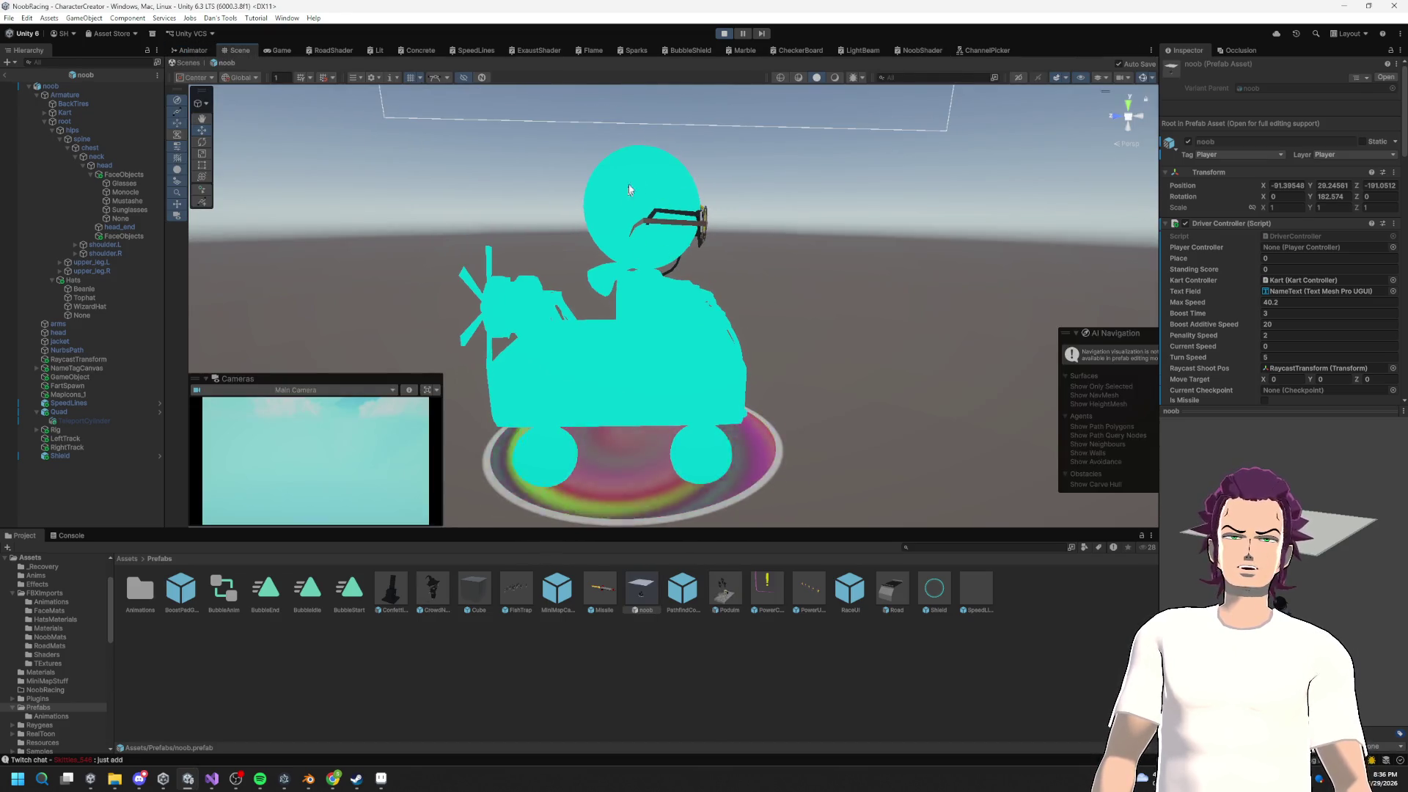
scroll(627, 202, down, 2)
mouse_move(626, 202)
mouse_down()
mouse_move(179, 287)
mouse_move(702, 300)
mouse_up()
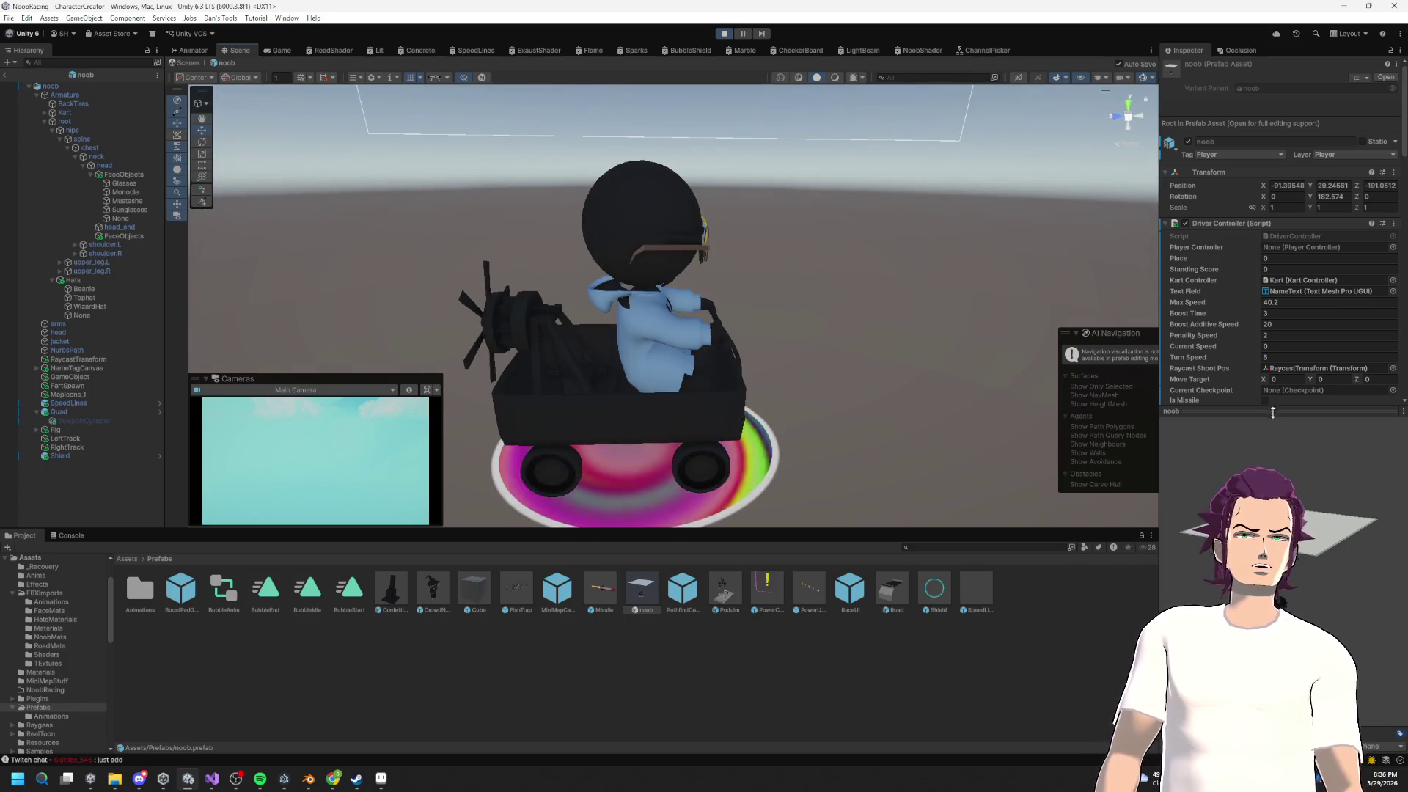
click(608, 409)
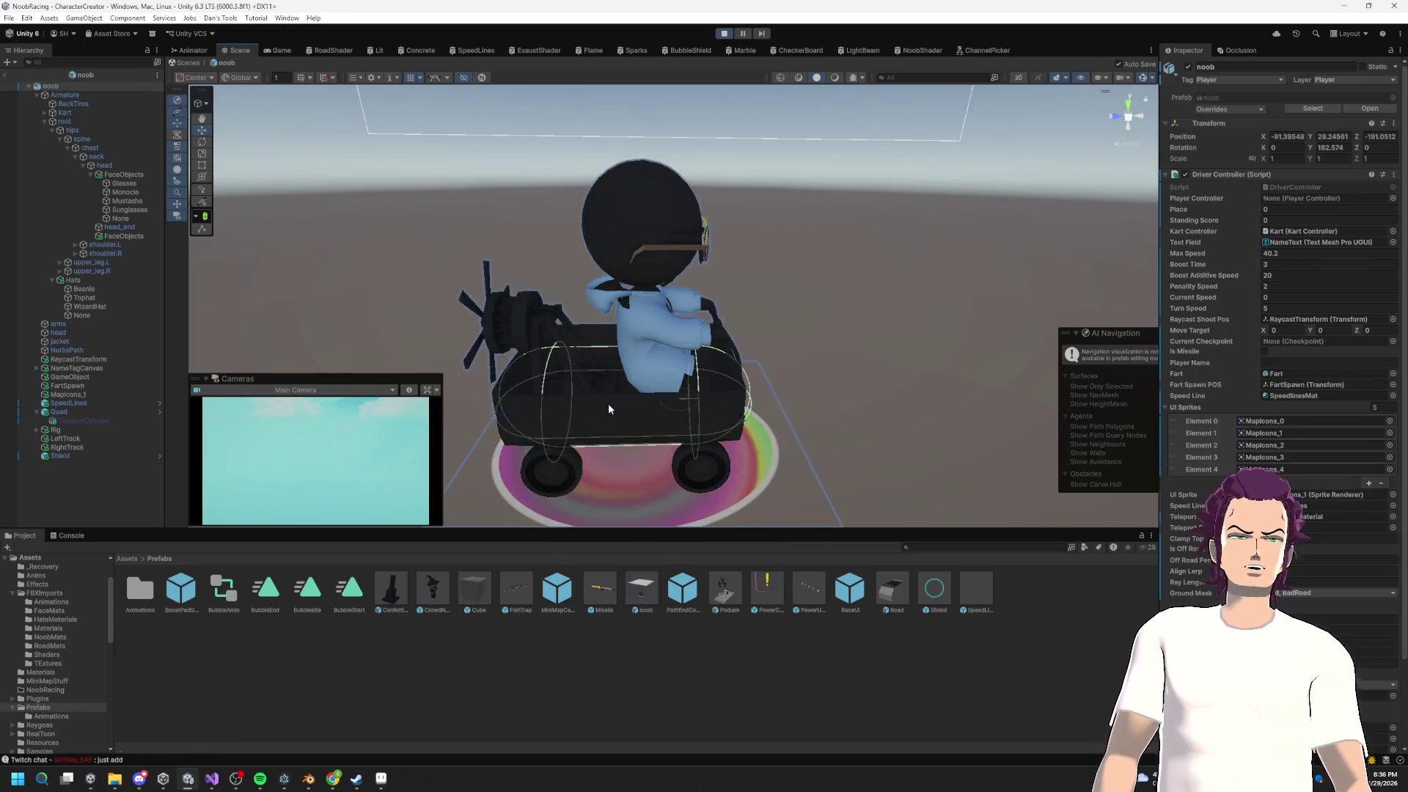
scroll(1357, 527, down, 10)
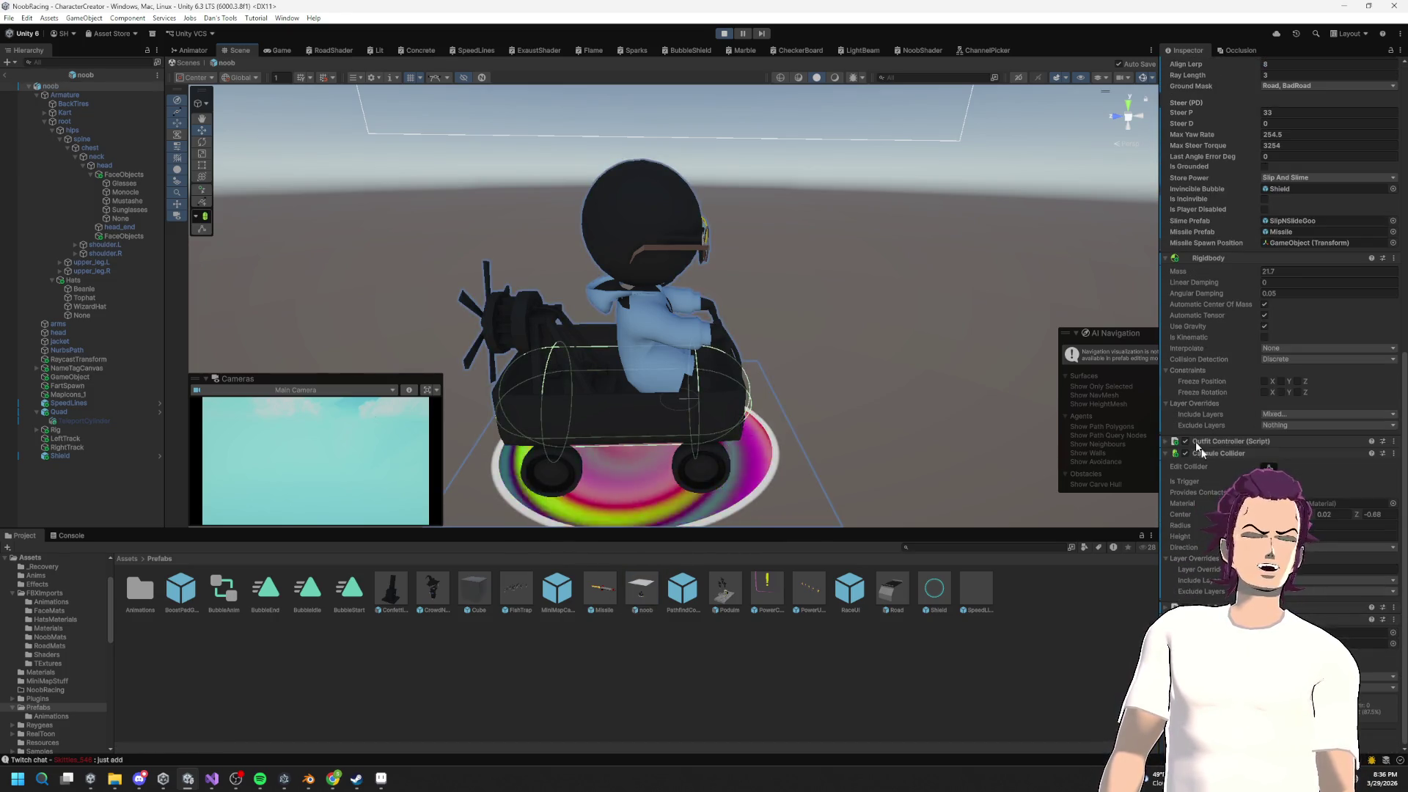
click(507, 318)
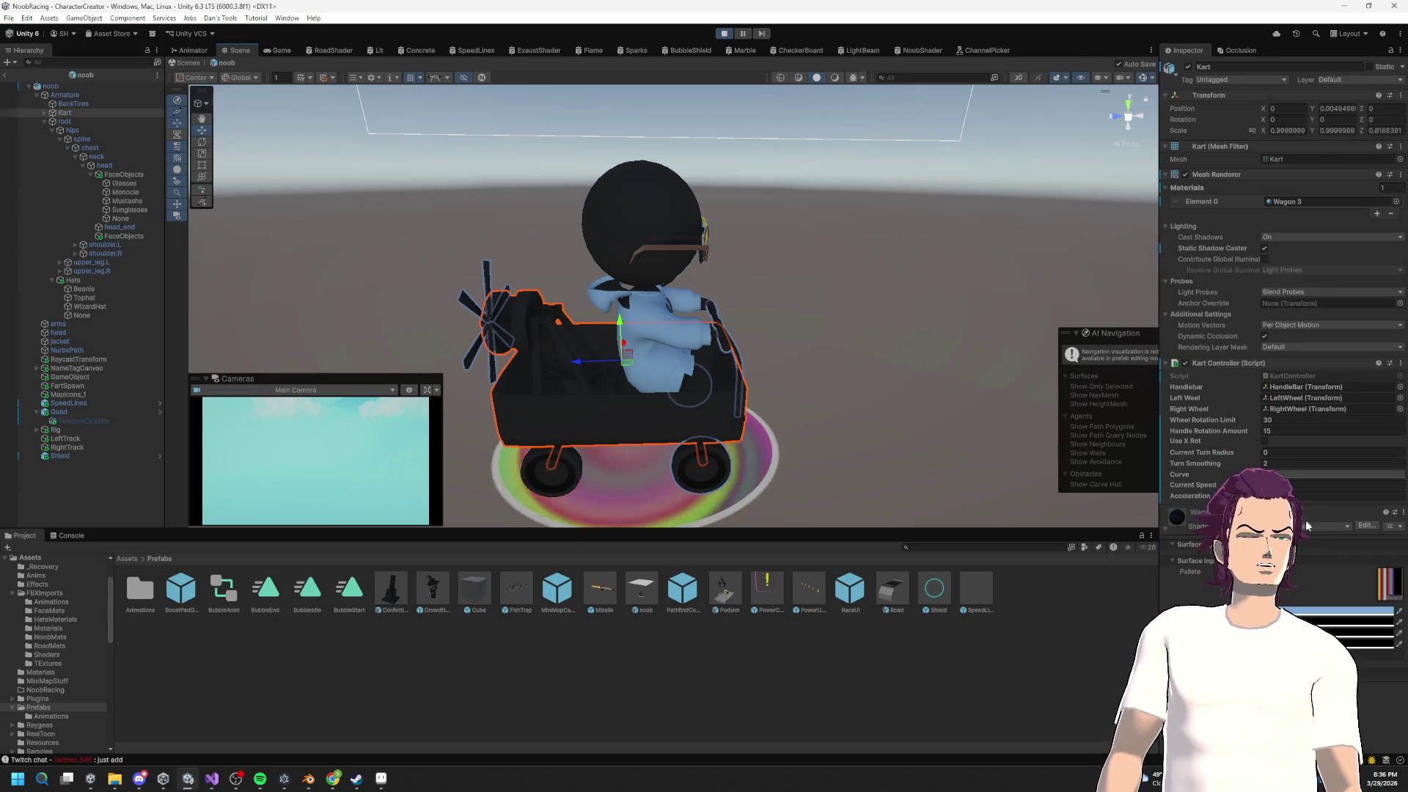
Step: Adjust the kart palette colour in the Inspector colour picker, then close the picker
click(1371, 622)
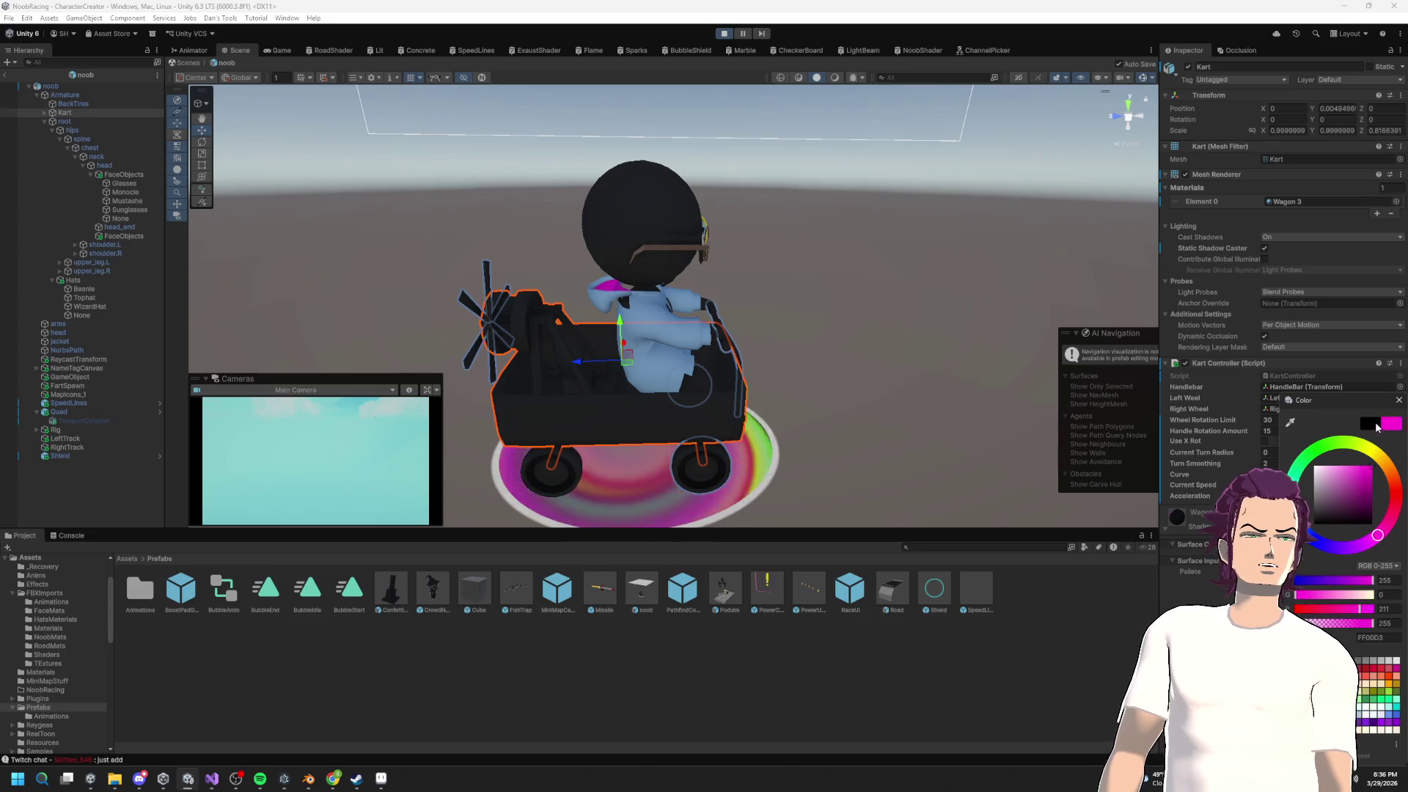
drag(1376, 537, 1322, 555)
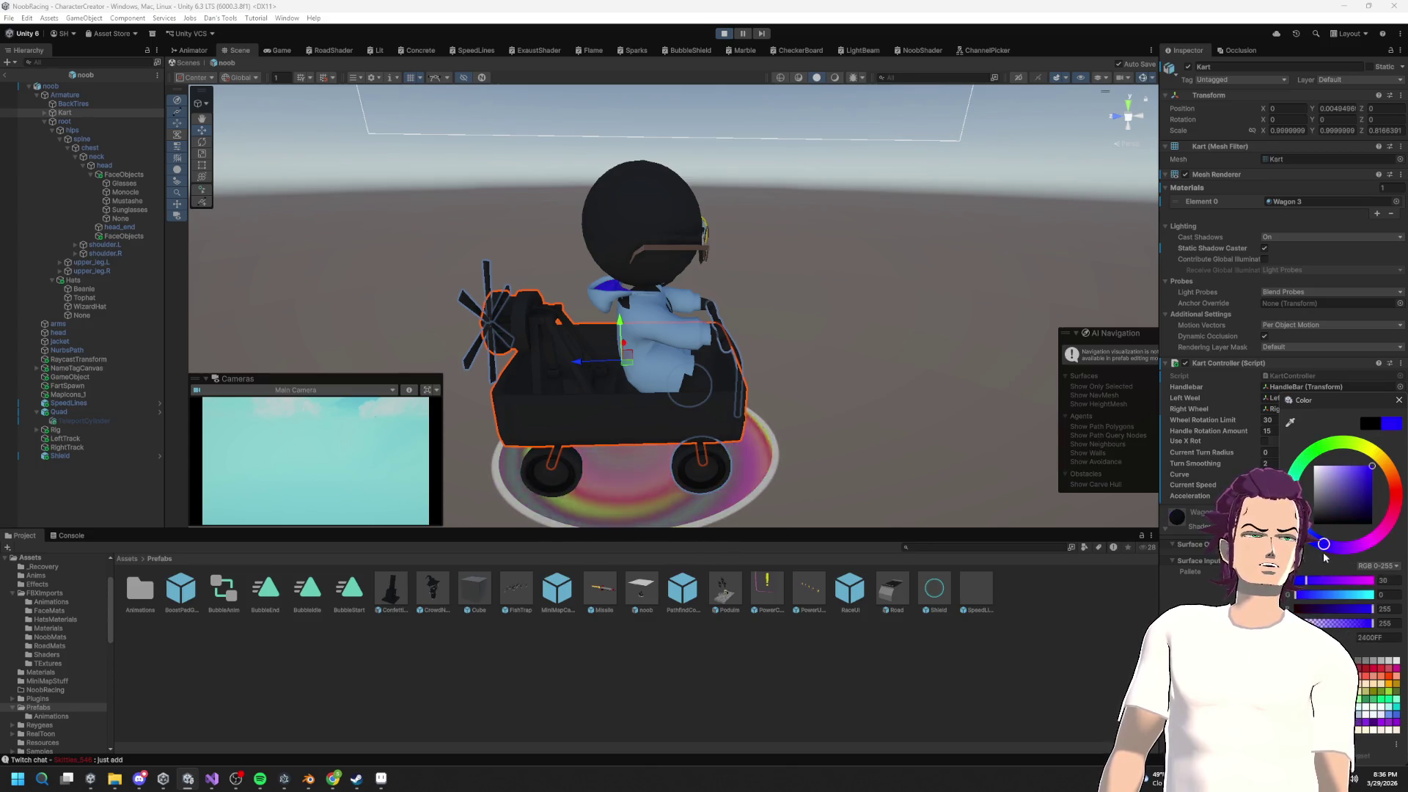
click(1351, 471)
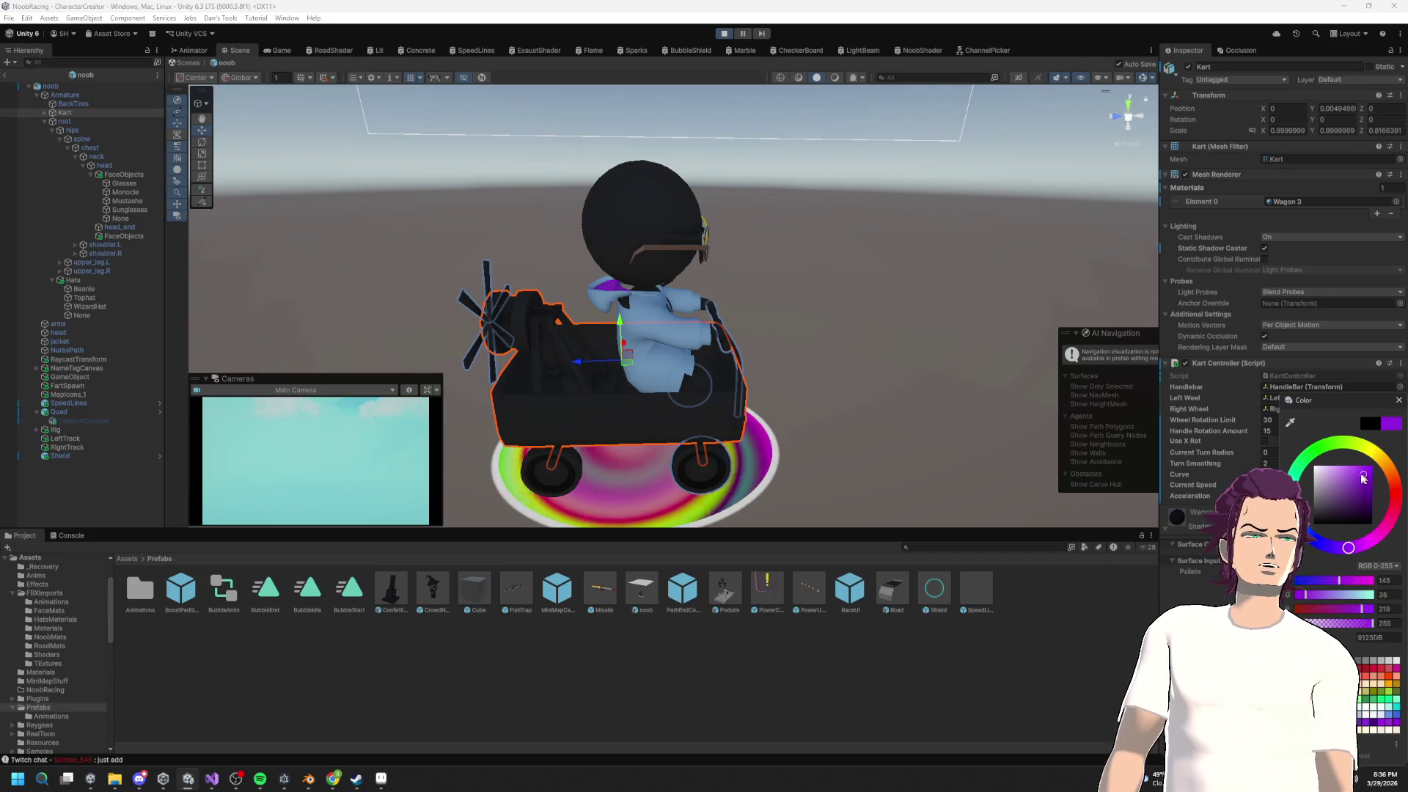
click(1368, 423)
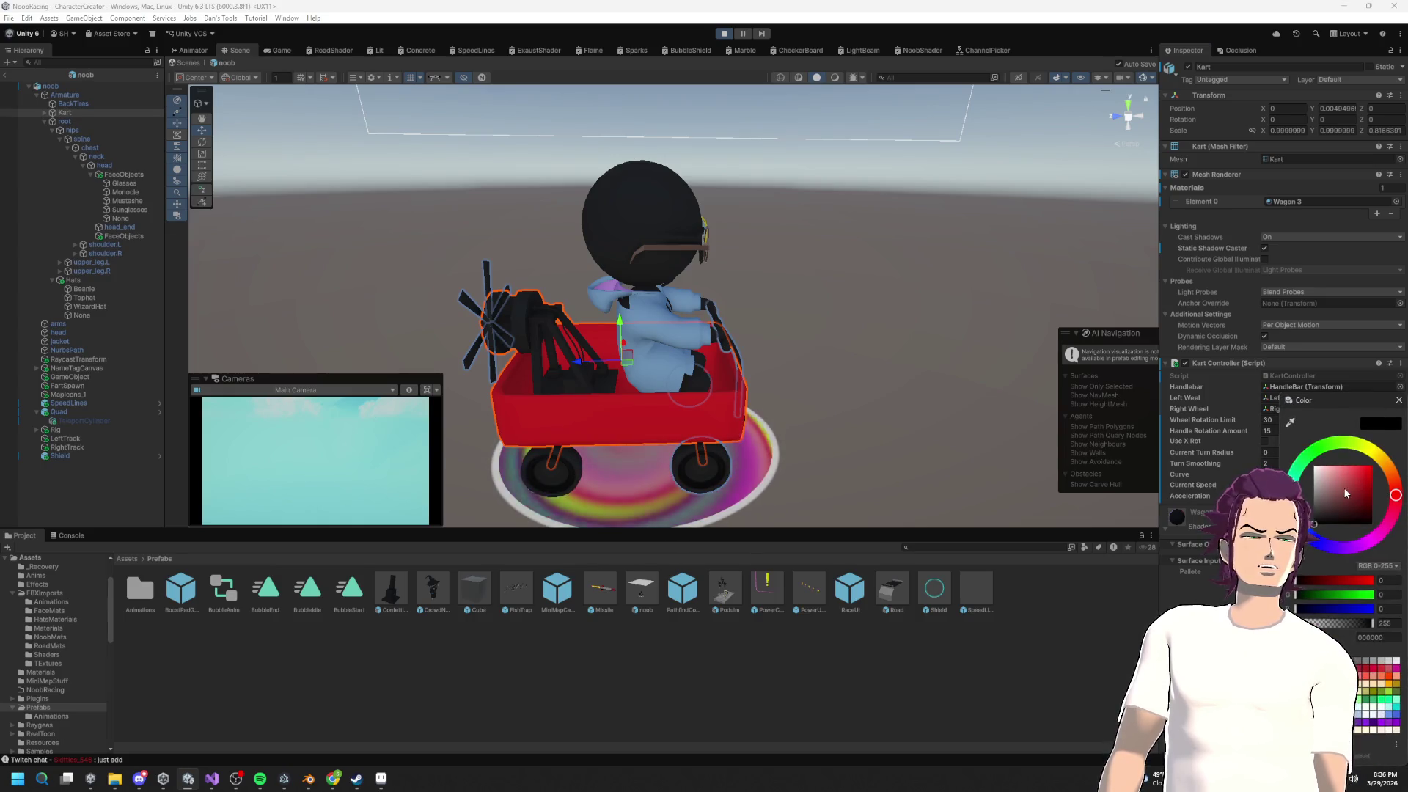
click(846, 352)
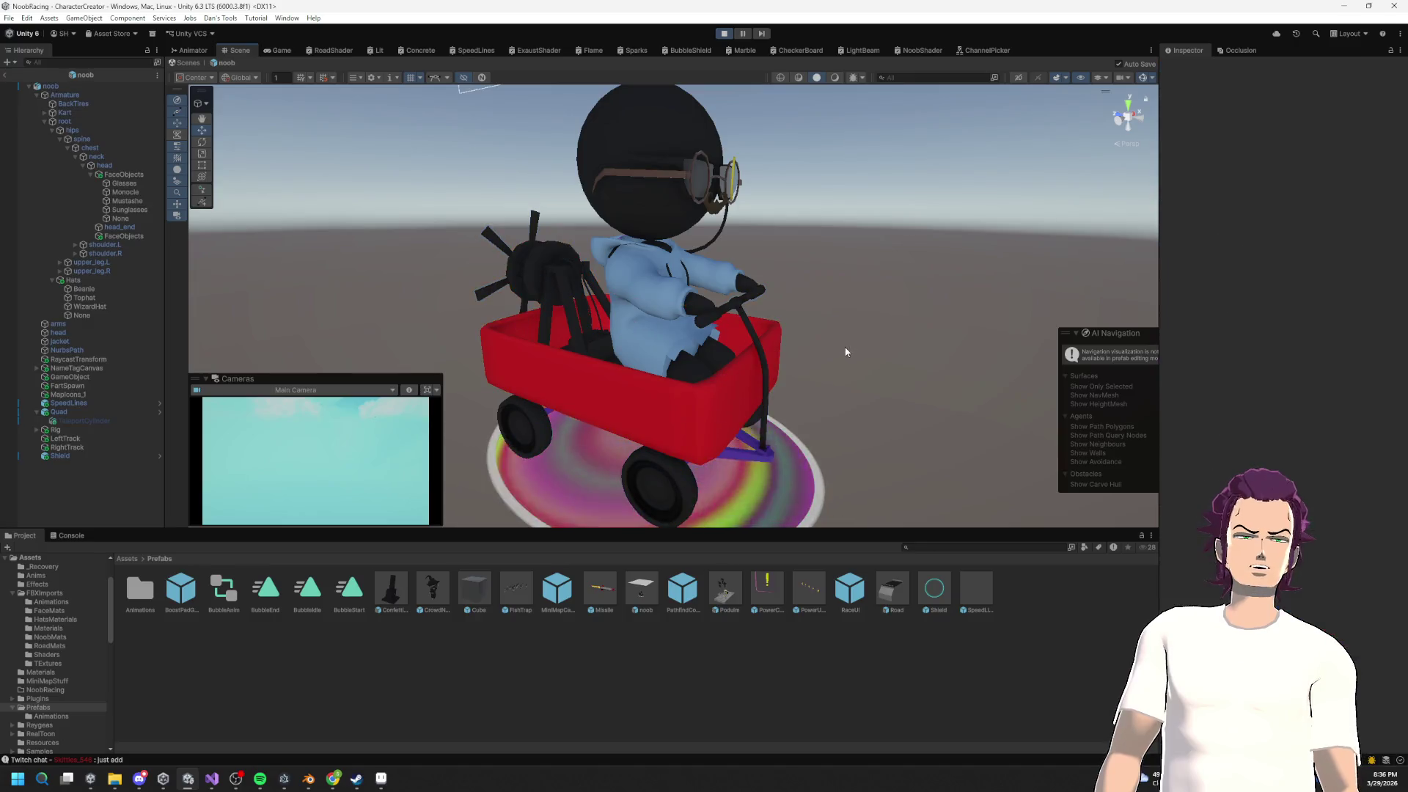
Step: In NoobShader, create an Add node wired from the Sample Texture output and save the graph
click(986, 50)
scroll(718, 399, down, 5)
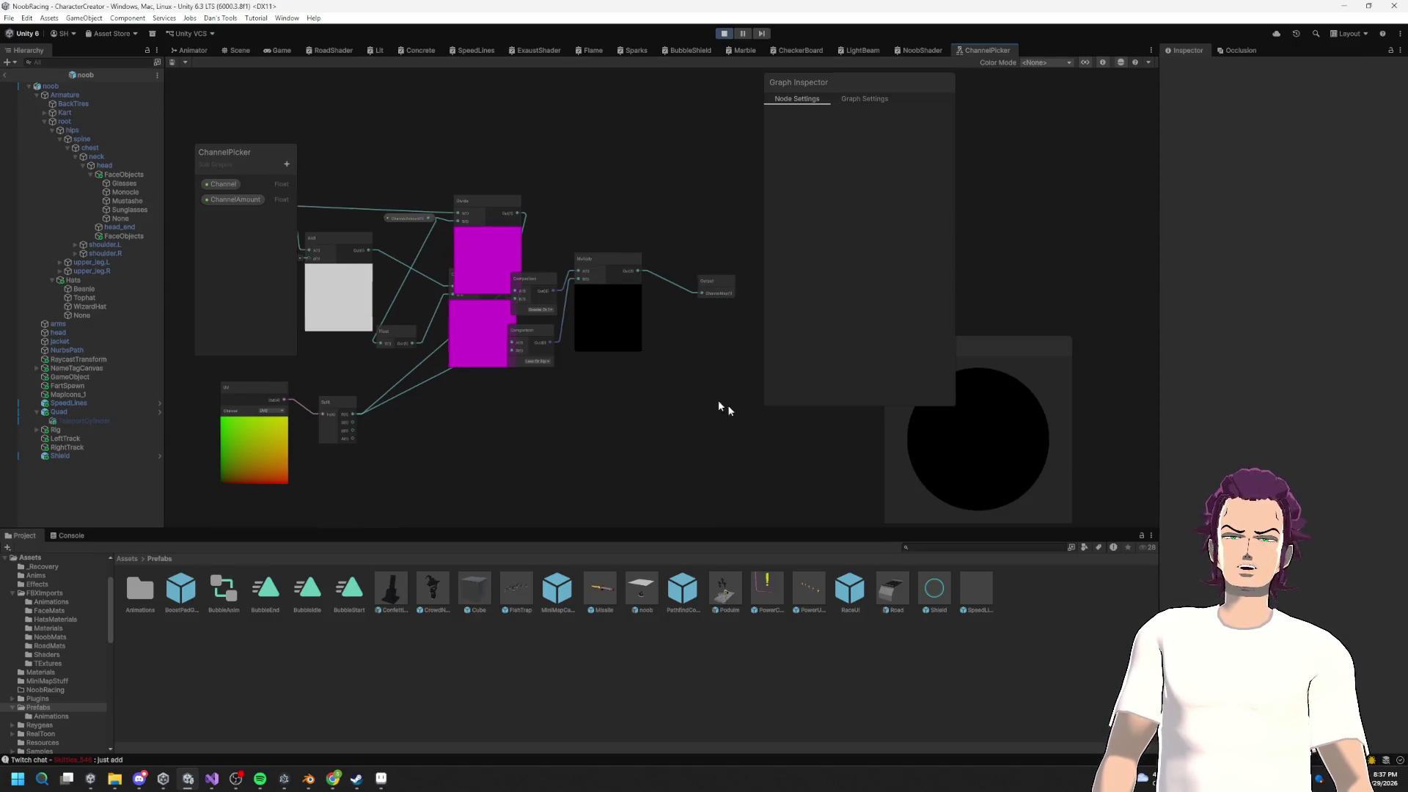
click(920, 50)
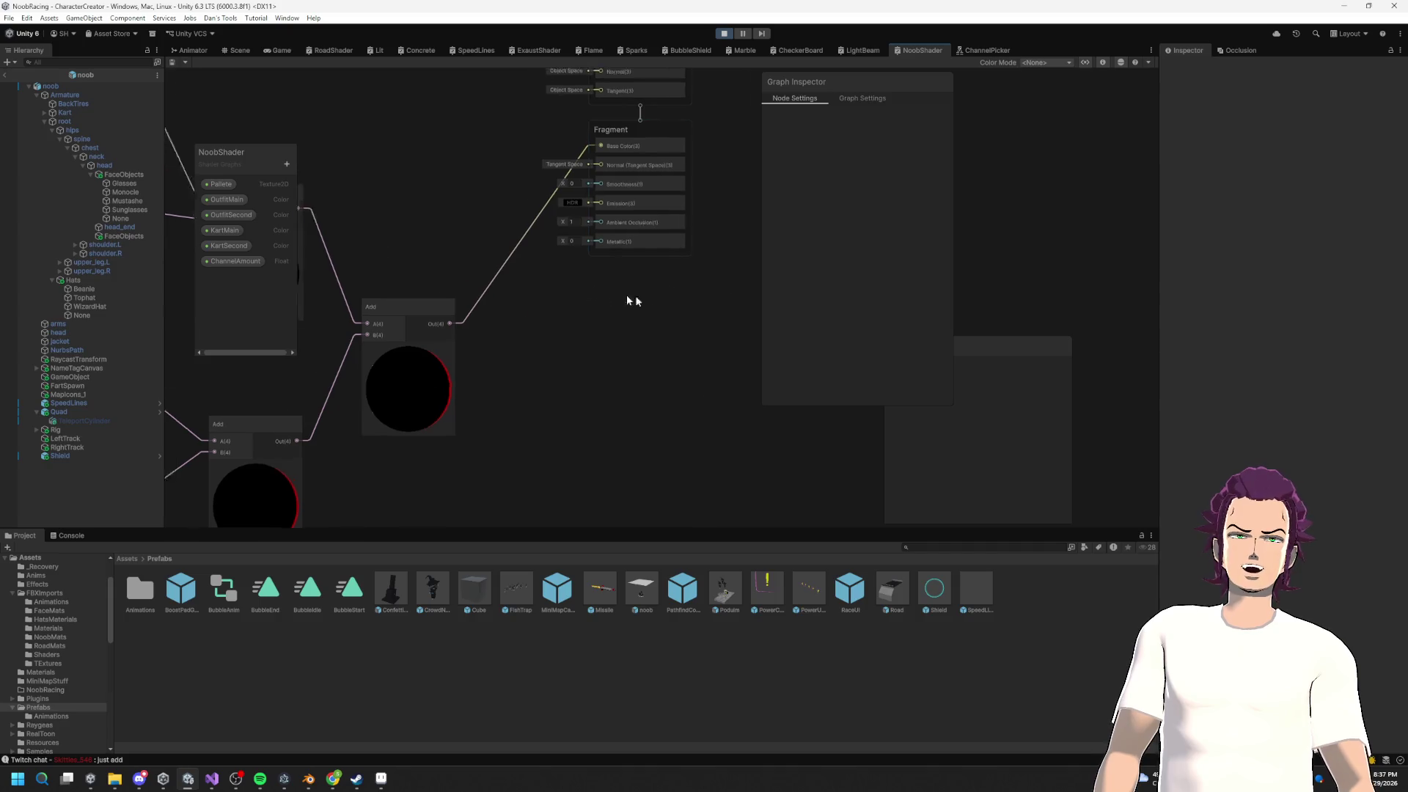
scroll(626, 293, down, 3)
scroll(623, 278, up, 2)
drag(592, 323, 484, 368)
drag(552, 164, 559, 358)
text(add)
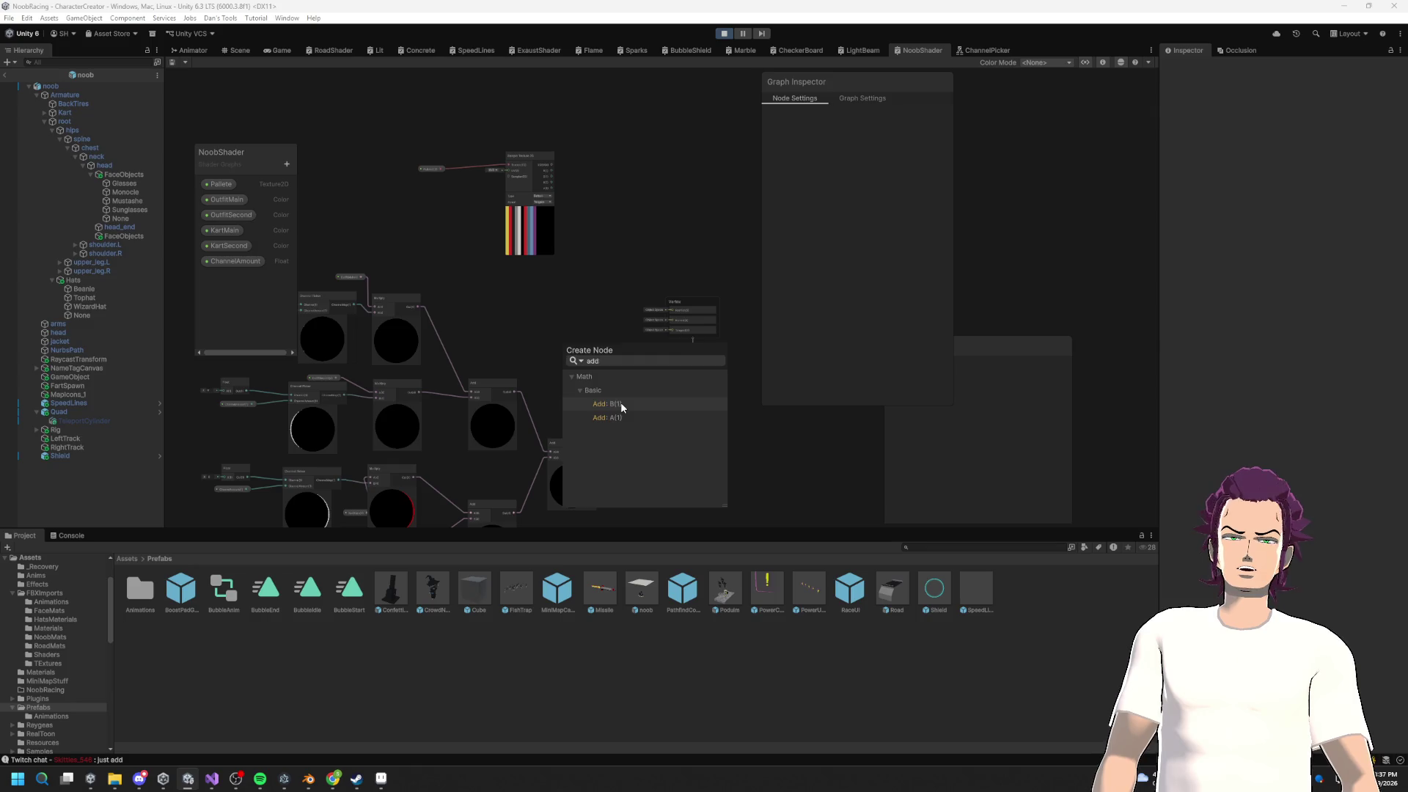
click(609, 404)
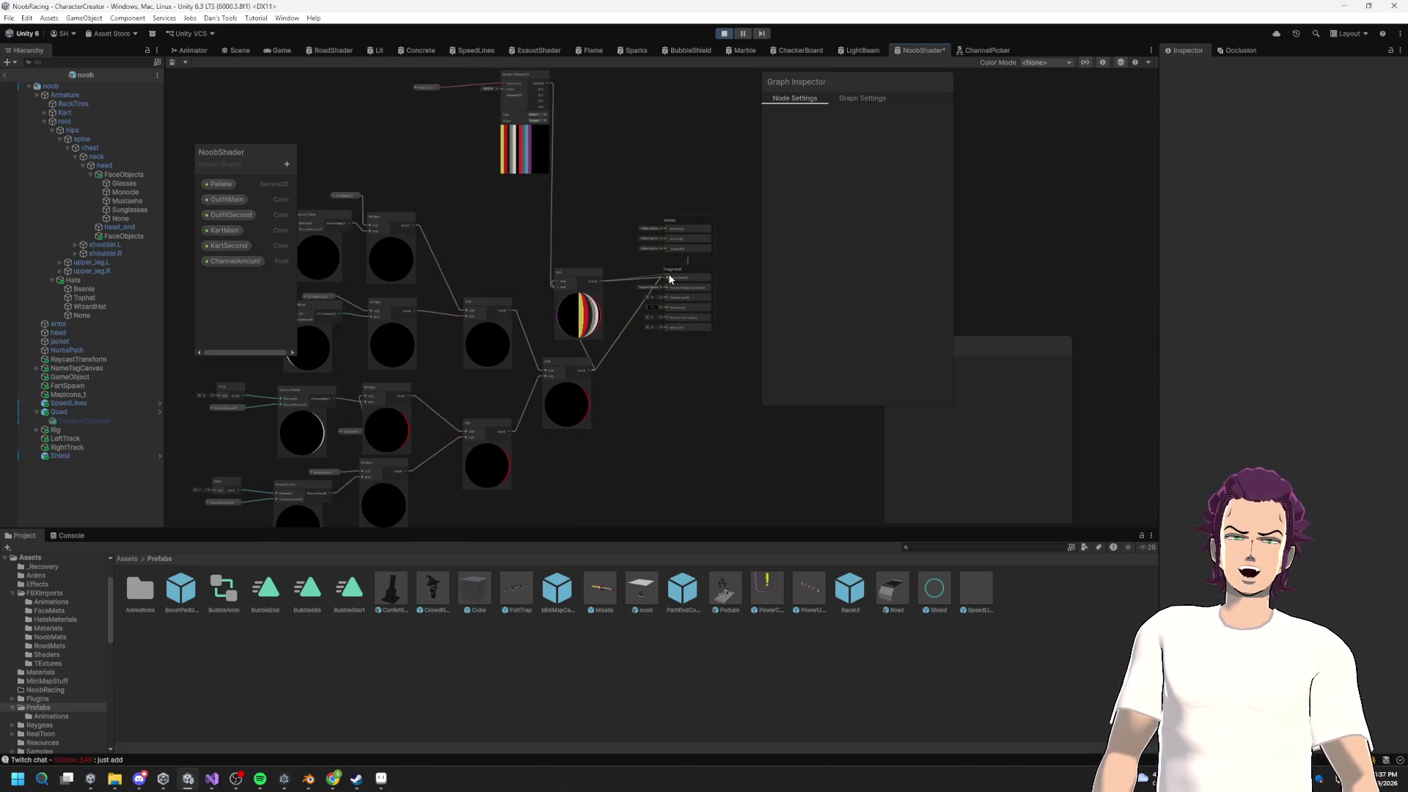
key(ctrl+s)
click(190, 50)
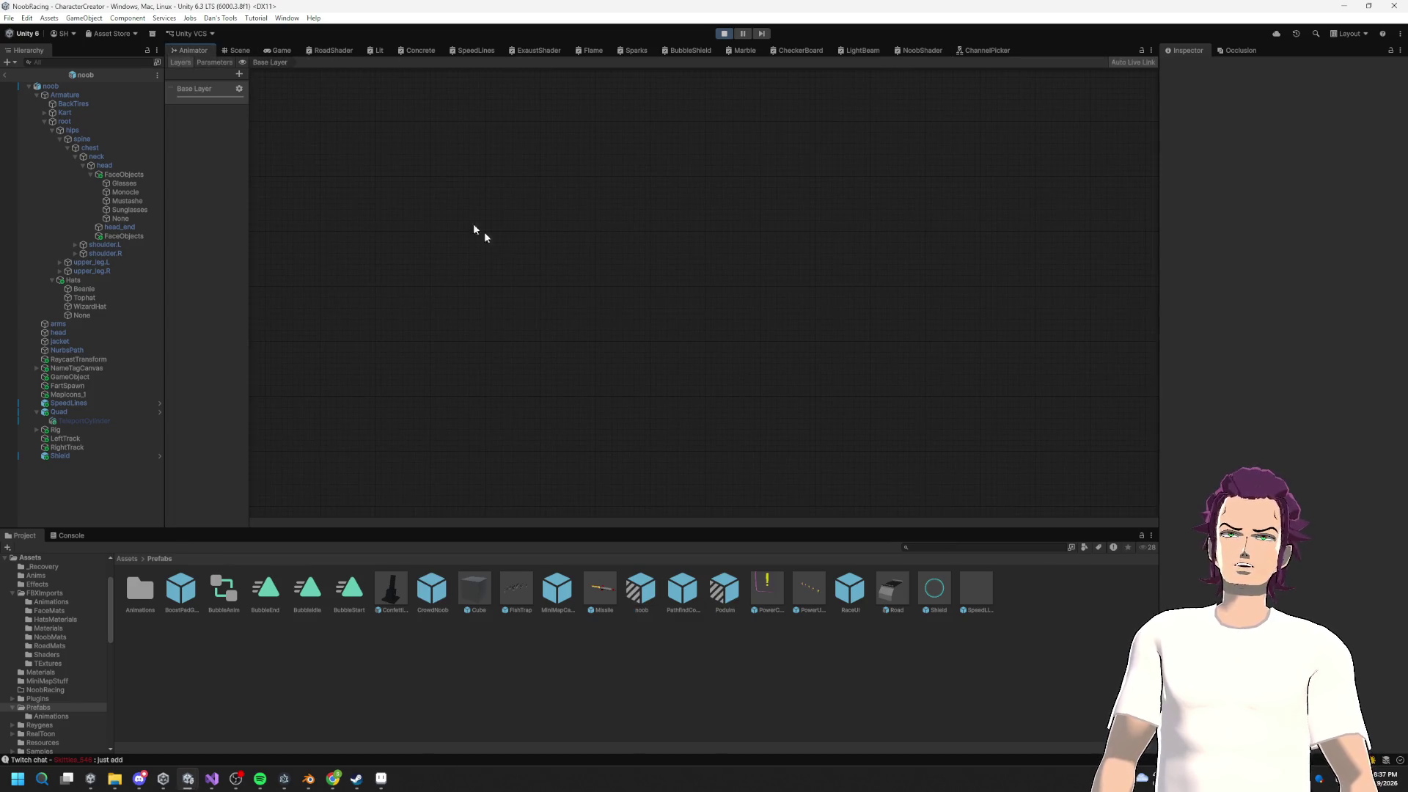
Step: Orbit around the kart in the Scene view to check the red wagon, then return to NoobShader
click(233, 50)
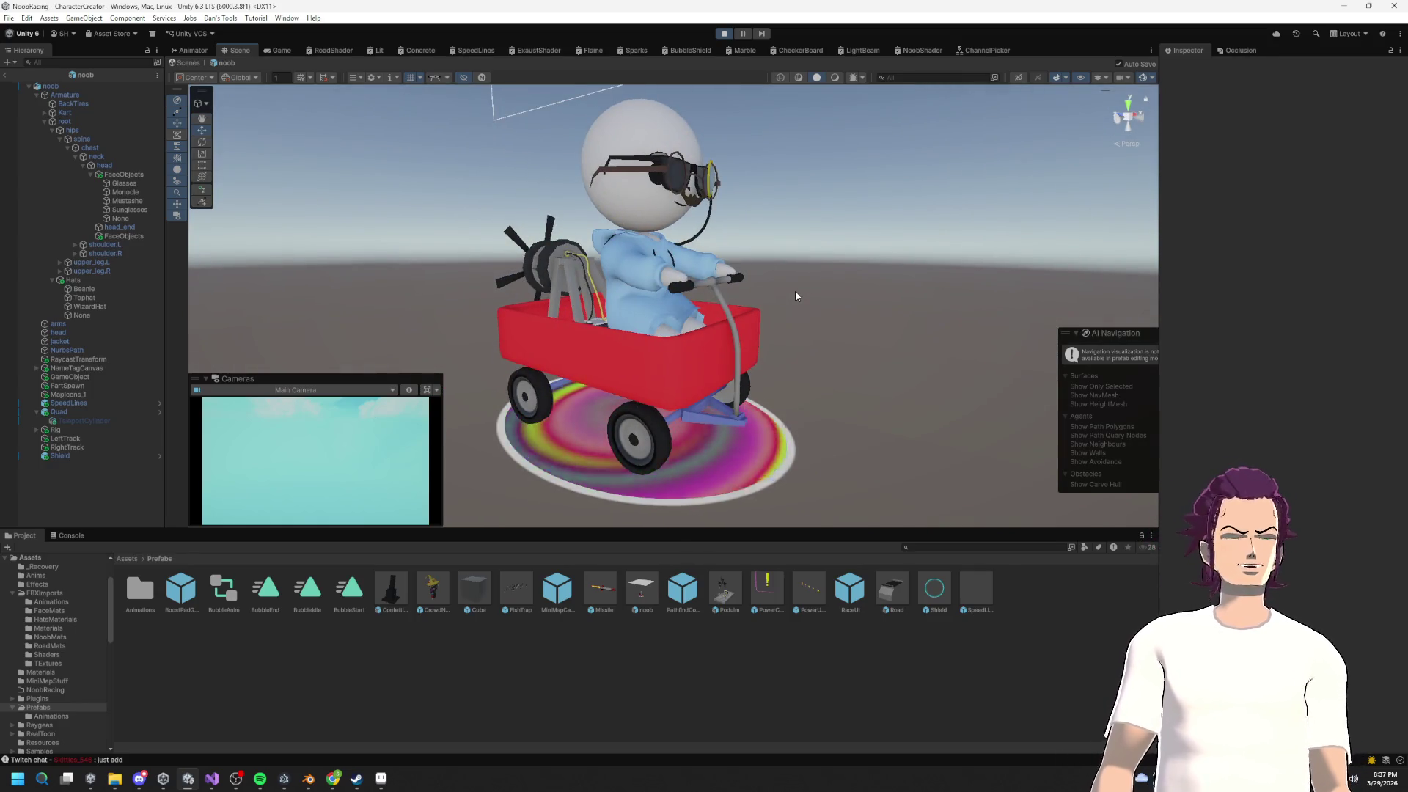
mouse_move(754, 360)
mouse_down()
mouse_move(909, 331)
mouse_move(692, 363)
mouse_up()
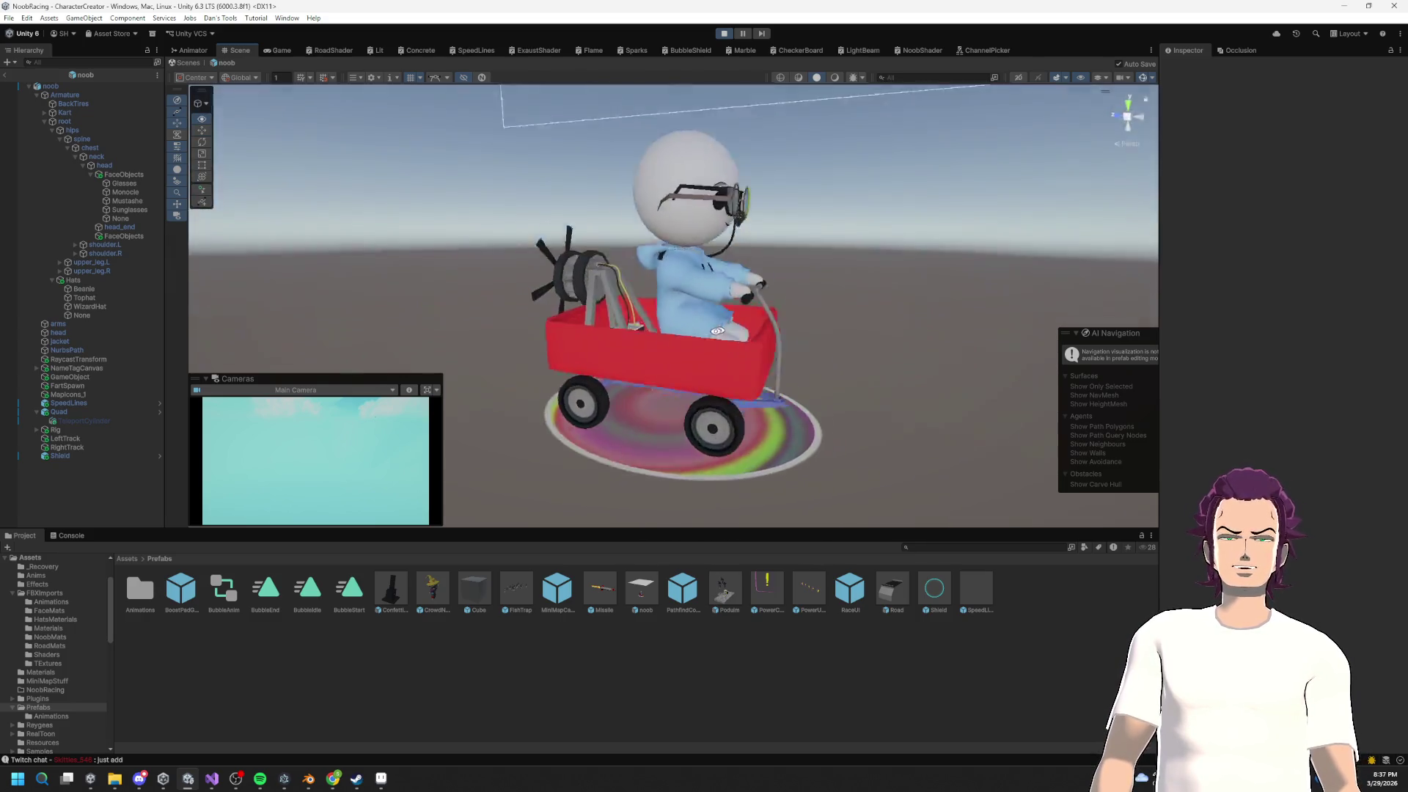
scroll(692, 363, up, 3)
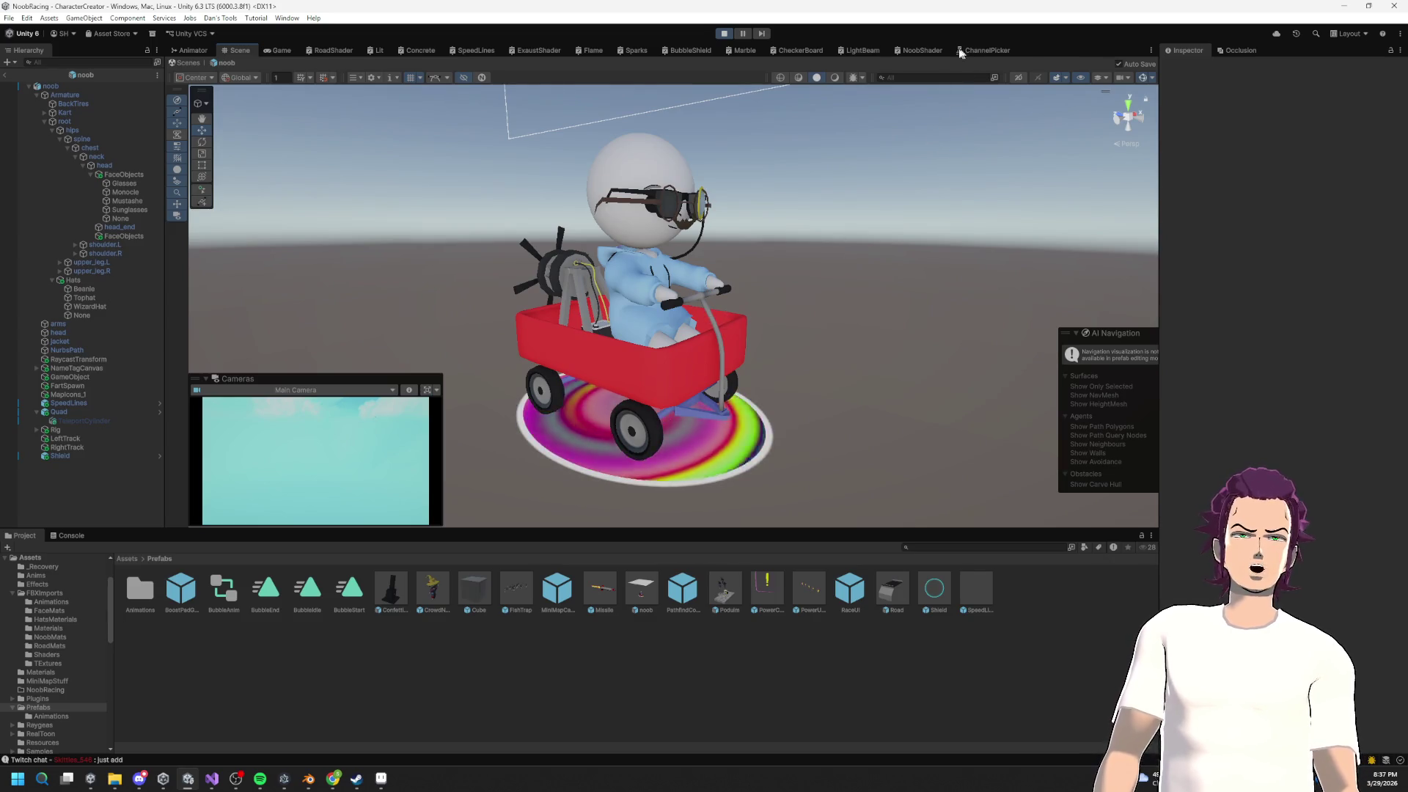
click(921, 50)
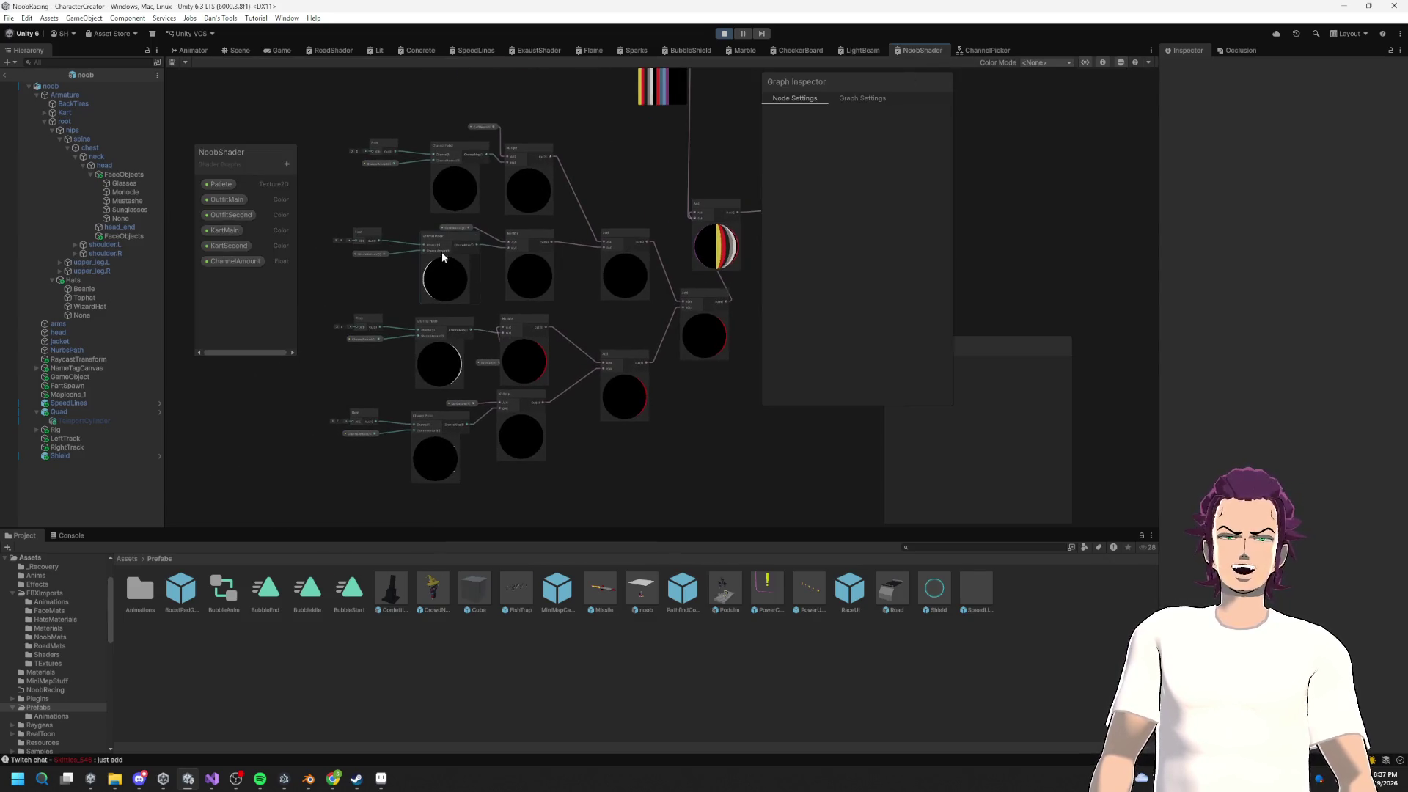
Step: Collapse the Gradient Noise, Channel Picker and Multiply previews and move KartMain and OutfitMain beside their chains
click(445, 254)
click(455, 166)
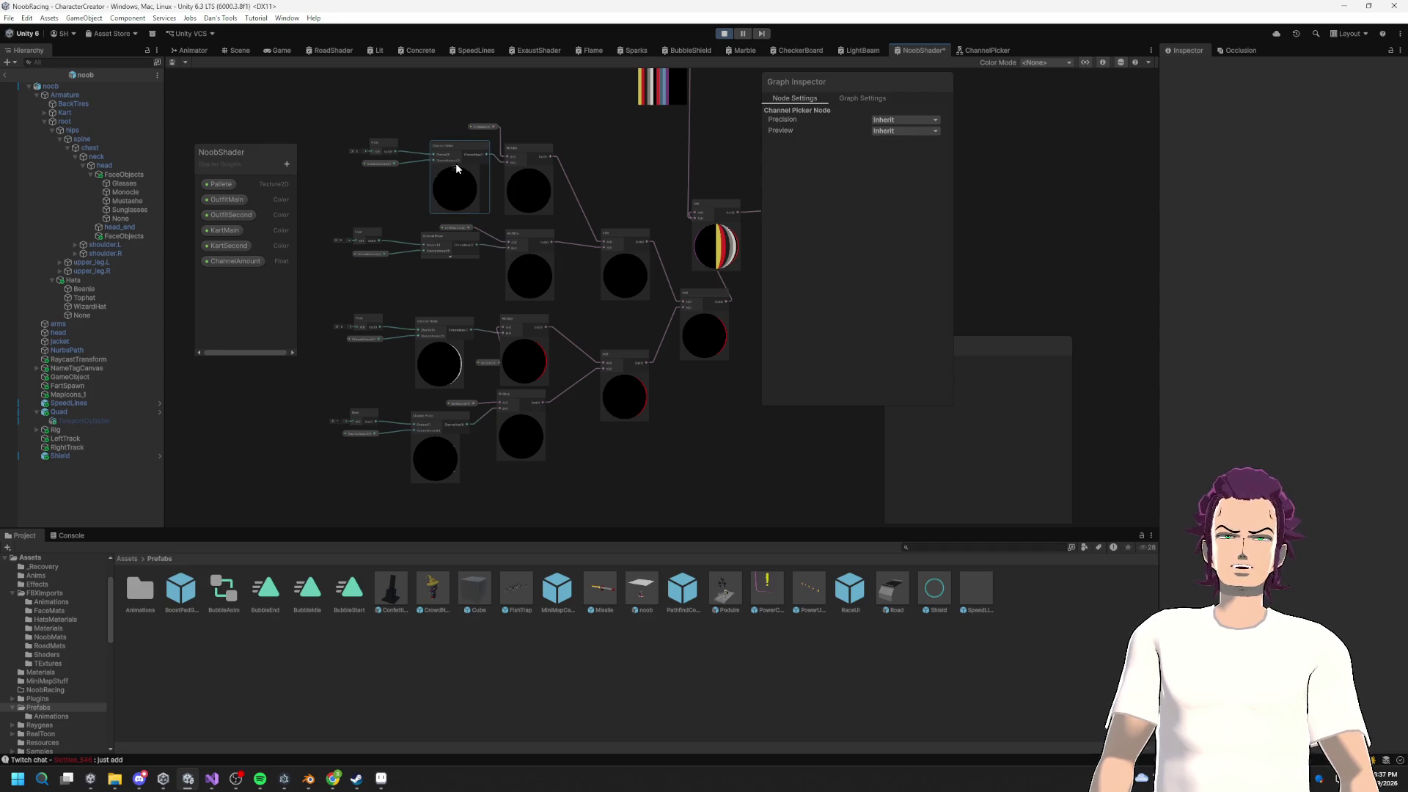
click(455, 166)
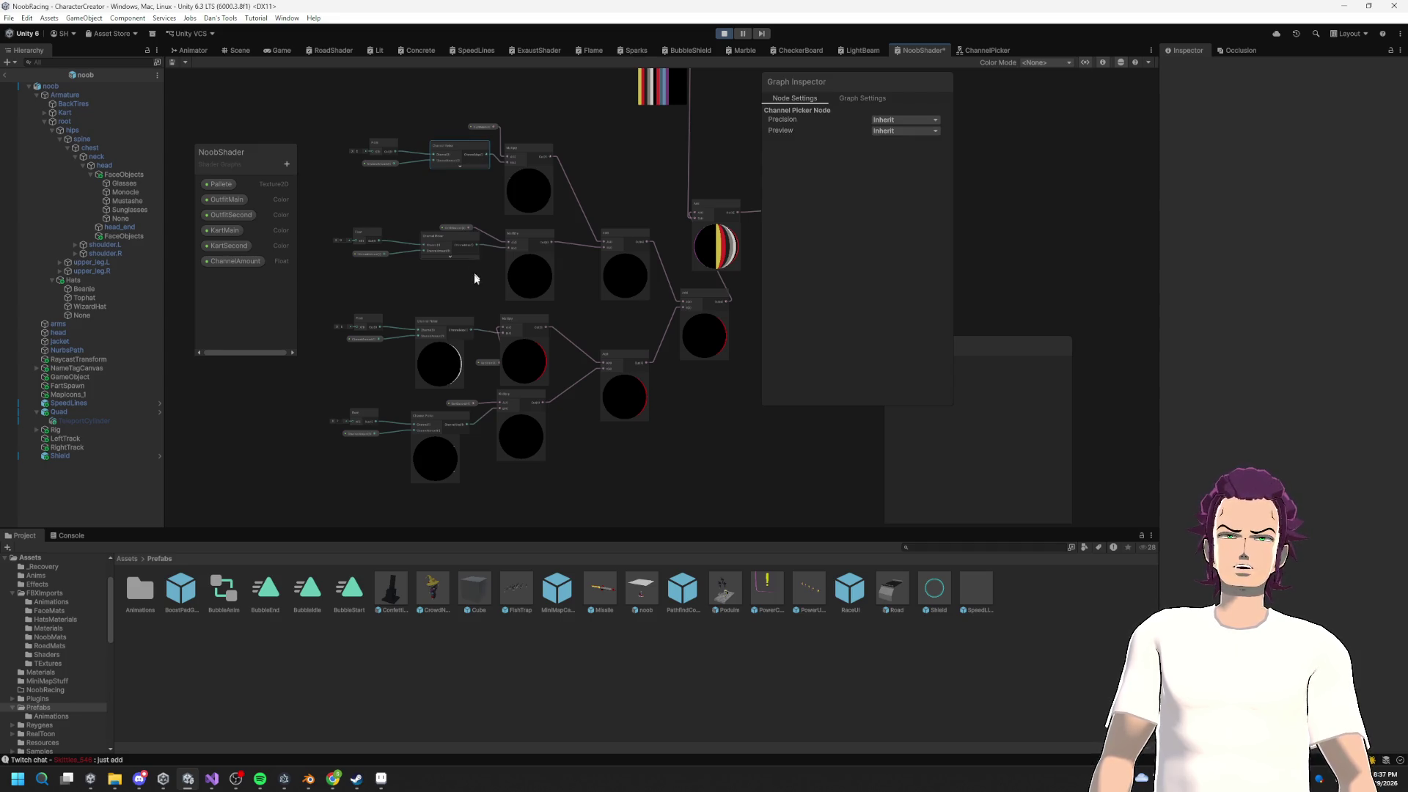
click(442, 345)
click(437, 437)
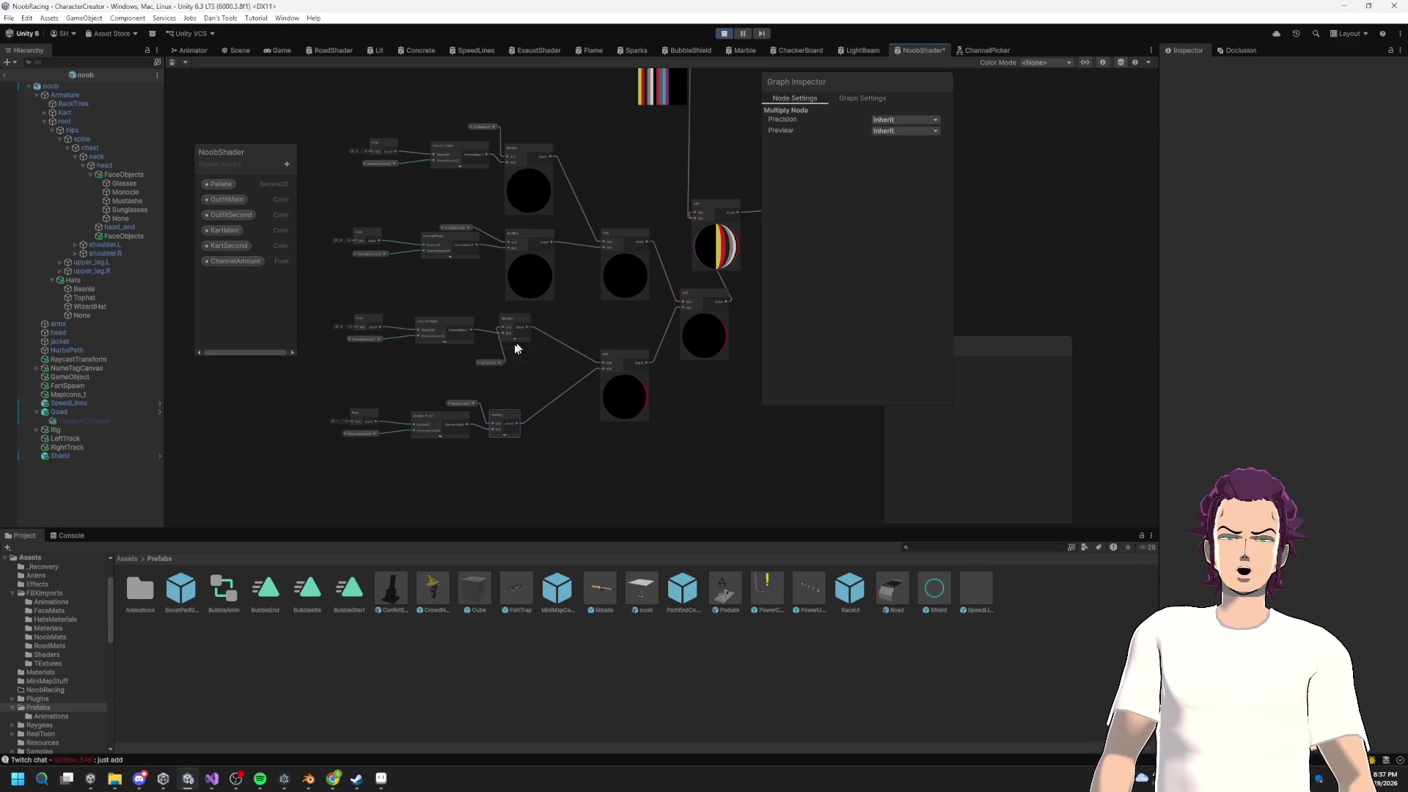
drag(488, 362, 469, 305)
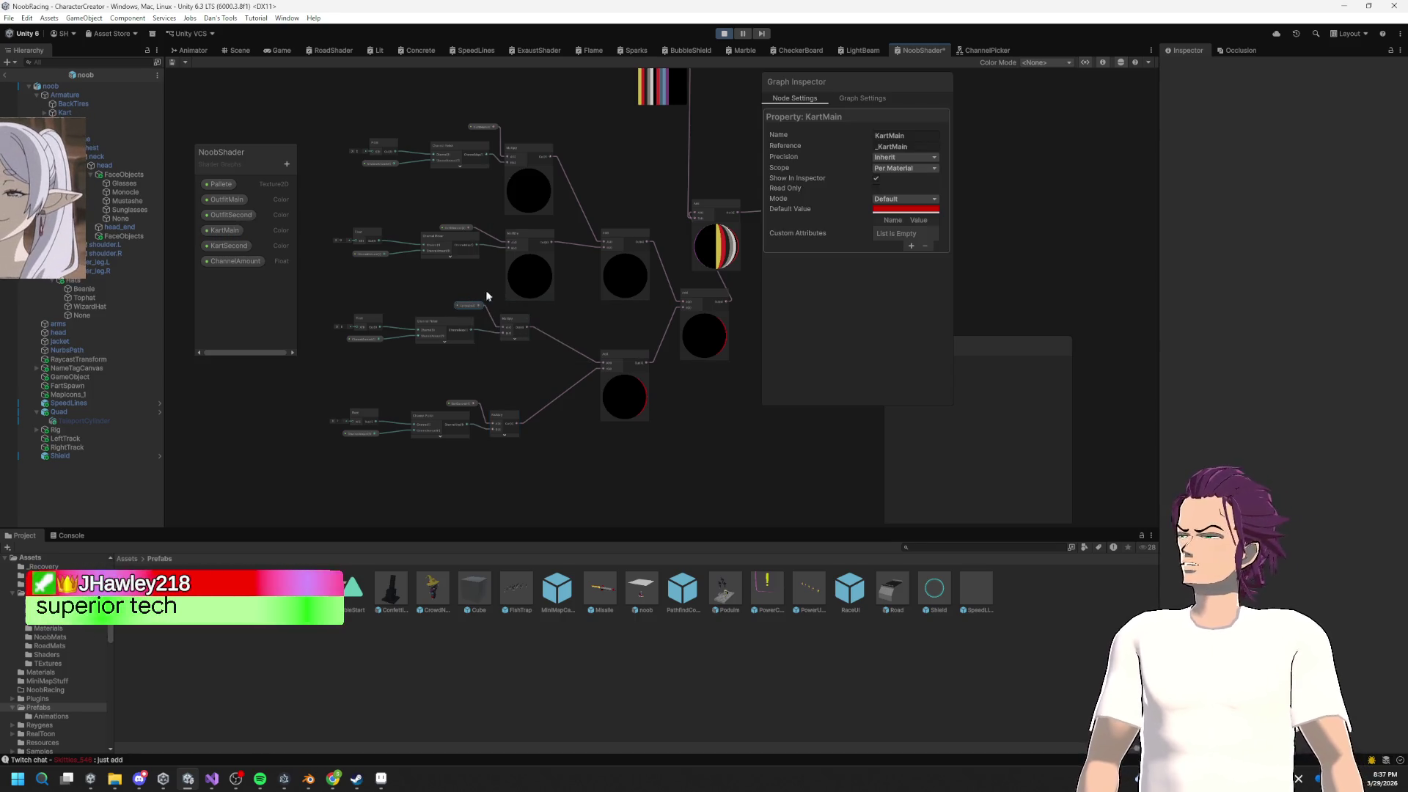
scroll(547, 286, up, 5)
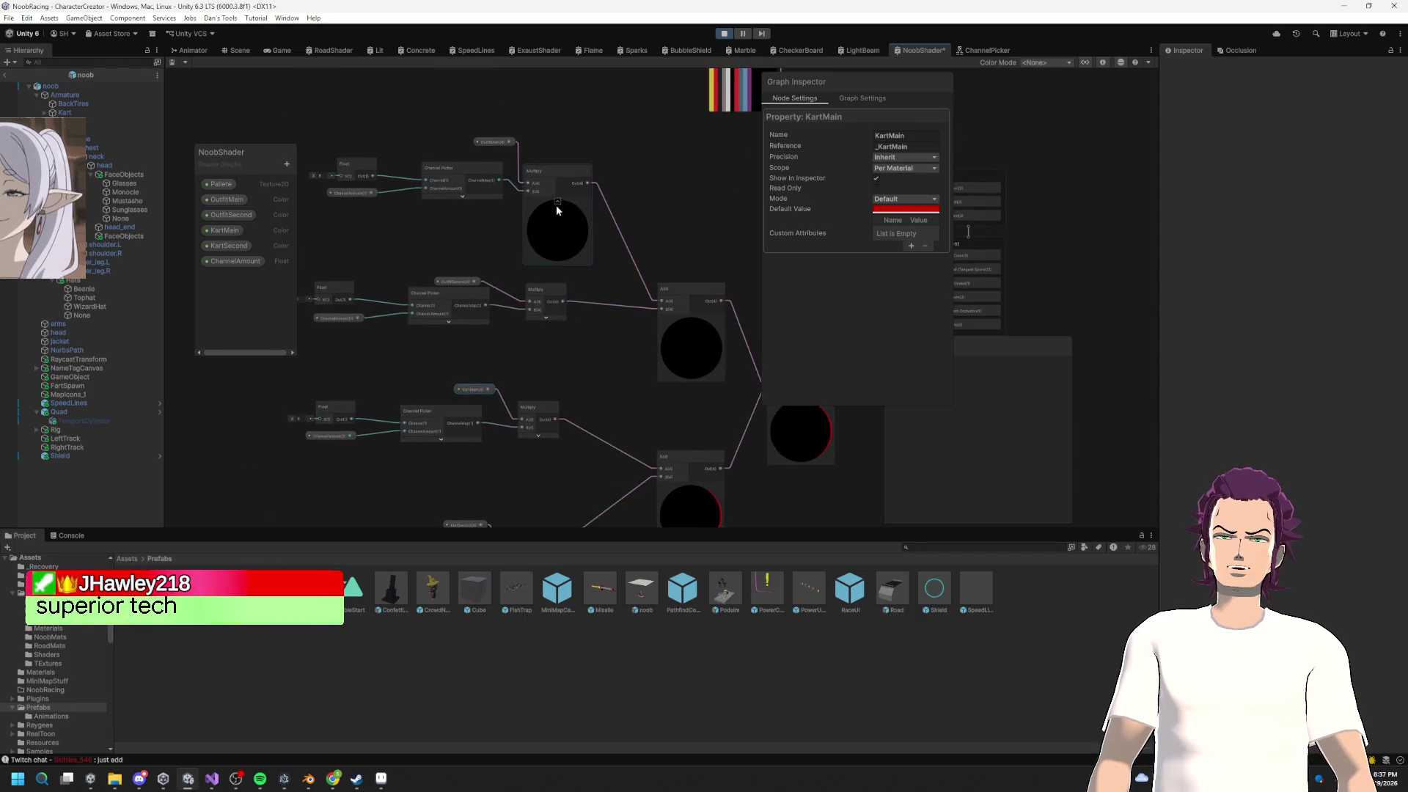
click(557, 201)
click(531, 173)
drag(490, 142, 465, 154)
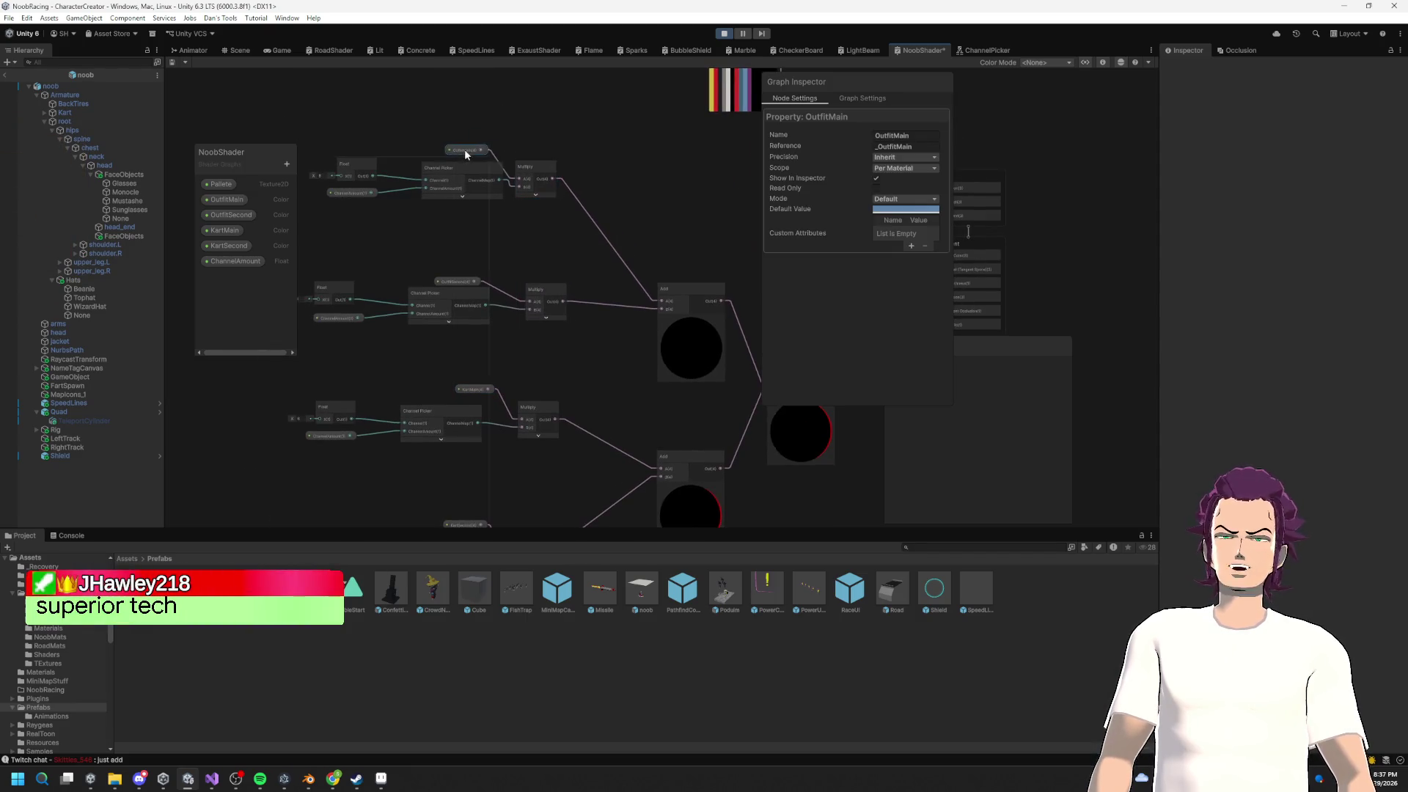
Step: Restack the node groups and place the collapsed Add nodes between the chains
mouse_move(317, 129)
mouse_down()
mouse_move(547, 208)
mouse_move(553, 235)
mouse_move(518, 227)
mouse_up()
mouse_move(363, 378)
mouse_down()
mouse_move(402, 308)
mouse_move(587, 408)
mouse_up()
drag(578, 336, 583, 286)
mouse_move(327, 431)
mouse_down()
mouse_move(577, 504)
mouse_move(580, 362)
mouse_move(354, 405)
mouse_up()
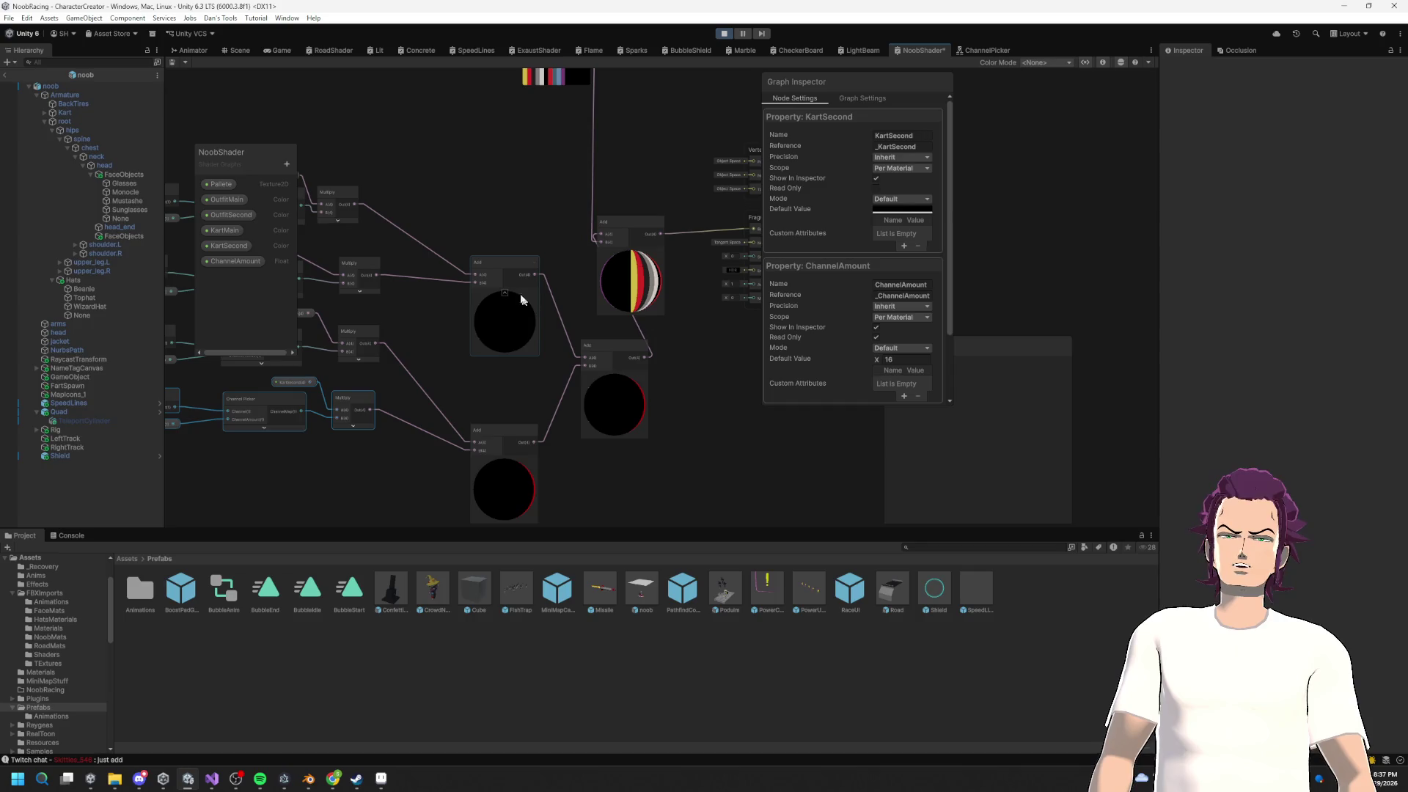
drag(498, 255, 456, 214)
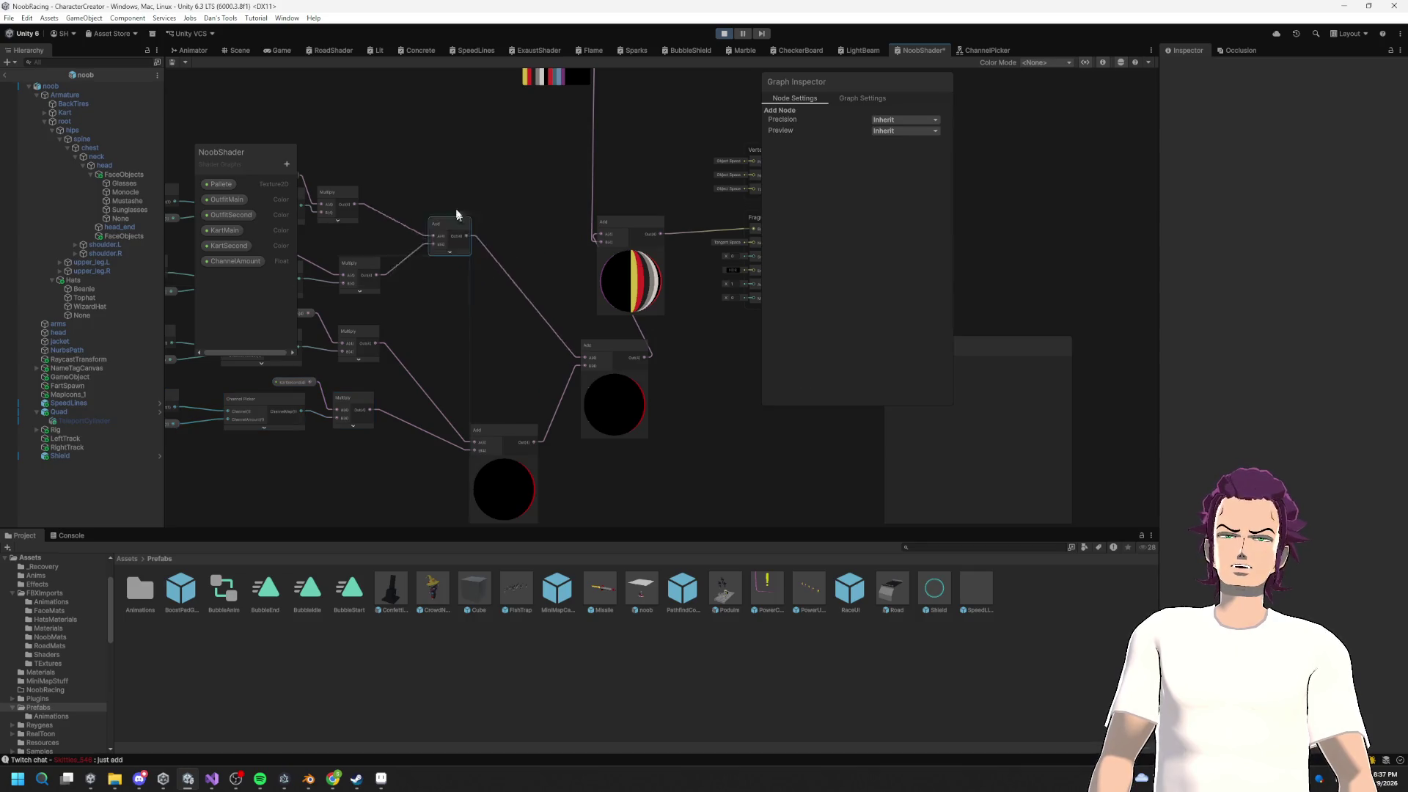
click(504, 462)
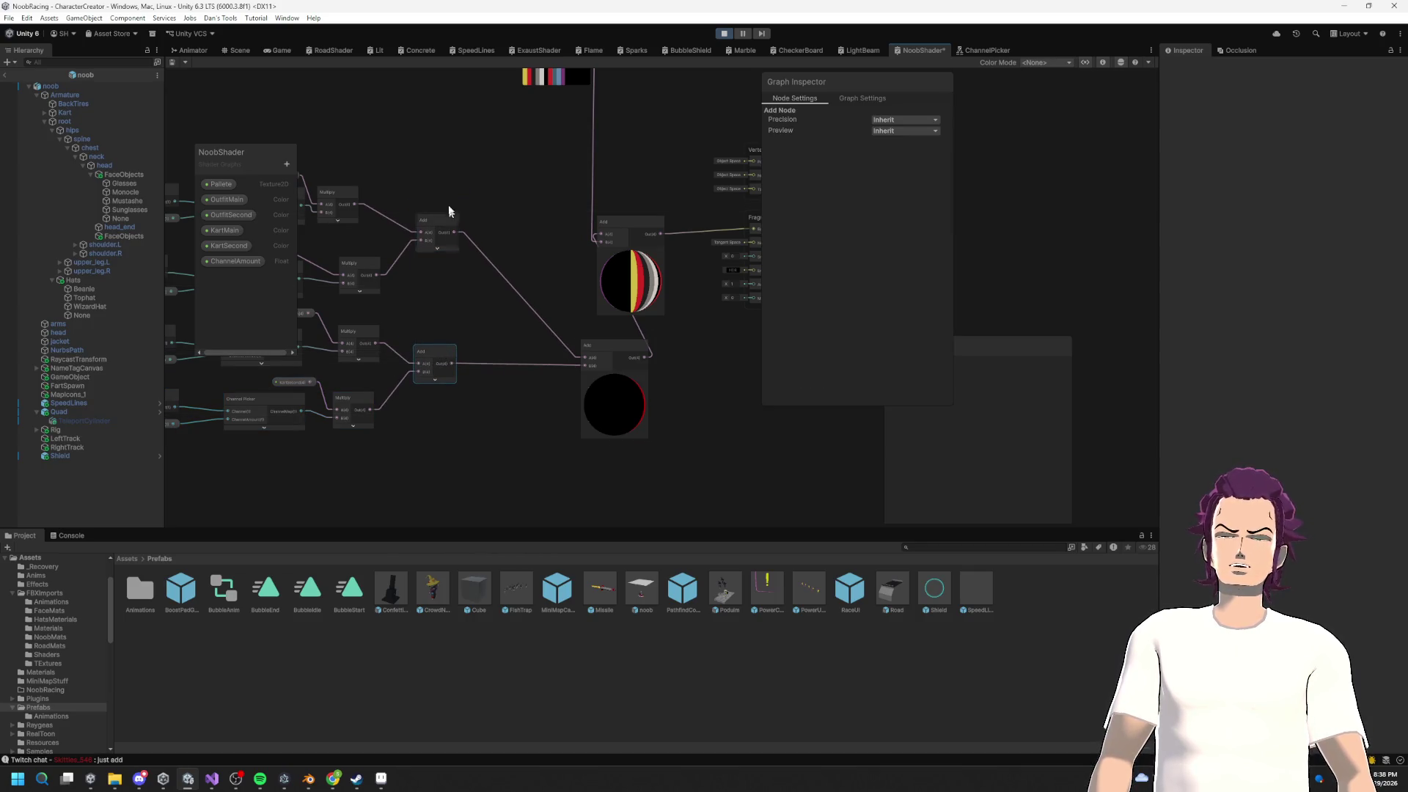
click(614, 376)
drag(614, 353, 552, 317)
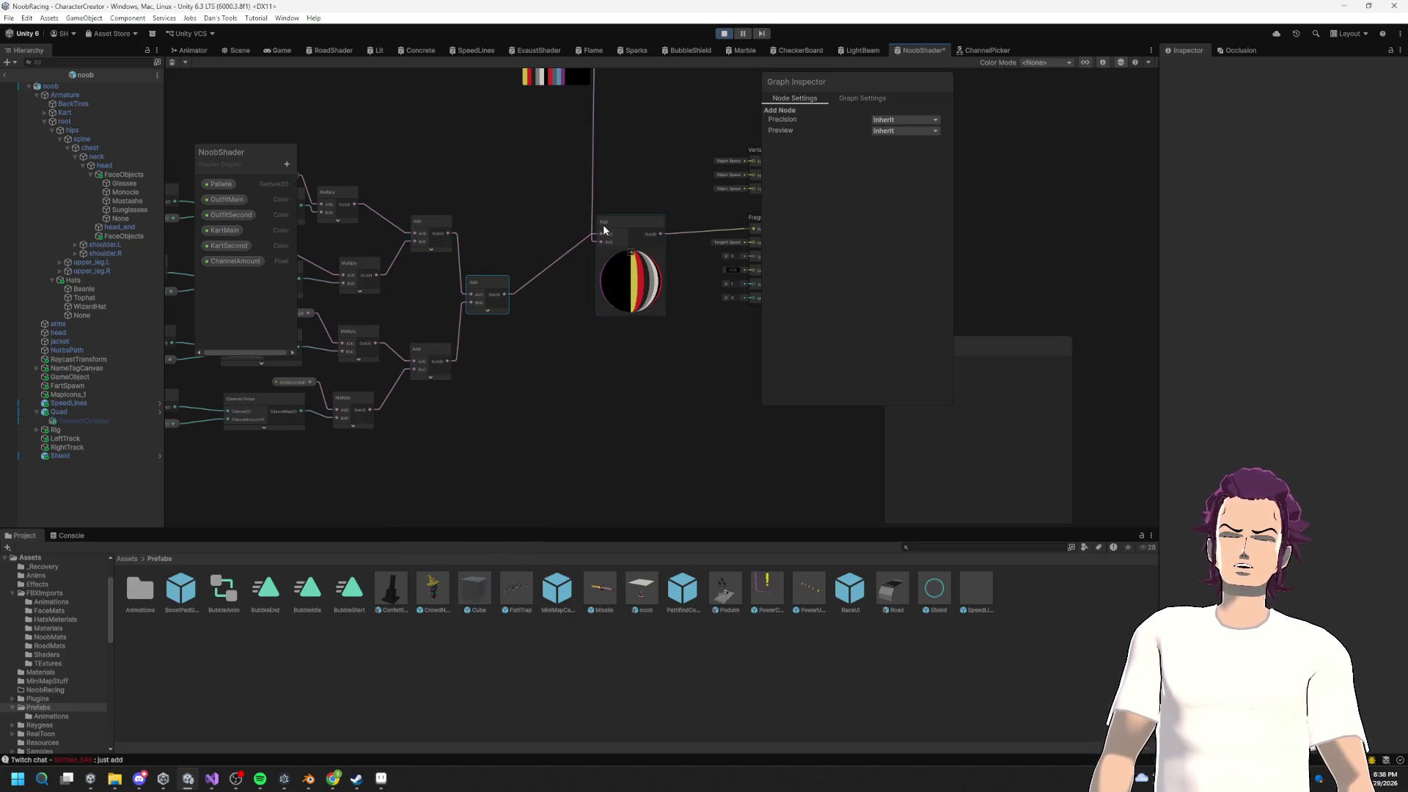
click(630, 255)
mouse_move(622, 227)
mouse_down()
mouse_move(564, 220)
mouse_move(610, 229)
mouse_up()
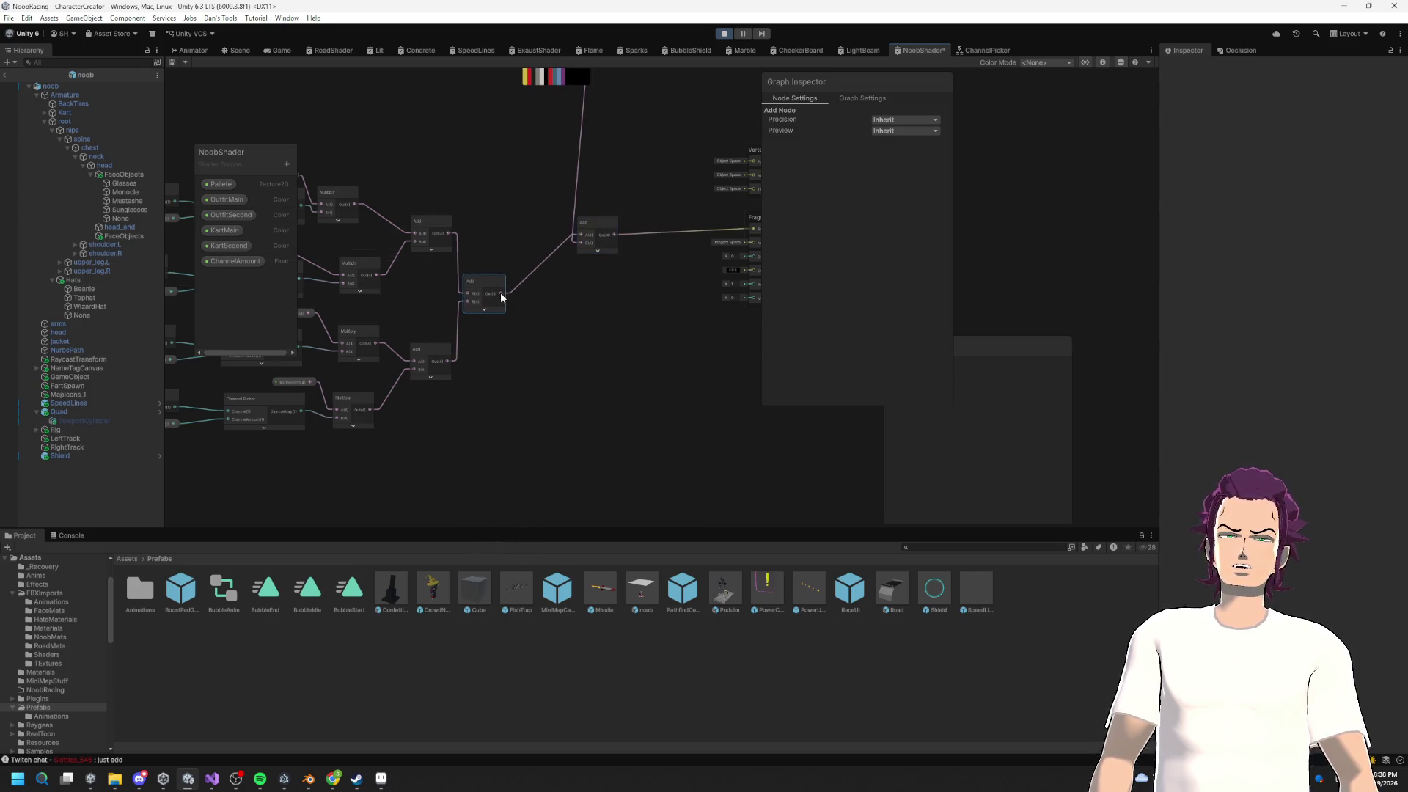
Step: Wire the Sample Texture 2D RGBA output into the Add node, shift the Pallete nodes left, and save
drag(576, 246, 544, 386)
drag(543, 84, 538, 374)
drag(393, 133, 518, 256)
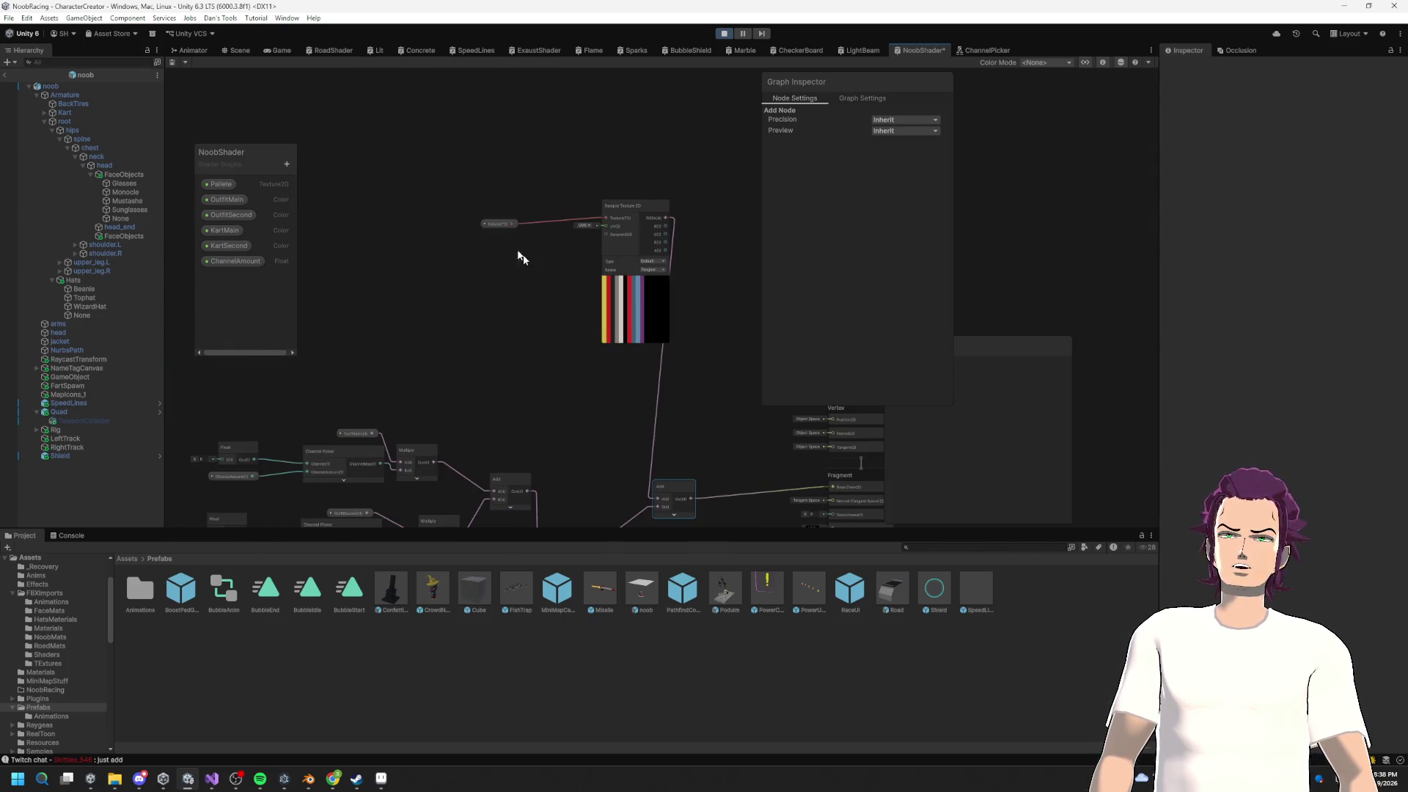
mouse_move(629, 285)
mouse_down()
mouse_move(465, 320)
mouse_move(486, 374)
mouse_up()
drag(559, 231, 601, 143)
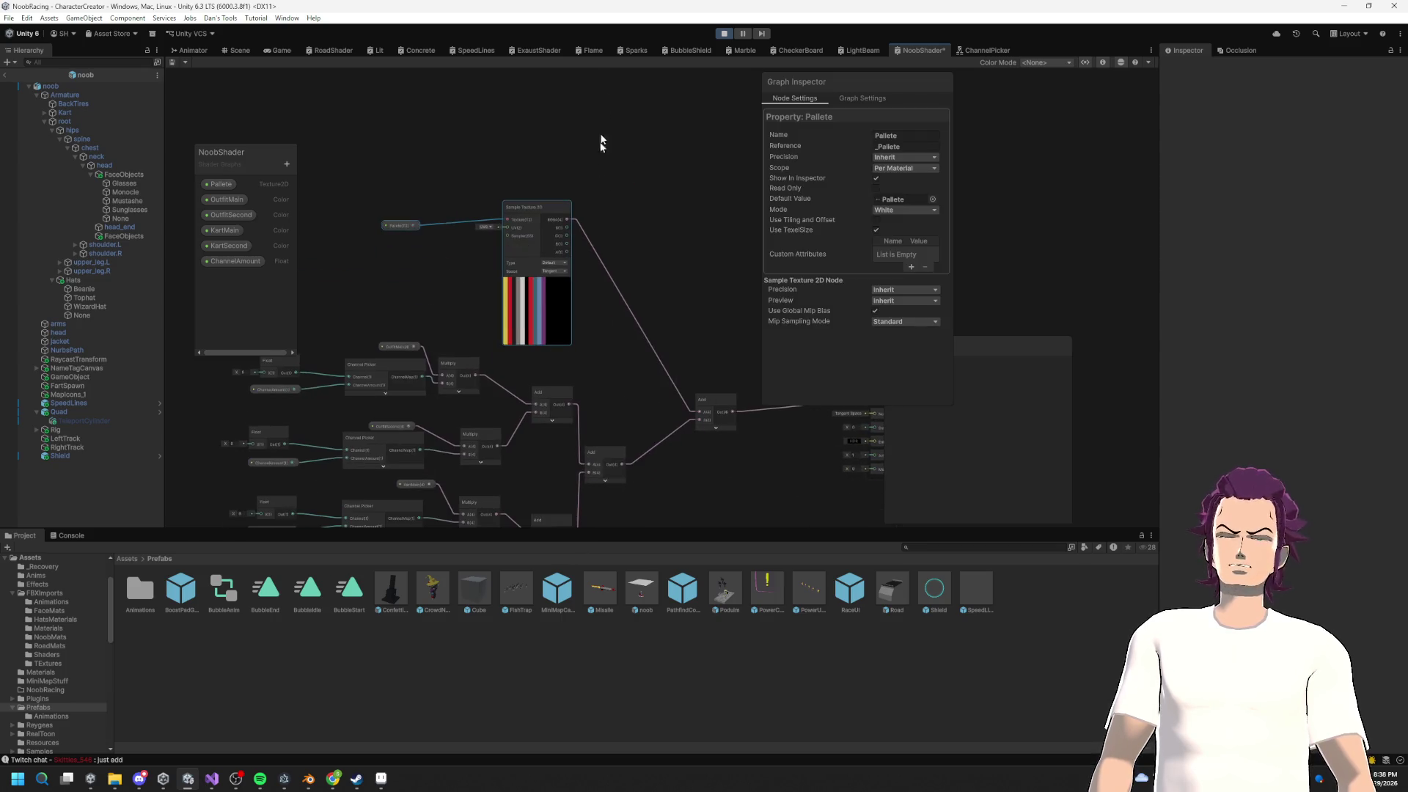
key(ctrl+s)
click(236, 50)
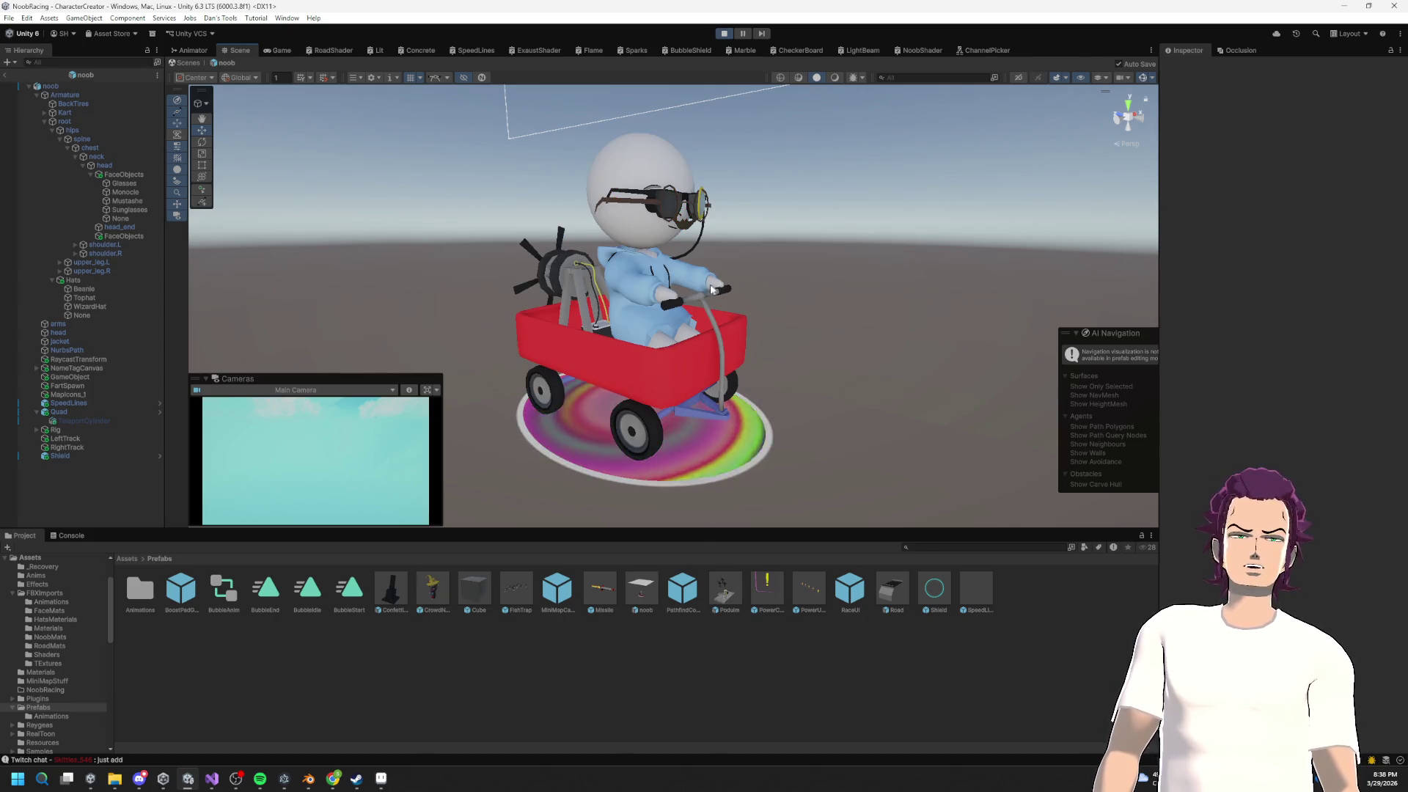
Step: Orbit and zoom around the kart to inspect the rider up close, then from the rear and elevated rear-right
scroll(678, 336, up, 2)
mouse_move(679, 336)
mouse_down()
mouse_move(886, 299)
mouse_move(733, 337)
mouse_move(555, 462)
mouse_move(697, 344)
mouse_move(734, 440)
mouse_move(989, 195)
mouse_up()
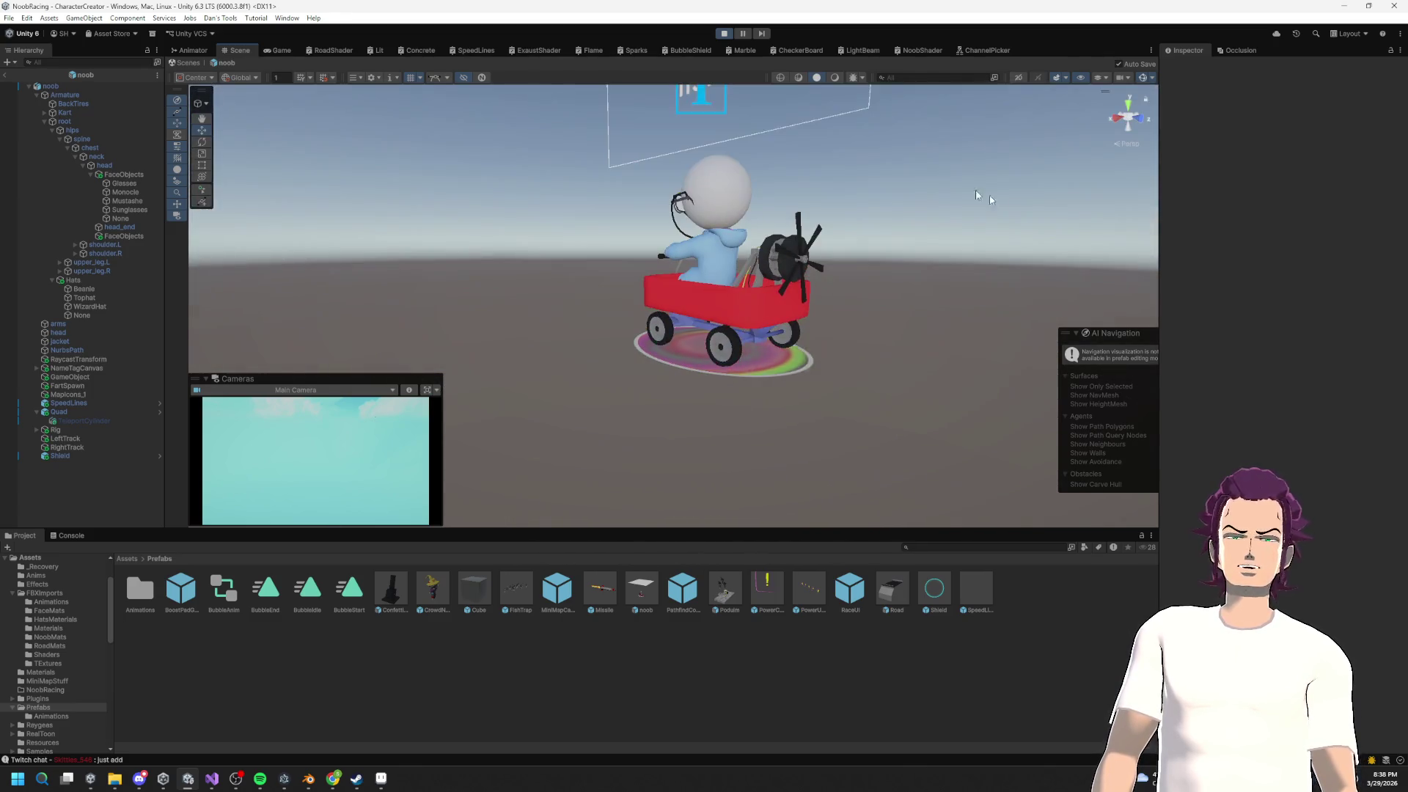
scroll(775, 320, up, 5)
mouse_move(774, 320)
mouse_down()
mouse_move(672, 365)
mouse_move(716, 274)
mouse_up()
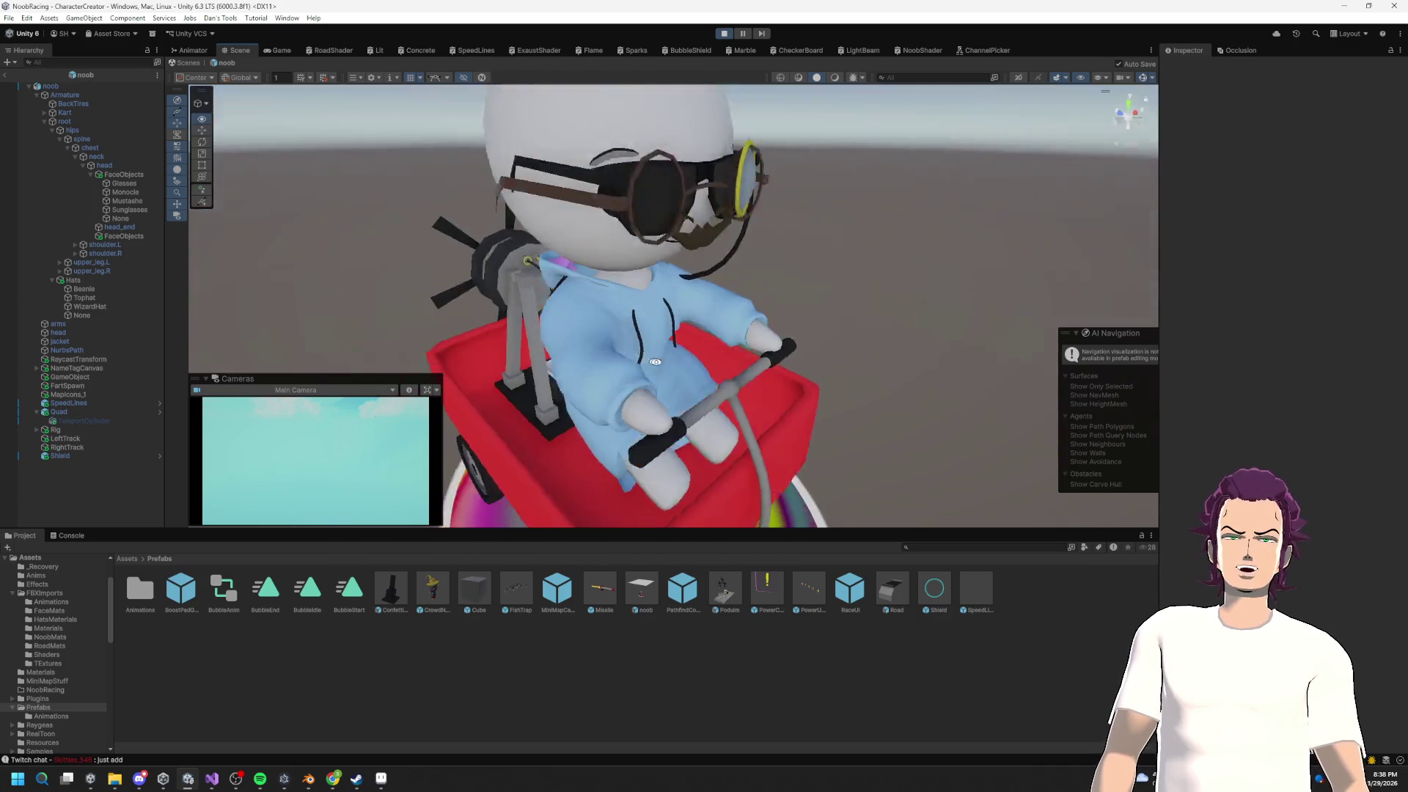
scroll(671, 365, down, 5)
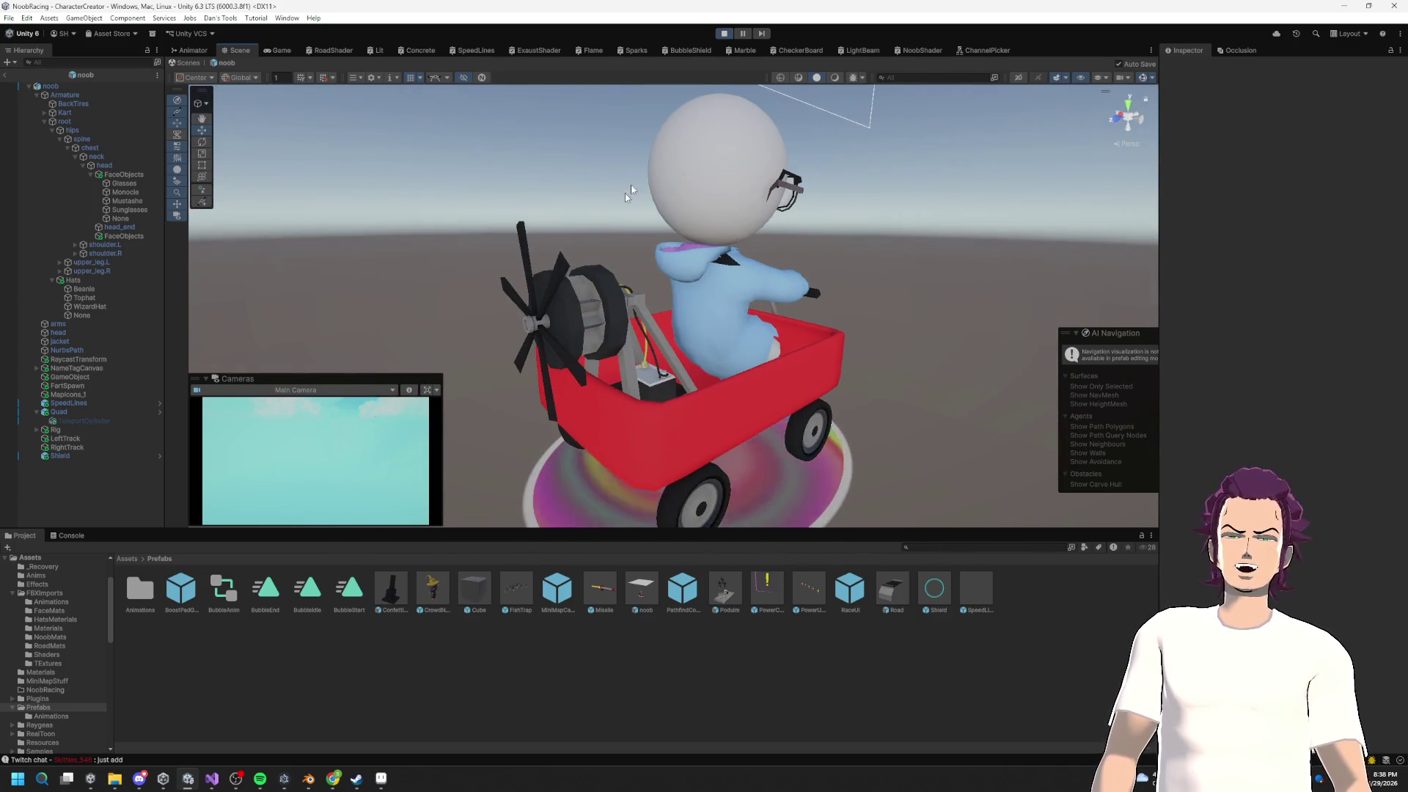
mouse_move(612, 344)
mouse_down()
mouse_move(916, 328)
mouse_move(1098, 339)
mouse_move(785, 357)
mouse_move(949, 351)
mouse_move(780, 274)
mouse_up()
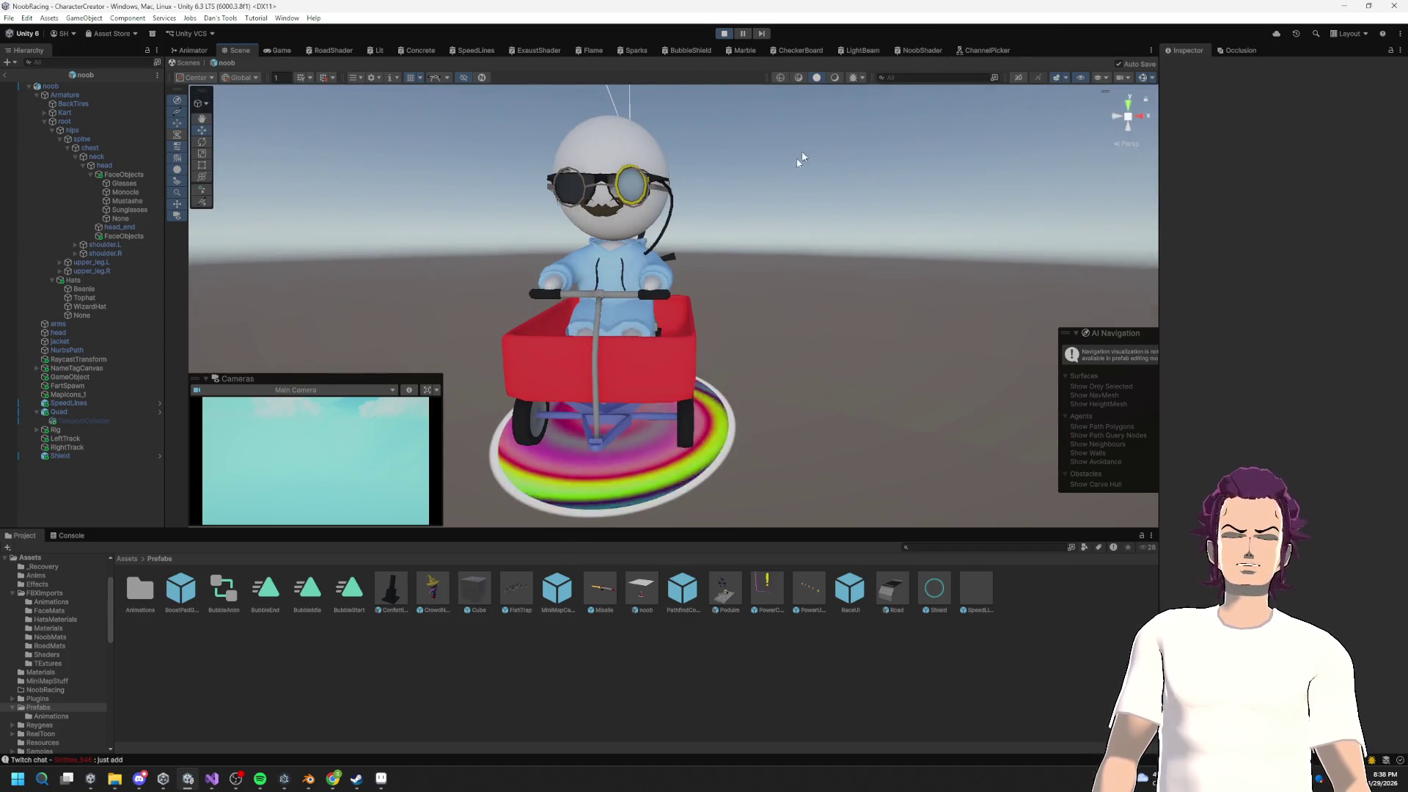
drag(680, 296, 715, 185)
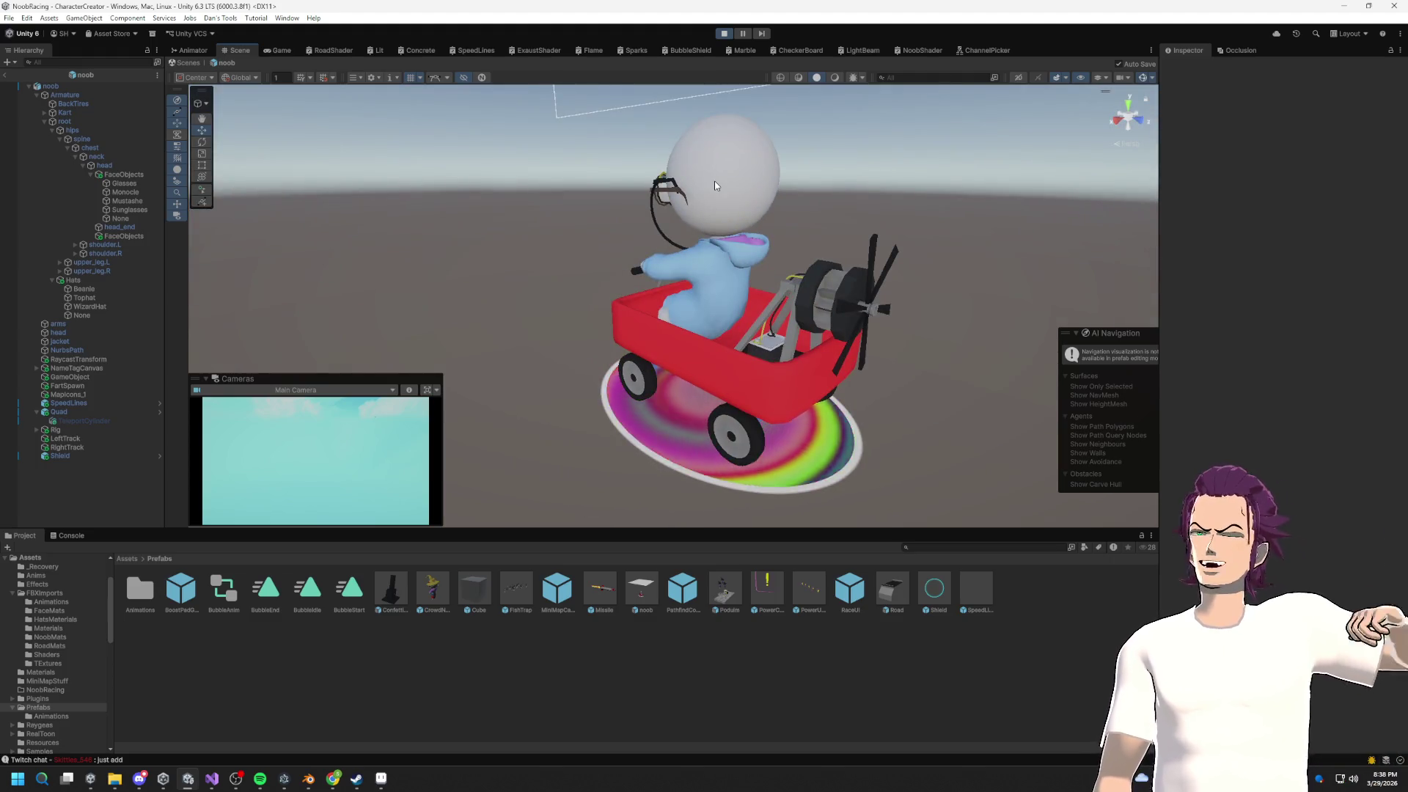
Step: Glance at the Animator and Scene views, then switch to the running Game view
click(205, 45)
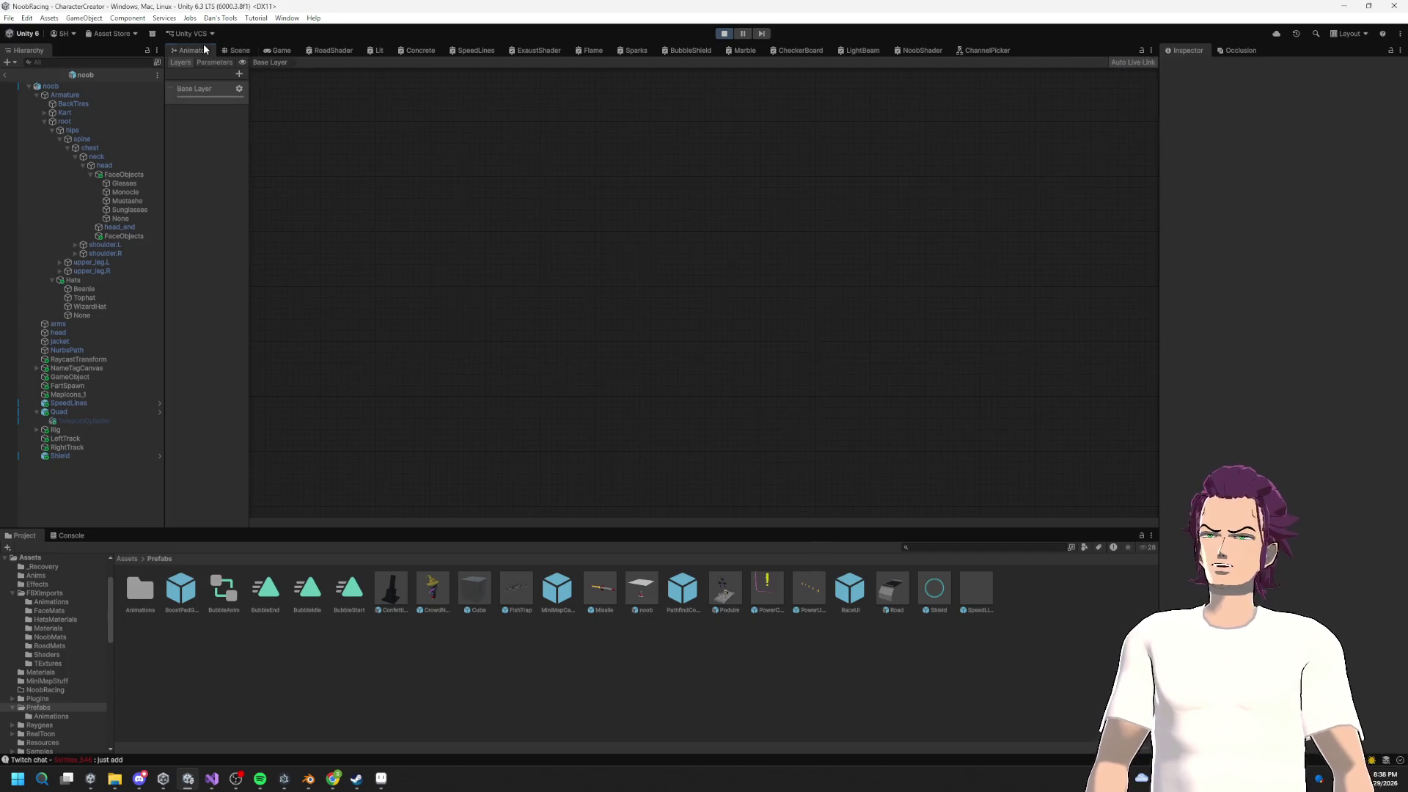
click(252, 50)
click(281, 50)
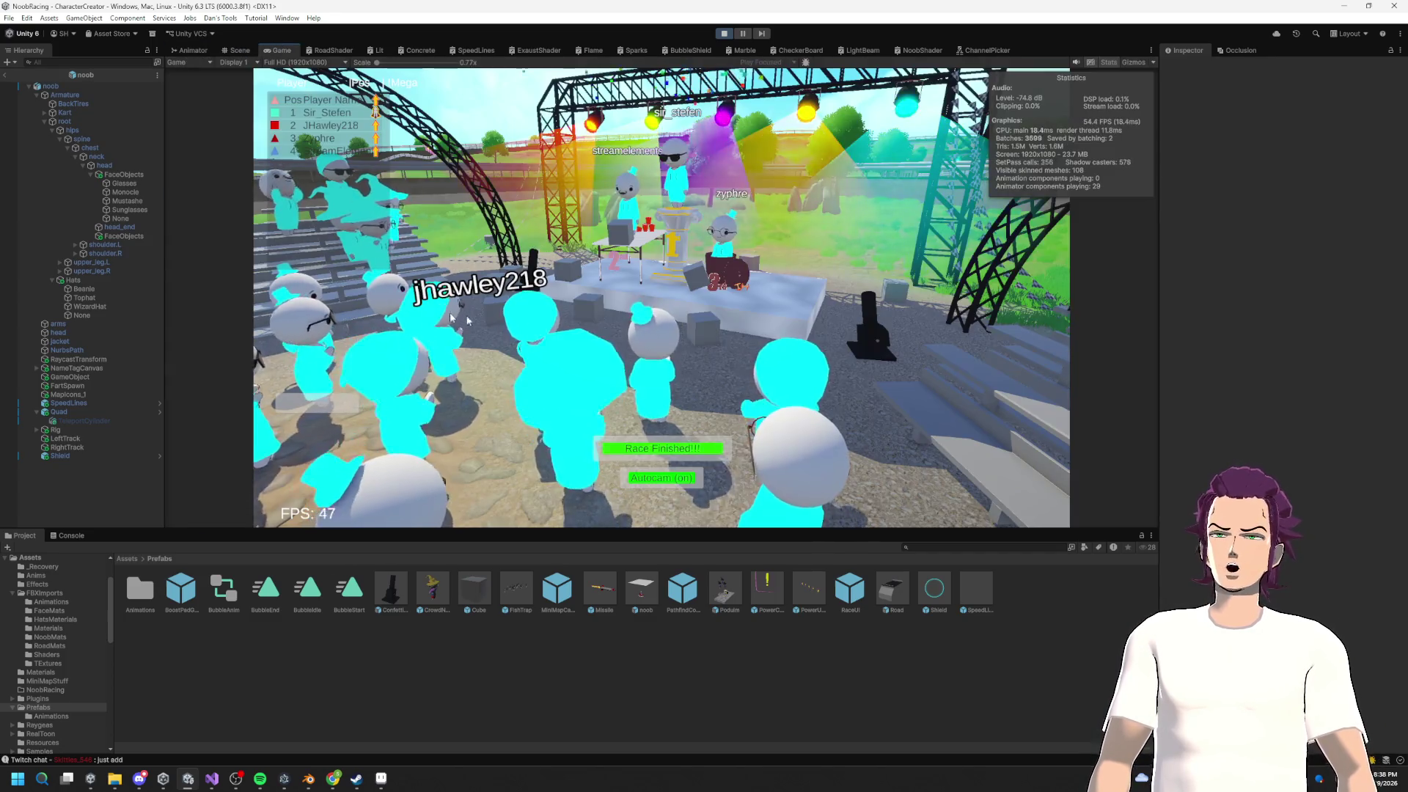
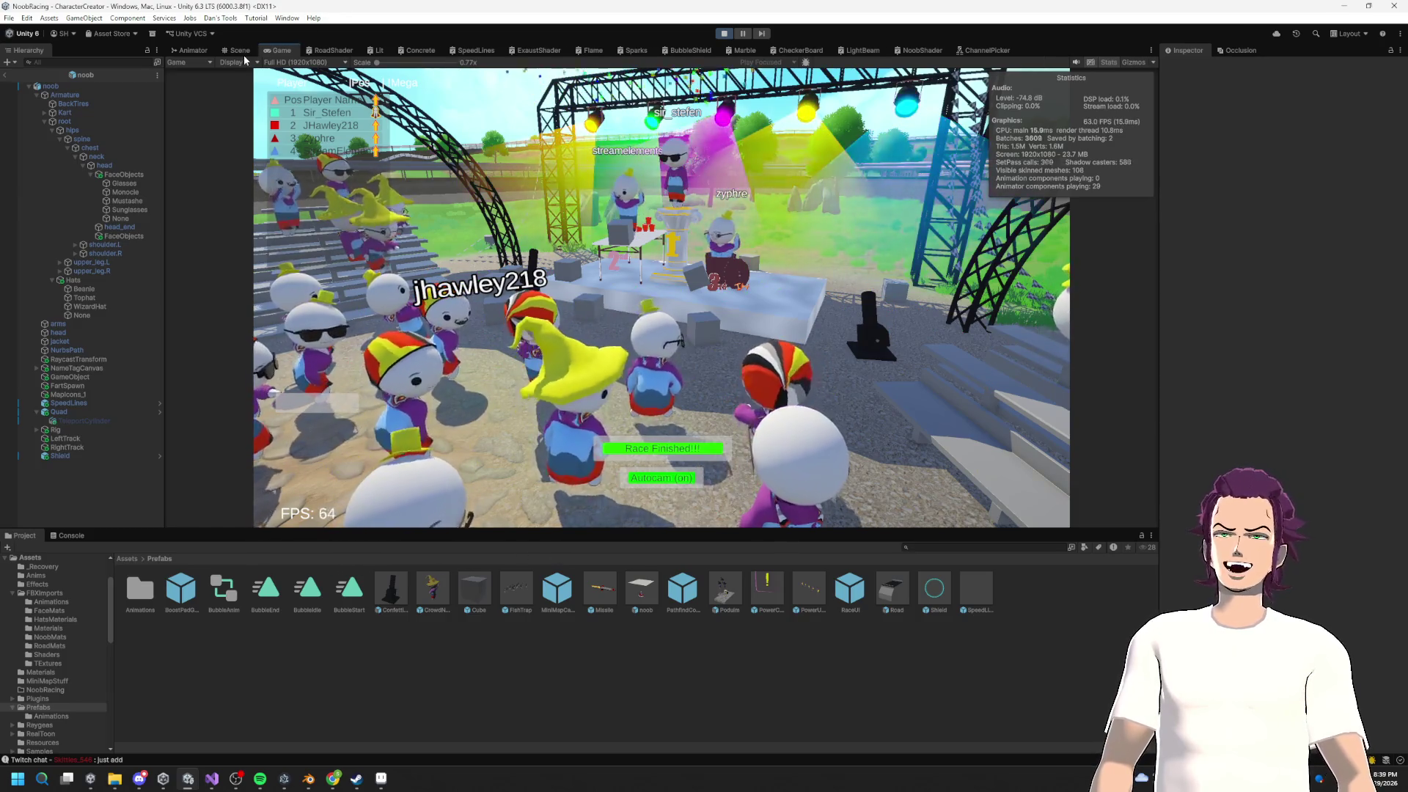
Step: Select the noob kart in the Scene view to show its Transform and Driver Controller, ending on the Game view
key(ctrl+1)
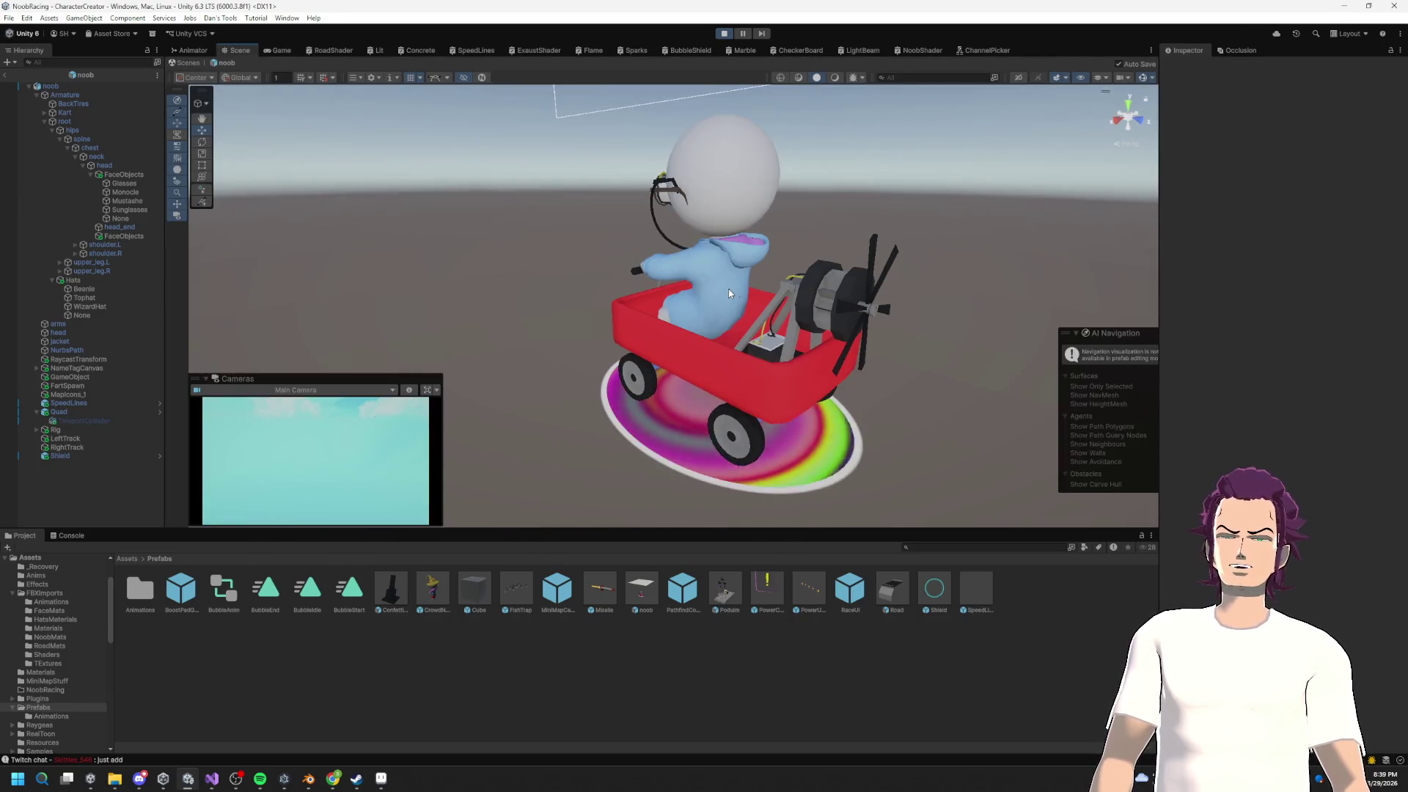
click(664, 369)
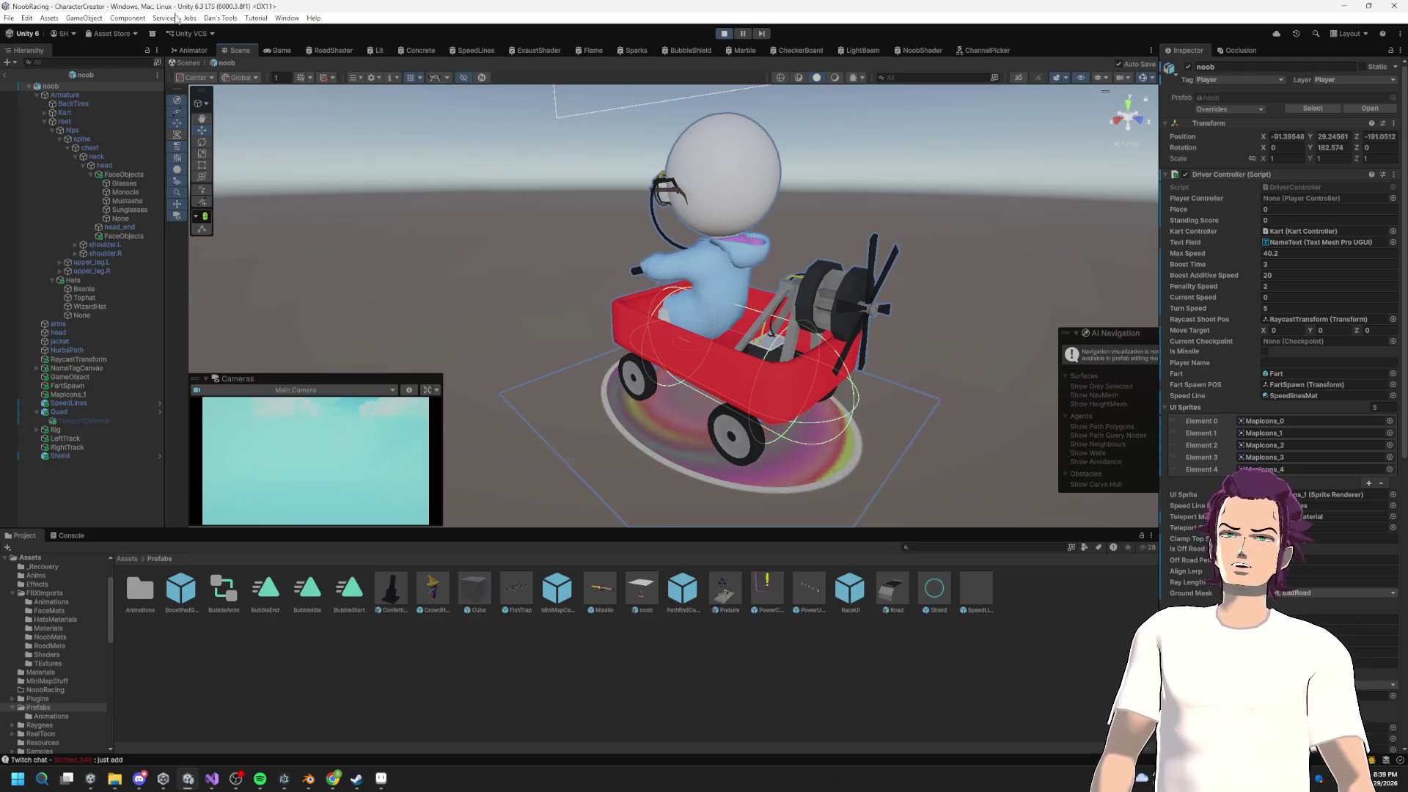
click(280, 51)
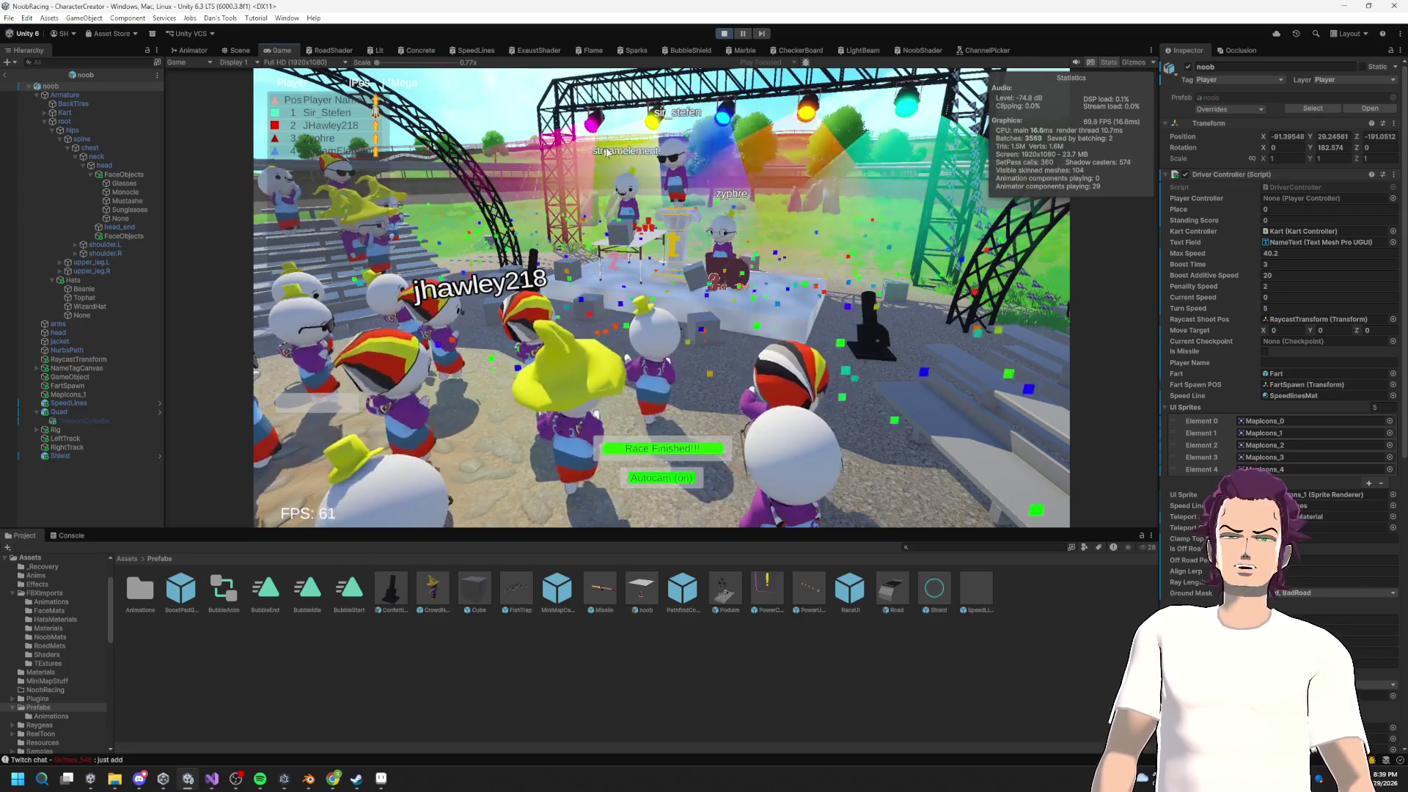
click(237, 49)
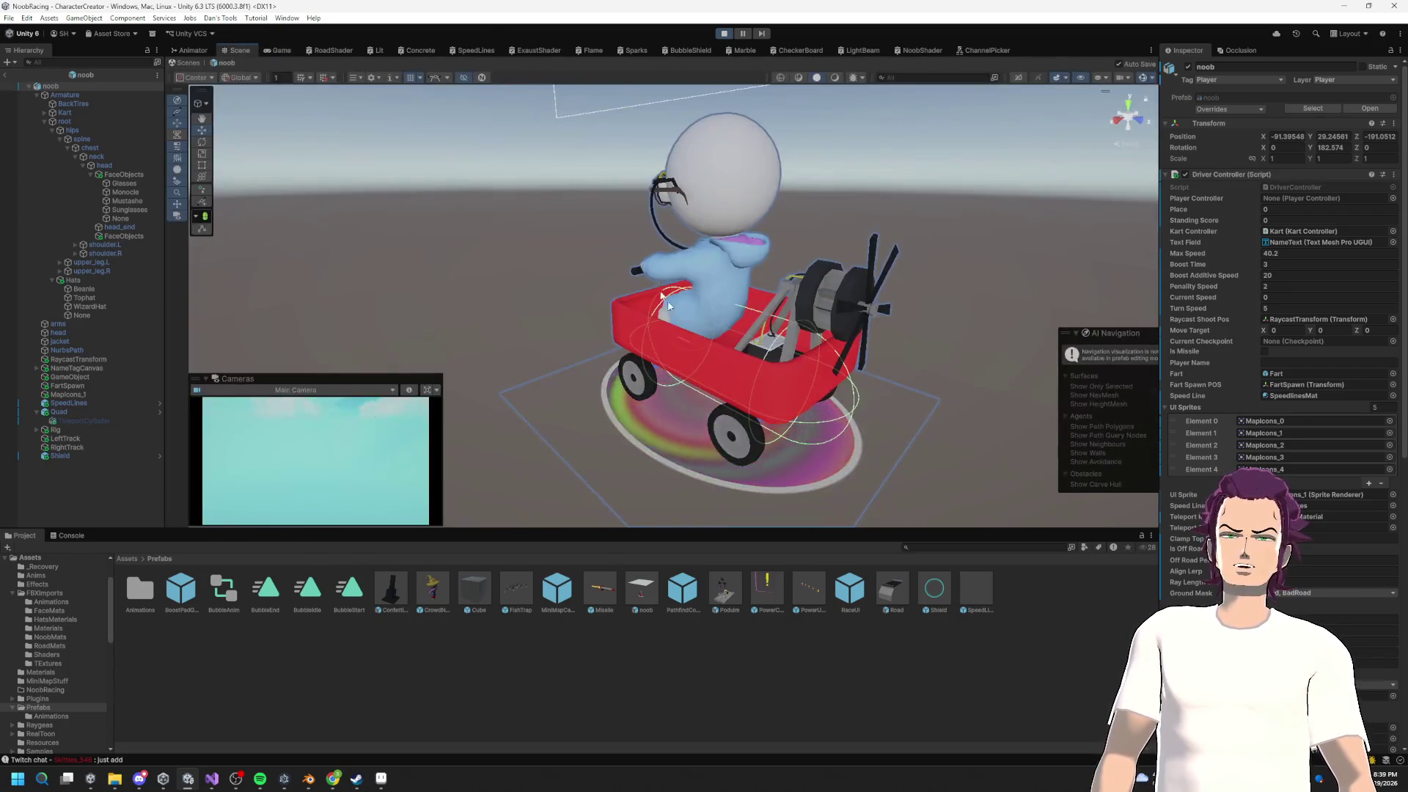
click(279, 49)
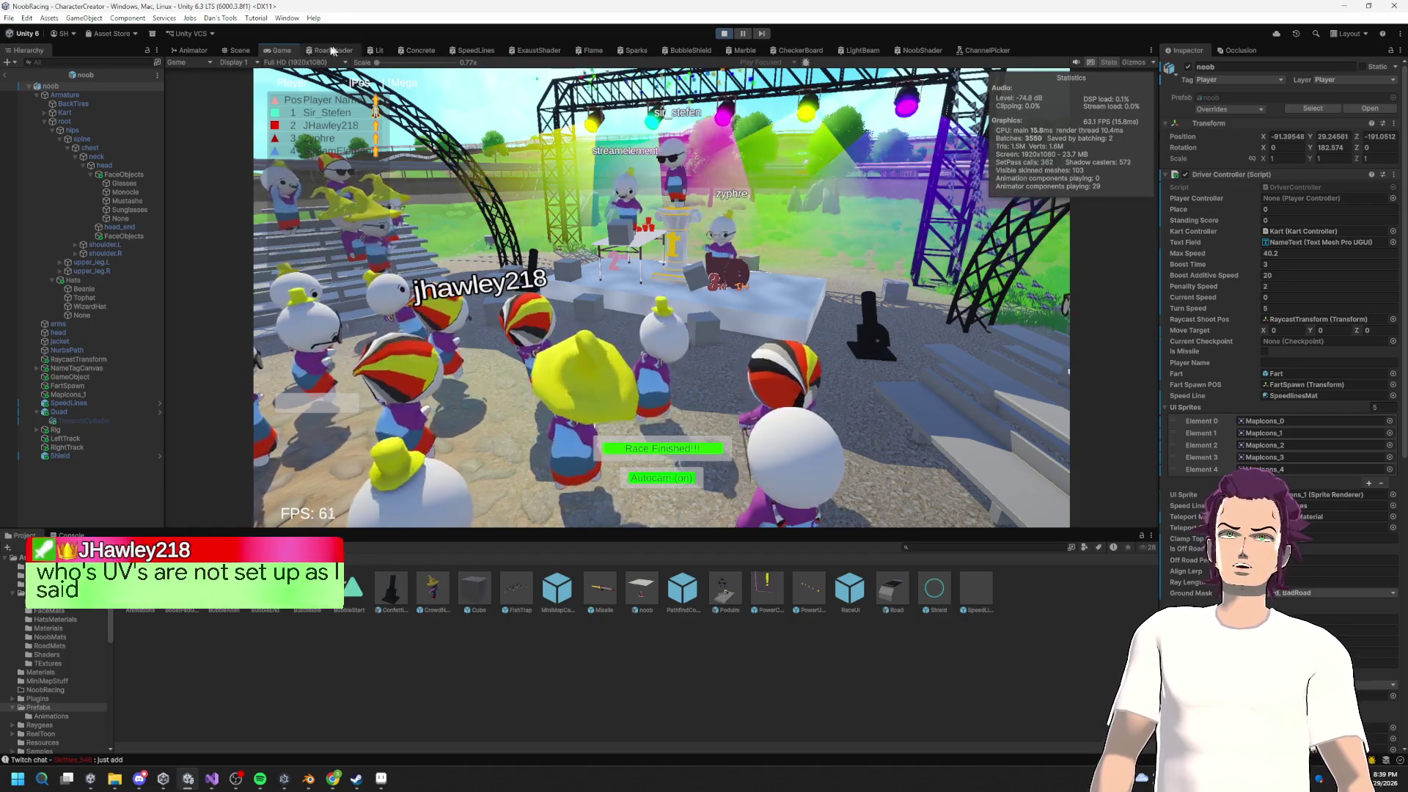
Step: Look through the RoadShader, NoobShader, LightBeam and CheckerBoard shader graphs
click(328, 50)
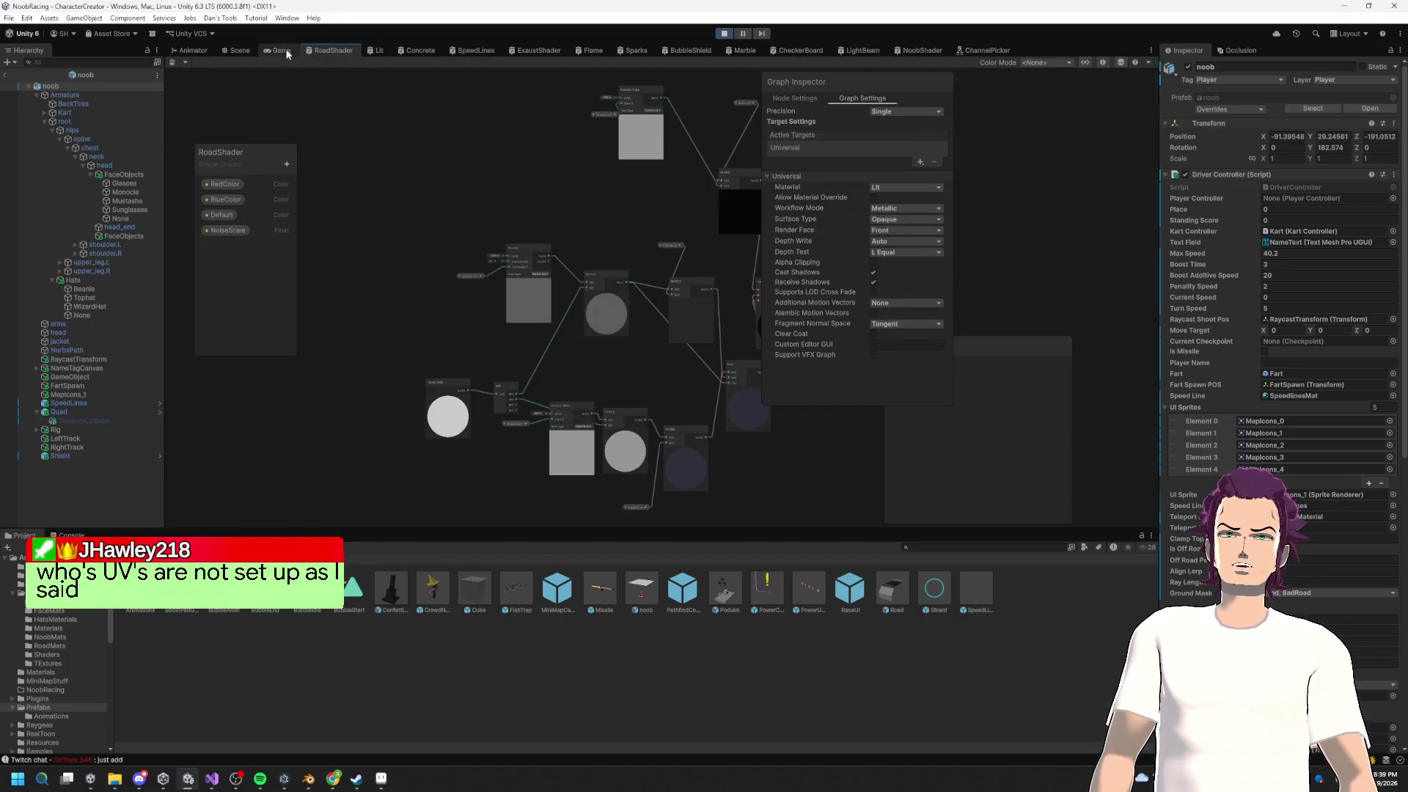
click(282, 50)
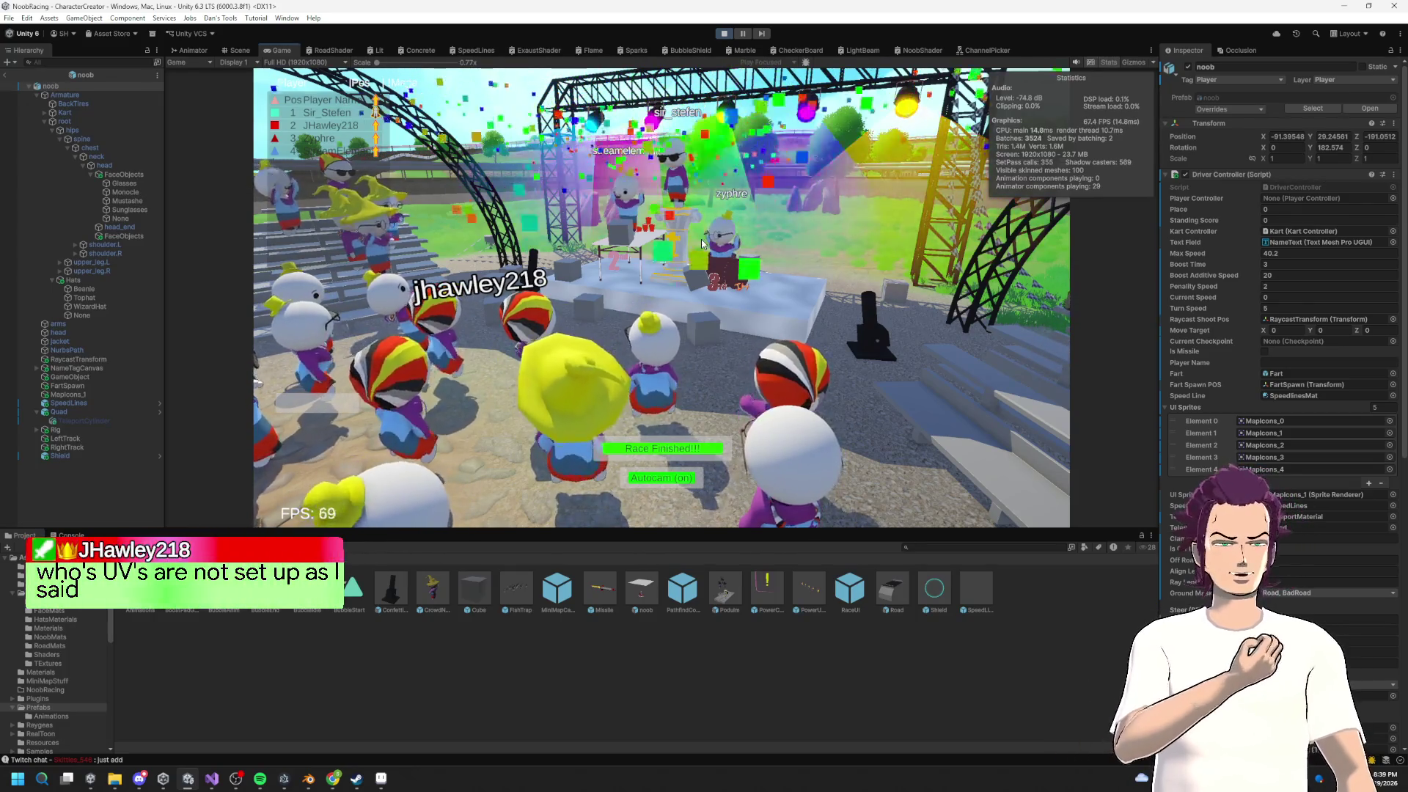
click(908, 49)
click(860, 48)
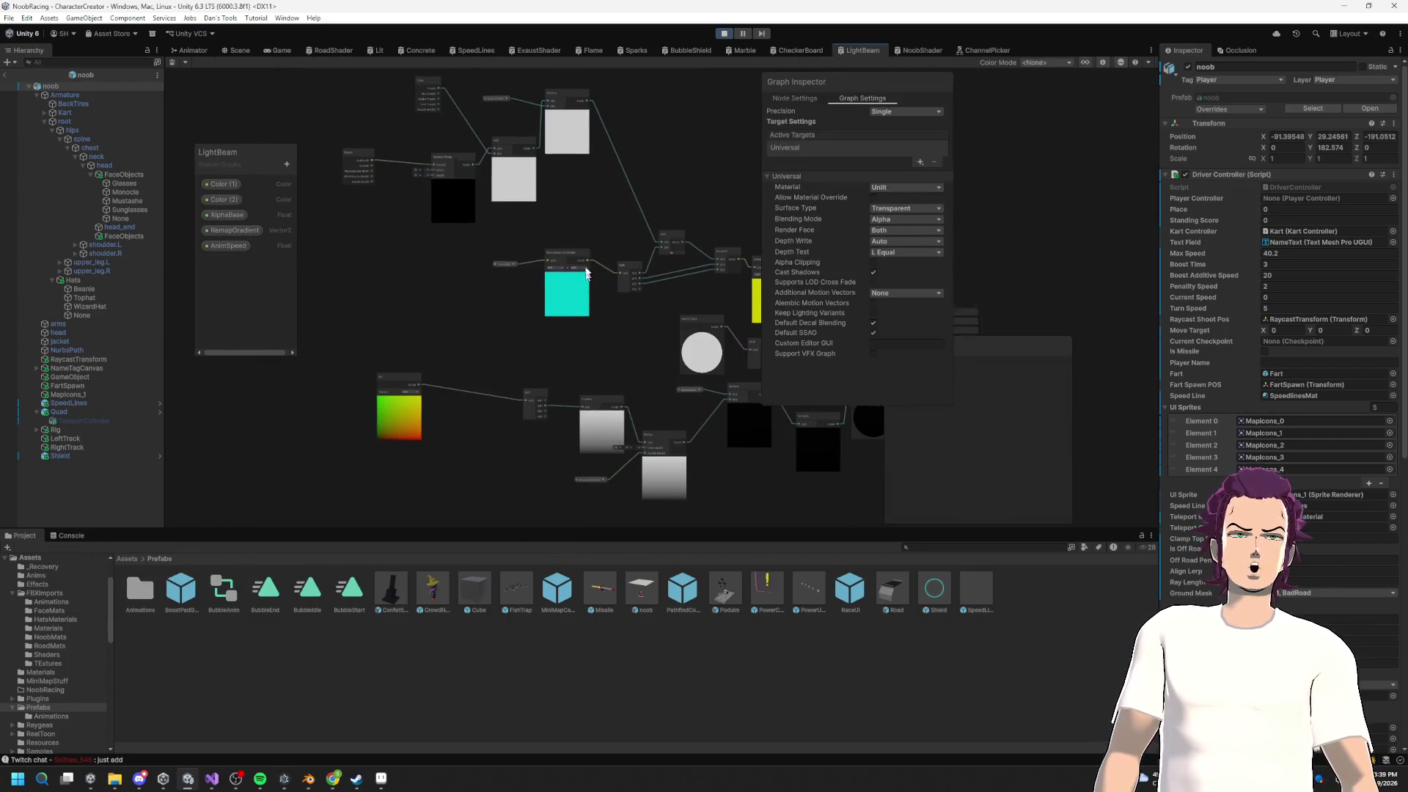
click(786, 51)
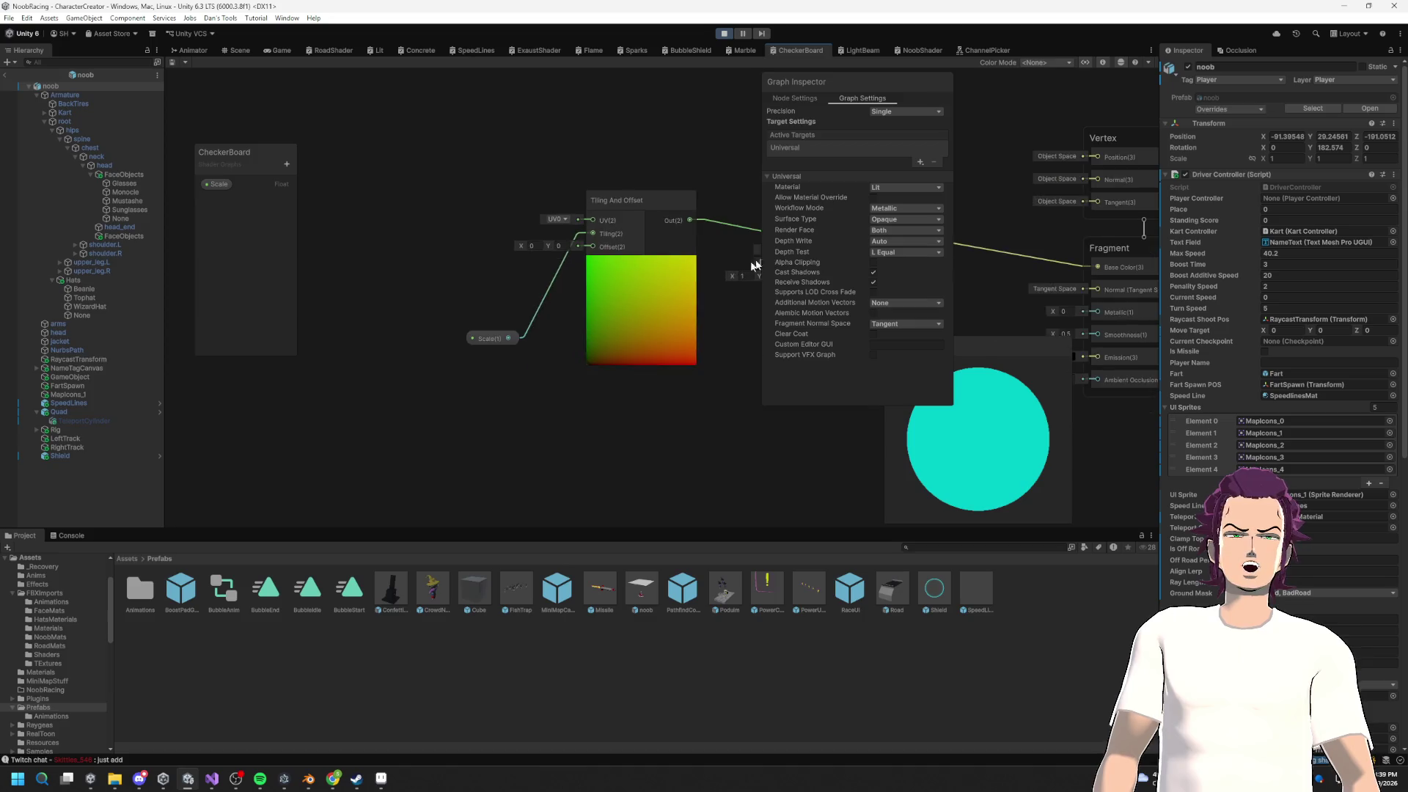
Step: Rearrange the CheckerBoard graph, moving the Scale and Checkerboard nodes near Tiling And Offset
drag(418, 337, 420, 245)
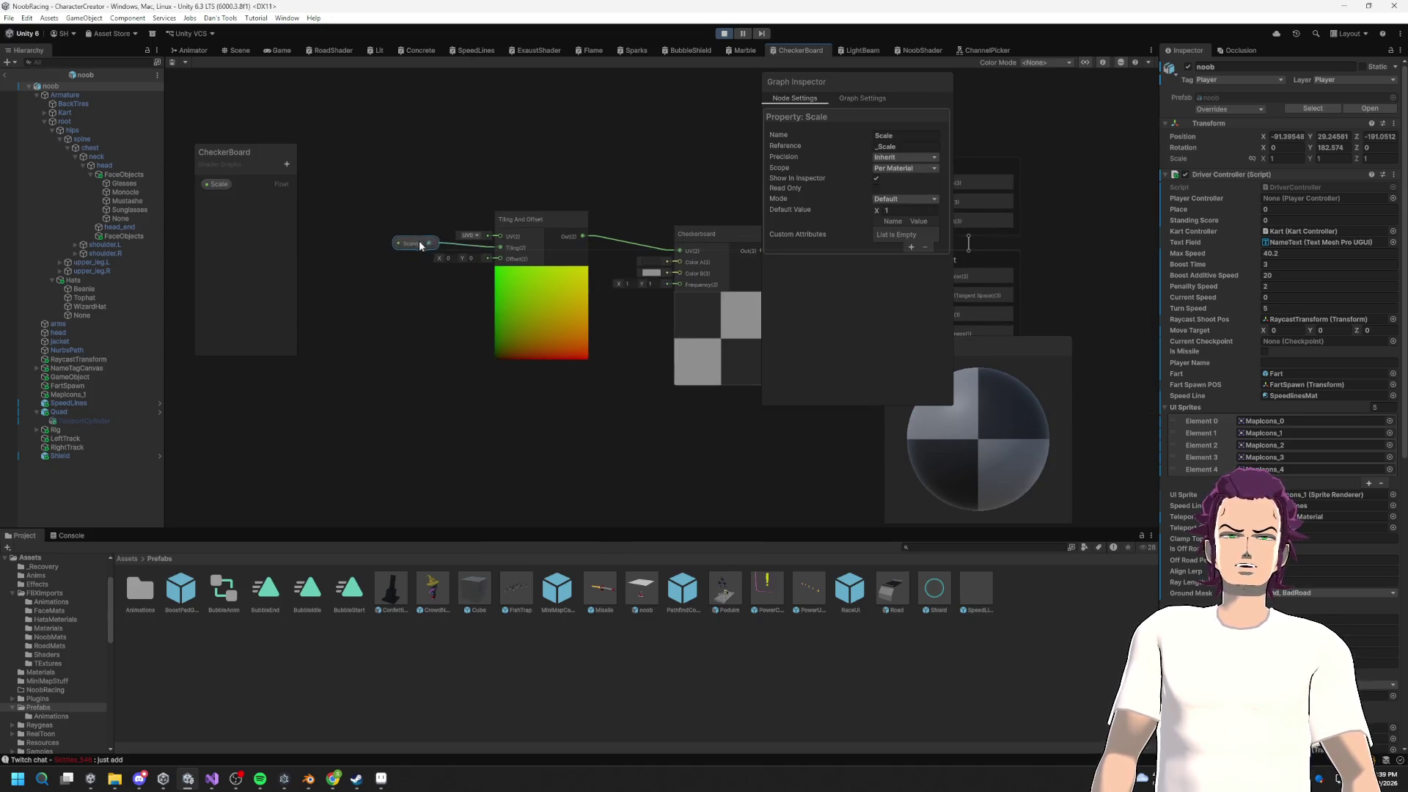
click(497, 231)
drag(628, 325, 587, 312)
scroll(551, 336, down, 1)
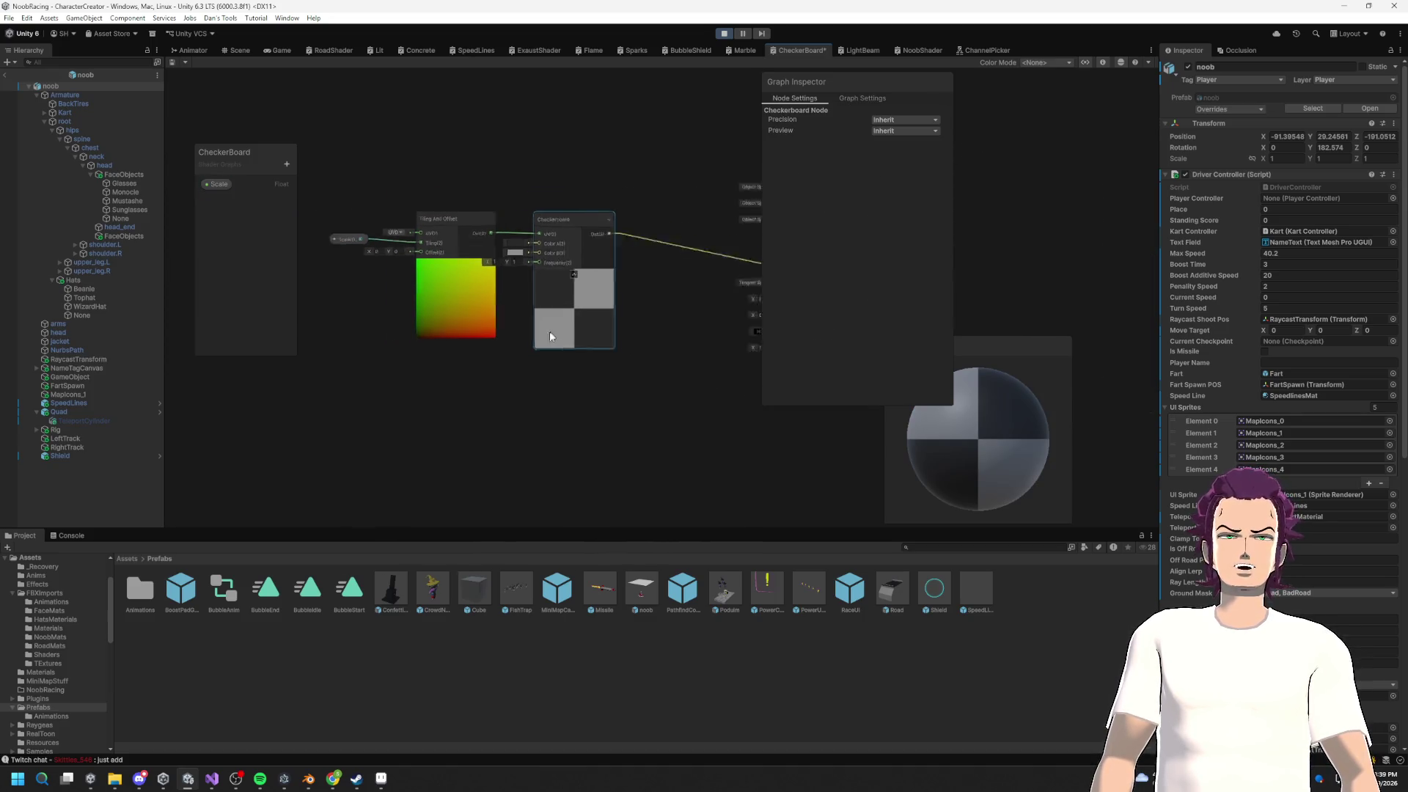
Step: Box-select a group of LightBeam nodes, then move on to the NoobShader graph
click(859, 50)
scroll(444, 454, down, 1)
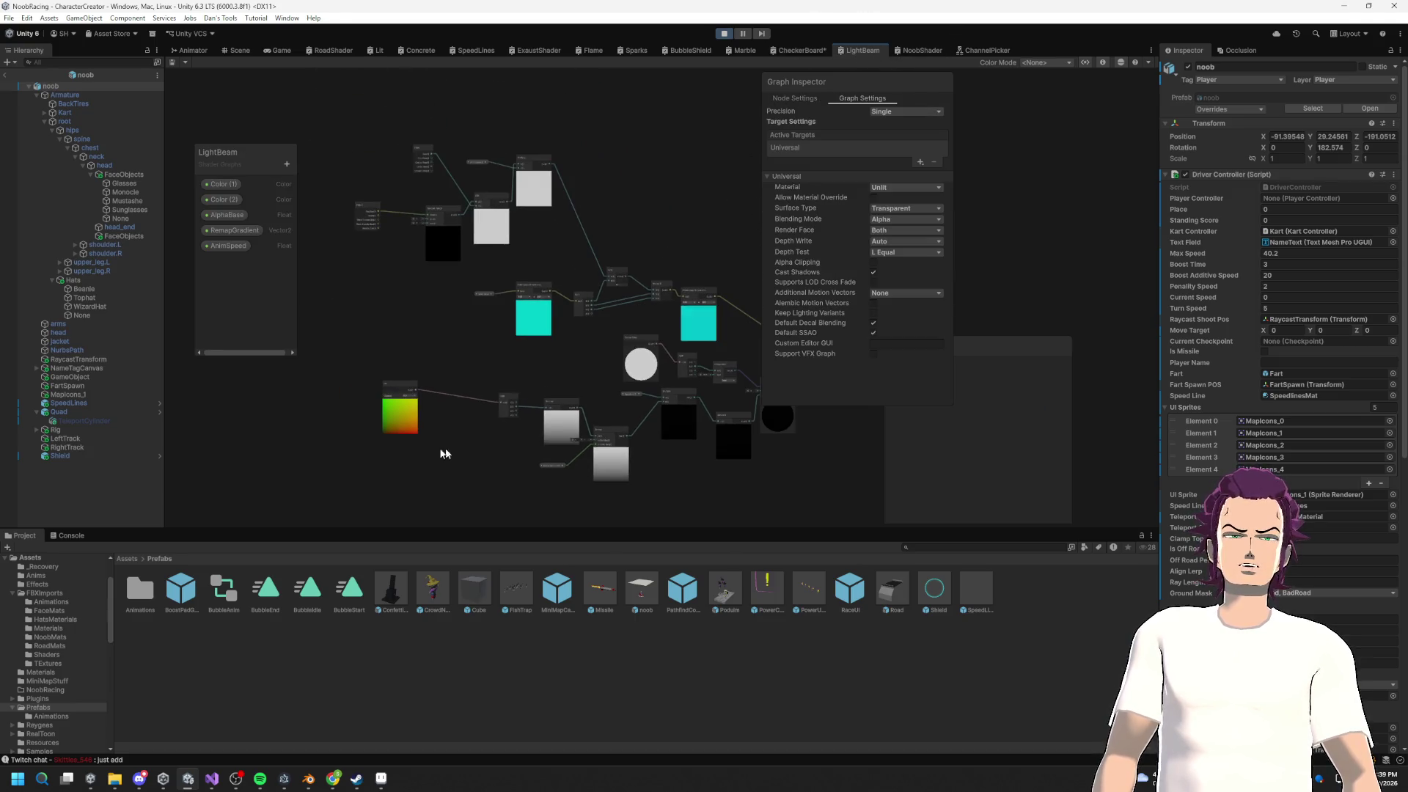
drag(600, 502, 606, 466)
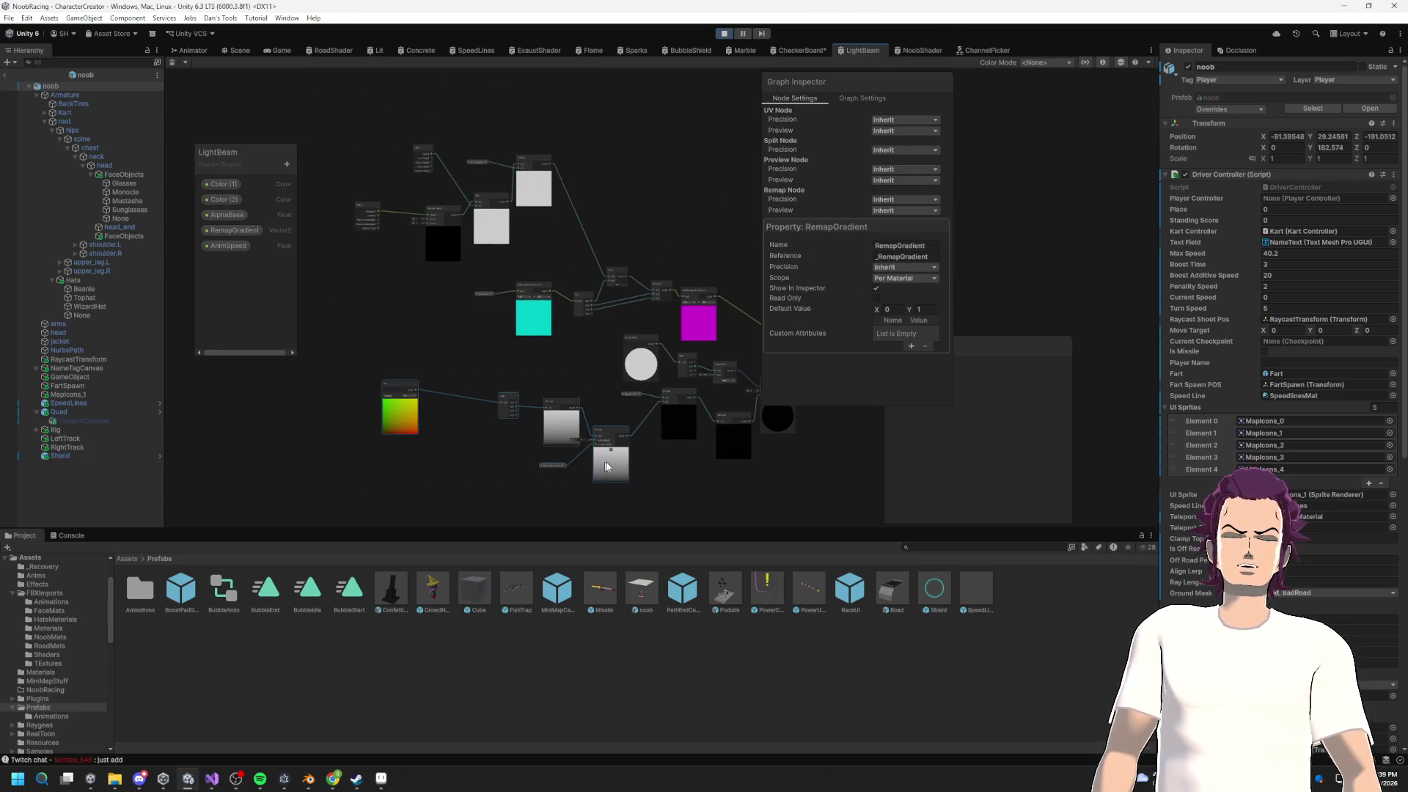
click(920, 50)
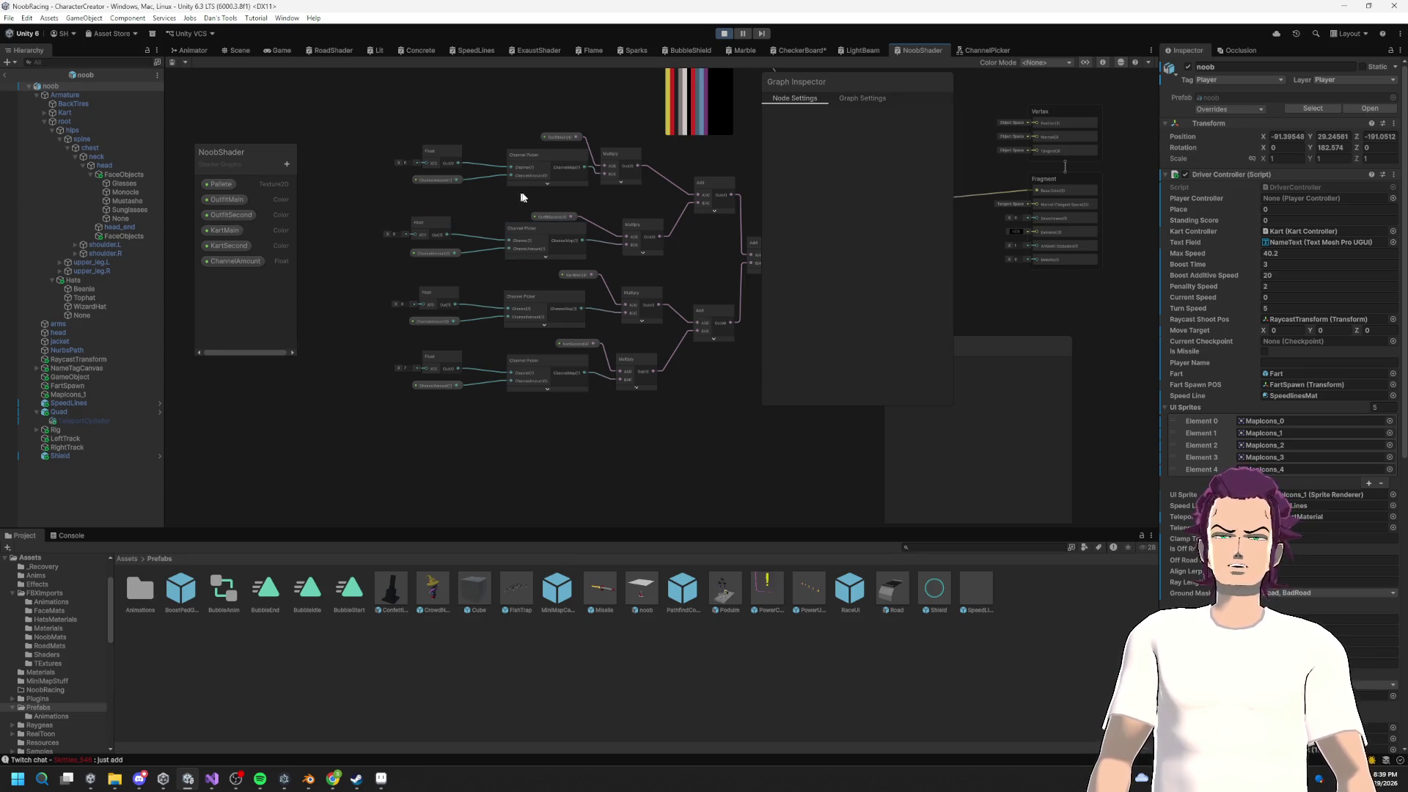
Step: Move the Sample Texture 2D node lower and place the Pallete property node beside it
scroll(487, 417, up, 2)
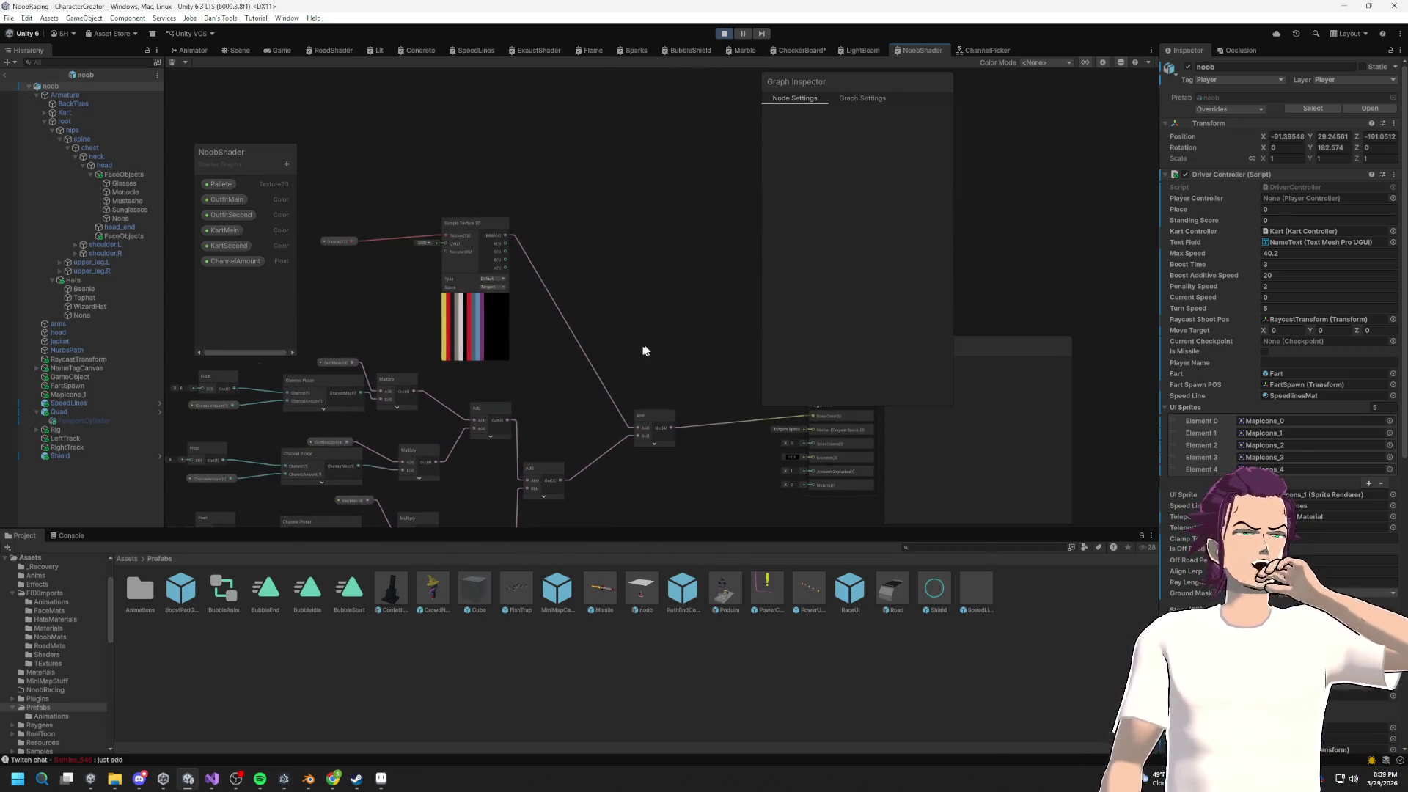
scroll(645, 351, up, 3)
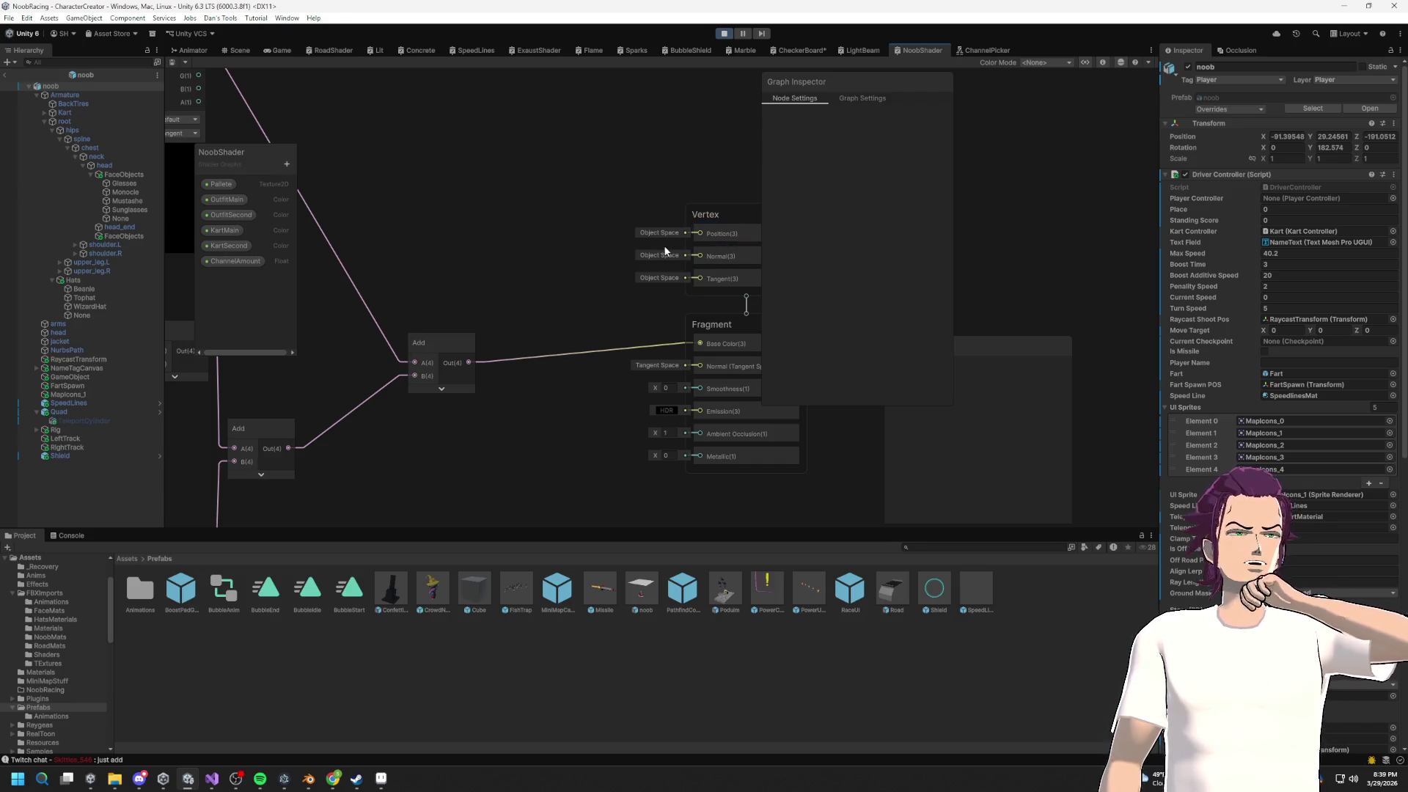
scroll(650, 196, down, 2)
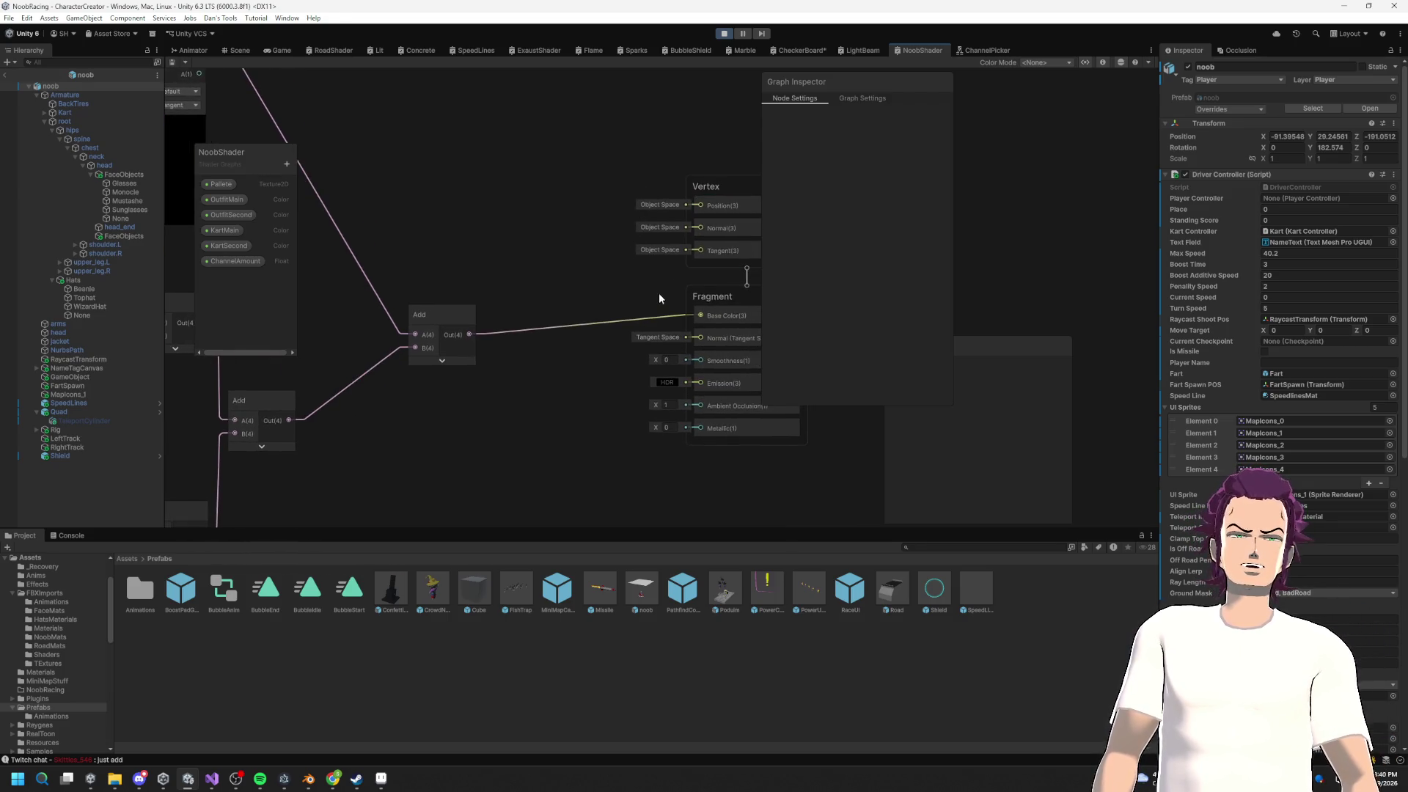
scroll(659, 299, down, 5)
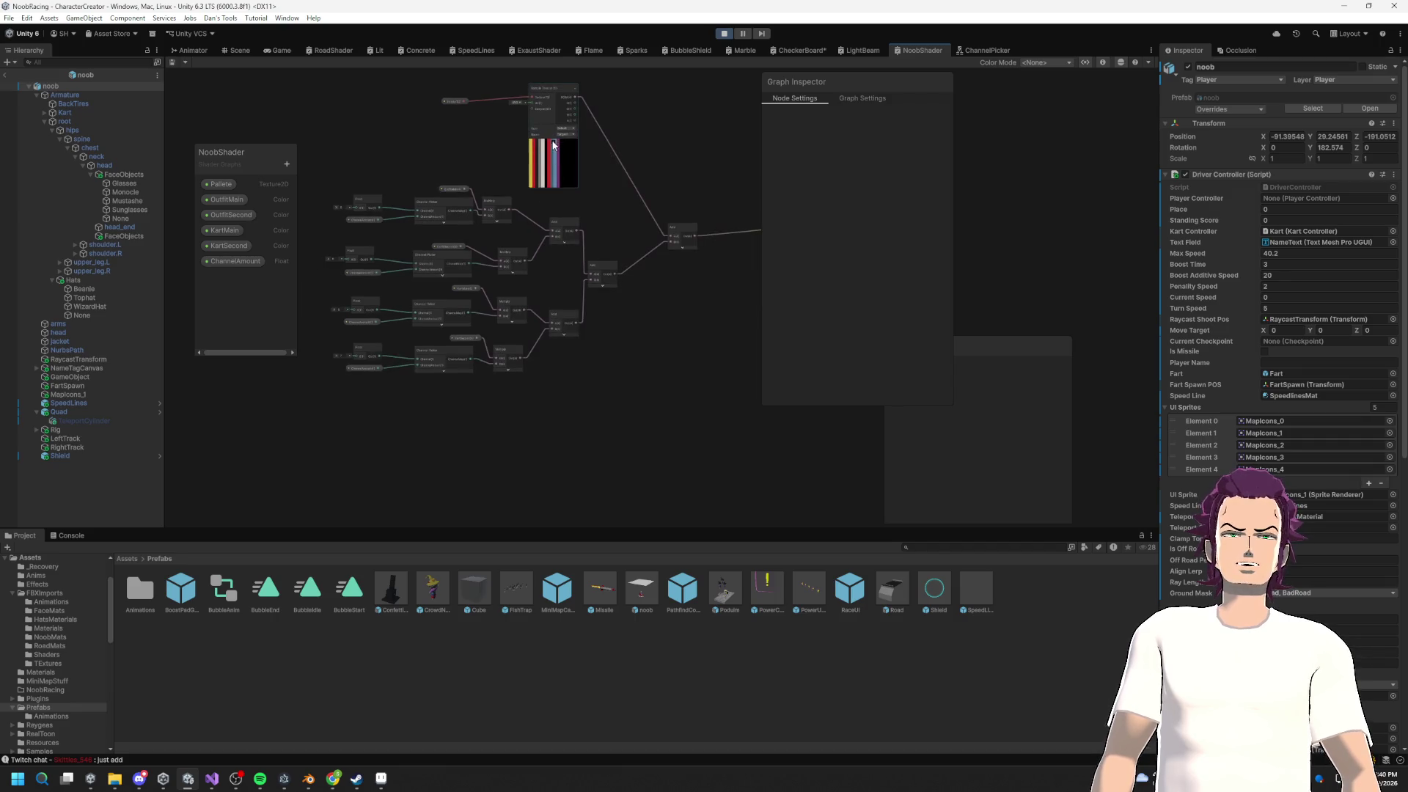
drag(548, 85, 566, 144)
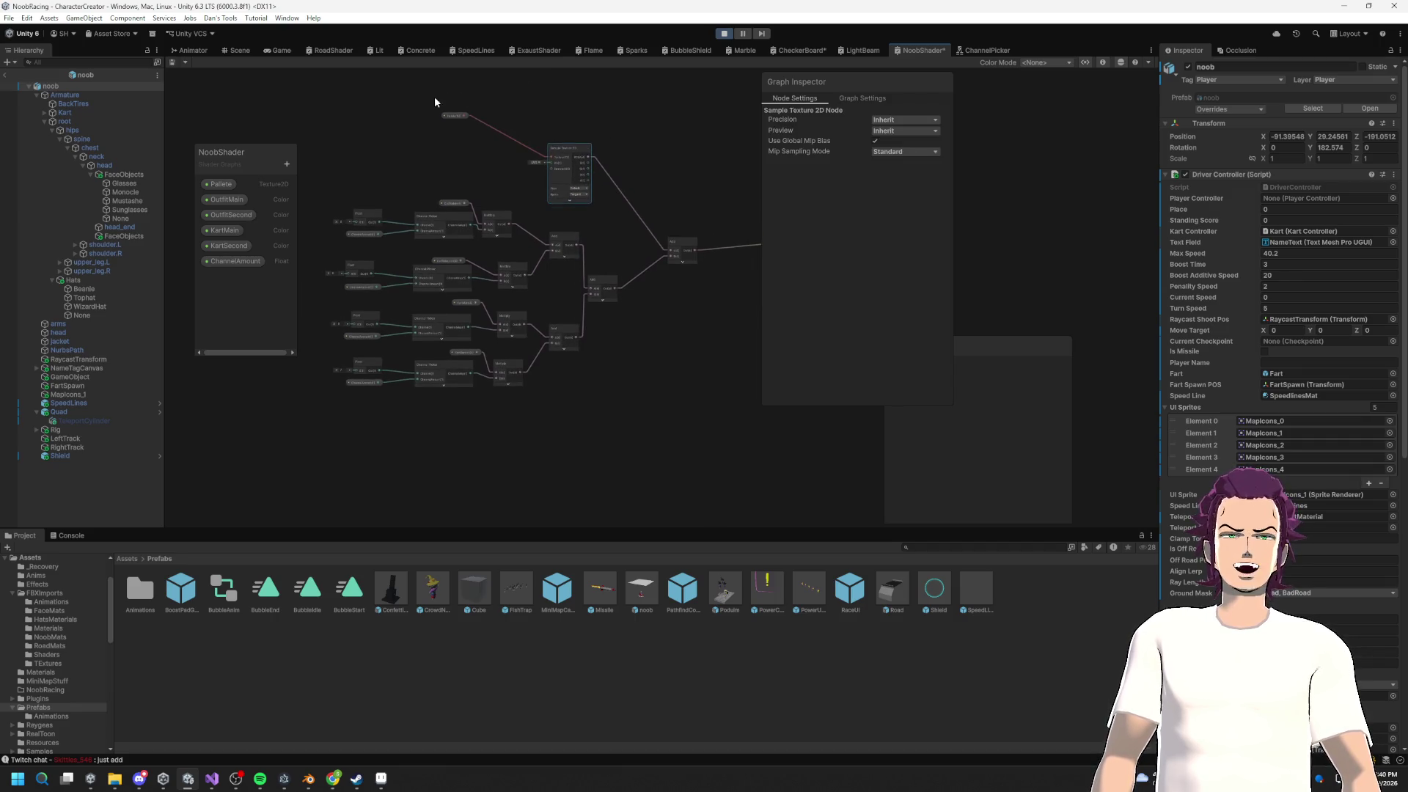
click(450, 113)
drag(450, 116, 490, 162)
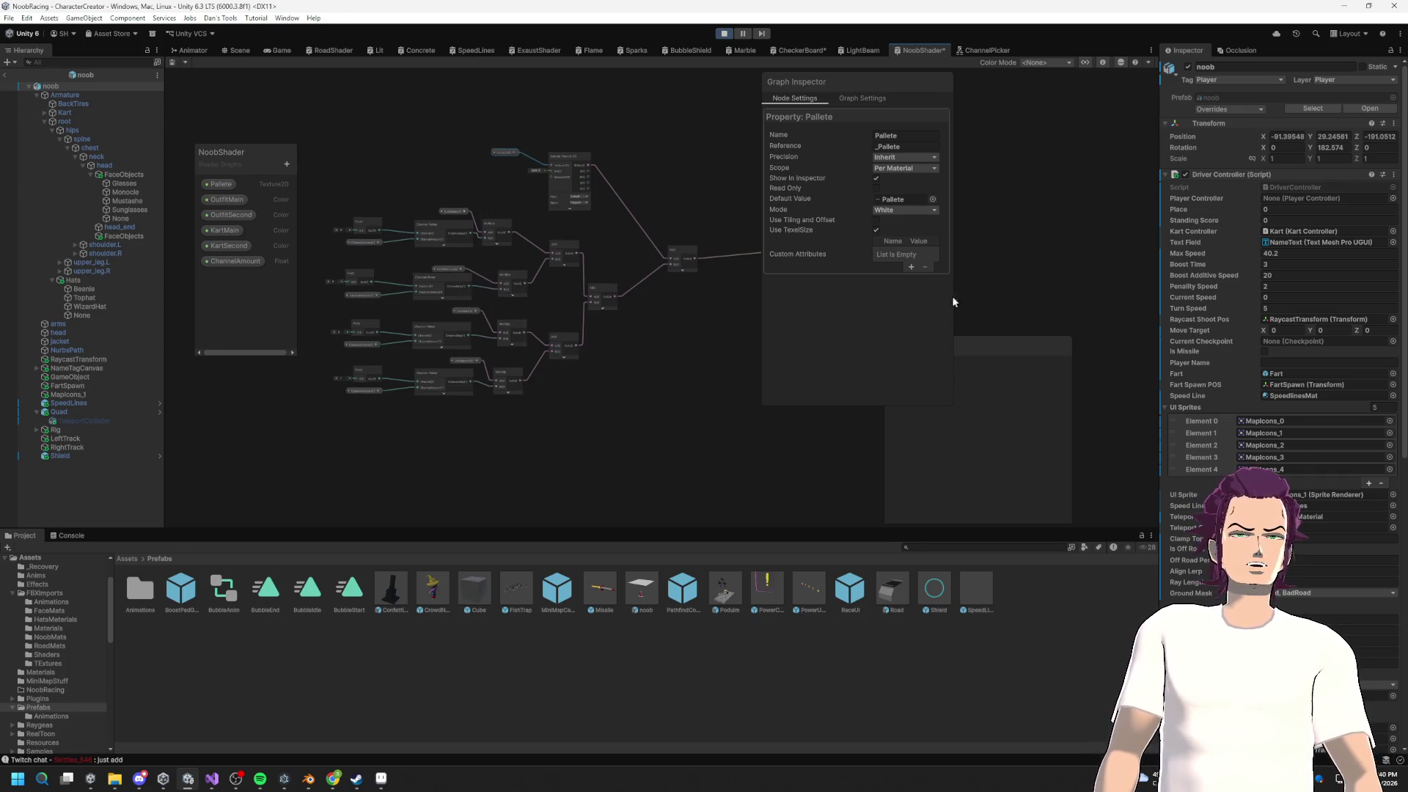
Step: Check the console log messages at the bottom of the editor
click(72, 538)
click(28, 536)
click(59, 538)
click(31, 546)
click(24, 536)
Step: Browse the Project folders to Assets/Settings and select the UniversalRenderPipelineGlobalSettings asset
click(48, 628)
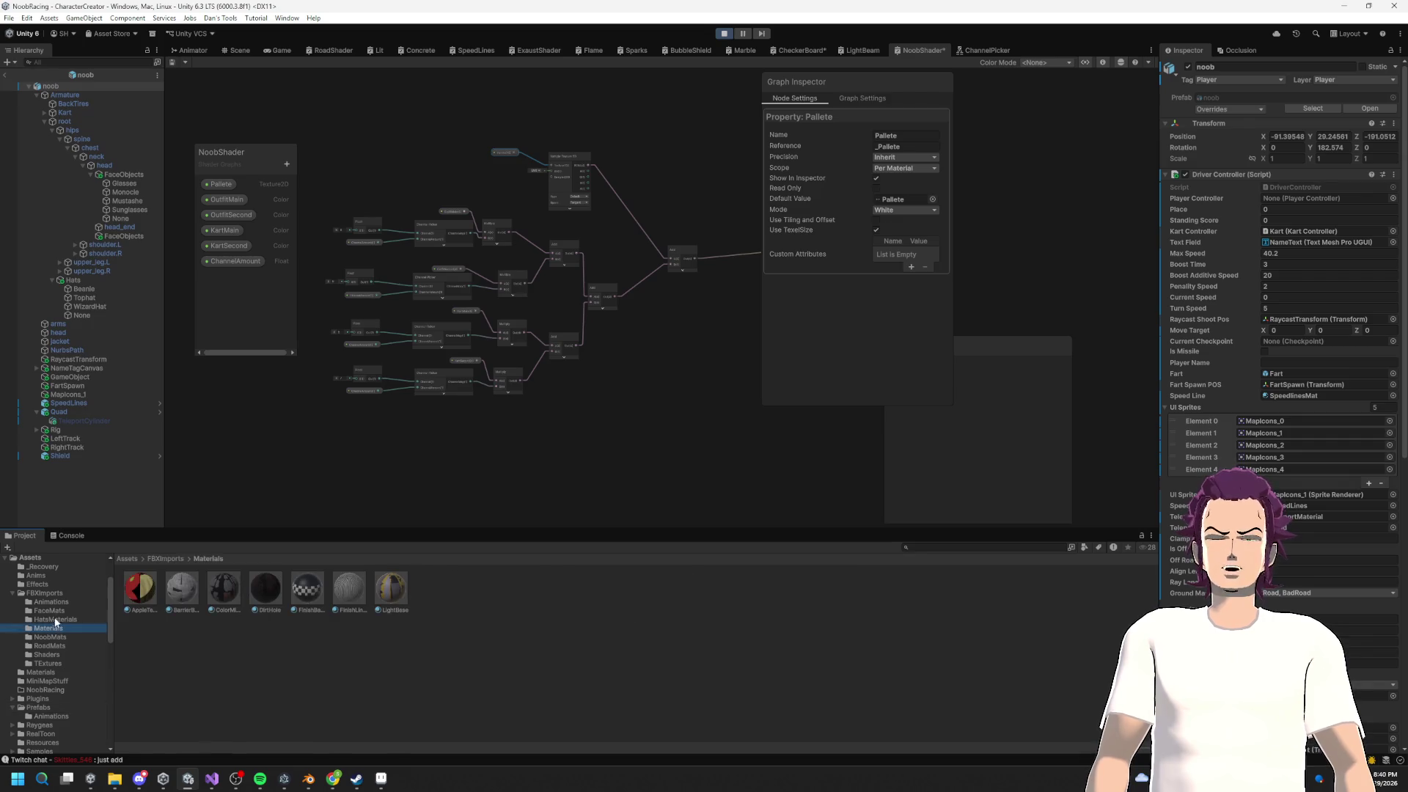
click(81, 618)
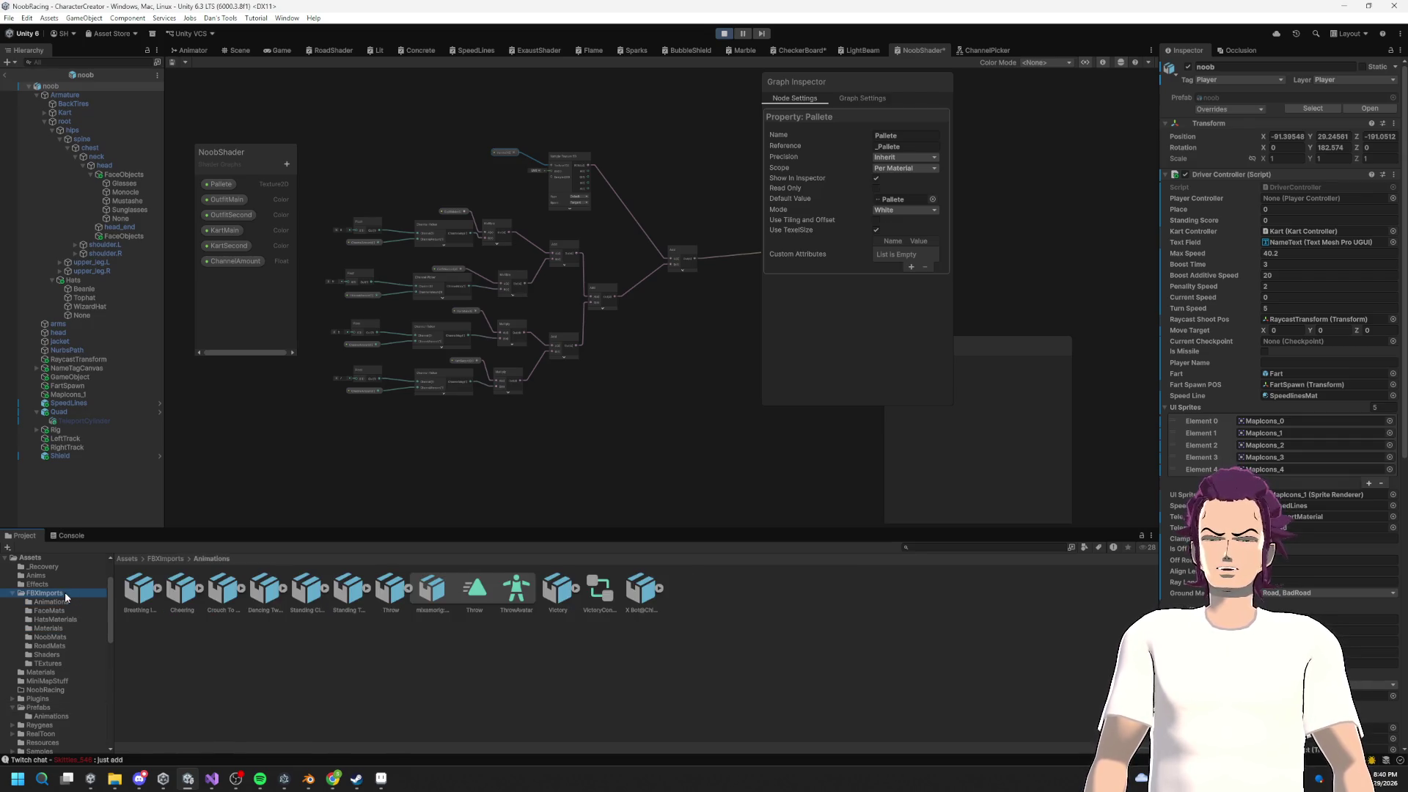
click(63, 592)
key(Up)
key(Up)
key(Up)
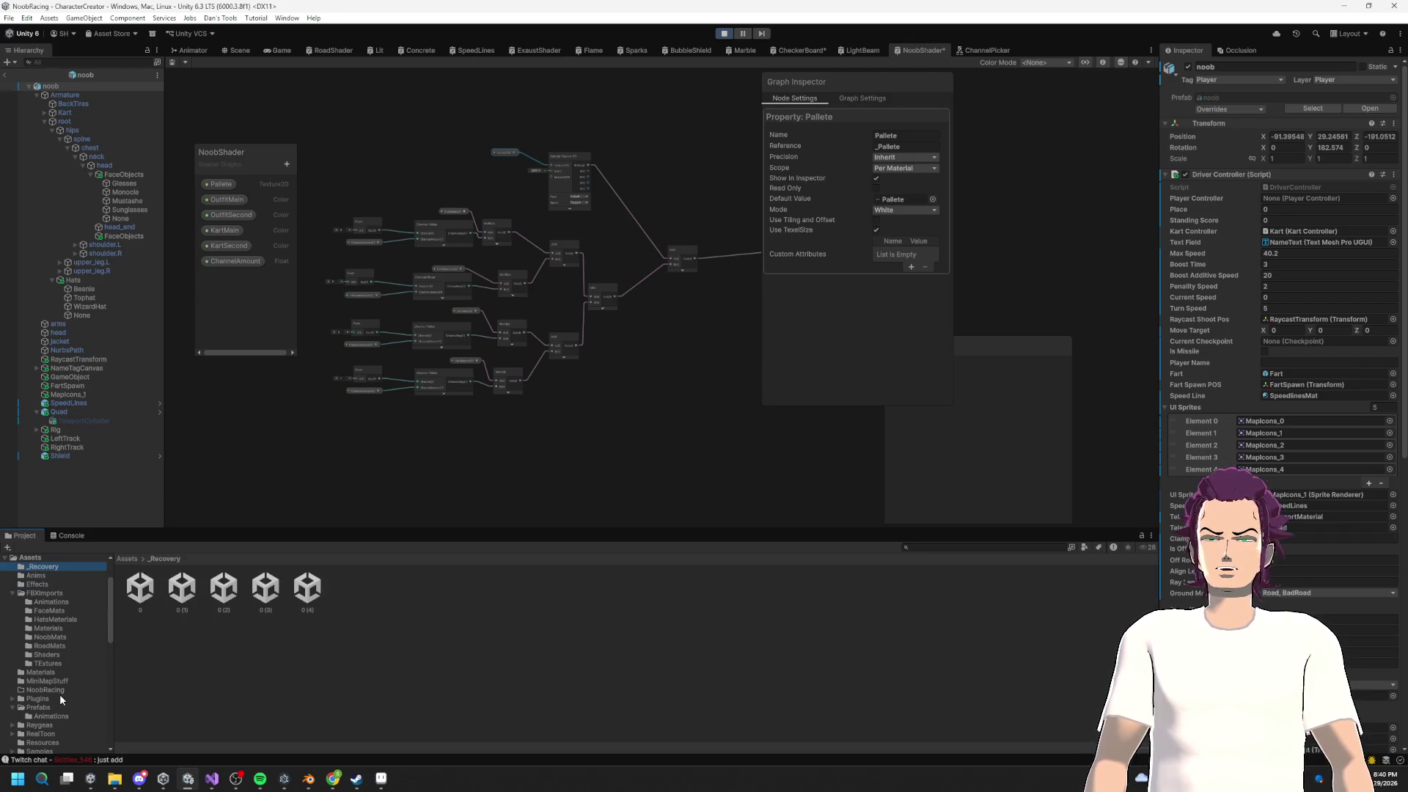
scroll(42, 668, down, 5)
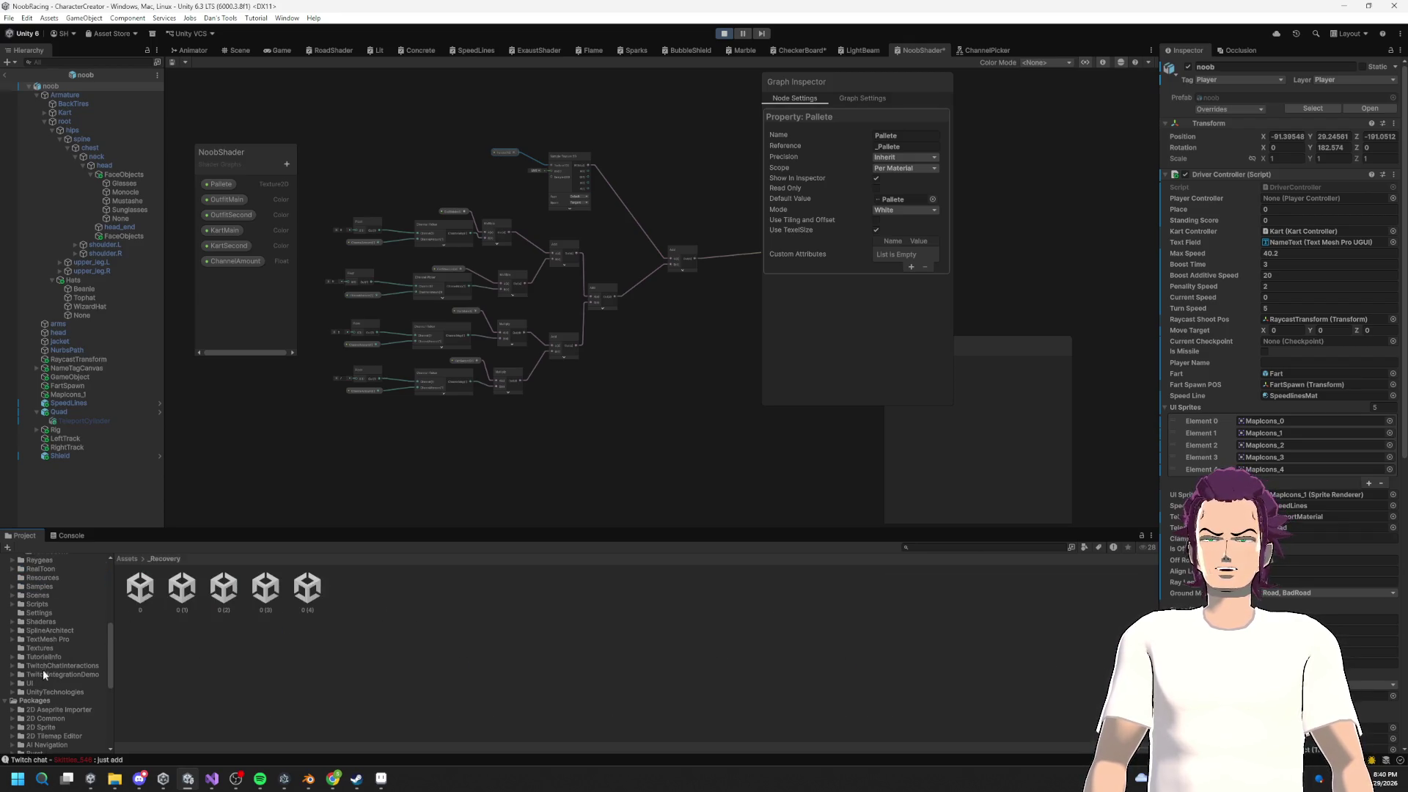
click(47, 612)
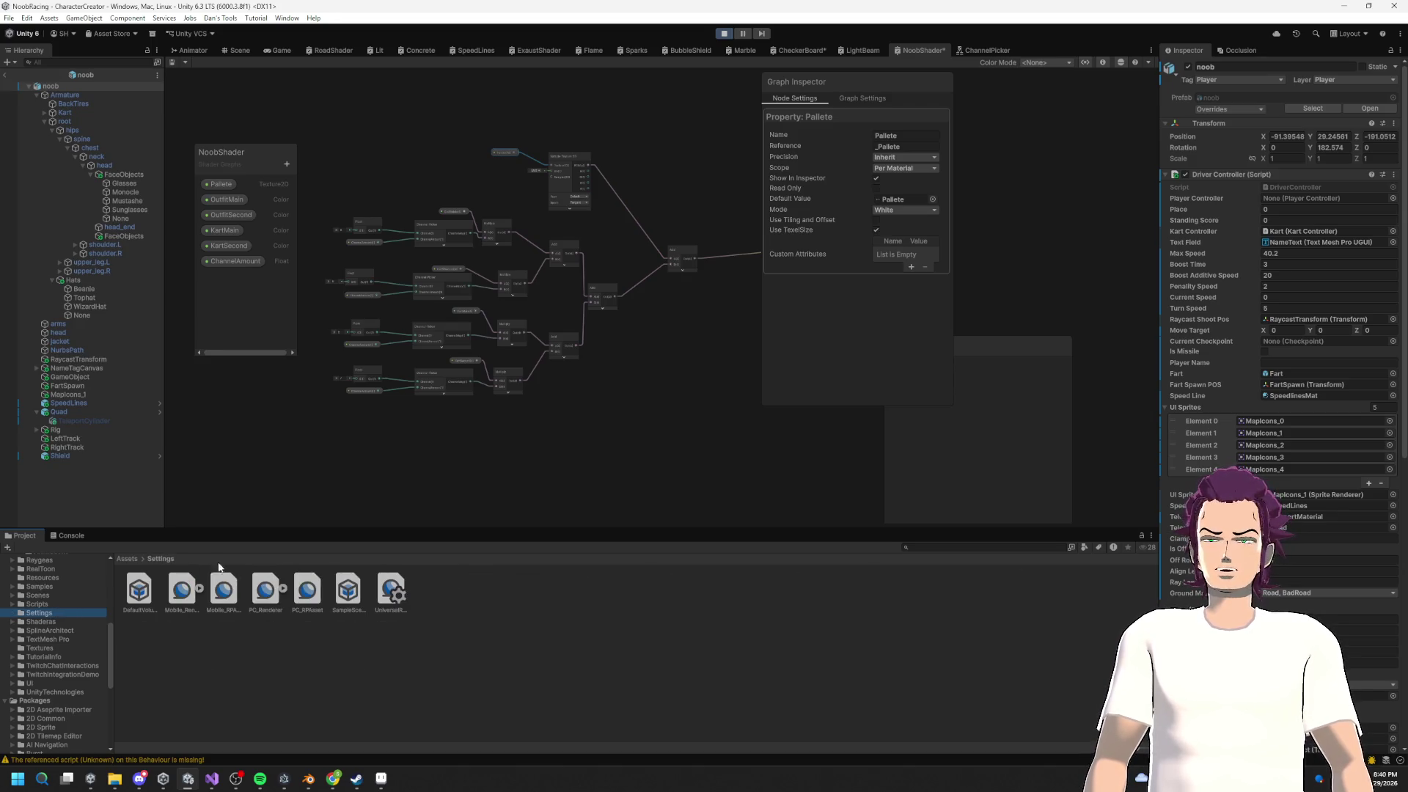
click(373, 593)
click(390, 590)
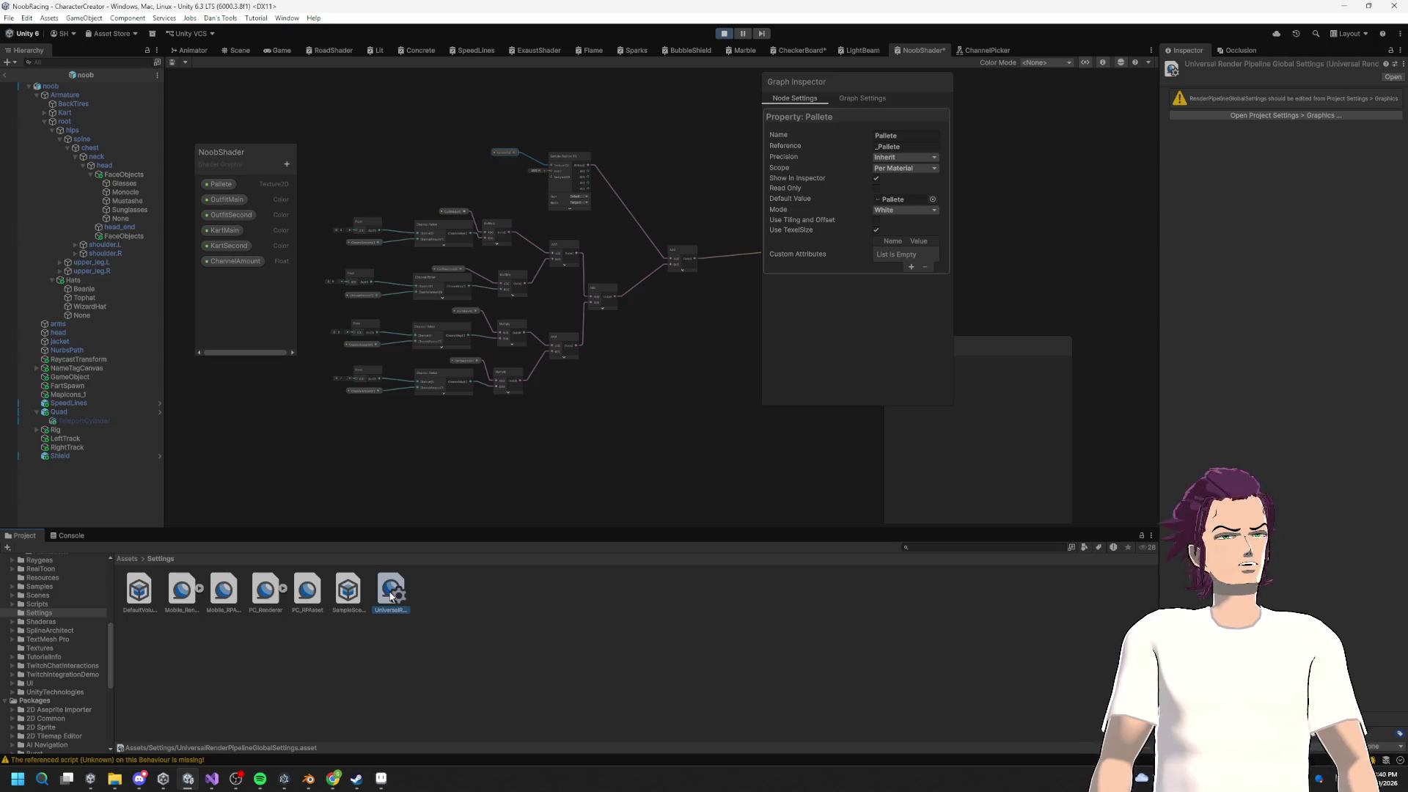
Step: Add a Render Objects renderer feature to the PC_Renderer asset
click(307, 590)
click(259, 598)
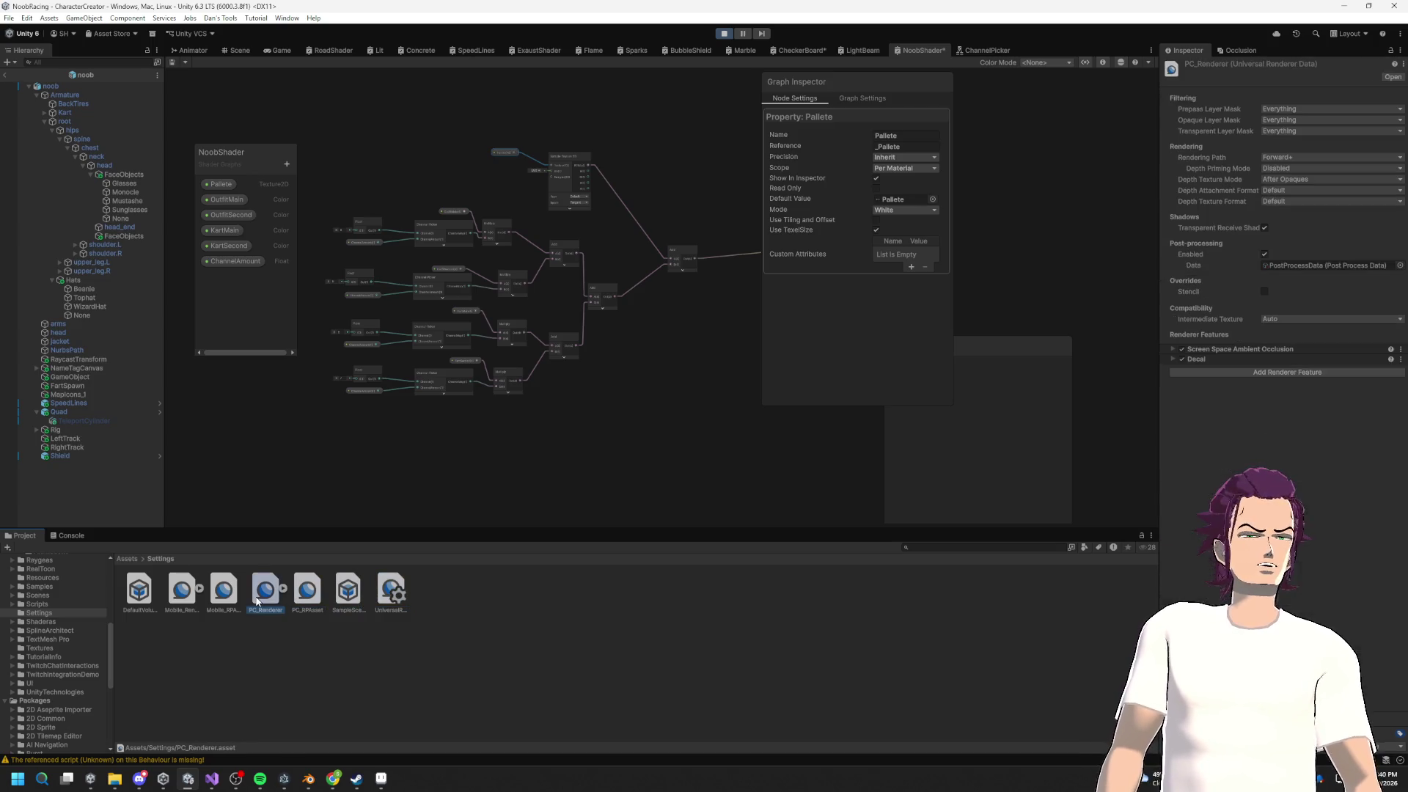
click(1296, 376)
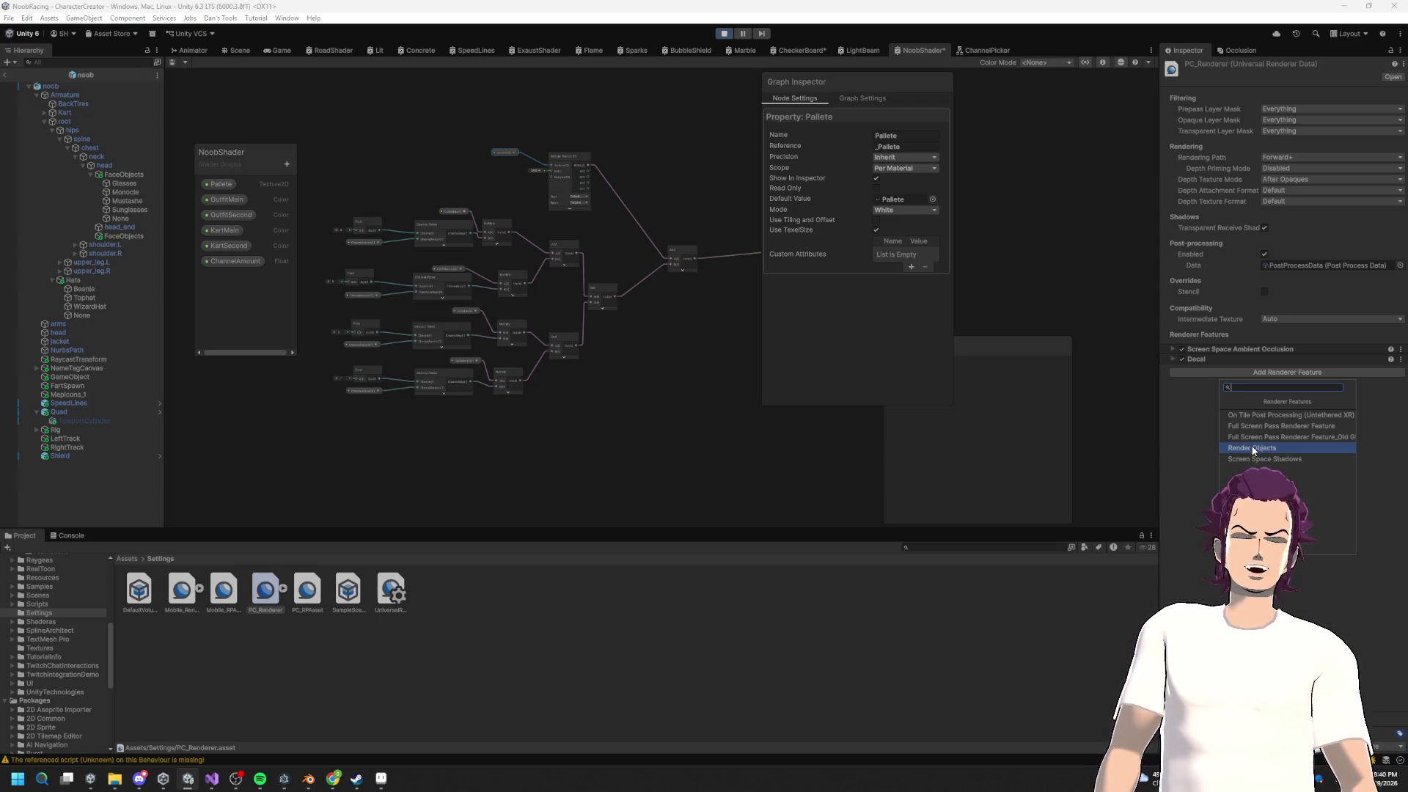
click(1272, 450)
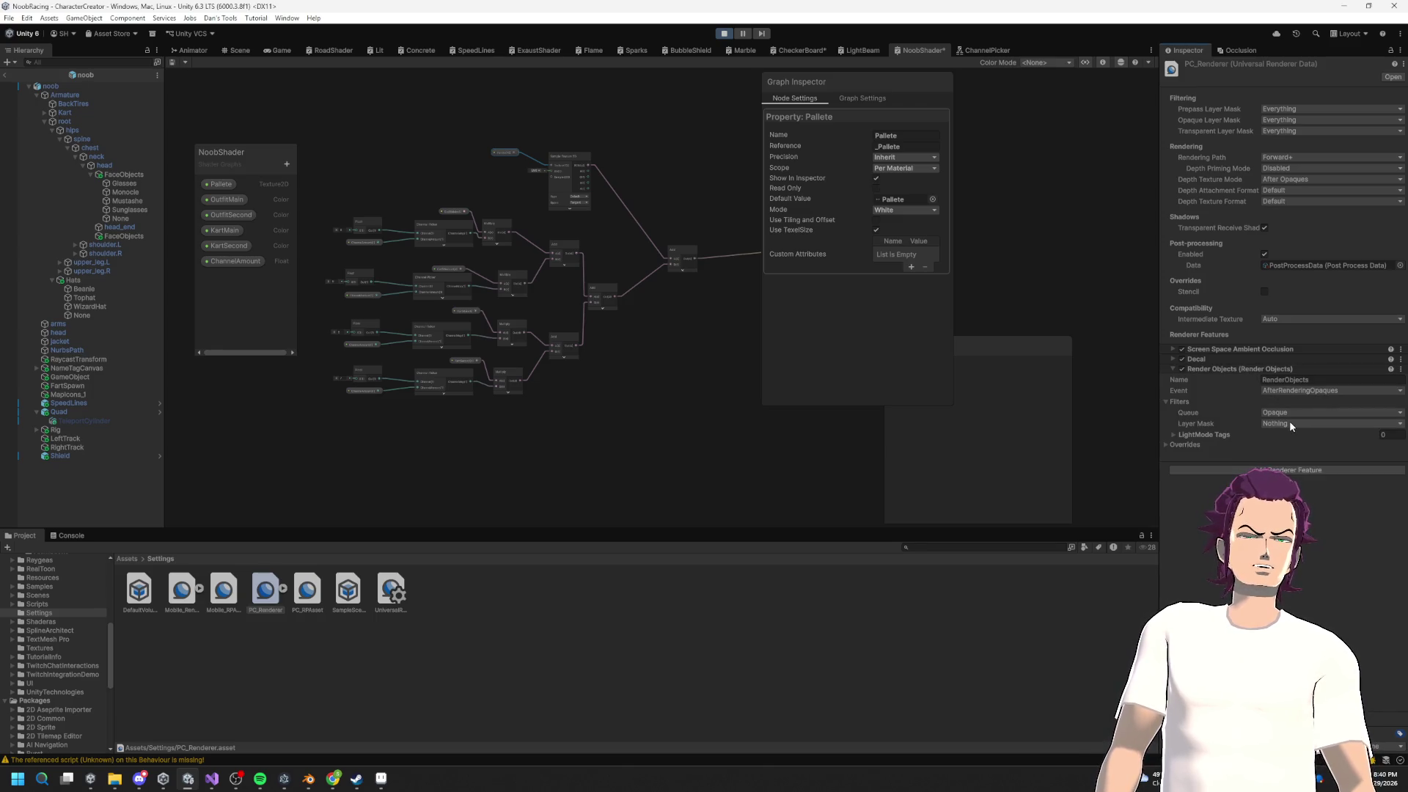
Step: Keep the Opaque queue and AfterRenderingOpaques event, and expand Overrides leaving the material as None
click(1292, 413)
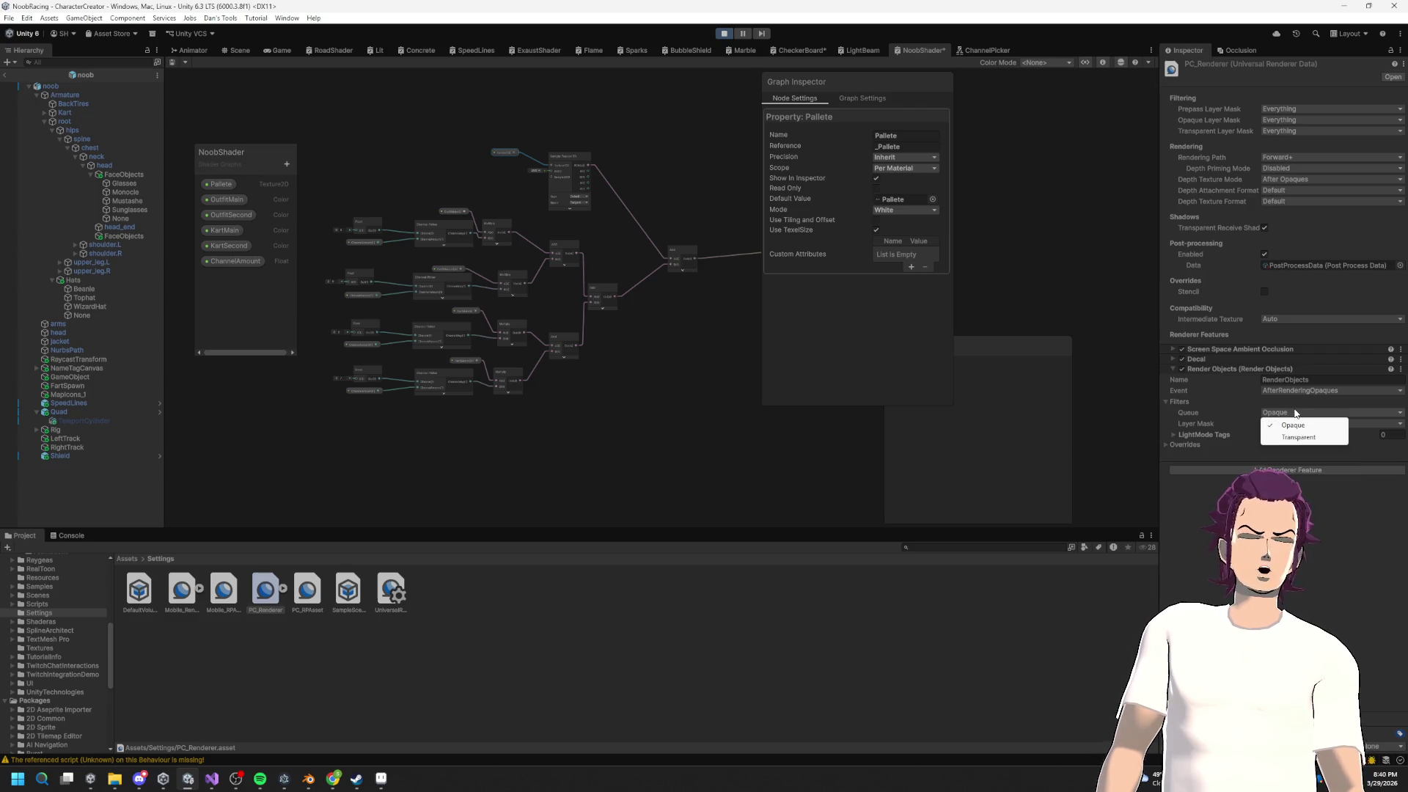
click(1288, 391)
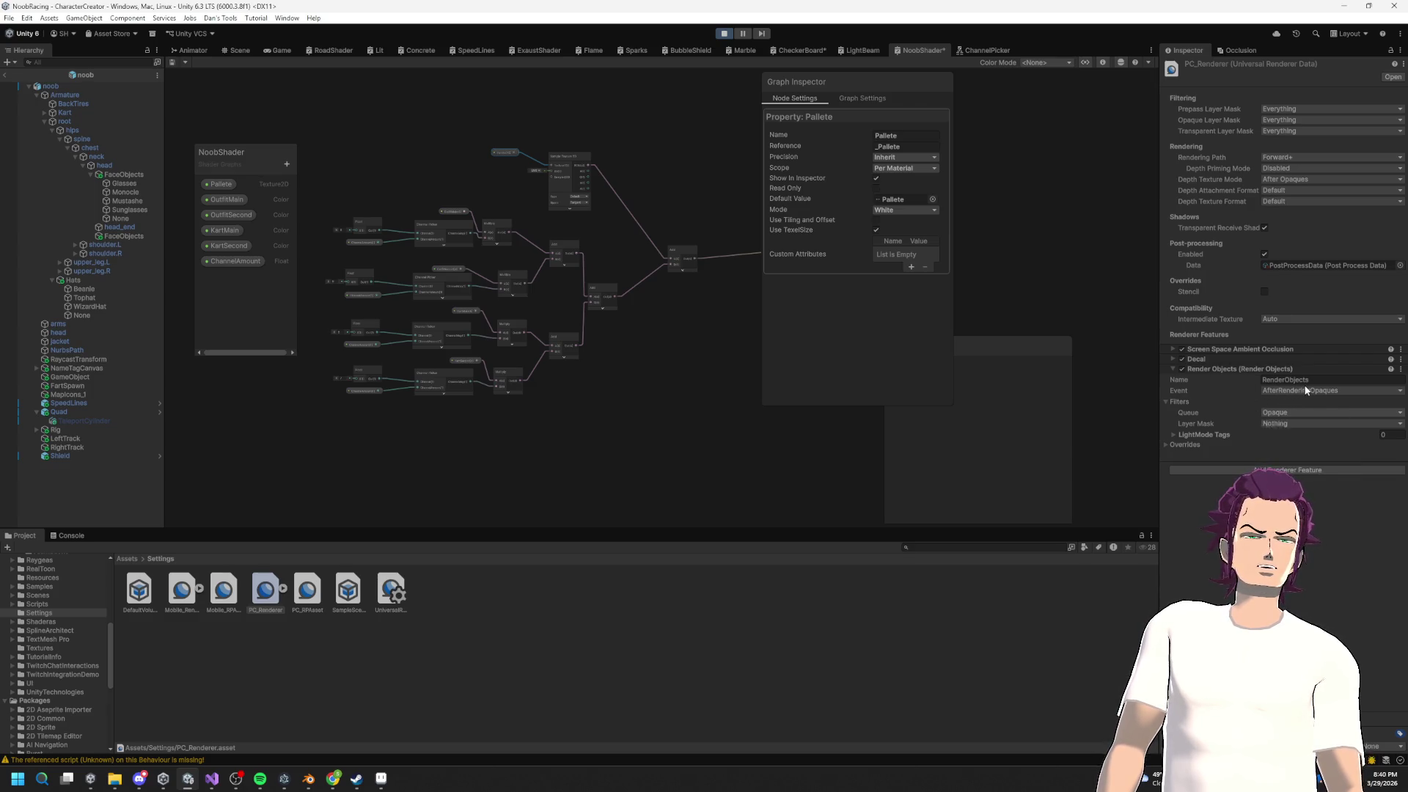
click(1305, 391)
click(1189, 533)
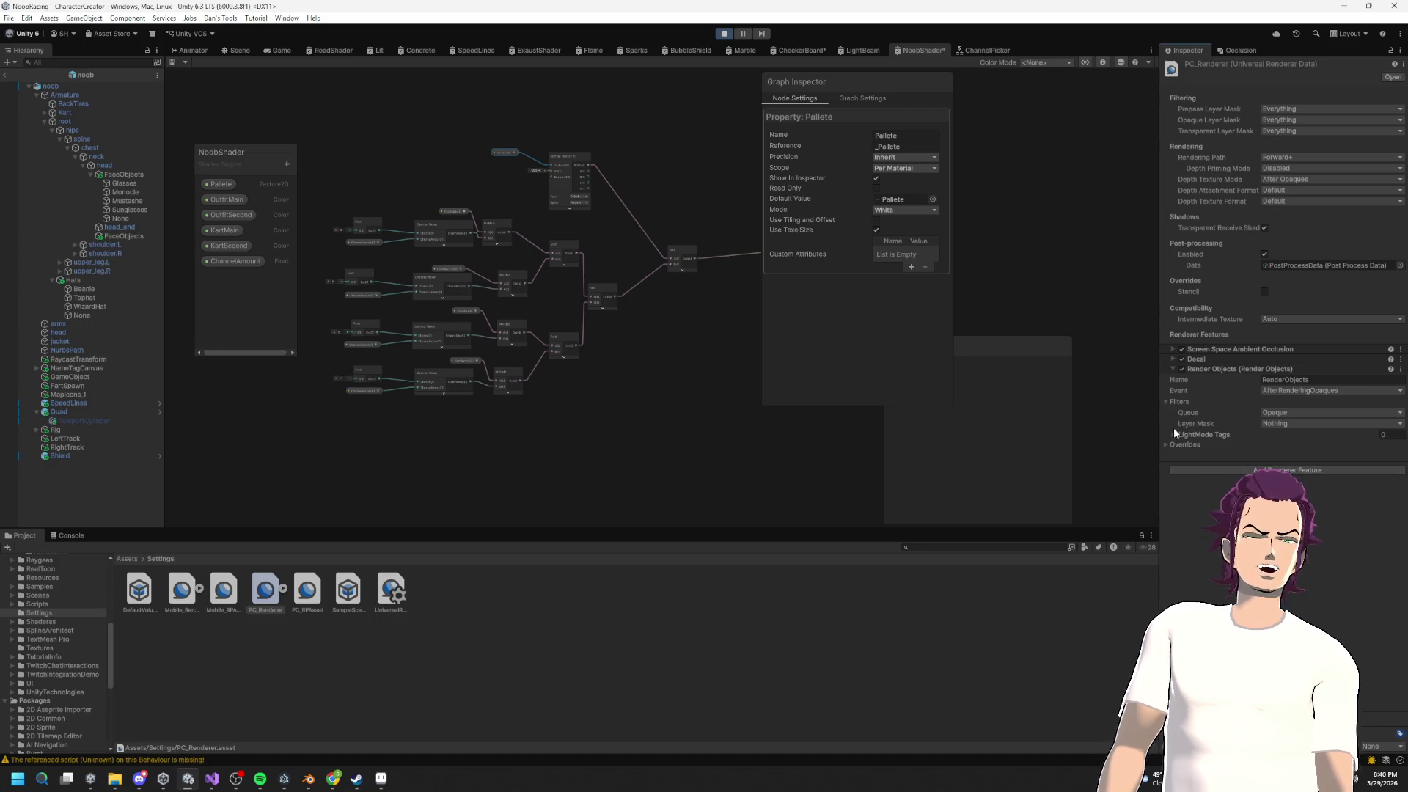
click(1166, 445)
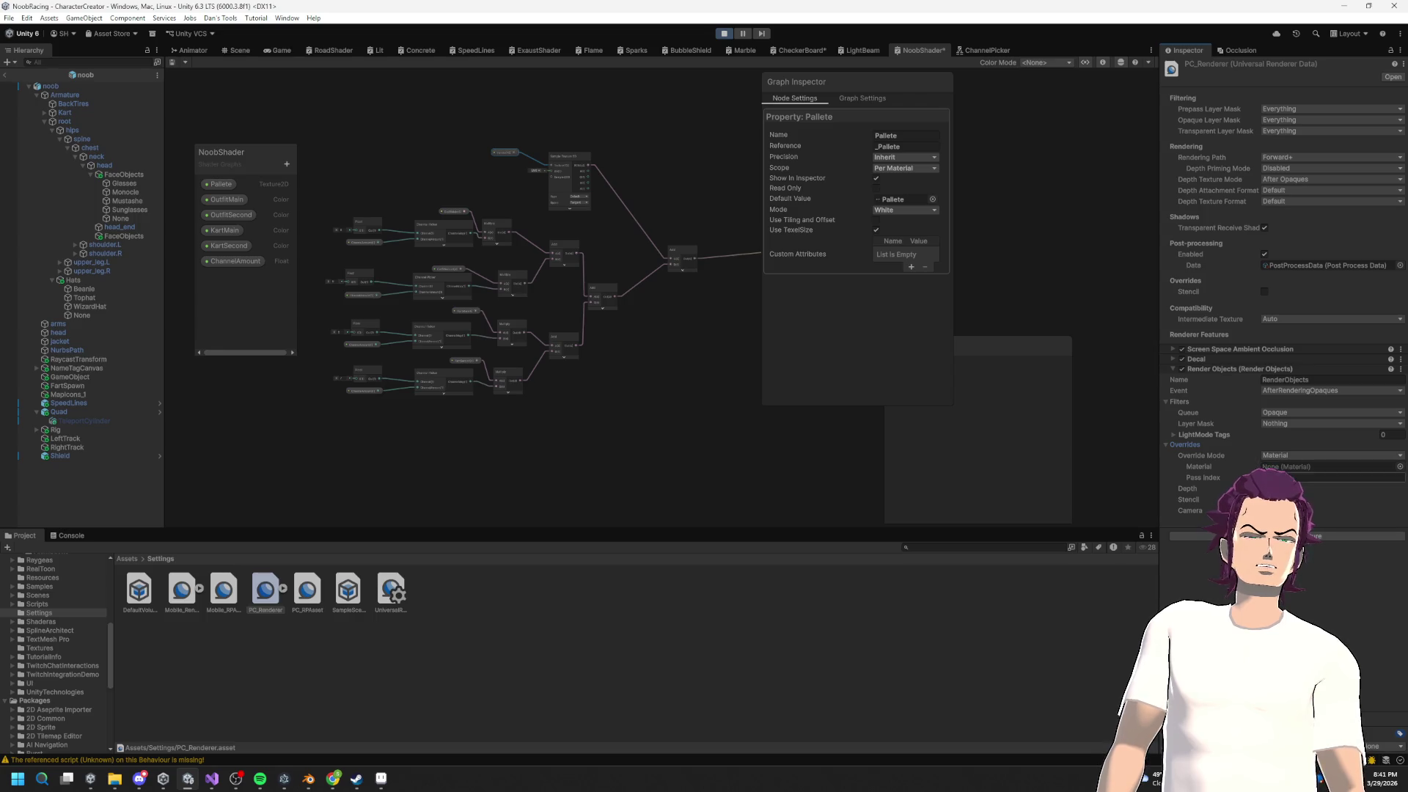
click(1398, 467)
scroll(1261, 448, down, 10)
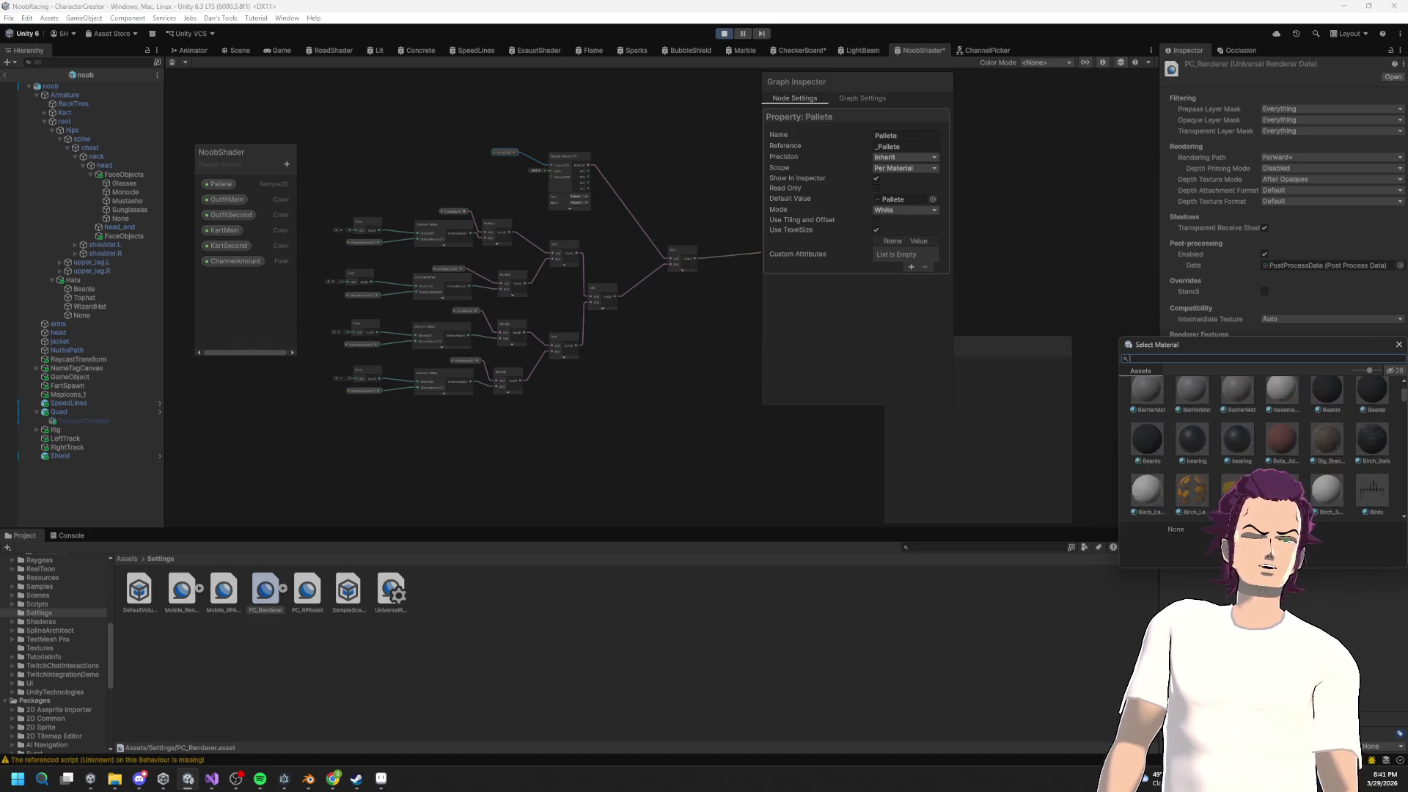
click(1397, 345)
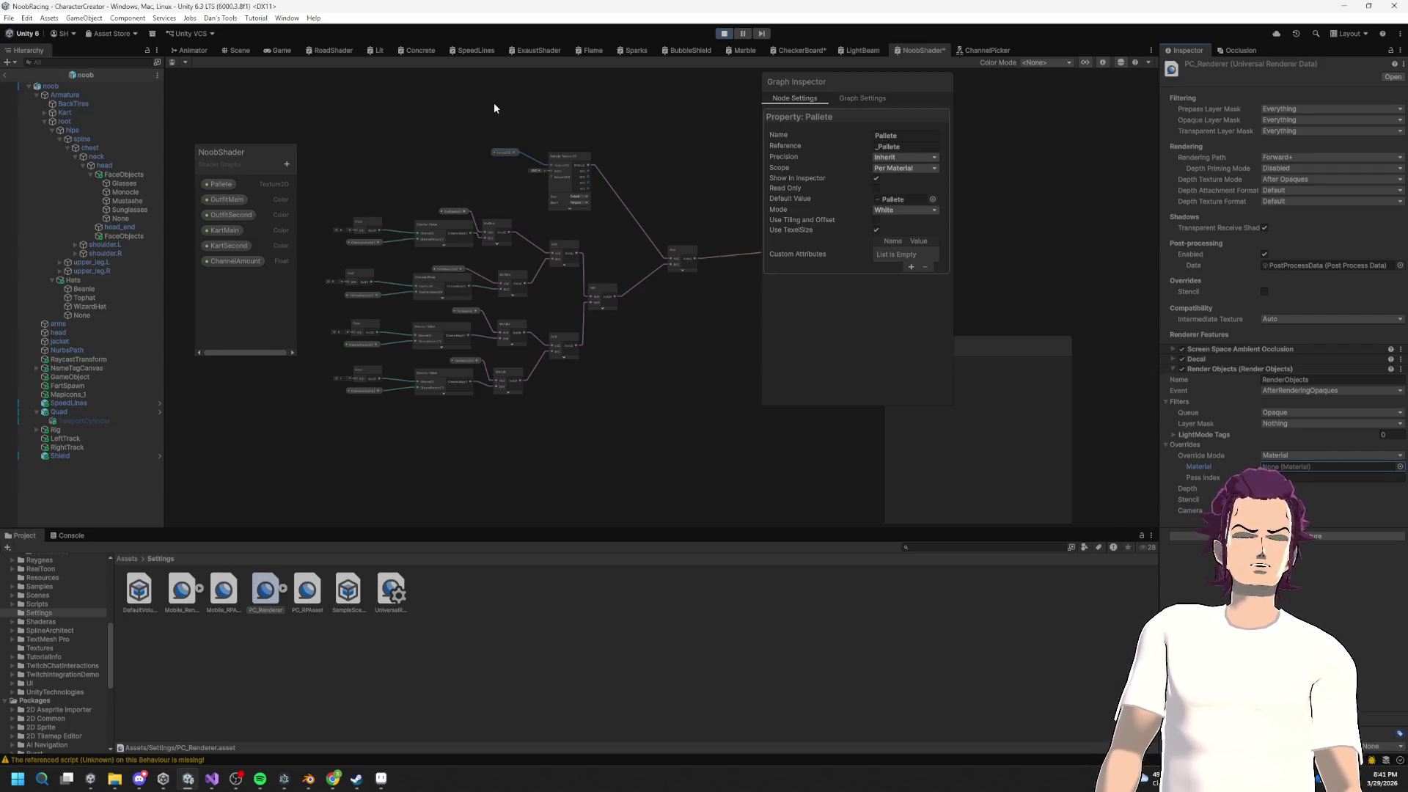
Step: Frame the NoobShader graph's Vertex and Fragment master nodes, then switch to the Scene view
key(a)
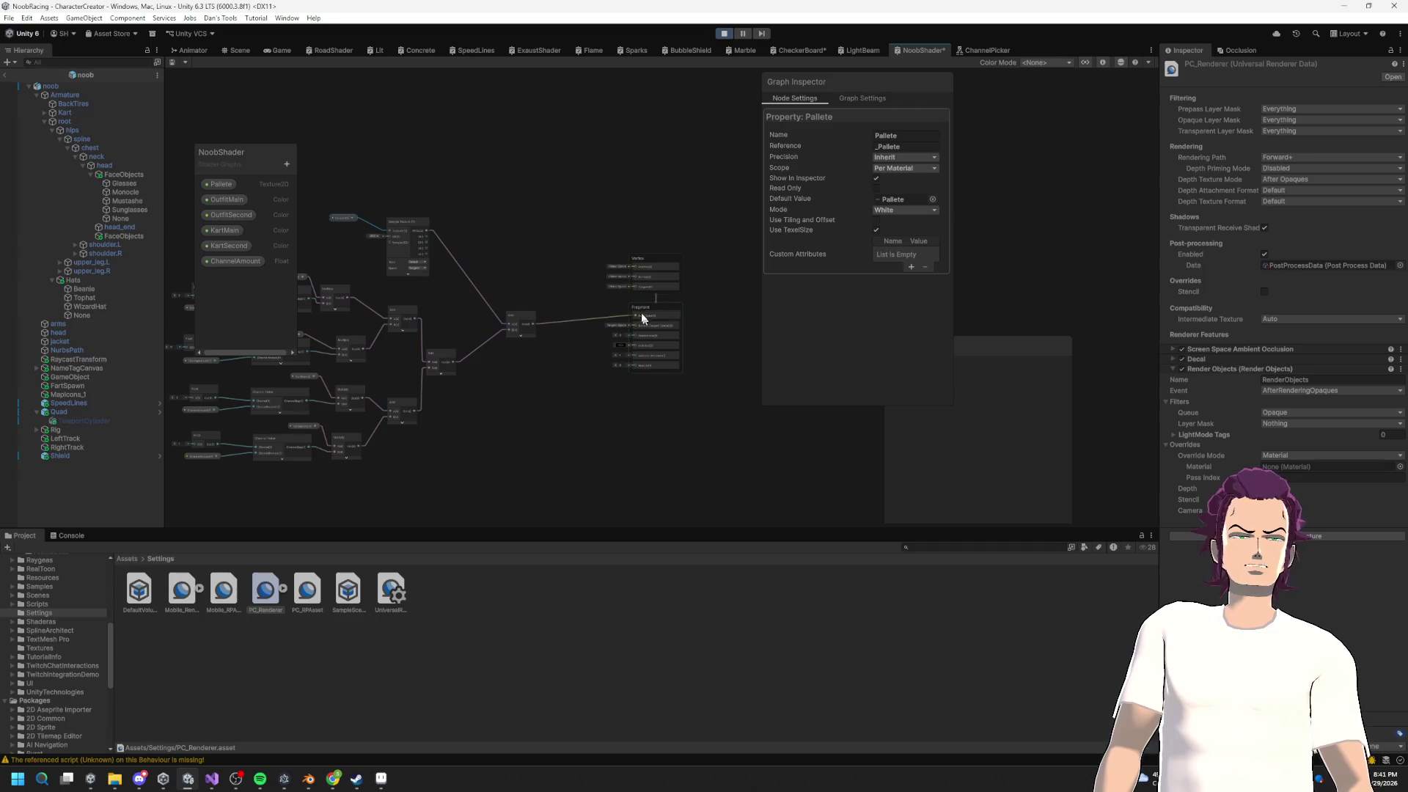
scroll(642, 317, up, 5)
mouse_move(478, 190)
mouse_down()
mouse_move(627, 296)
mouse_move(657, 263)
mouse_move(658, 281)
mouse_up()
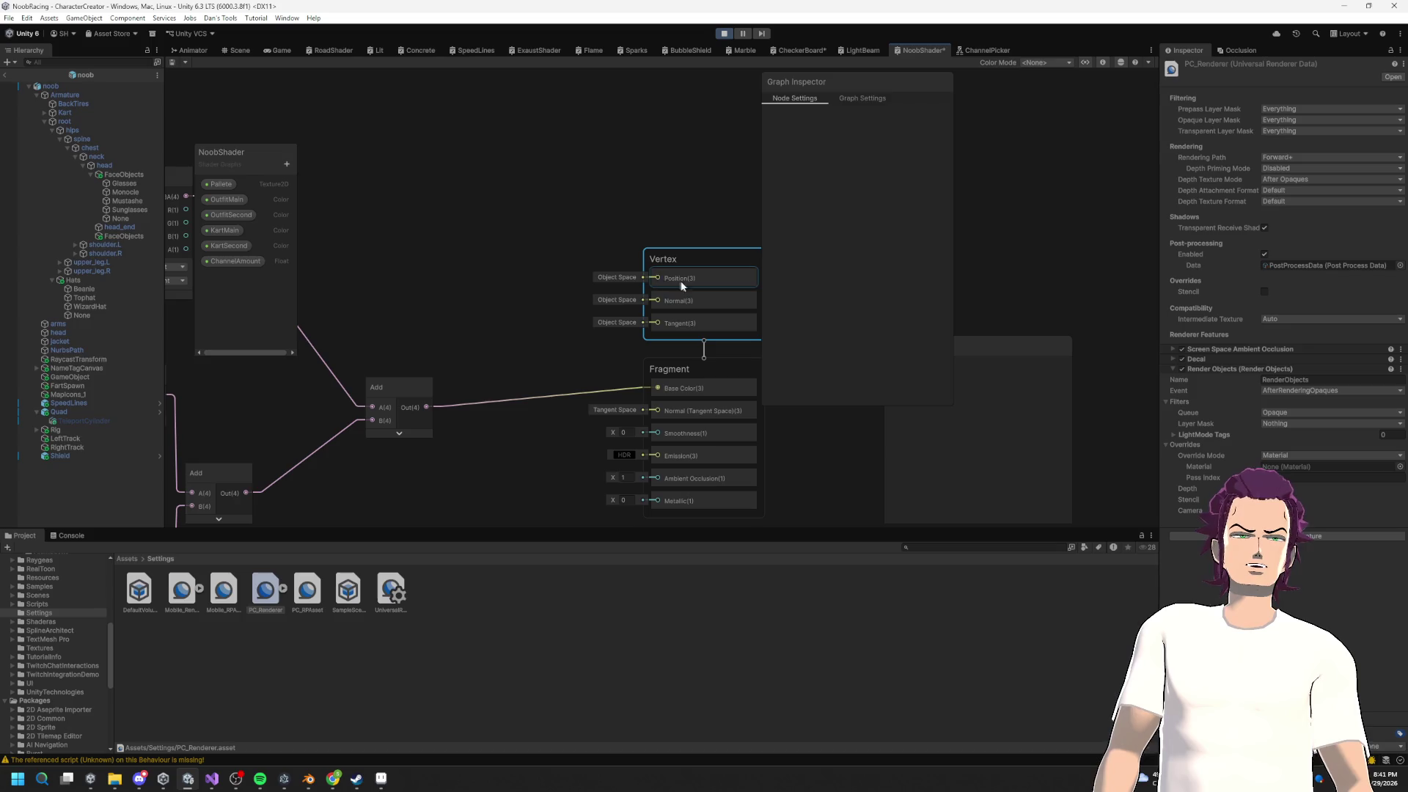
scroll(518, 263, down, 8)
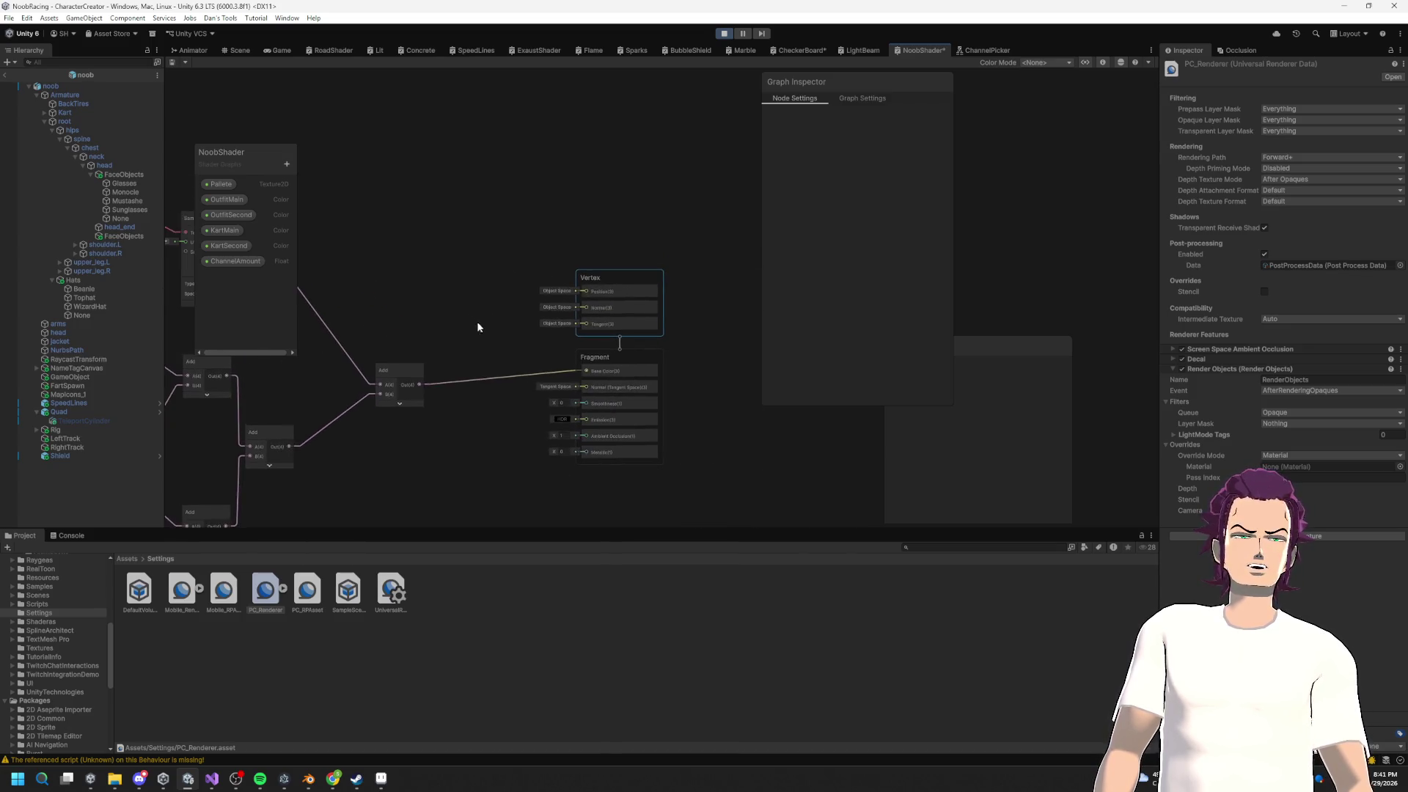
drag(562, 304, 538, 286)
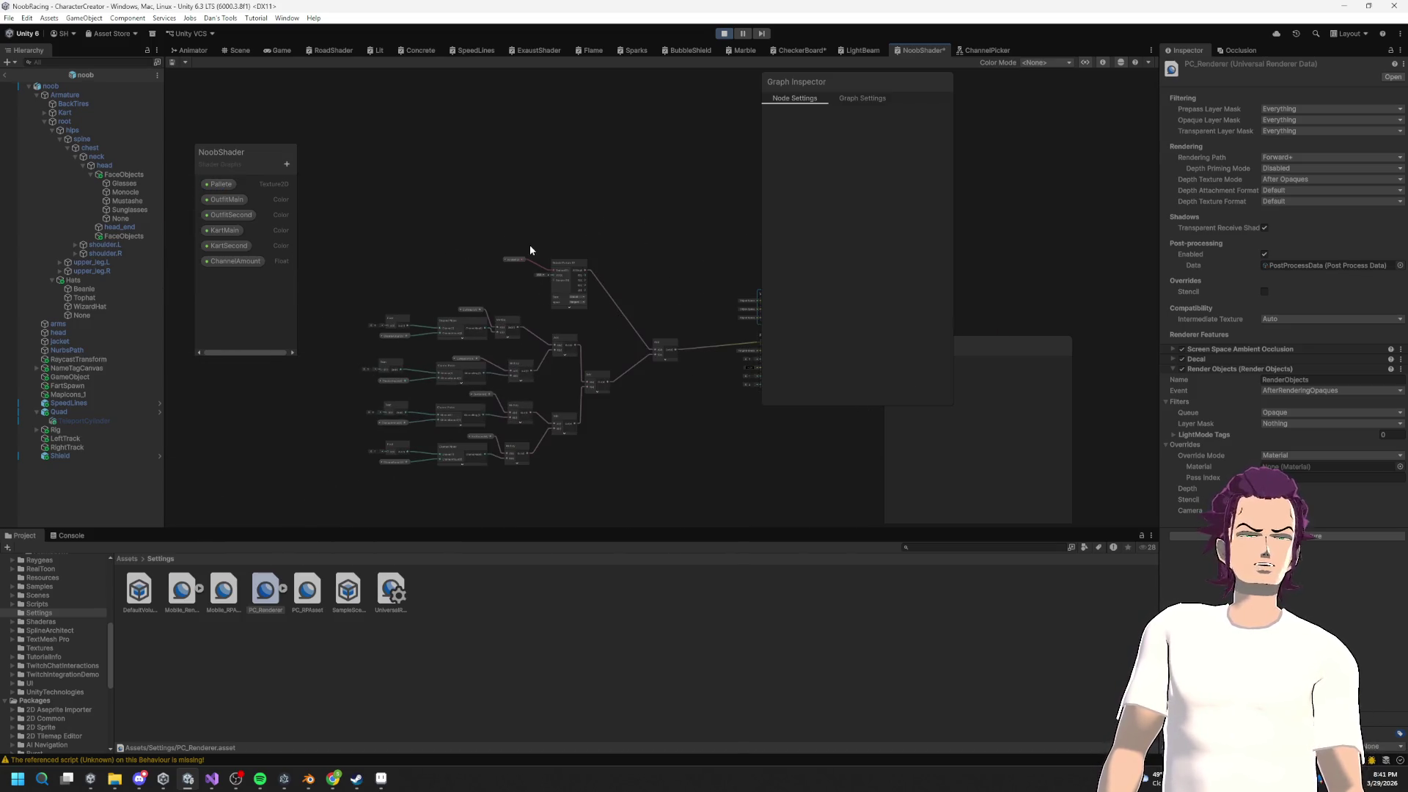
click(232, 50)
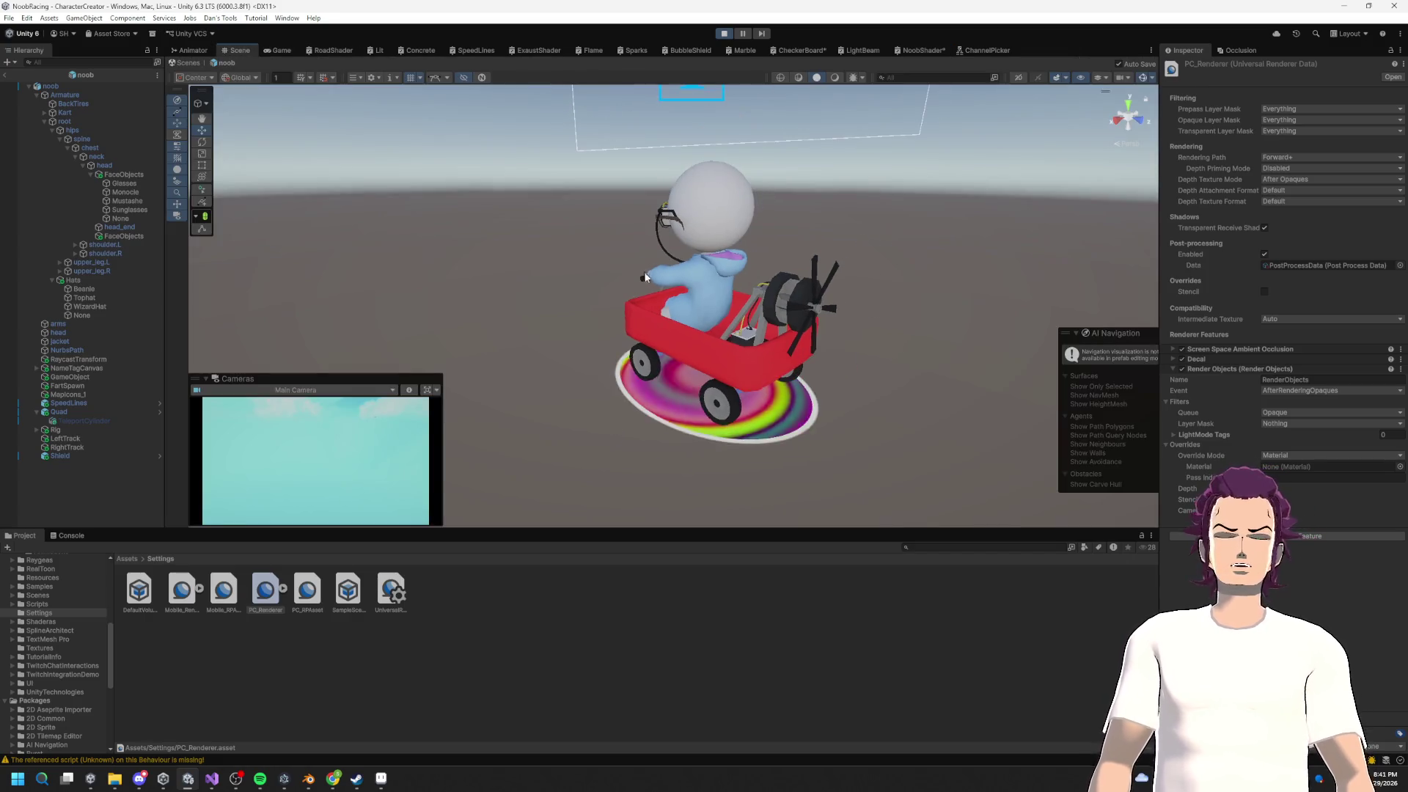
Step: Orbit around the kart, exit the noob prefab to the CharacterCreator scene, and switch to Visual Studio
mouse_move(626, 291)
mouse_down()
mouse_move(751, 309)
mouse_move(330, 264)
mouse_move(503, 245)
mouse_move(503, 179)
mouse_move(644, 222)
mouse_up()
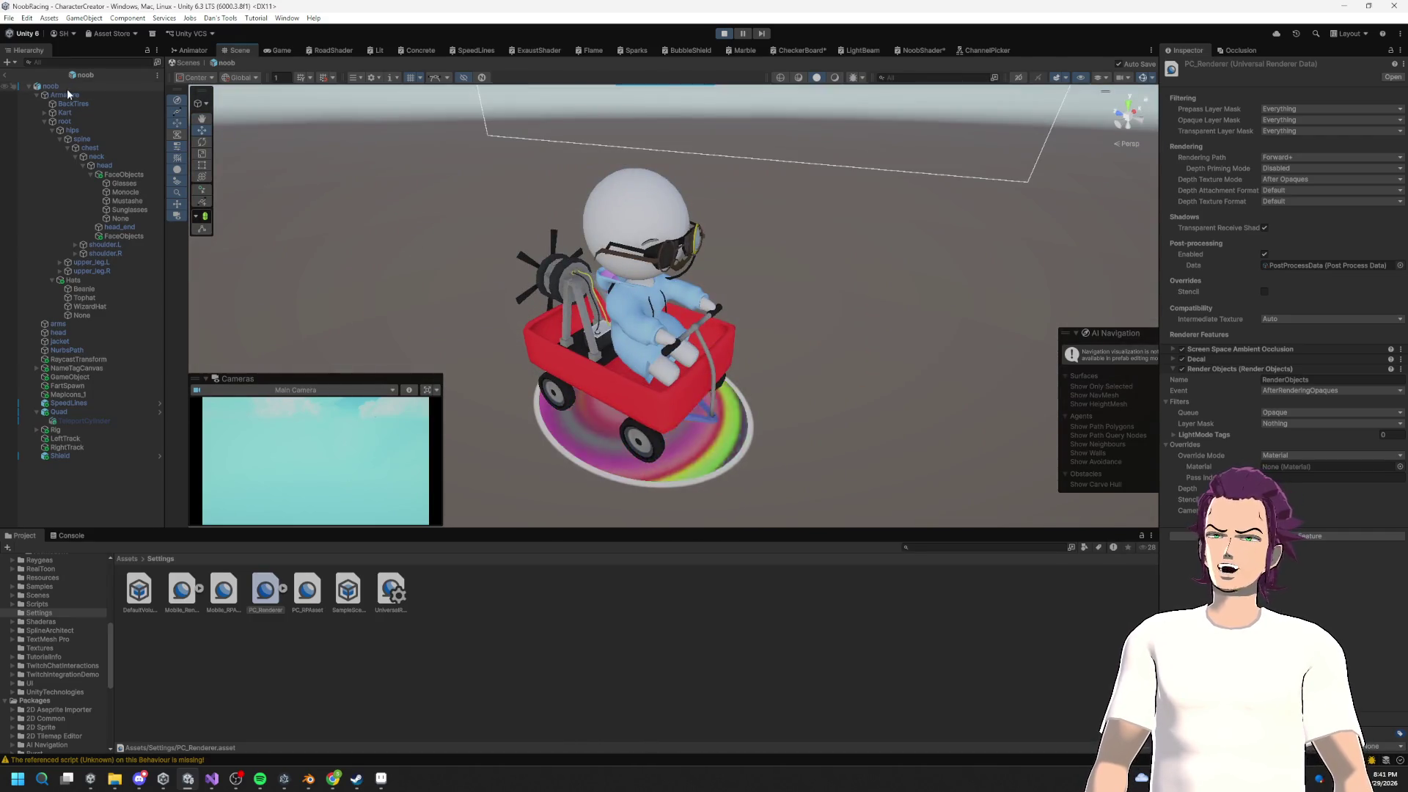
click(16, 74)
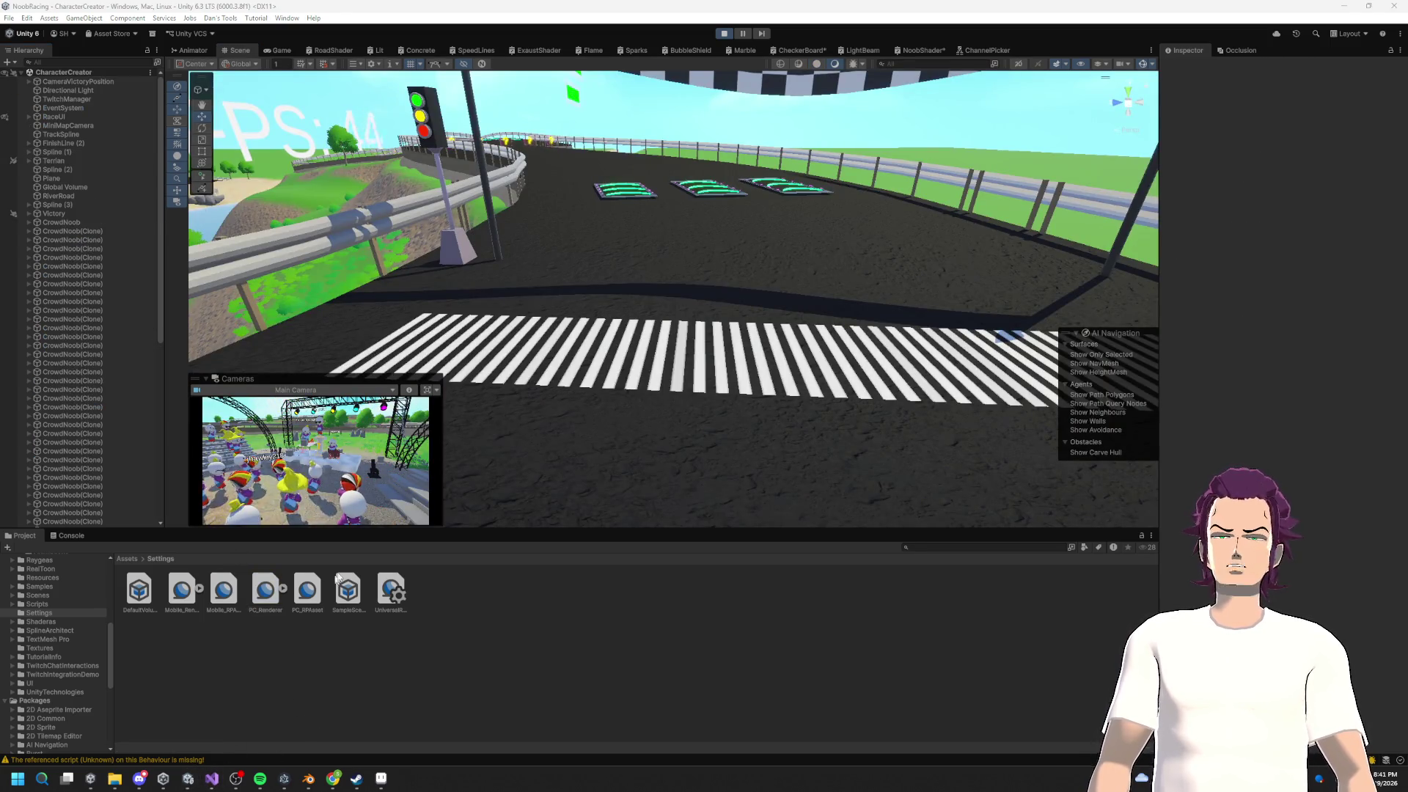
click(214, 778)
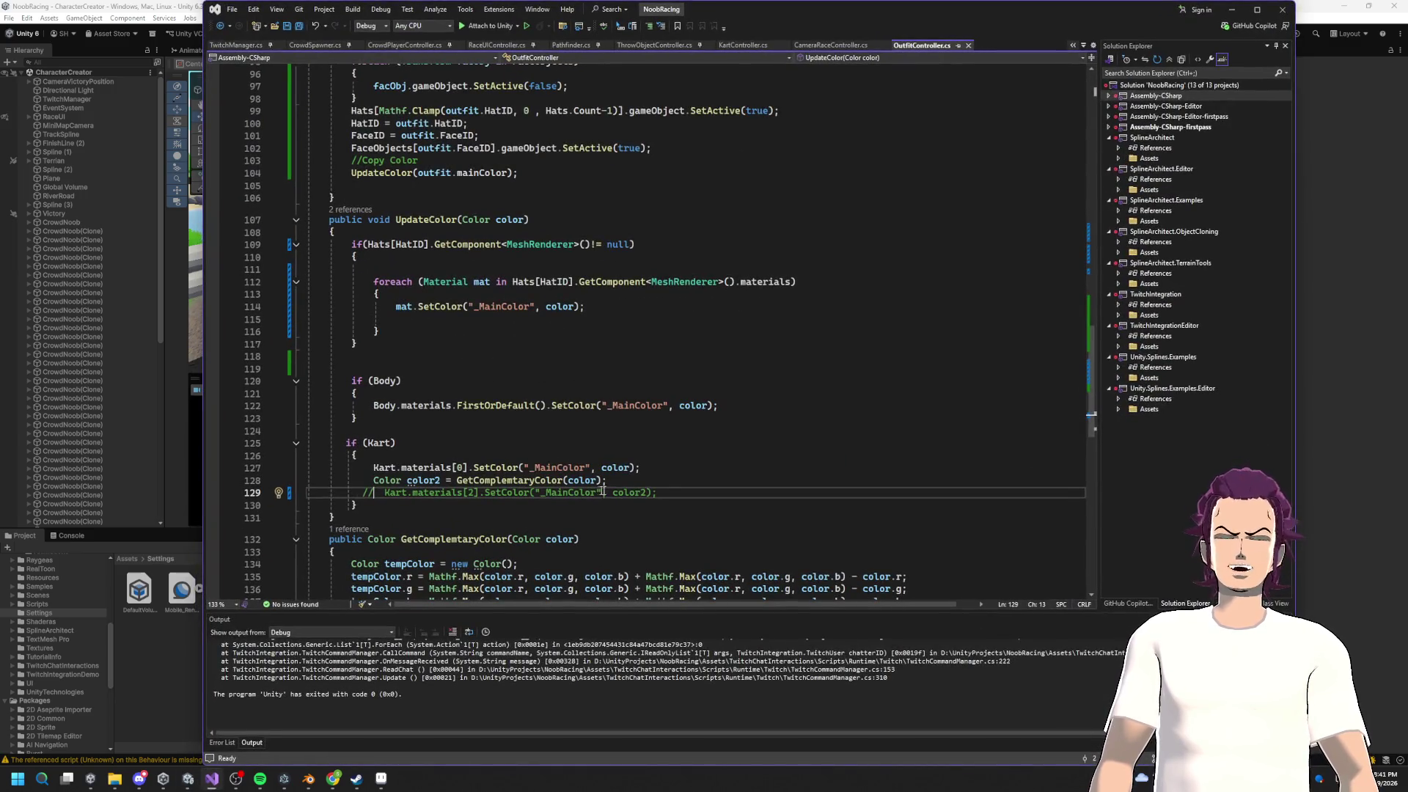
Step: Inspect the _MainColor names on lines 127 and 114 of OutfitController, then return to Unity
double_click(587, 469)
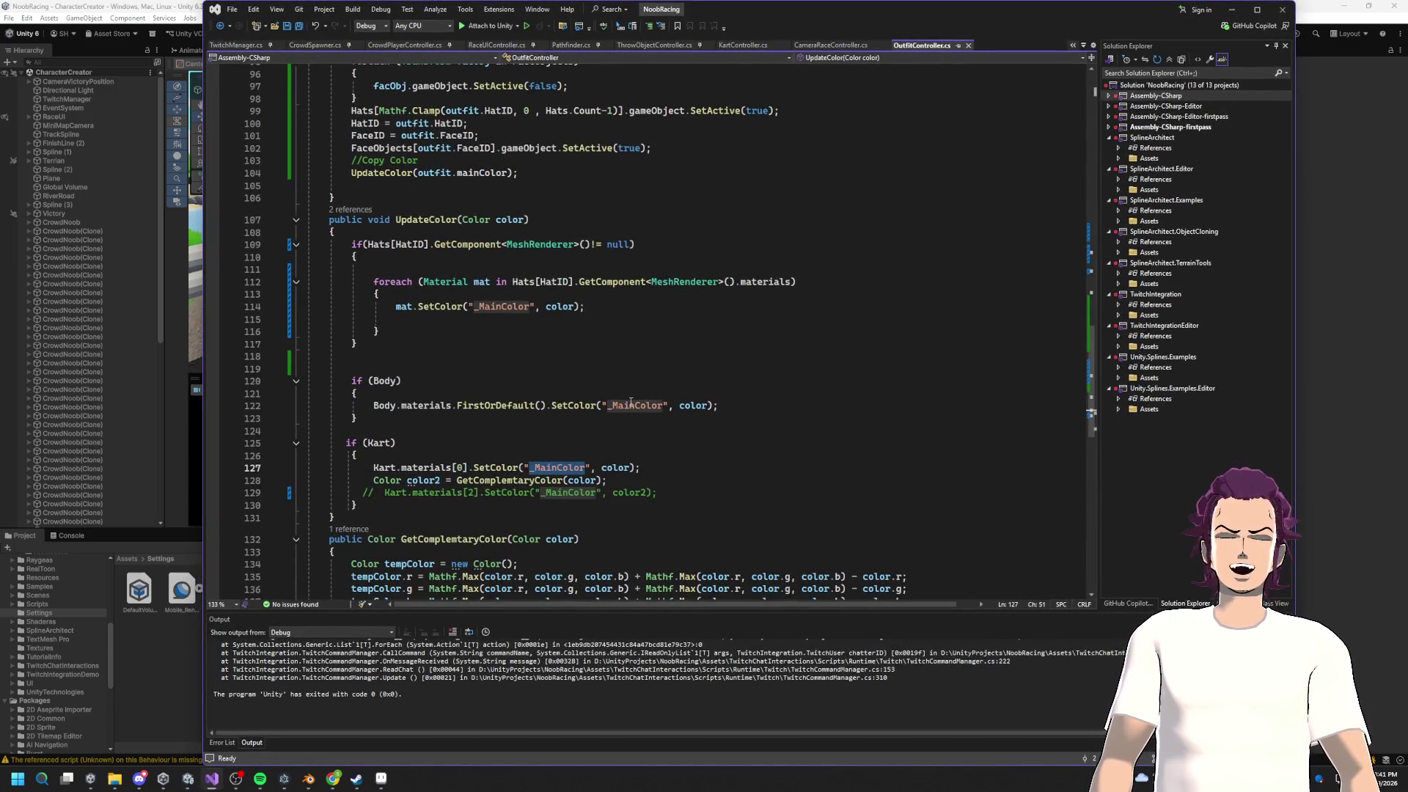
double_click(503, 307)
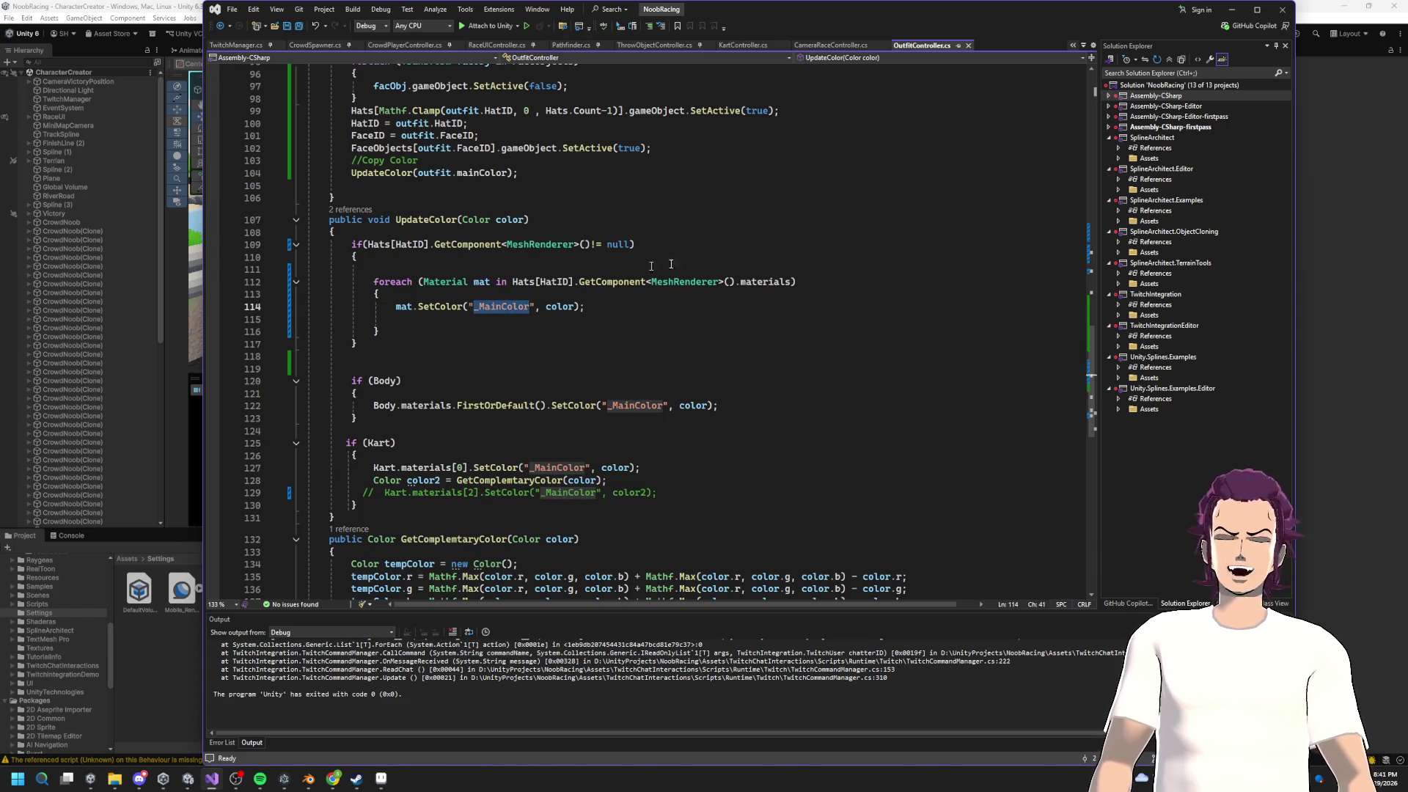
click(352, 245)
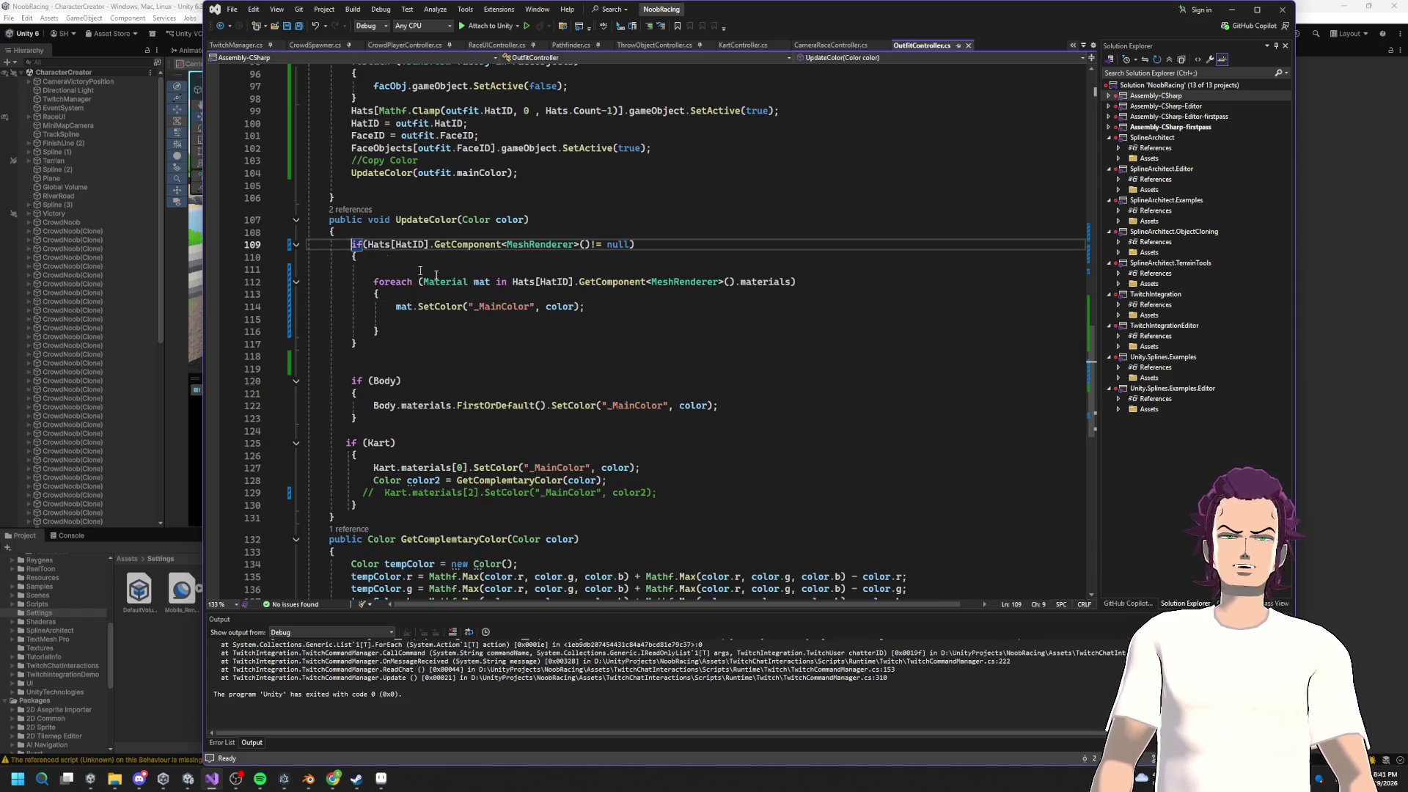
double_click(483, 305)
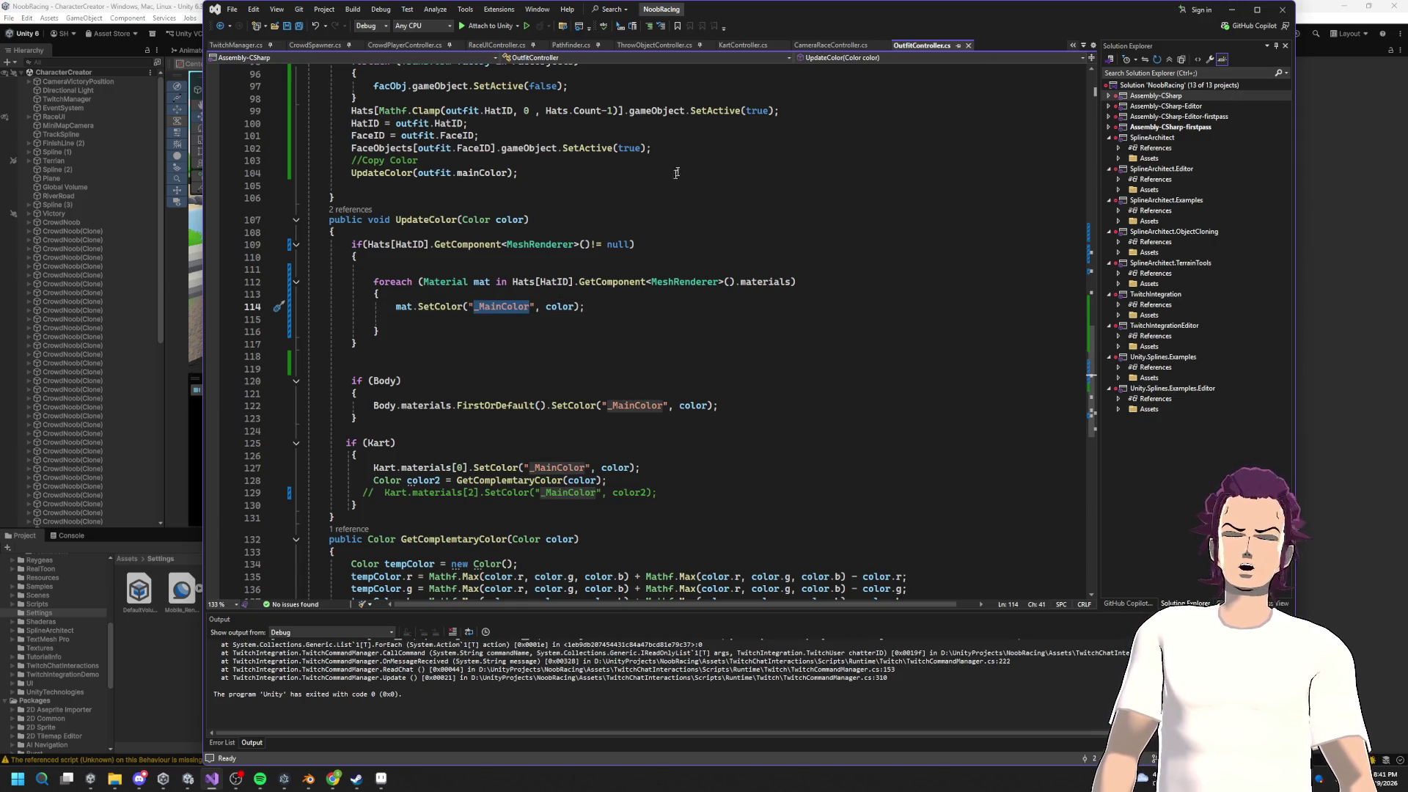
key(alt+Tab)
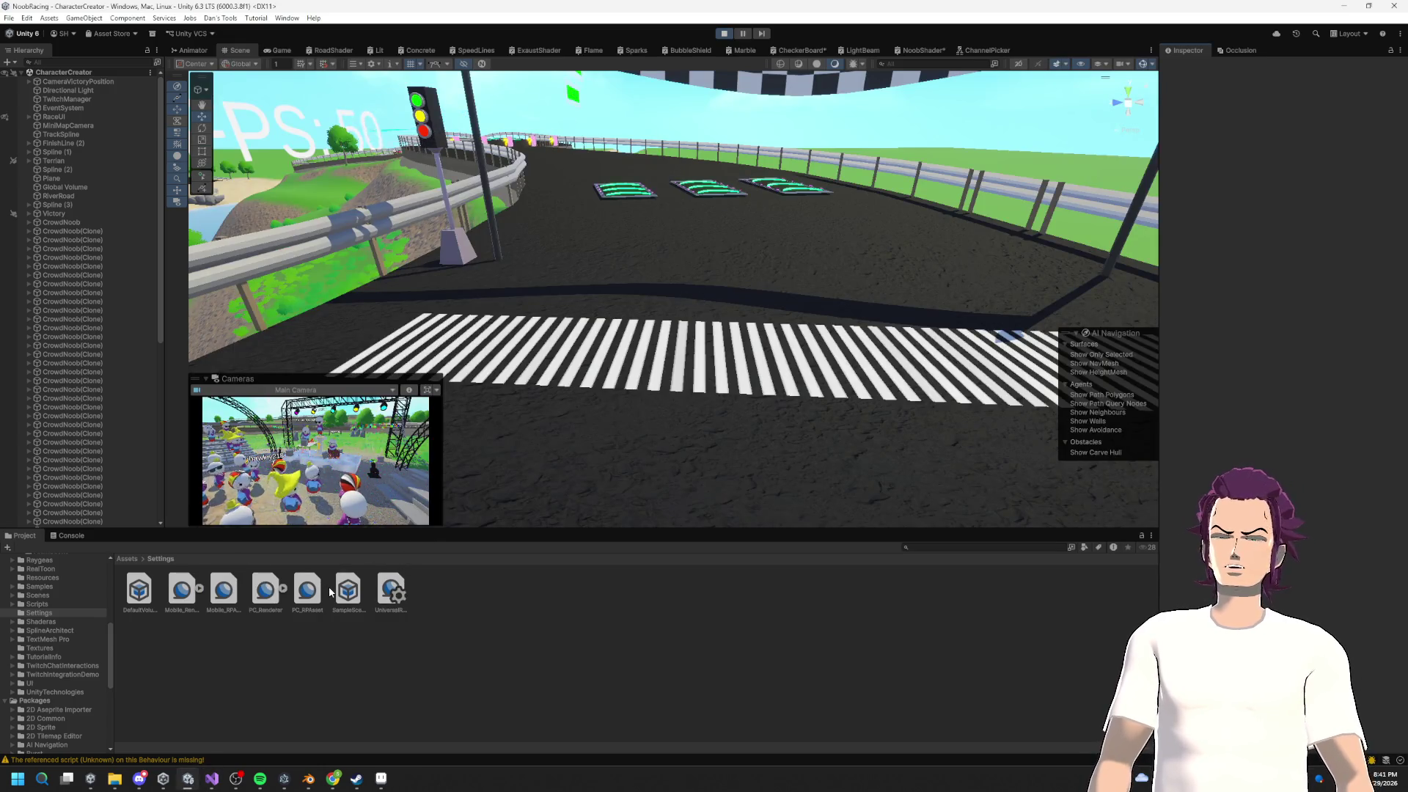
Step: Check NoobShader's OutfitMain reference and replace line 114's hat colour name with _OutfitMain
click(920, 50)
click(232, 215)
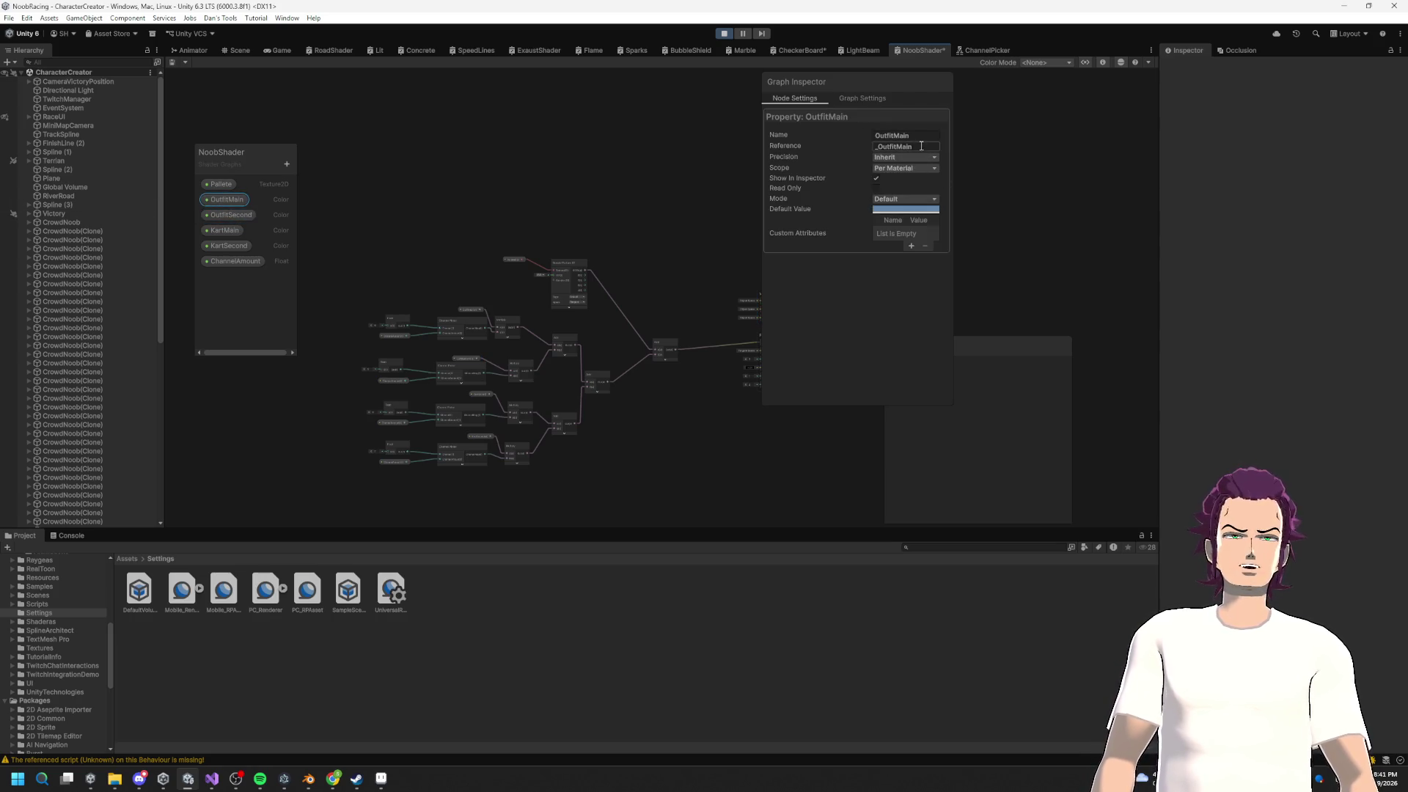
key(alt+Tab)
text(_OutfitMain)
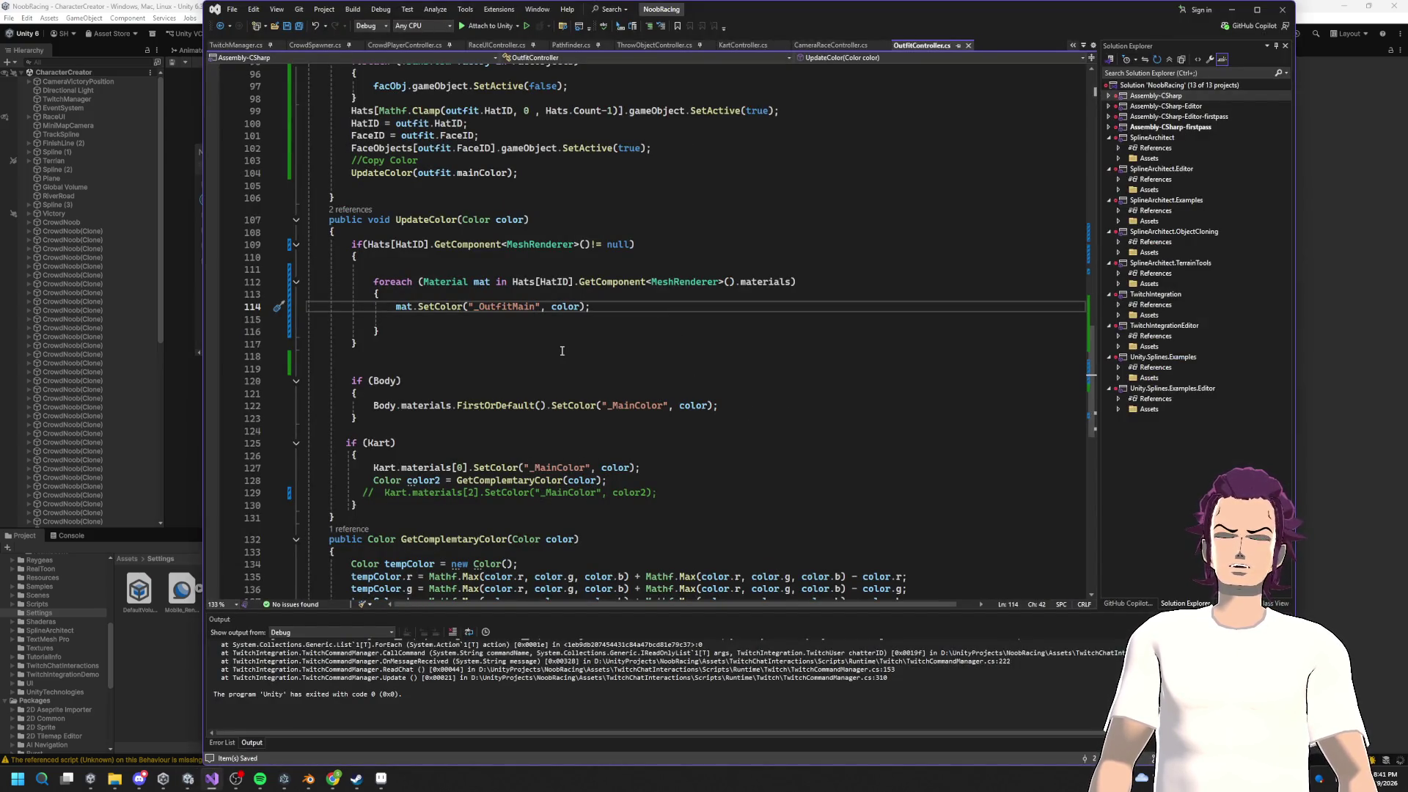
Step: Copy _OutfitMain from line 114 over the body's _MainColor on line 122
double_click(499, 310)
key(ctrl+c)
double_click(635, 406)
key(ctrl+v)
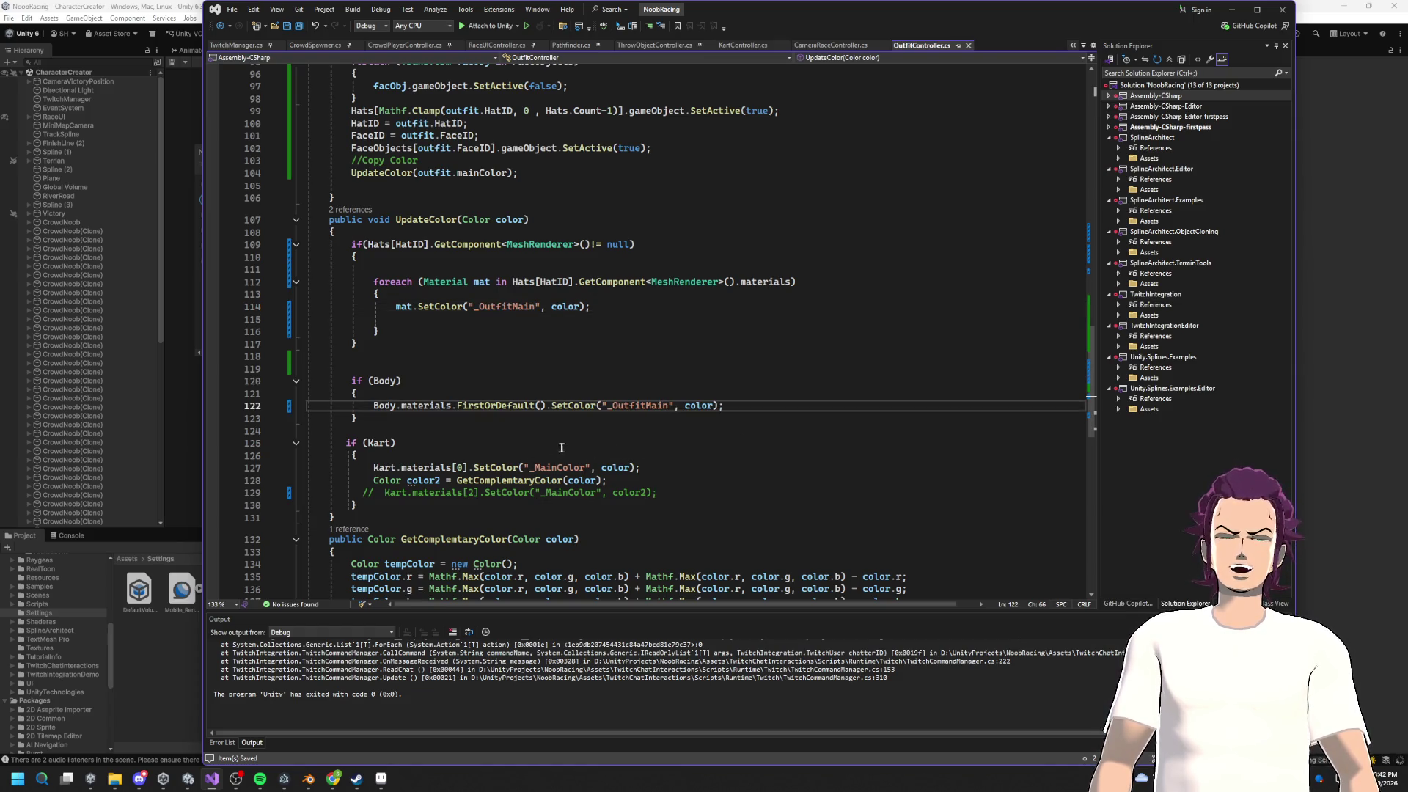
key(super+Tab)
click(1300, 361)
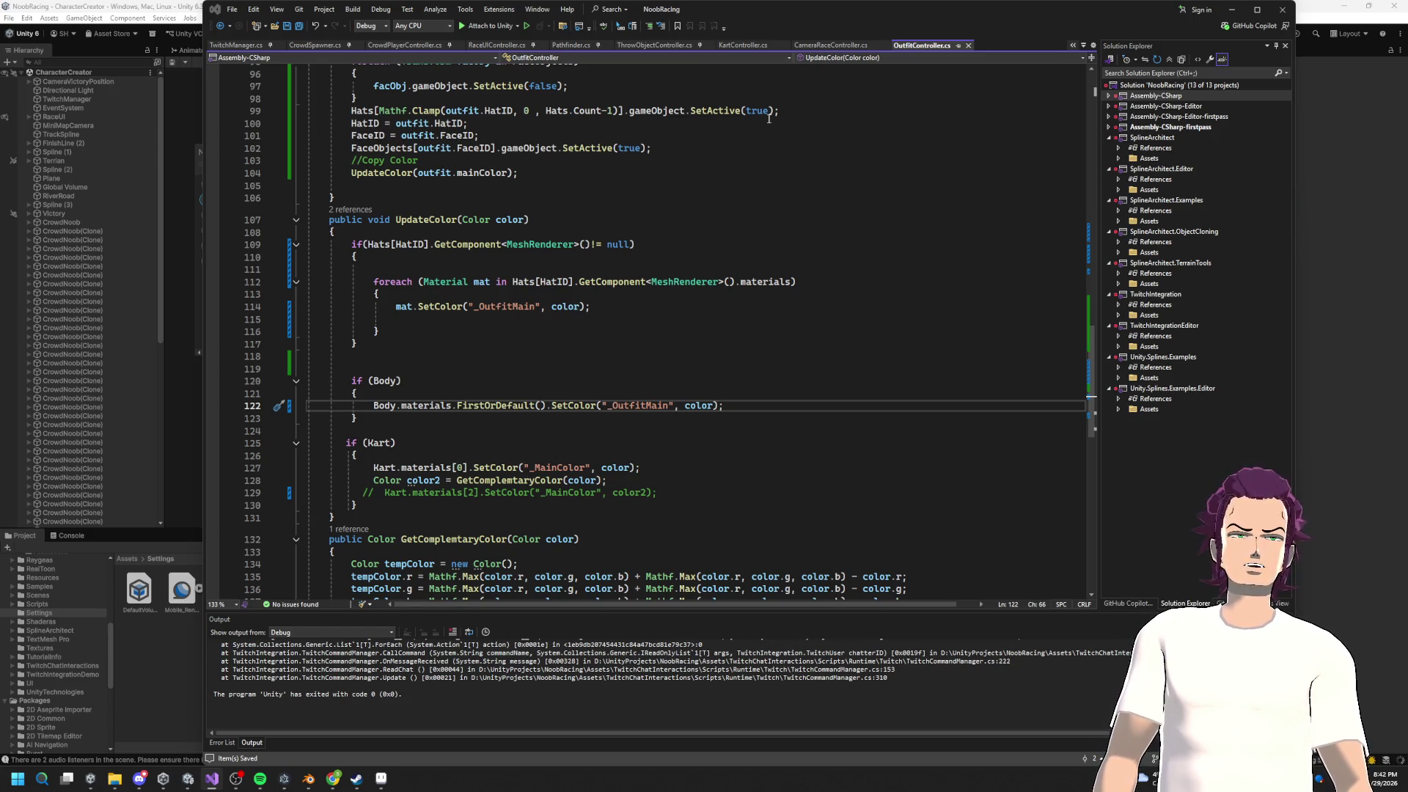
Step: Rename the kart colour on line 127 to _KartMain and uncomment line 129
double_click(544, 467)
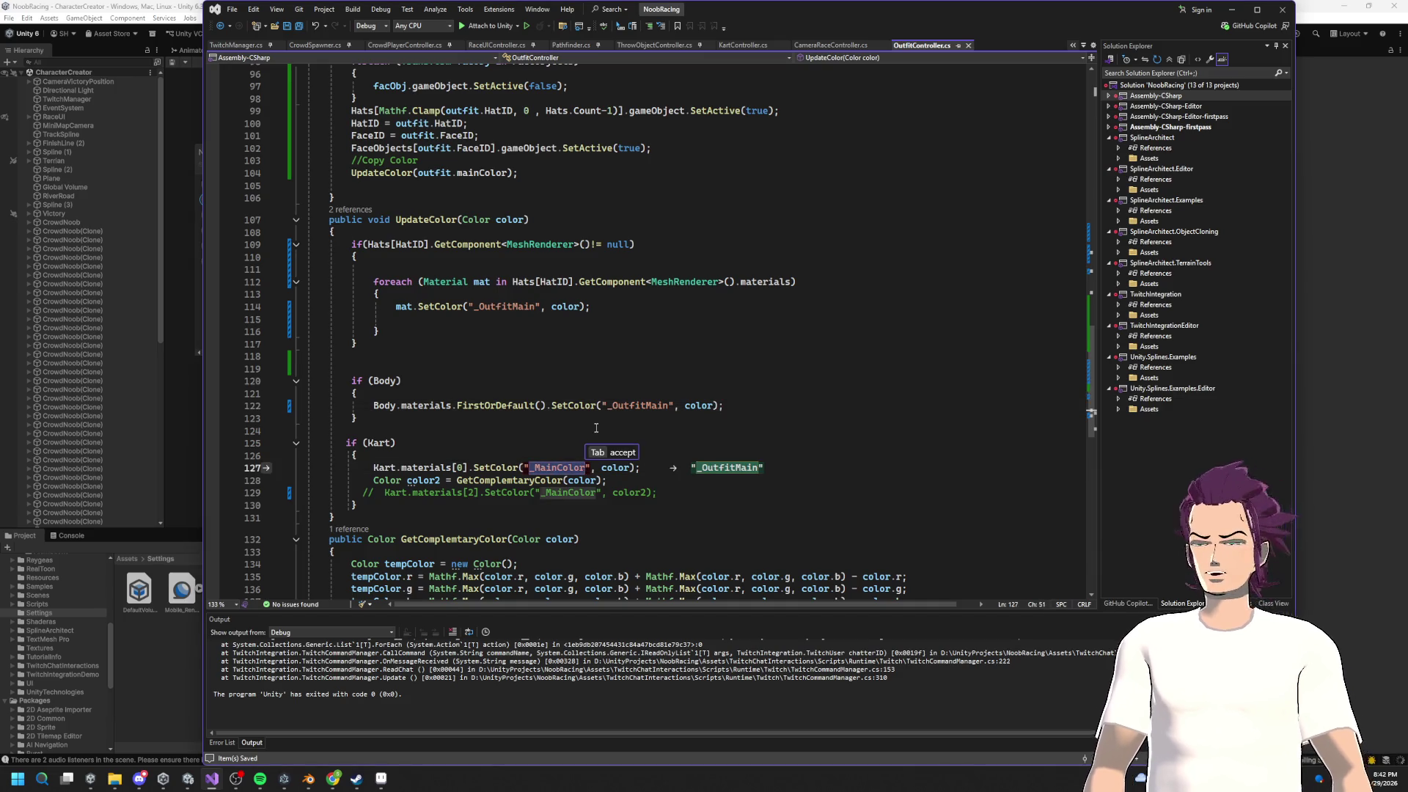
text(_Kart)
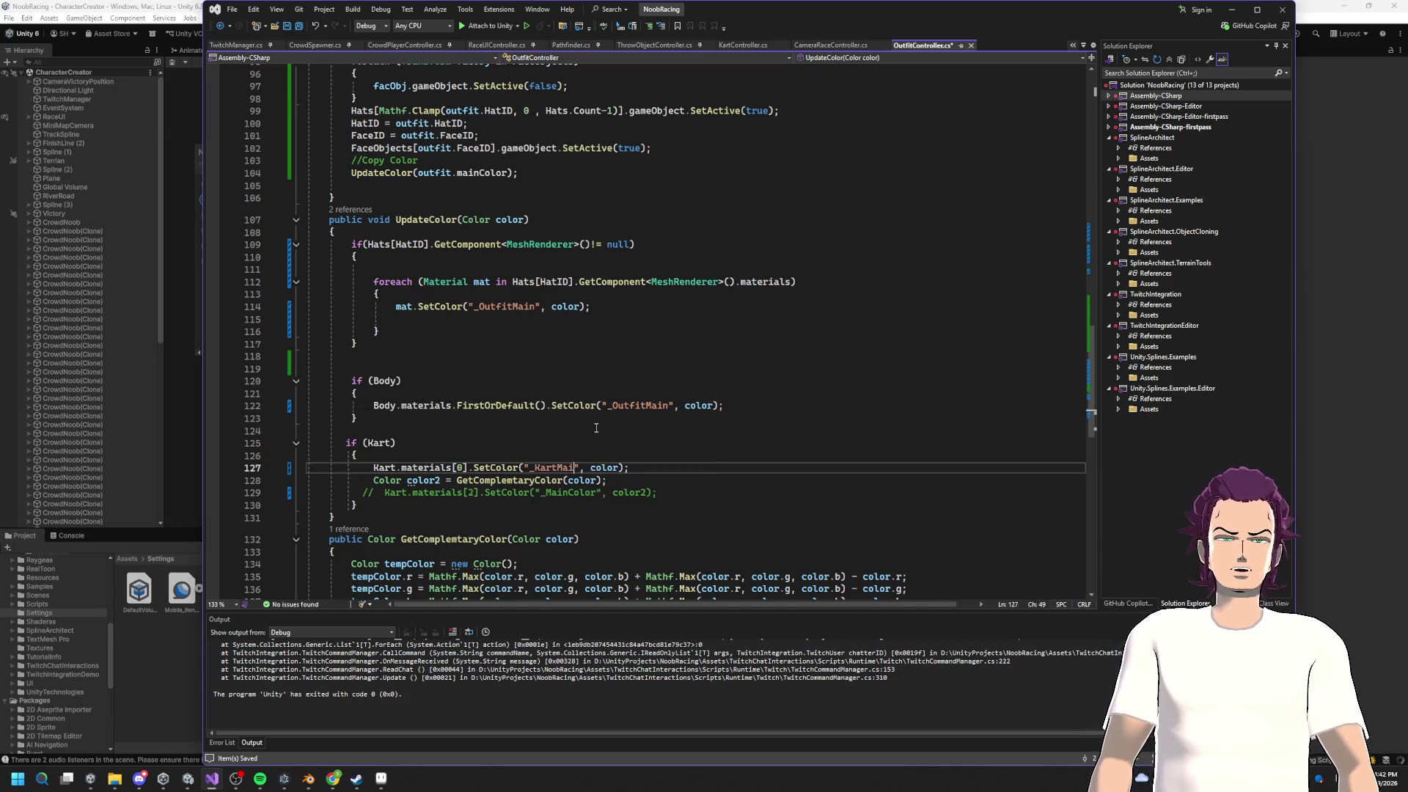
click(379, 492)
key(BackSpace)
key(BackSpace)
key(BackSpace)
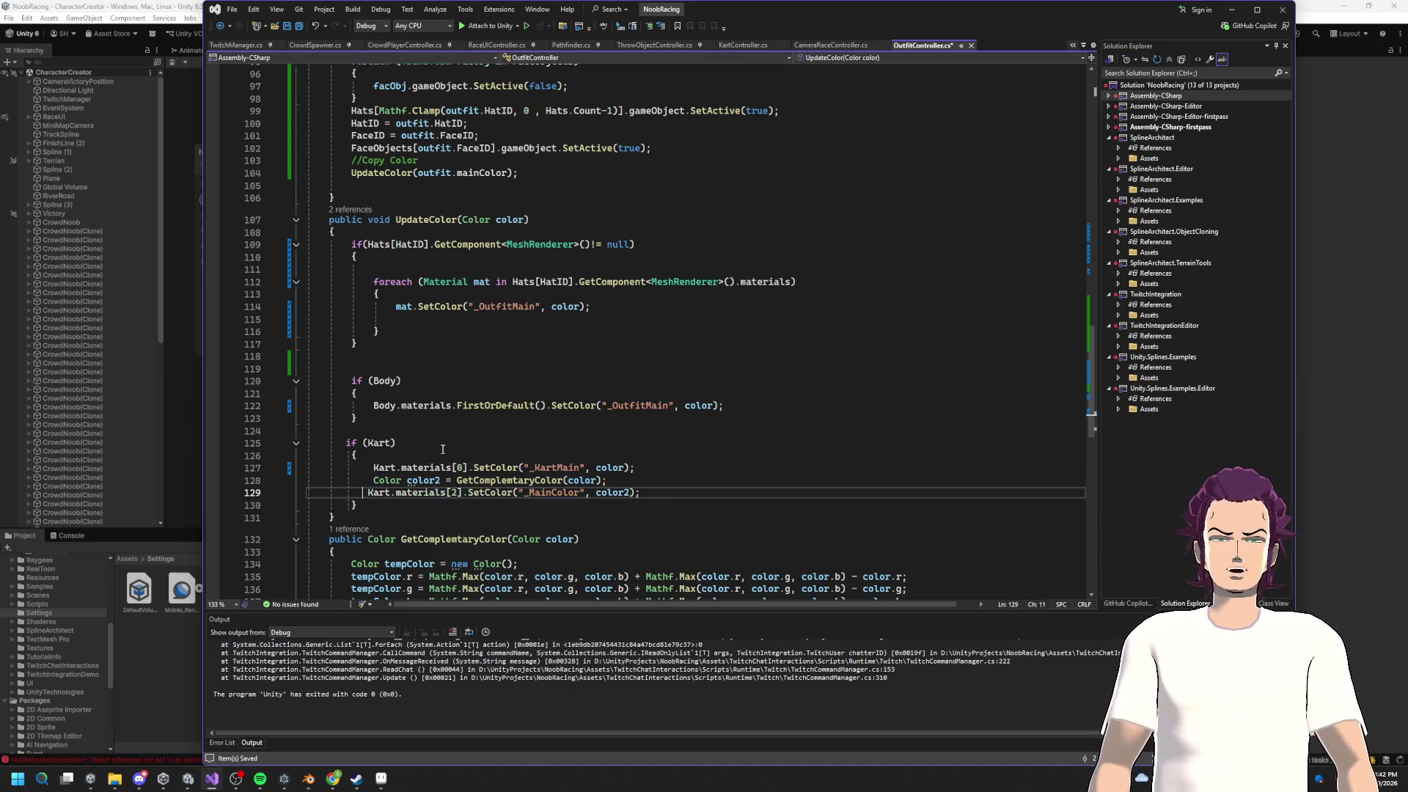
Step: Make line 129 set _KartSecond on the kart's materials[0]
double_click(555, 493)
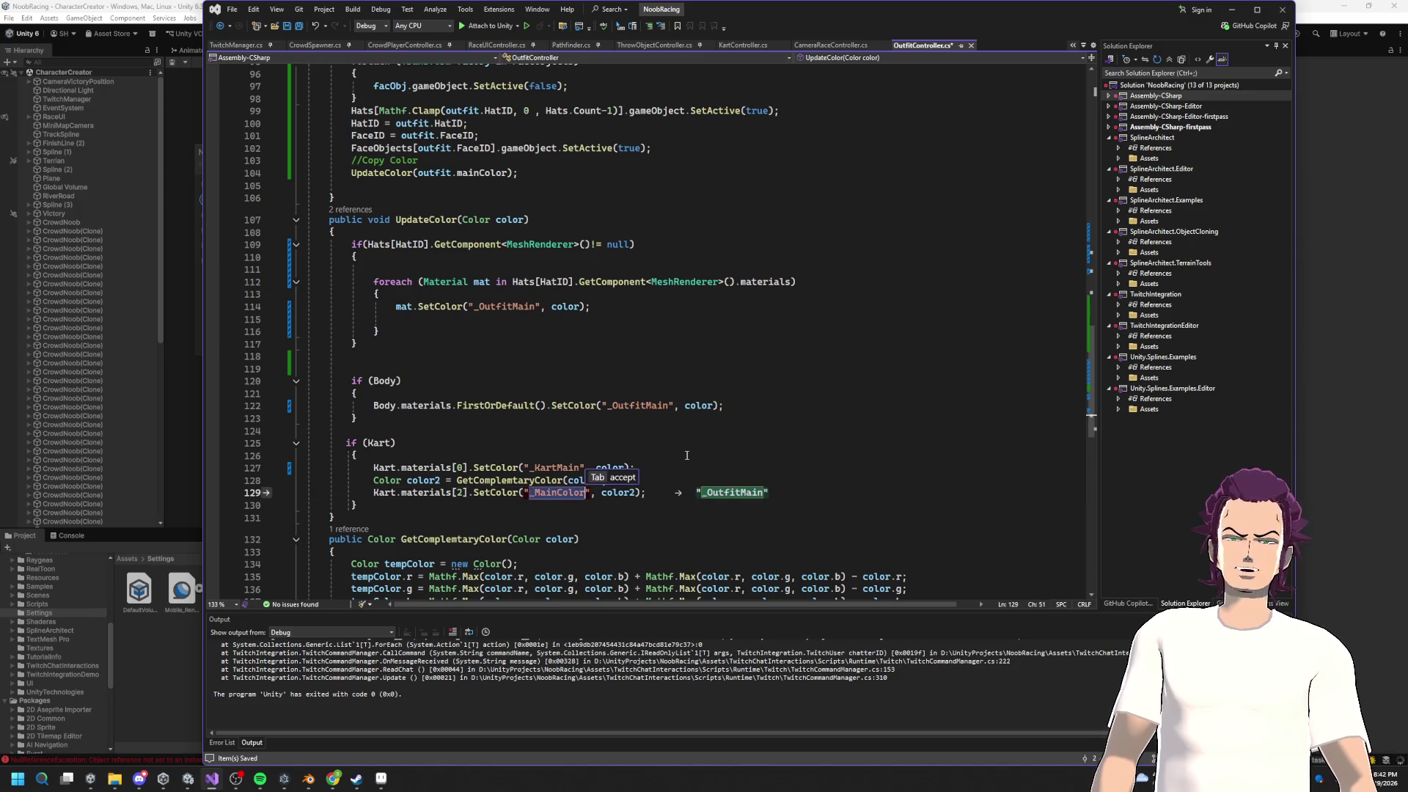
click(462, 493)
text(0)
click(559, 494)
key(ctrl+Right)
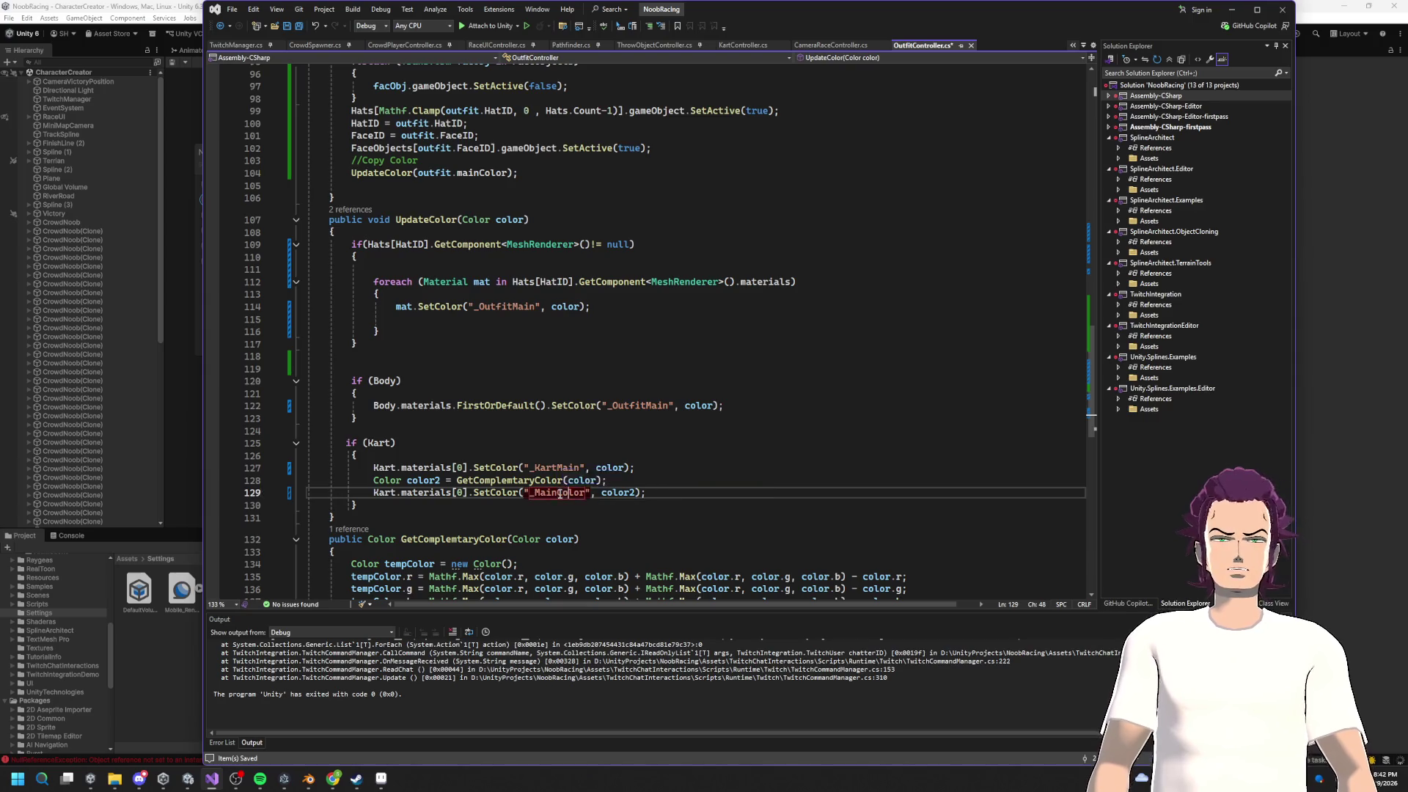
key(BackSpace)
key(BackSpace)
key(BackSpace)
key(BackSpace)
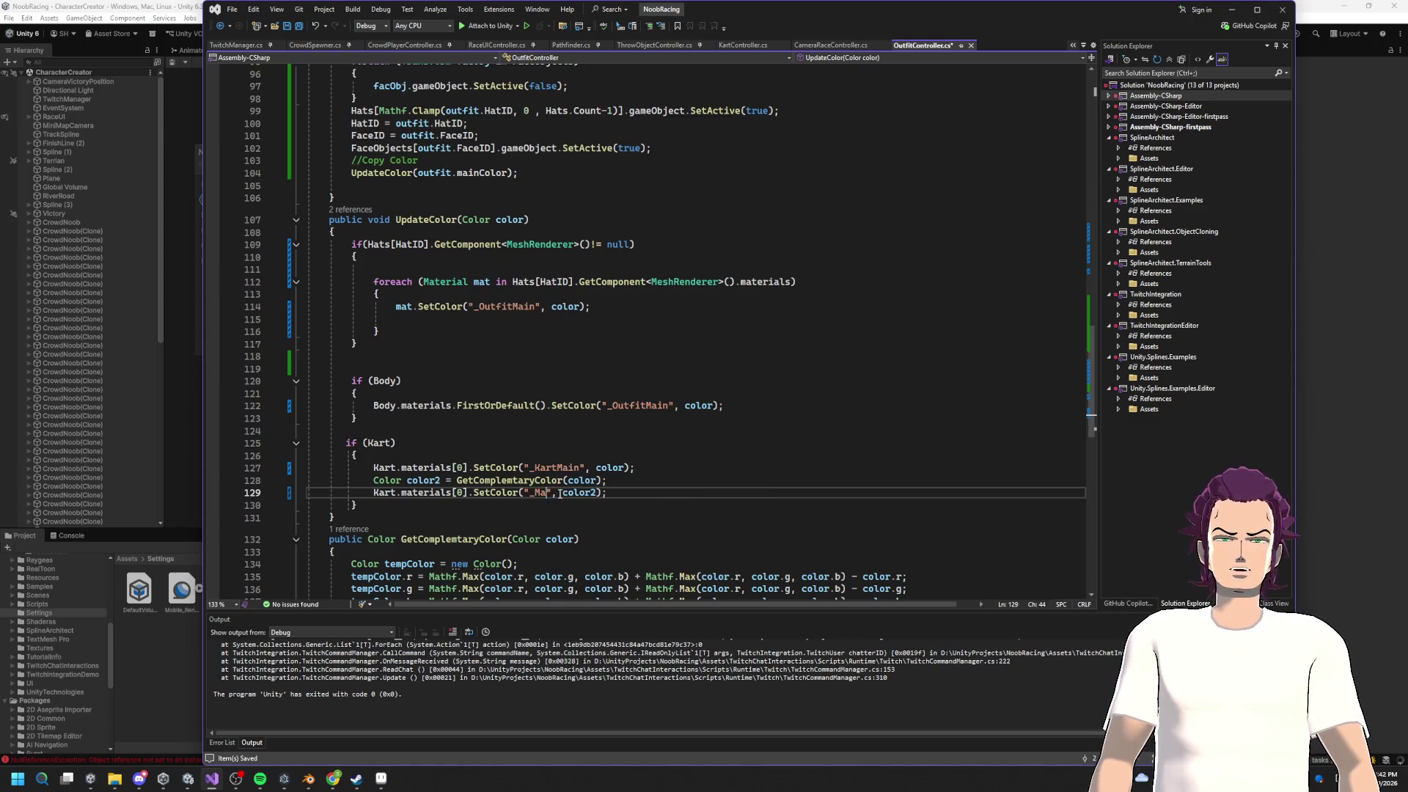
text(Kart)
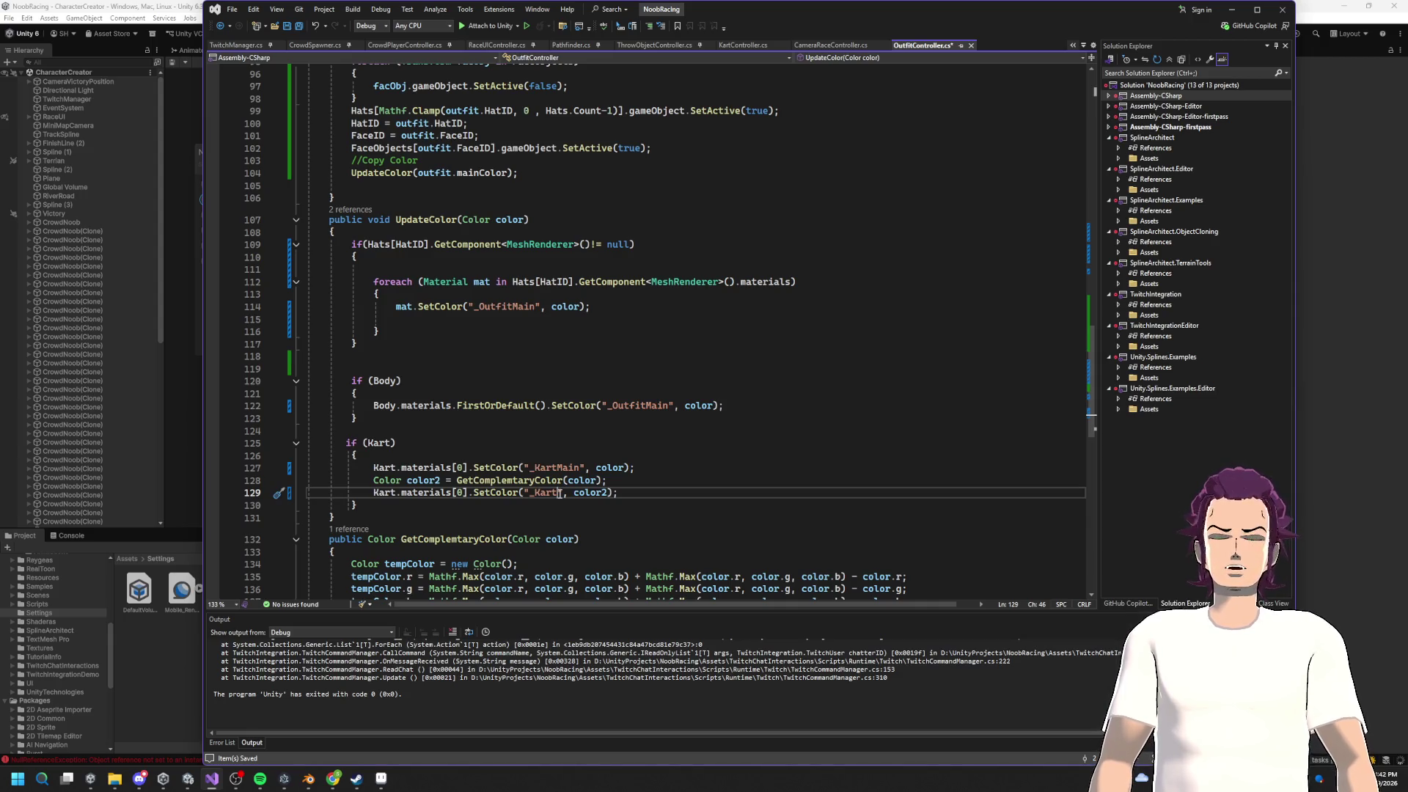
text(Second)
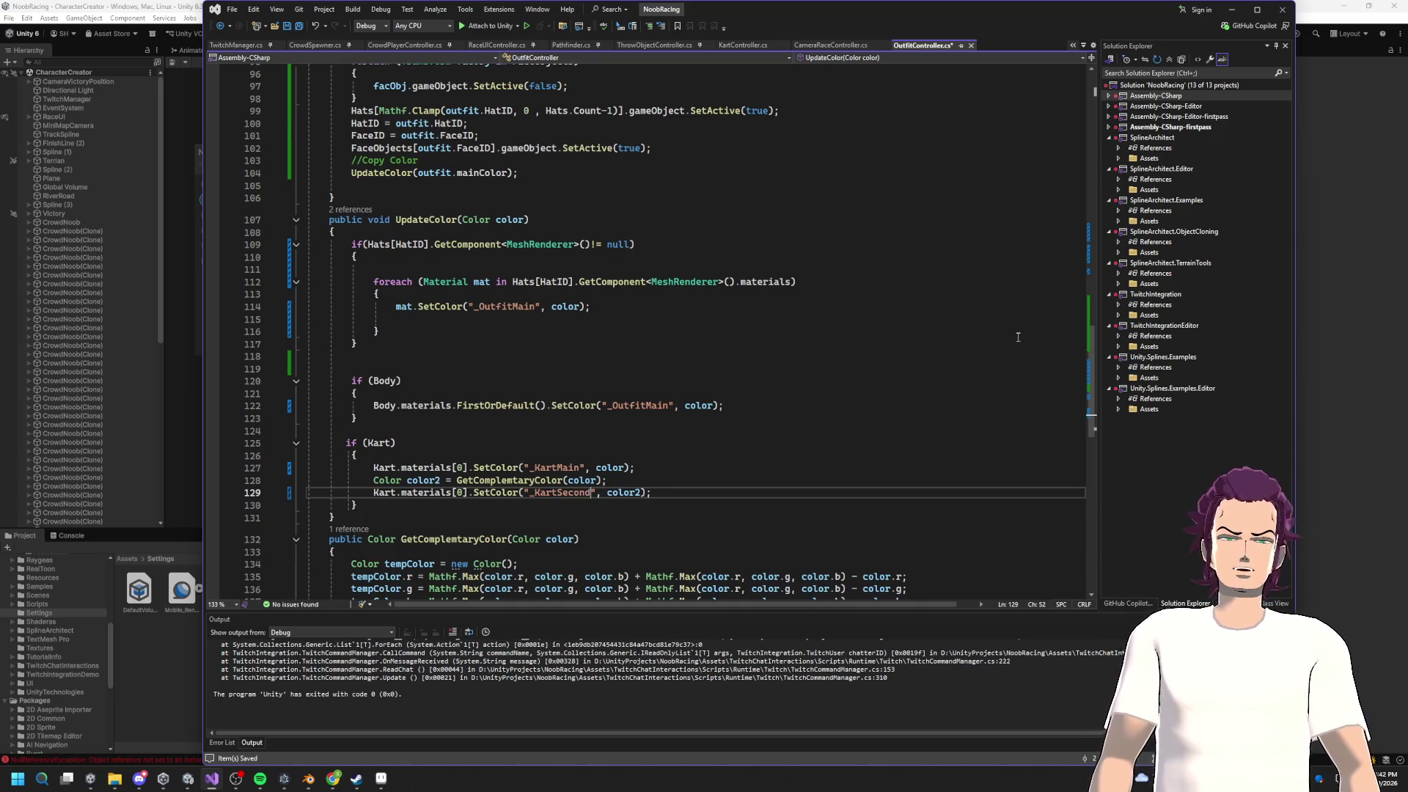
mouse_move(649, 492)
mouse_down()
mouse_move(315, 480)
mouse_move(368, 480)
mouse_up()
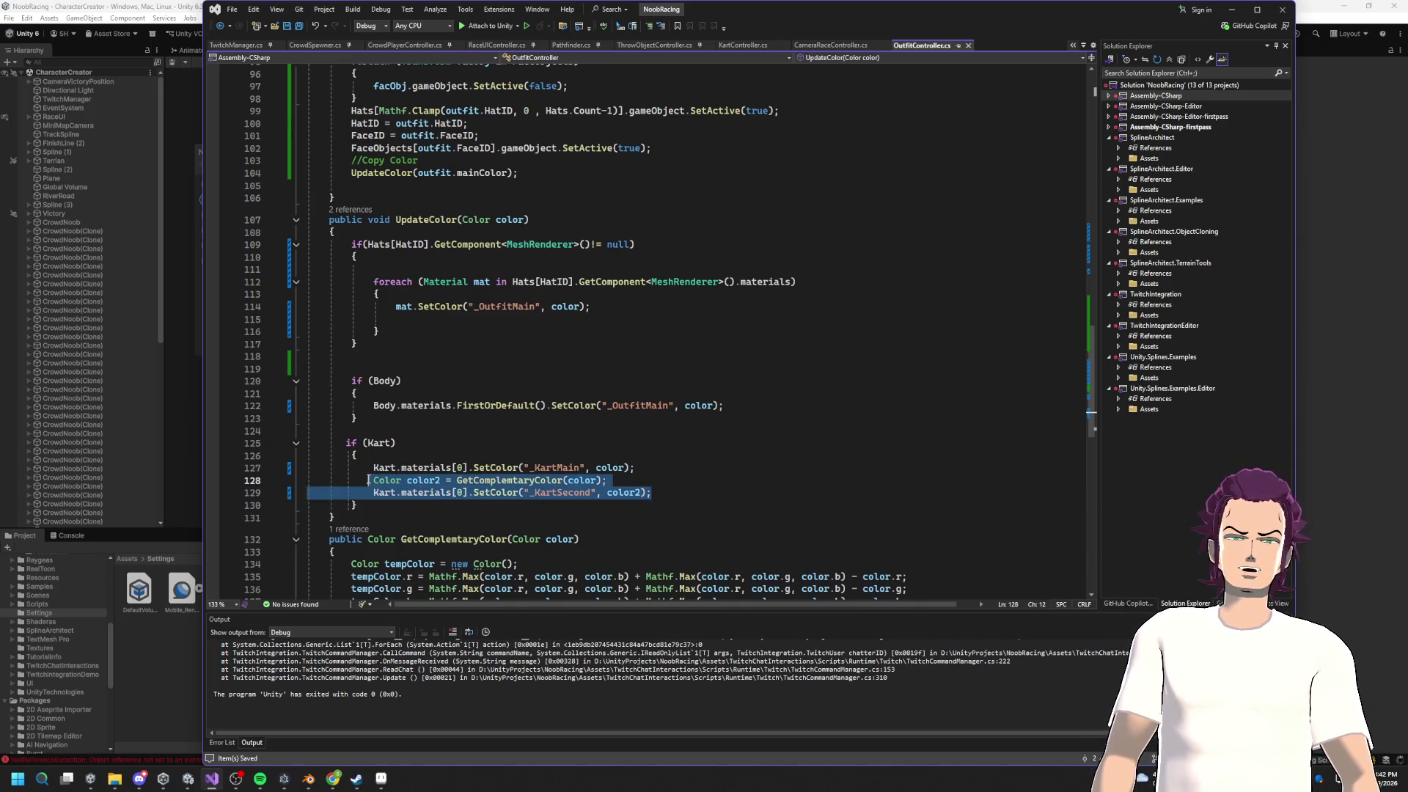
Step: Paste the complementary colour lines into the hat loop and rename the property to _OutfitSecond
key(ctrl+c)
click(463, 321)
key(ctrl+v)
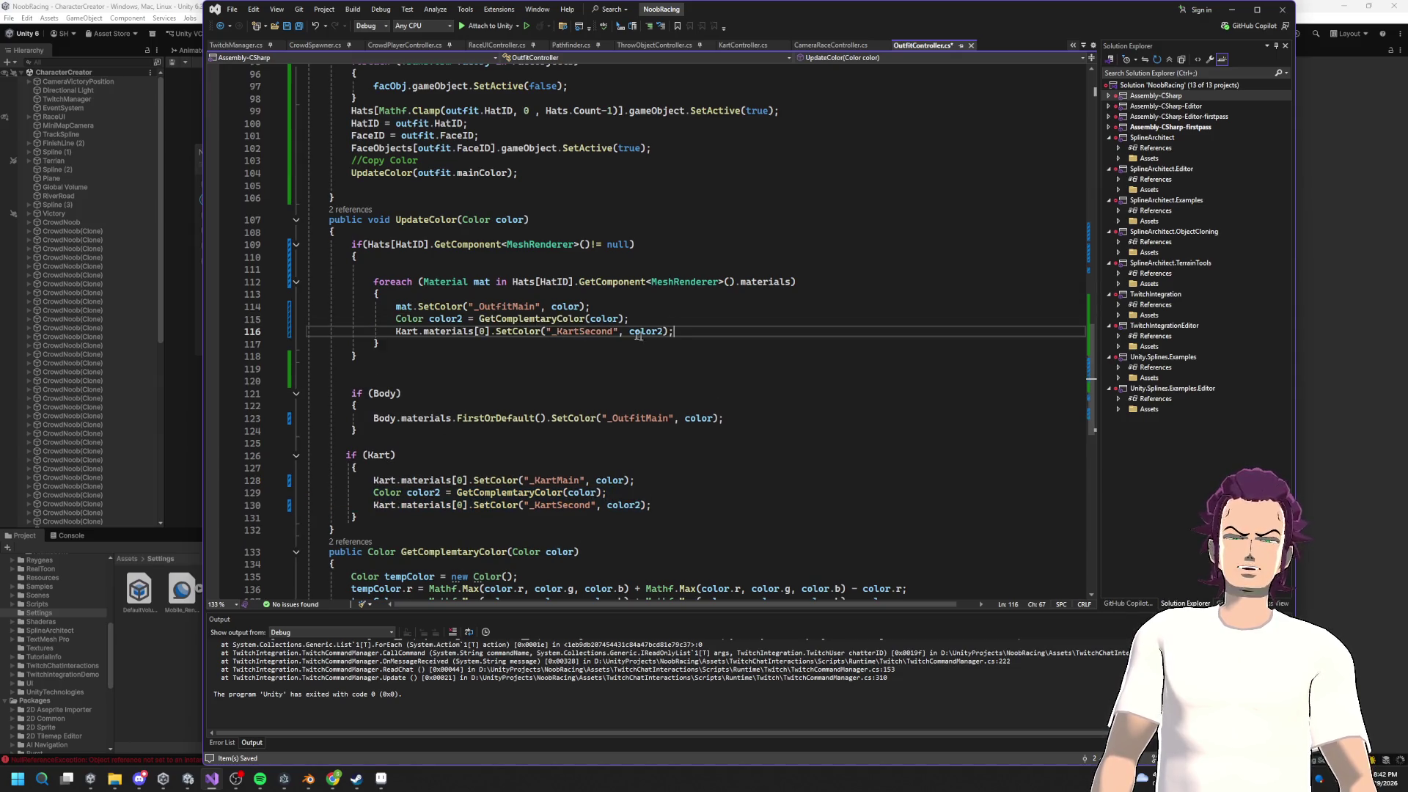
double_click(572, 332)
double_click(481, 307)
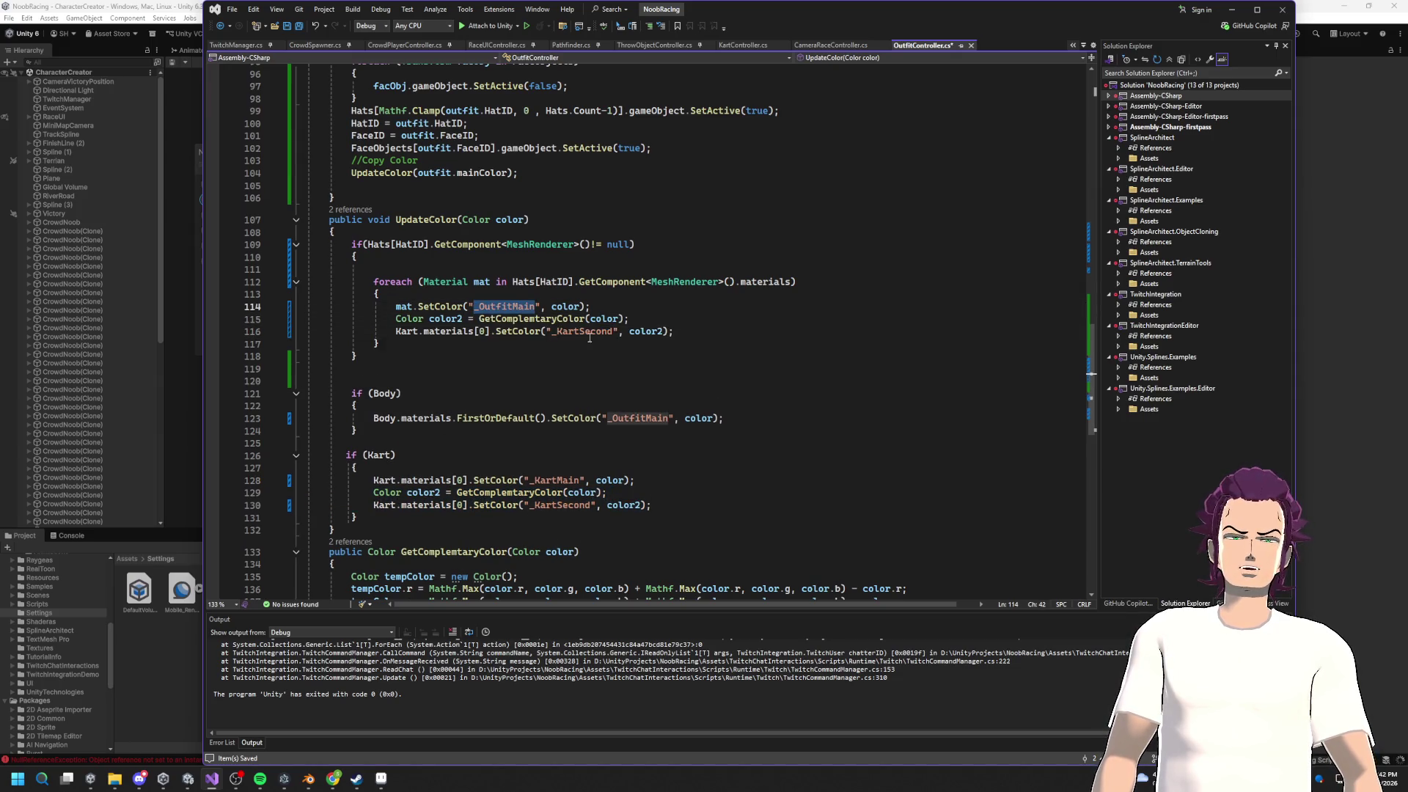
key(ctrl+c)
drag(555, 332, 585, 331)
key(ctrl+v)
key(BackSpace)
key(BackSpace)
key(BackSpace)
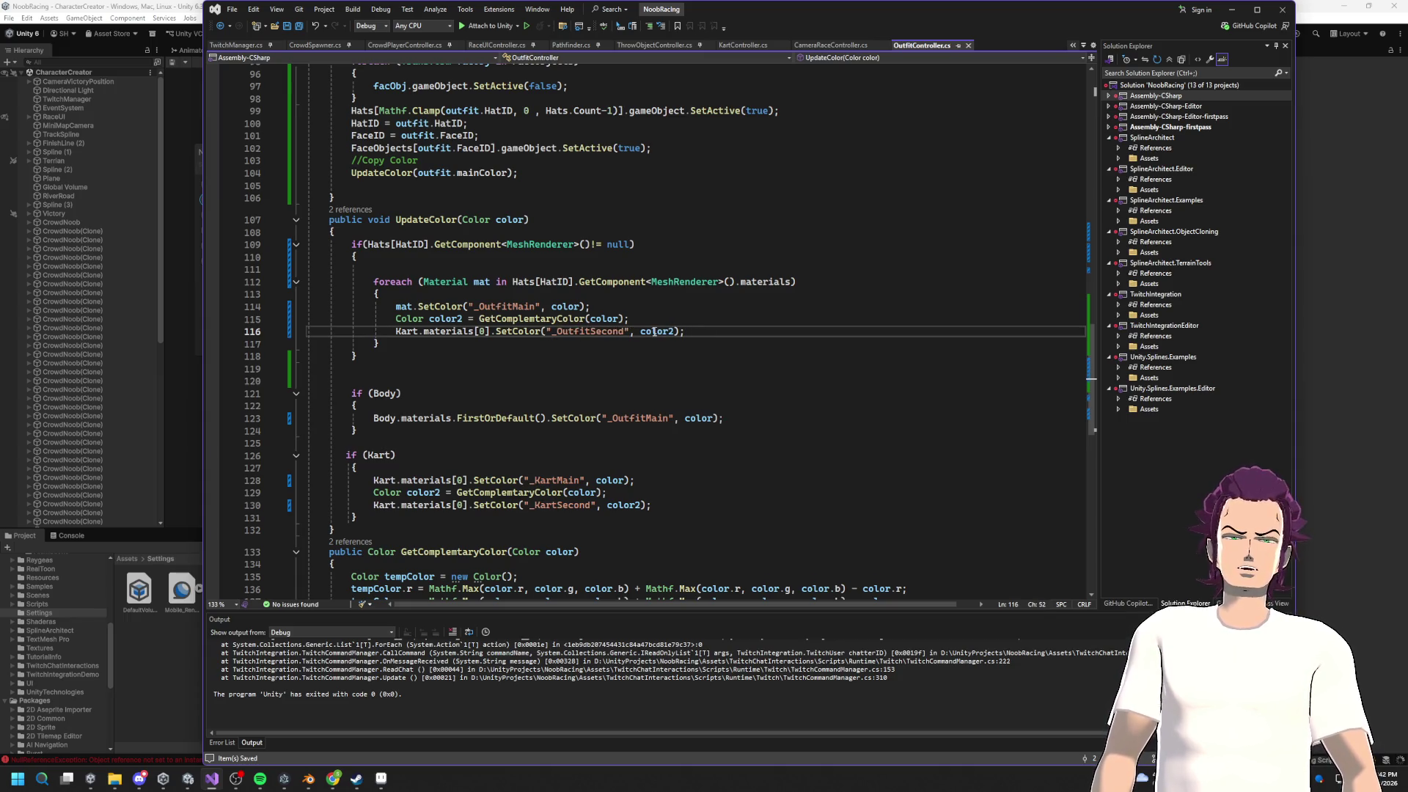
Step: Remove the foreach loop header and closing brace around the hat colour code
double_click(403, 307)
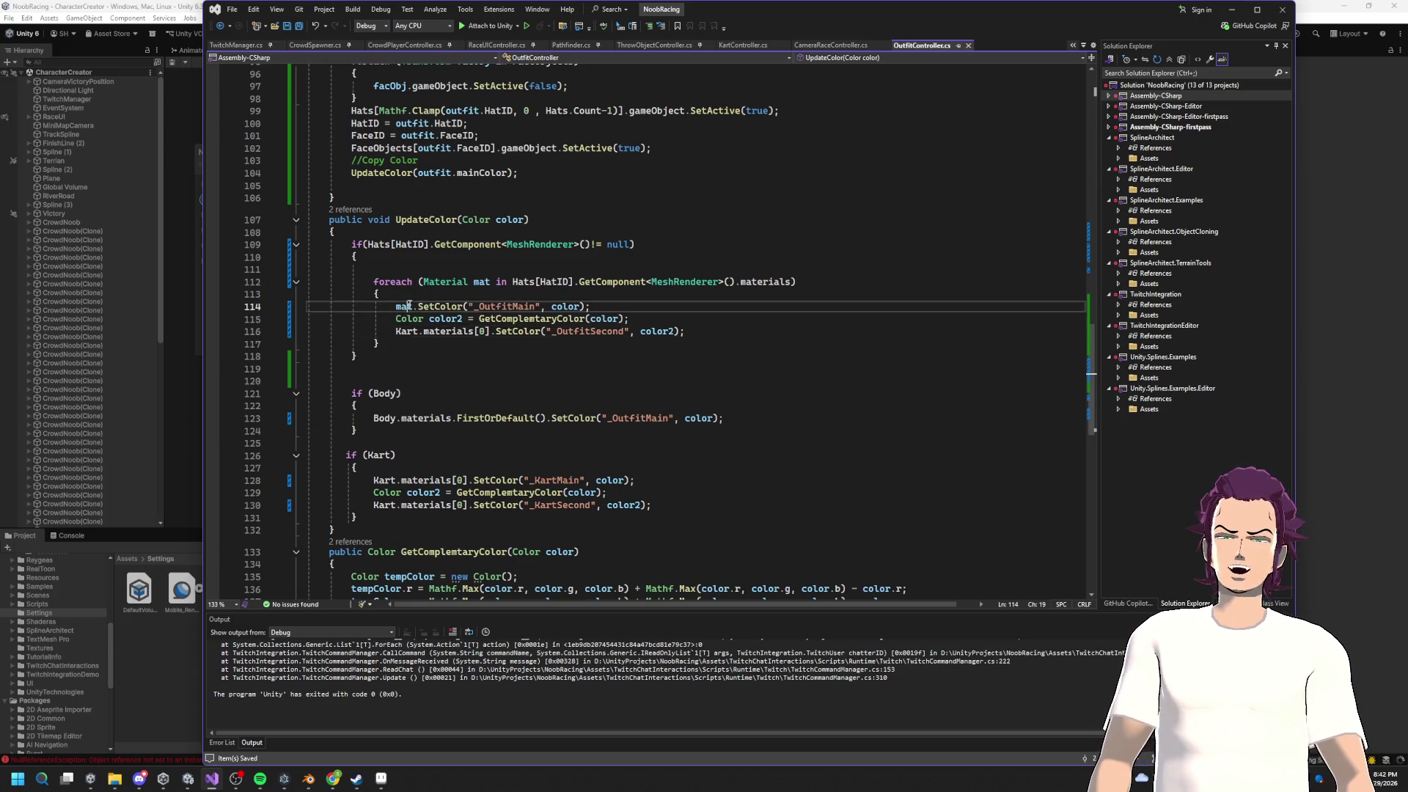
click(551, 307)
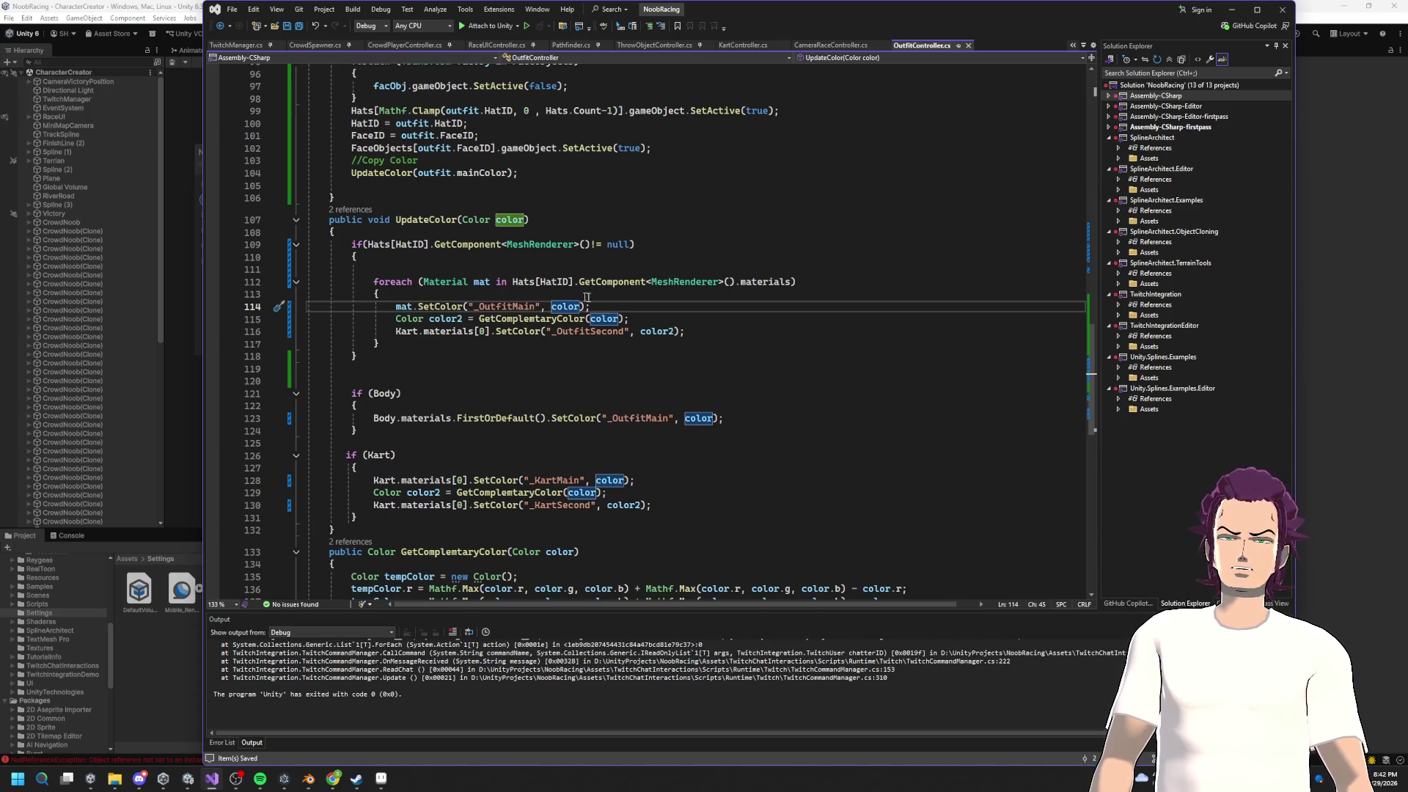
drag(793, 282, 505, 284)
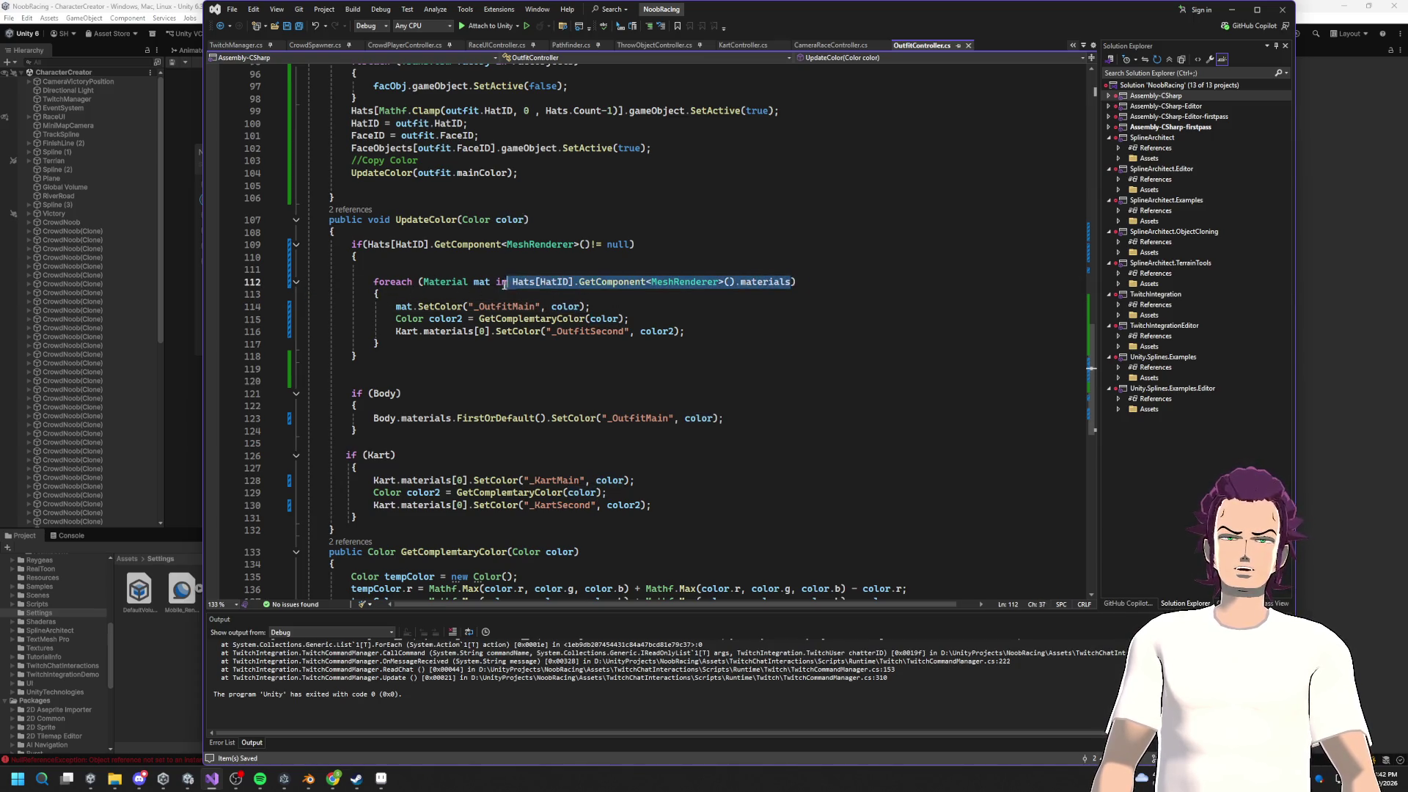
click(416, 293)
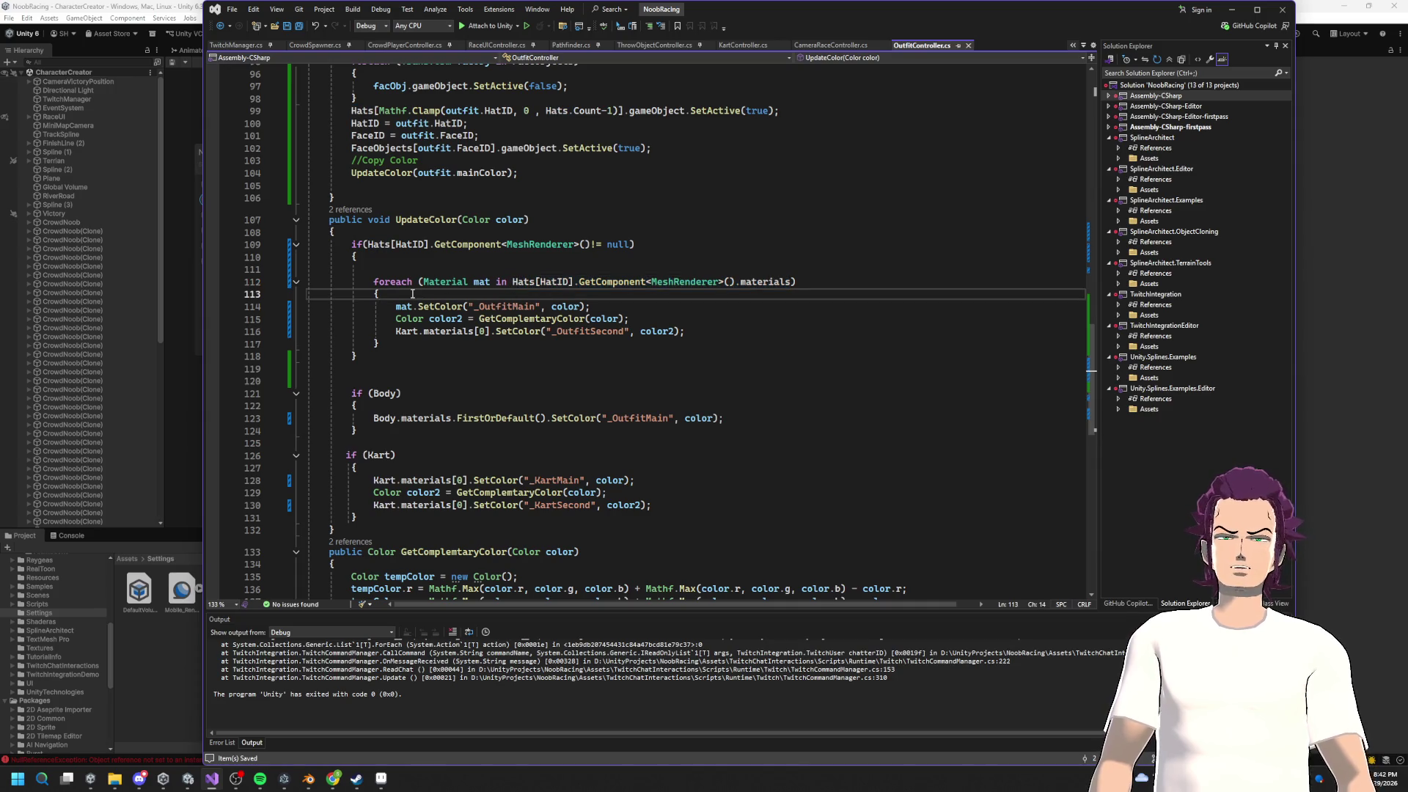
key(Return)
key(ctrl+v)
key(Down)
key(Down)
key(Down)
key(BackSpace)
key(BackSpace)
drag(401, 296, 330, 281)
key(Delete)
Step: Replace mat in the _OutfitMain call with the hat's MeshRenderer materials[0]
double_click(451, 293)
click(685, 294)
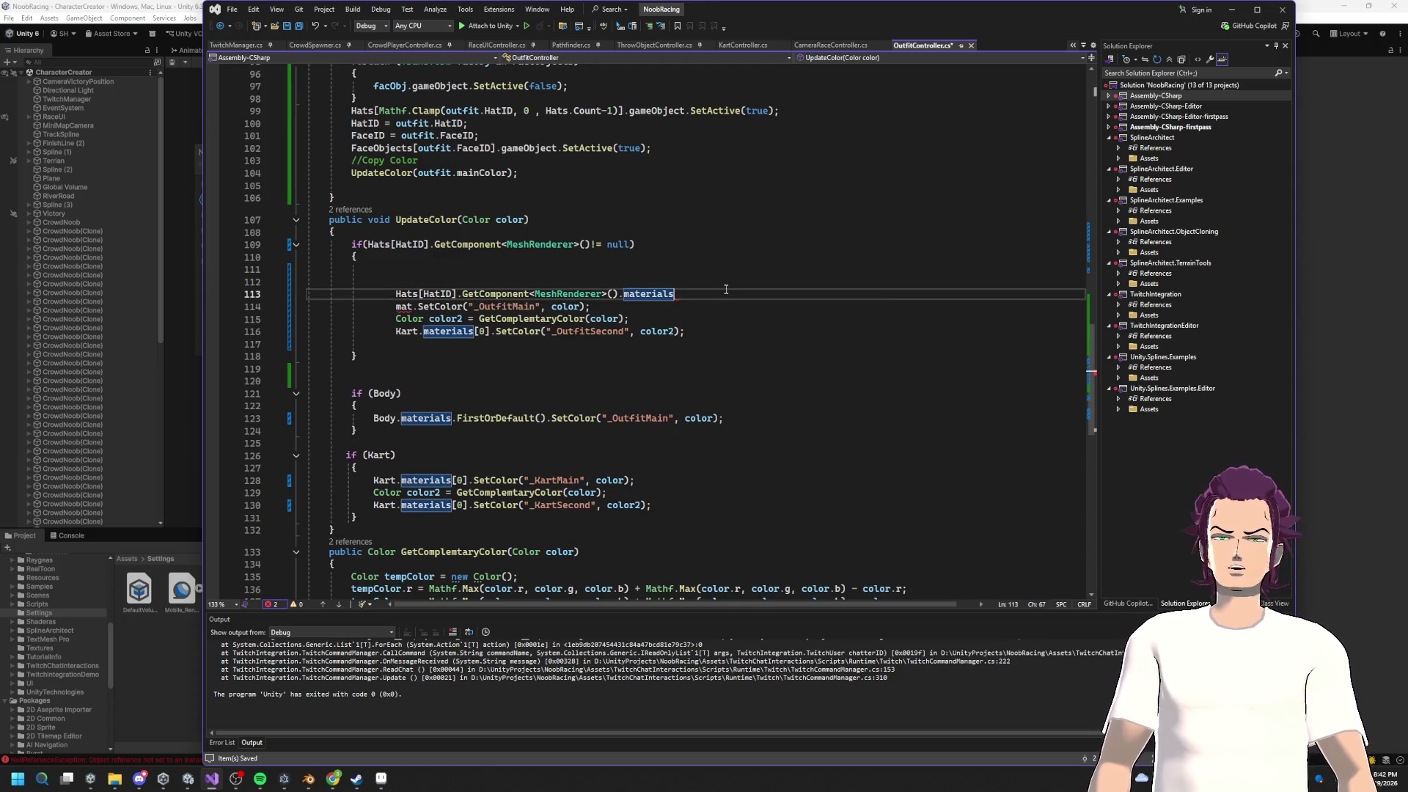
drag(667, 295, 395, 294)
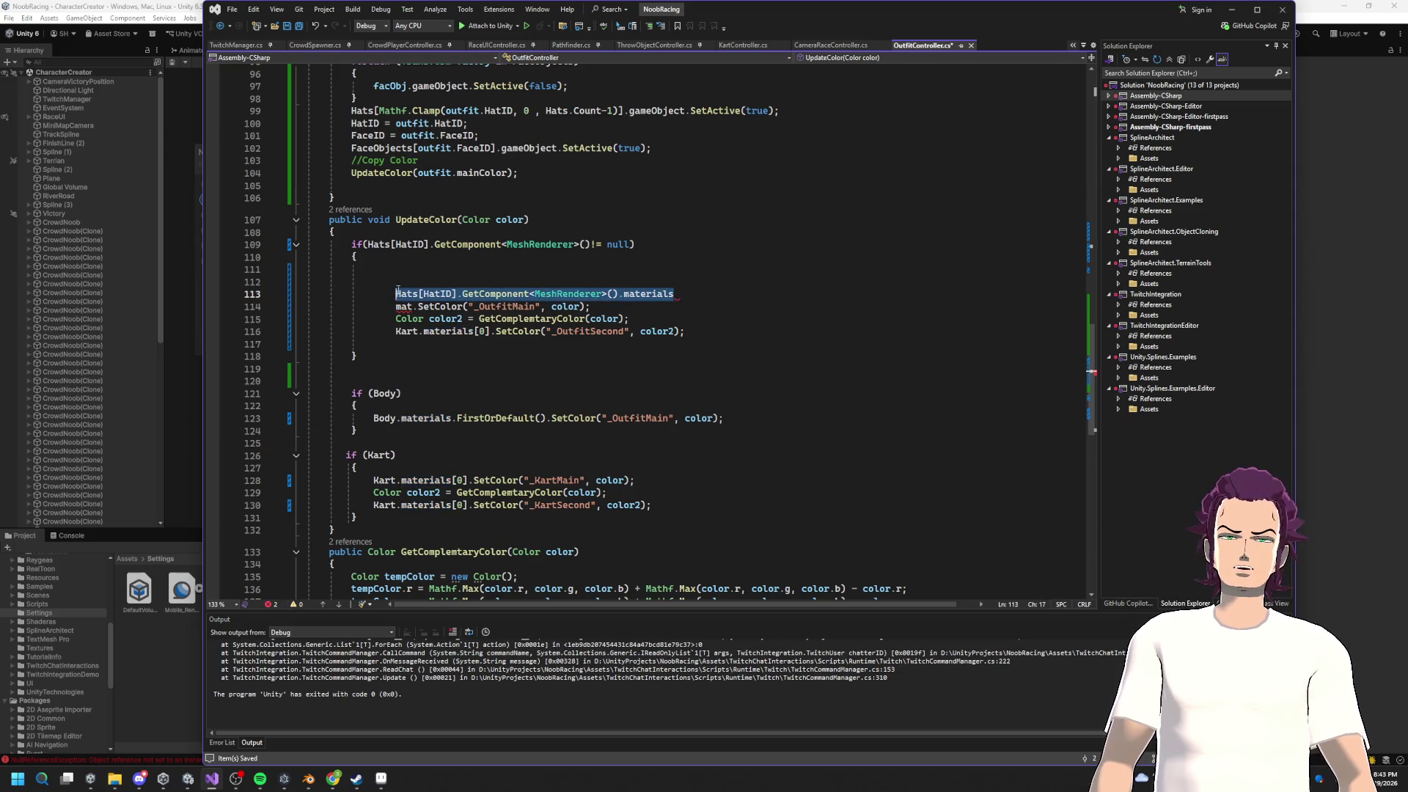
key(Delete)
double_click(403, 307)
key(ctrl+v)
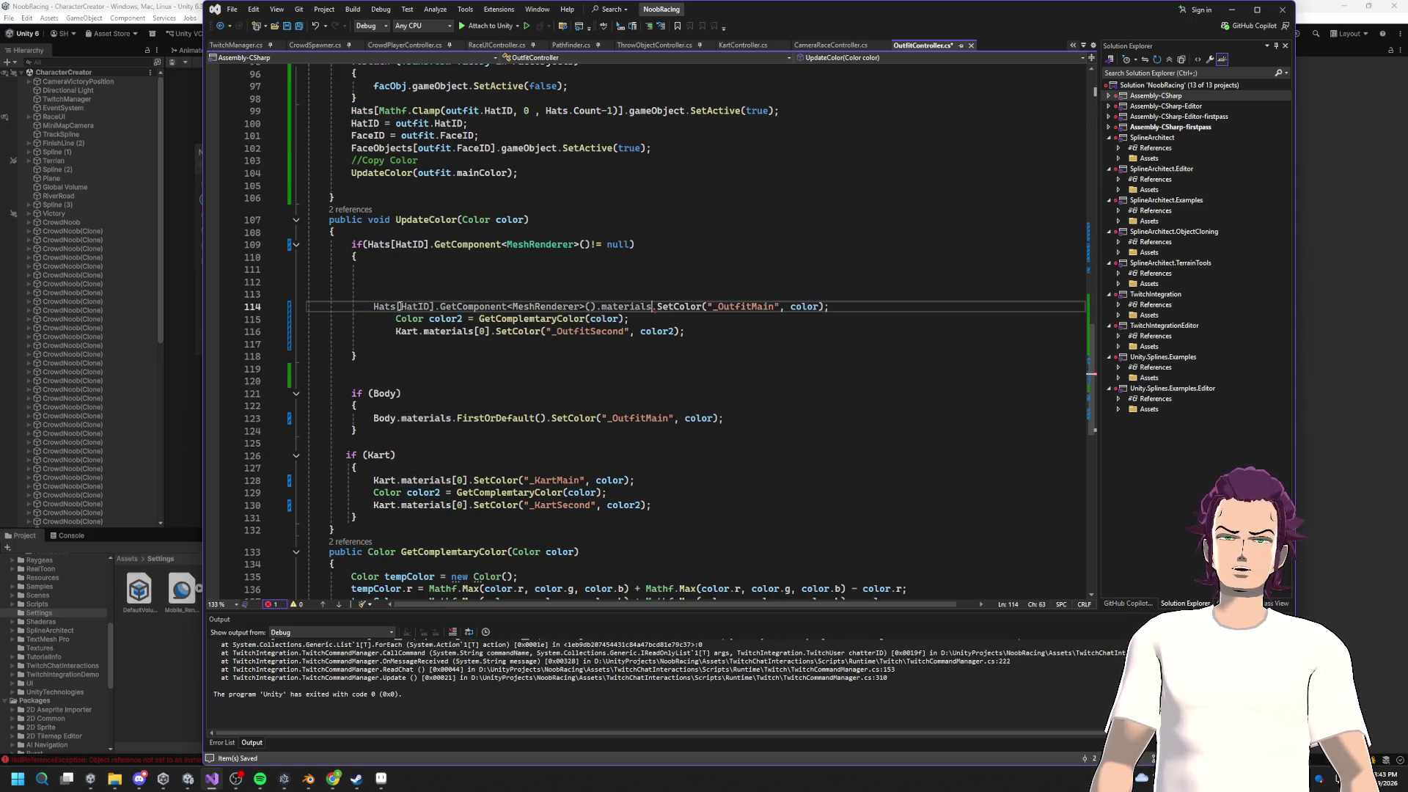
key(Right)
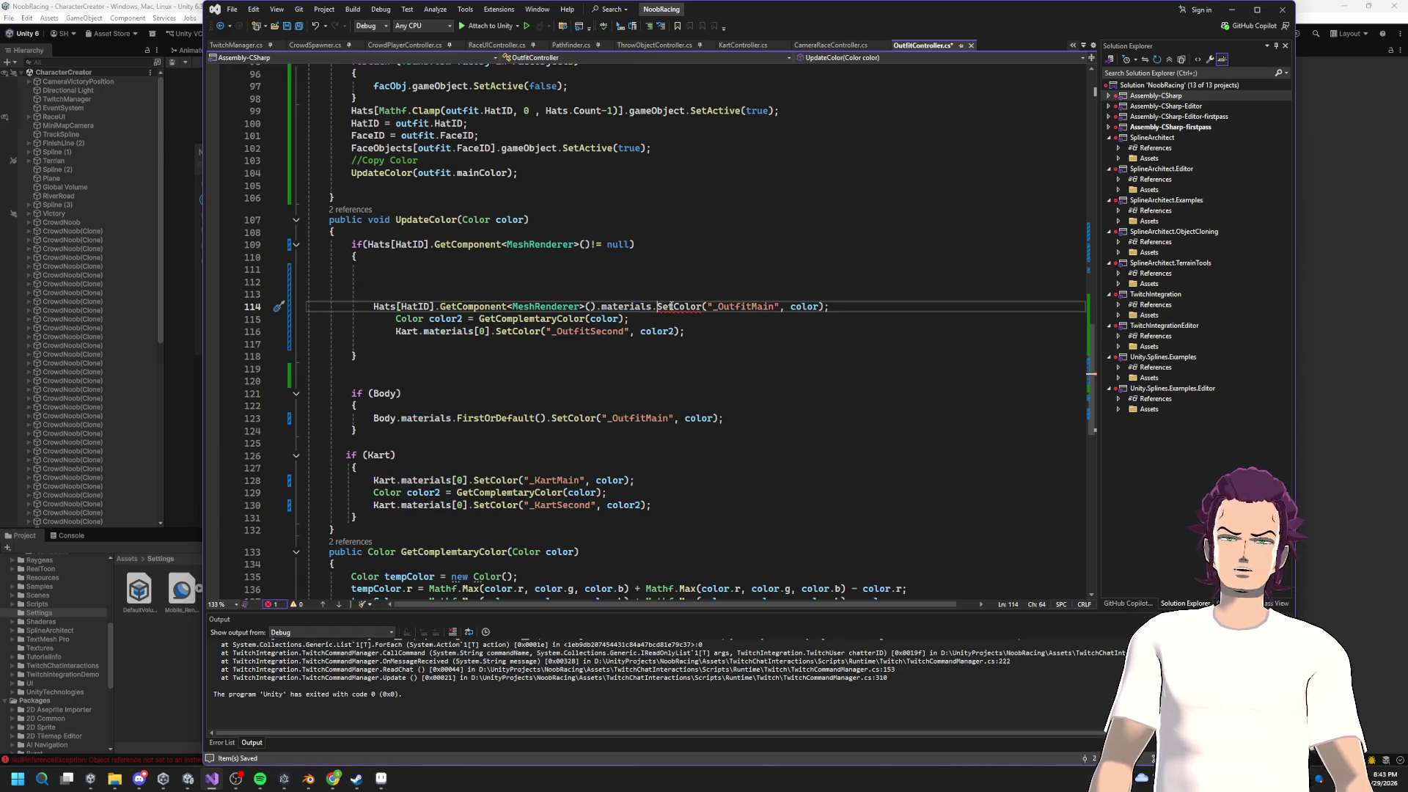
text([]0)
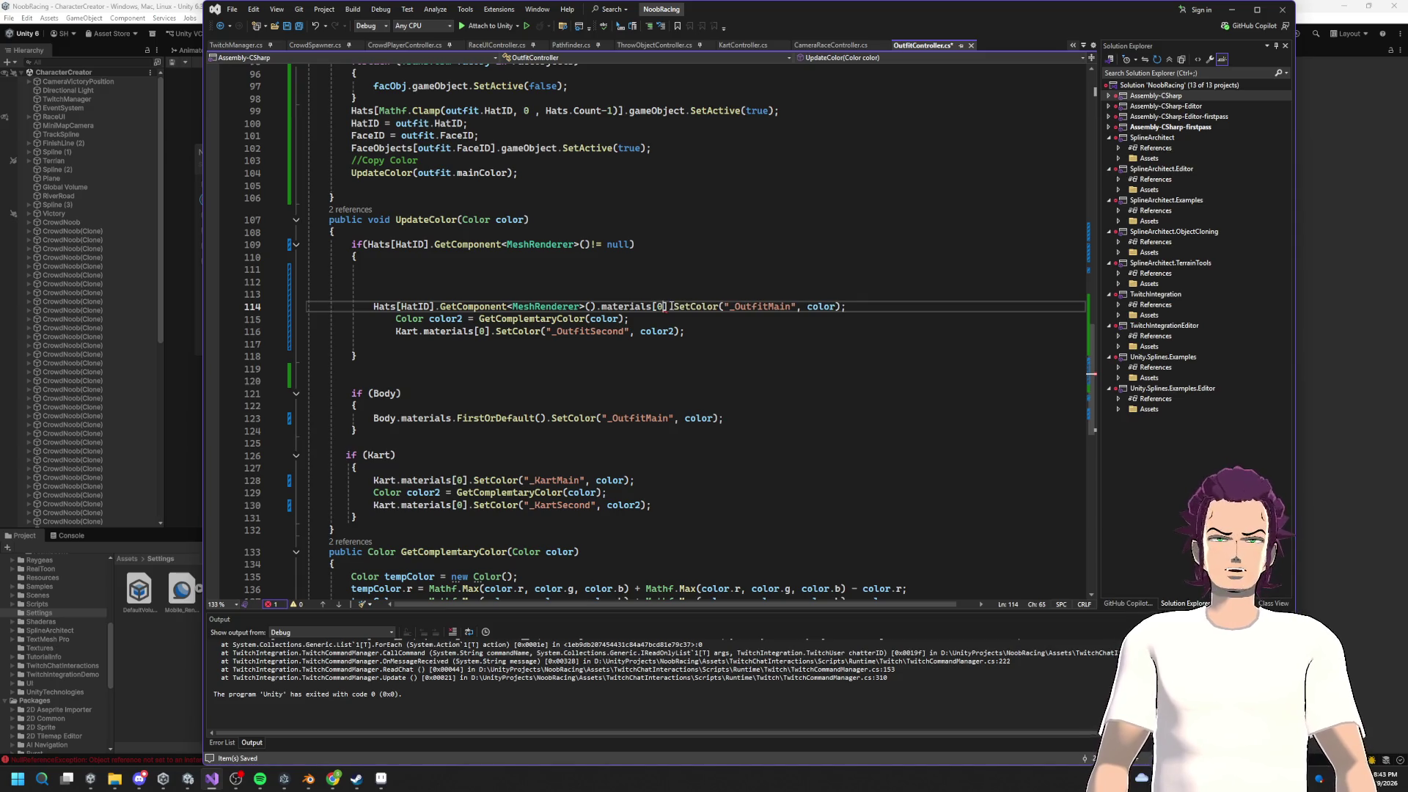
Step: Make the hat's _OutfitSecond SetColor target the same first material, with matching indentation
click(366, 307)
key(Tab)
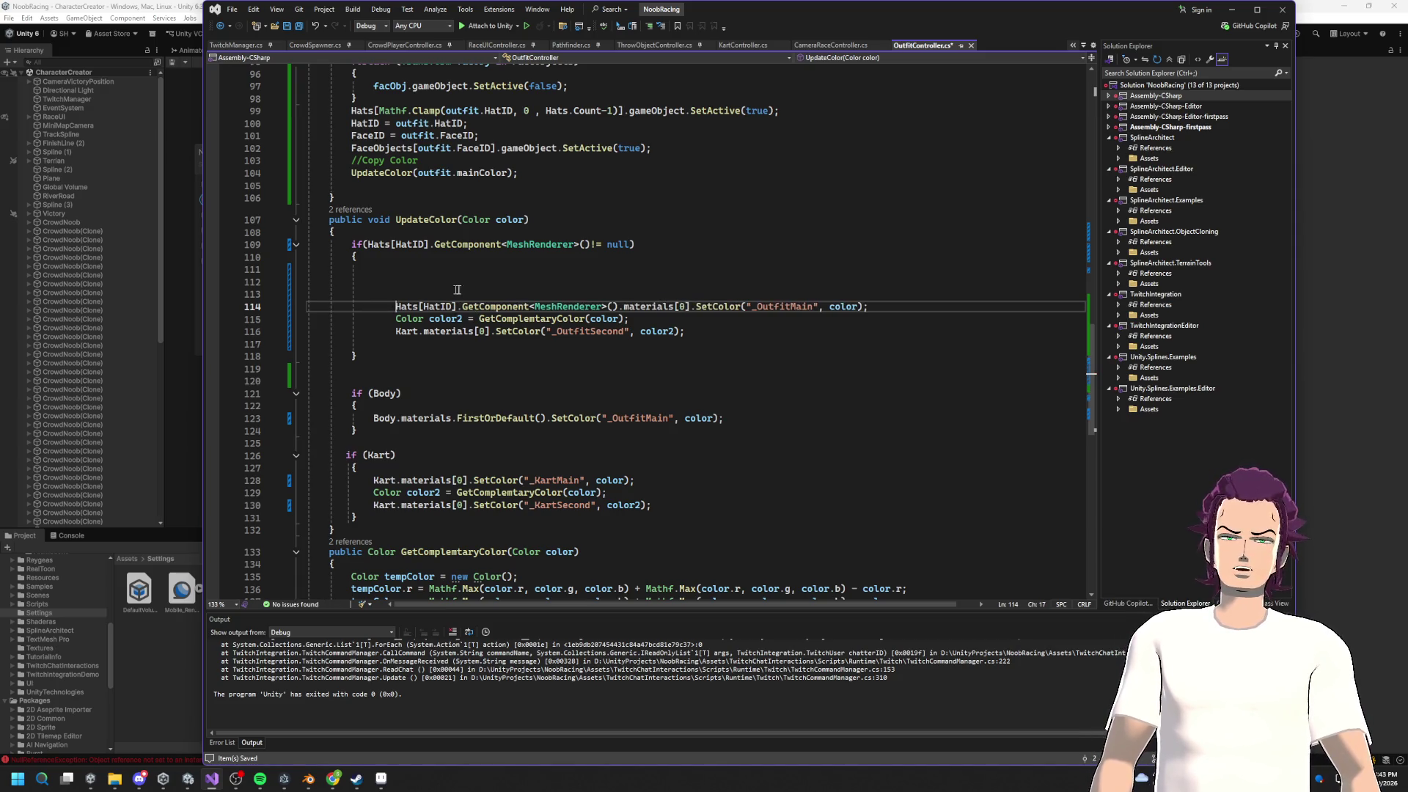
mouse_move(689, 307)
mouse_down()
mouse_move(308, 307)
mouse_move(395, 306)
mouse_up()
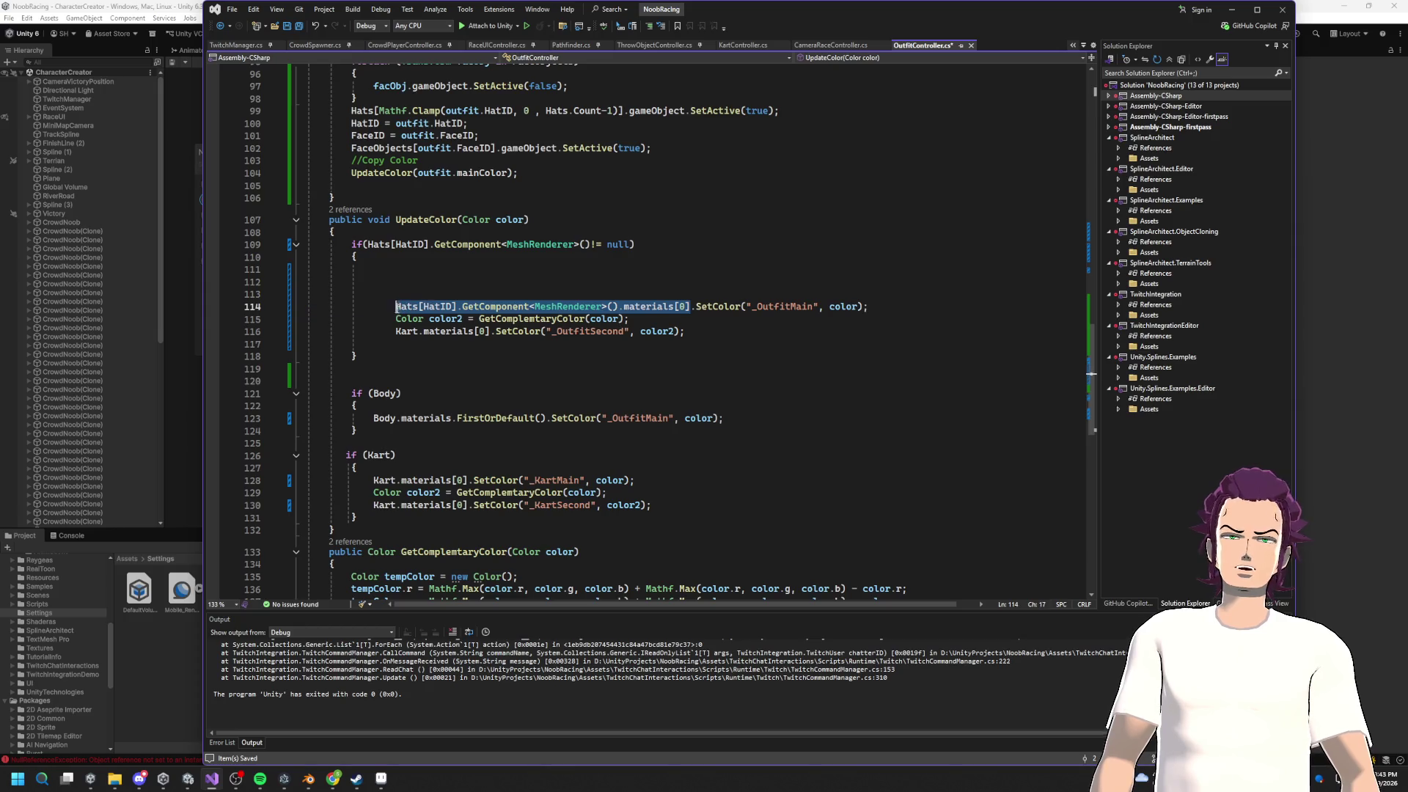
key(ctrl+c)
click(395, 331)
key(ctrl+v)
text(.)
click(371, 332)
key(Tab)
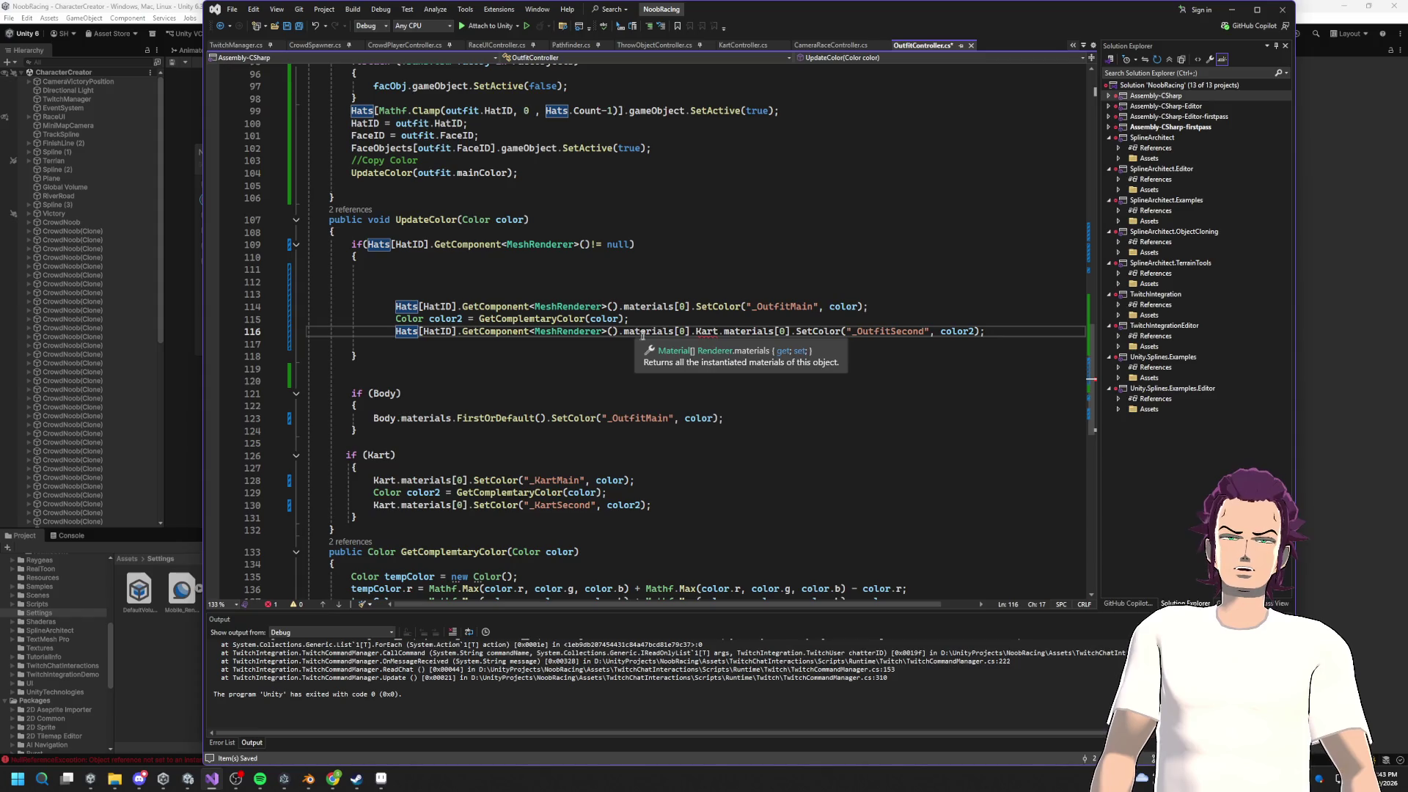
double_click(706, 331)
key(BackSpace)
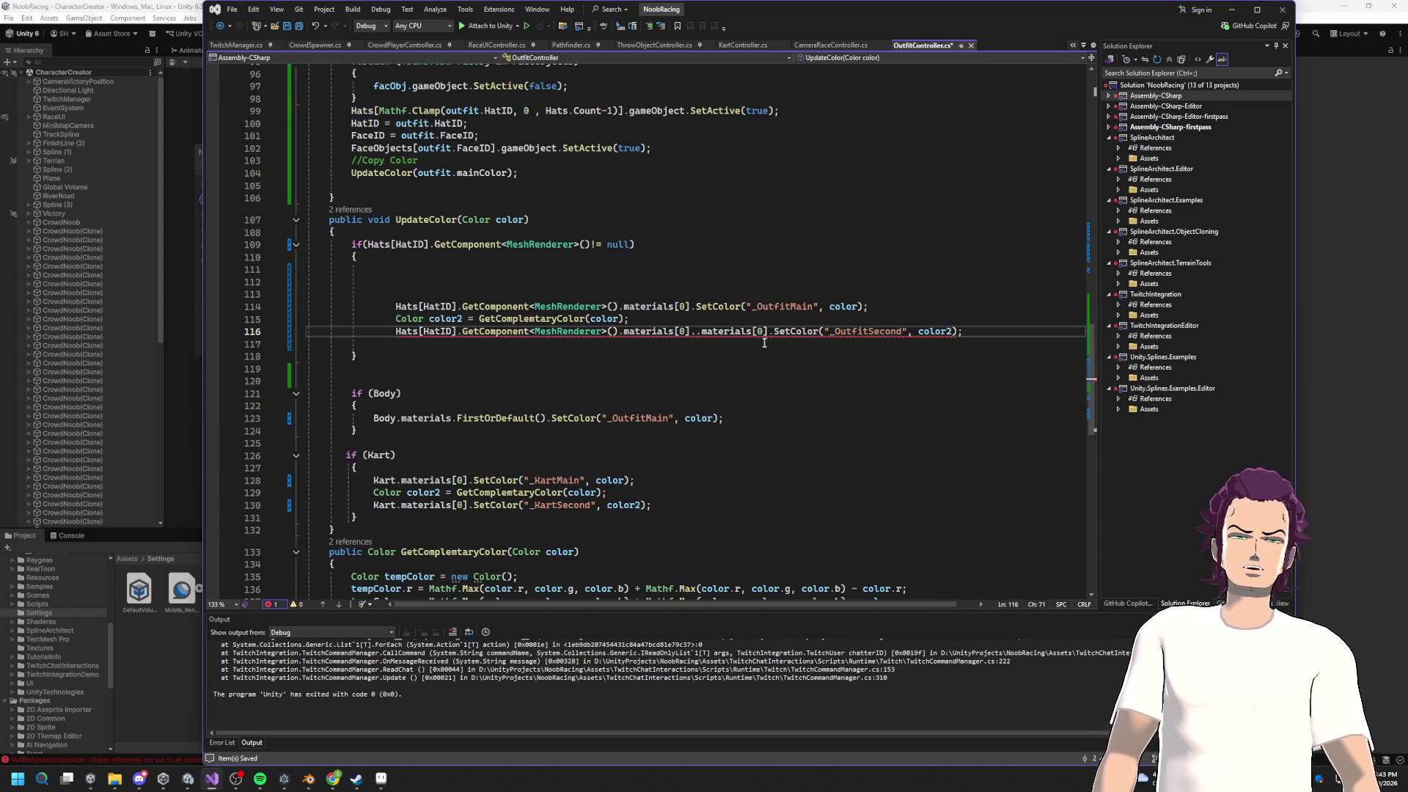
drag(769, 331, 696, 332)
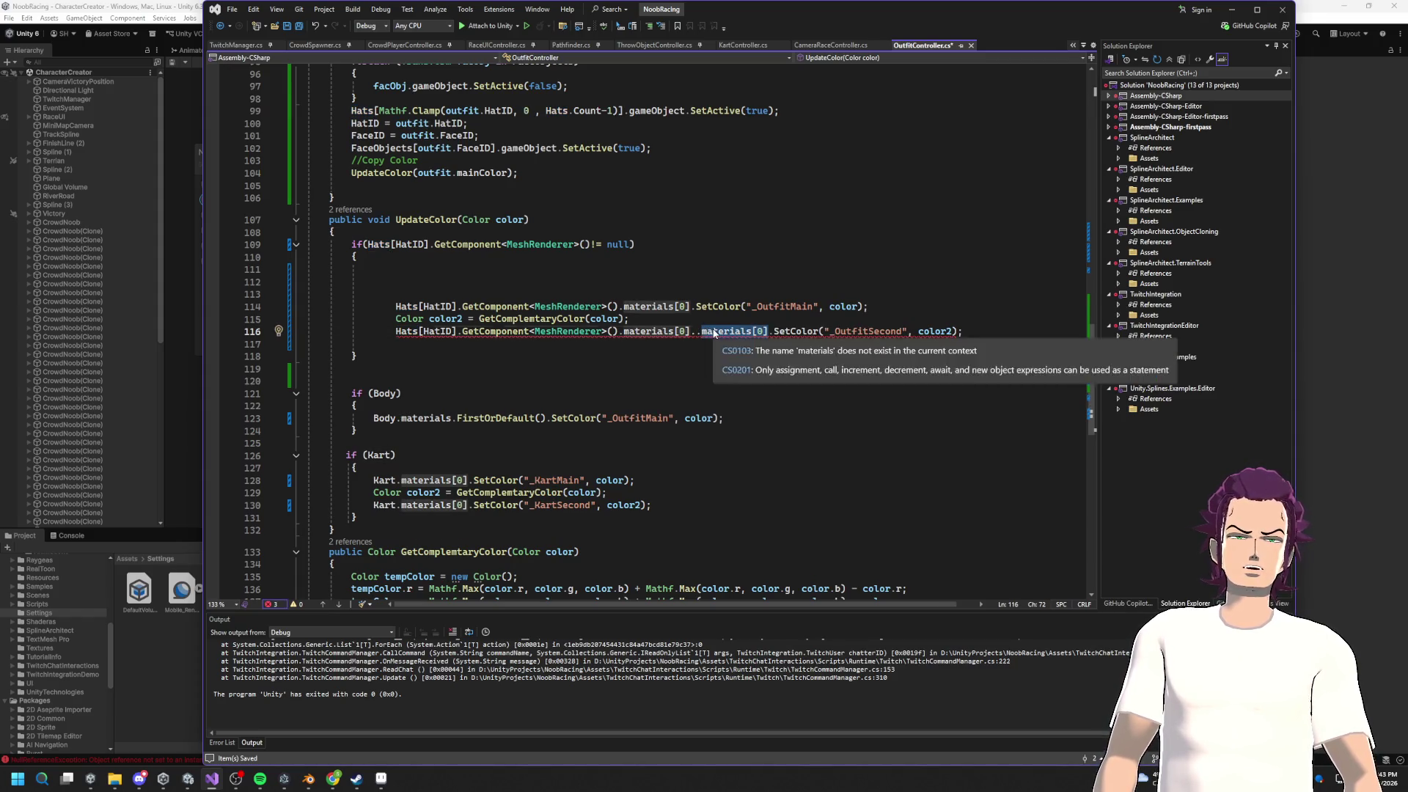
key(Delete)
key(BackSpace)
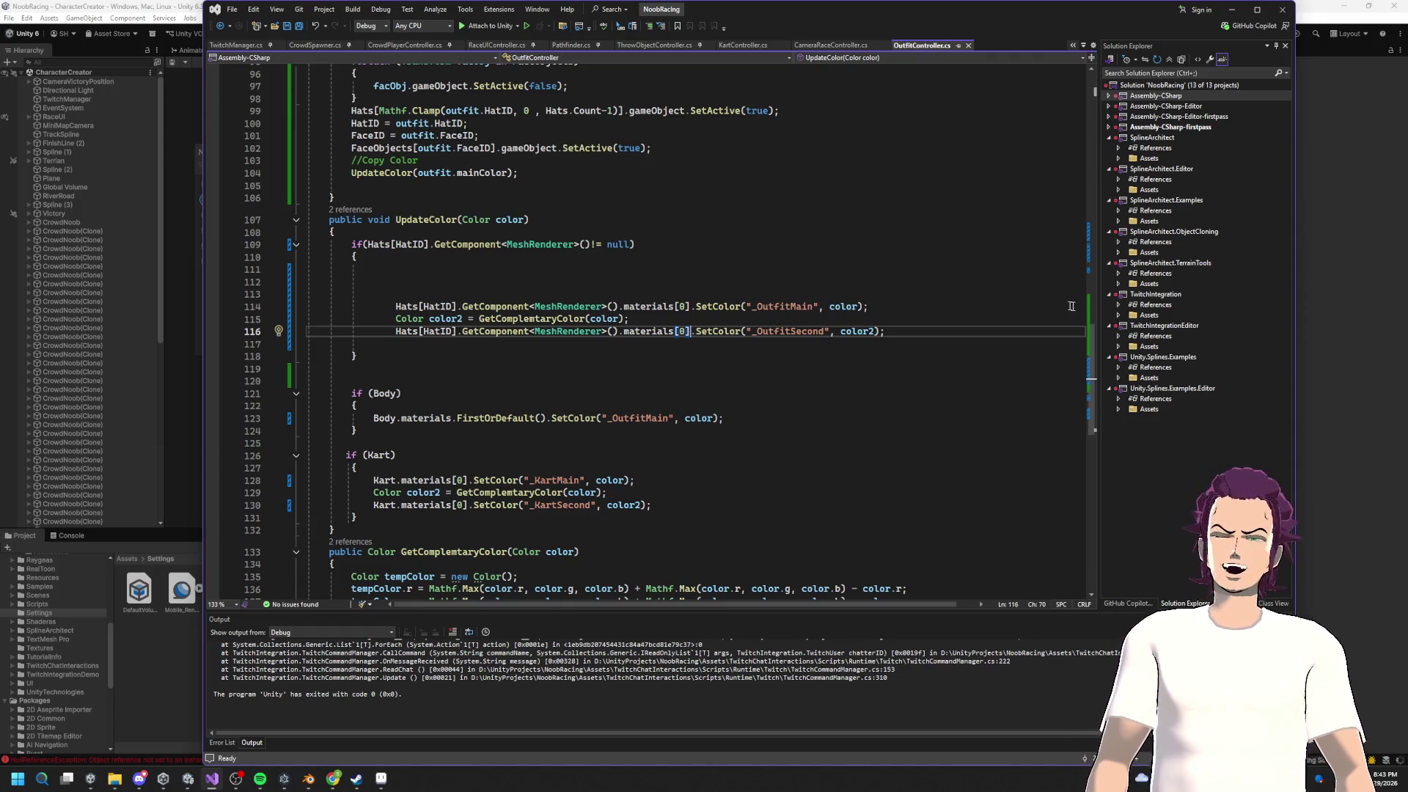
Step: Delete the leftover blank lines around the hat colour code
mouse_move(373, 294)
mouse_down()
mouse_move(308, 293)
mouse_move(242, 269)
mouse_up()
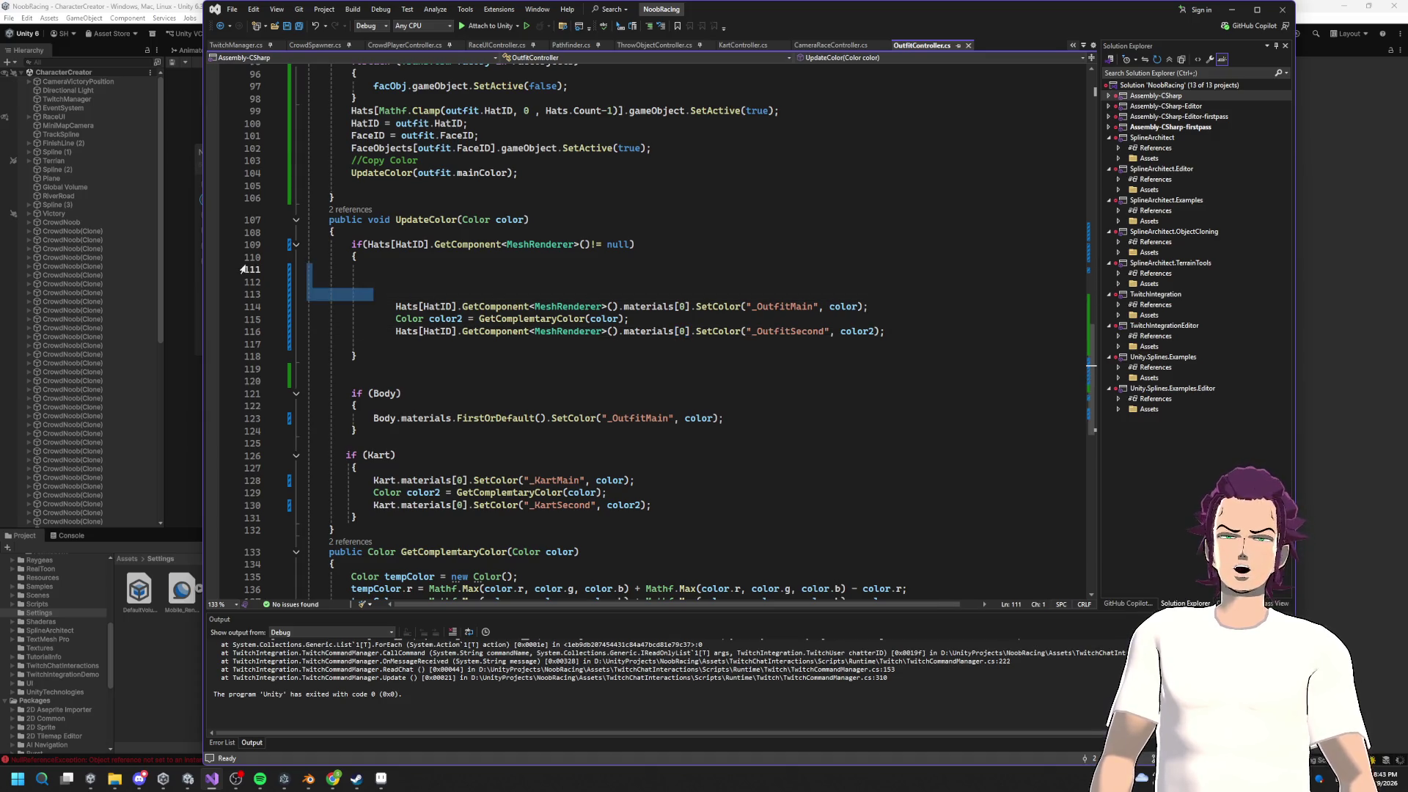
key(BackSpace)
key(BackSpace)
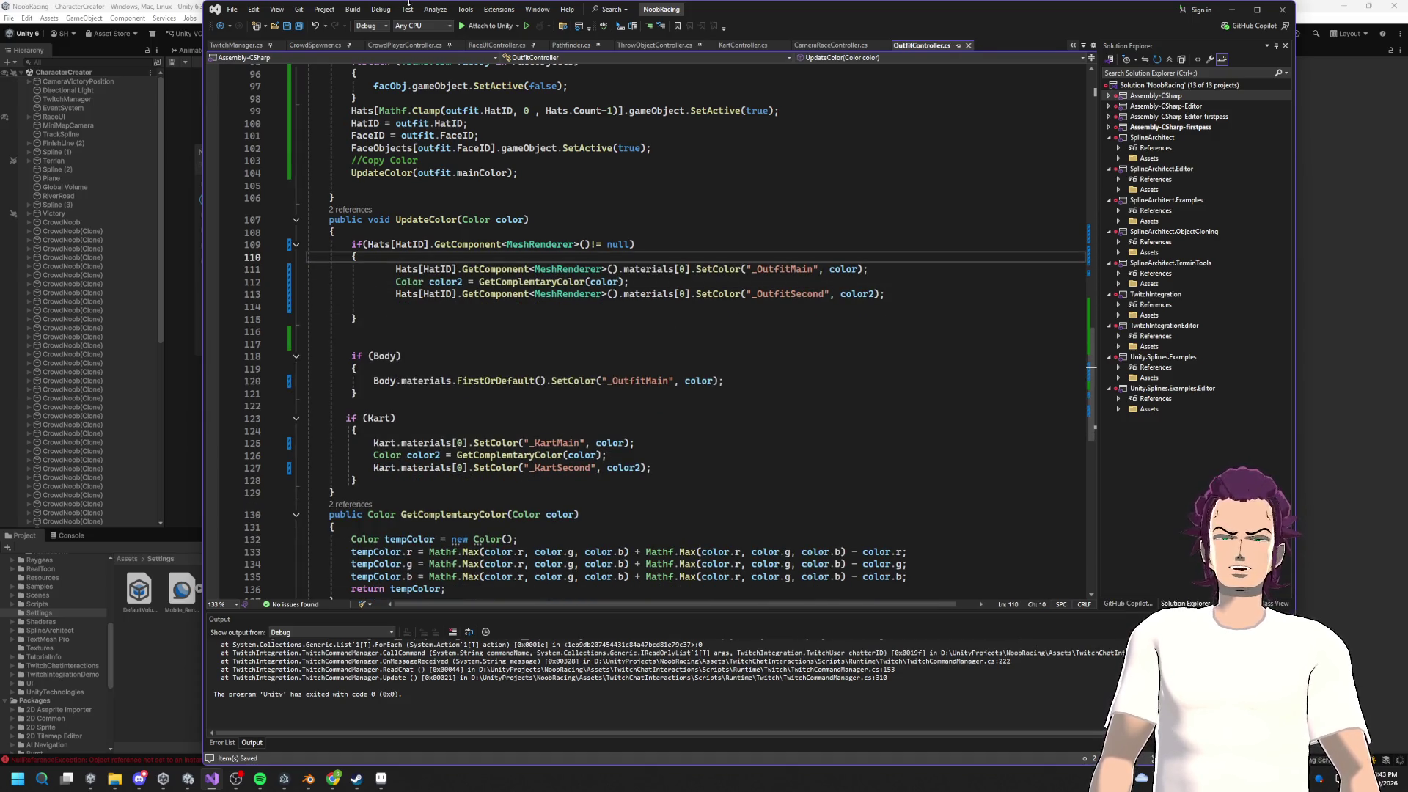
mouse_move(374, 315)
mouse_down()
mouse_move(308, 293)
mouse_move(367, 312)
mouse_move(308, 293)
mouse_move(220, 316)
mouse_up()
key(BackSpace)
key(BackSpace)
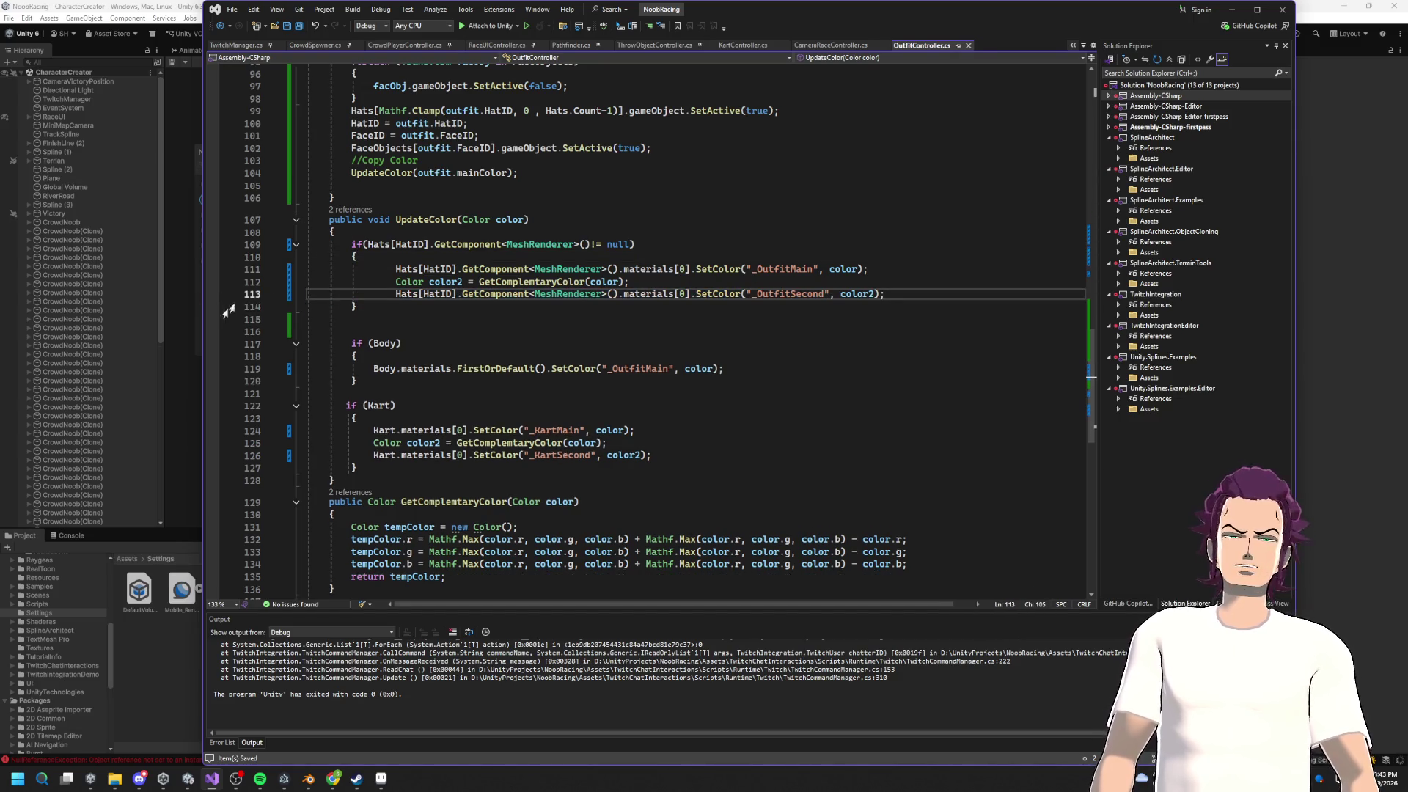
Step: Duplicate the body's _OutfitMain SetColor line
double_click(791, 270)
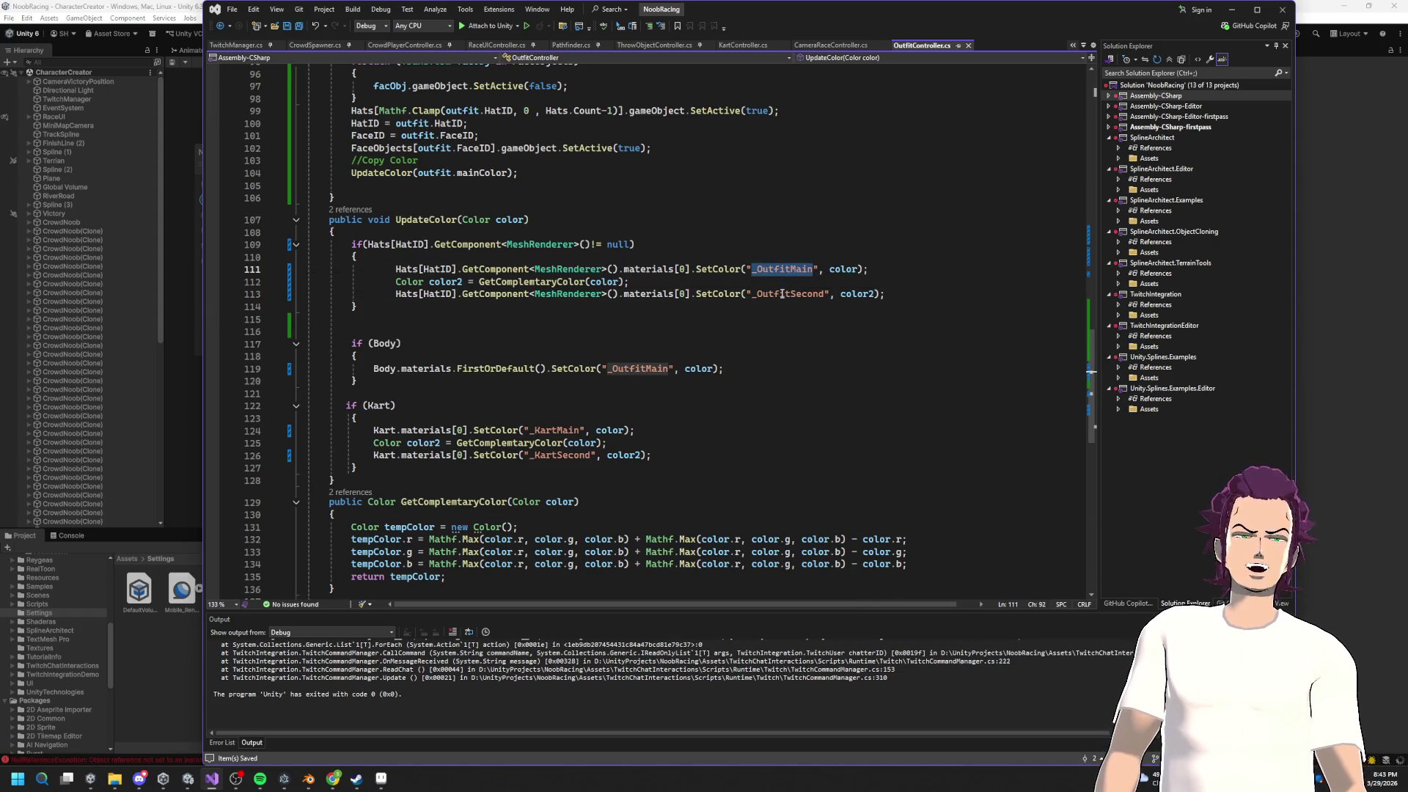
click(1353, 334)
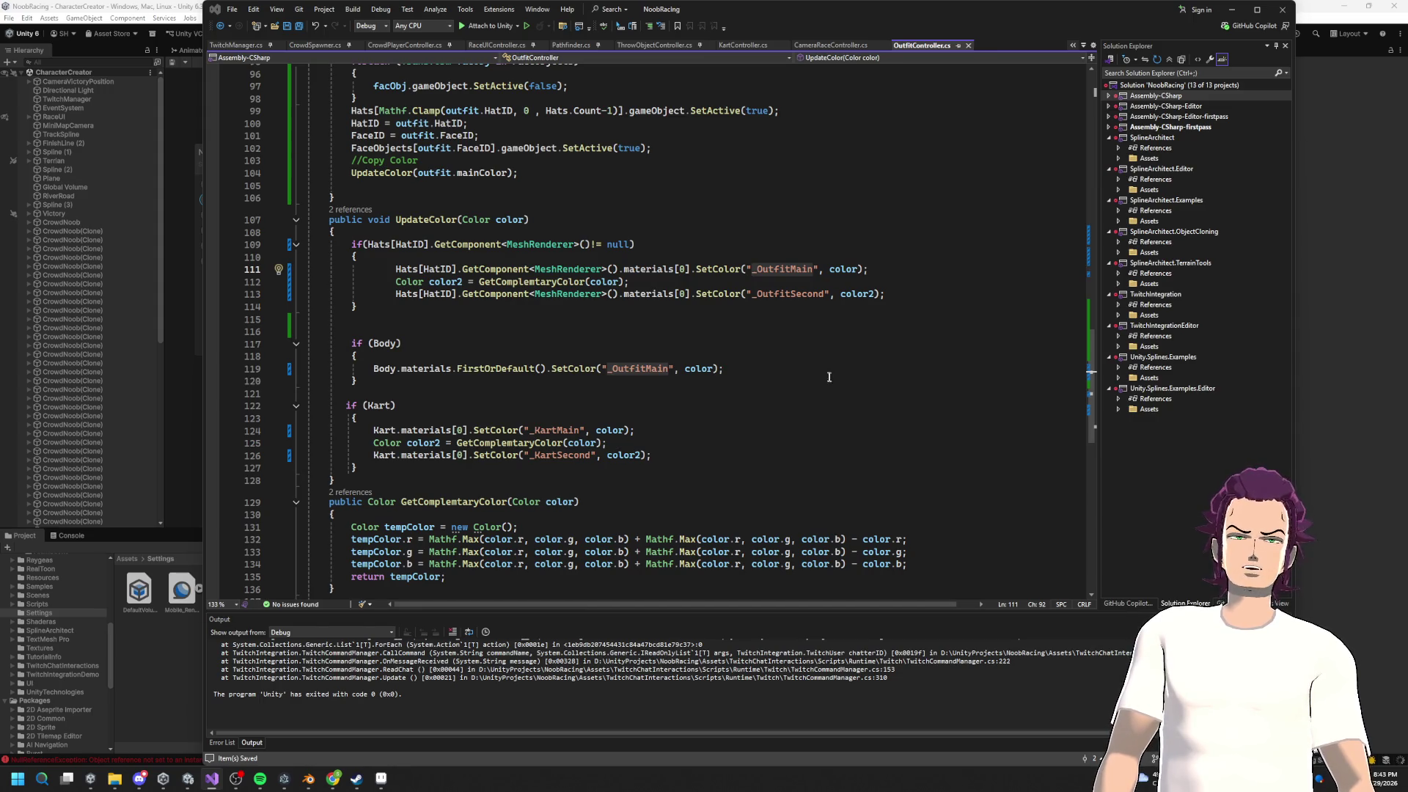
mouse_move(936, 295)
mouse_down()
mouse_move(420, 282)
mouse_move(407, 295)
mouse_up()
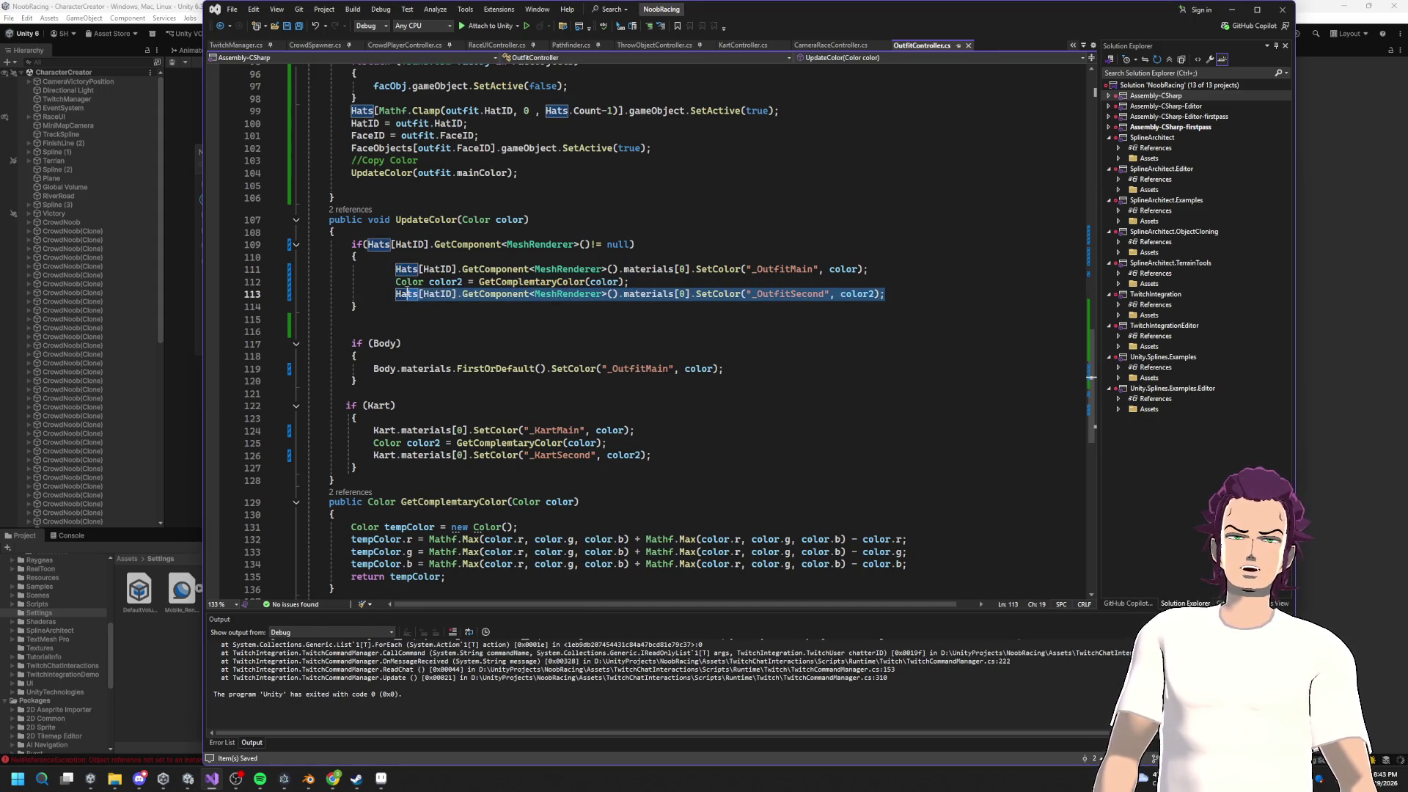
click(498, 339)
drag(724, 370, 367, 374)
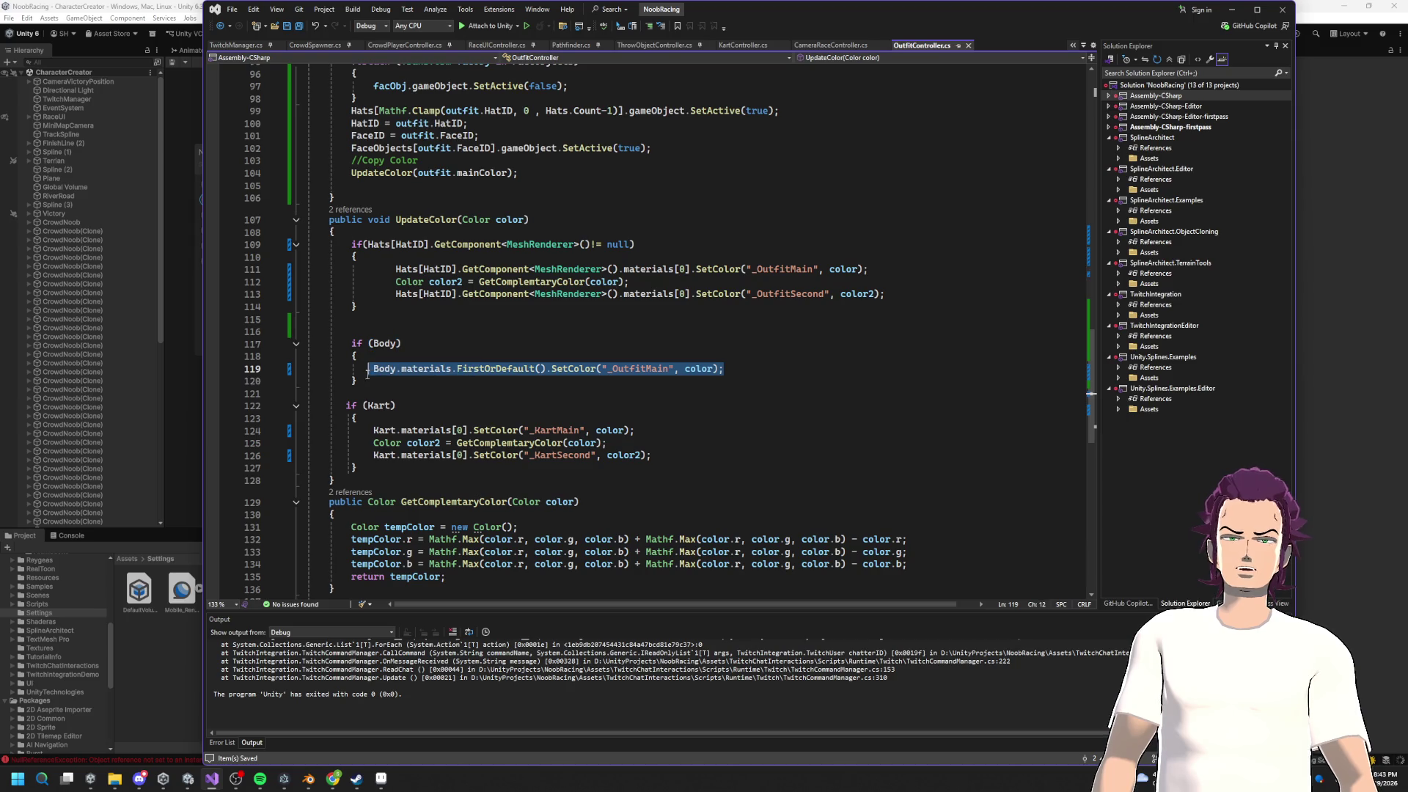
key(ctrl+c)
click(735, 365)
key(Return)
key(ctrl+v)
Step: Change the duplicated body line to _OutfitSecond, save the script, and return to Unity
double_click(803, 293)
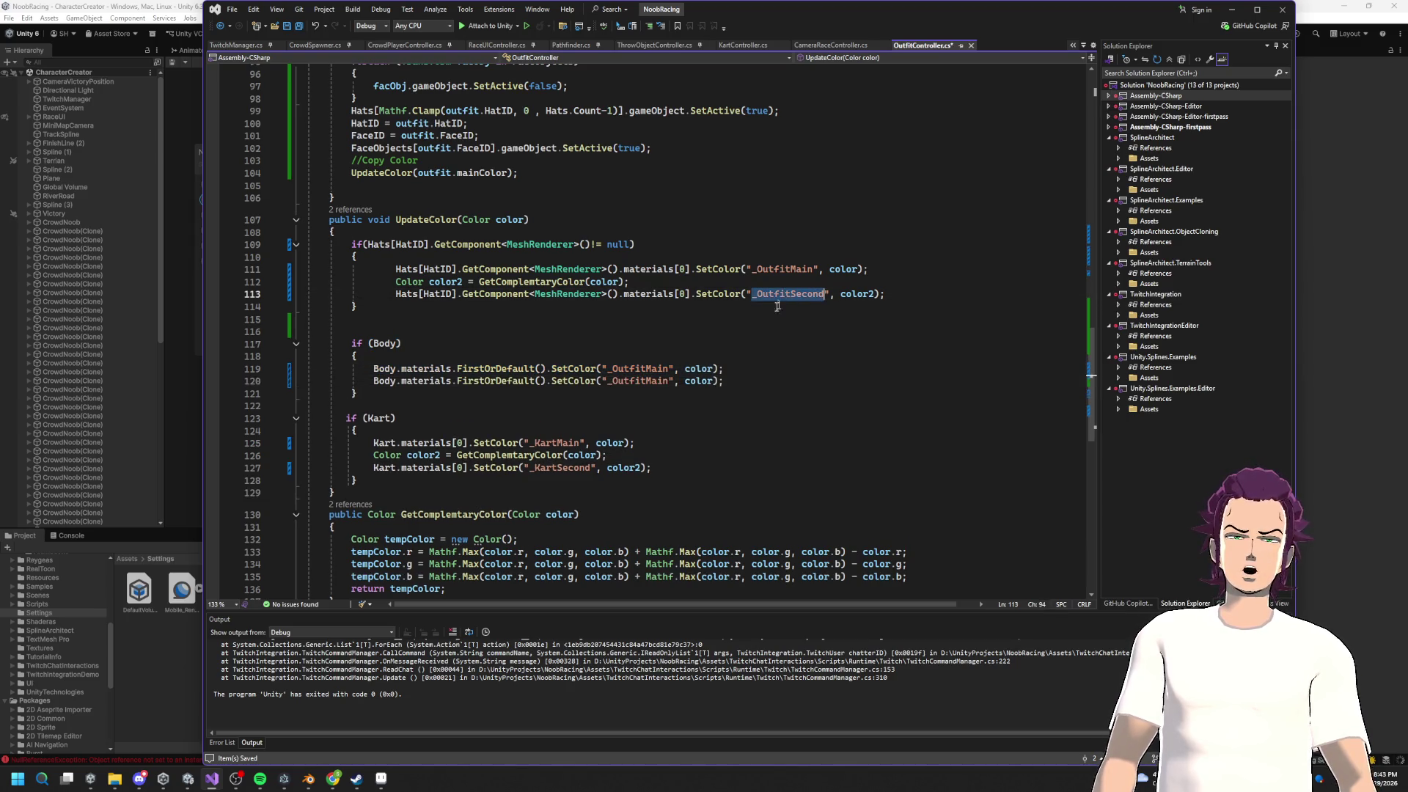
key(ctrl+c)
double_click(627, 381)
key(ctrl+v)
key(ctrl+s)
click(844, 344)
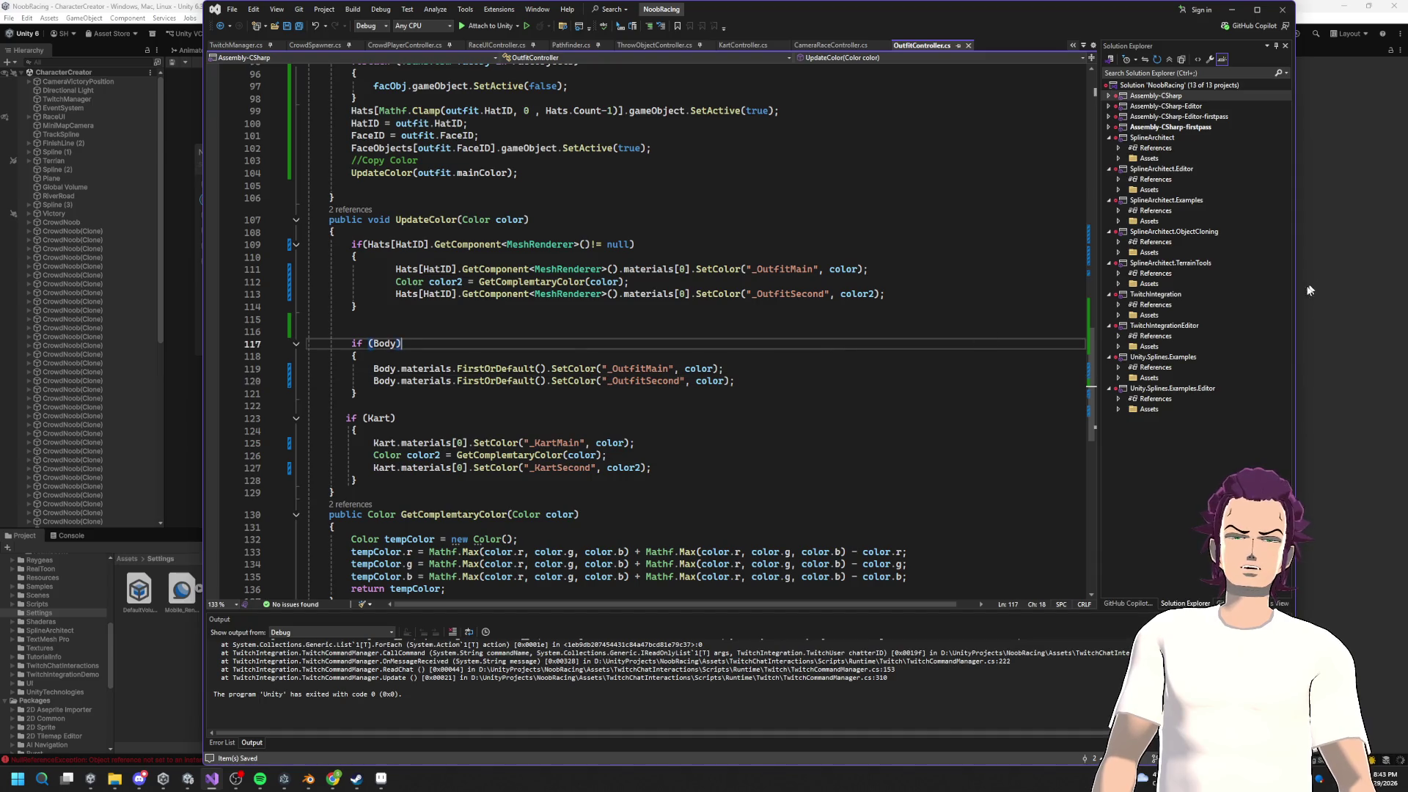
click(1381, 327)
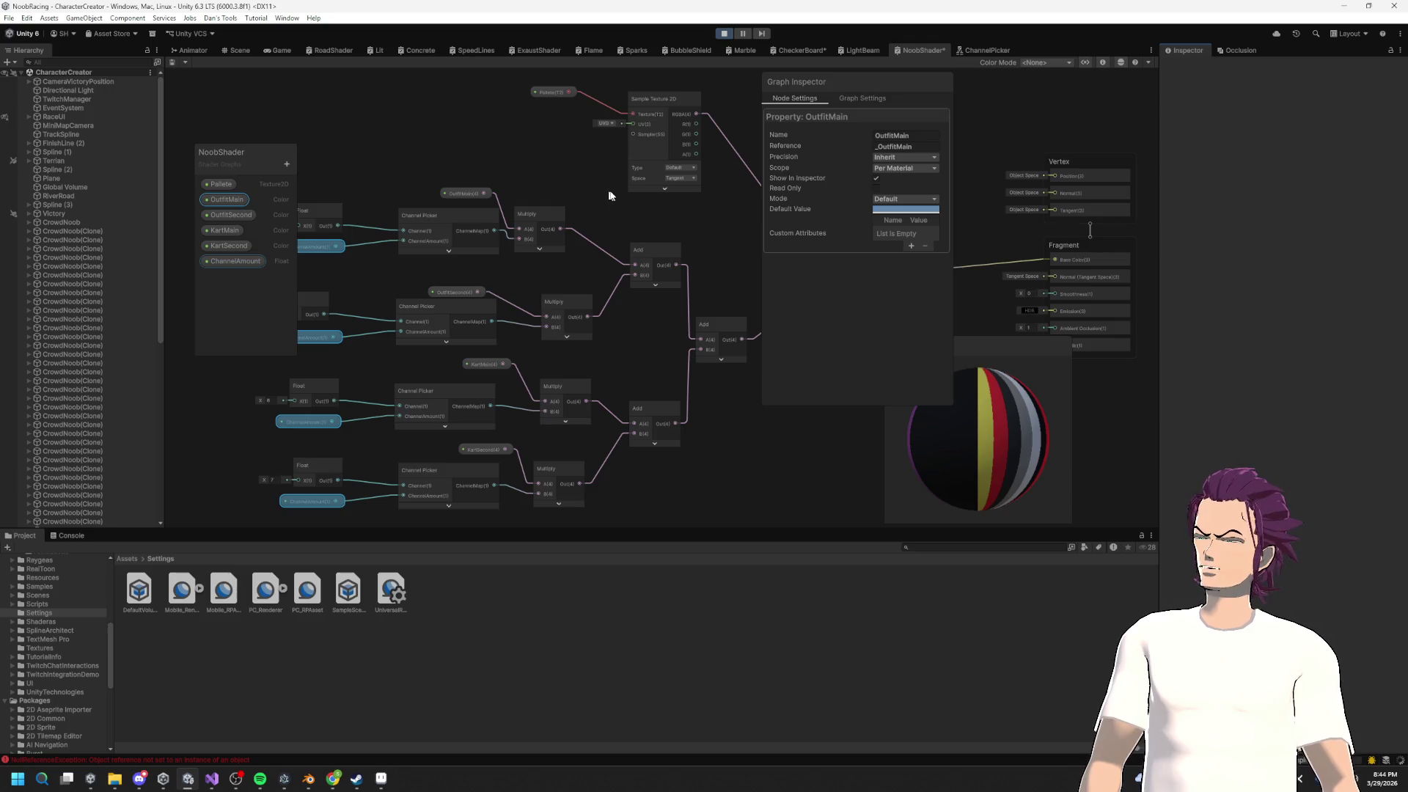
Step: Stop and restart play mode, then hide the browser to watch the joined karts race
click(721, 35)
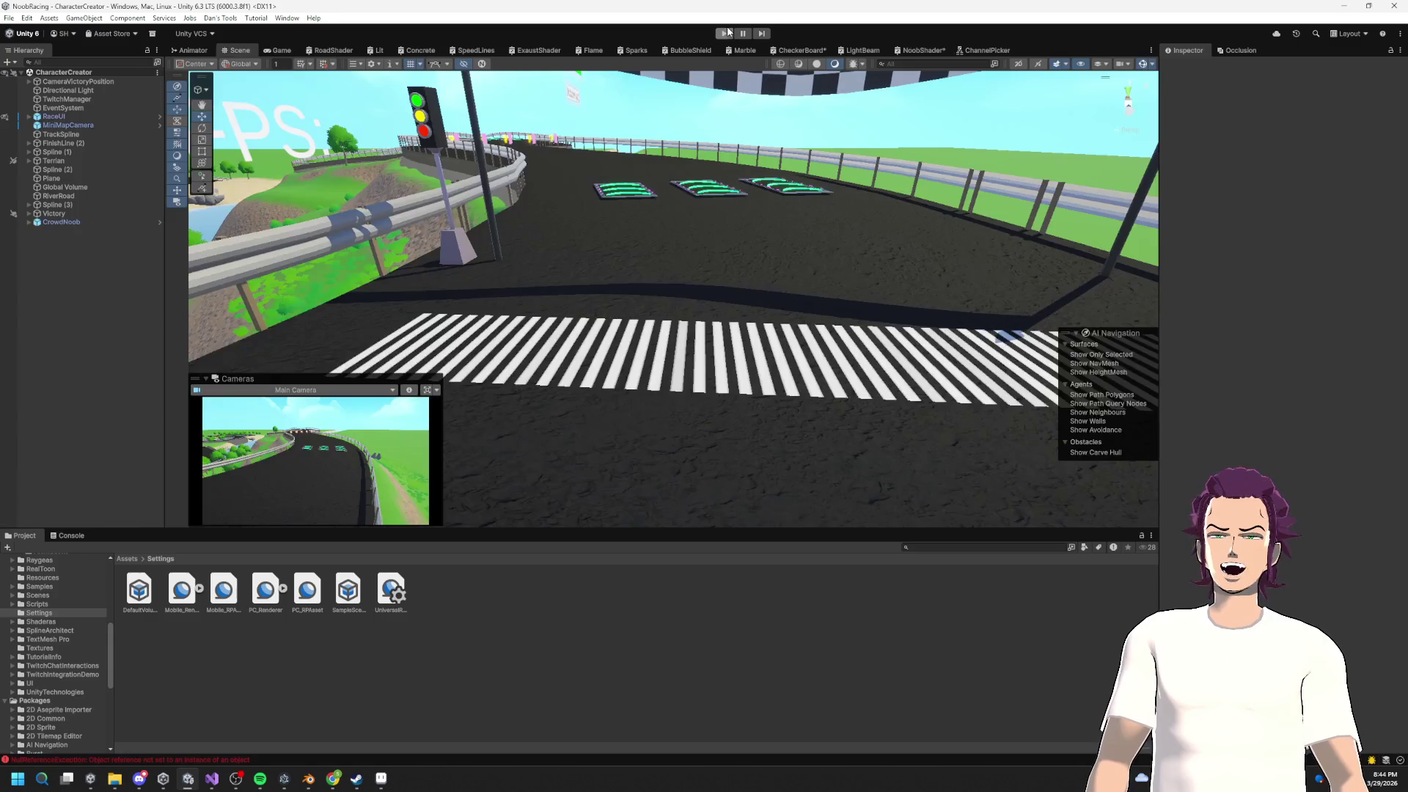
click(725, 33)
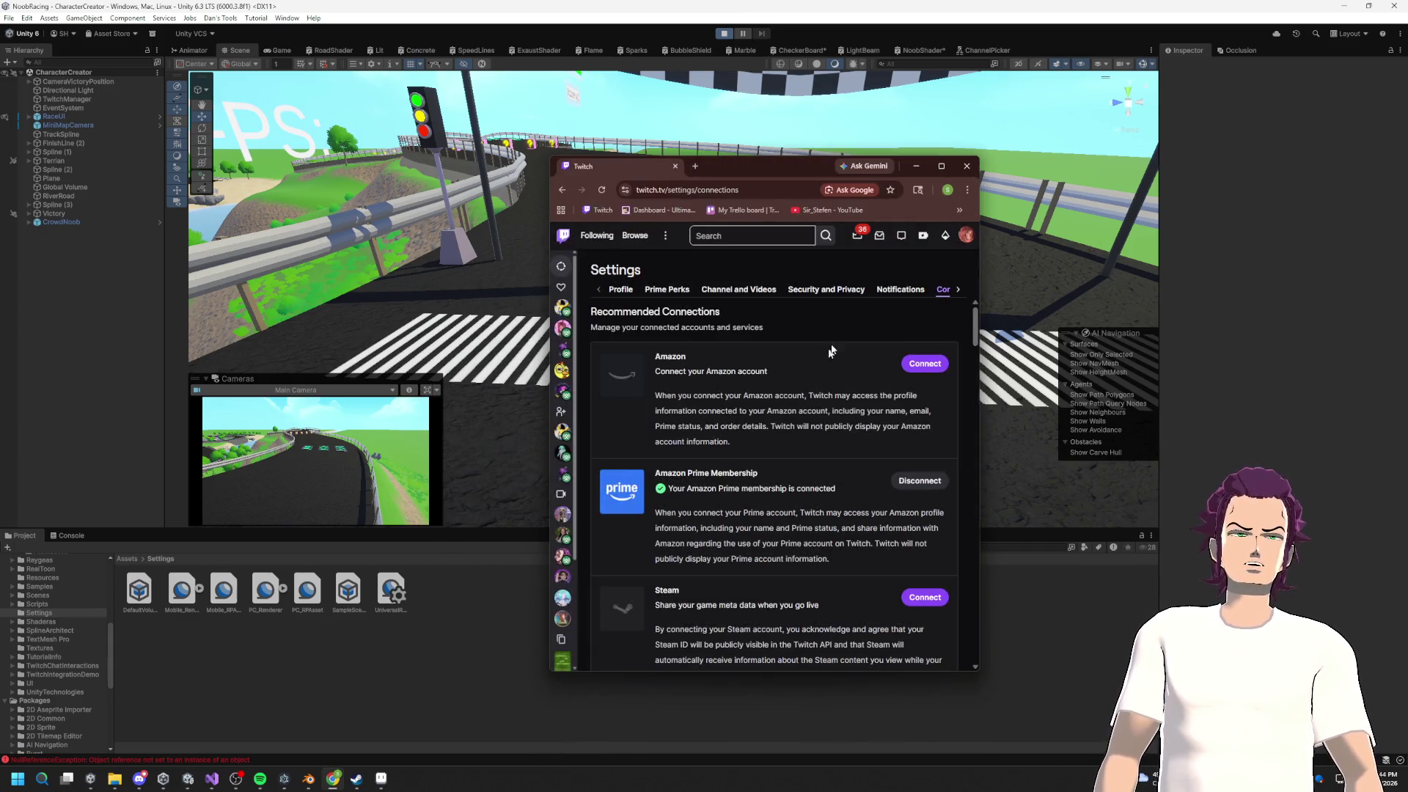
click(918, 167)
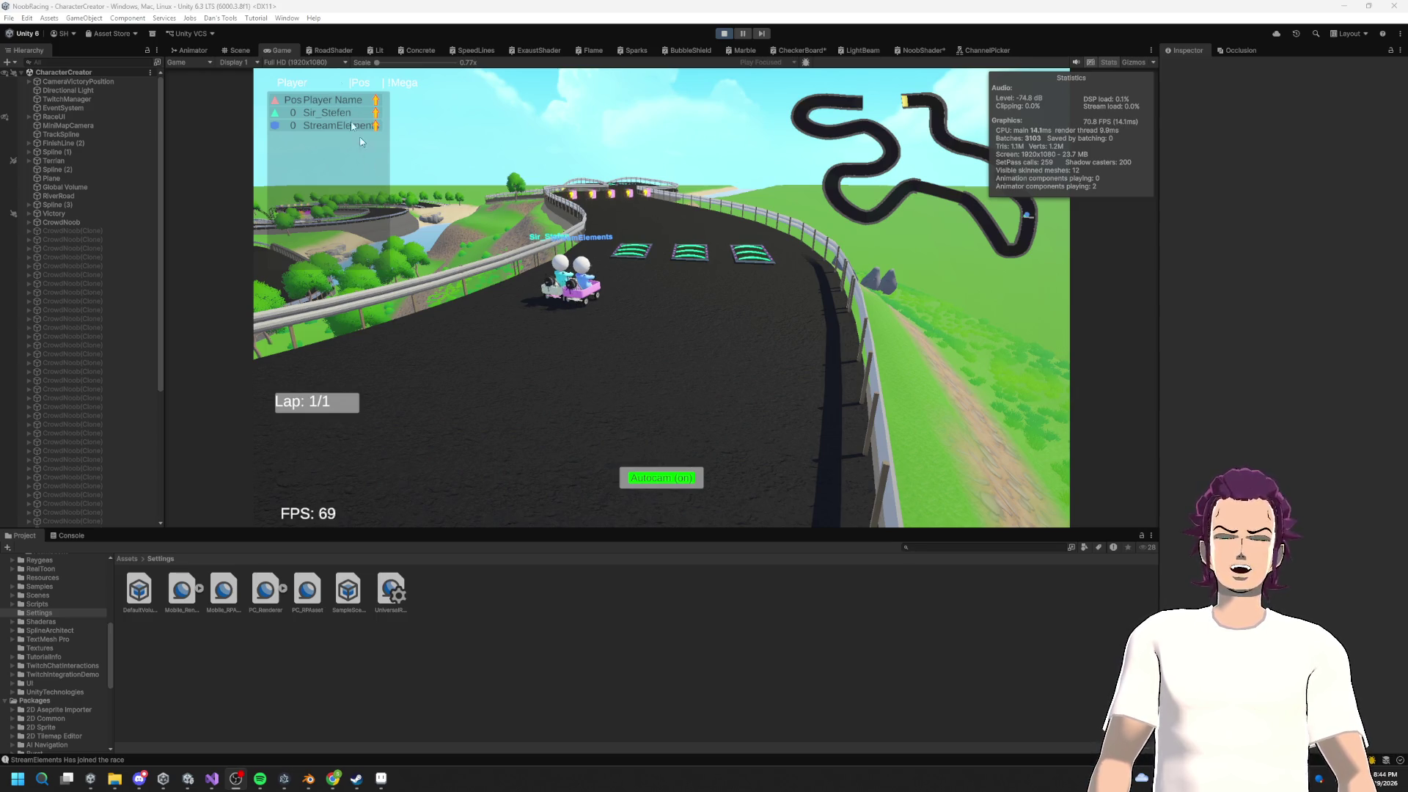
Step: Orbit the Scene view around the three start-line karts' outfits, then bring up OutfitController.cs
click(237, 50)
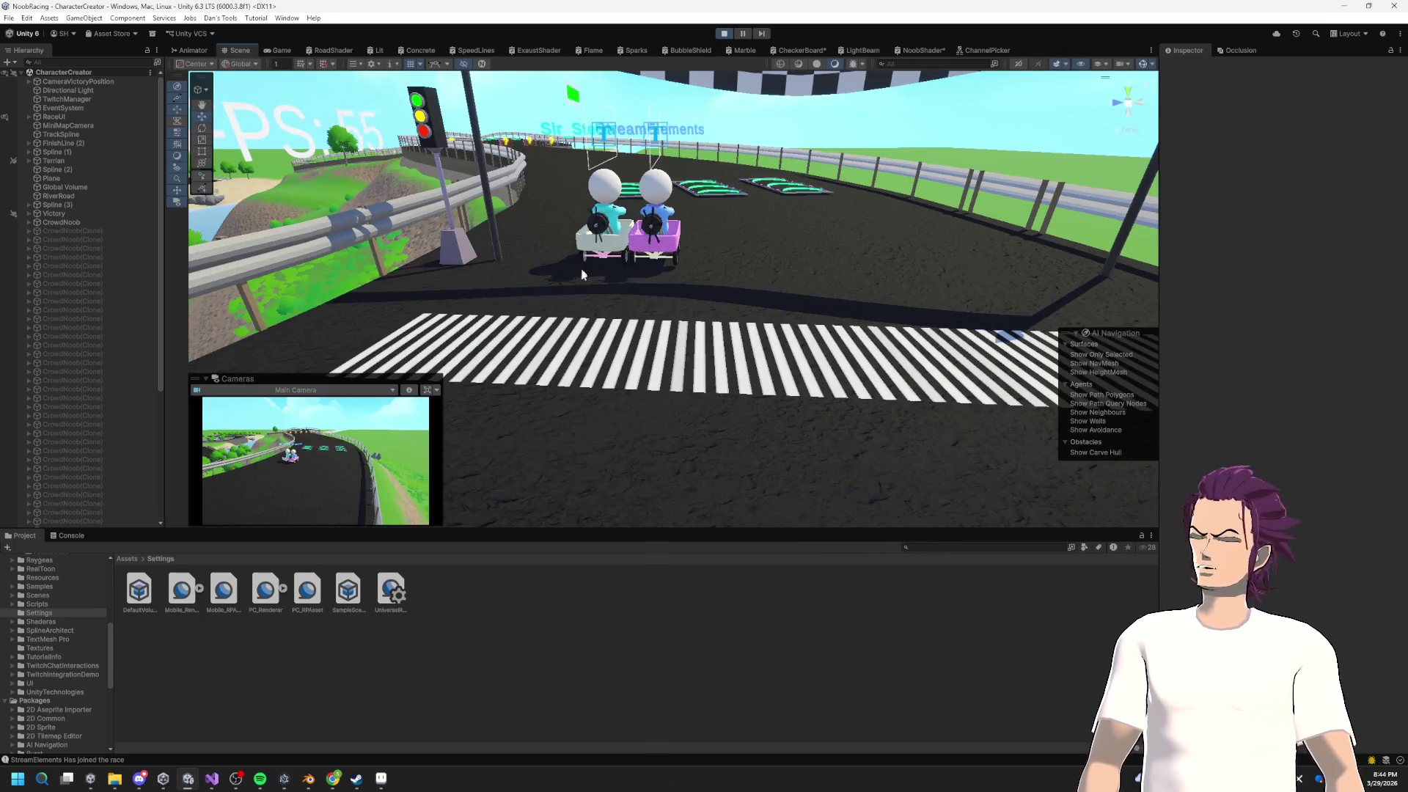
mouse_move(551, 214)
mouse_down()
mouse_move(603, 157)
mouse_move(130, 123)
mouse_move(77, 86)
mouse_move(64, 141)
mouse_up()
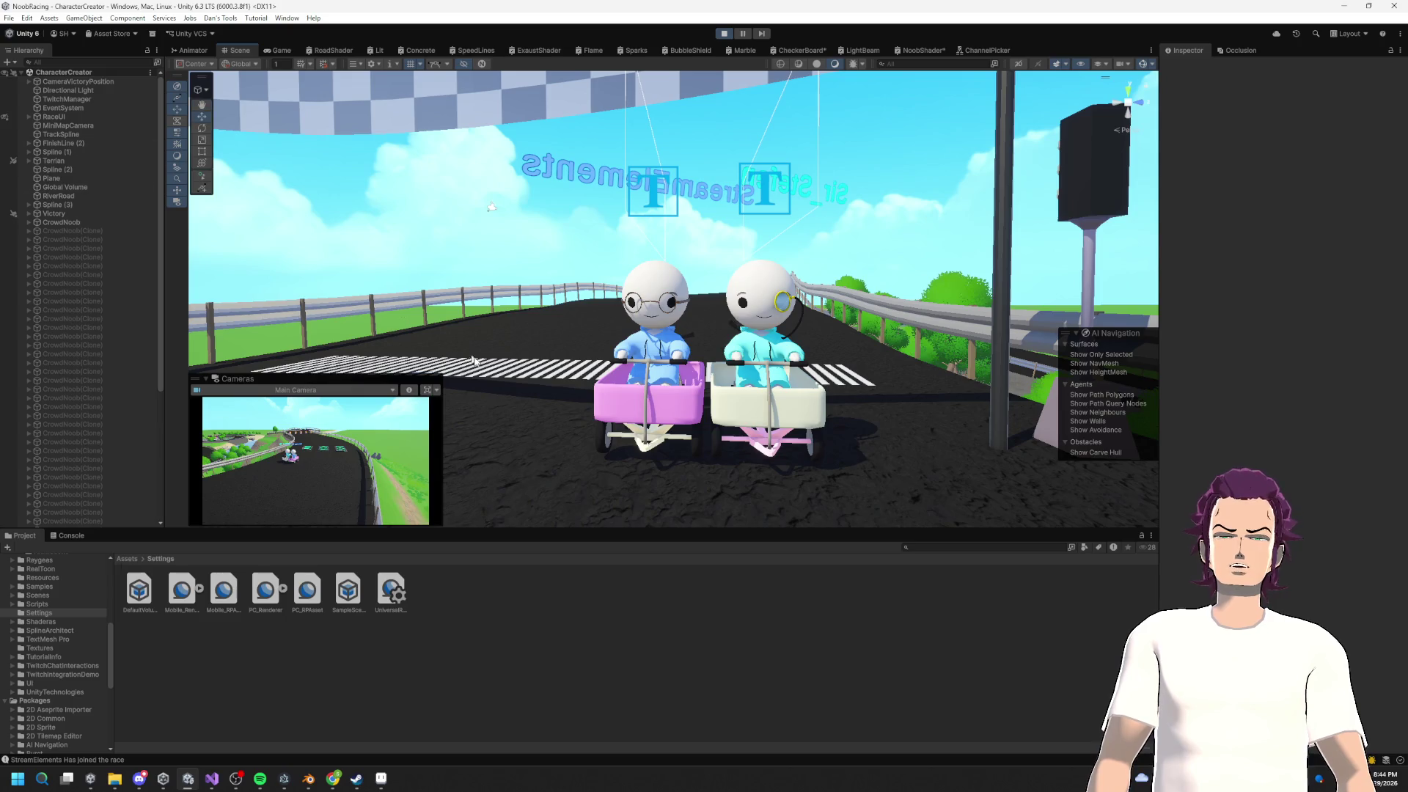
mouse_move(756, 429)
mouse_down()
mouse_move(827, 449)
mouse_move(817, 435)
mouse_up()
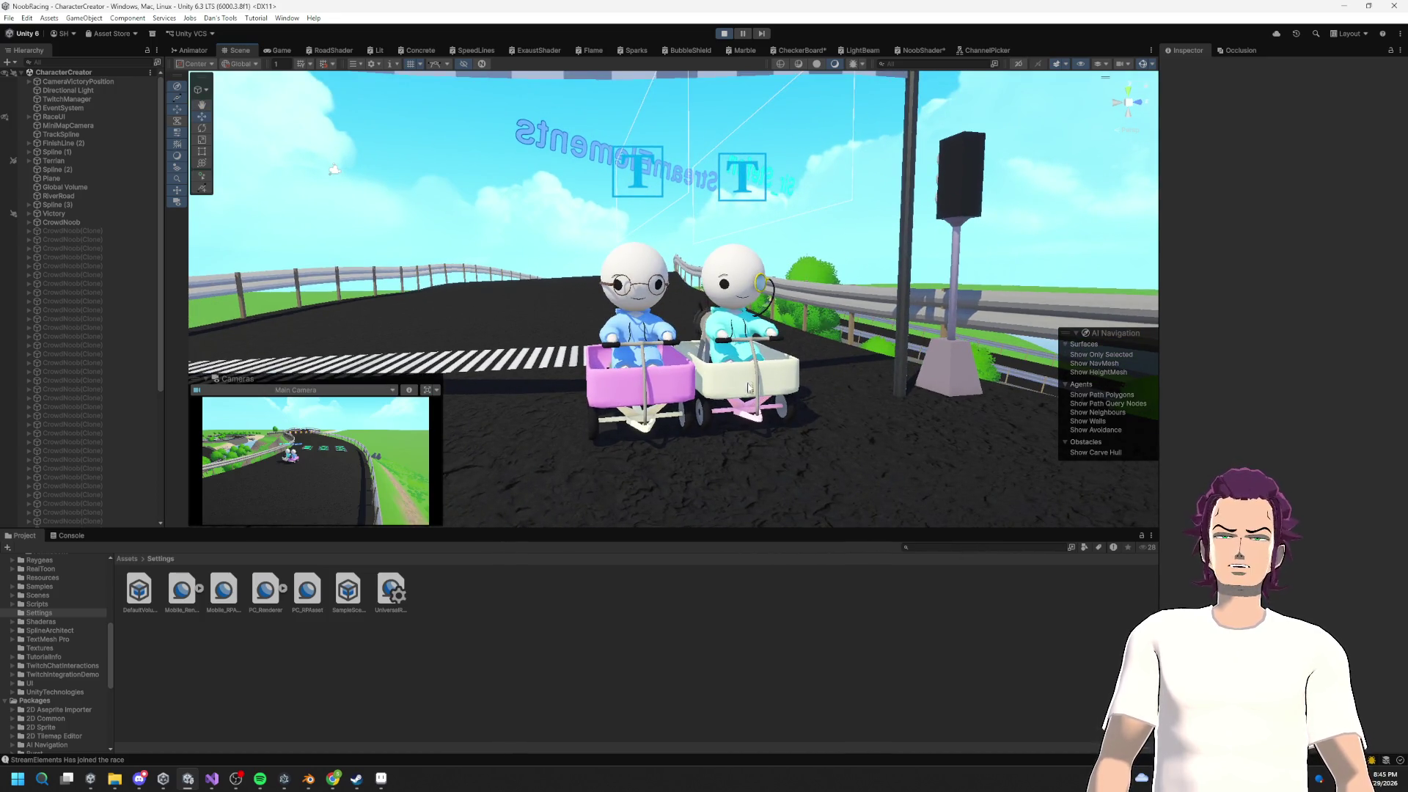
mouse_move(748, 387)
mouse_down()
mouse_move(782, 392)
mouse_move(709, 323)
mouse_up()
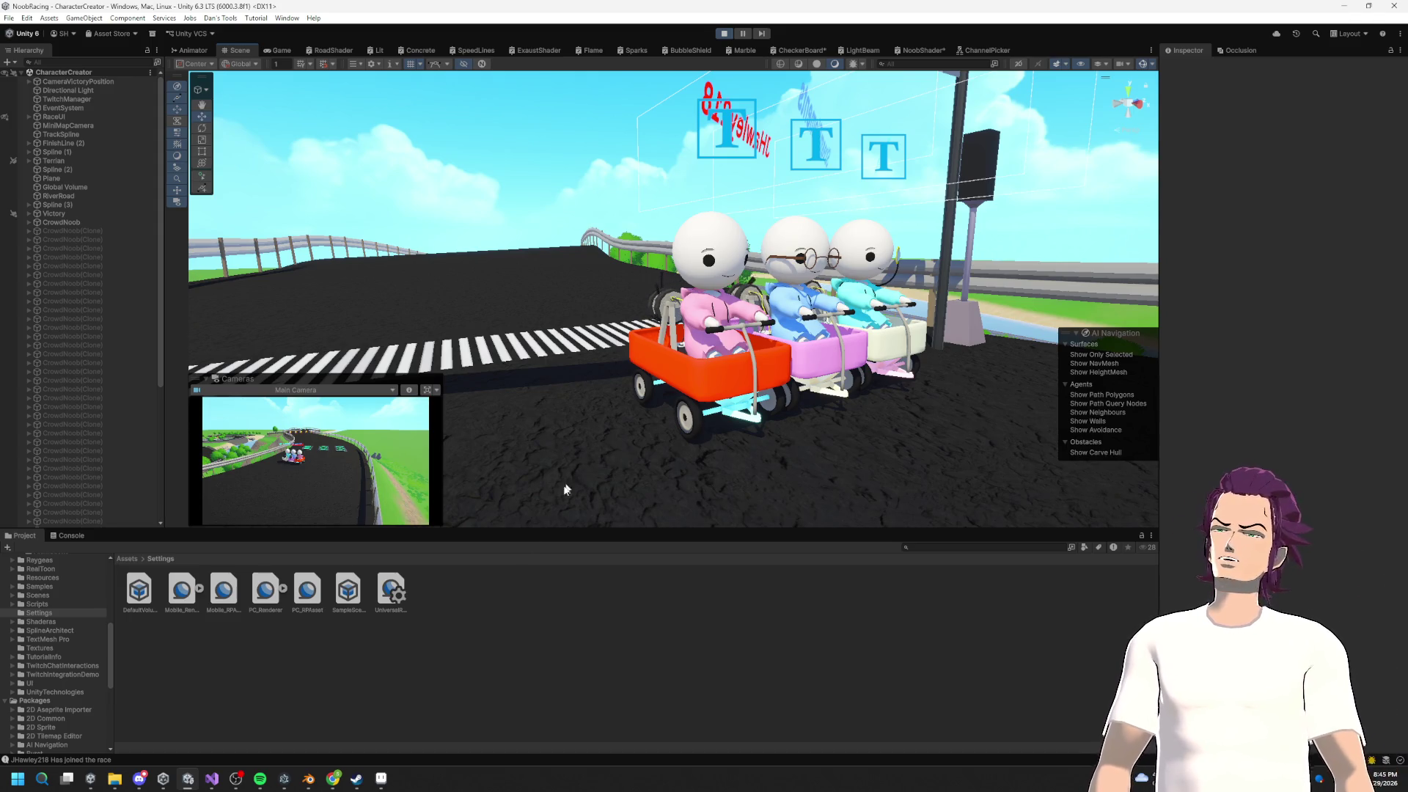
mouse_move(733, 411)
mouse_down()
mouse_move(768, 394)
mouse_move(814, 405)
mouse_move(945, 391)
mouse_move(892, 335)
mouse_move(581, 371)
mouse_move(705, 361)
mouse_up()
key(a)
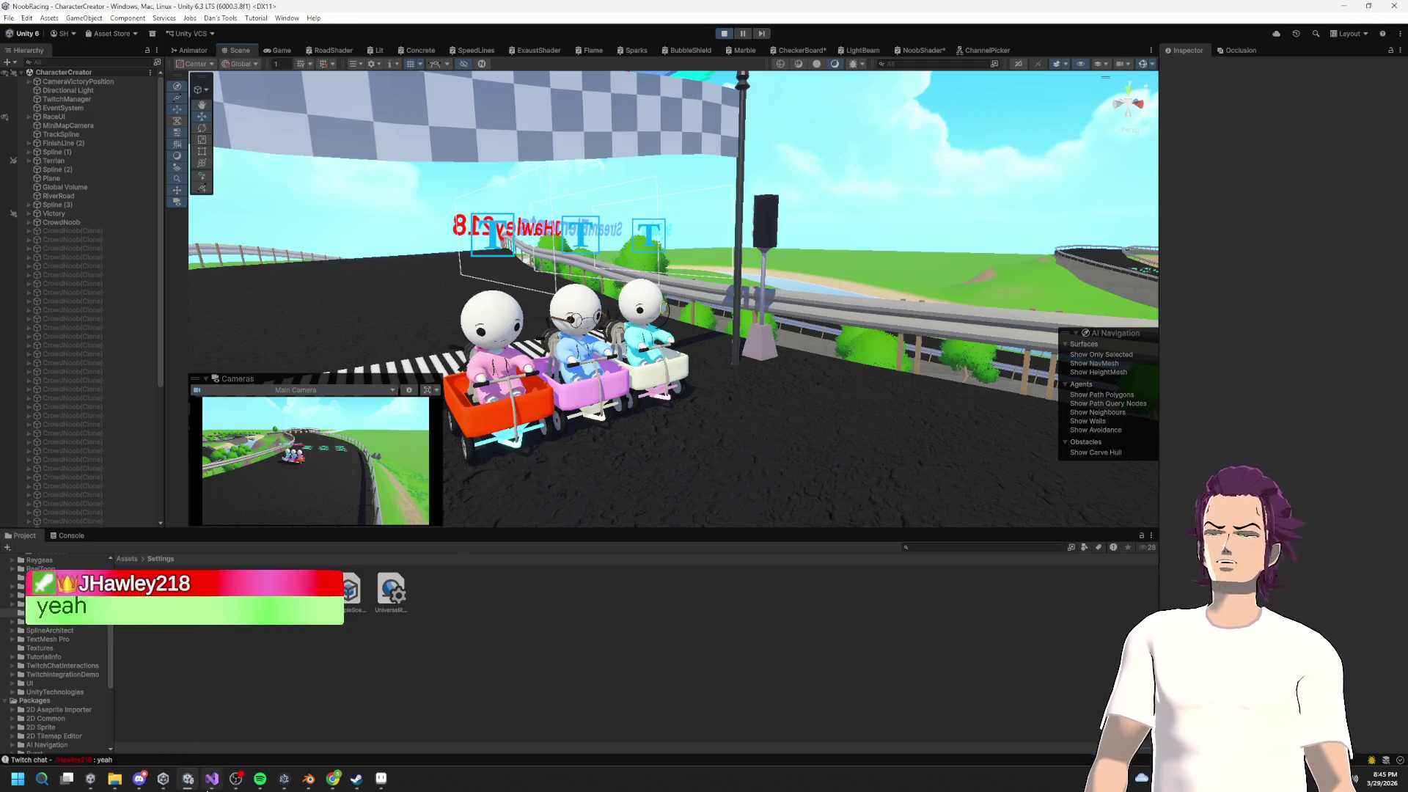
click(215, 782)
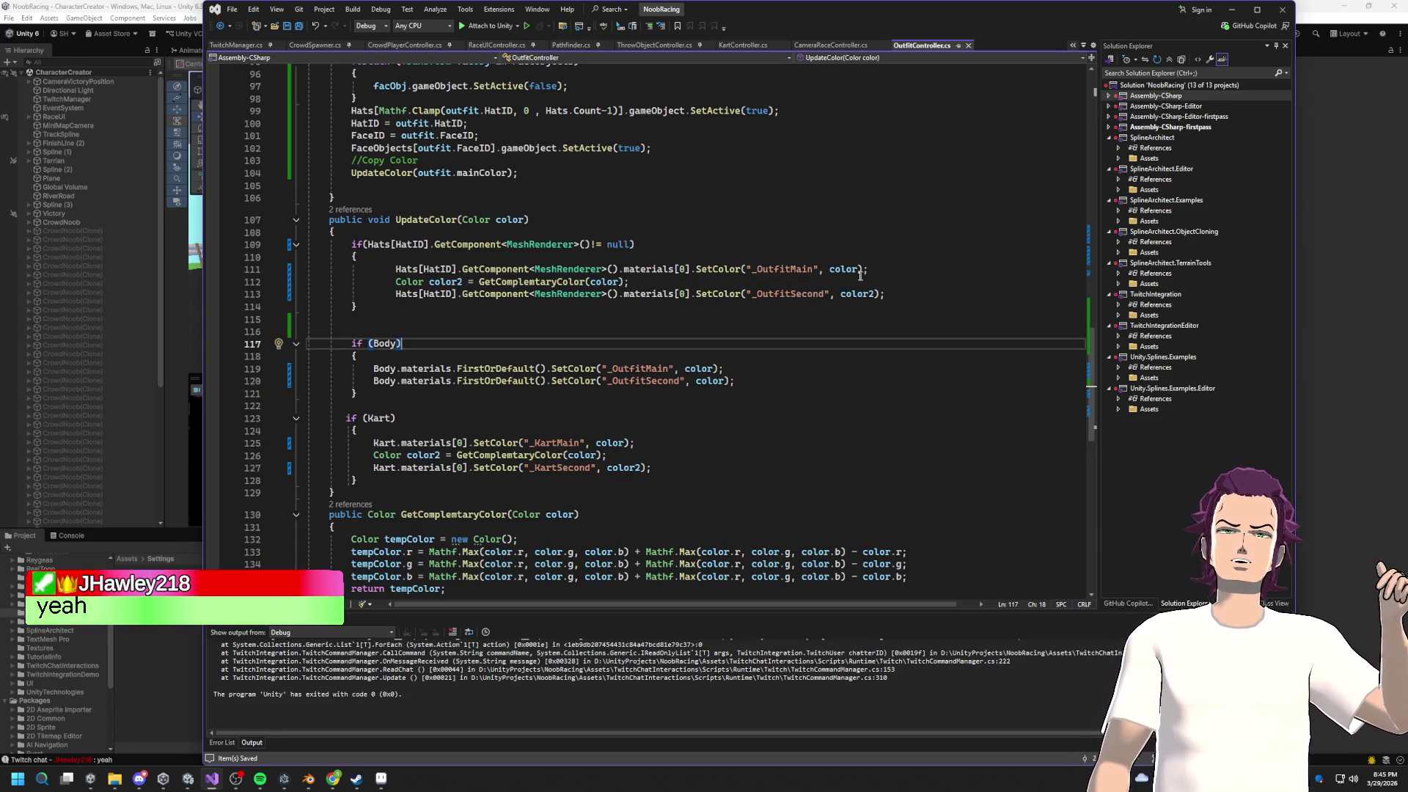
click(796, 294)
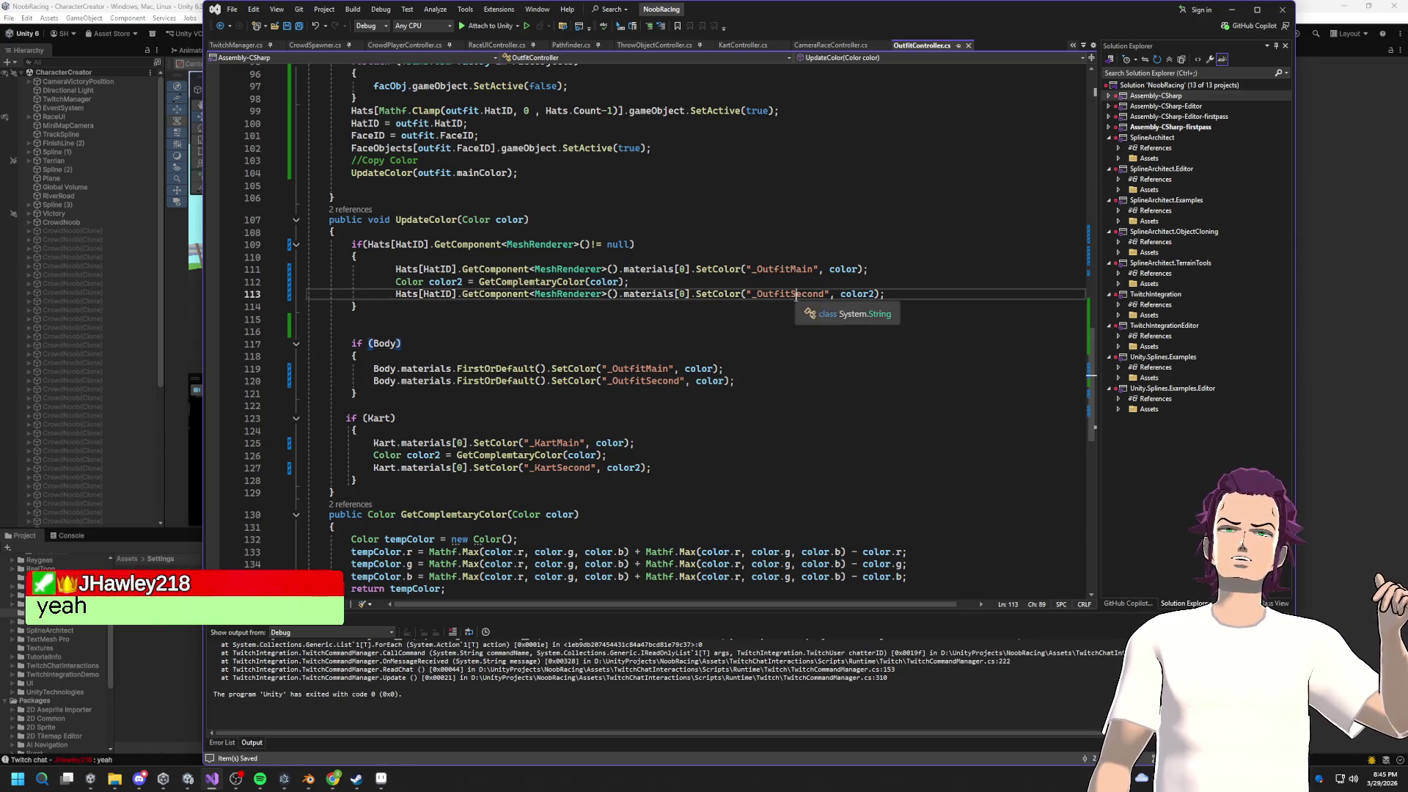
double_click(795, 294)
double_click(638, 369)
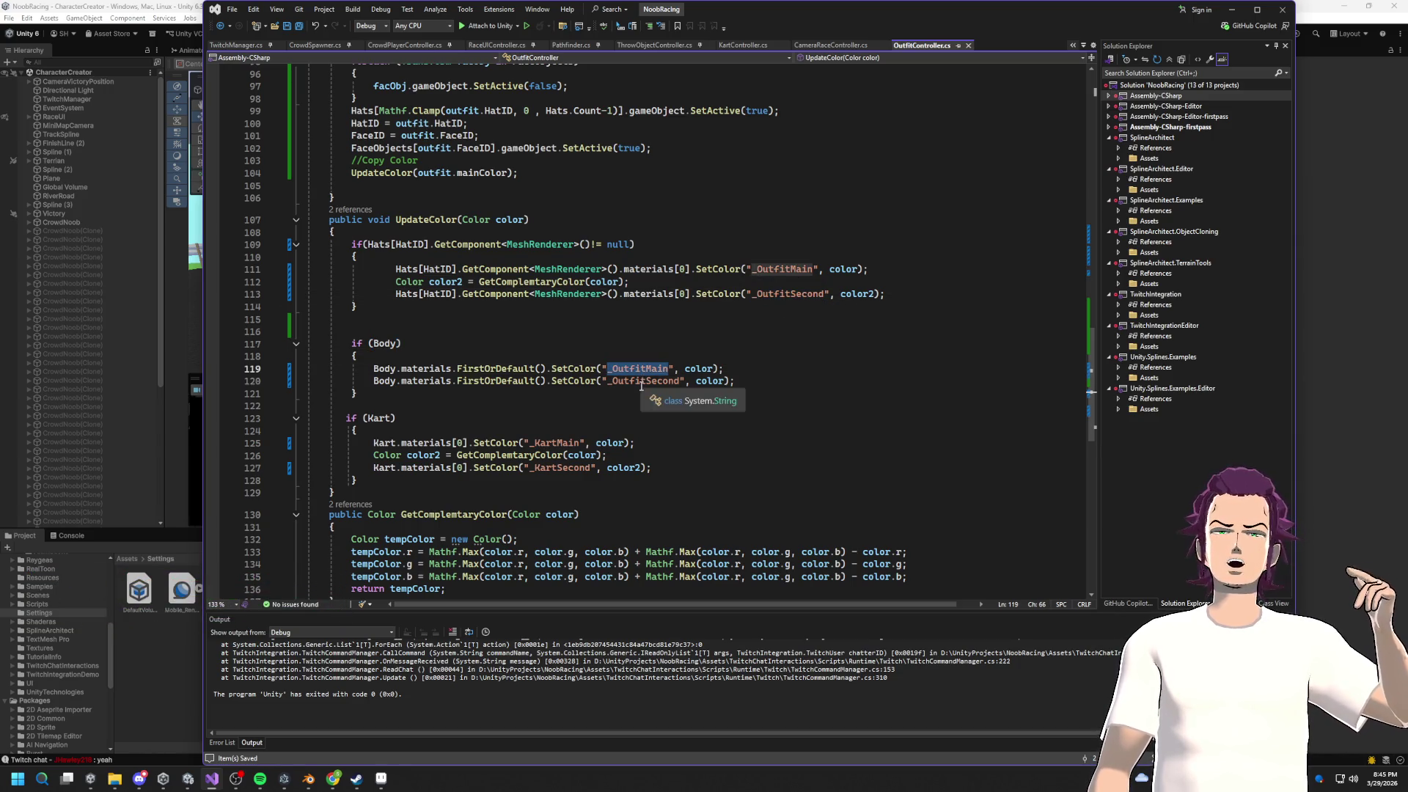
double_click(641, 381)
double_click(568, 442)
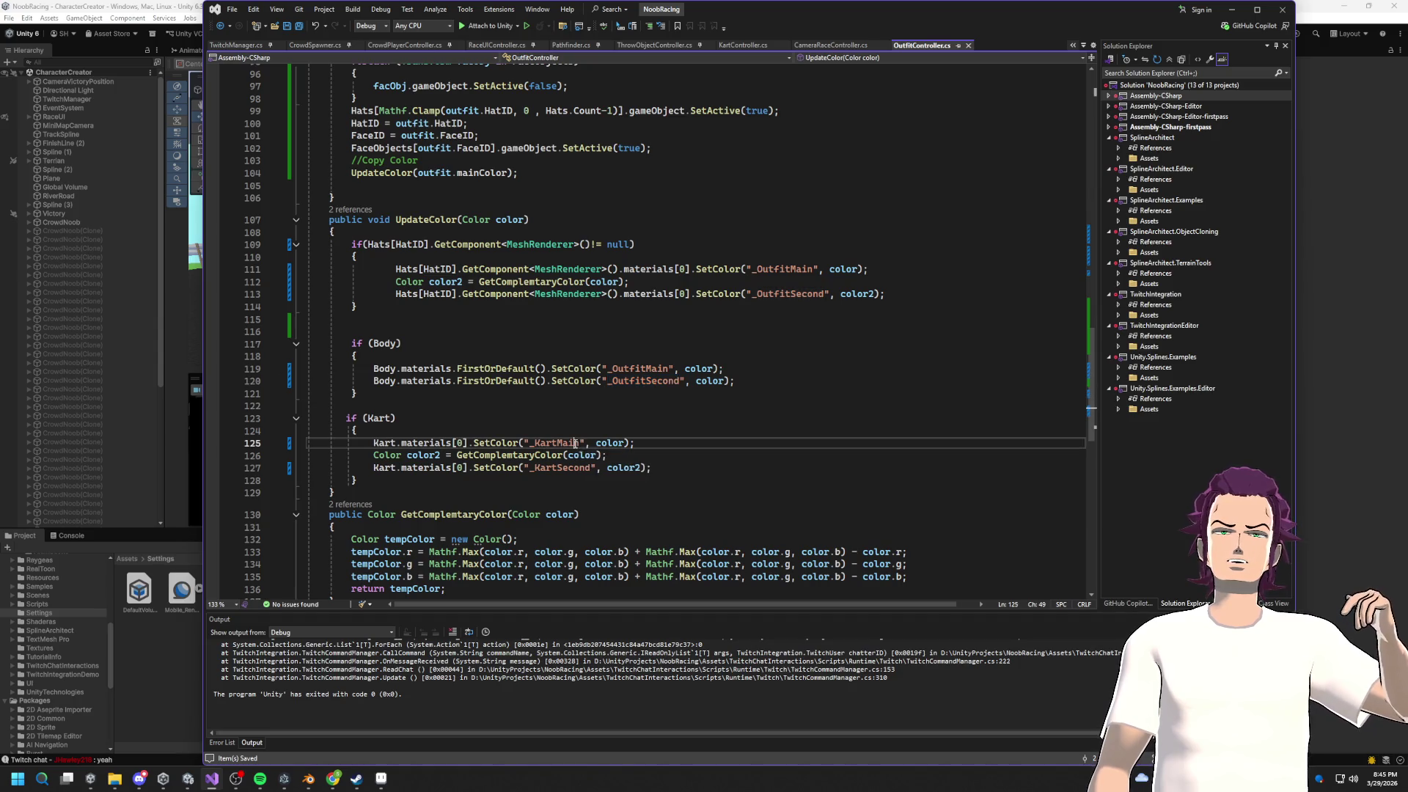
click(544, 470)
drag(651, 467, 401, 442)
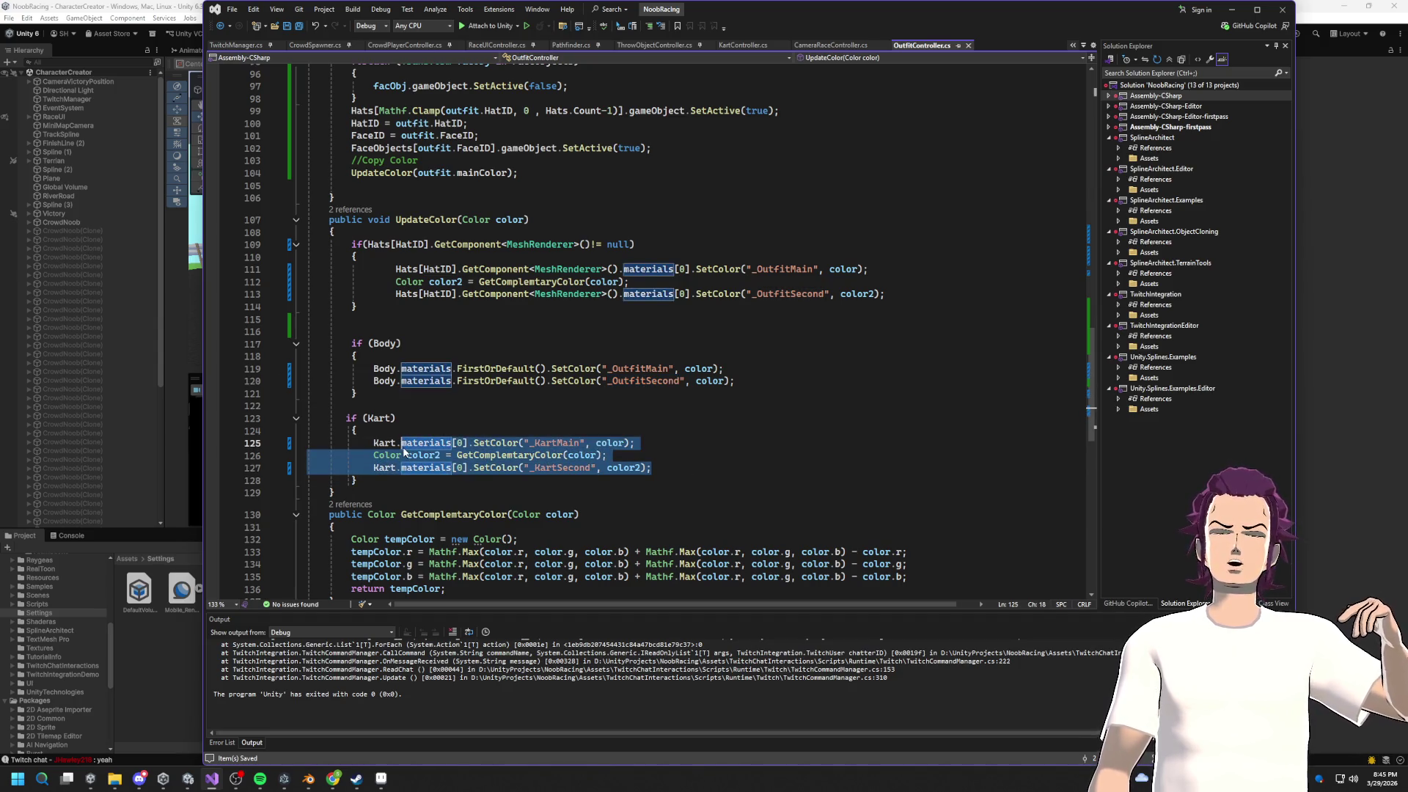
scroll(676, 435, up, 6)
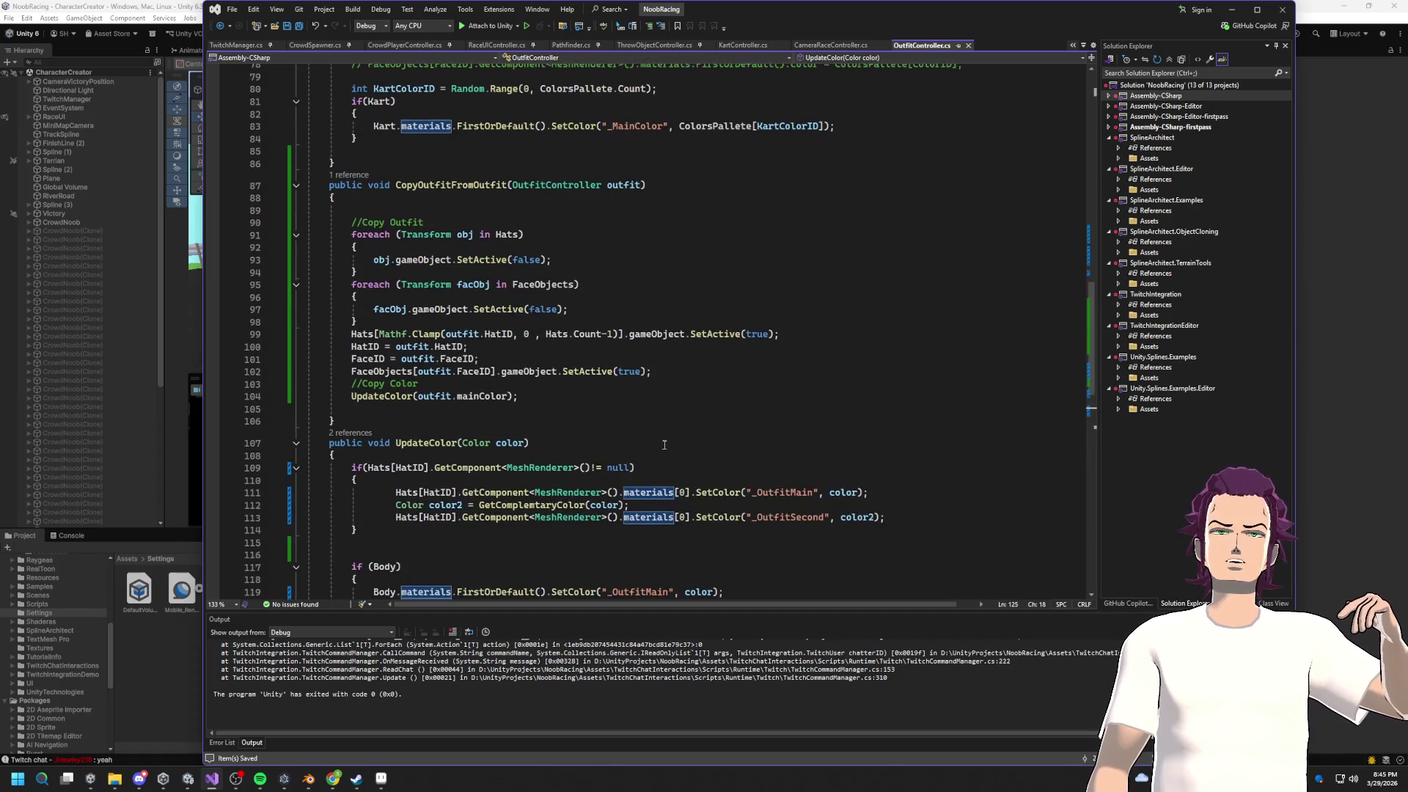
scroll(653, 456, up, 2)
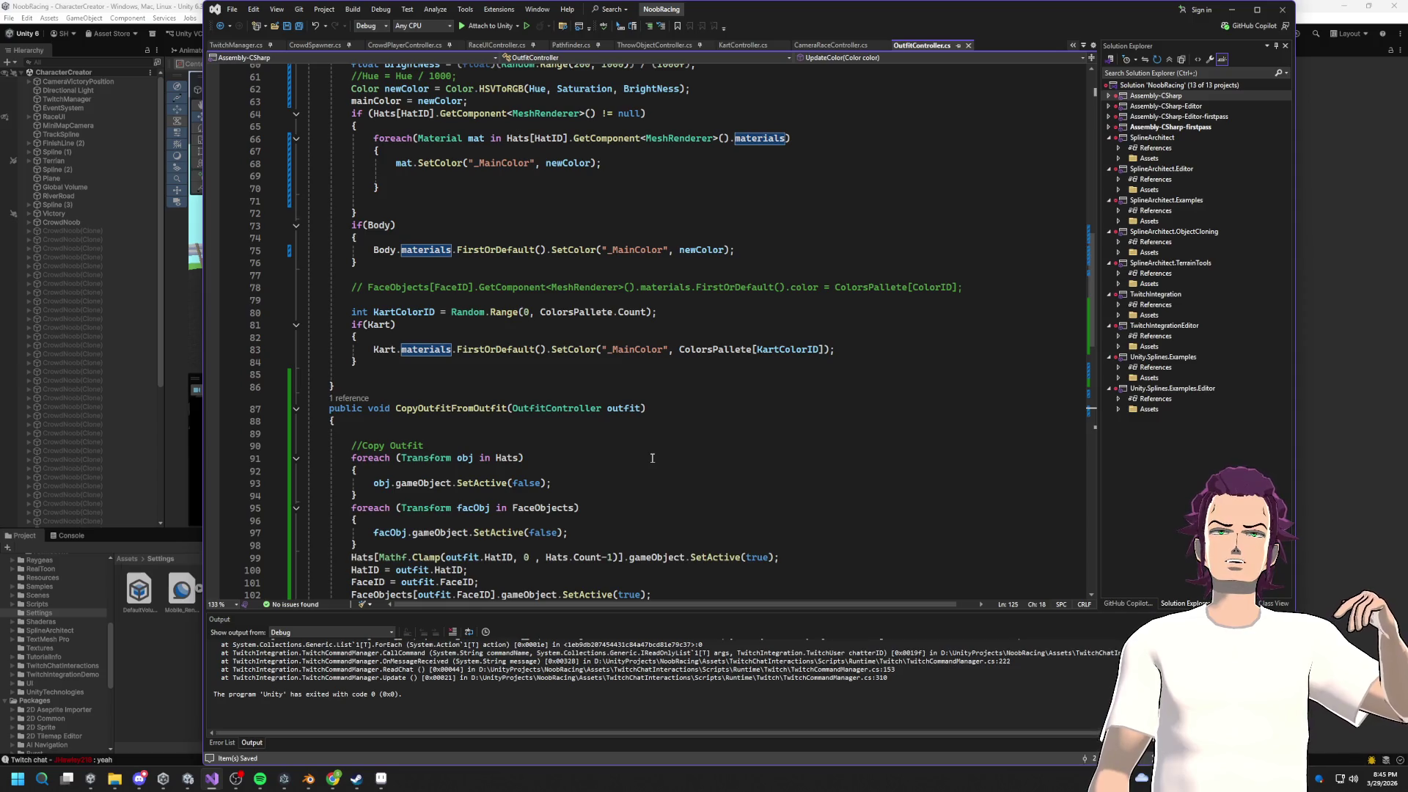
scroll(652, 457, up, 6)
scroll(653, 457, up, 6)
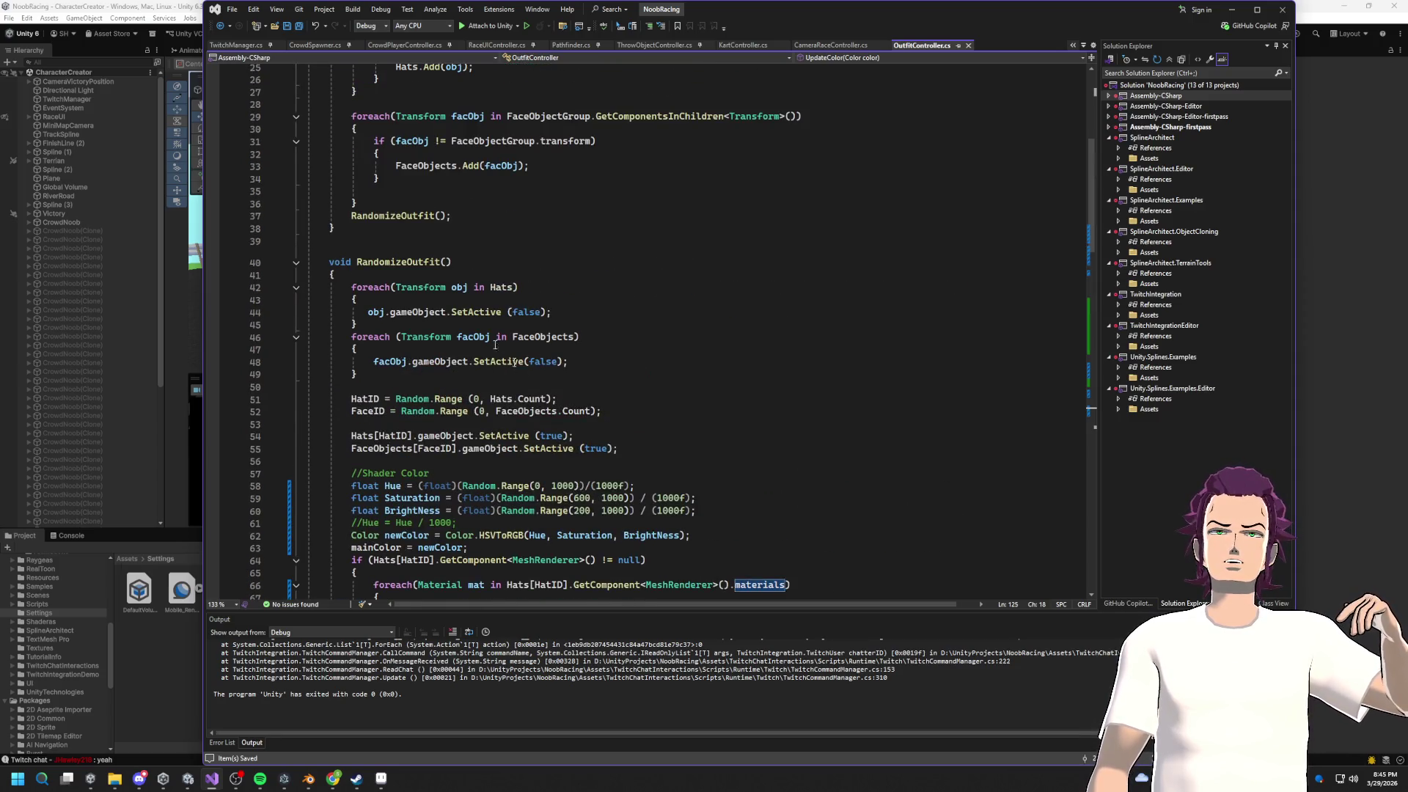
scroll(495, 345, up, 1)
scroll(486, 316, up, 5)
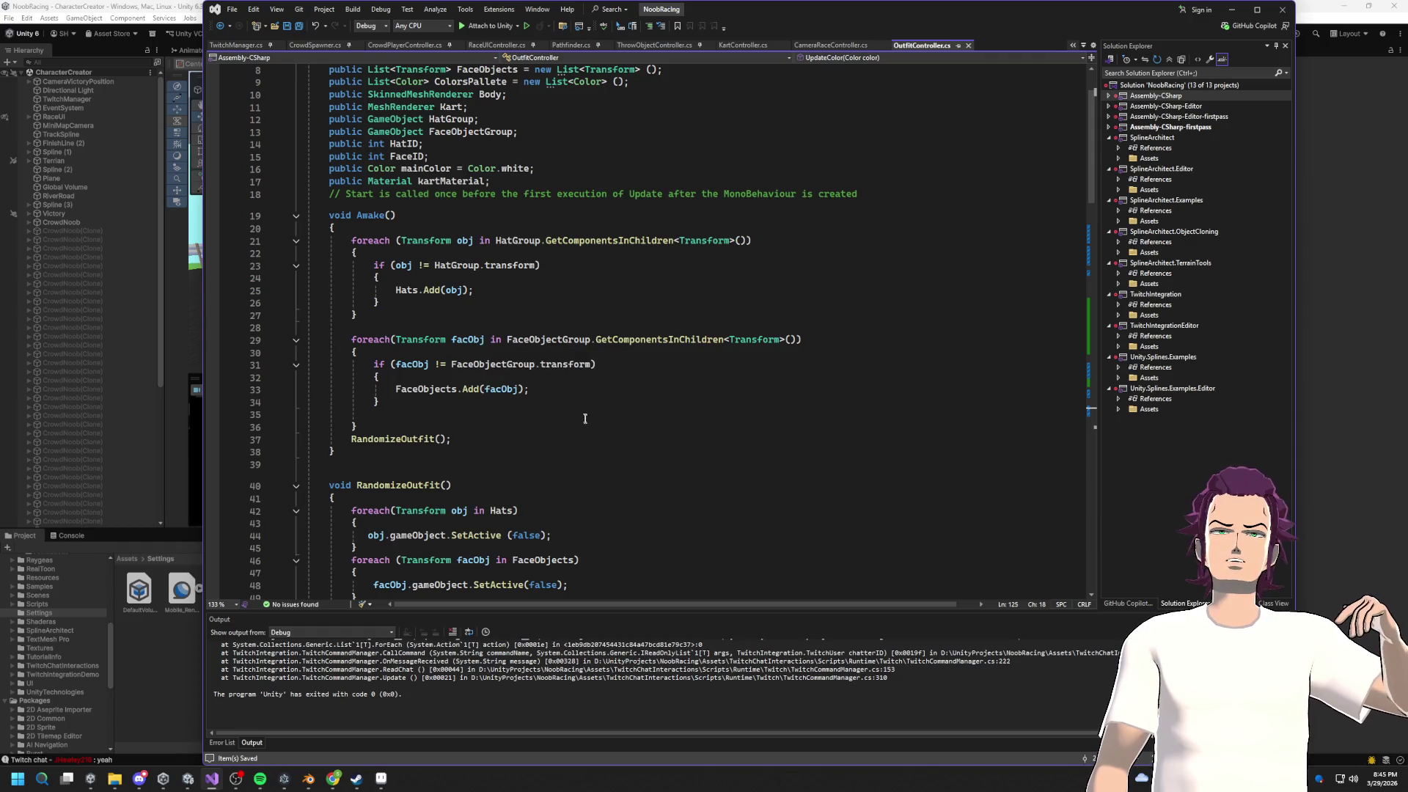
scroll(598, 437, down, 7)
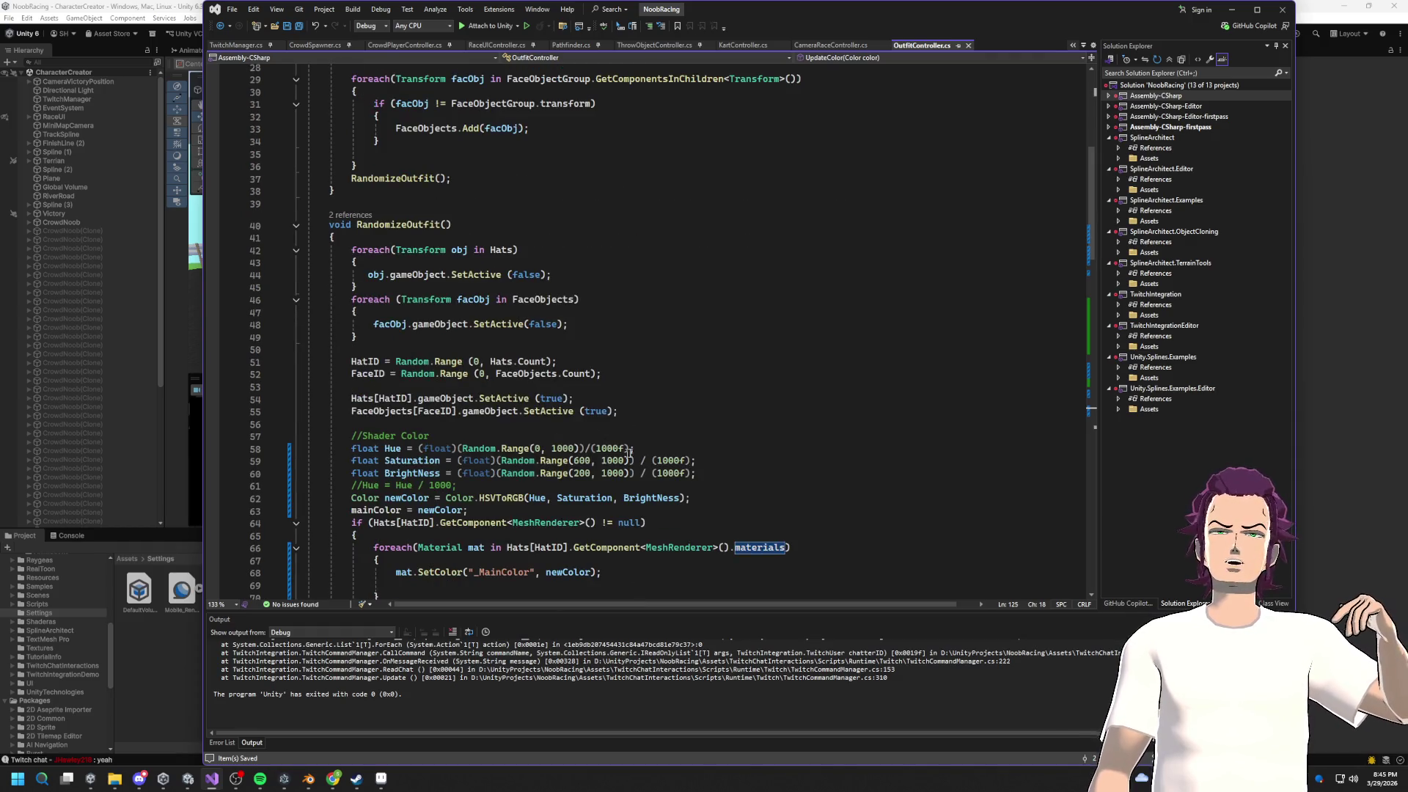
scroll(629, 452, up, 8)
scroll(594, 425, down, 17)
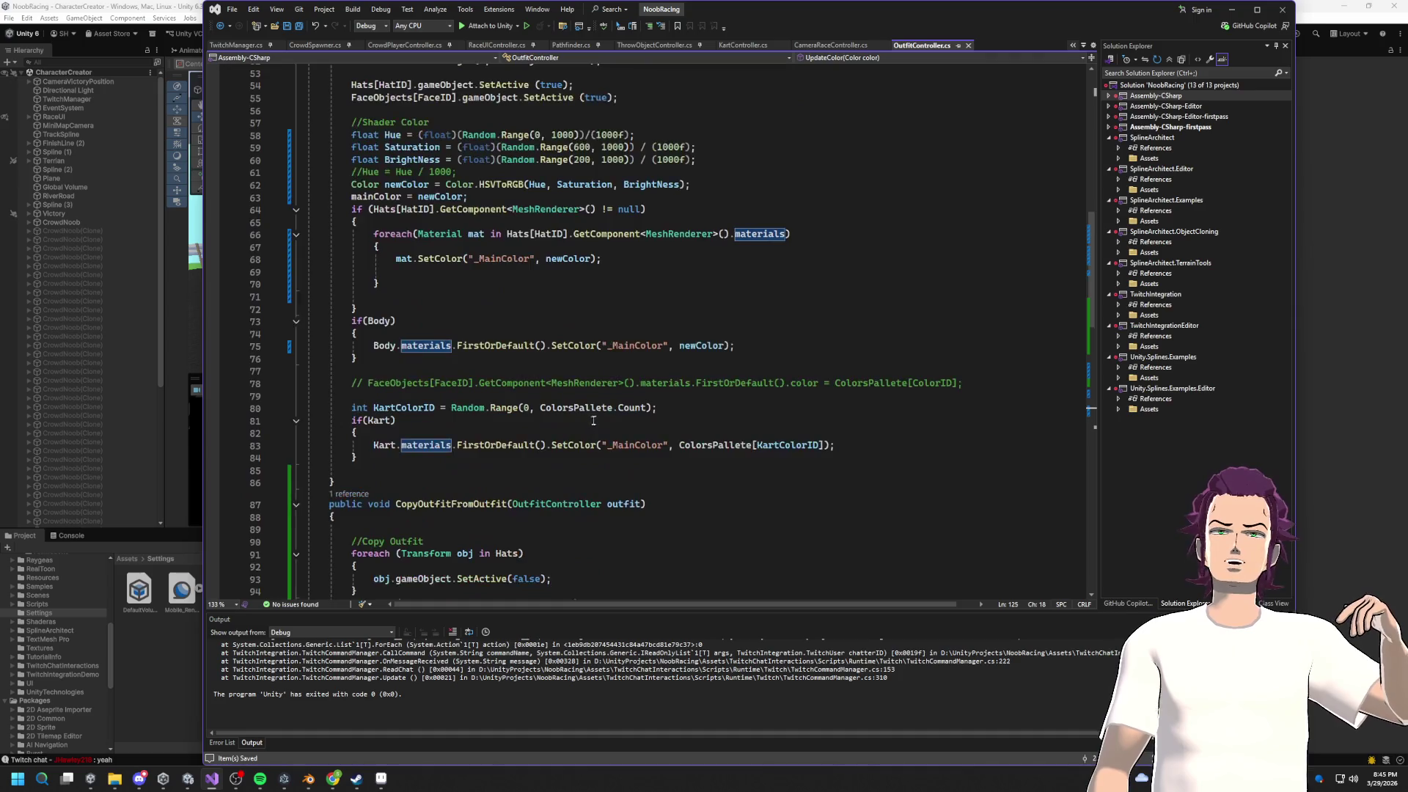
scroll(593, 420, down, 4)
scroll(615, 315, down, 7)
scroll(627, 301, up, 10)
scroll(587, 308, down, 15)
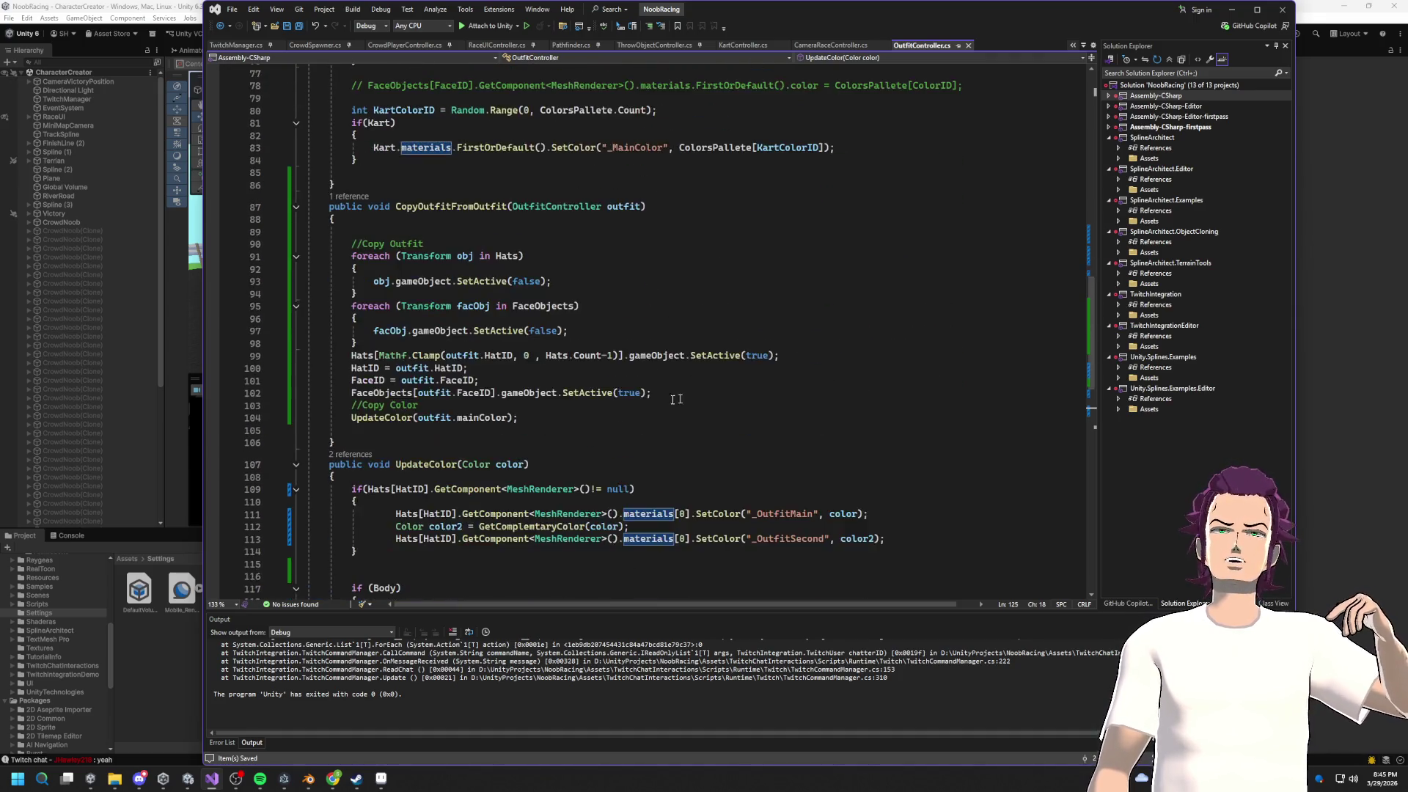
scroll(501, 370, down, 7)
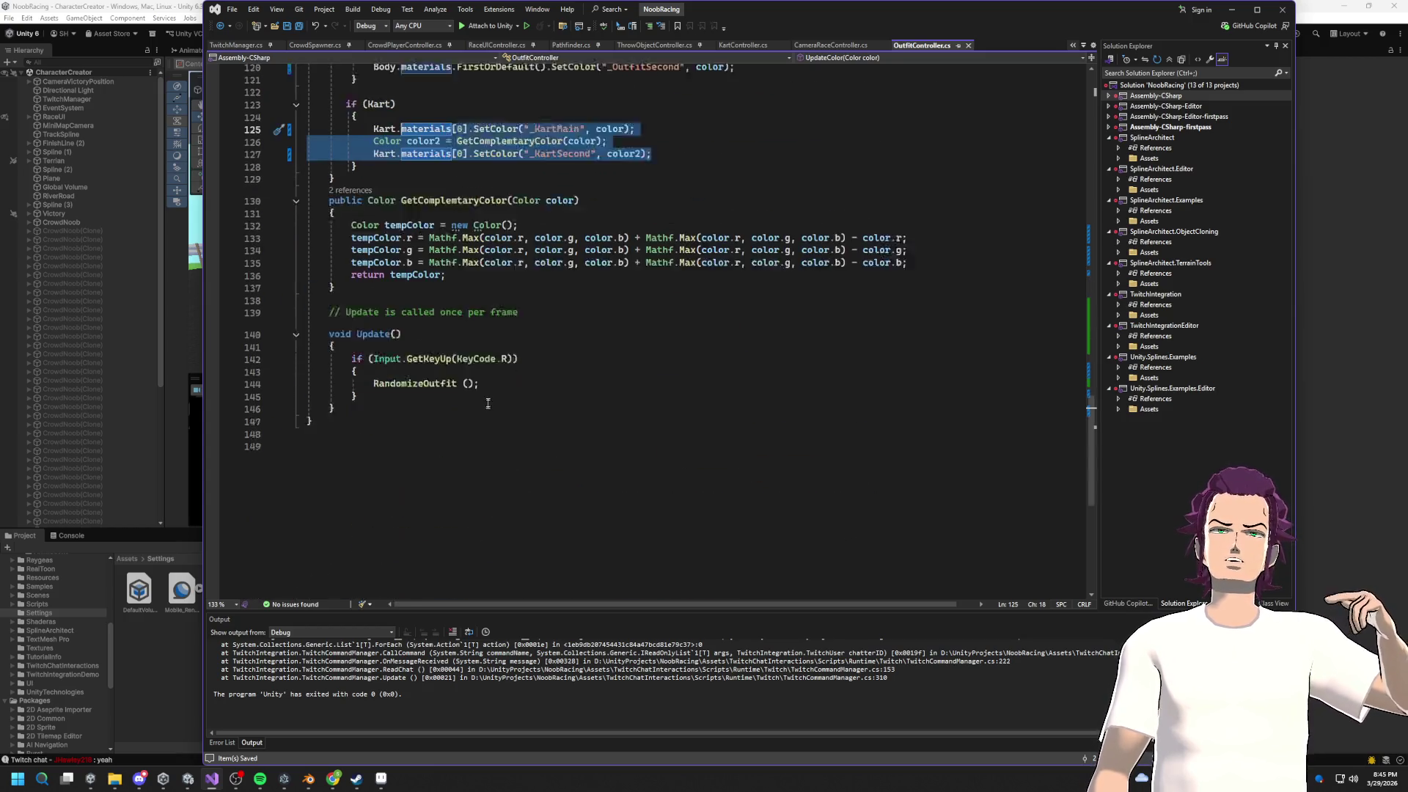
scroll(624, 378, up, 7)
click(700, 388)
drag(700, 387, 295, 156)
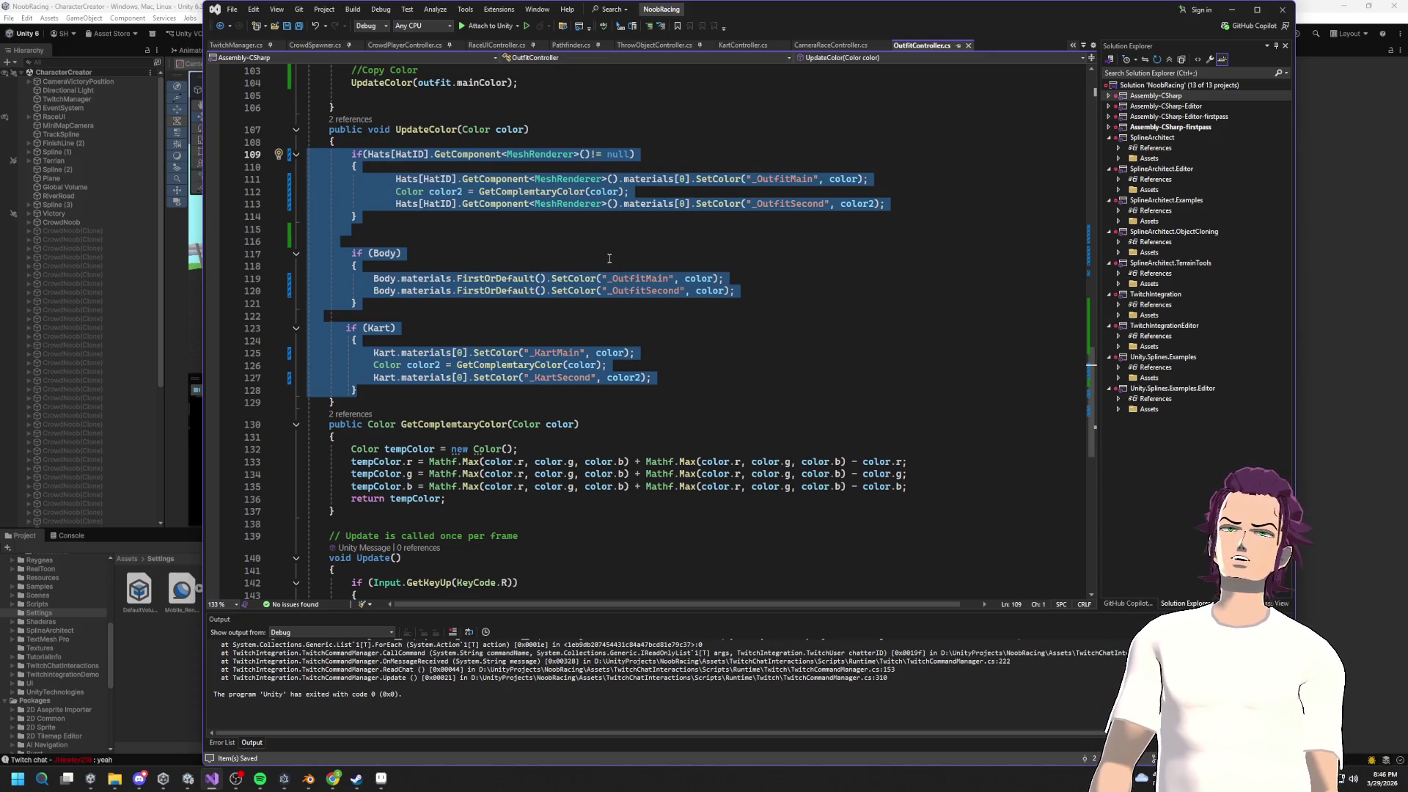
Step: Move the color2 = GetComplemtaryColor(color) declaration from the kart block to the top of UpdateColor
key(ctrl+z)
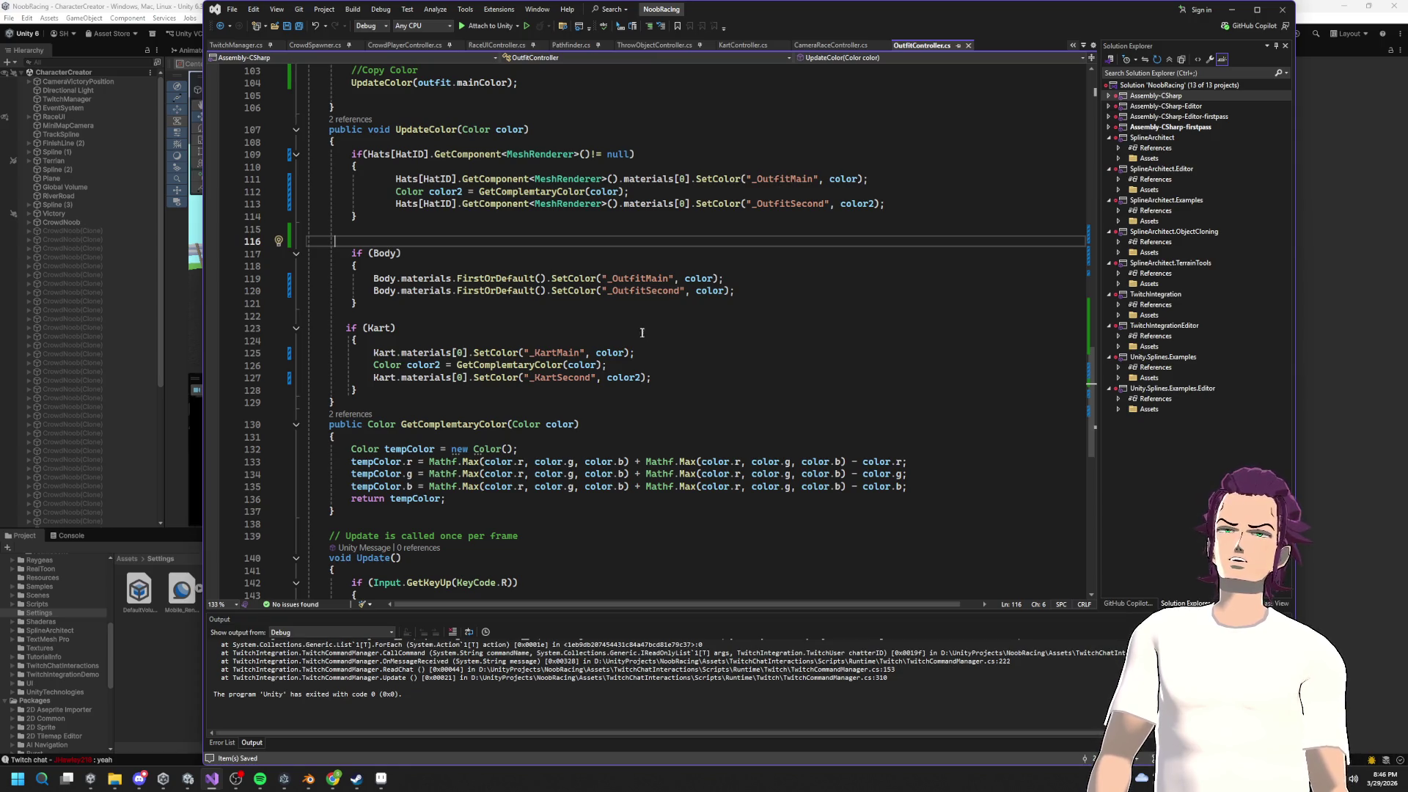
click(623, 378)
double_click(623, 378)
drag(607, 365, 351, 357)
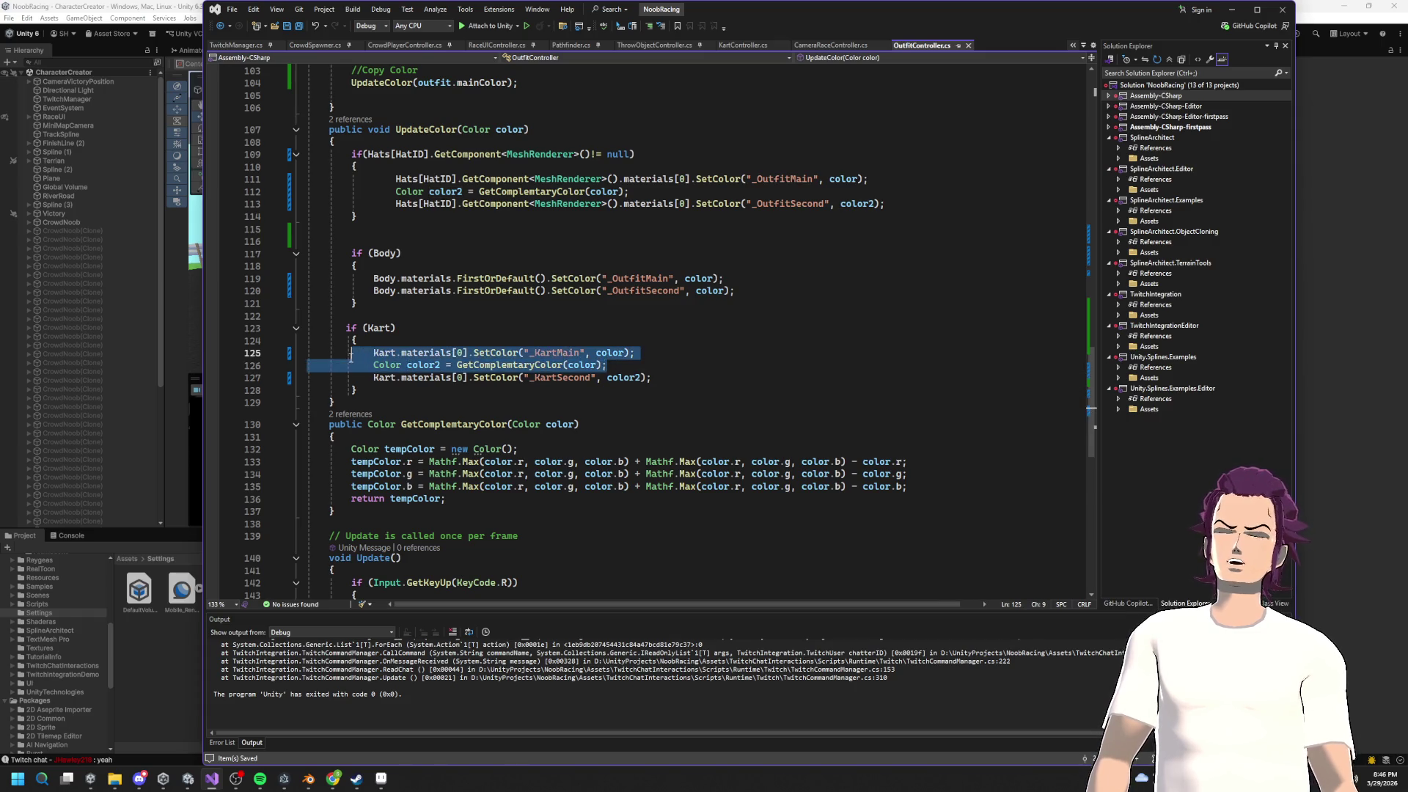
drag(608, 365, 345, 365)
key(Delete)
click(439, 140)
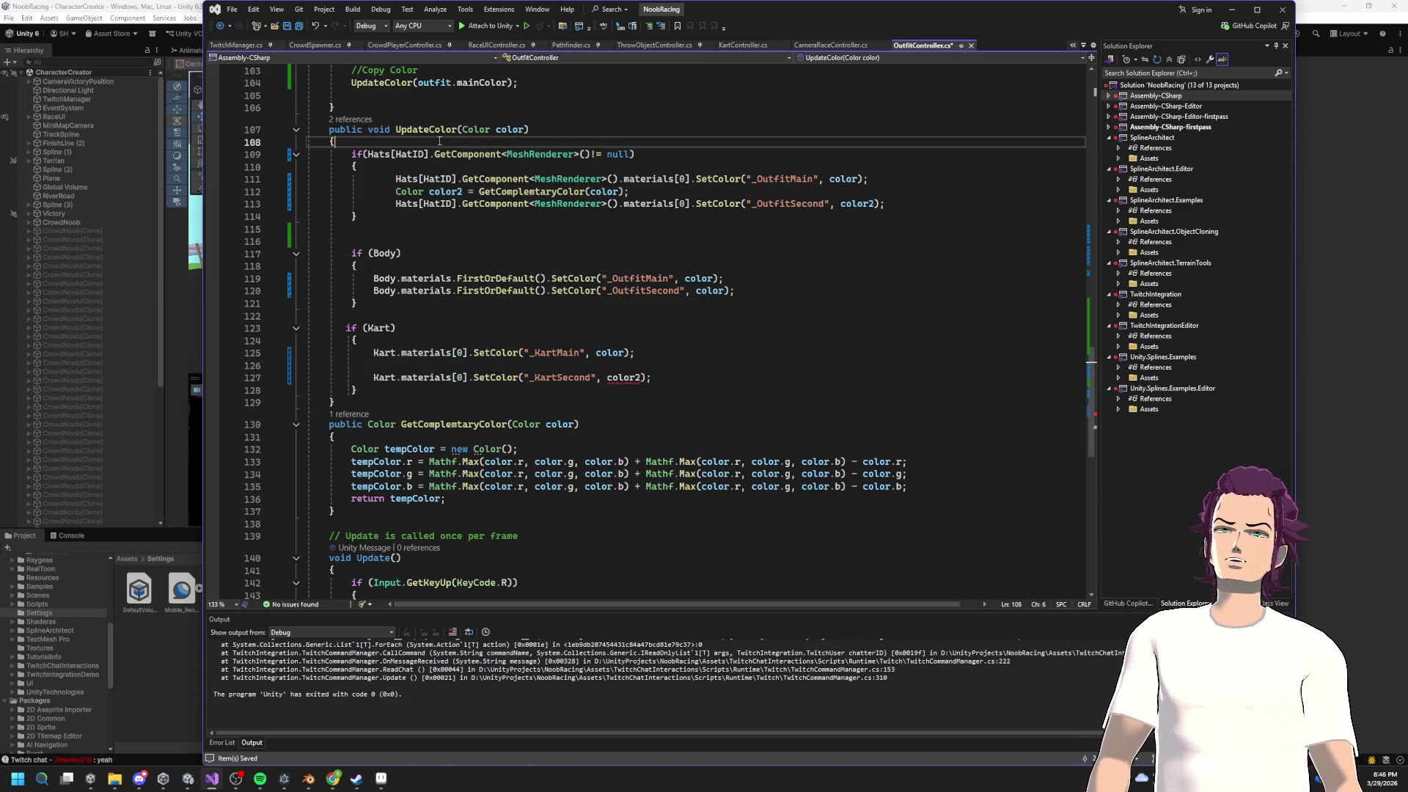
key(Return)
text(Color color2 = GetComplemtaryColor(color);)
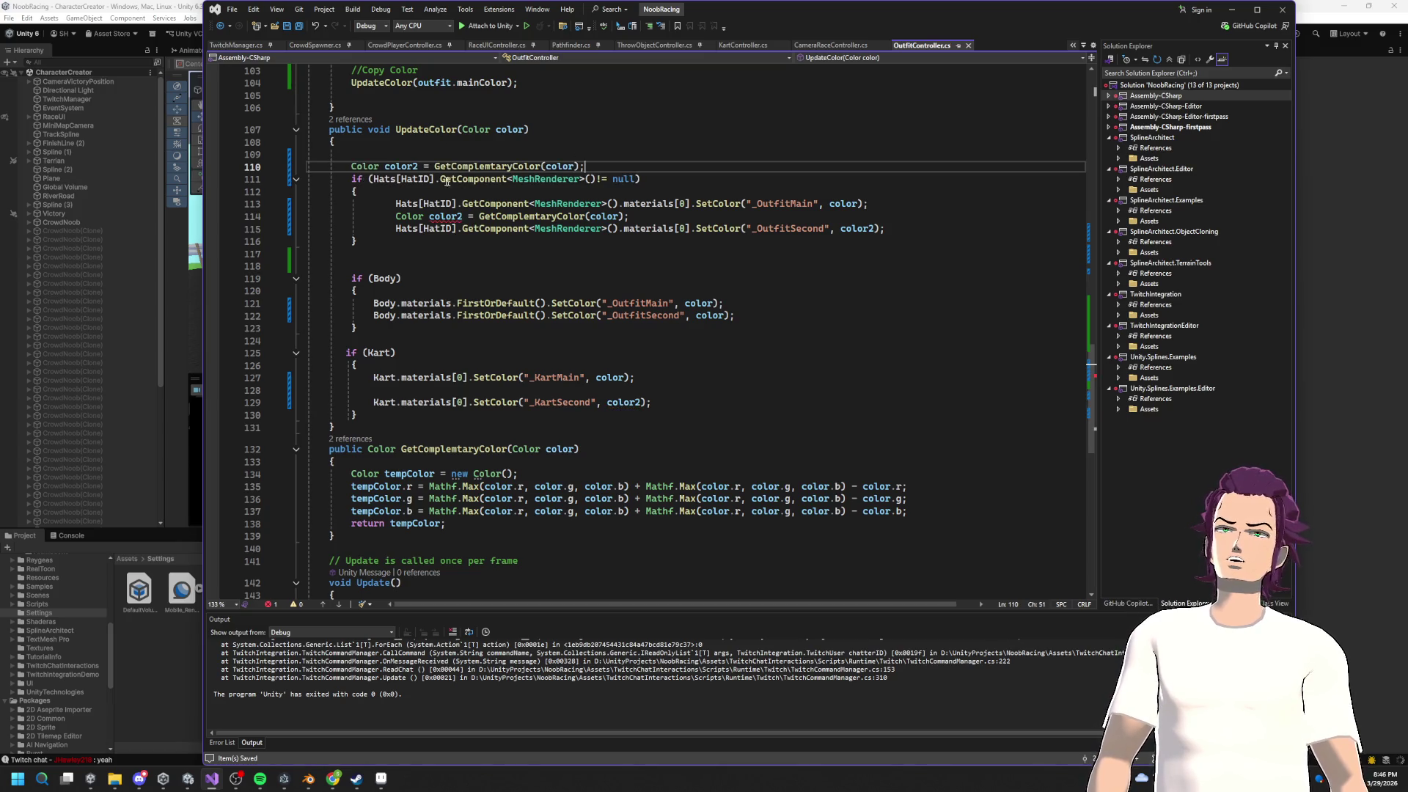
Step: Delete the duplicate color2 declaration and its empty line from the hat block
drag(629, 216, 399, 216)
key(ctrl+c)
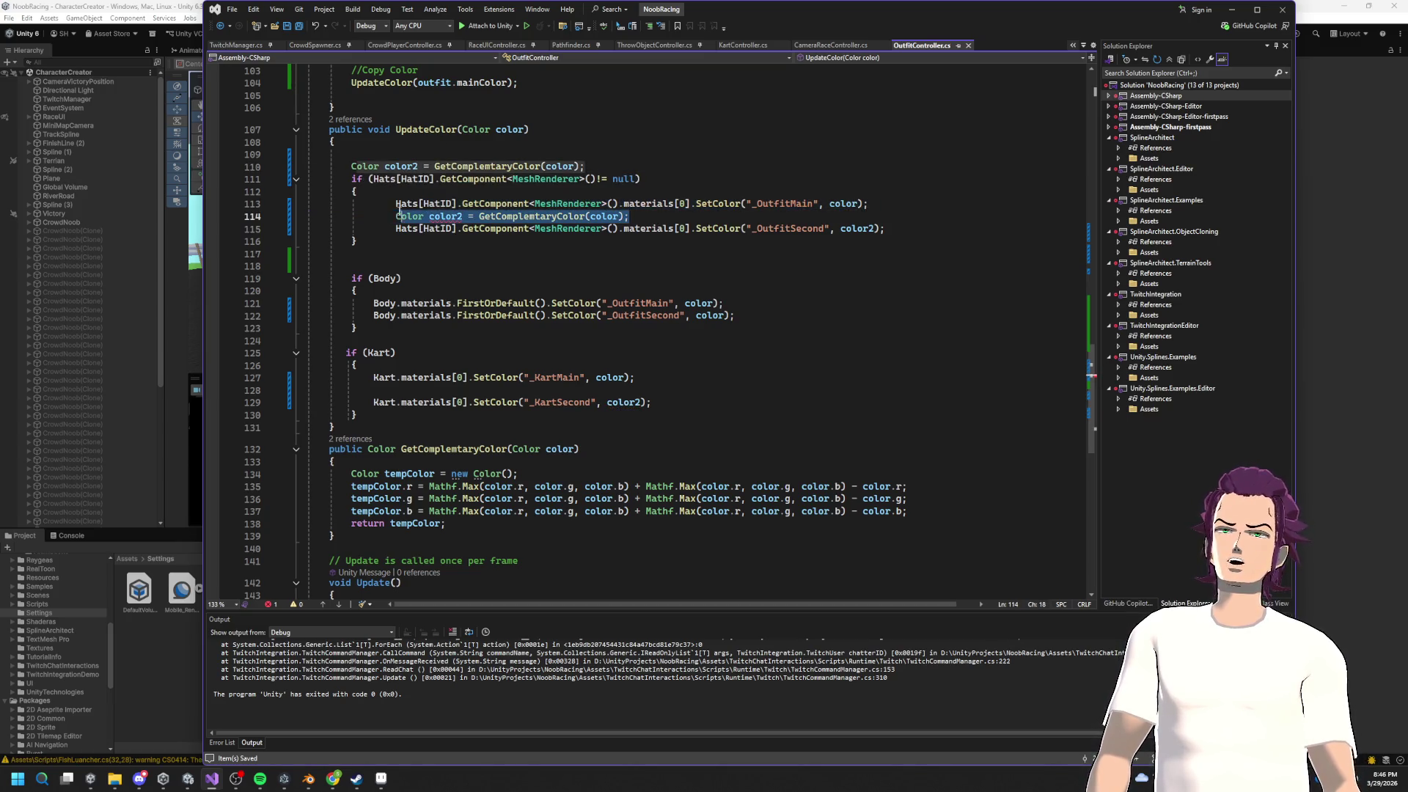
key(Delete)
key(BackSpace)
key(BackSpace)
key(BackSpace)
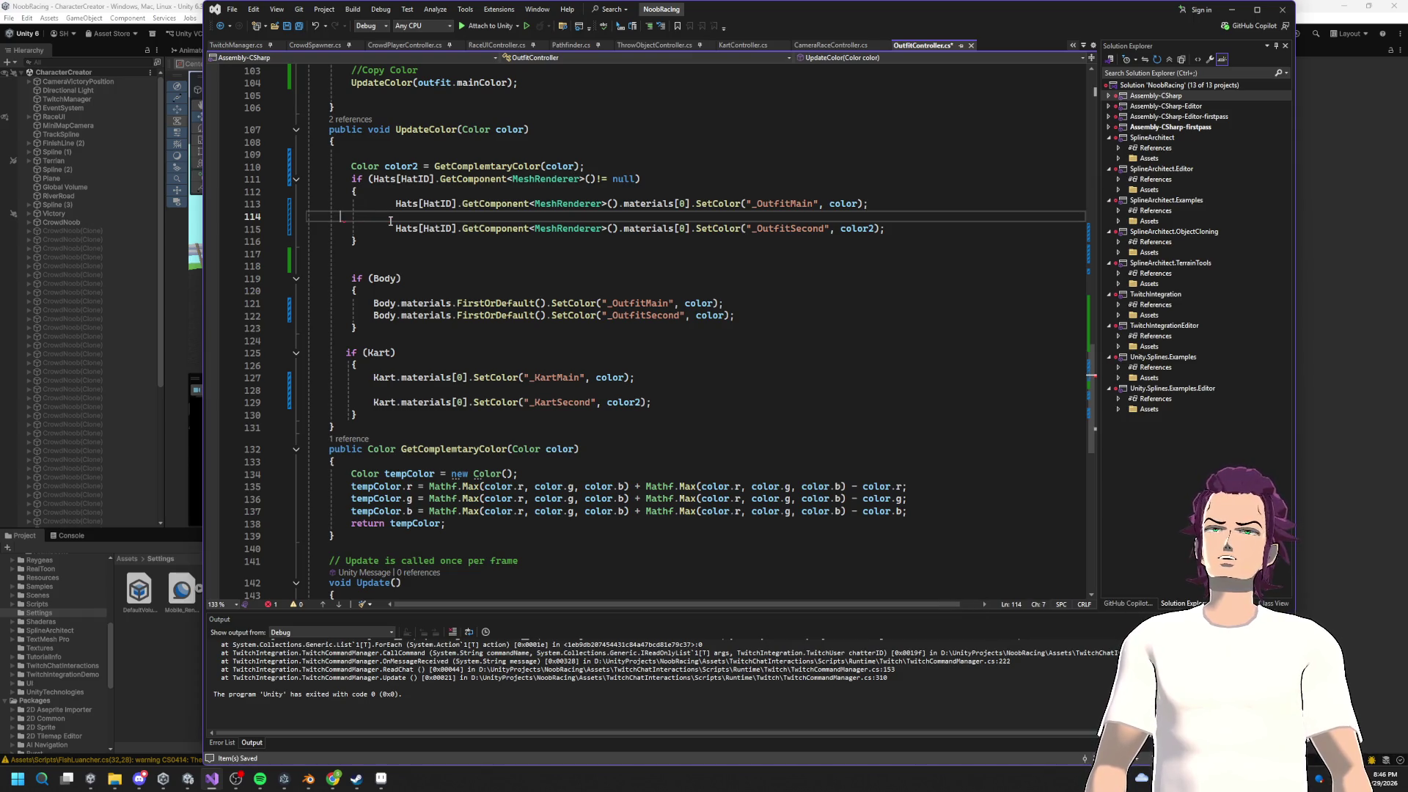
key(BackSpace)
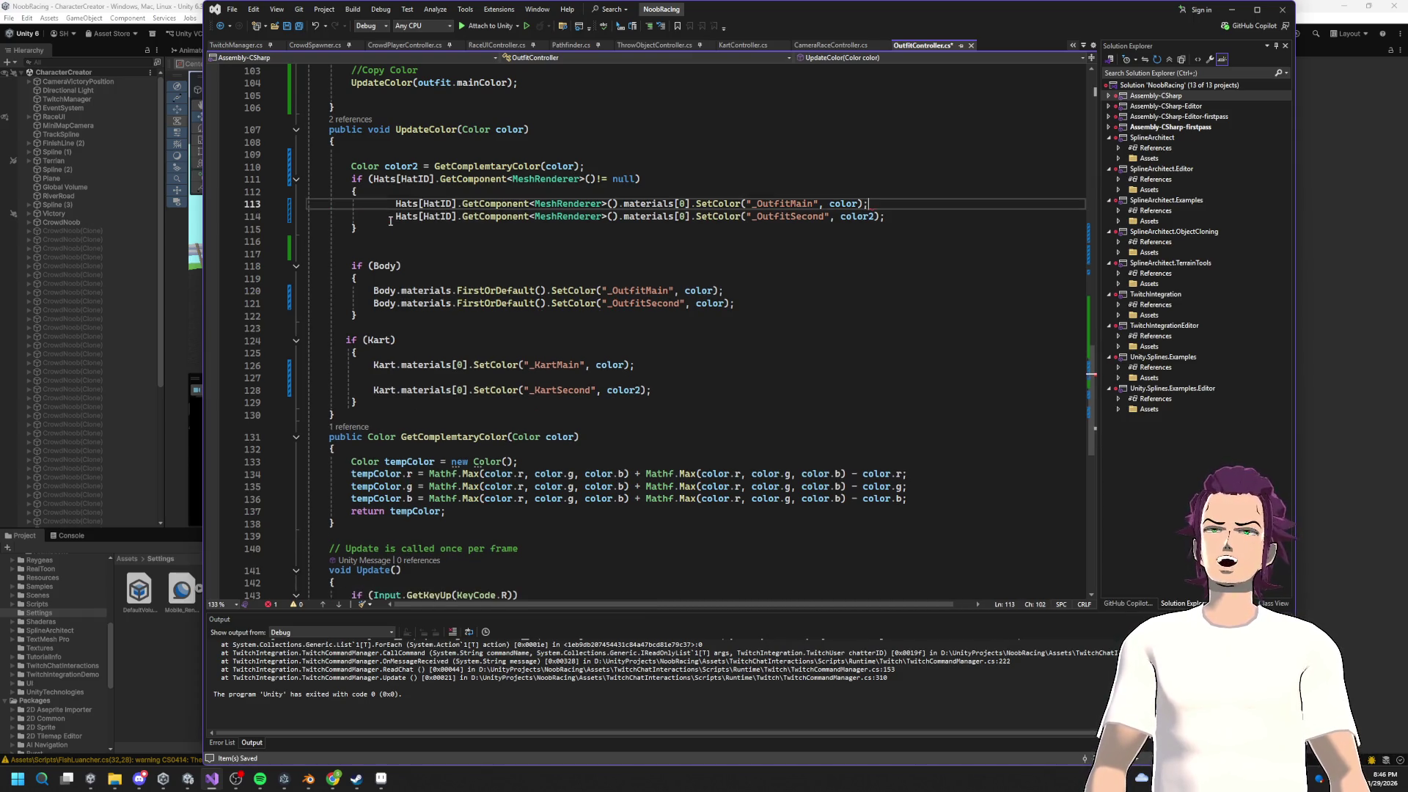
Step: Select the colour argument in the body's _OutfitSecond call, undoing a stray paste
click(400, 166)
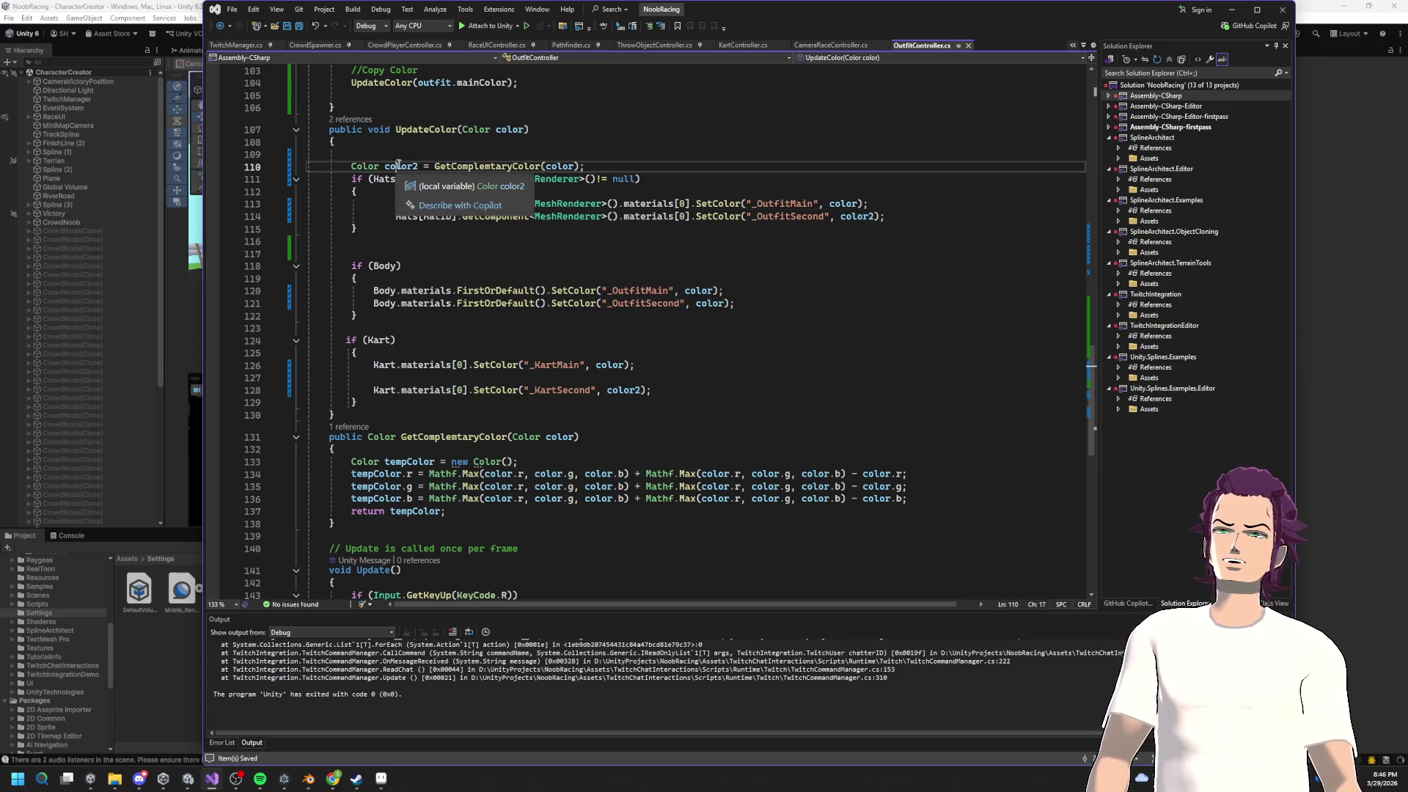
click(719, 302)
double_click(709, 303)
key(ctrl+v)
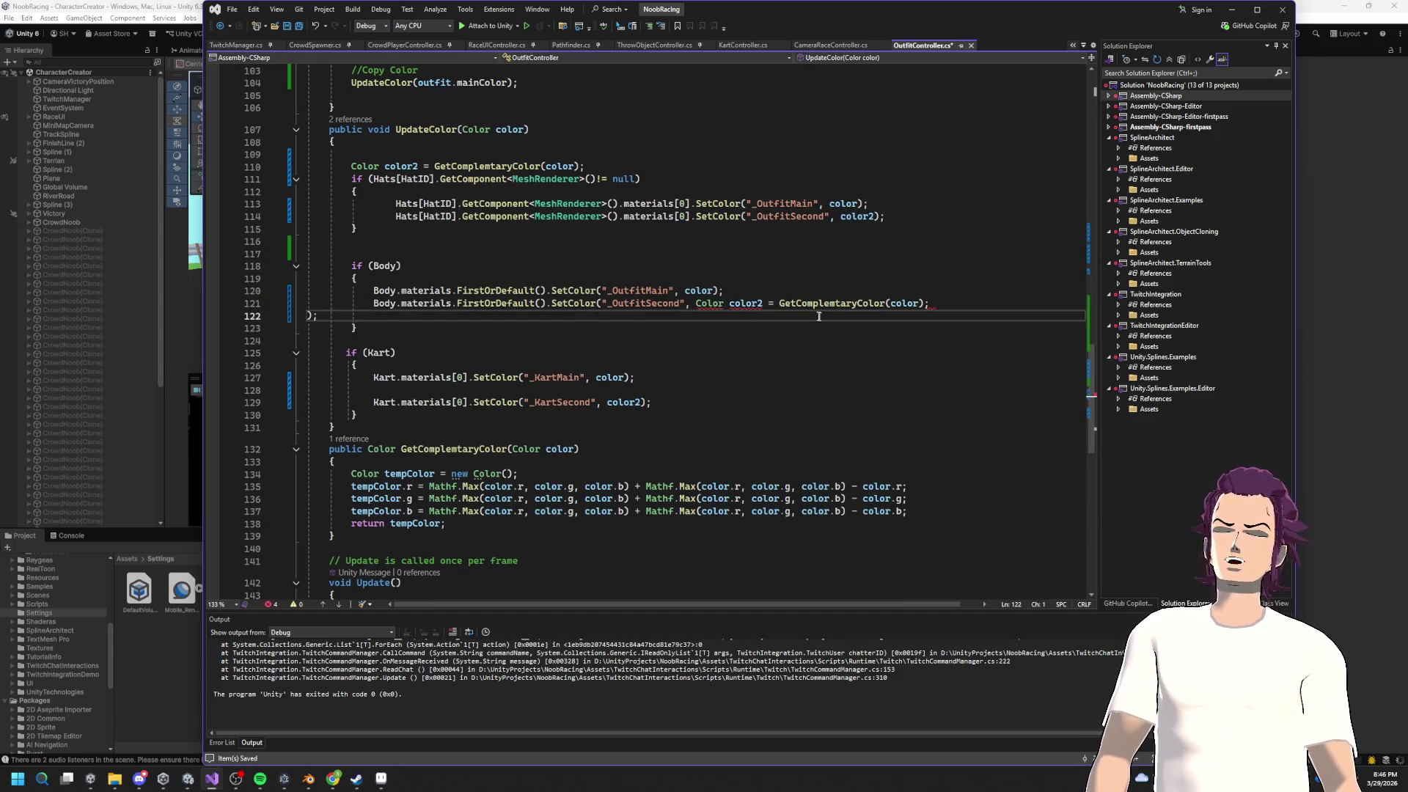
key(ctrl+z)
key(ctrl+minus)
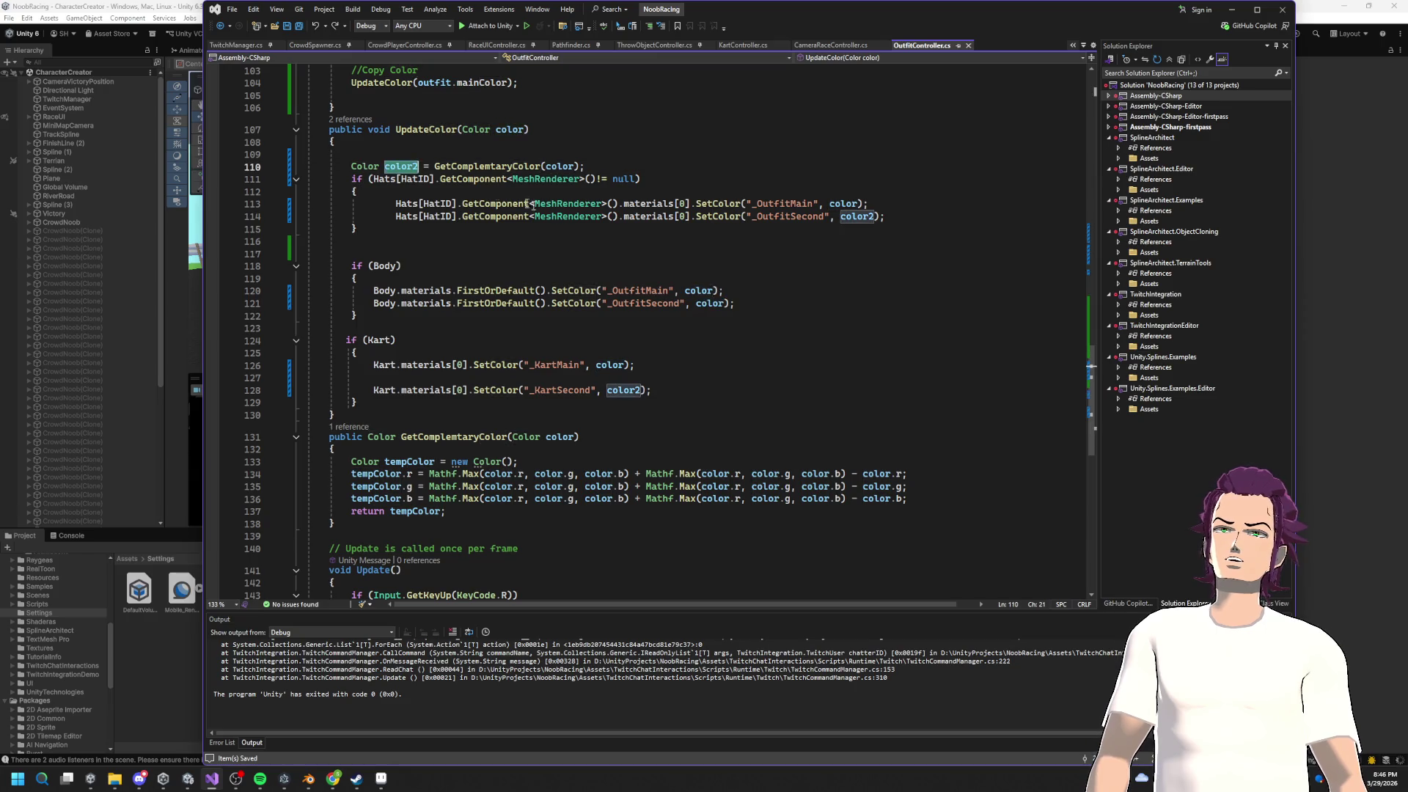
double_click(709, 303)
text(color2)
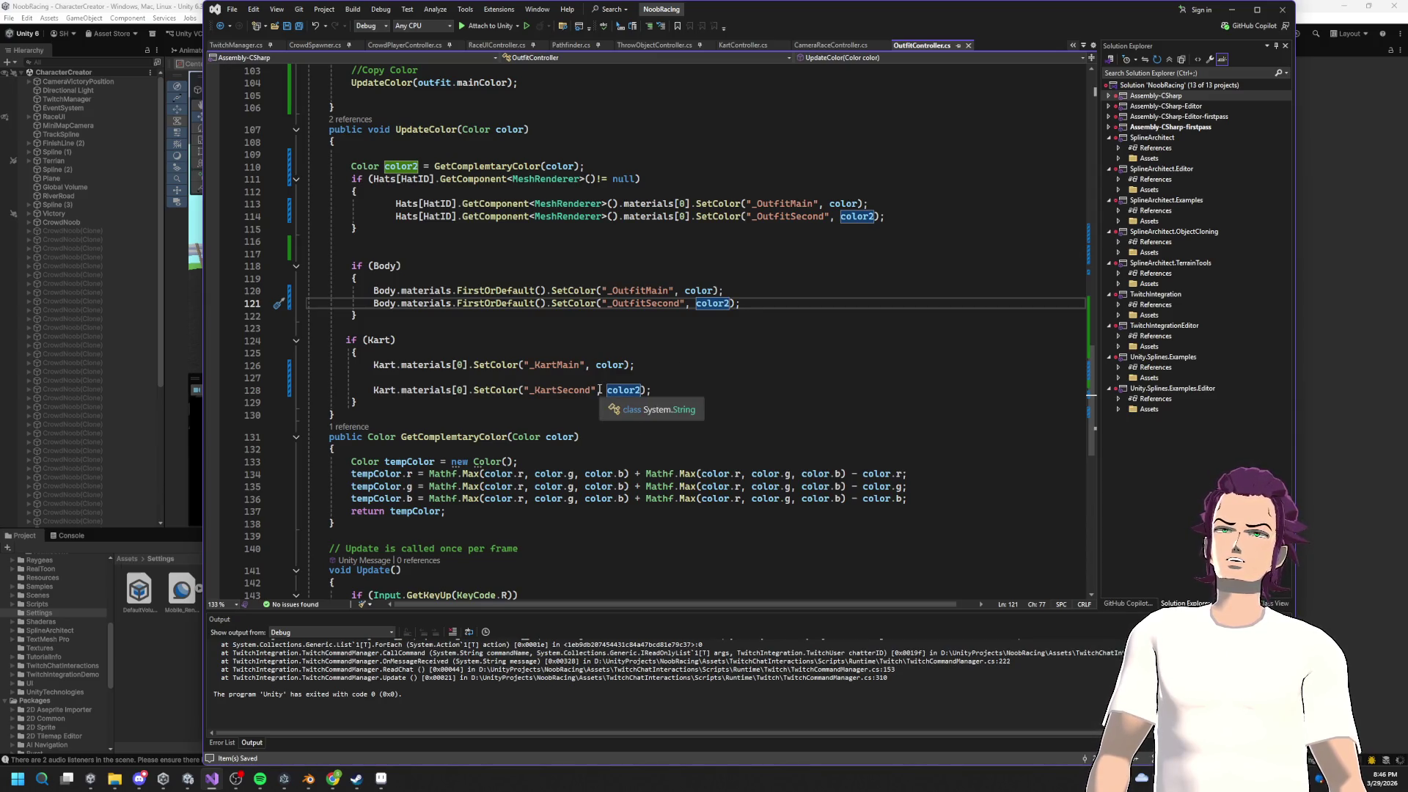
click(512, 166)
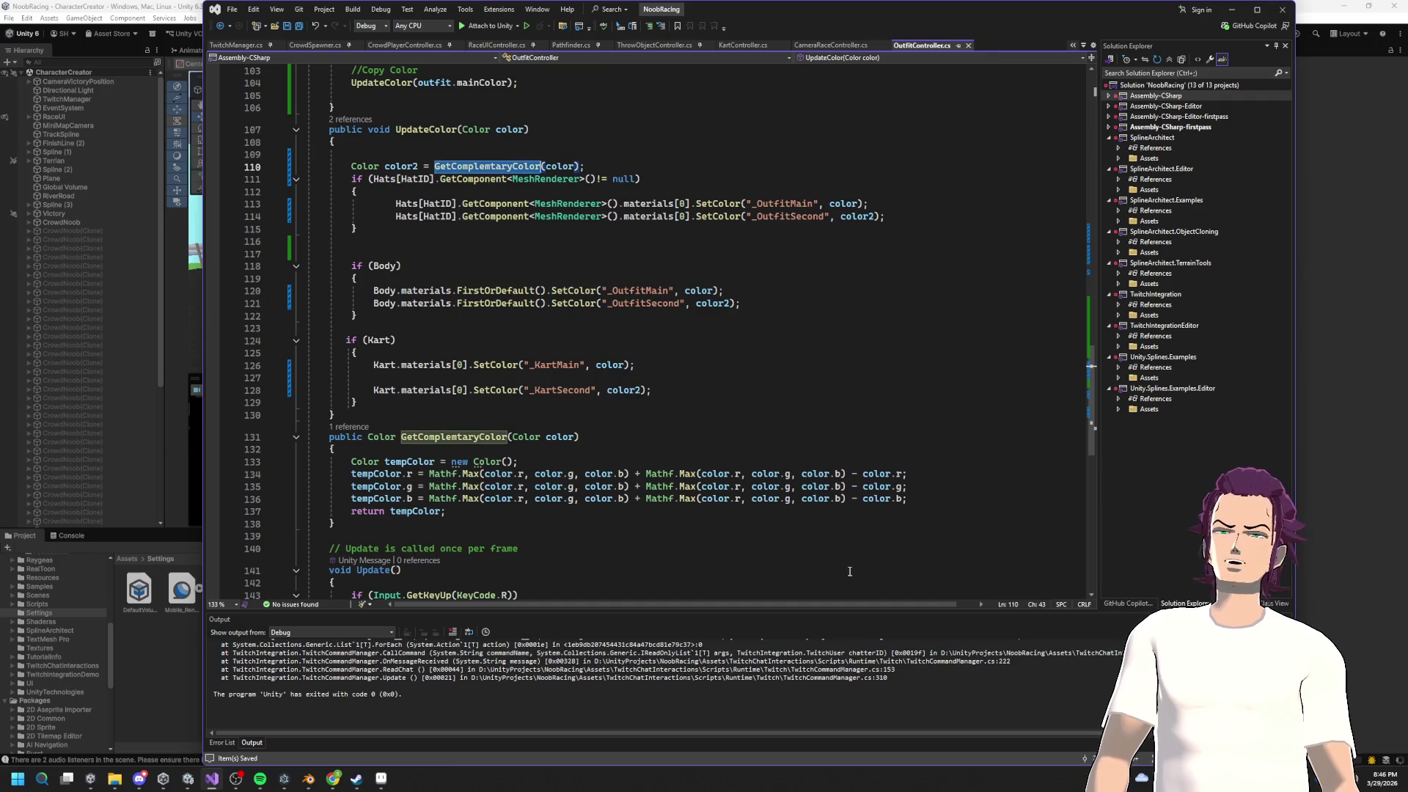
click(901, 474)
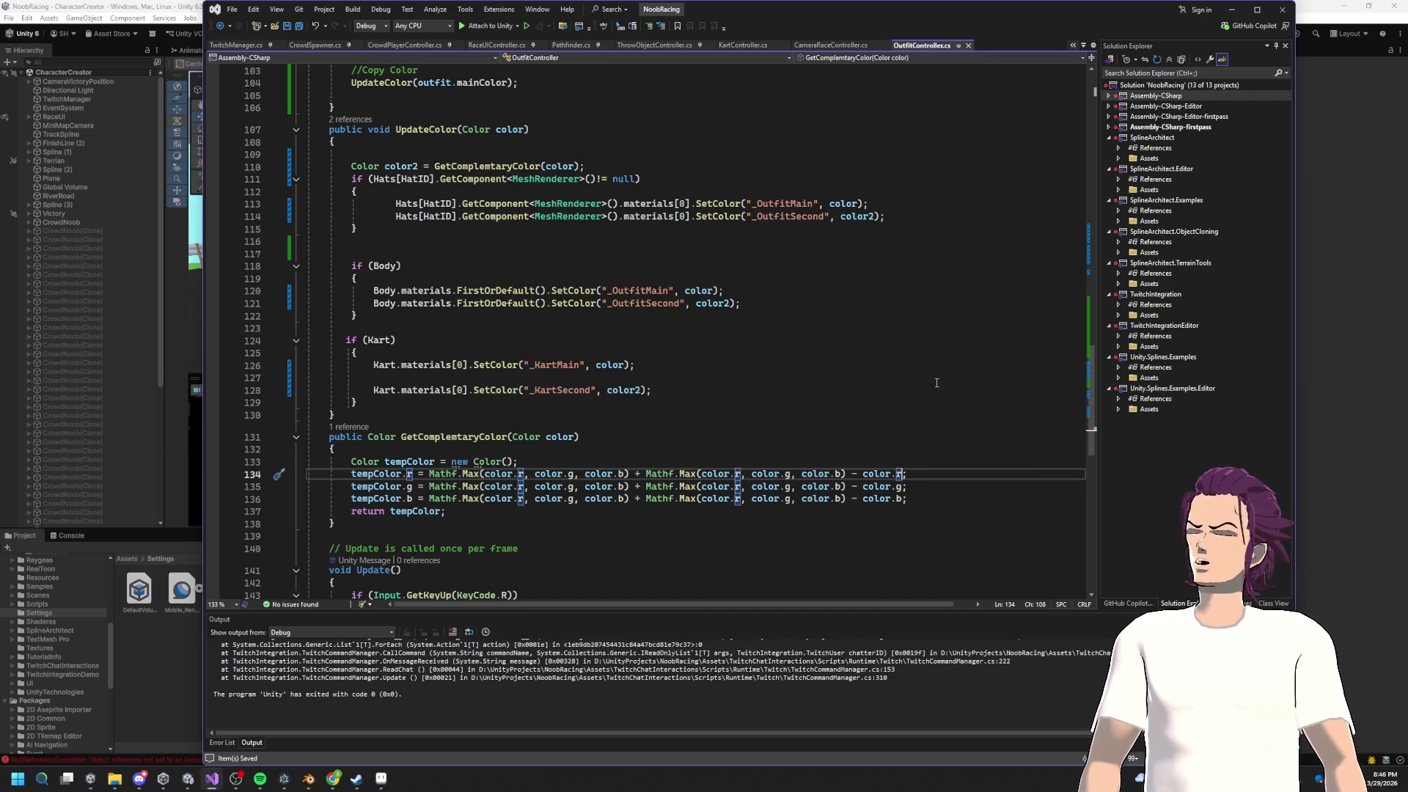
text(/)
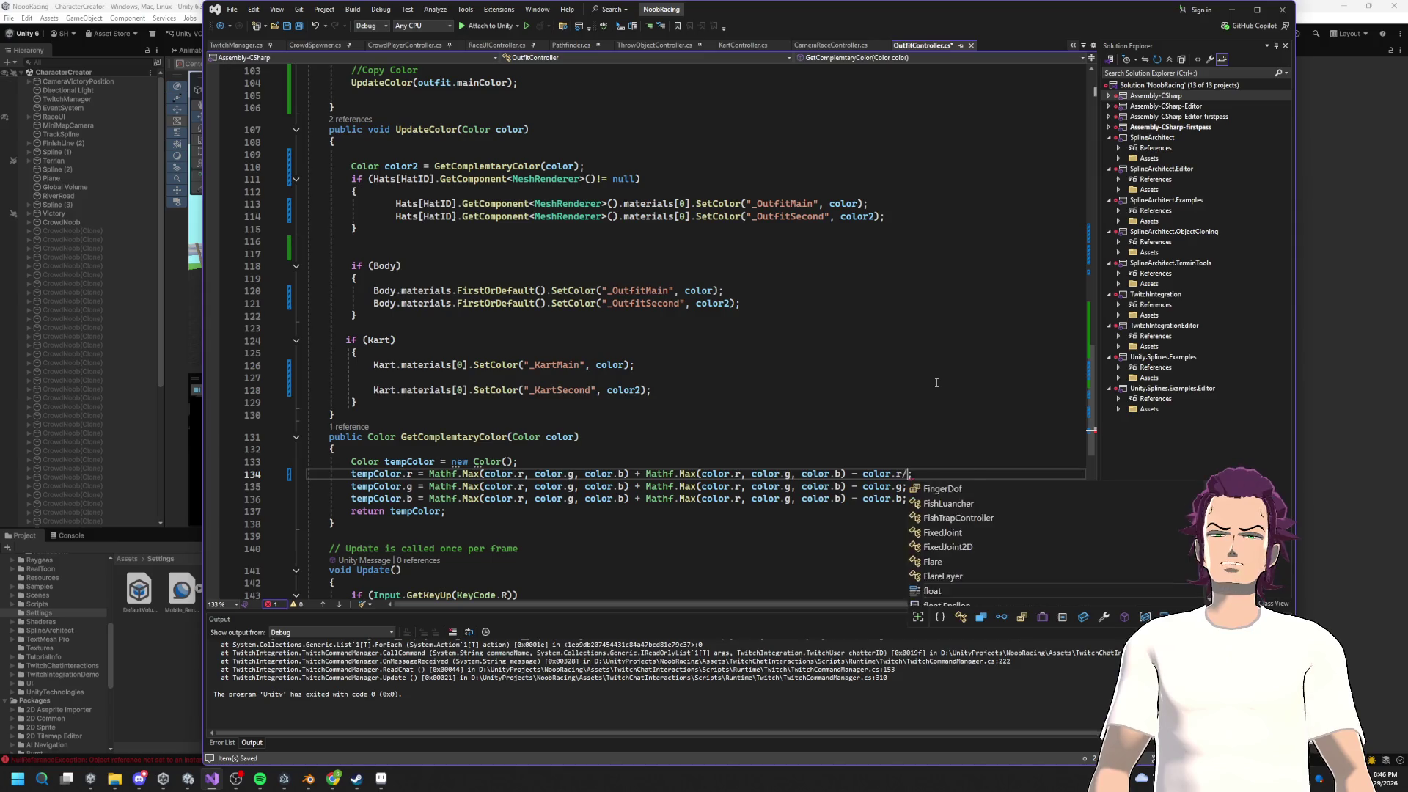
text(2f)
key(Down)
key(Left)
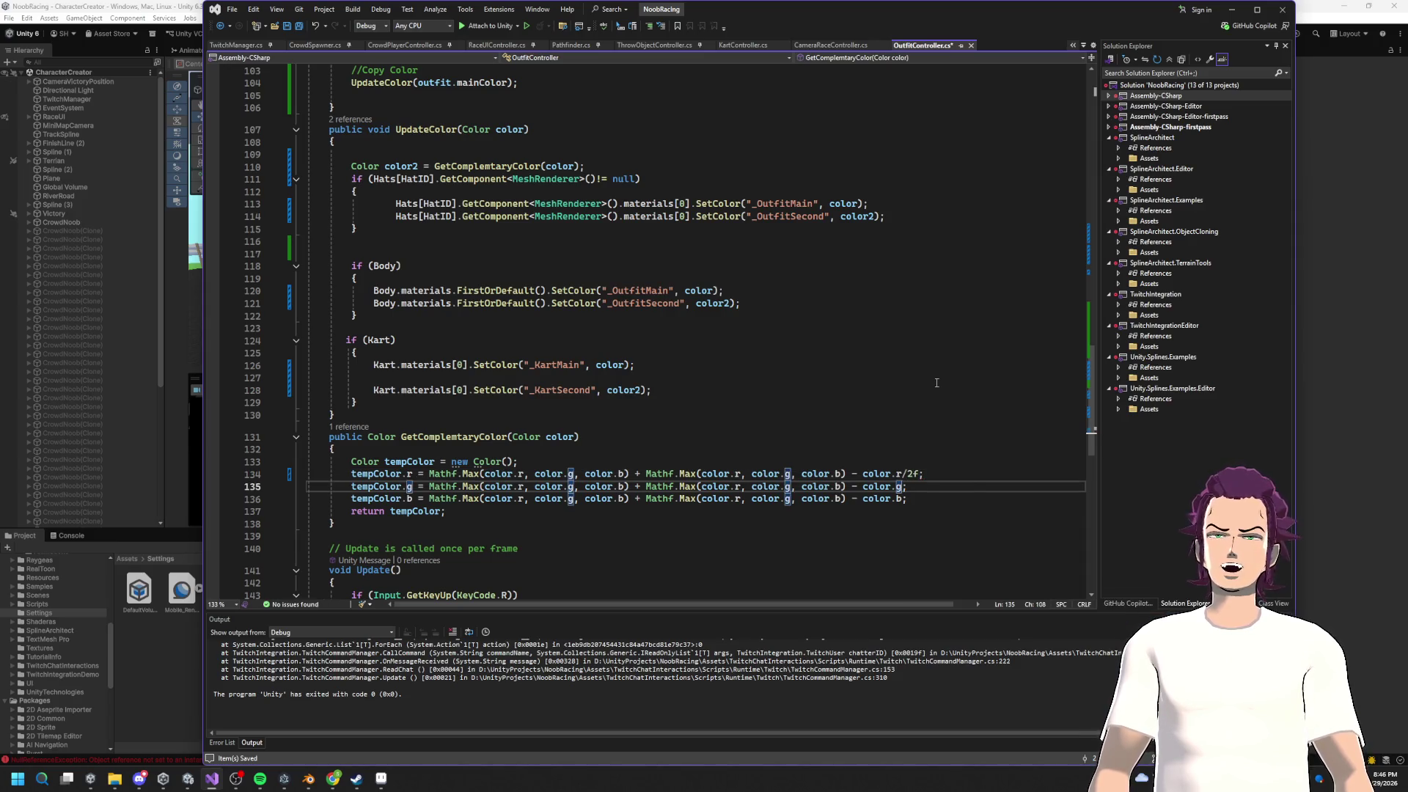
text(/2f)
key(Down)
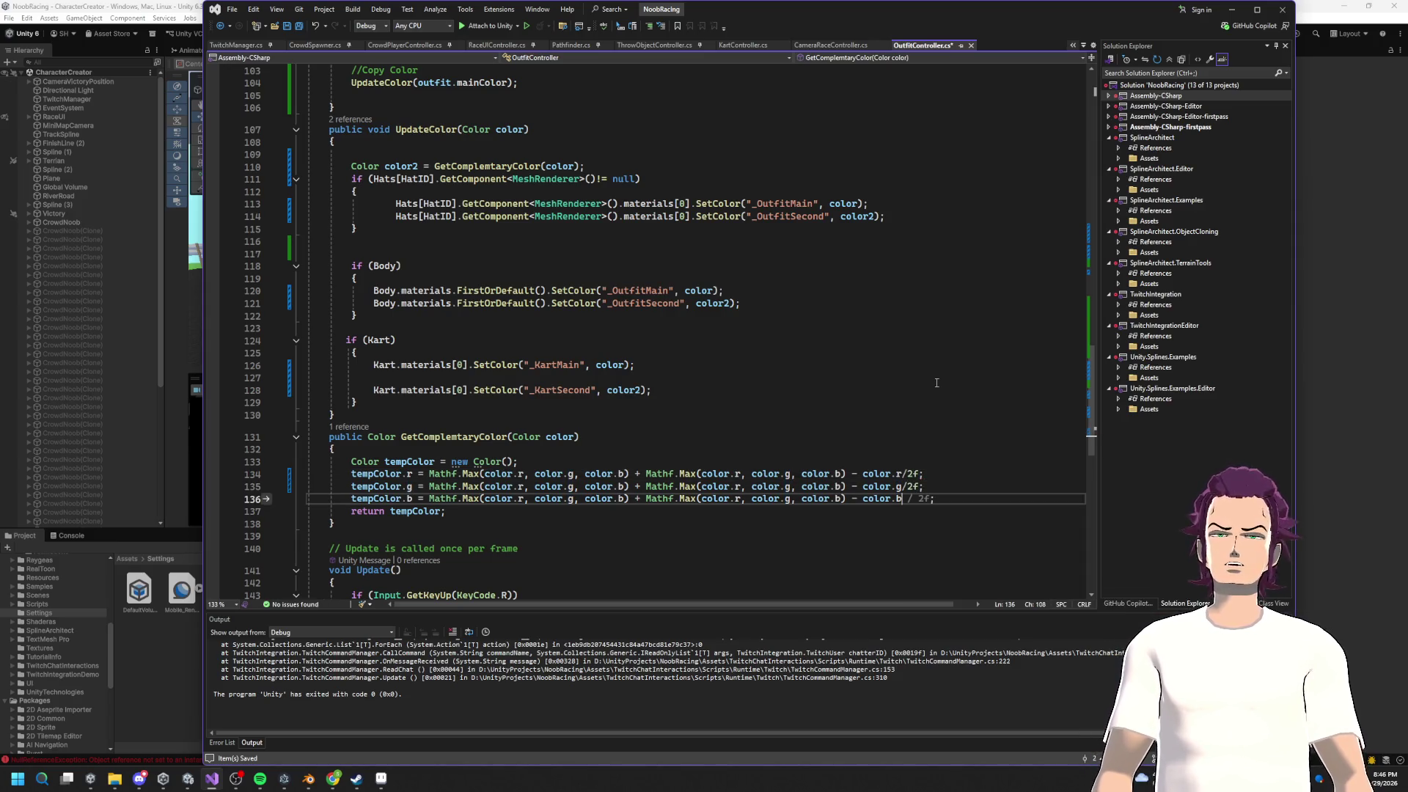
text(/2f;)
key(ctrl+s)
click(439, 473)
click(439, 472)
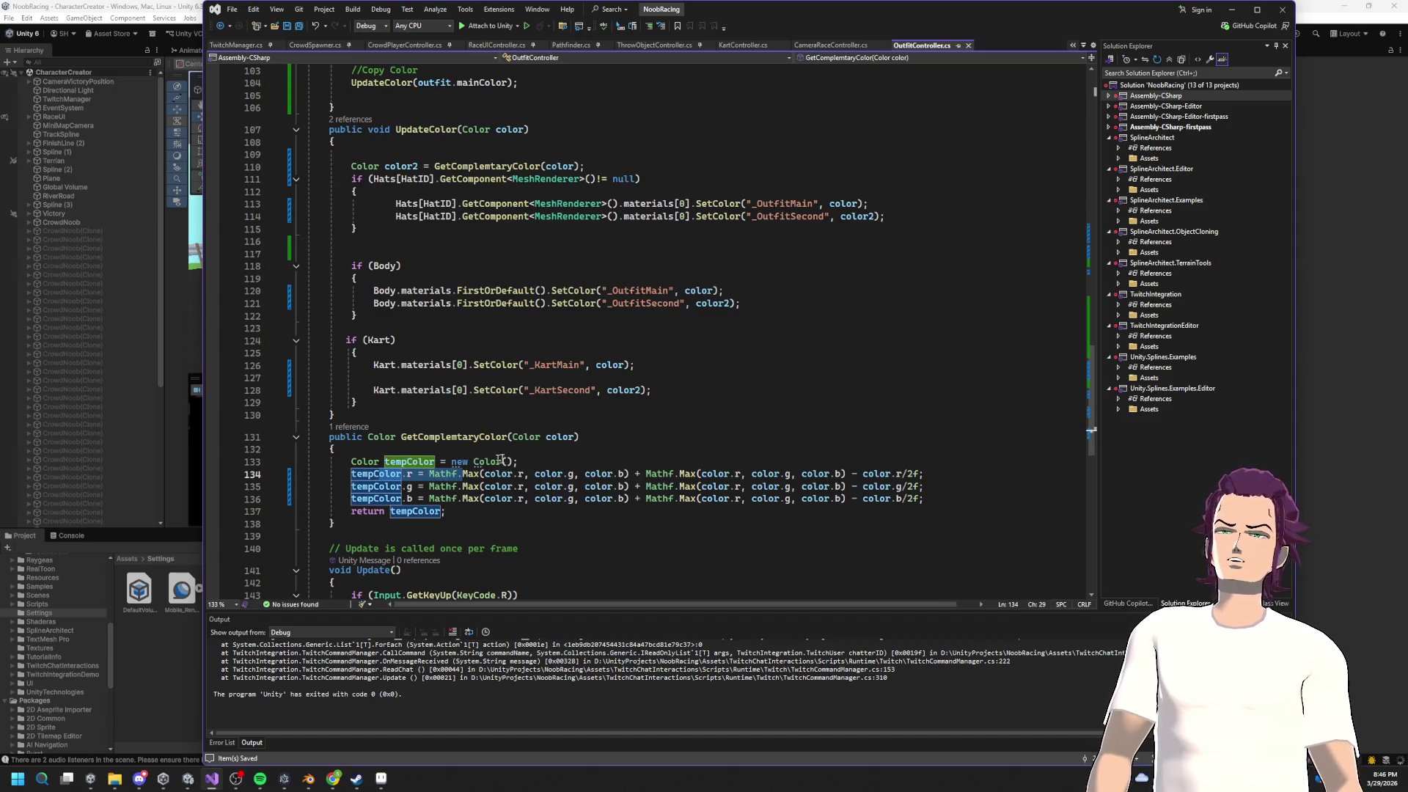
click(524, 447)
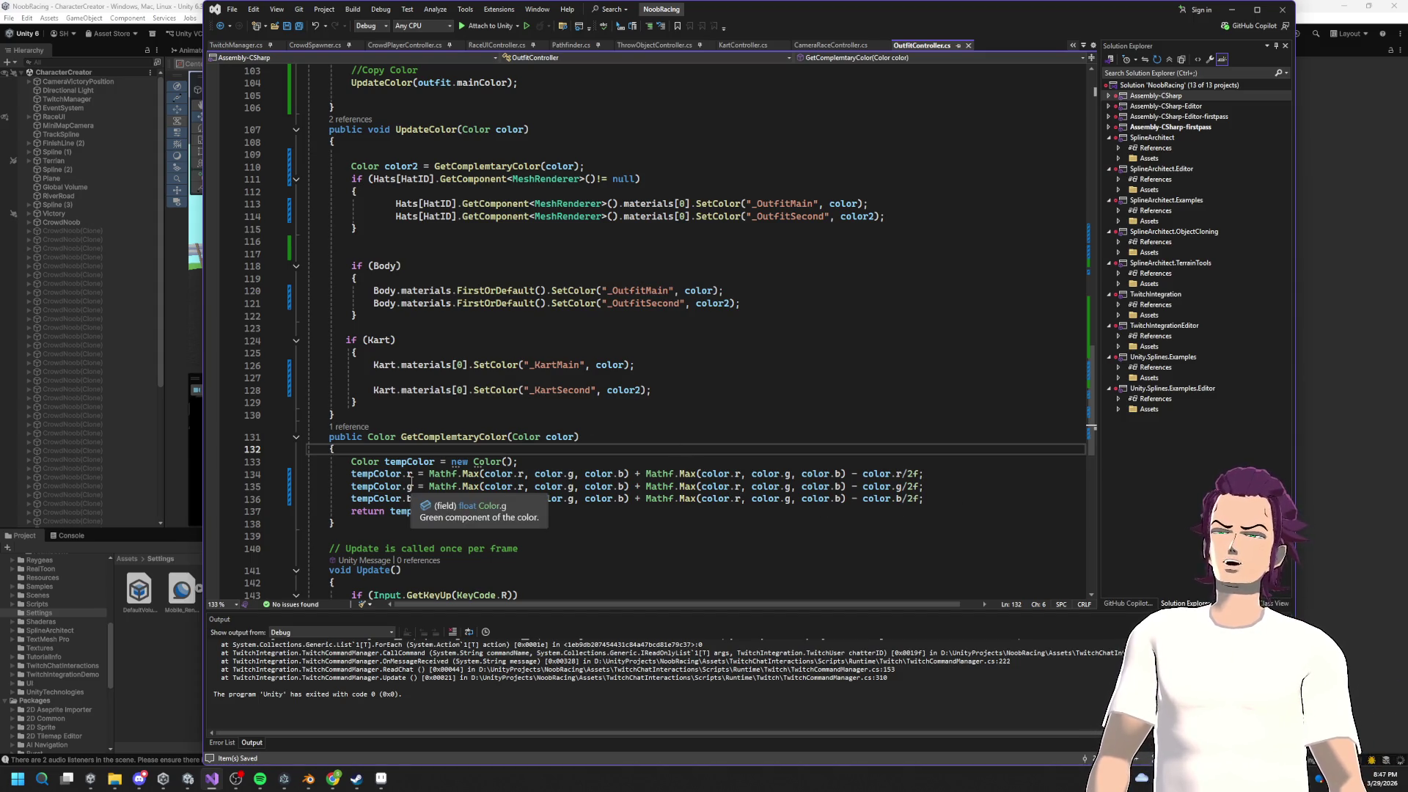
drag(852, 500, 920, 476)
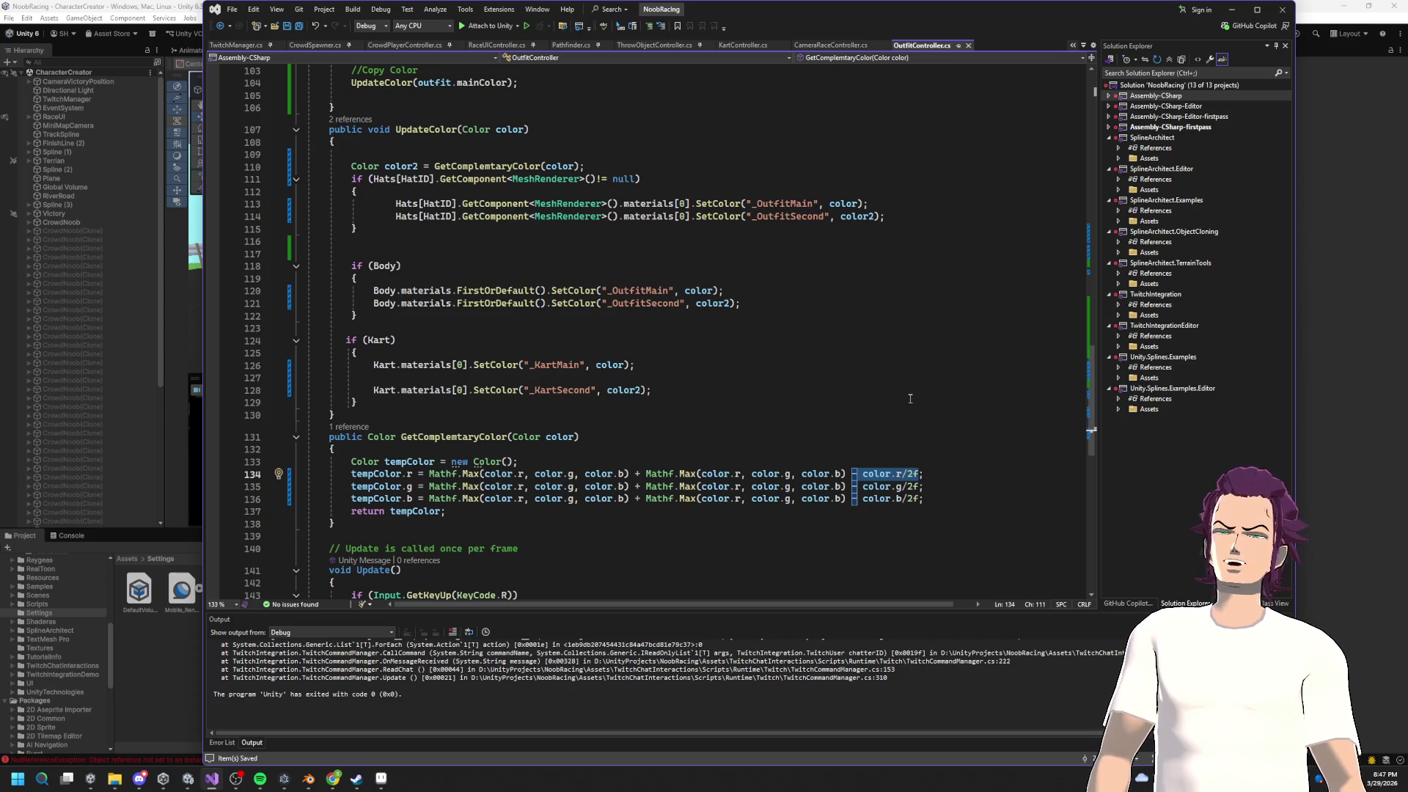
click(1231, 10)
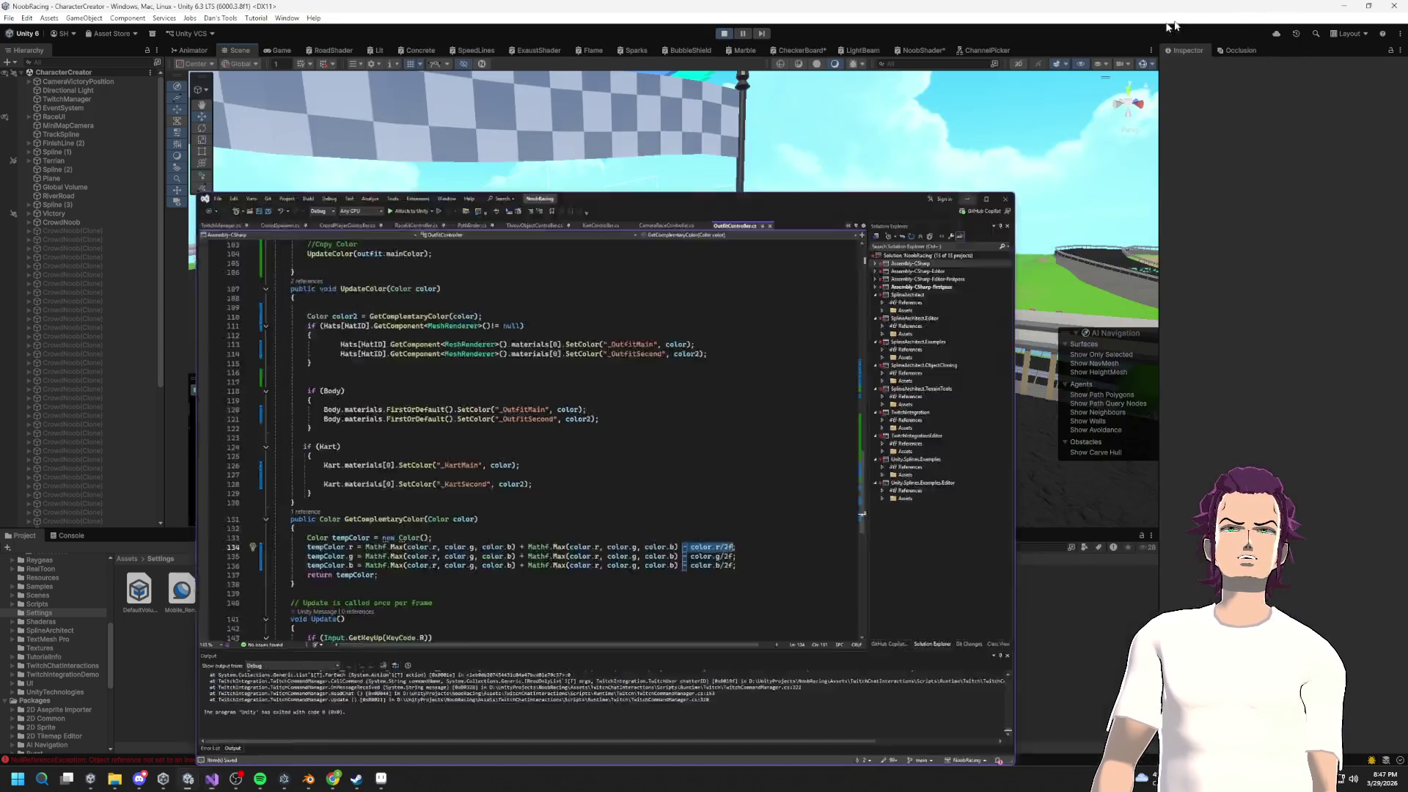
Step: Stop and restart play mode, then minimize the Twitch browser
click(725, 34)
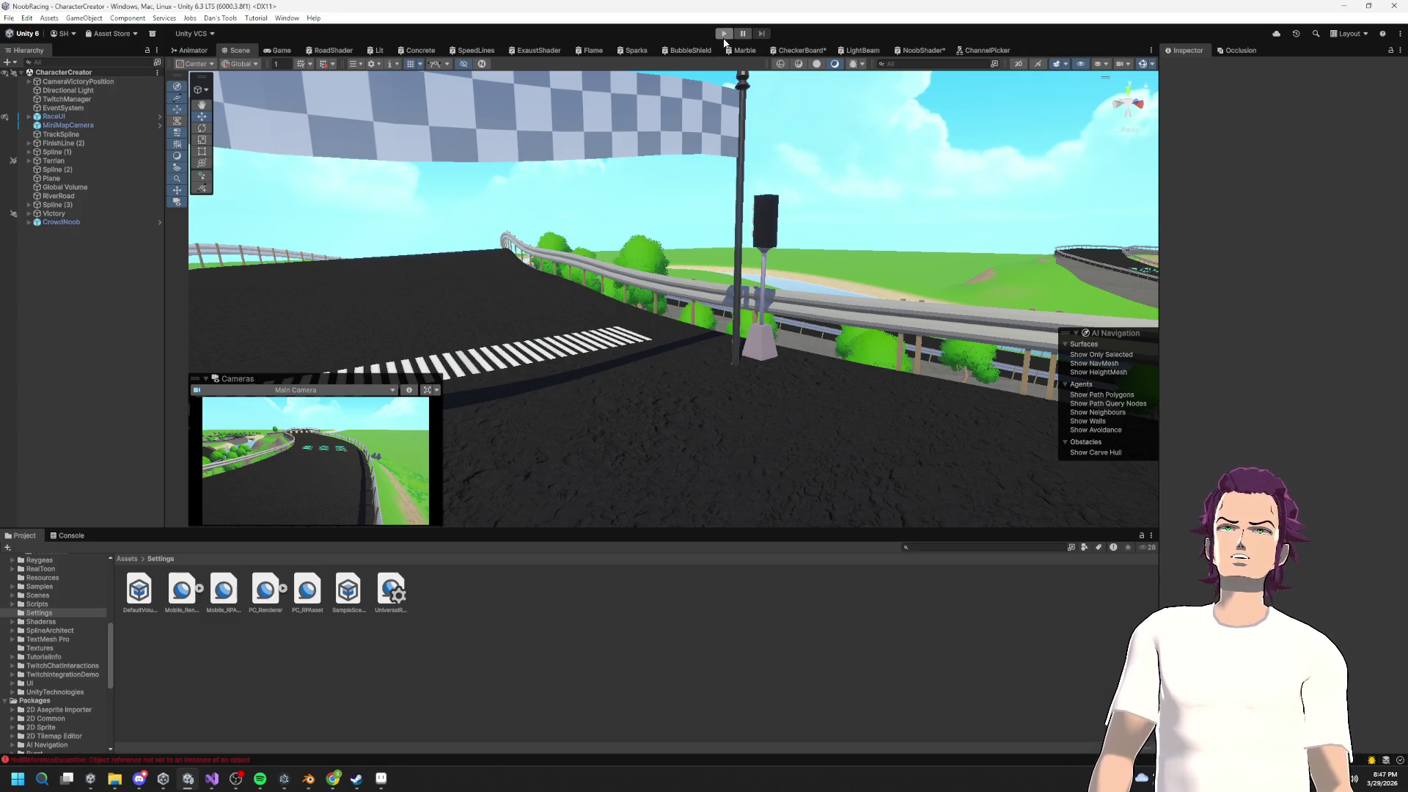
click(725, 34)
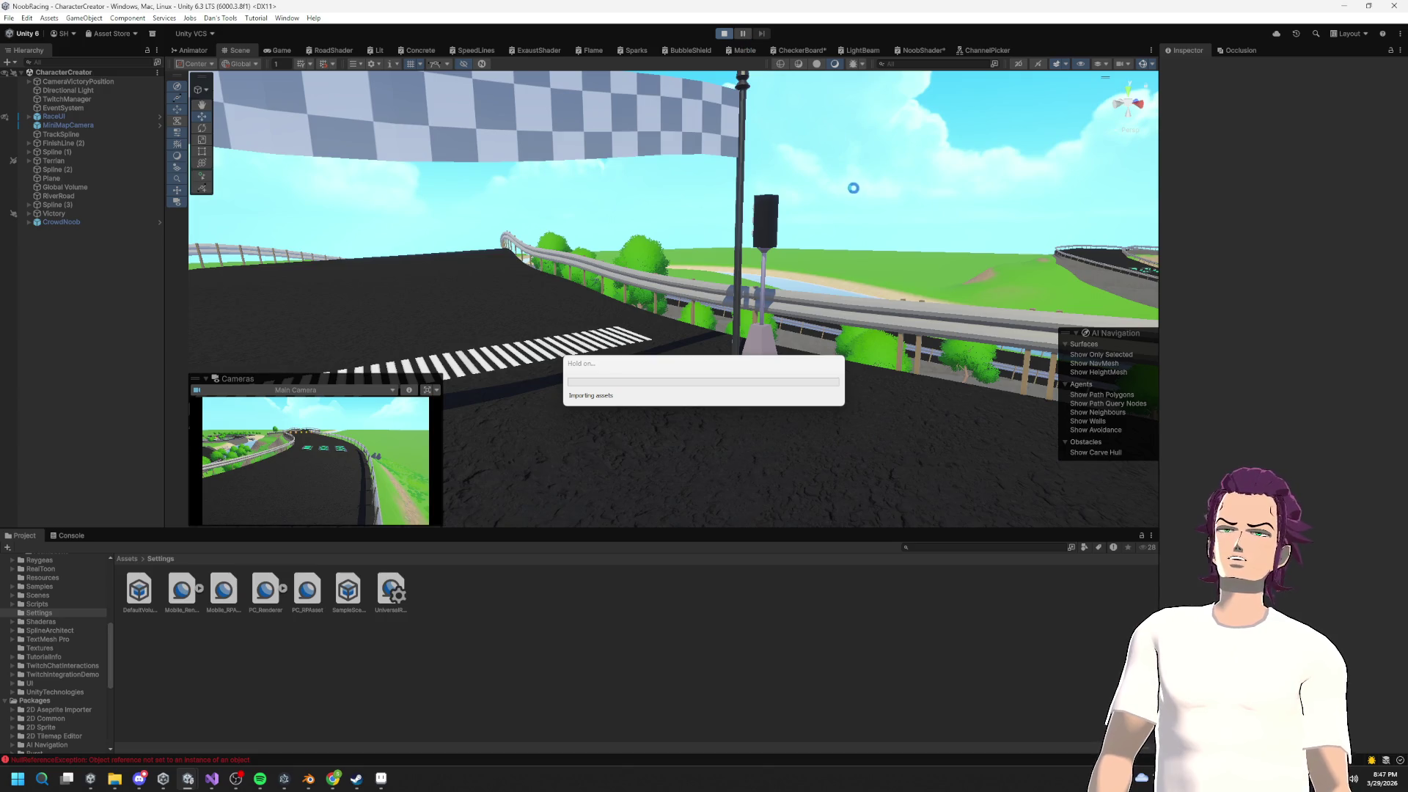
key(alt+Tab)
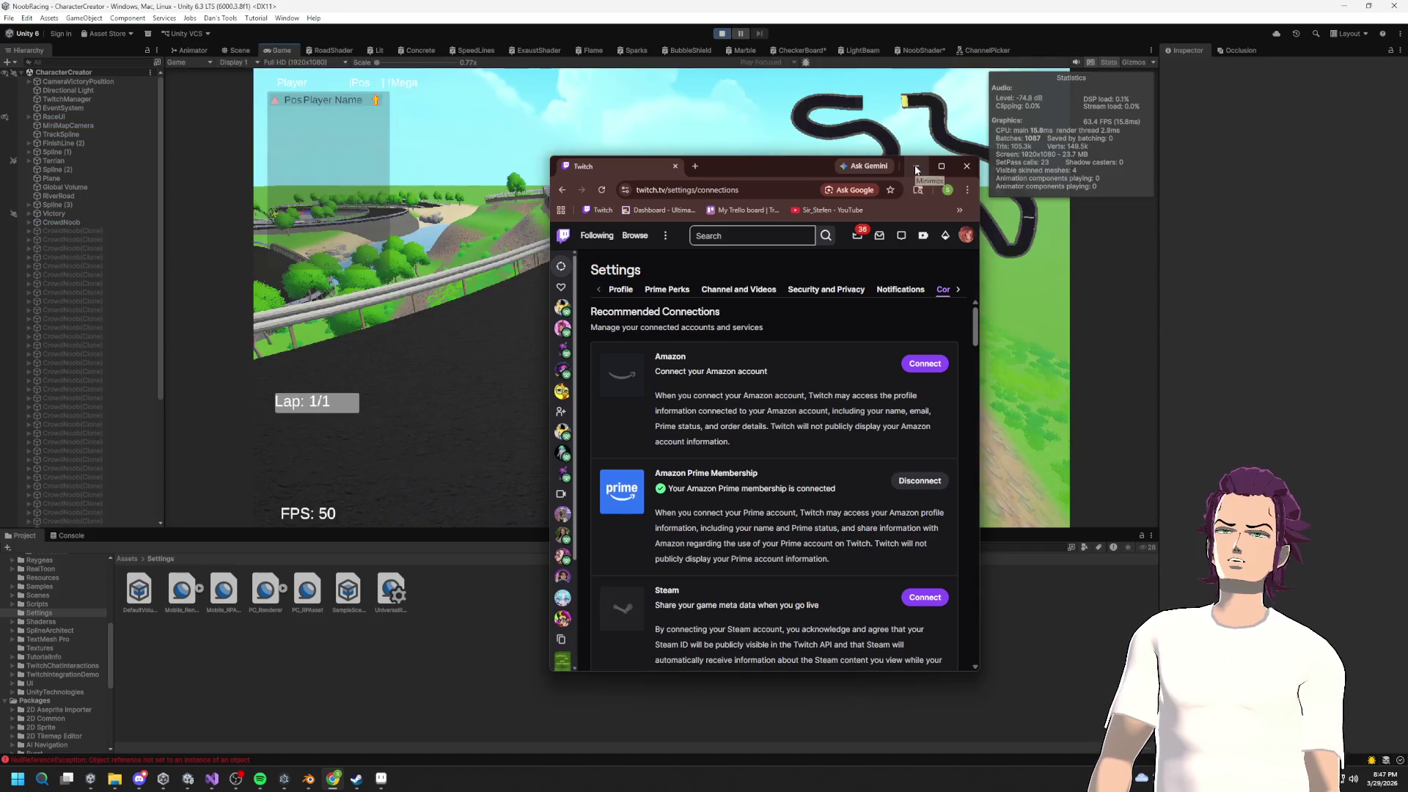
click(916, 165)
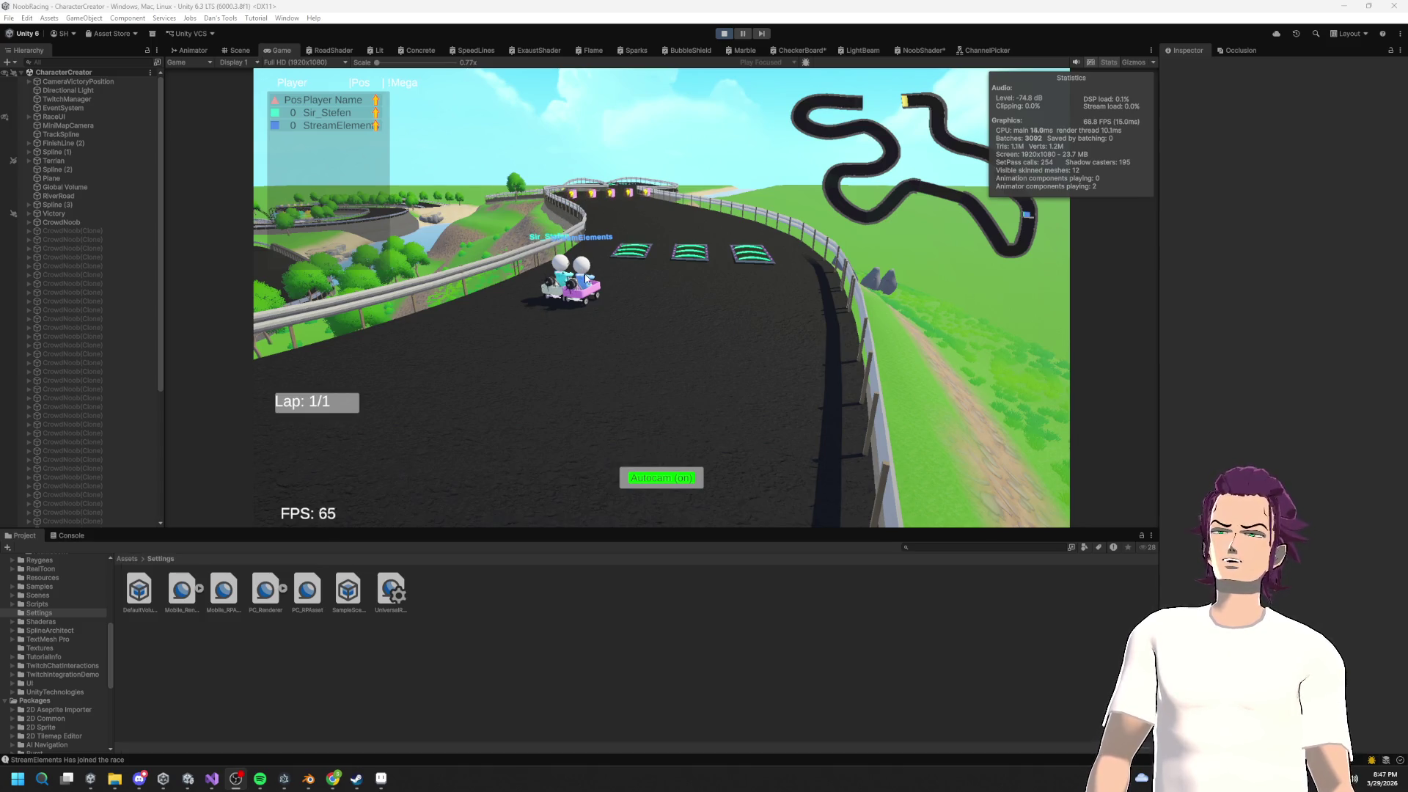
Step: View the spawned karts from an orbited Scene view, then open the NoobShader graph
click(238, 50)
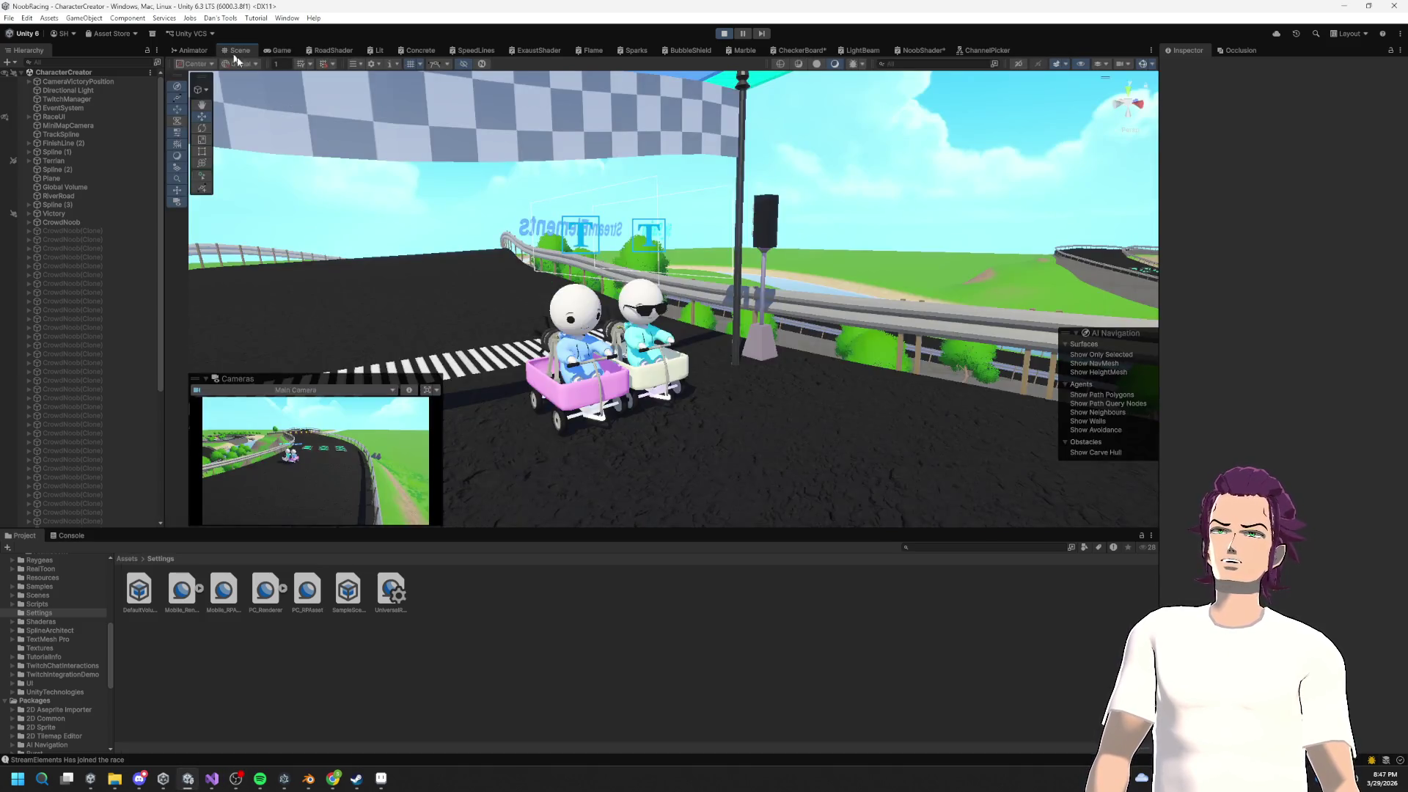
drag(598, 317, 696, 121)
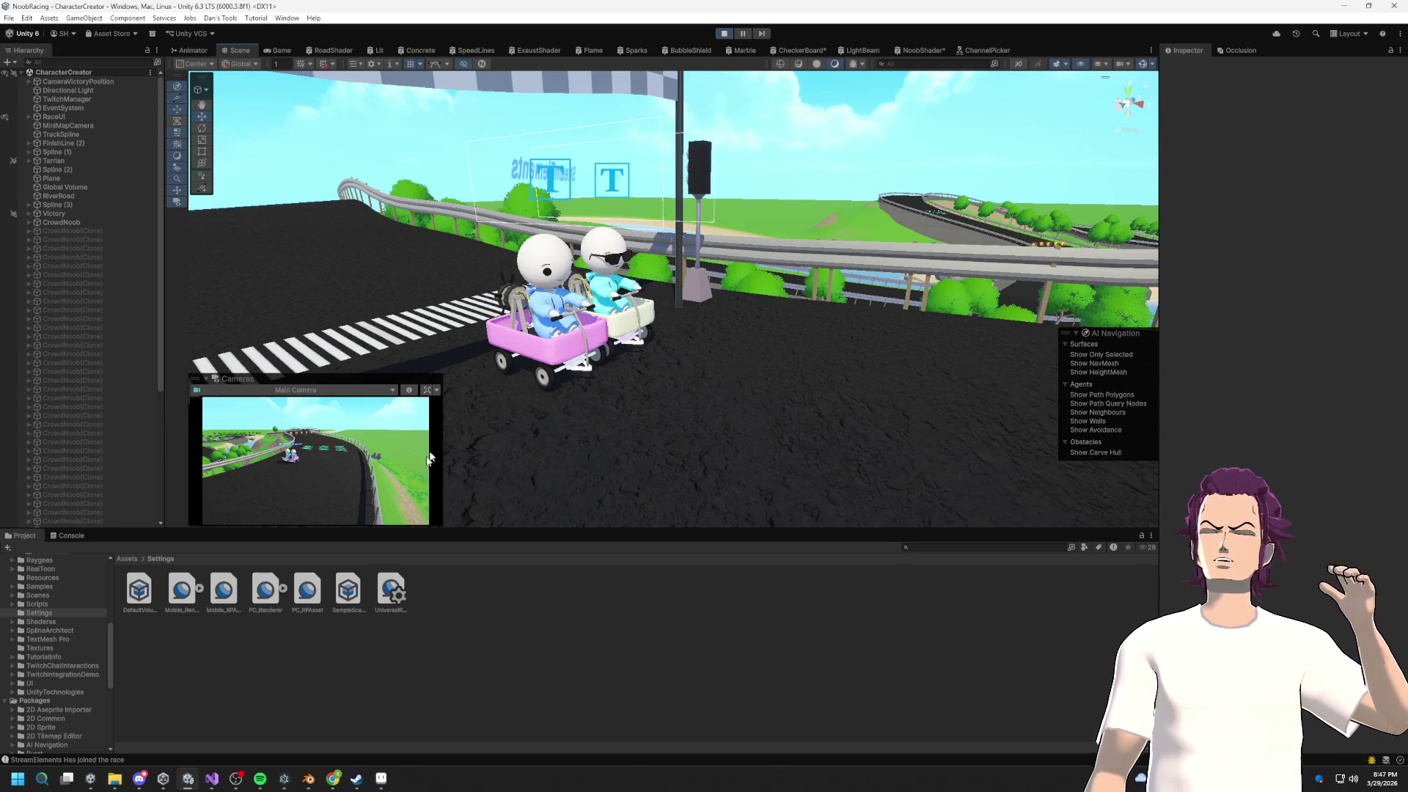
click(923, 50)
Step: Move the Sample Texture 2D node up and add a new Add node beside the lower Add
scroll(613, 277, up, 4)
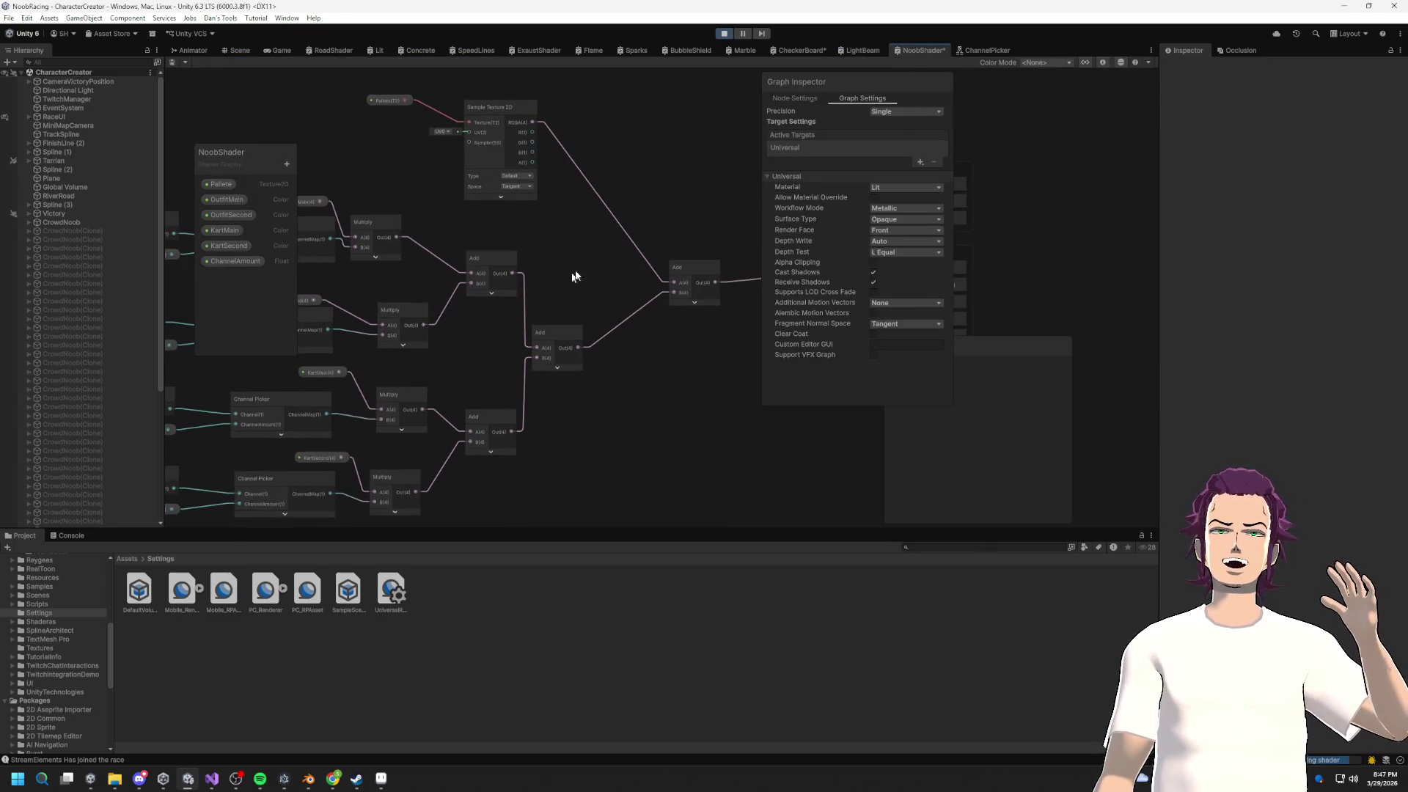
scroll(620, 273, up, 3)
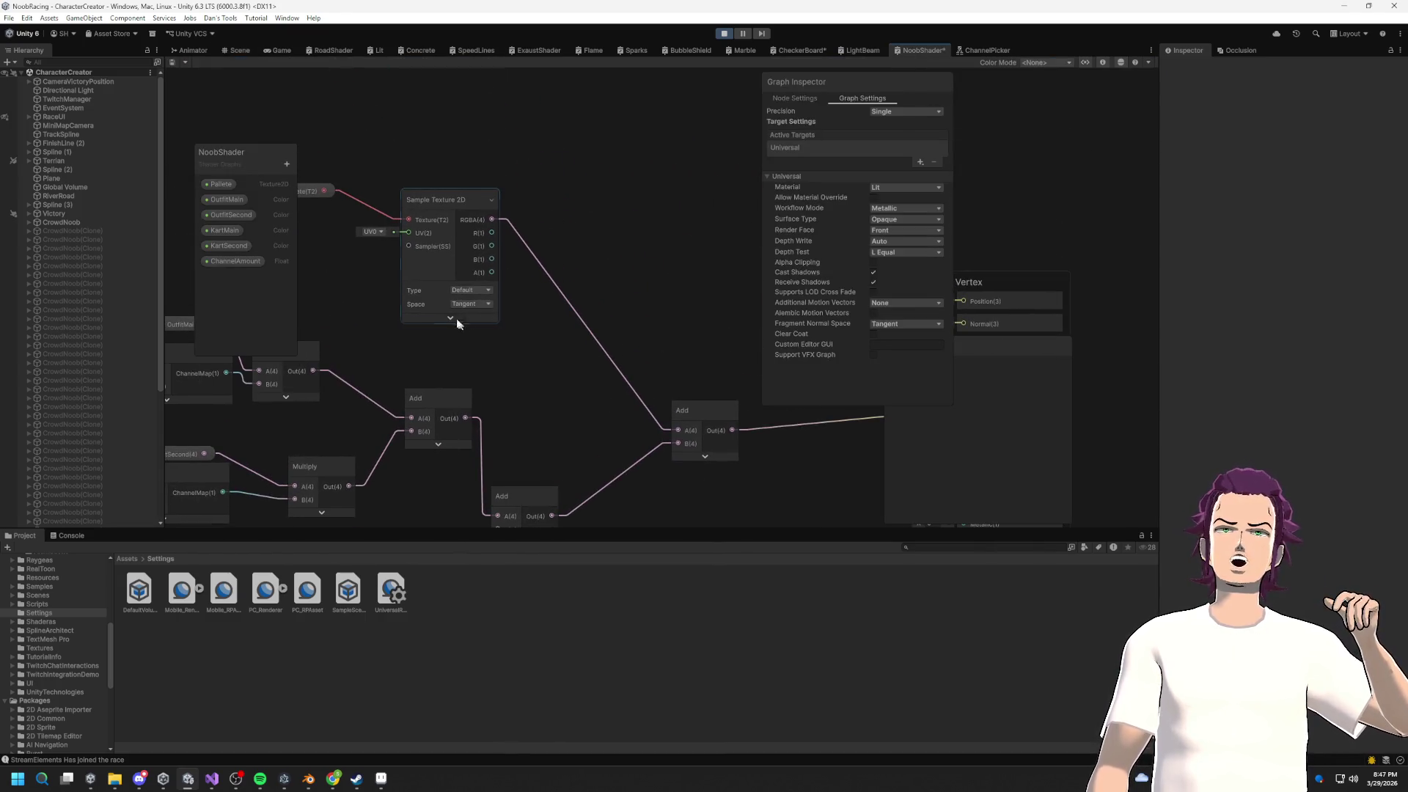
click(454, 318)
drag(494, 229, 494, 146)
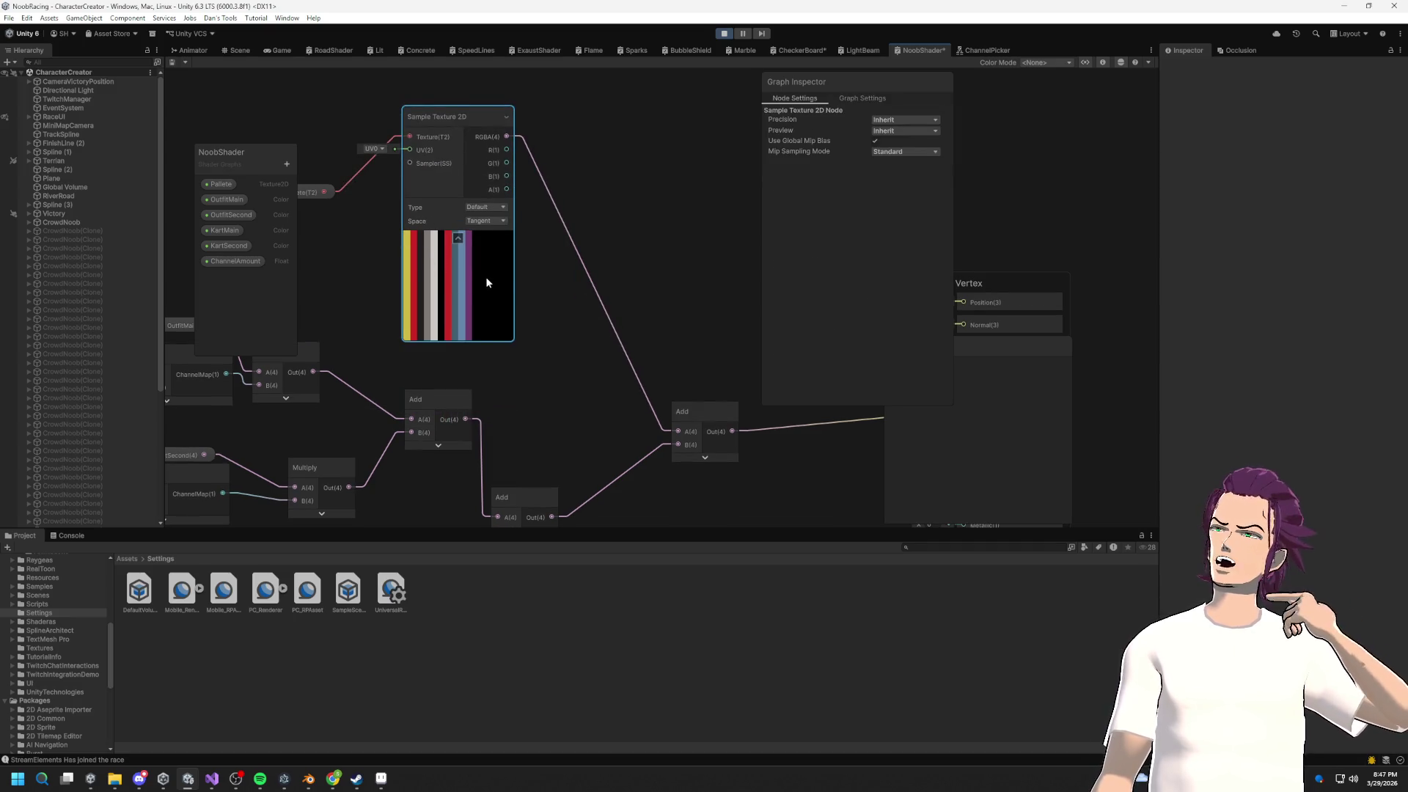
scroll(485, 277, up, 1)
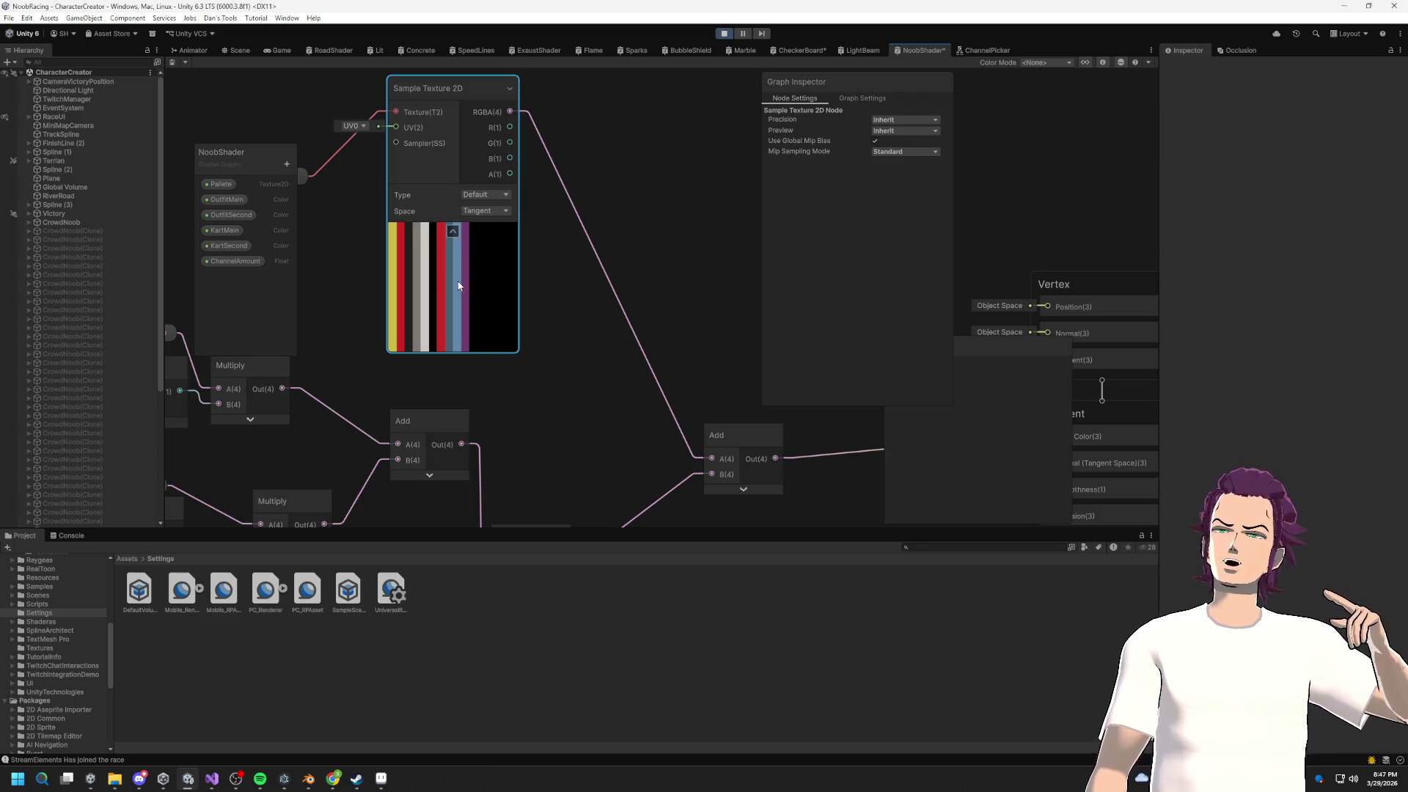
drag(559, 324, 486, 250)
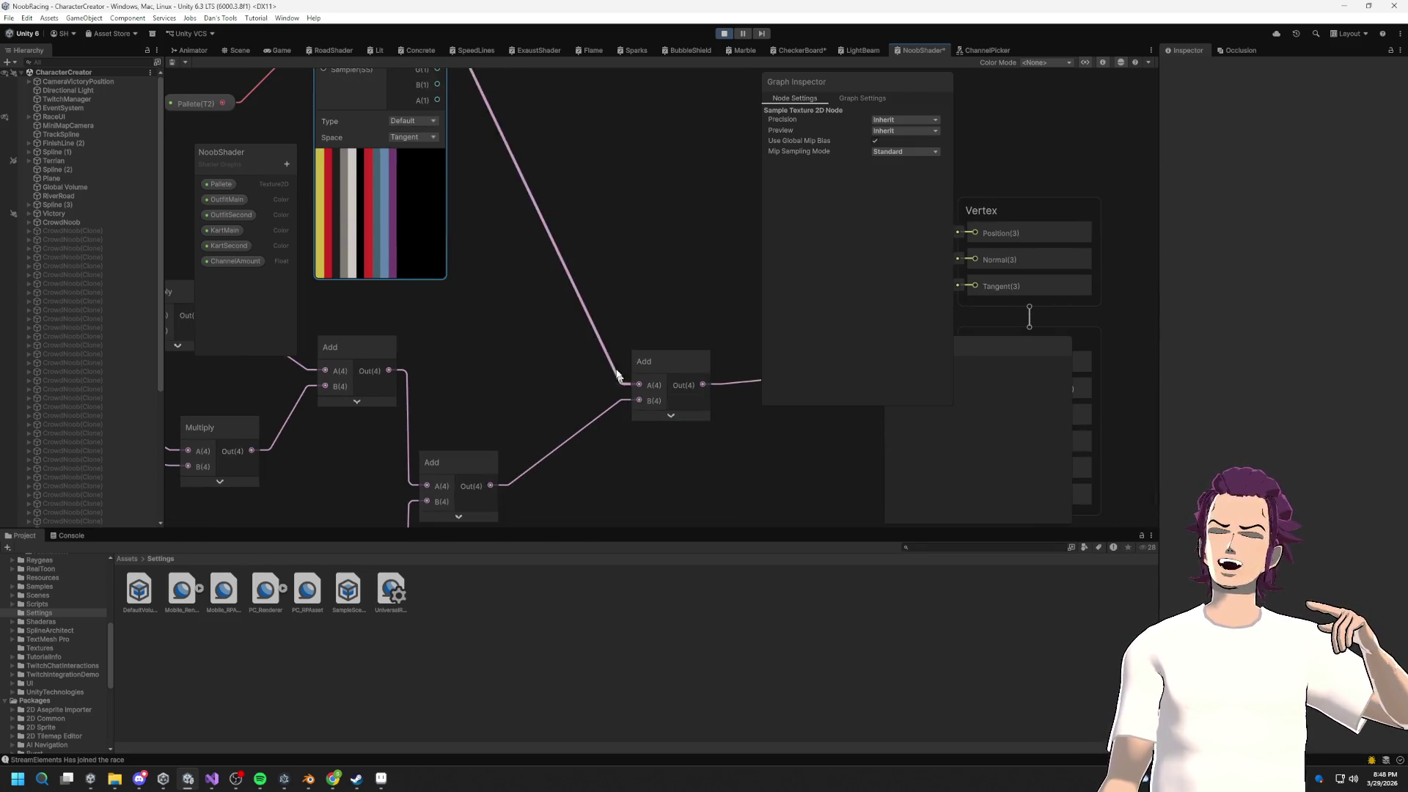
drag(617, 375, 774, 419)
scroll(467, 317, down, 3)
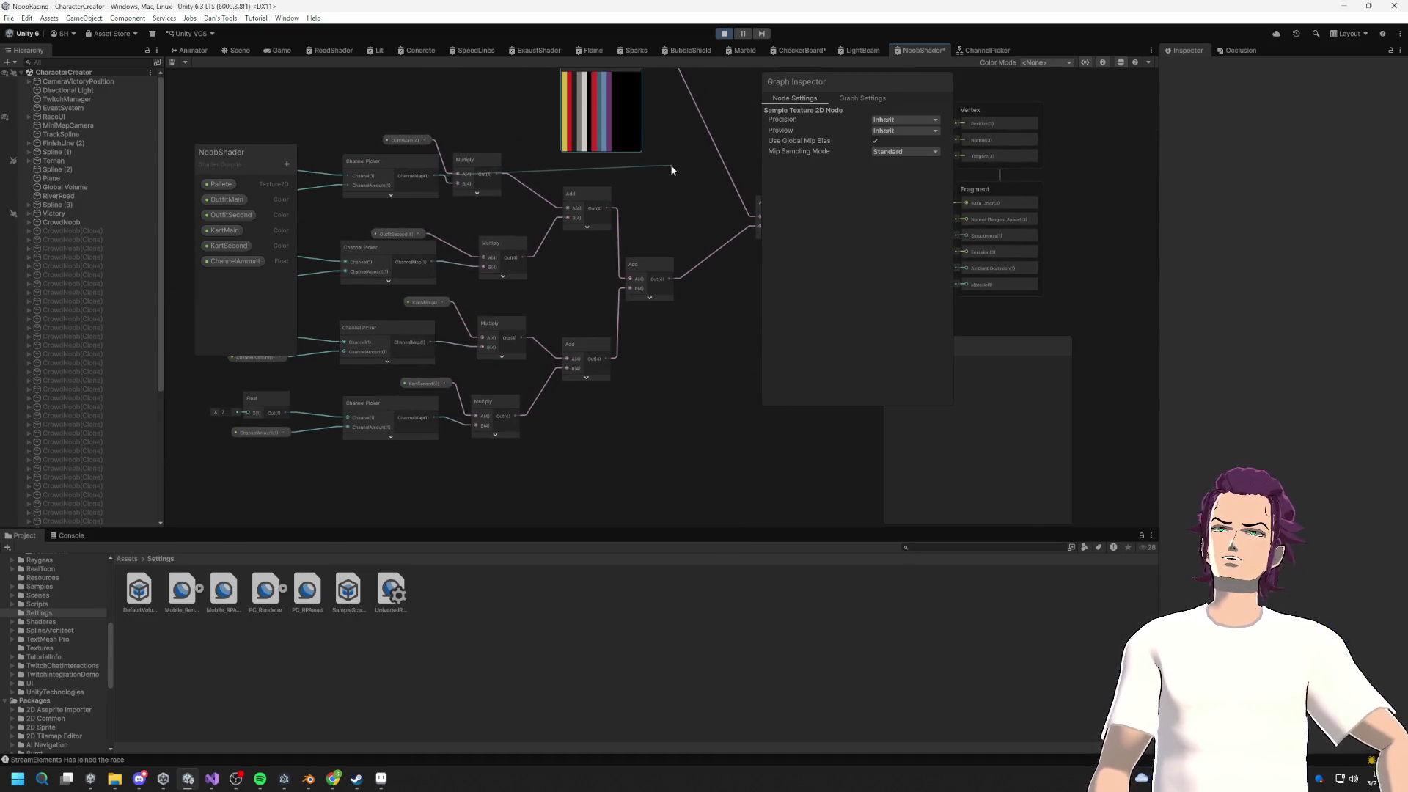
key(space)
text(add)
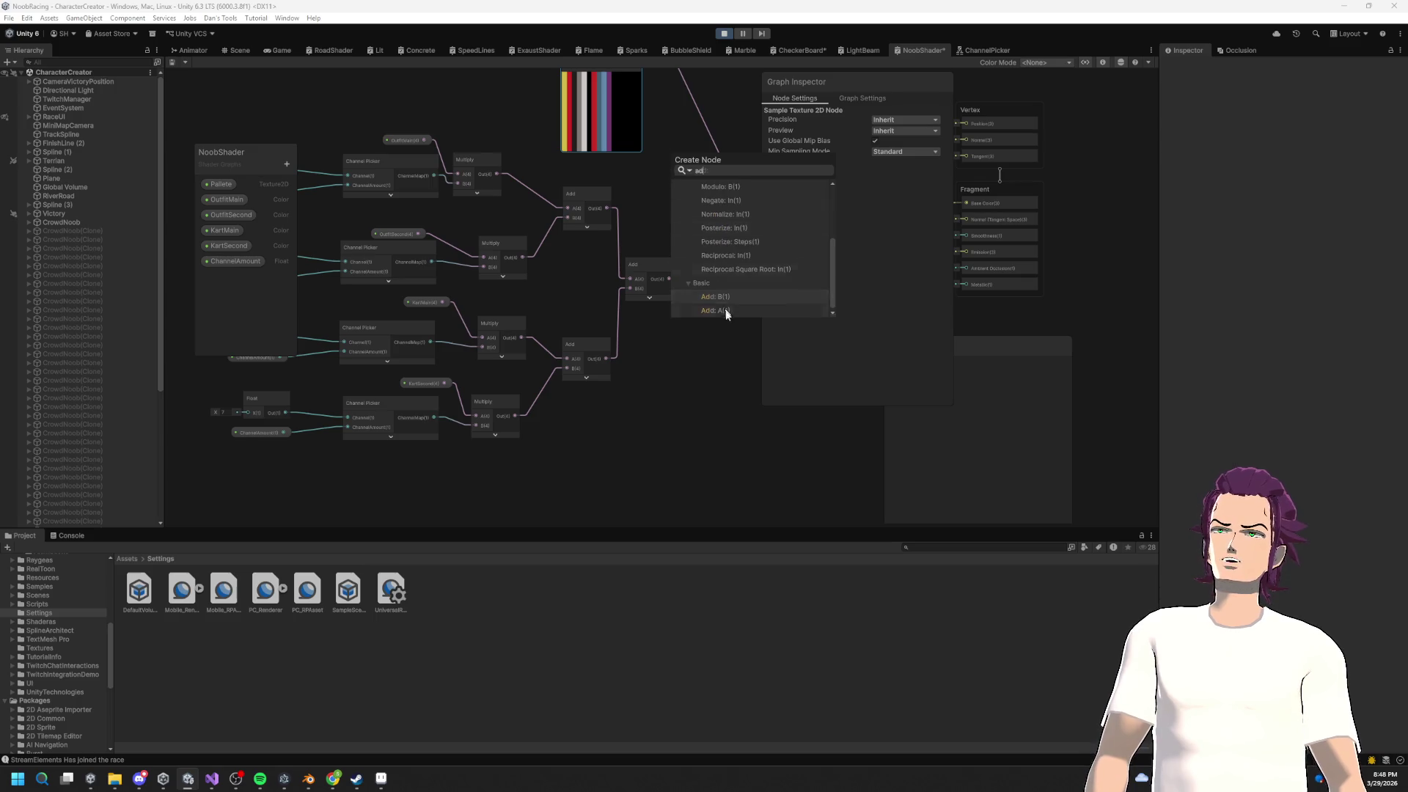
click(720, 293)
mouse_move(675, 243)
mouse_down()
mouse_move(645, 324)
mouse_move(645, 240)
mouse_move(605, 290)
mouse_move(579, 442)
mouse_move(578, 225)
mouse_move(588, 449)
mouse_move(625, 375)
mouse_up()
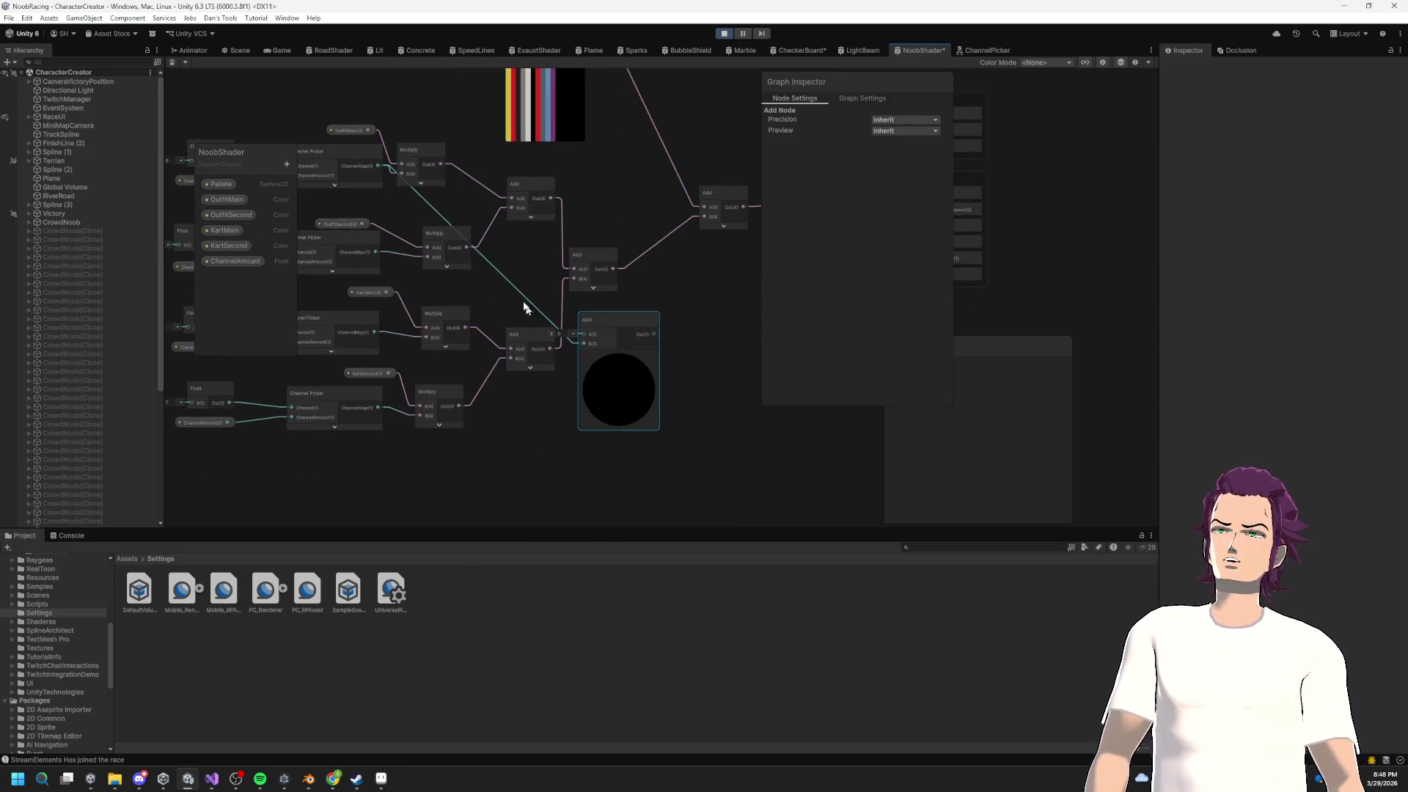
Step: Wire the middle Multiply and Channel Picker outputs into new Add nodes
drag(466, 249, 583, 333)
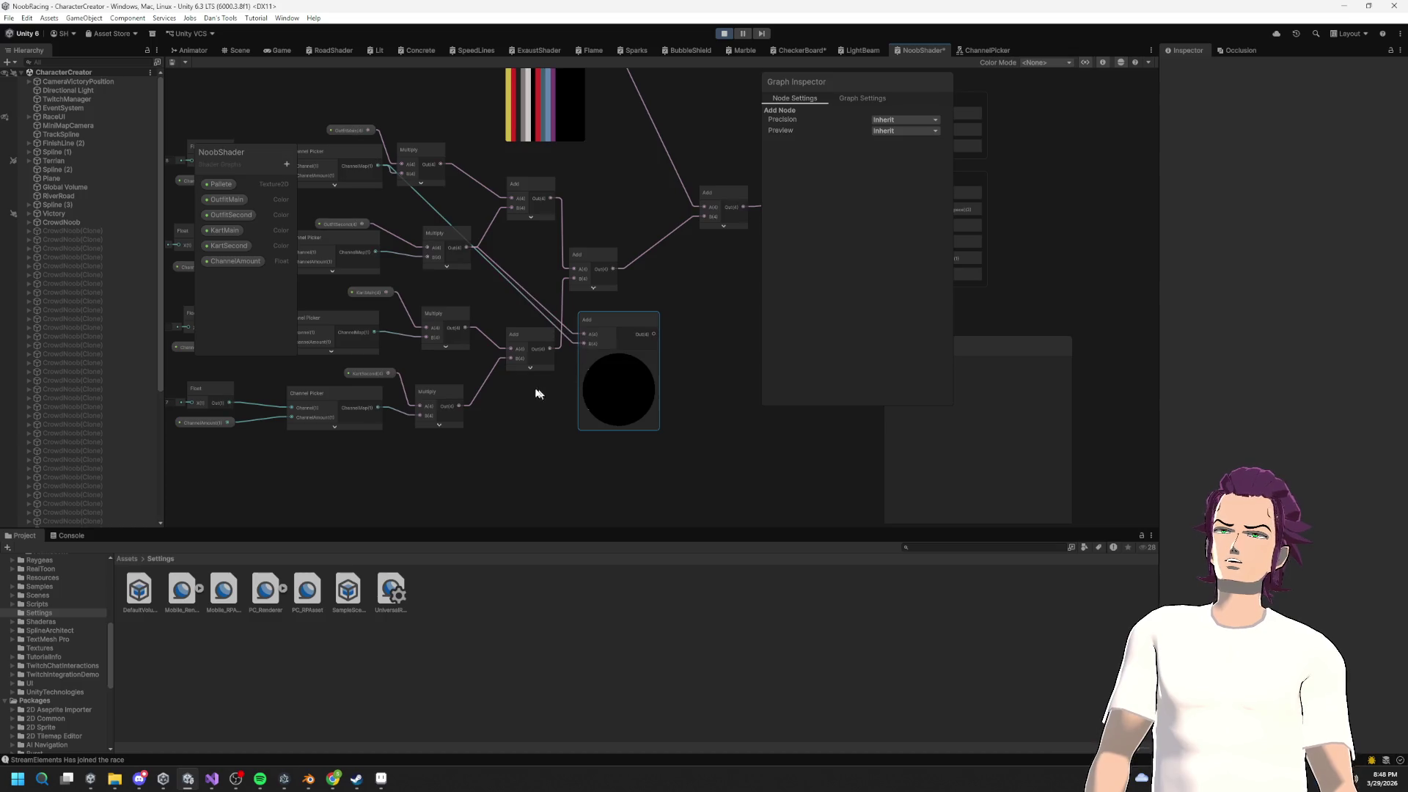
mouse_move(374, 334)
mouse_down()
mouse_move(572, 449)
mouse_move(560, 422)
mouse_up()
text(add)
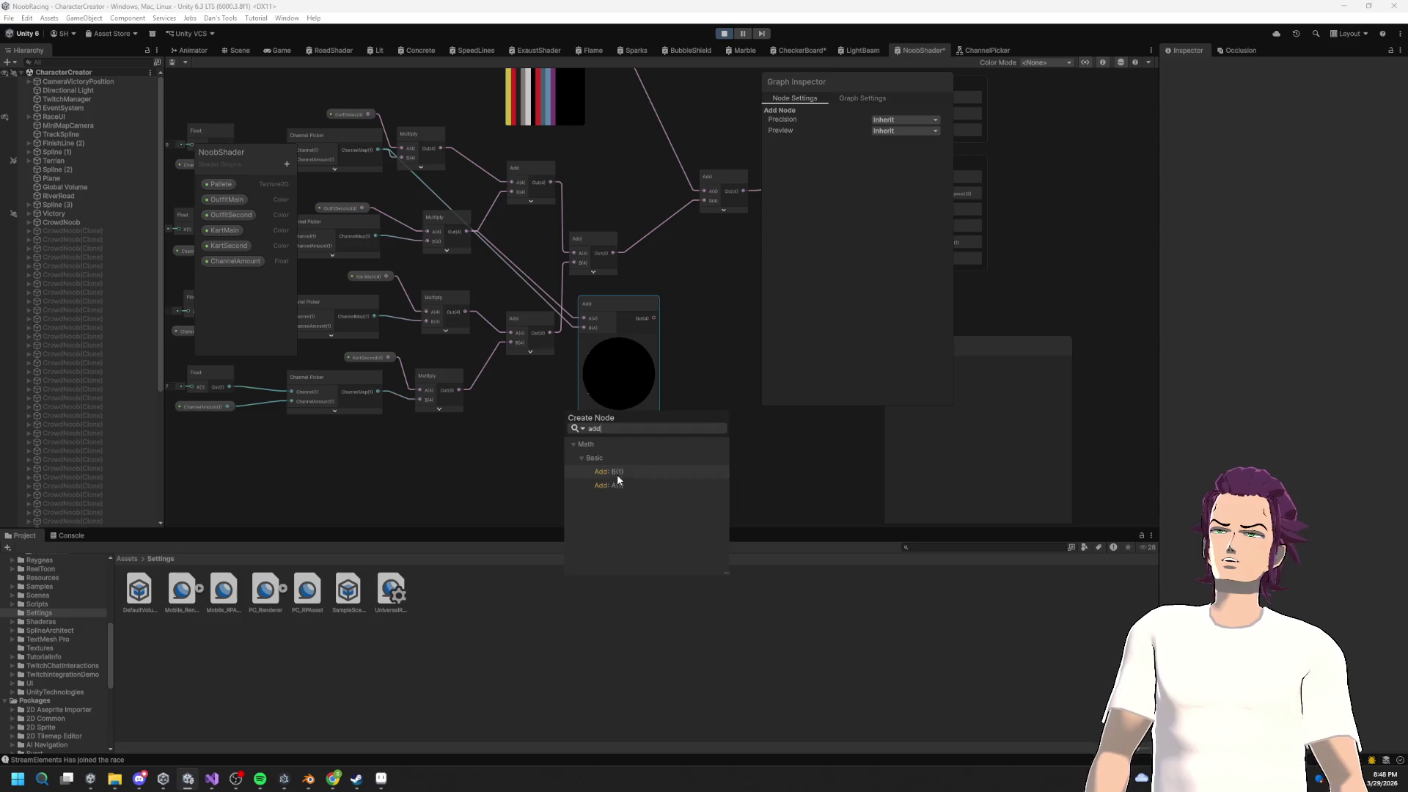
click(617, 484)
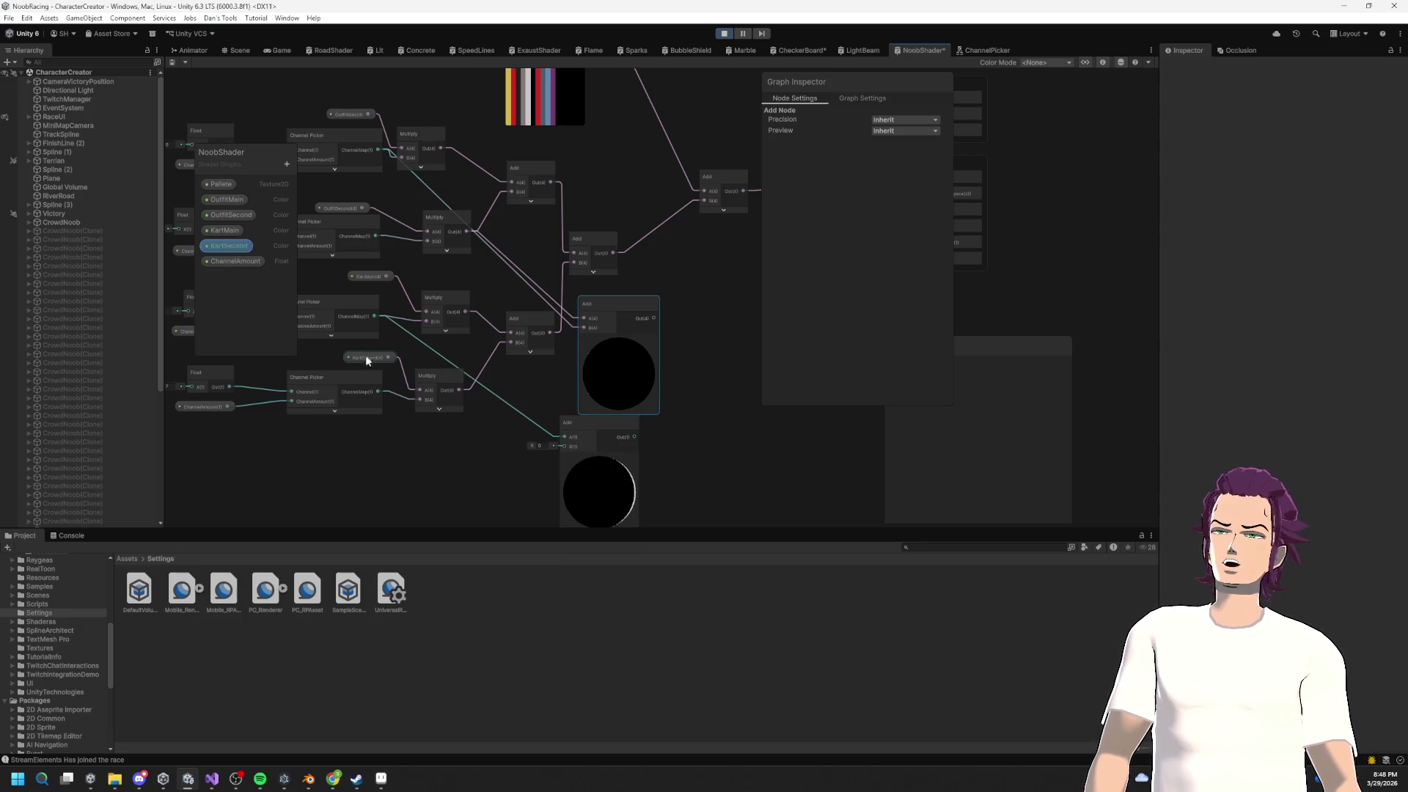
mouse_move(375, 385)
mouse_down()
mouse_move(540, 455)
mouse_move(715, 390)
mouse_up()
click(768, 437)
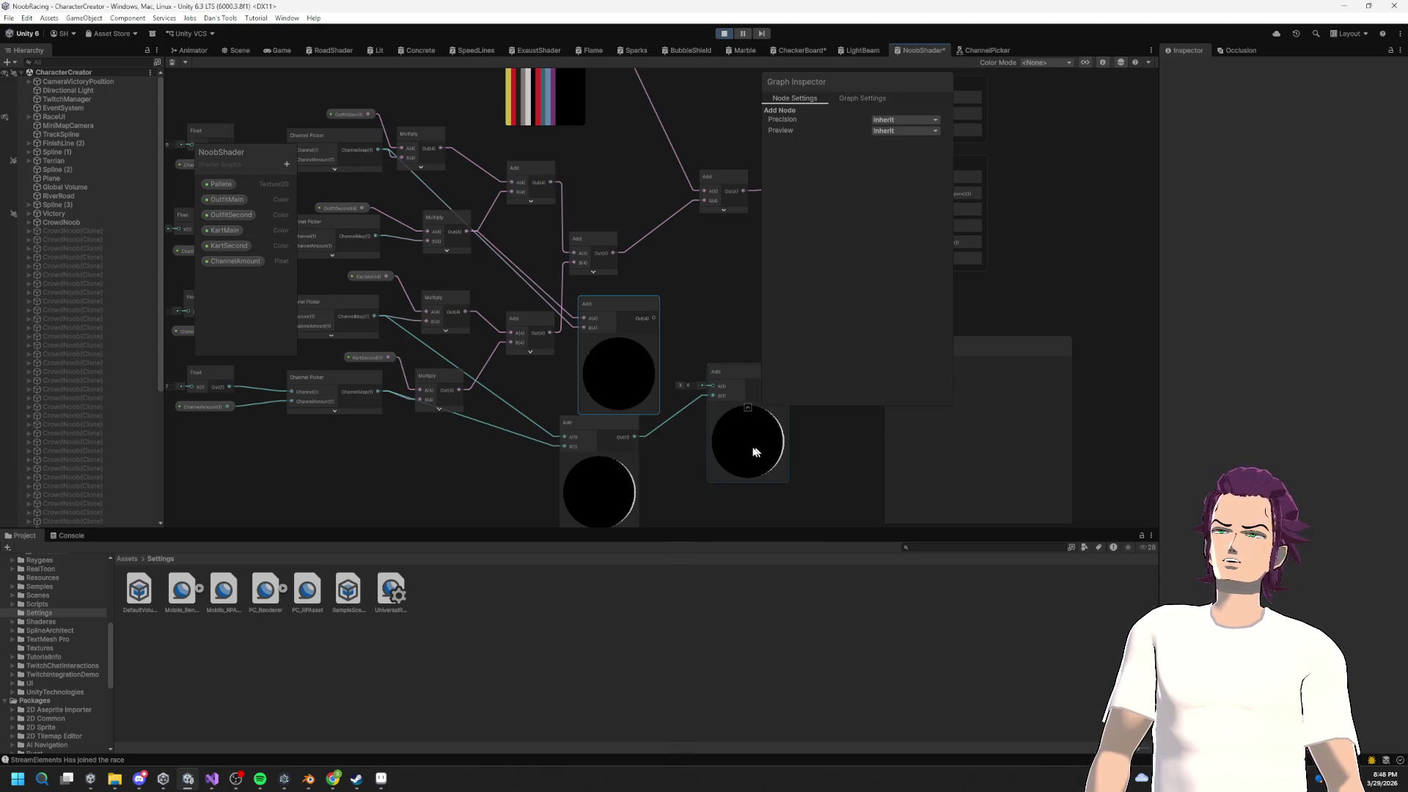
Step: Arrange the Add nodes into the lower left beneath the Multiply chain
scroll(696, 379, down, 1)
mouse_move(581, 400)
mouse_down()
mouse_move(455, 495)
mouse_move(462, 484)
mouse_up()
drag(551, 531, 458, 496)
mouse_move(672, 371)
mouse_down()
mouse_move(556, 421)
mouse_move(440, 506)
mouse_up()
drag(604, 134, 559, 298)
scroll(560, 299, up, 1)
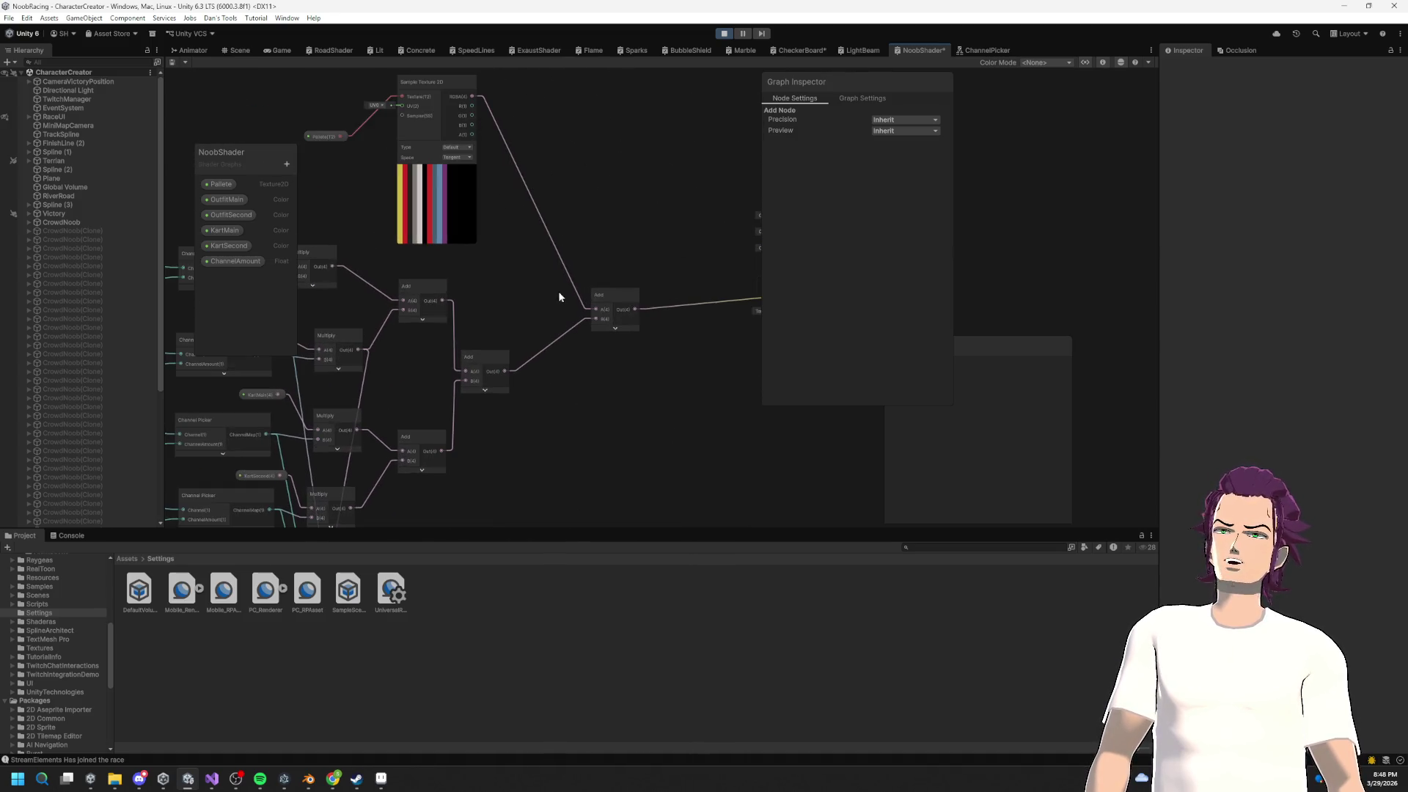
click(483, 390)
click(499, 393)
drag(499, 389, 526, 424)
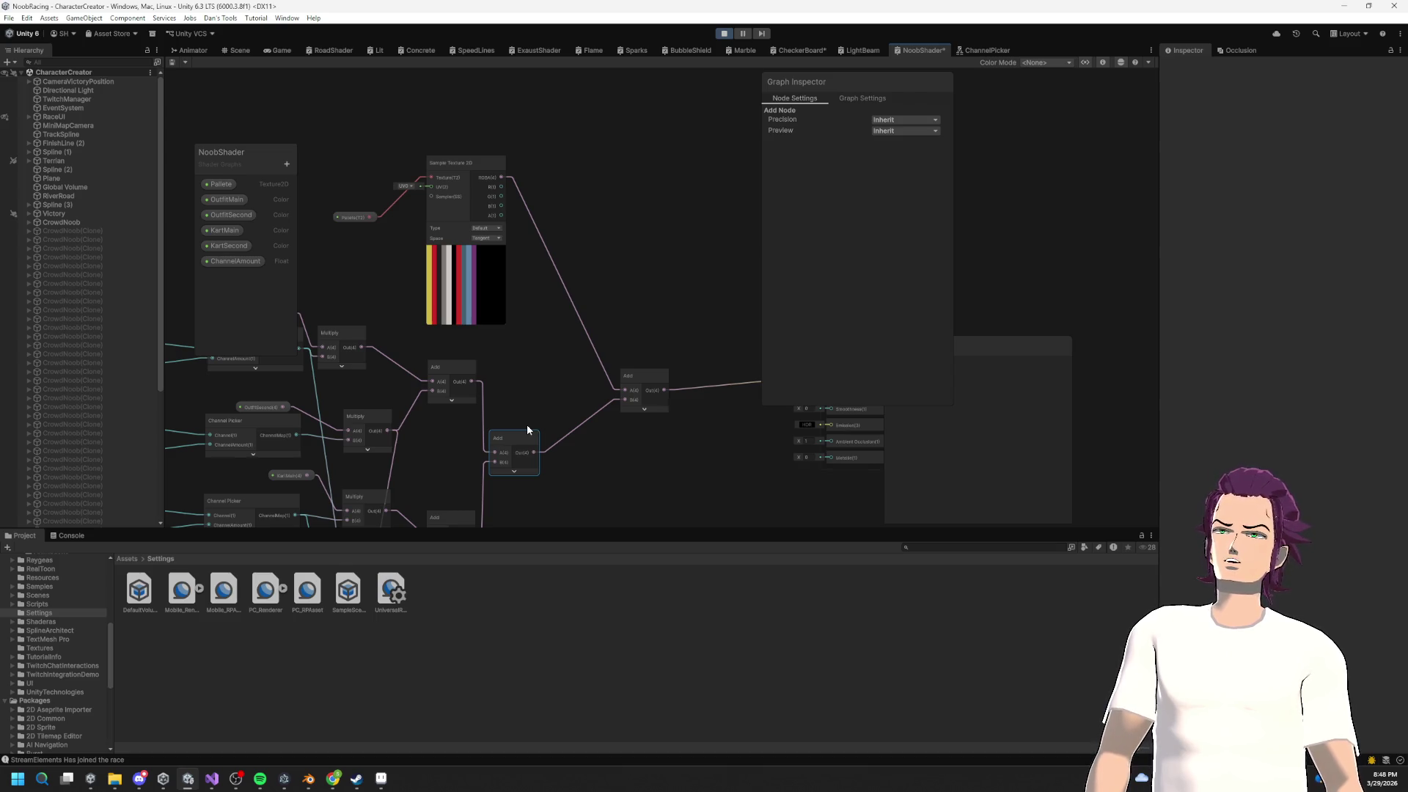
Step: Delete the middle Add node and search for a Lerp node from the texture's RGBA output
drag(606, 364, 662, 418)
key(Delete)
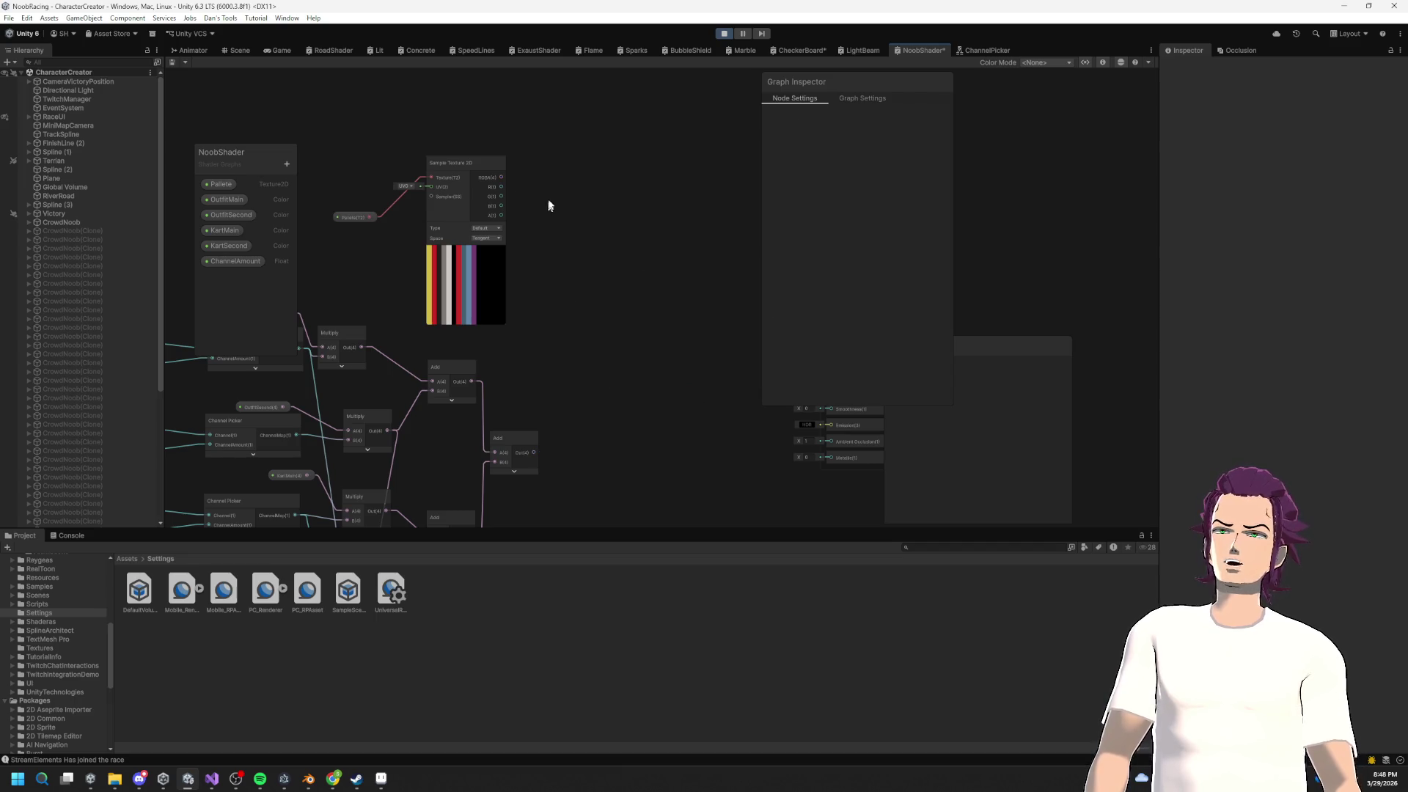
mouse_move(502, 177)
mouse_down()
mouse_move(619, 409)
mouse_move(622, 391)
mouse_up()
text(lerp)
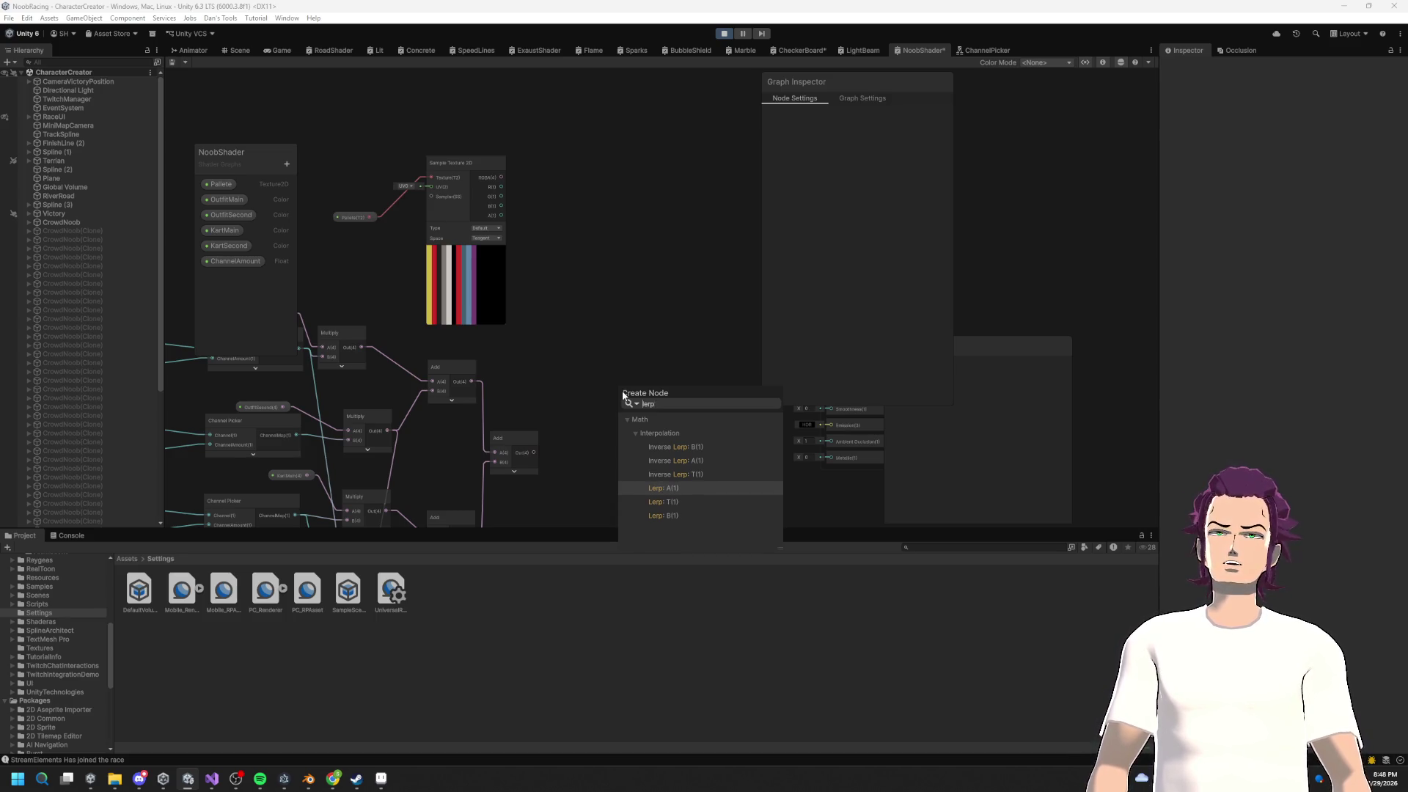
key(Down)
key(Down)
key(Up)
key(Up)
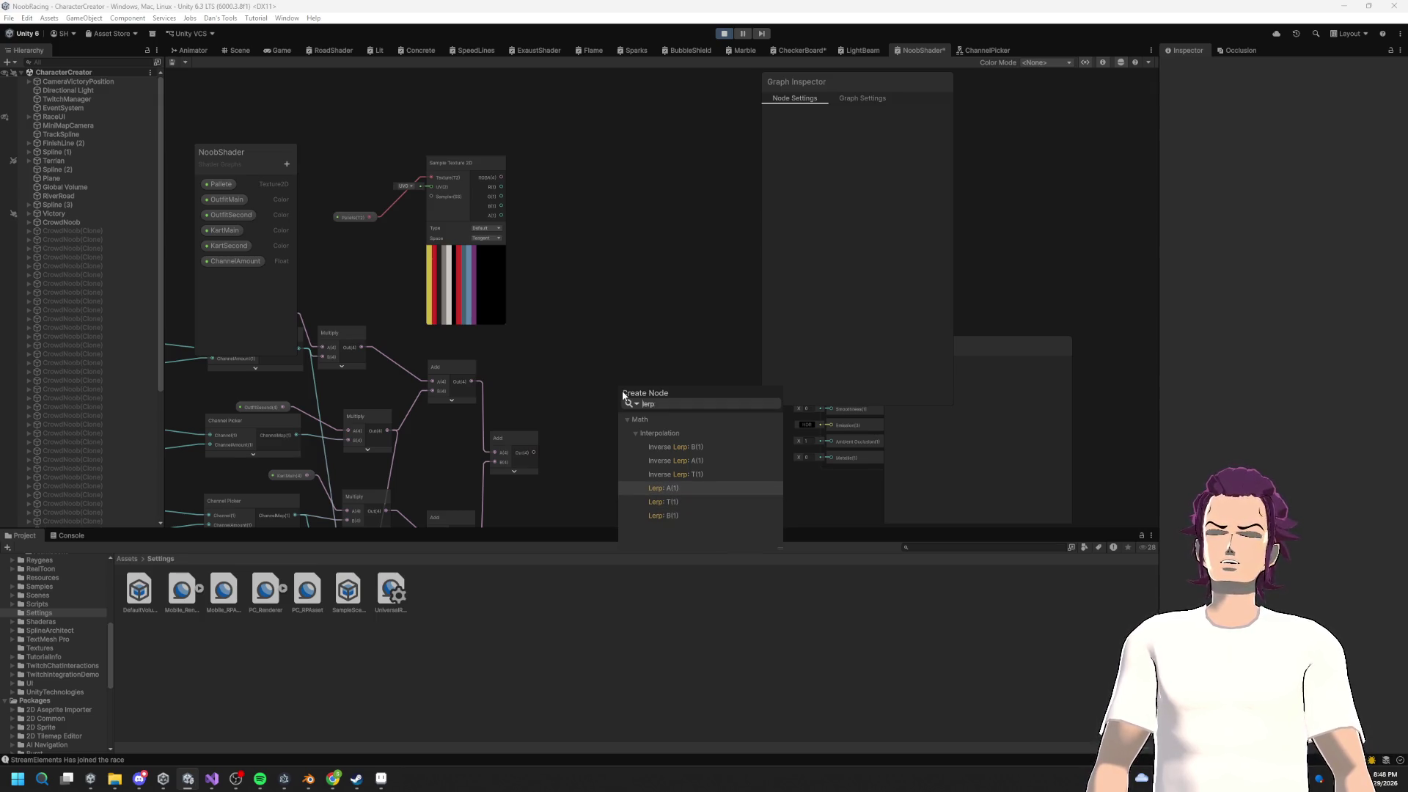
key(Down)
key(Down)
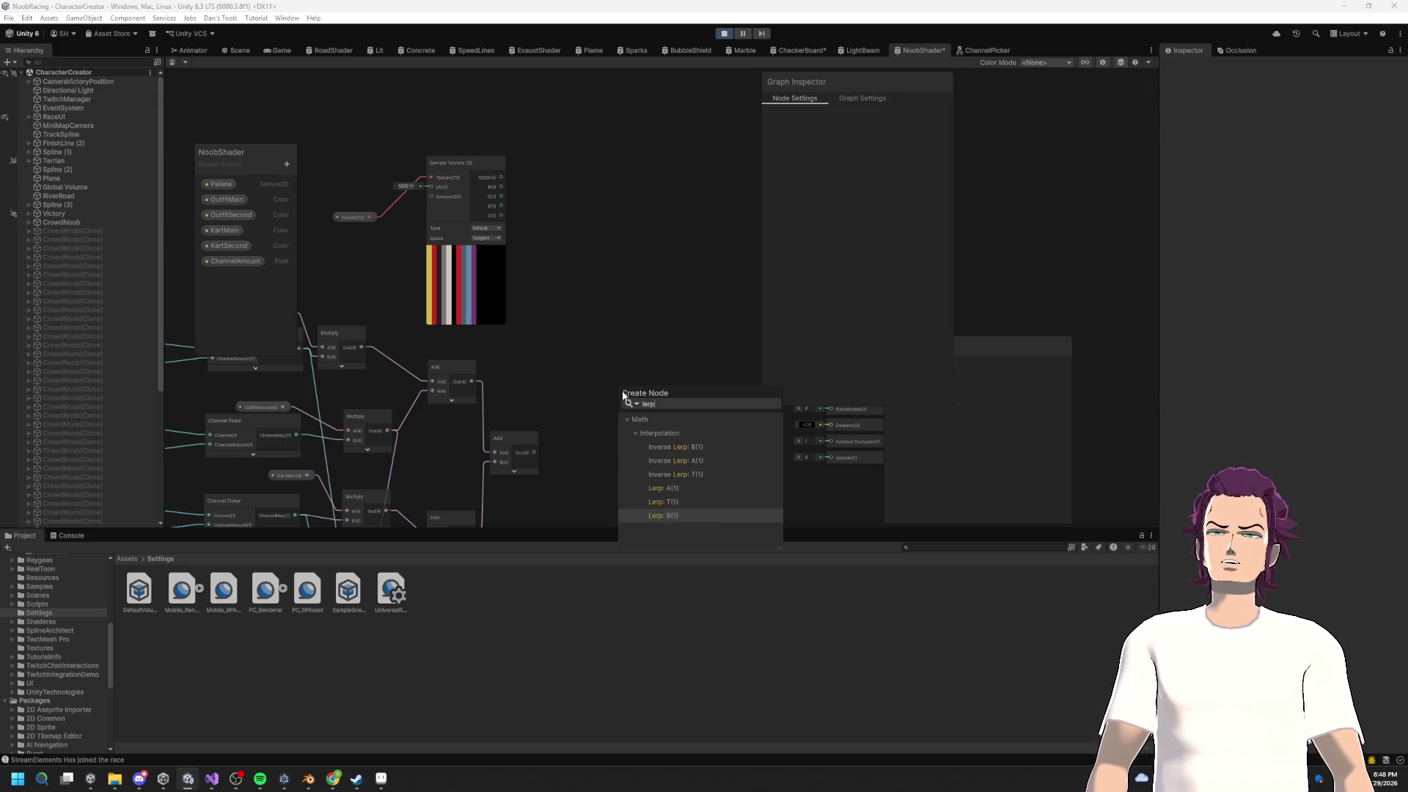
key(Return)
scroll(621, 390, up, 2)
drag(622, 400, 622, 275)
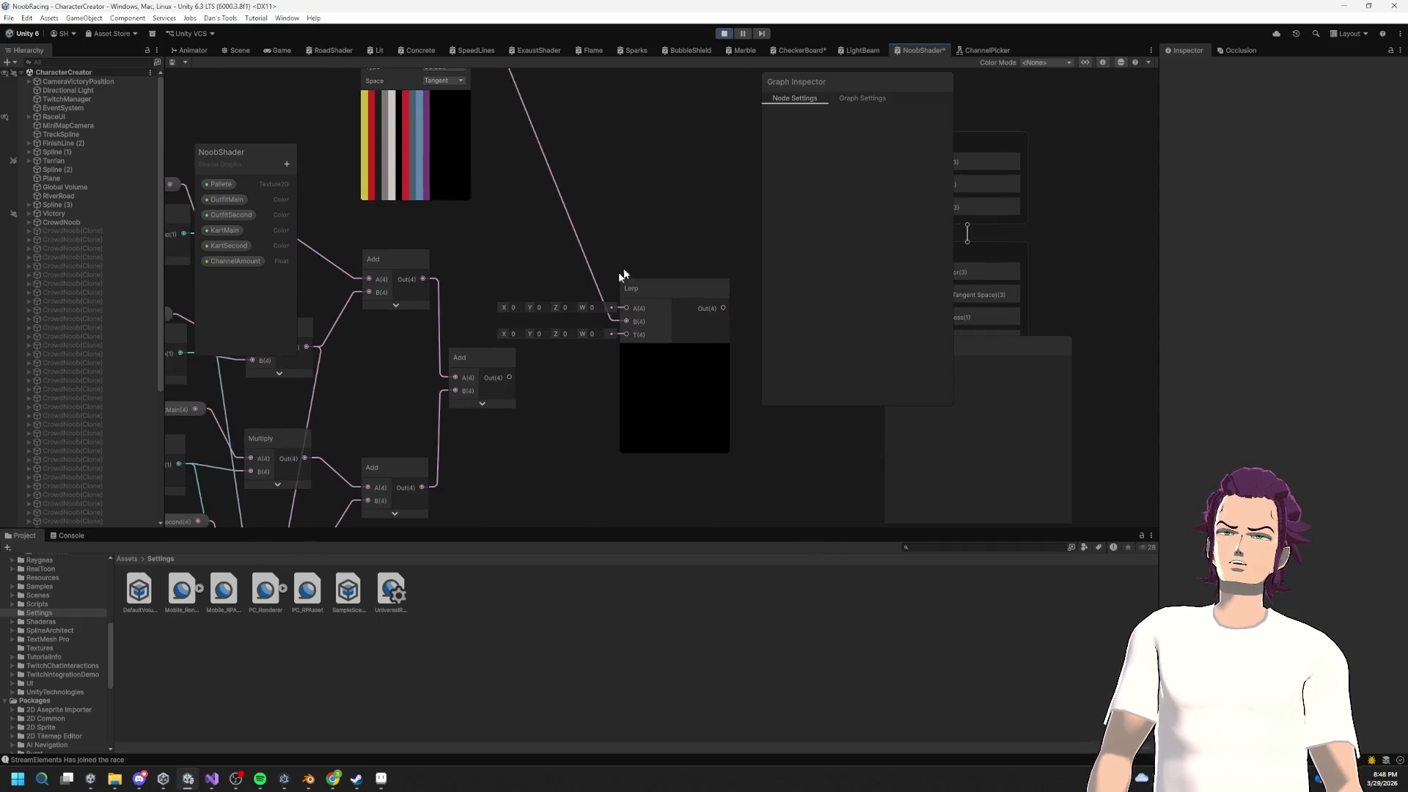
mouse_move(507, 378)
mouse_down()
mouse_move(619, 315)
mouse_move(626, 334)
mouse_up()
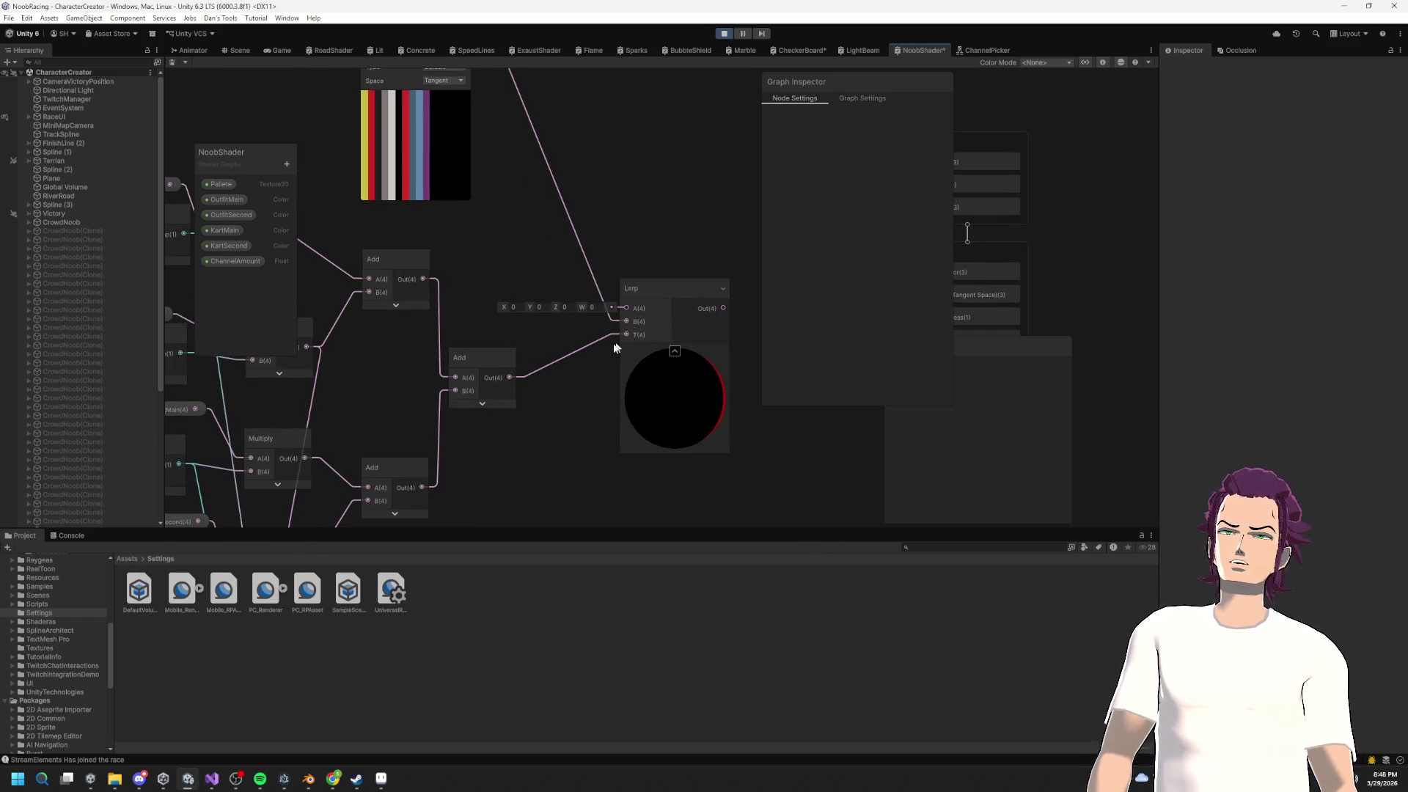
mouse_move(489, 277)
mouse_down()
mouse_move(481, 251)
mouse_move(546, 440)
mouse_move(468, 421)
mouse_up()
drag(513, 382, 557, 366)
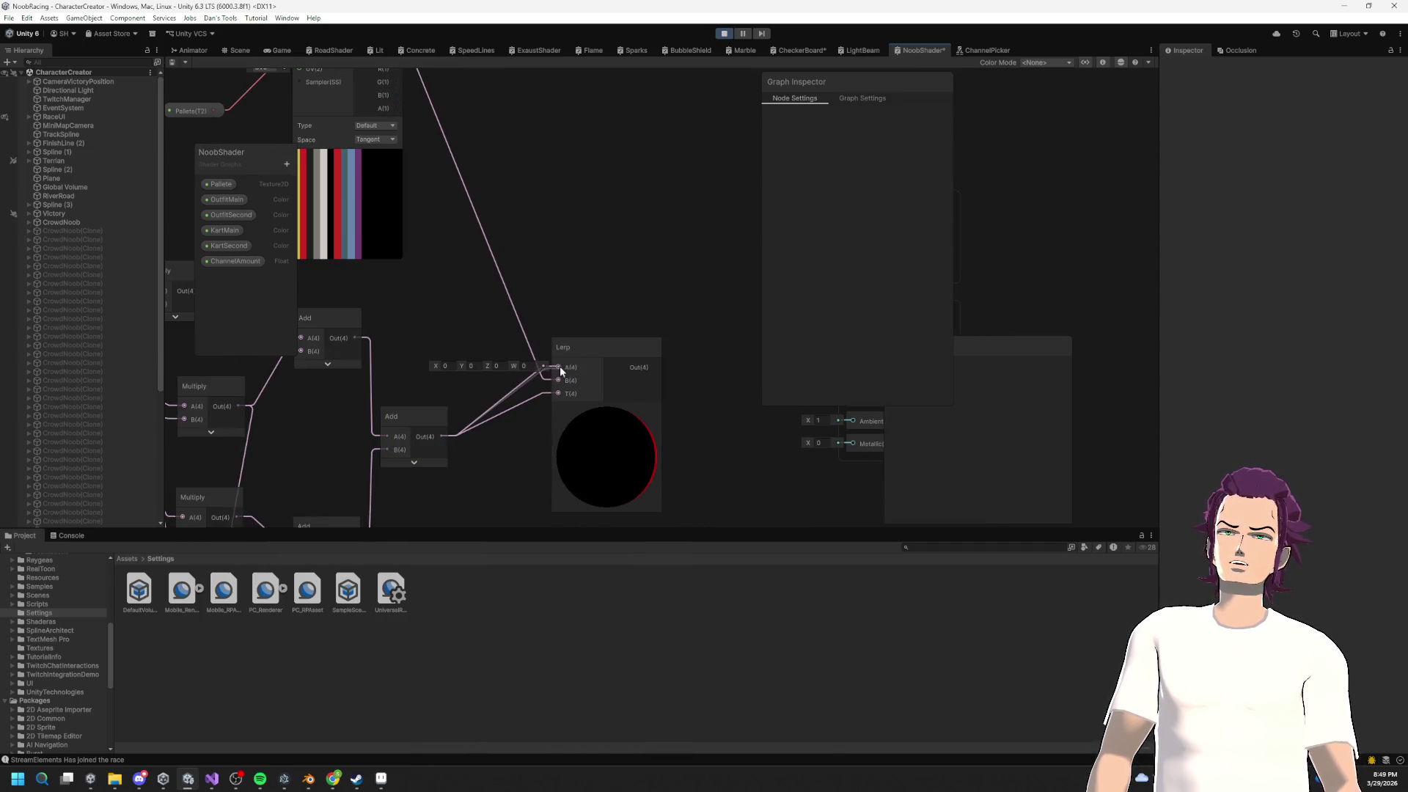
drag(603, 453, 582, 432)
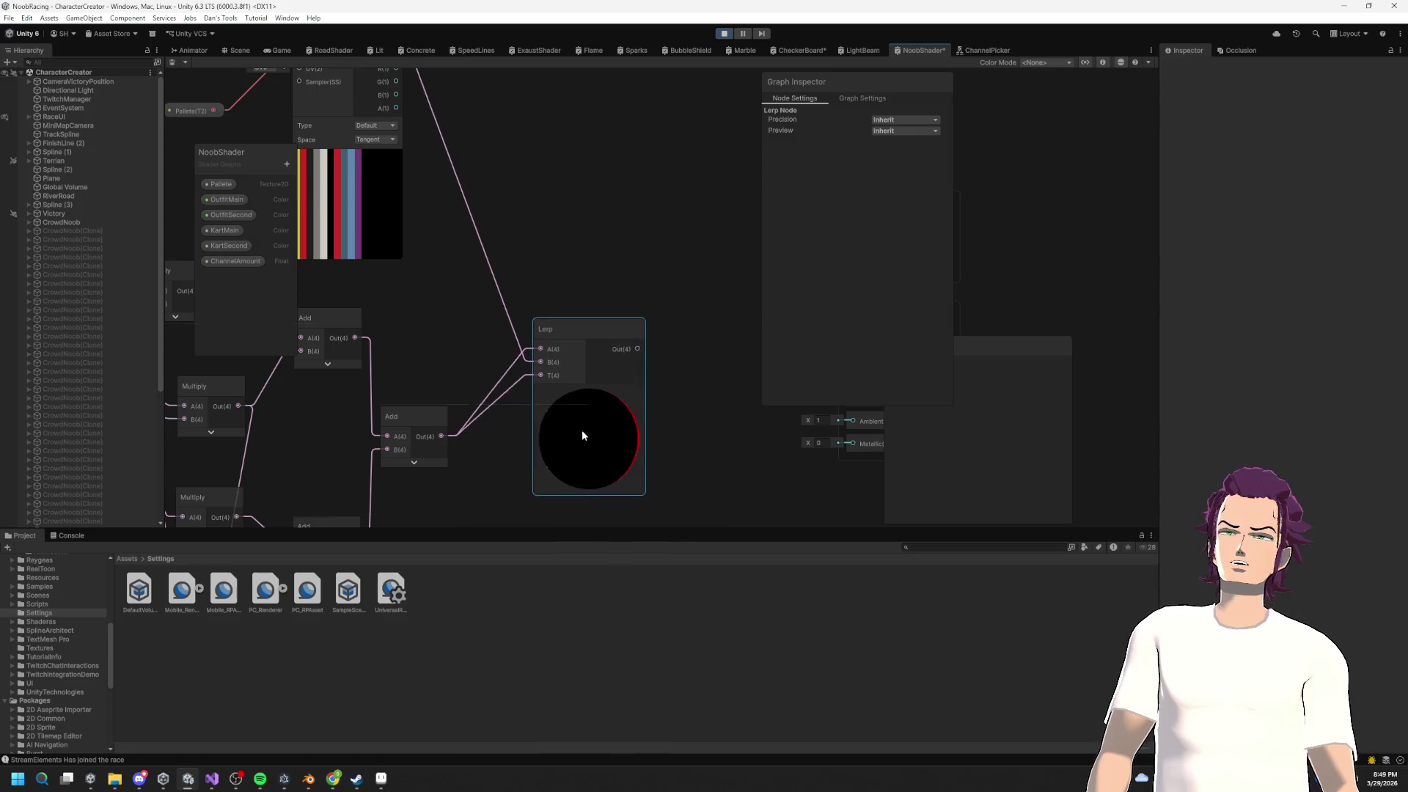
mouse_move(659, 374)
mouse_down()
mouse_move(475, 377)
mouse_move(668, 333)
mouse_up()
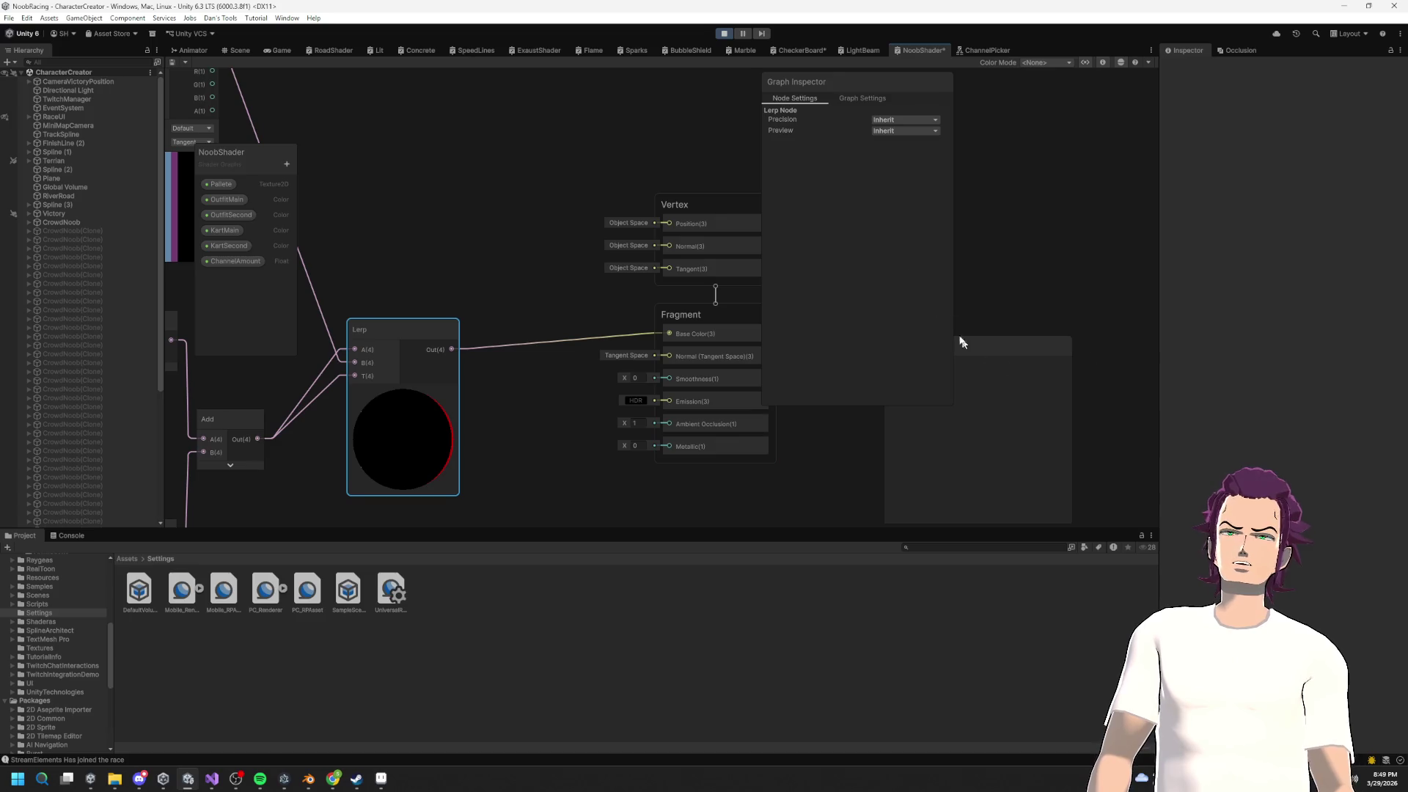
drag(902, 346, 1066, 176)
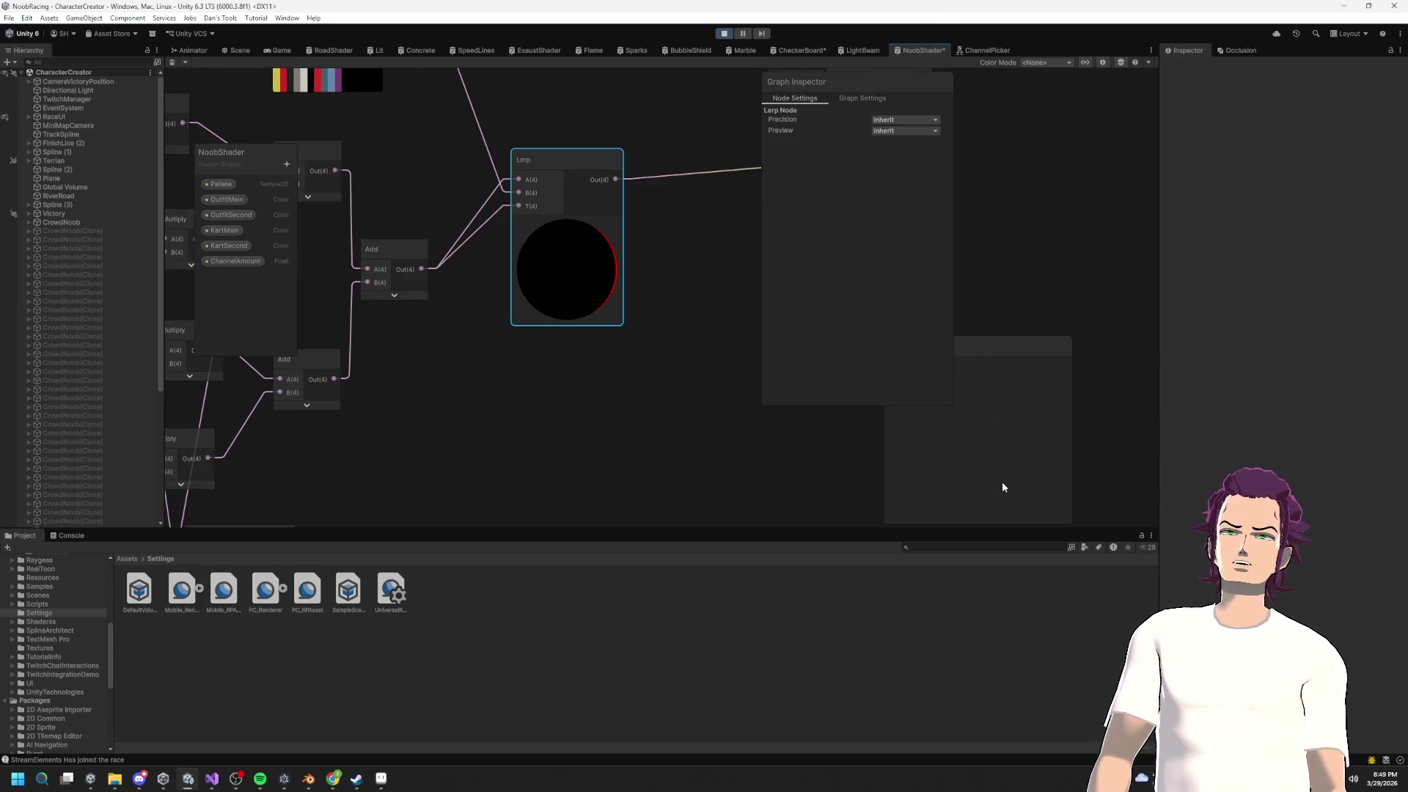
right_click(972, 460)
click(1042, 449)
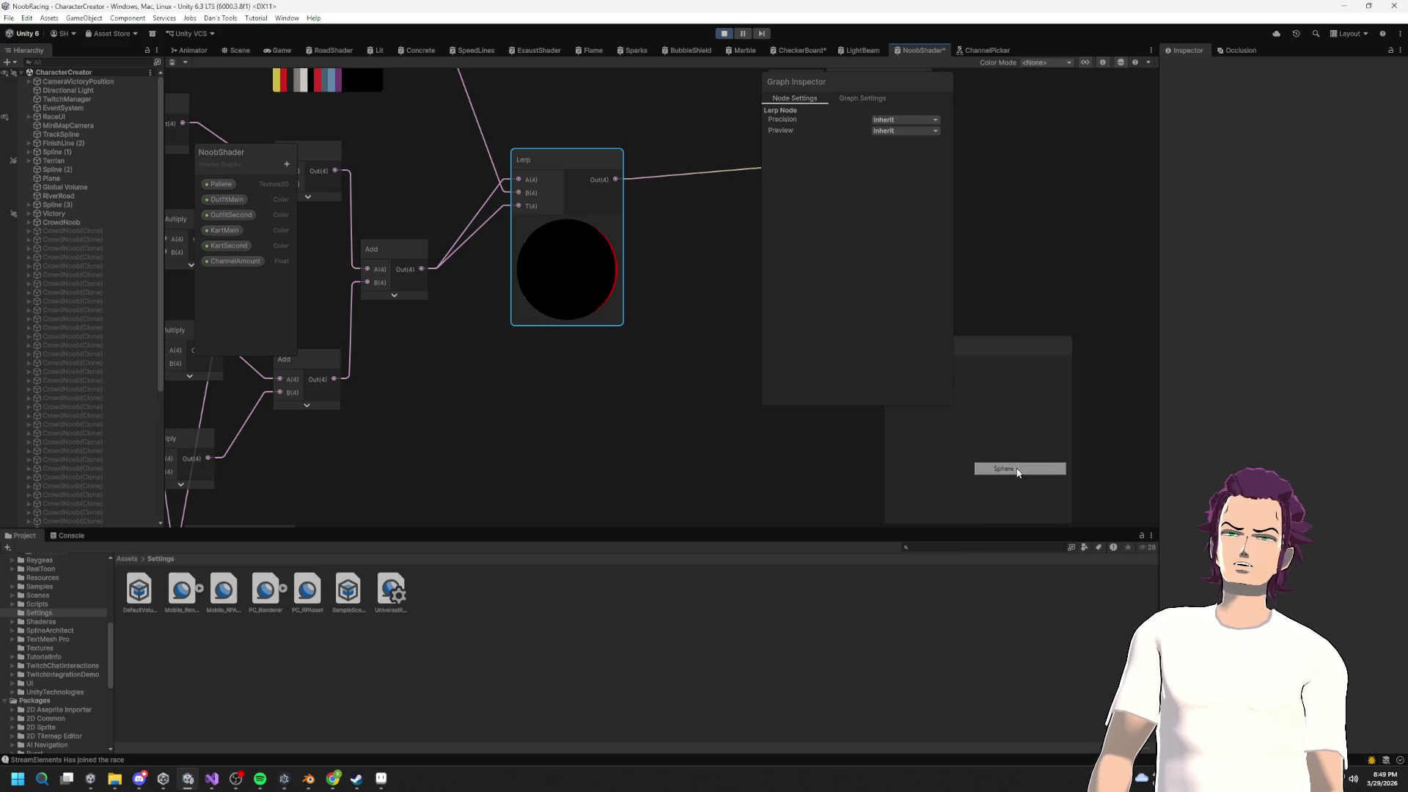
scroll(613, 346, down, 3)
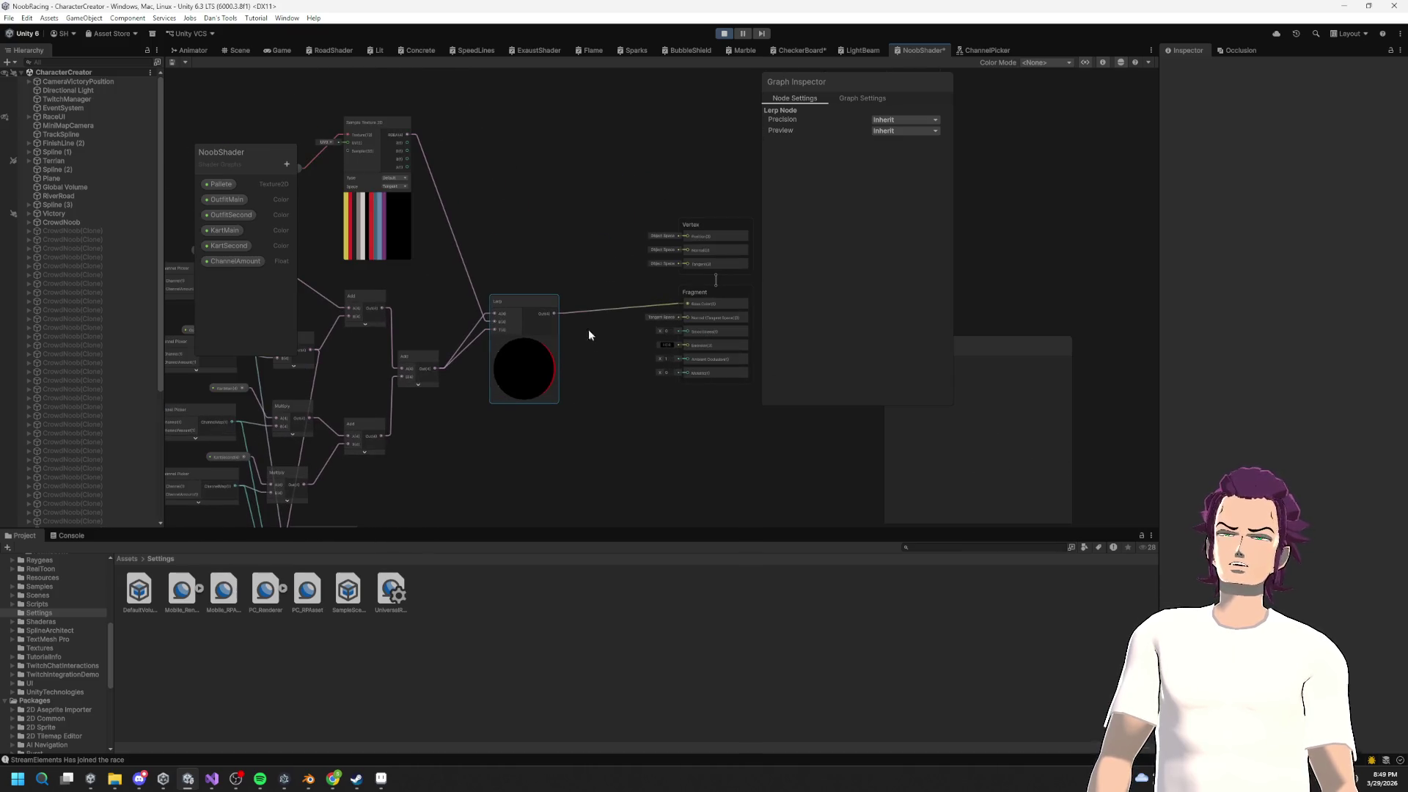
Step: Frame the Lerp and lower Add nodes and expand the Add node's preview
scroll(590, 333, up, 4)
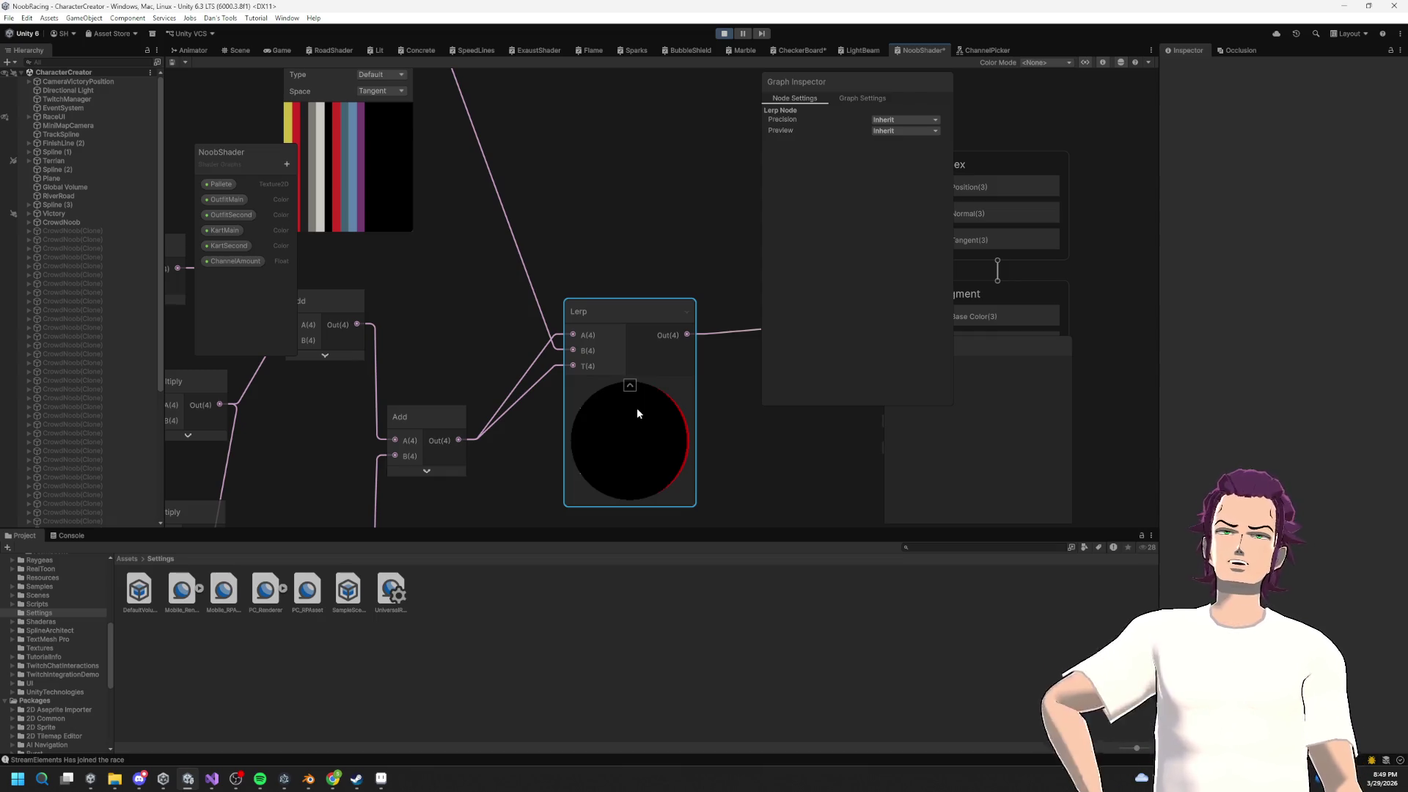
mouse_move(543, 415)
mouse_down()
mouse_move(508, 426)
mouse_move(530, 433)
mouse_up()
scroll(529, 429, down, 4)
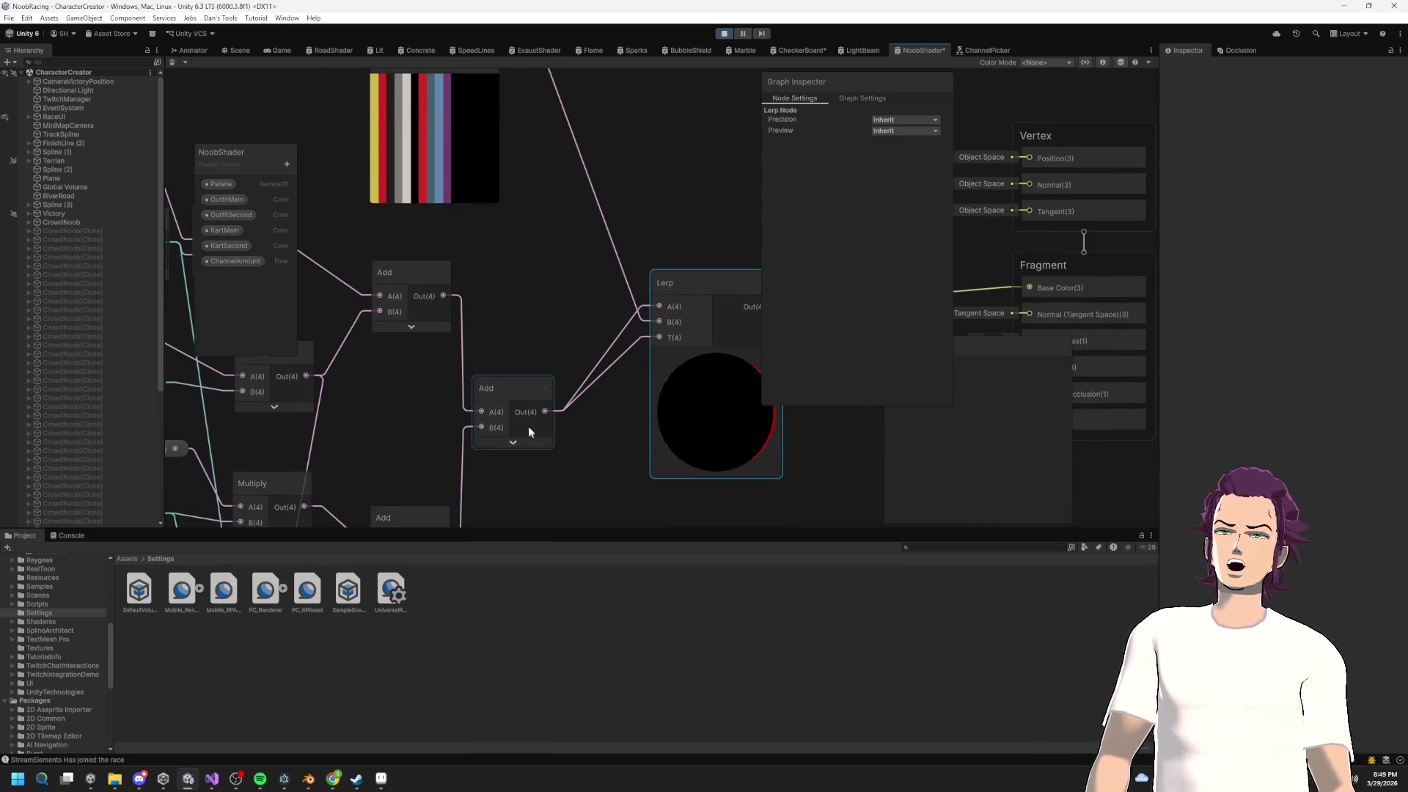
click(517, 441)
scroll(591, 454, down, 2)
scroll(528, 403, up, 4)
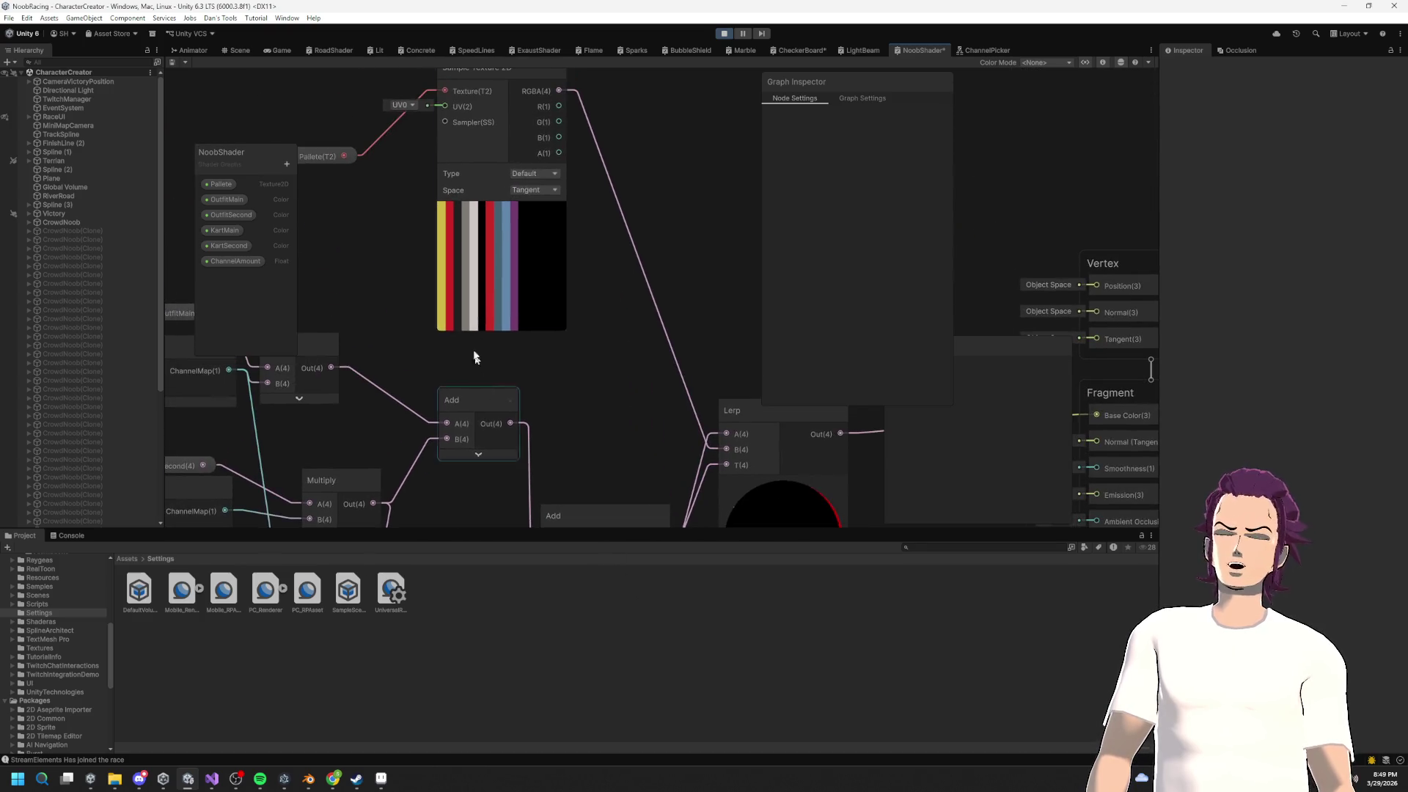
scroll(572, 366, down, 4)
scroll(571, 366, right, 4)
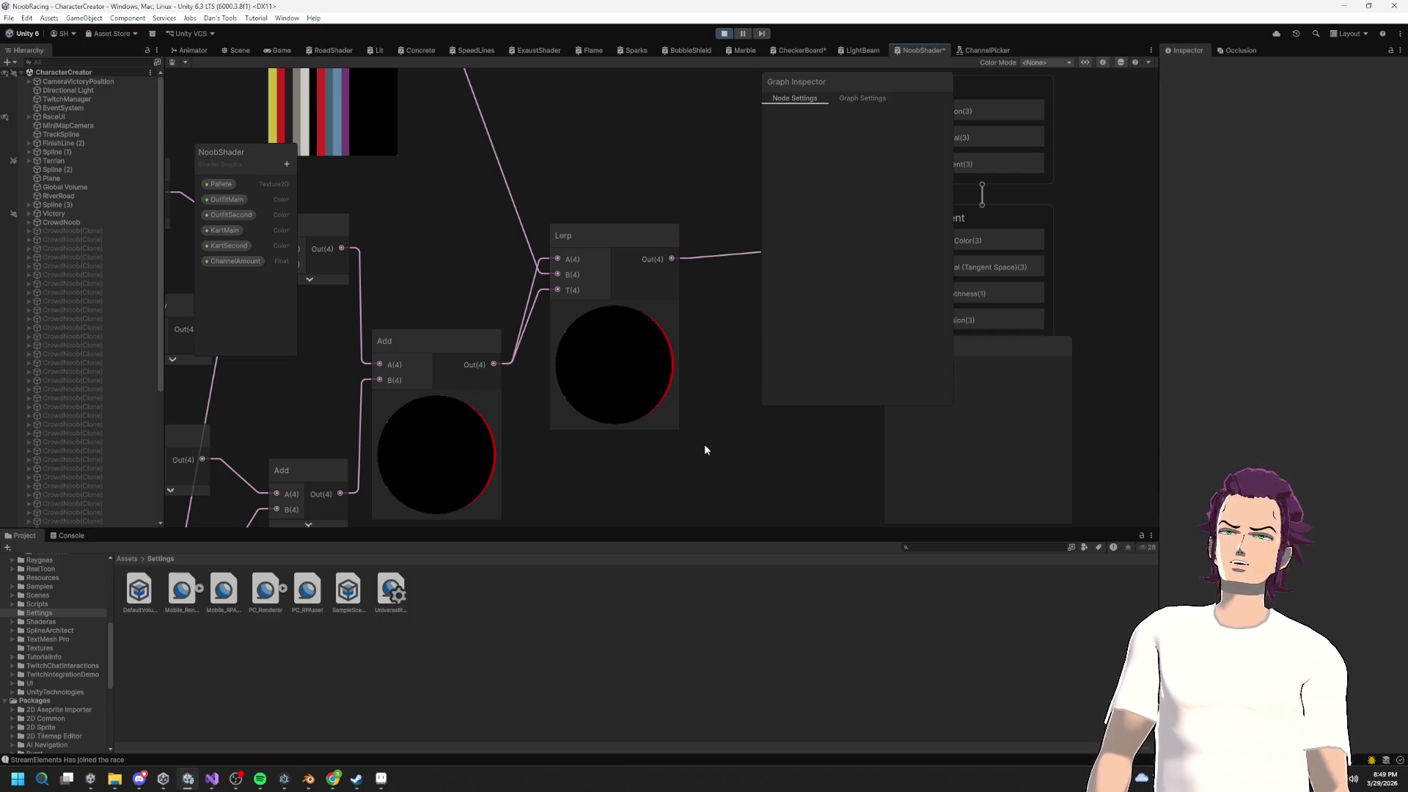
mouse_move(448, 445)
mouse_down()
mouse_move(427, 458)
mouse_move(436, 441)
mouse_up()
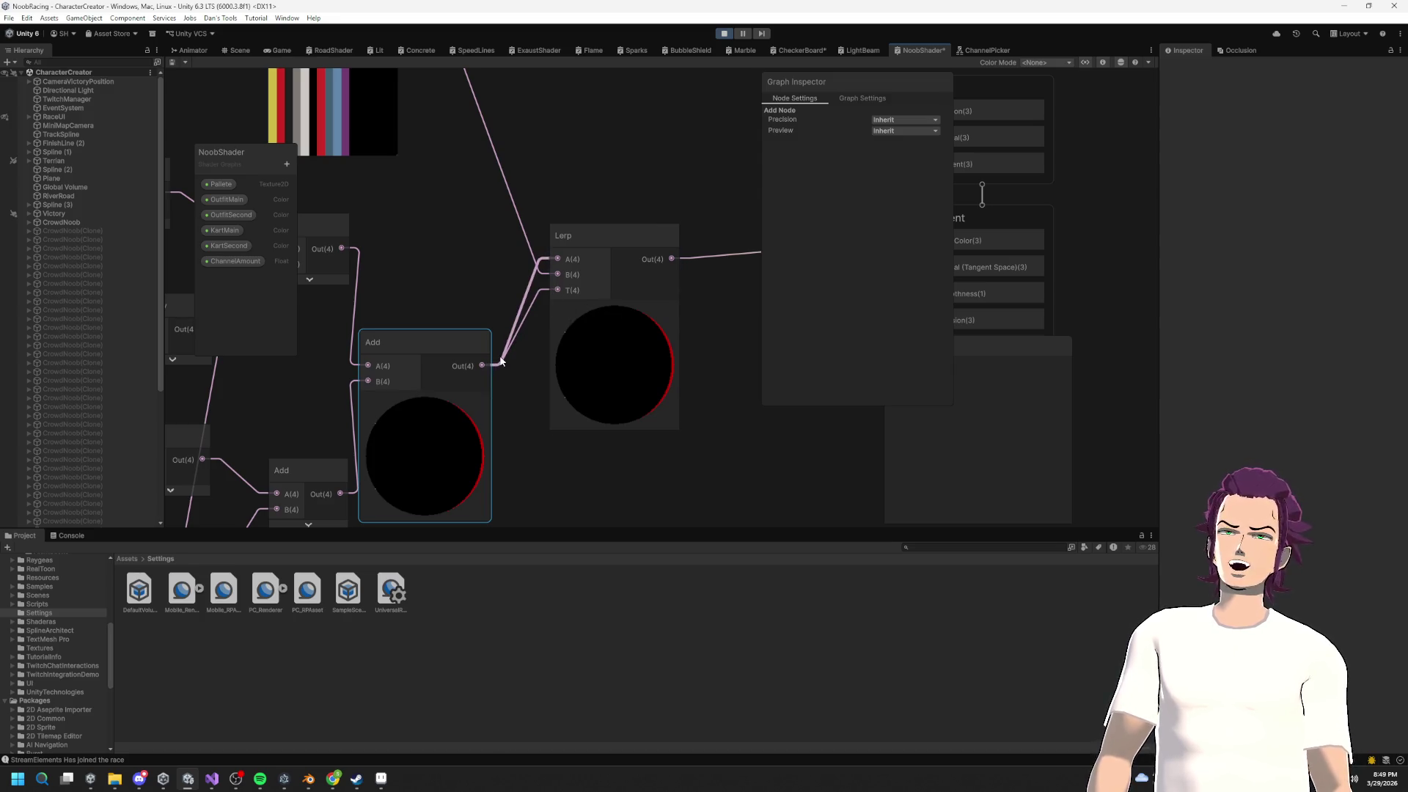
drag(631, 311, 680, 417)
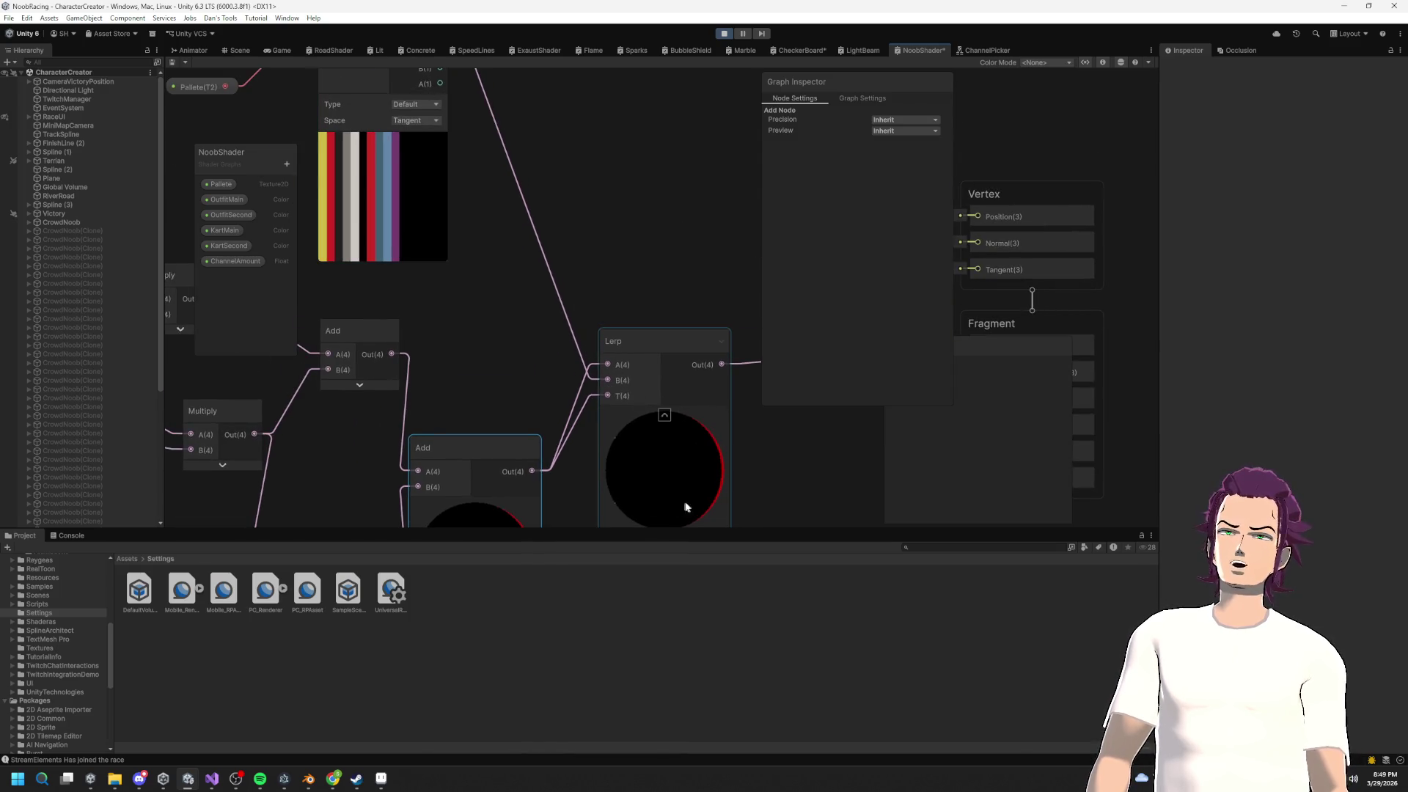
mouse_move(528, 498)
mouse_down()
mouse_move(547, 296)
mouse_move(632, 432)
mouse_up()
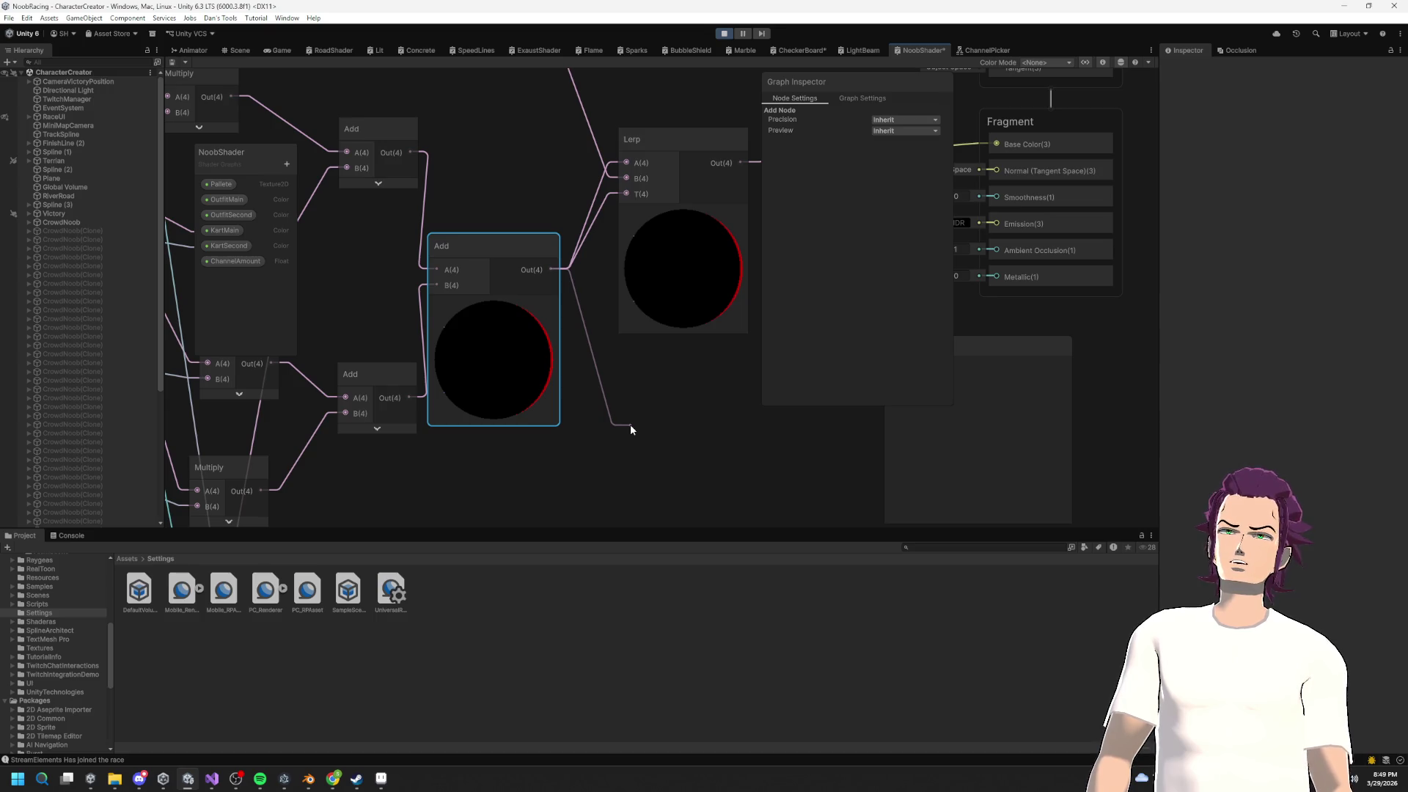
Step: Create a One Minus node from the lower Add output and wire it into the Lerp
drag(631, 426, 627, 426)
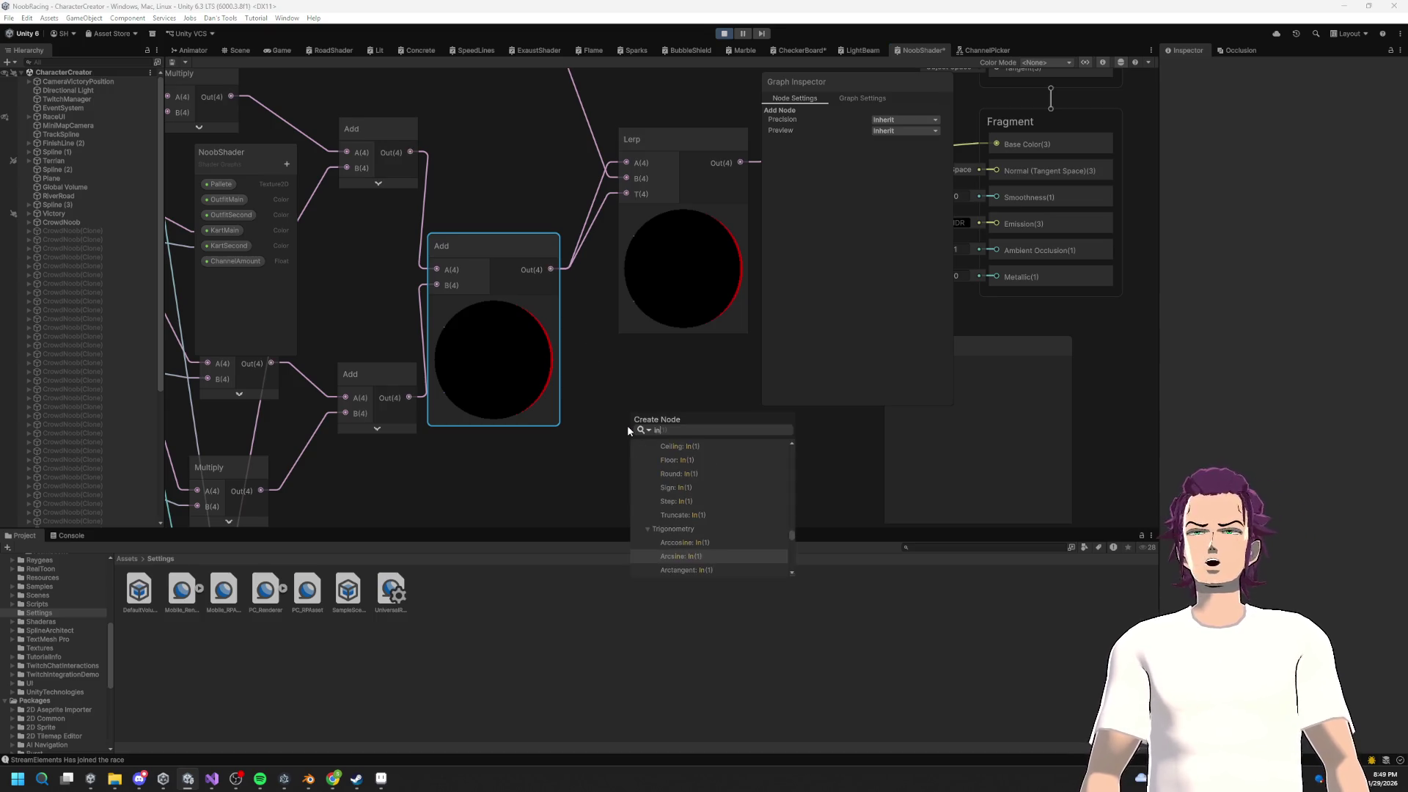
text(mi)
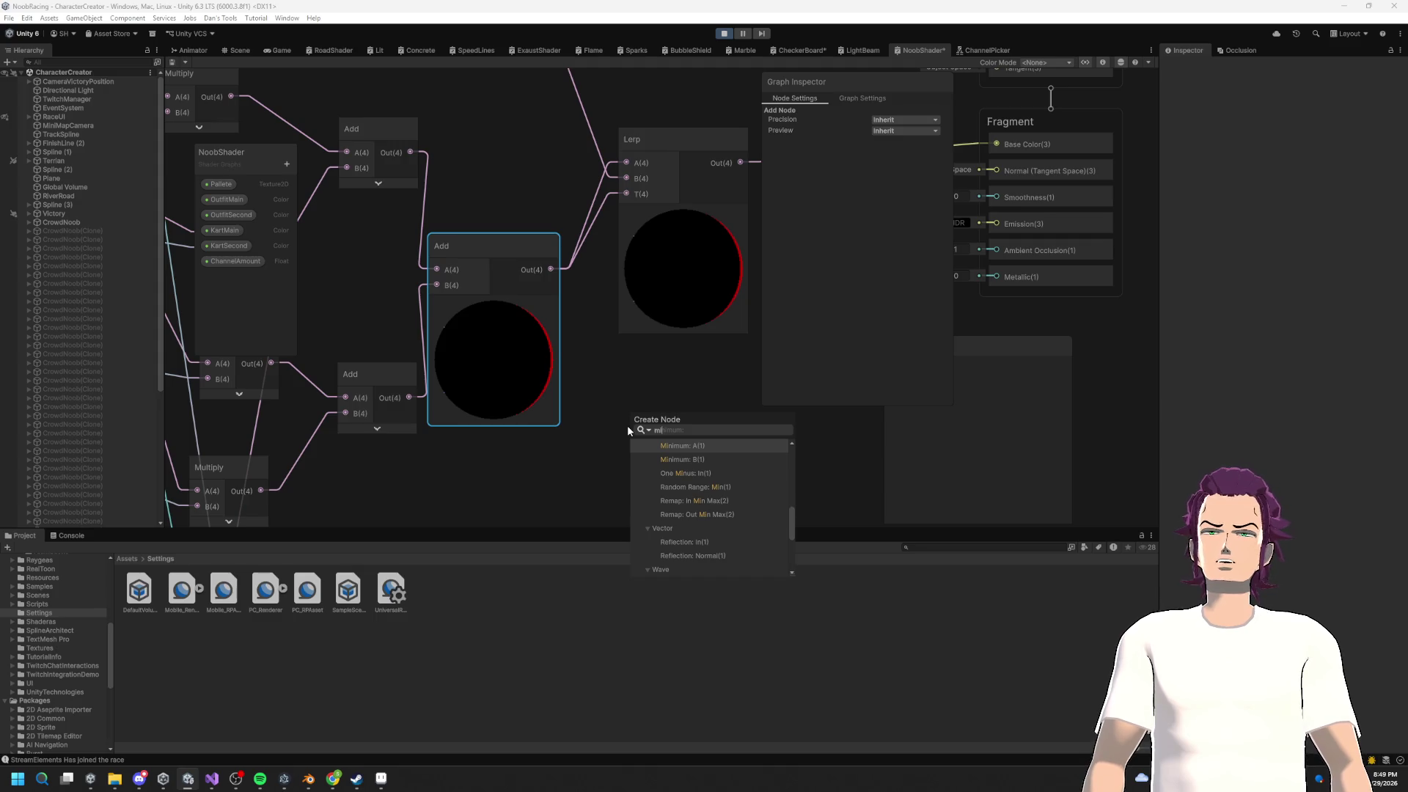
key(BackSpace)
key(BackSpace)
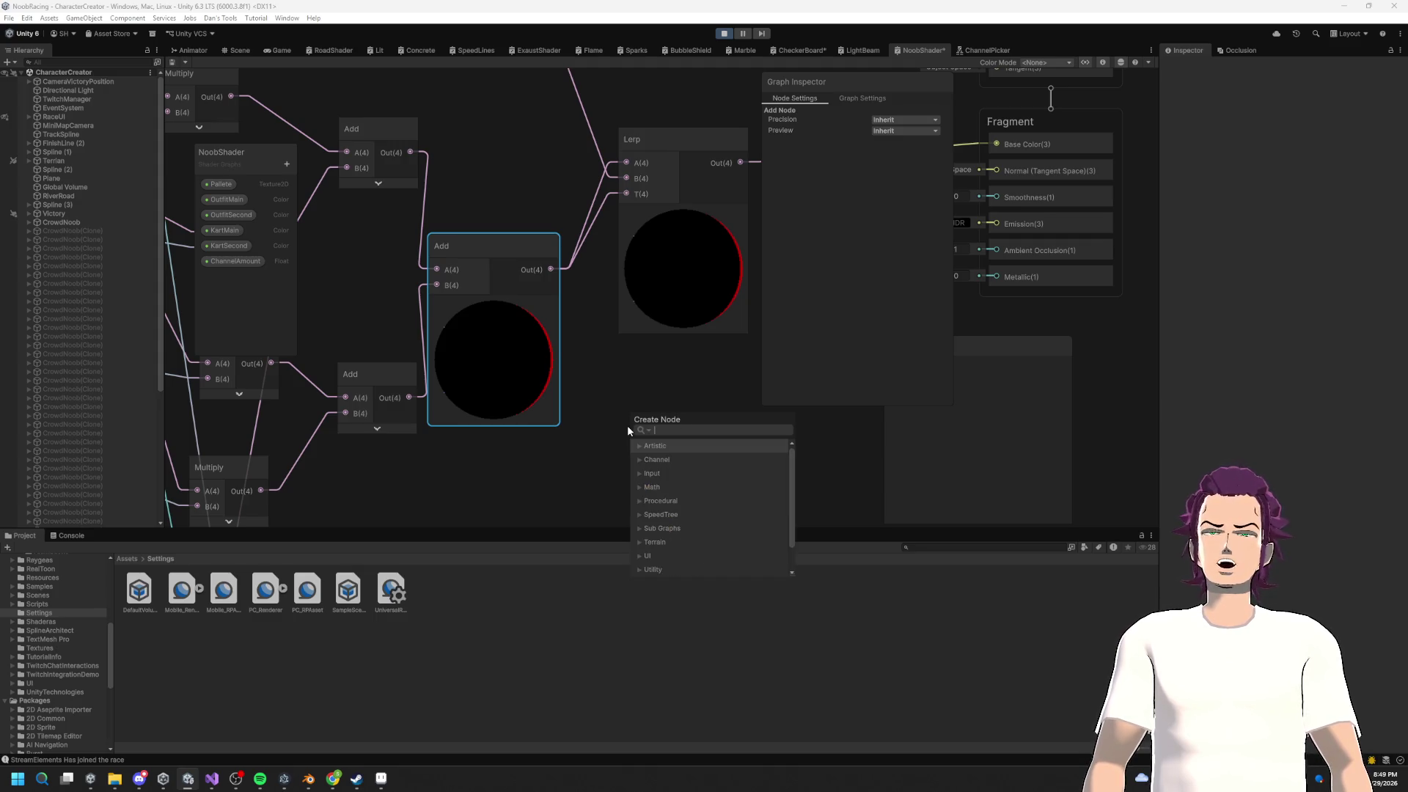
click(503, 465)
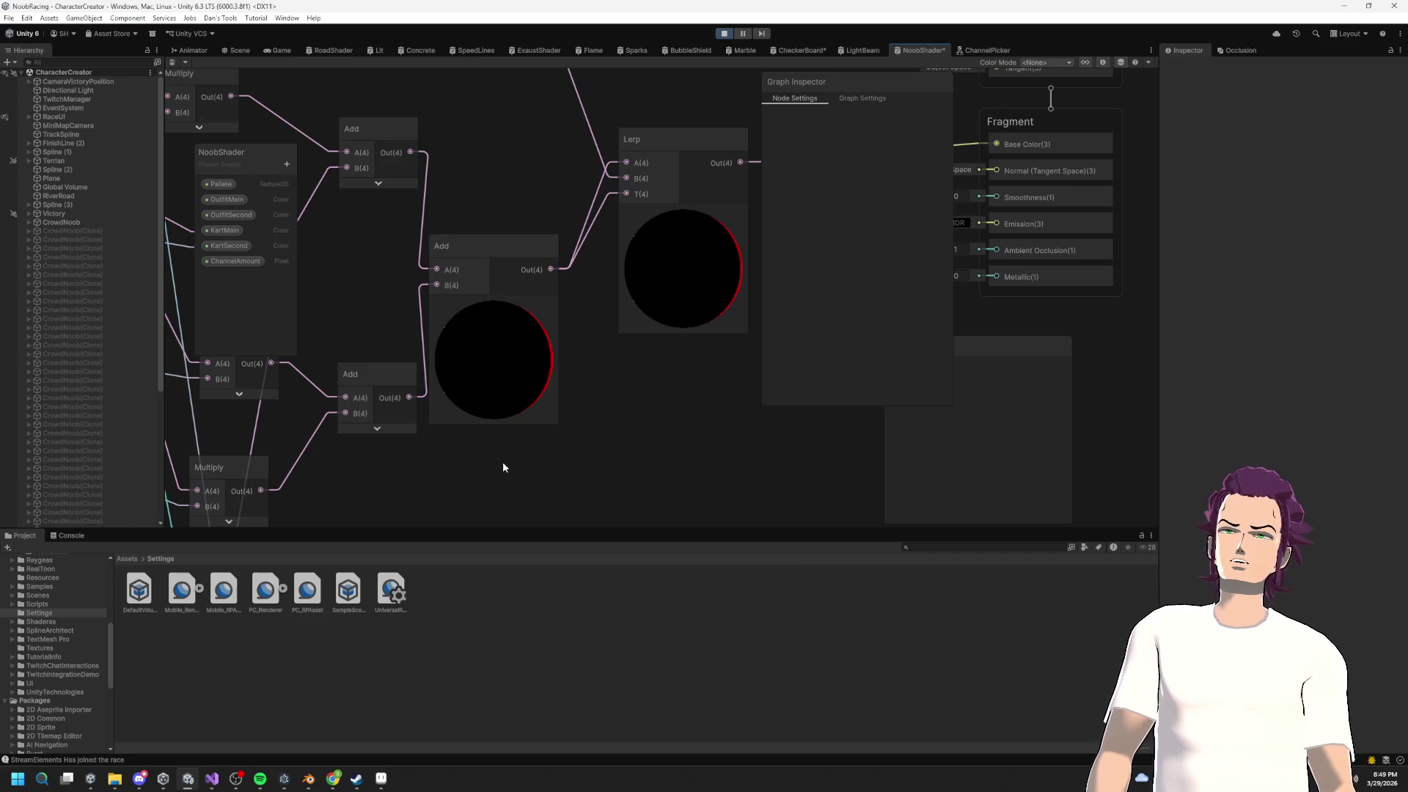
drag(503, 465, 527, 410)
scroll(628, 333, down, 3)
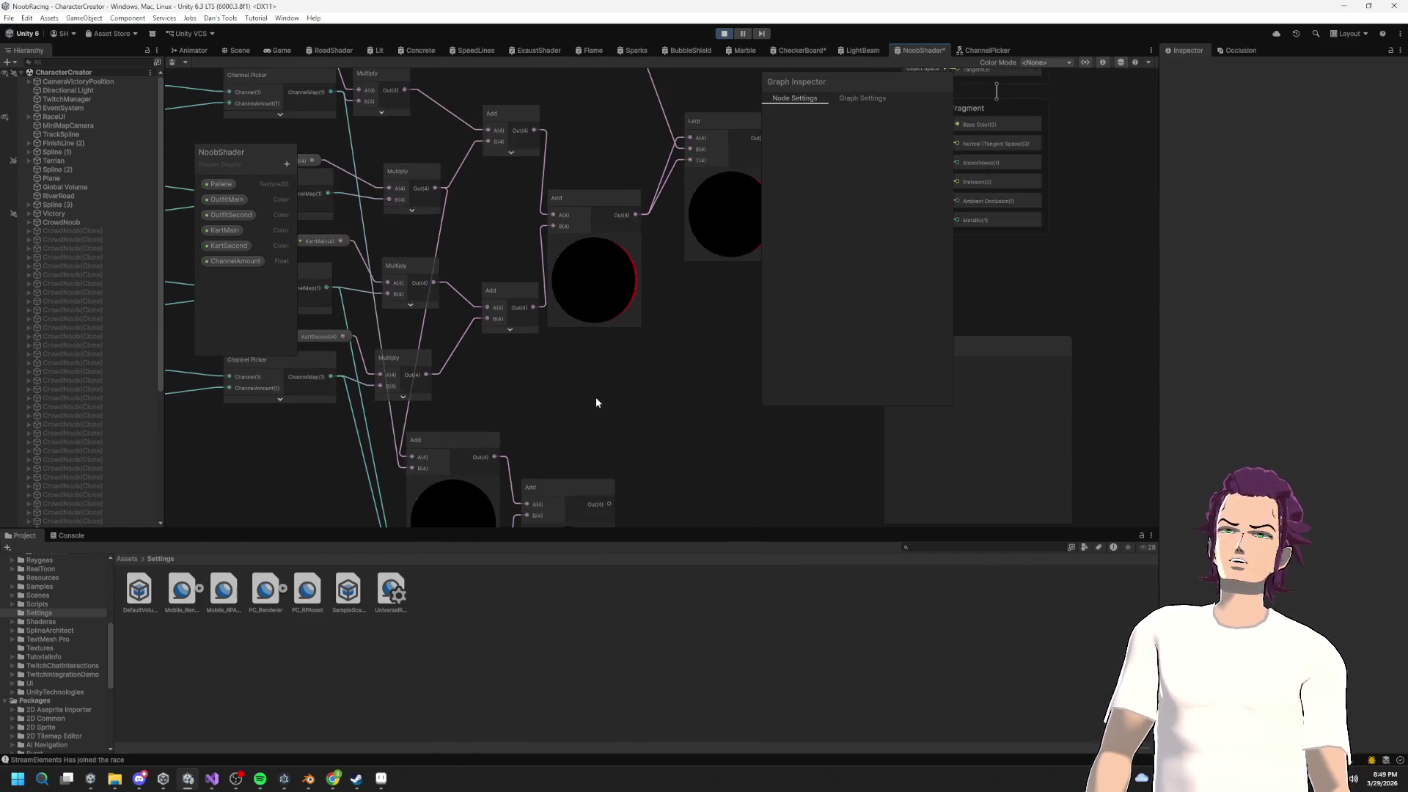
mouse_move(548, 404)
mouse_down()
mouse_move(631, 380)
mouse_move(613, 383)
mouse_move(605, 351)
mouse_move(667, 252)
mouse_up()
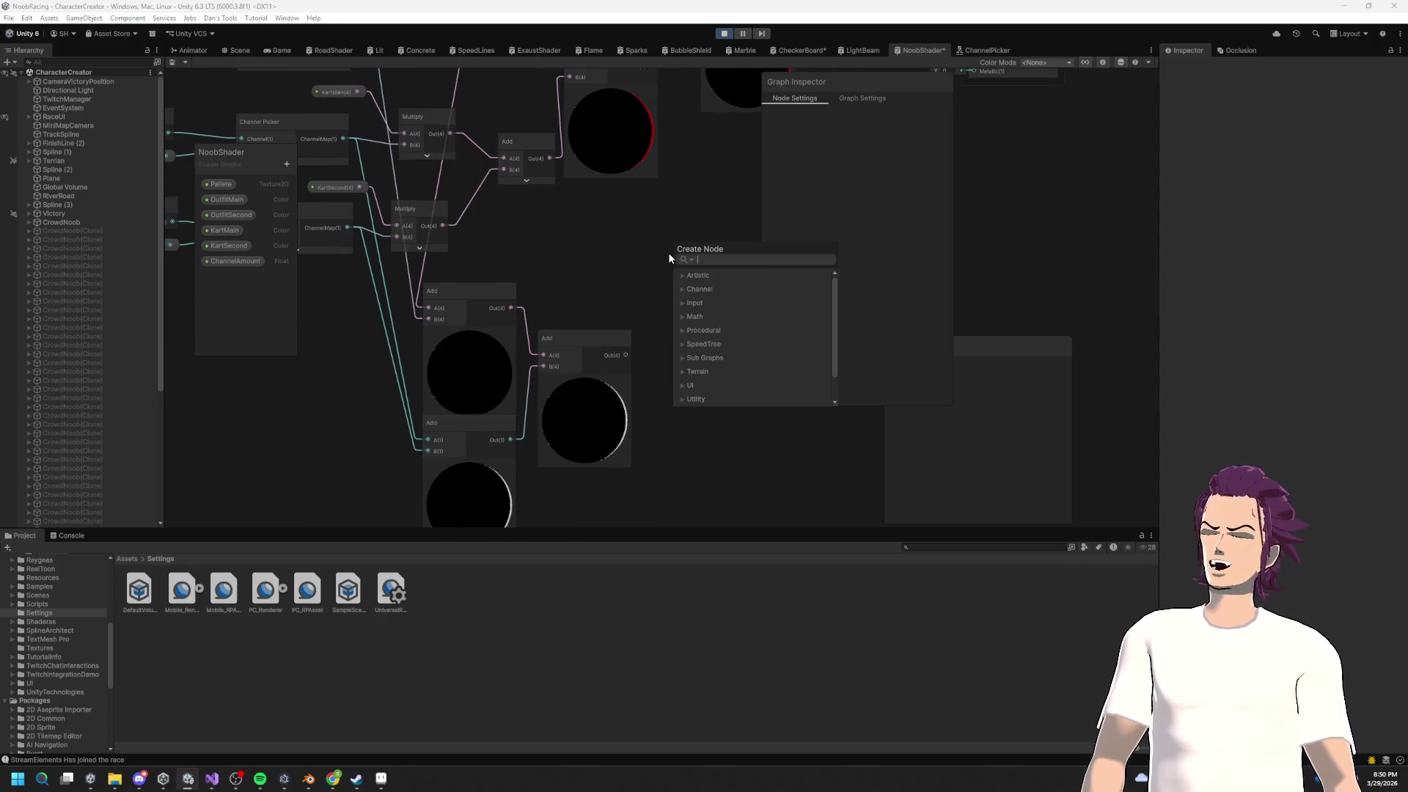
text(one minus)
key(Return)
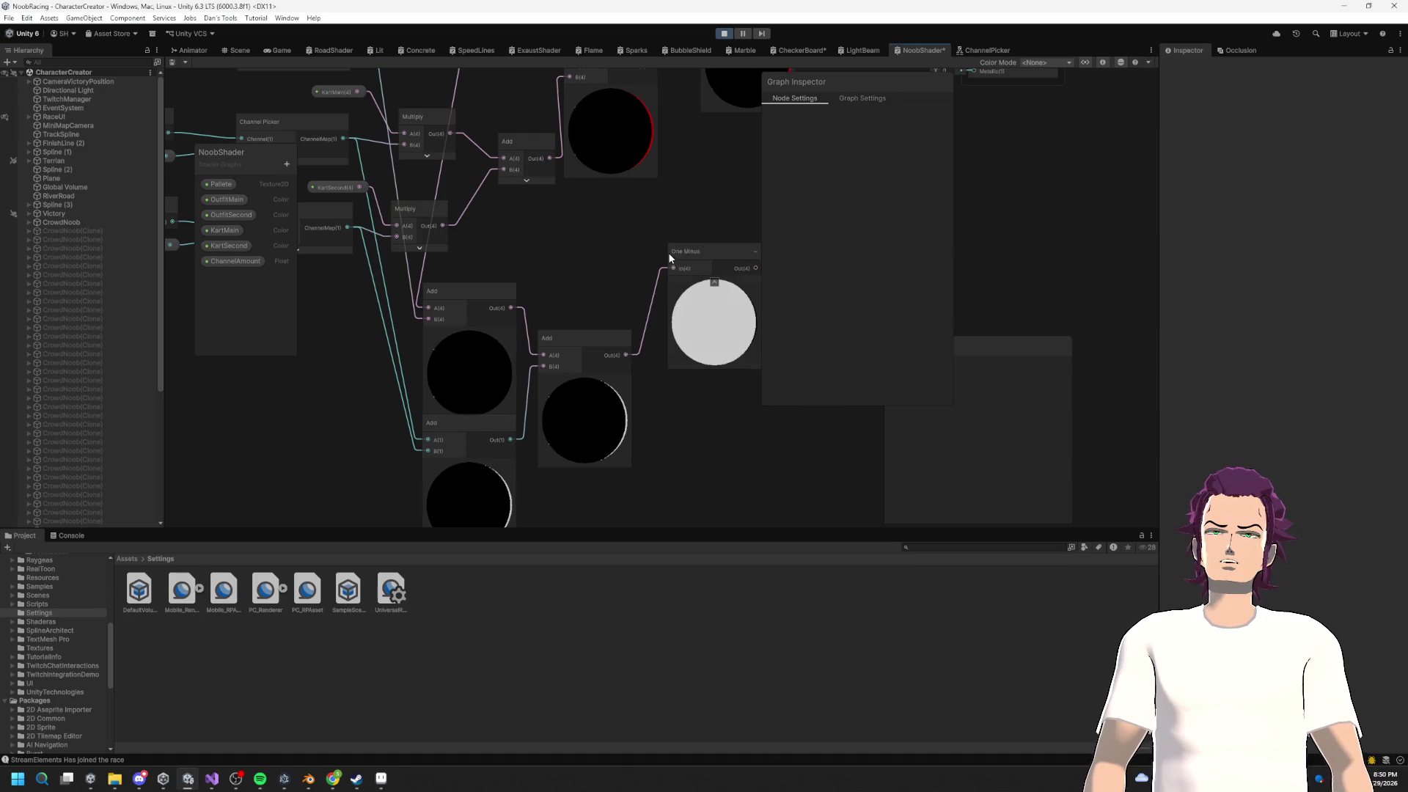
mouse_move(667, 252)
mouse_down()
mouse_move(643, 399)
mouse_move(620, 448)
mouse_move(534, 189)
mouse_move(575, 318)
mouse_move(757, 284)
mouse_up()
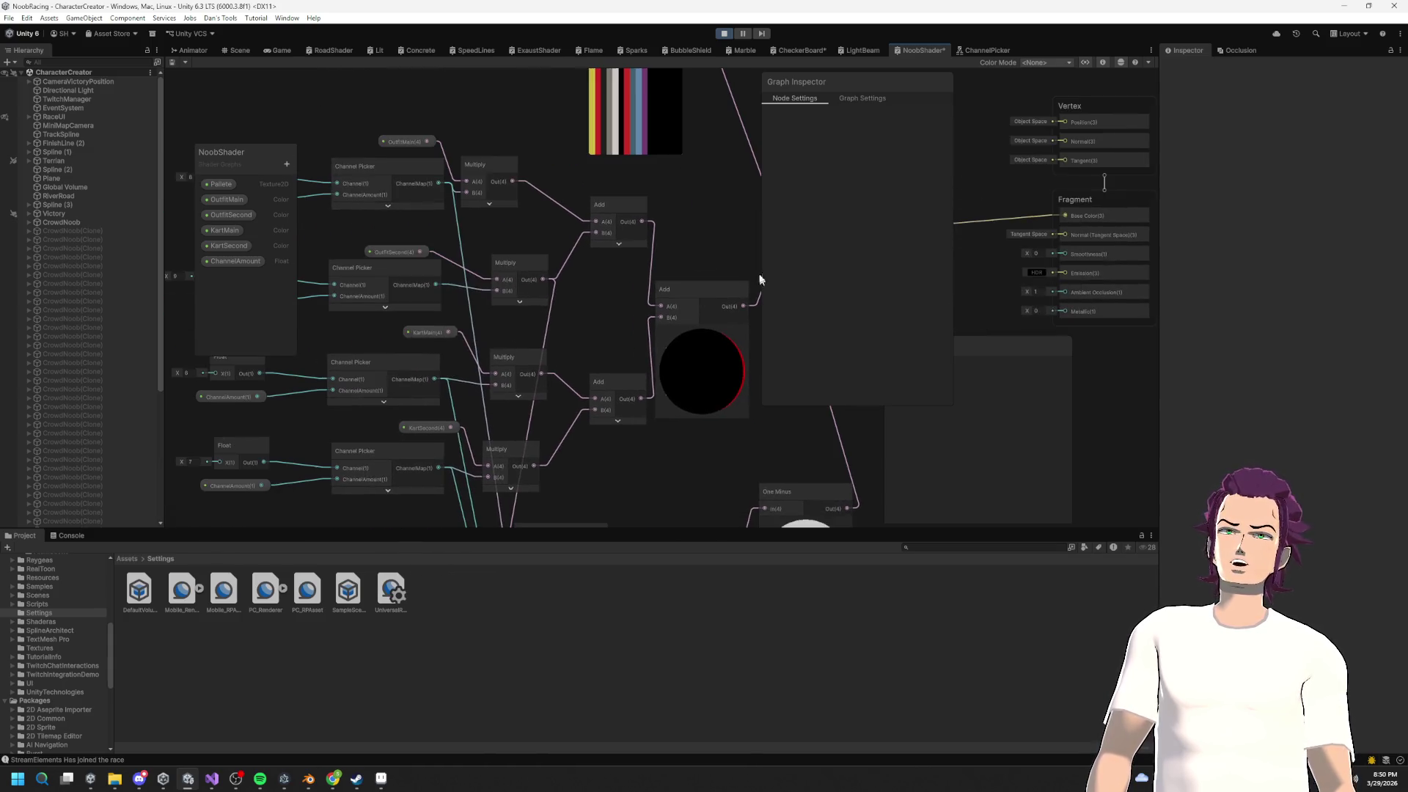
Step: Set the OutfitSecond property's default colour to magenta (FF00F5)
click(227, 199)
click(910, 210)
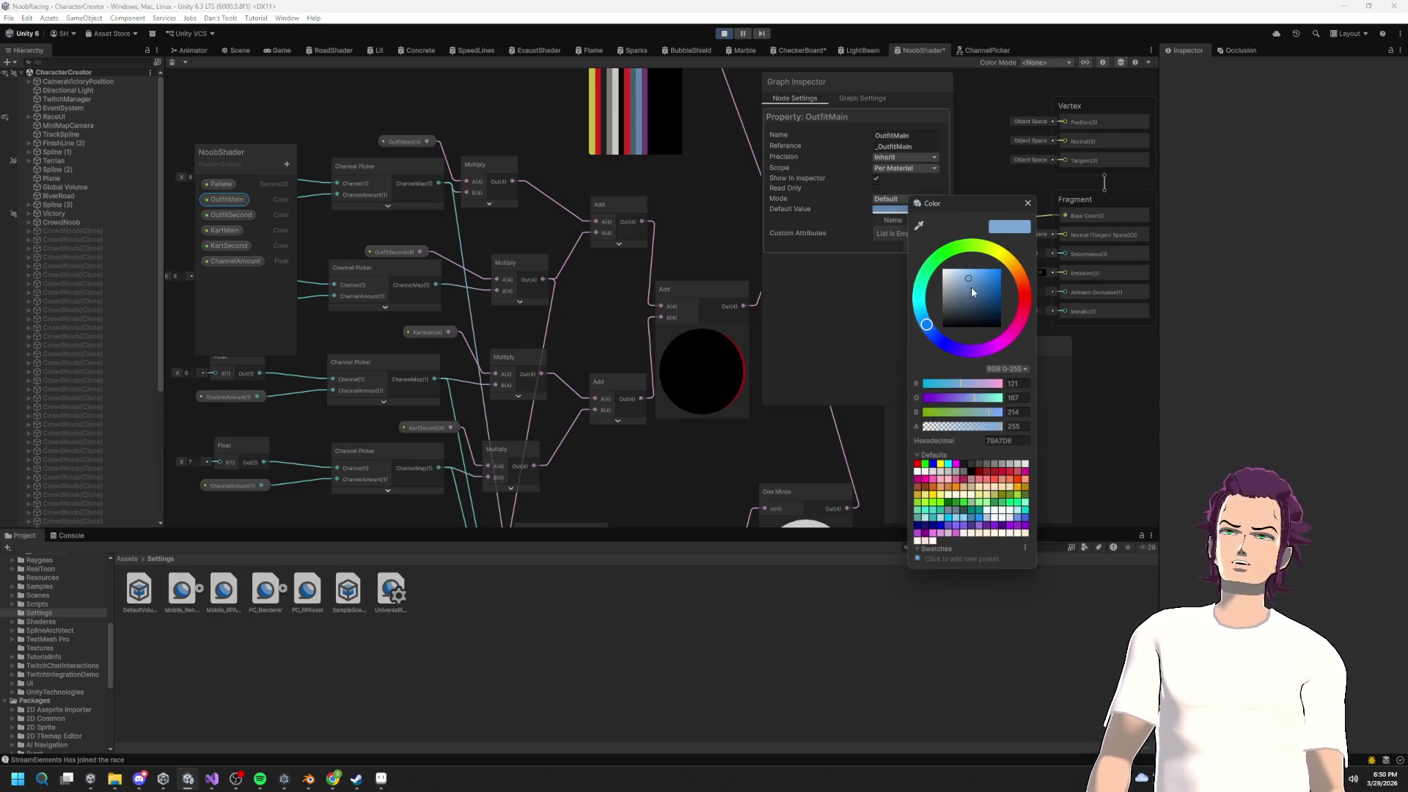
click(230, 217)
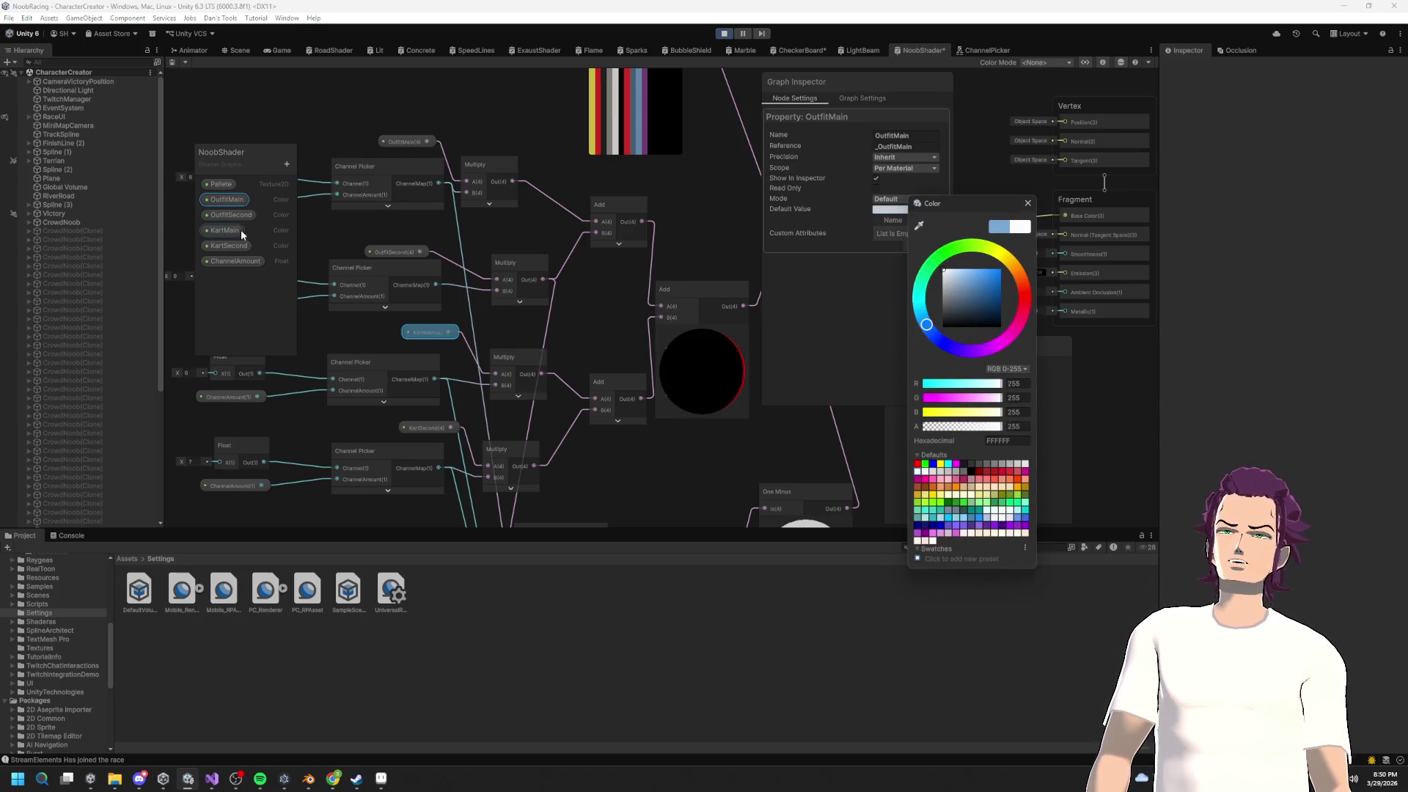
click(906, 210)
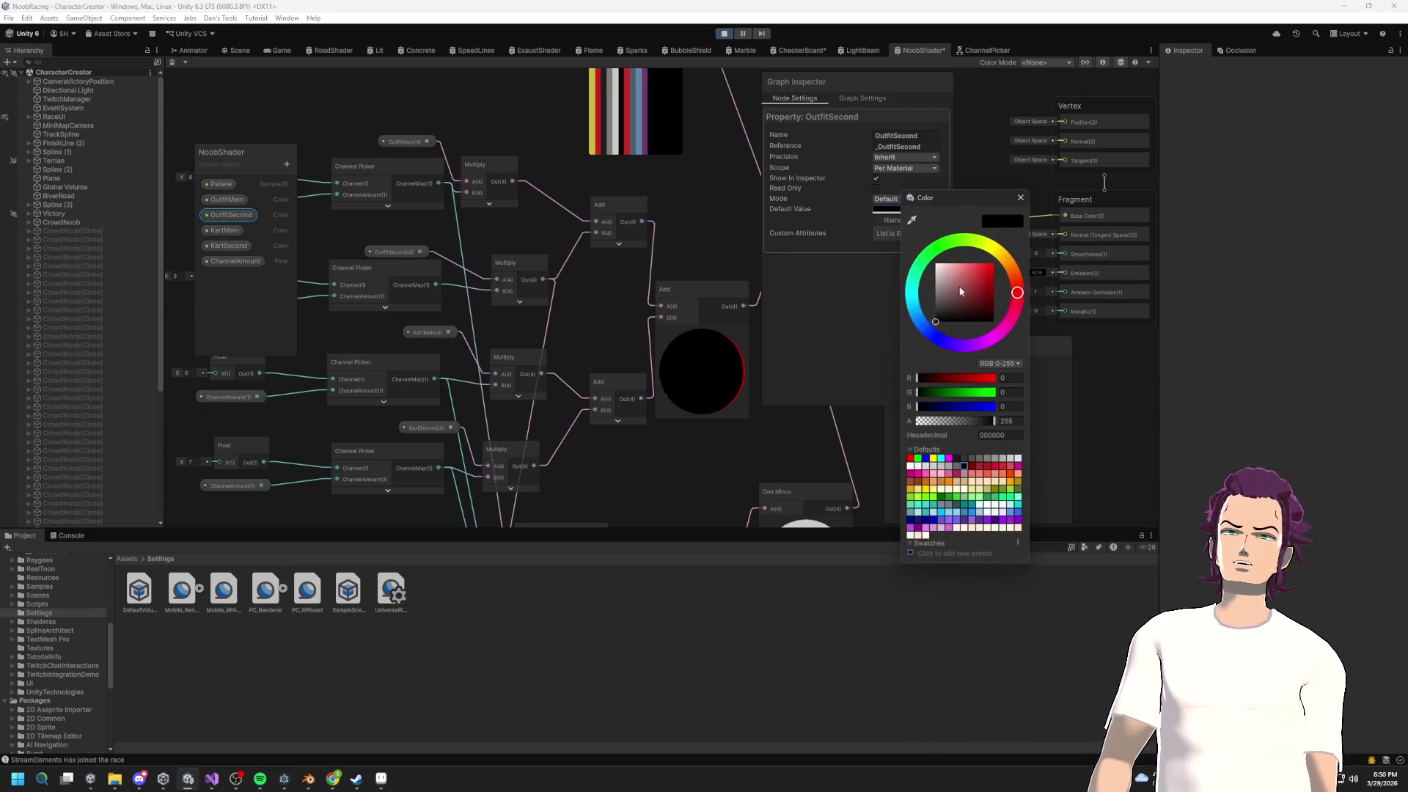
drag(1019, 304, 997, 346)
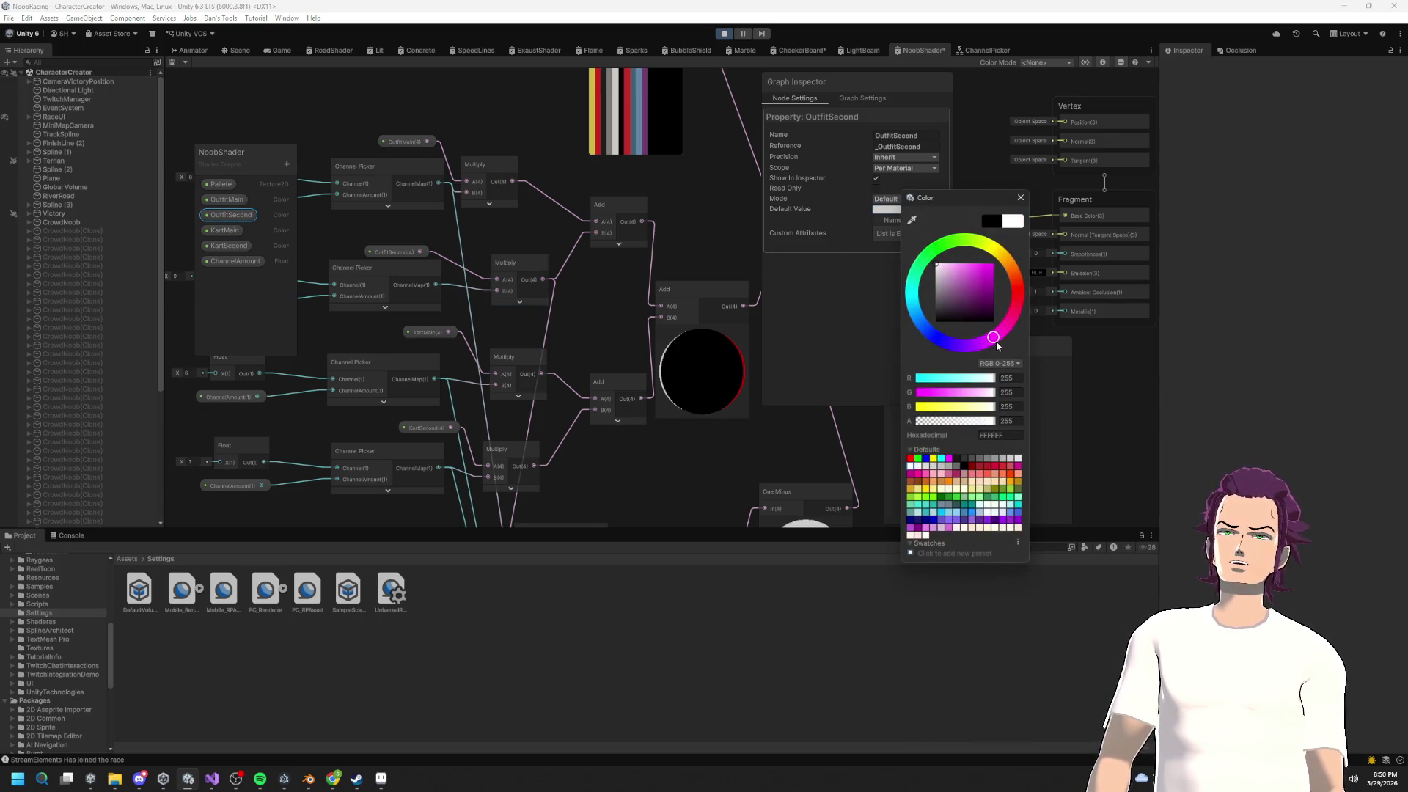
click(979, 259)
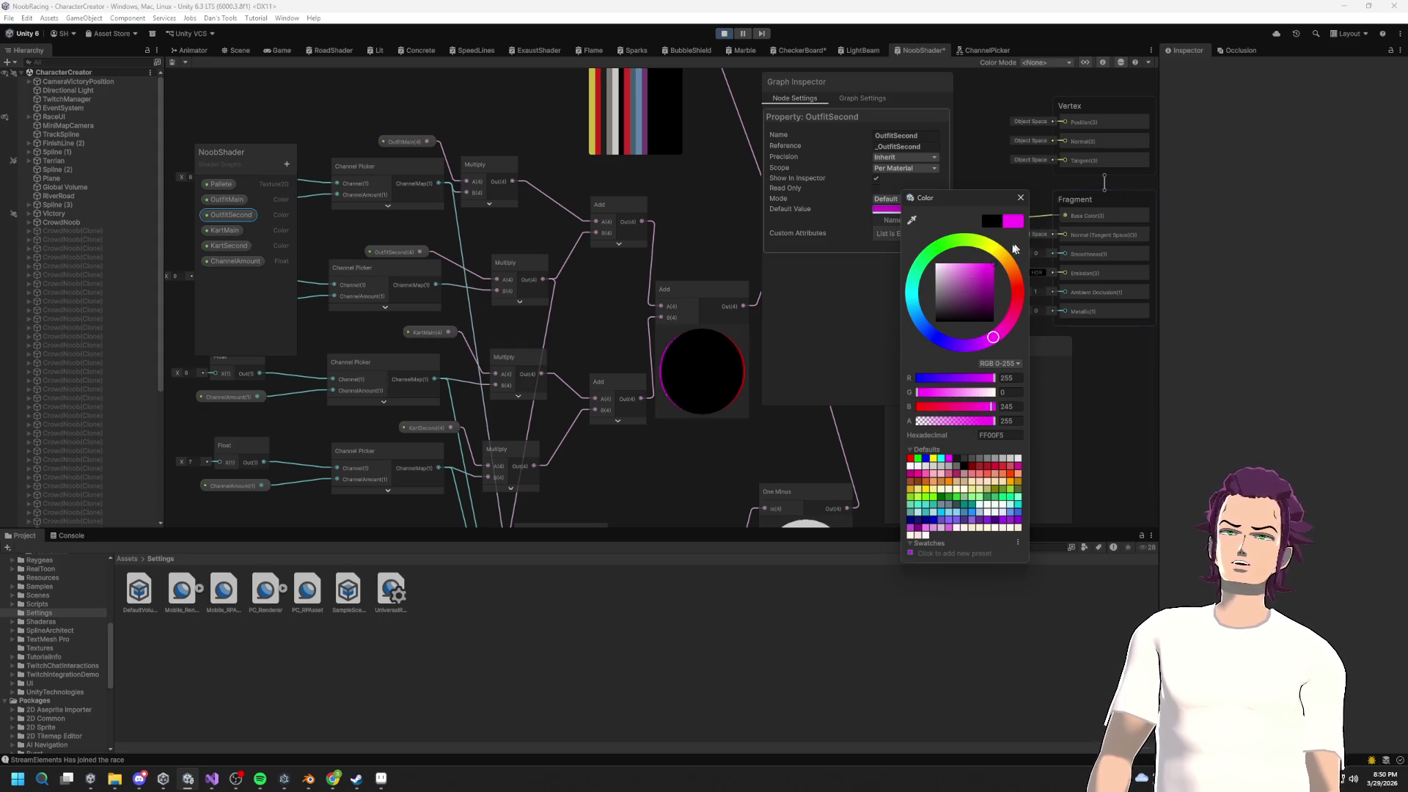
Step: Check the Lerp and One Minus previews, save the NoobShader graph, and return to the Scene view
drag(709, 384, 535, 391)
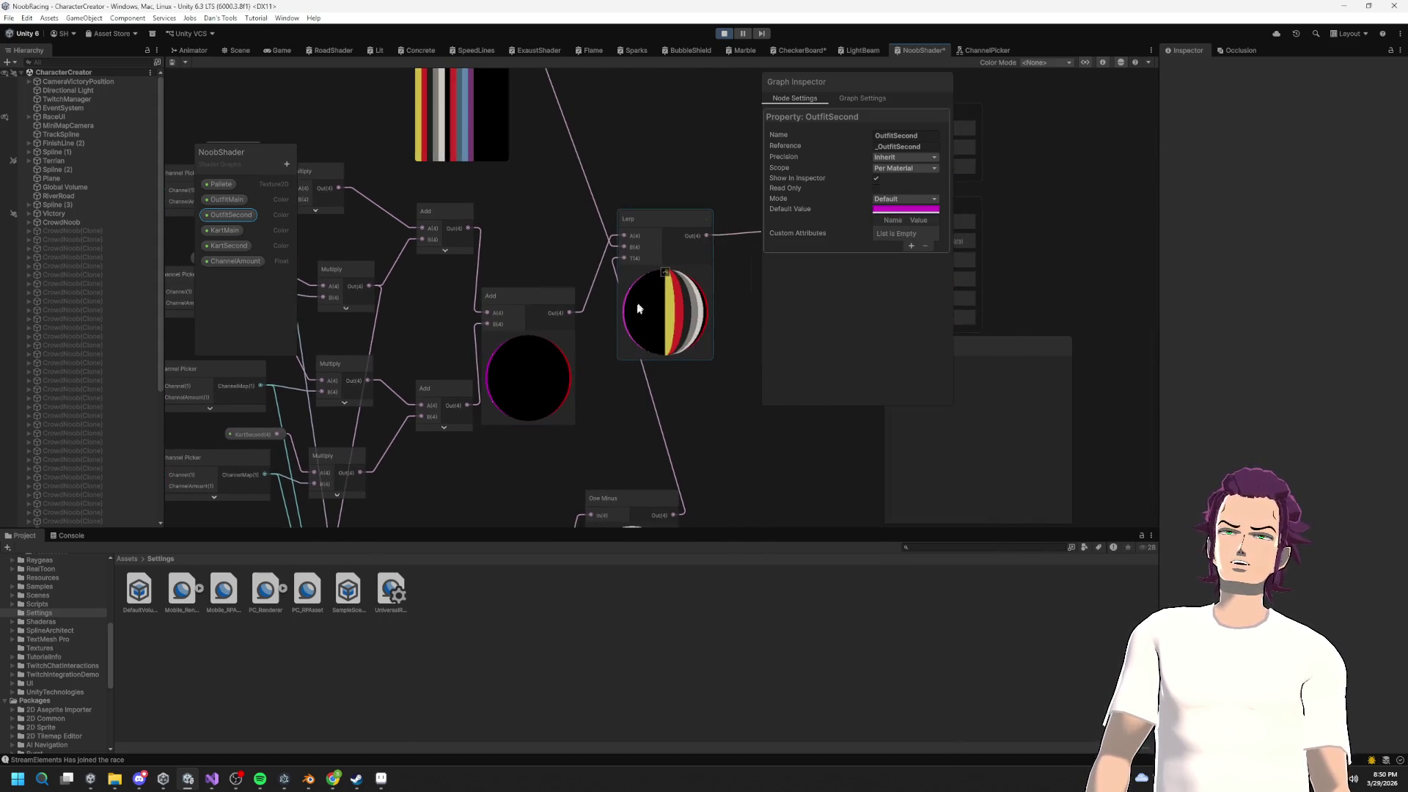
scroll(498, 184, up, 2)
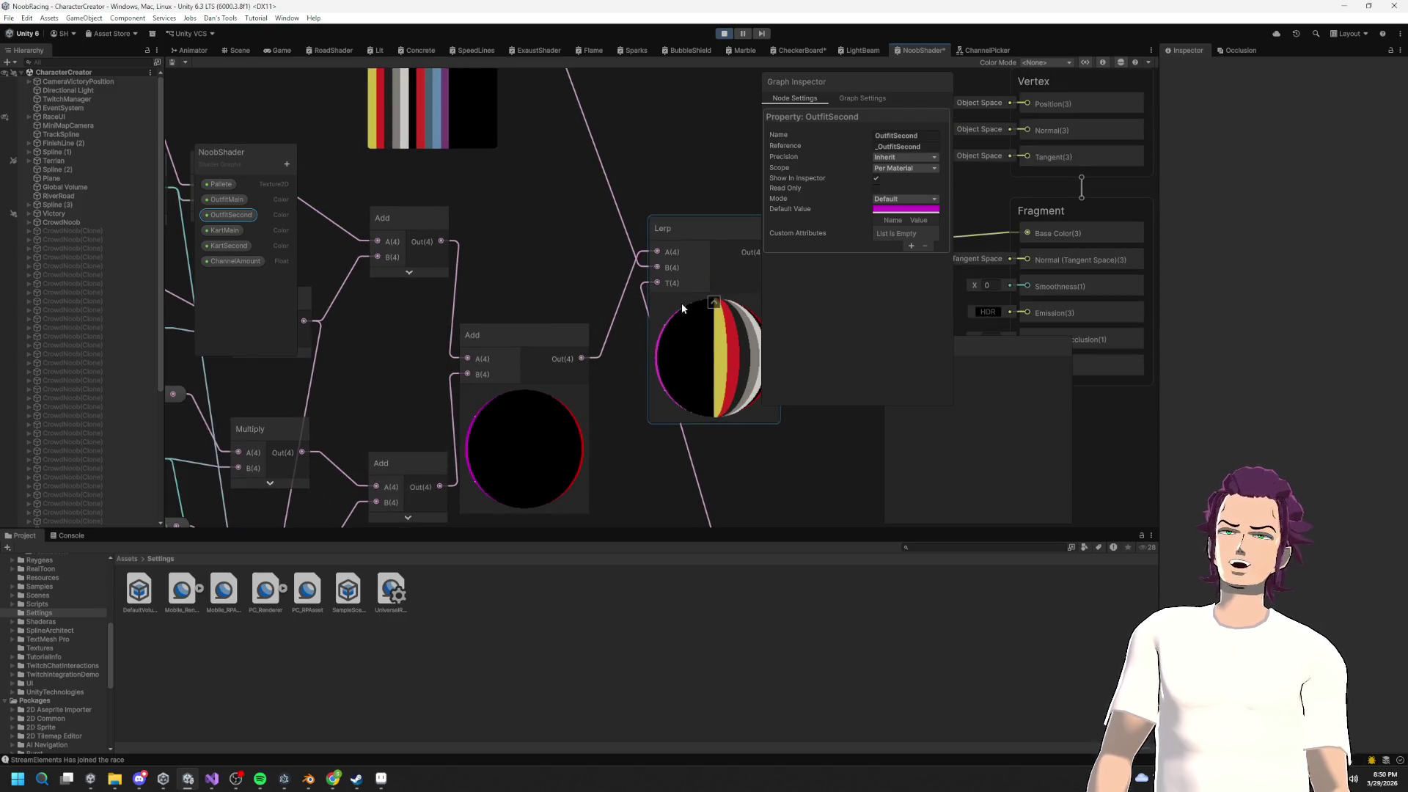
mouse_move(644, 361)
mouse_down()
mouse_move(565, 317)
mouse_move(518, 142)
mouse_up()
mouse_move(595, 400)
mouse_down()
mouse_move(526, 415)
mouse_move(504, 267)
mouse_move(493, 341)
mouse_up()
scroll(504, 267, up, 3)
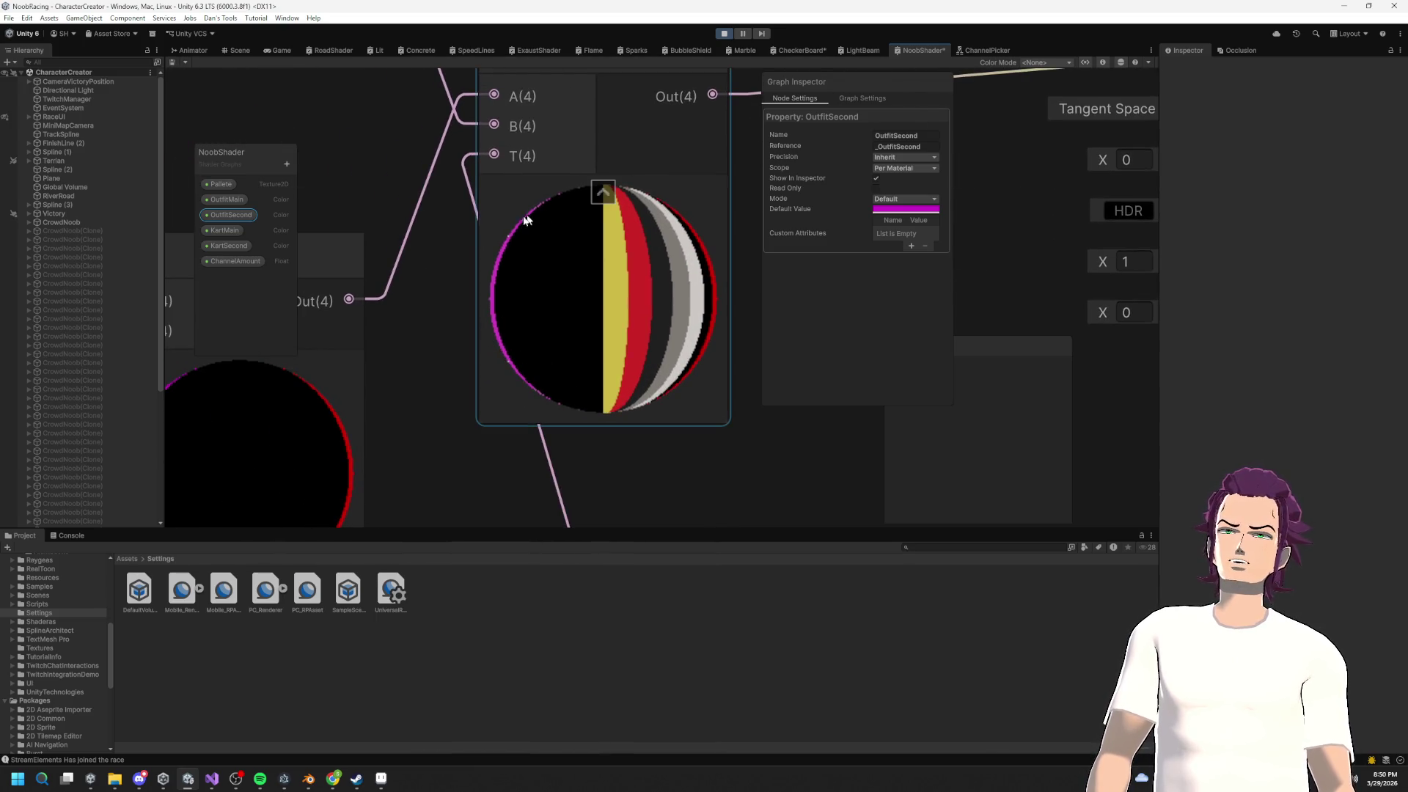
scroll(524, 220, down, 4)
drag(735, 294, 528, 299)
key(ctrl+s)
click(233, 50)
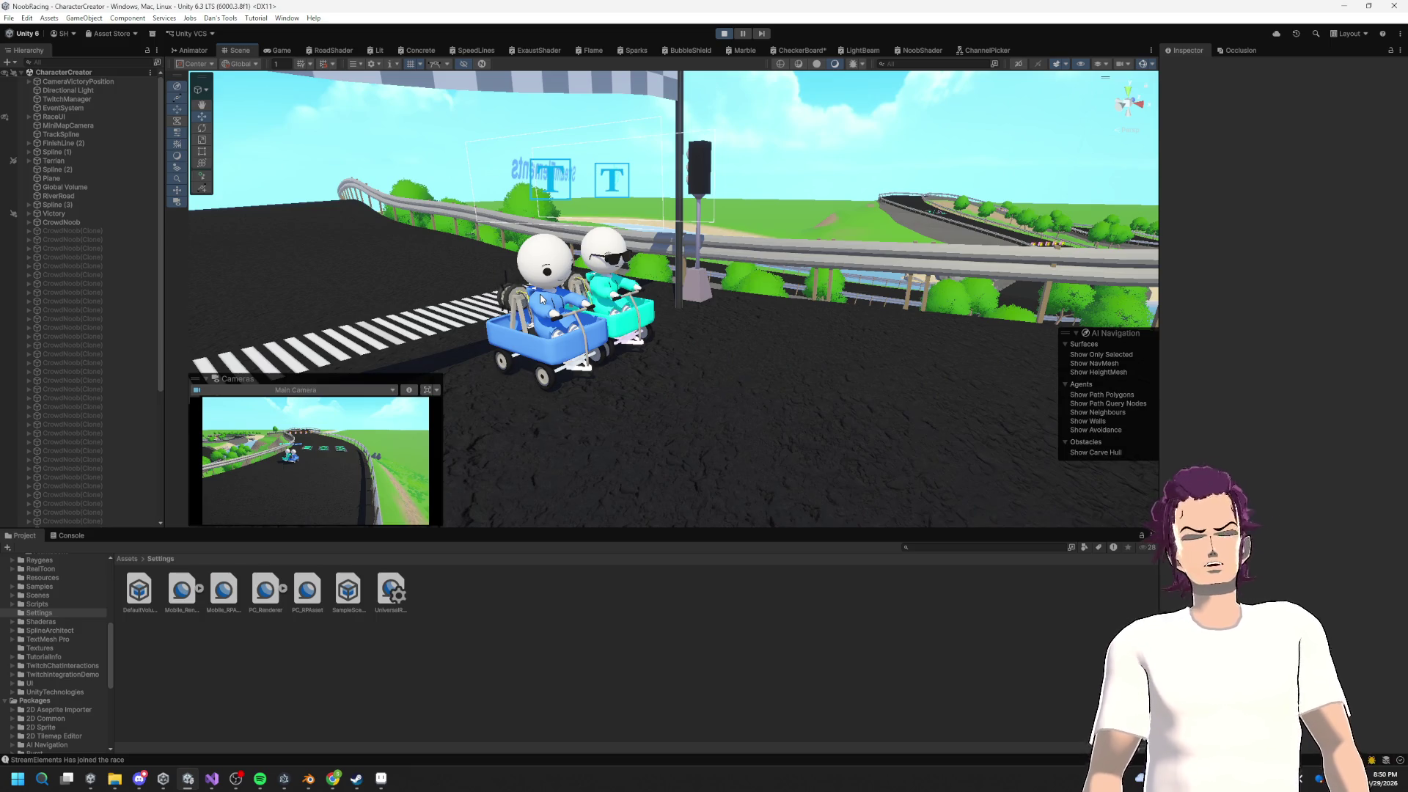
Step: In Visual Studio, delete the '/2f' halving at the end of the tempColor.r line
mouse_move(493, 305)
mouse_down()
mouse_move(682, 343)
mouse_move(884, 318)
mouse_move(588, 447)
mouse_move(704, 399)
mouse_move(643, 323)
mouse_move(546, 301)
mouse_move(569, 366)
mouse_up()
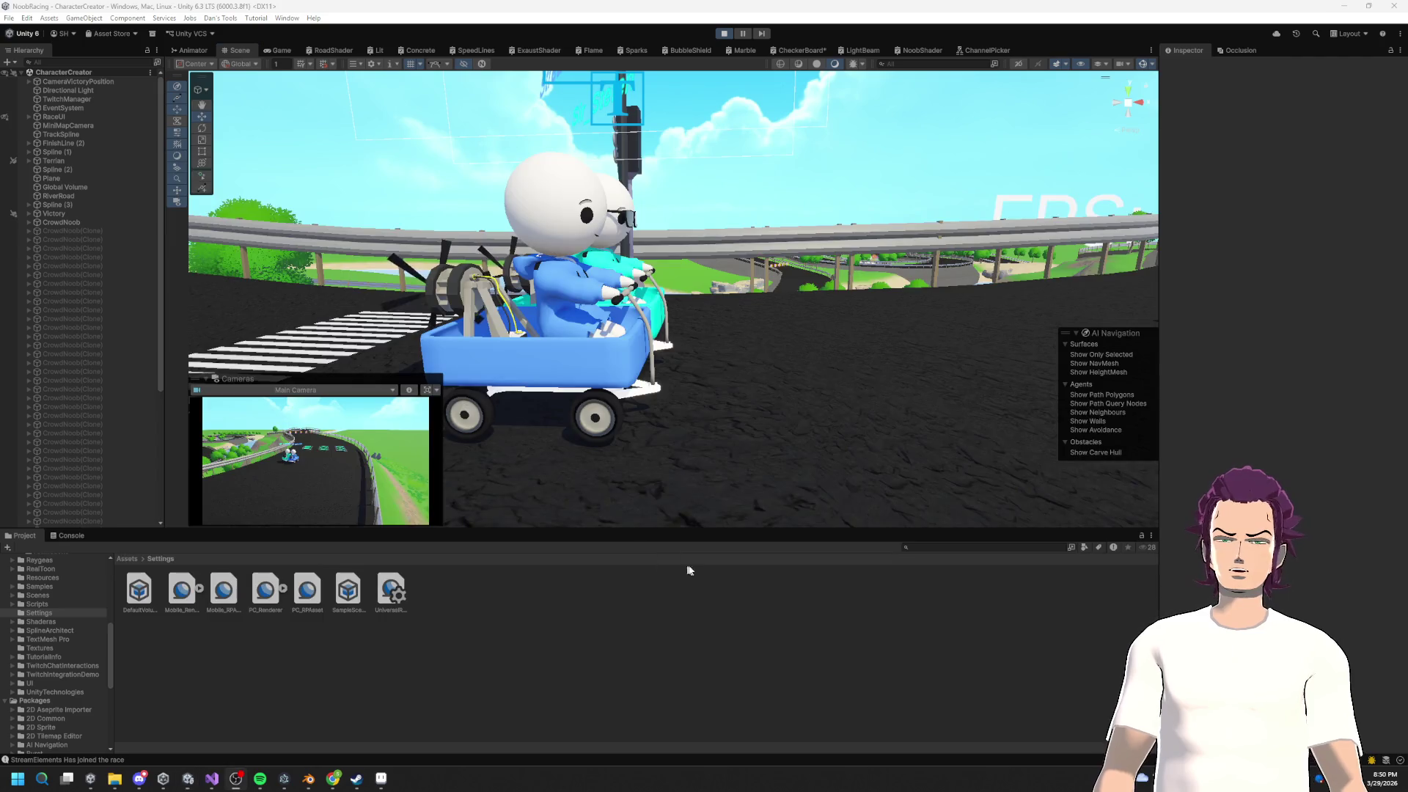
click(385, 780)
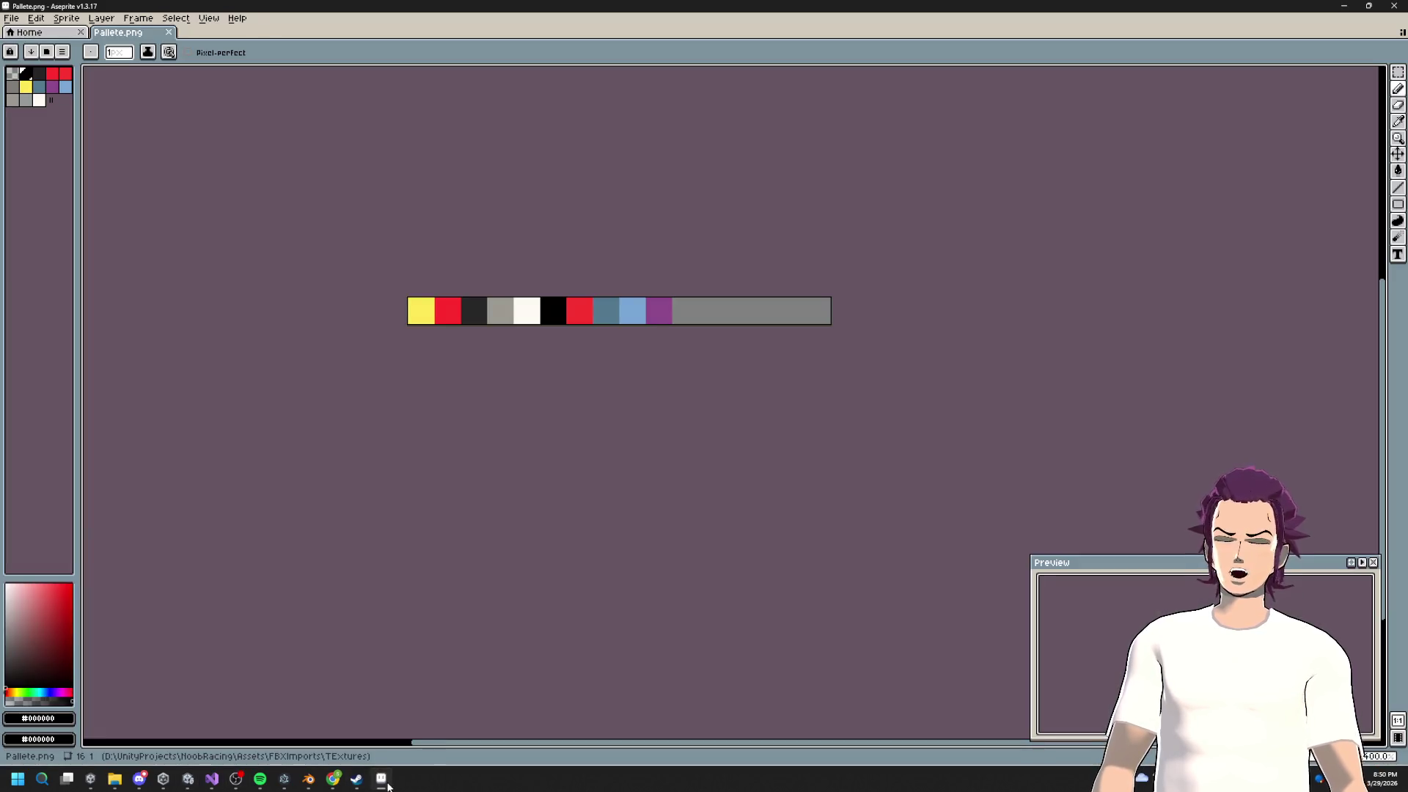
click(384, 780)
click(212, 779)
click(918, 474)
key(BackSpace)
key(BackSpace)
key(BackSpace)
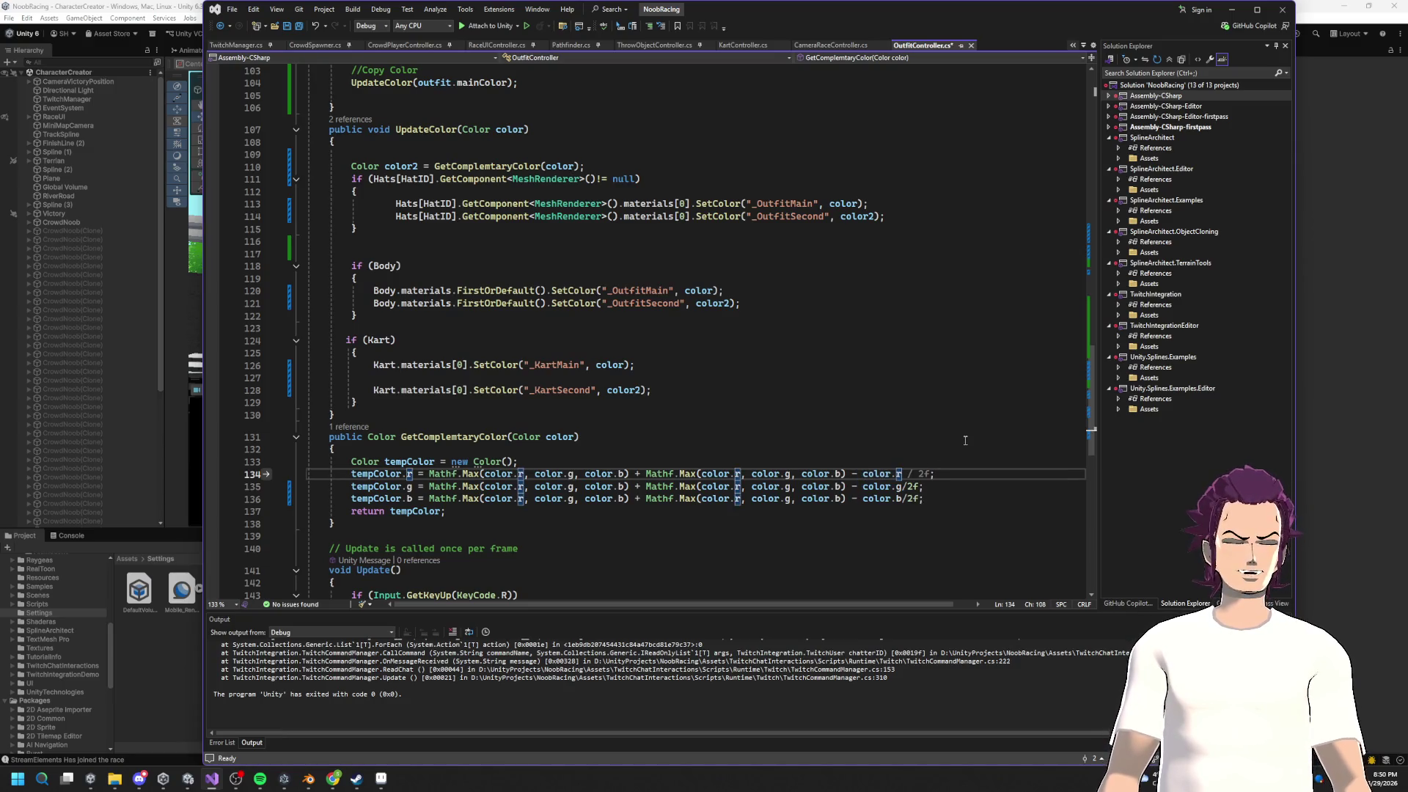
Step: Remove the '/2f' halving from the green and blue channel lines and save the script
click(920, 486)
key(BackSpace)
key(BackSpace)
key(BackSpace)
key(ctrl+s)
click(922, 501)
key(BackSpace)
key(BackSpace)
key(BackSpace)
Step: Add a 'Vector3 hslColor =' line and accept Copilot's Color.RGBToHSV(color, out h, s, v) suggestion
click(451, 448)
key(Return)
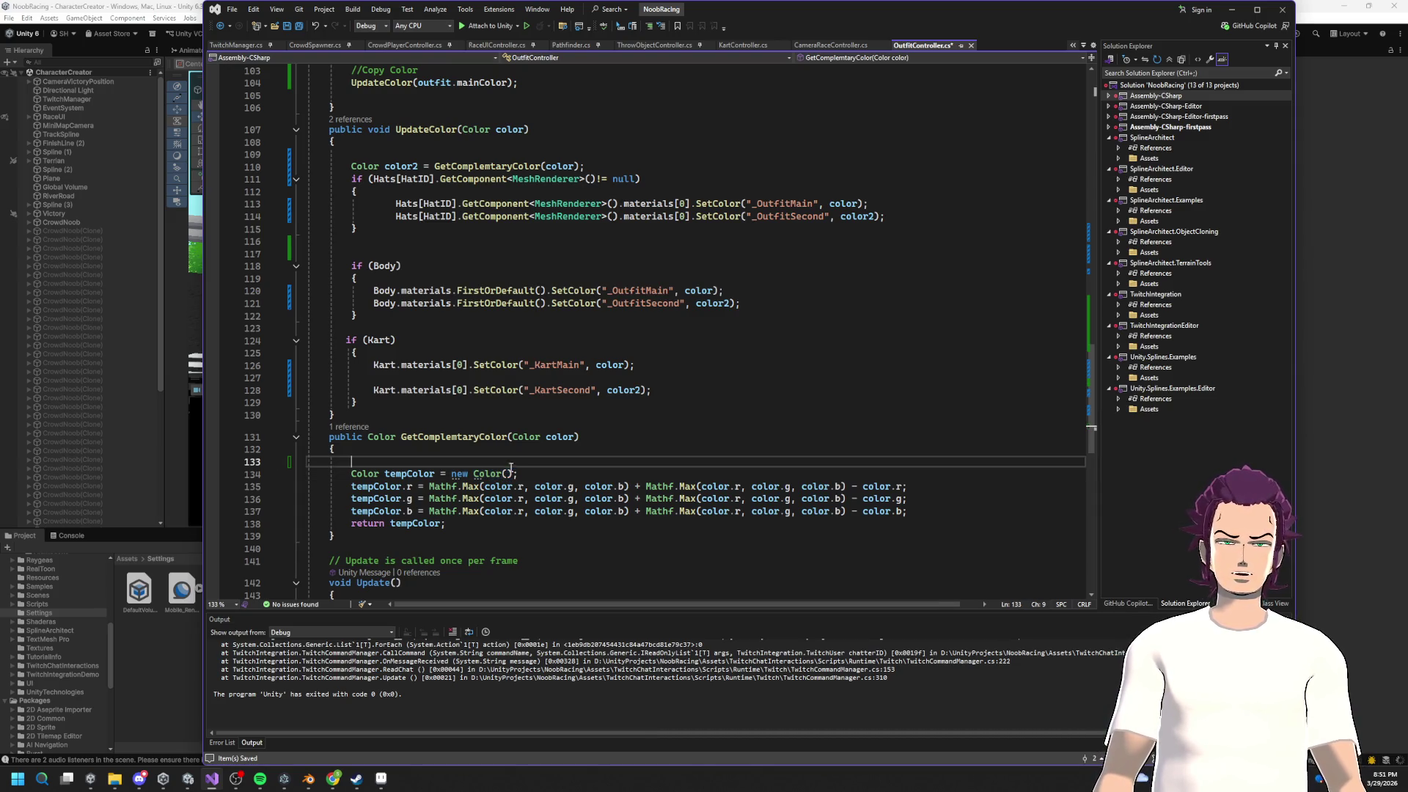
text(Vect)
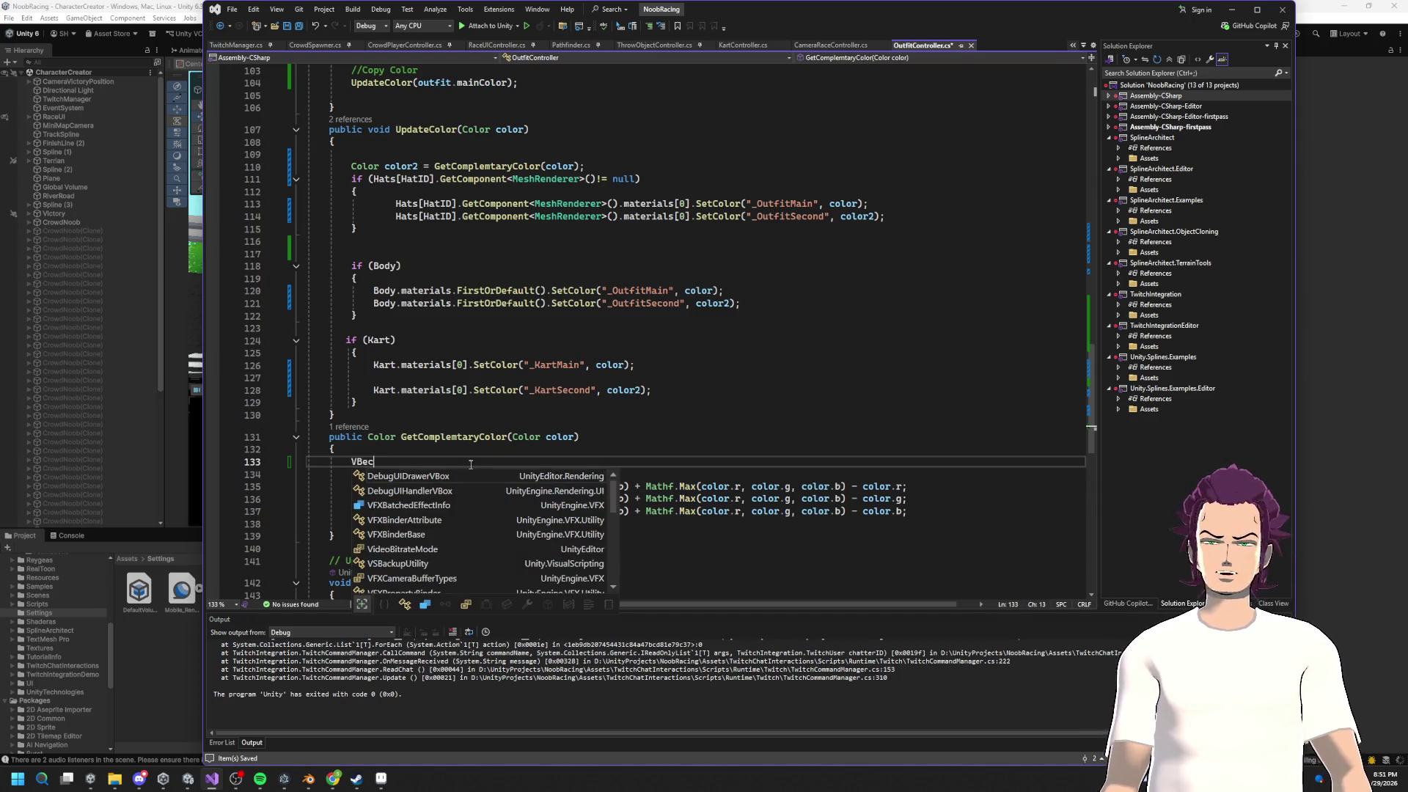
text(or3 )
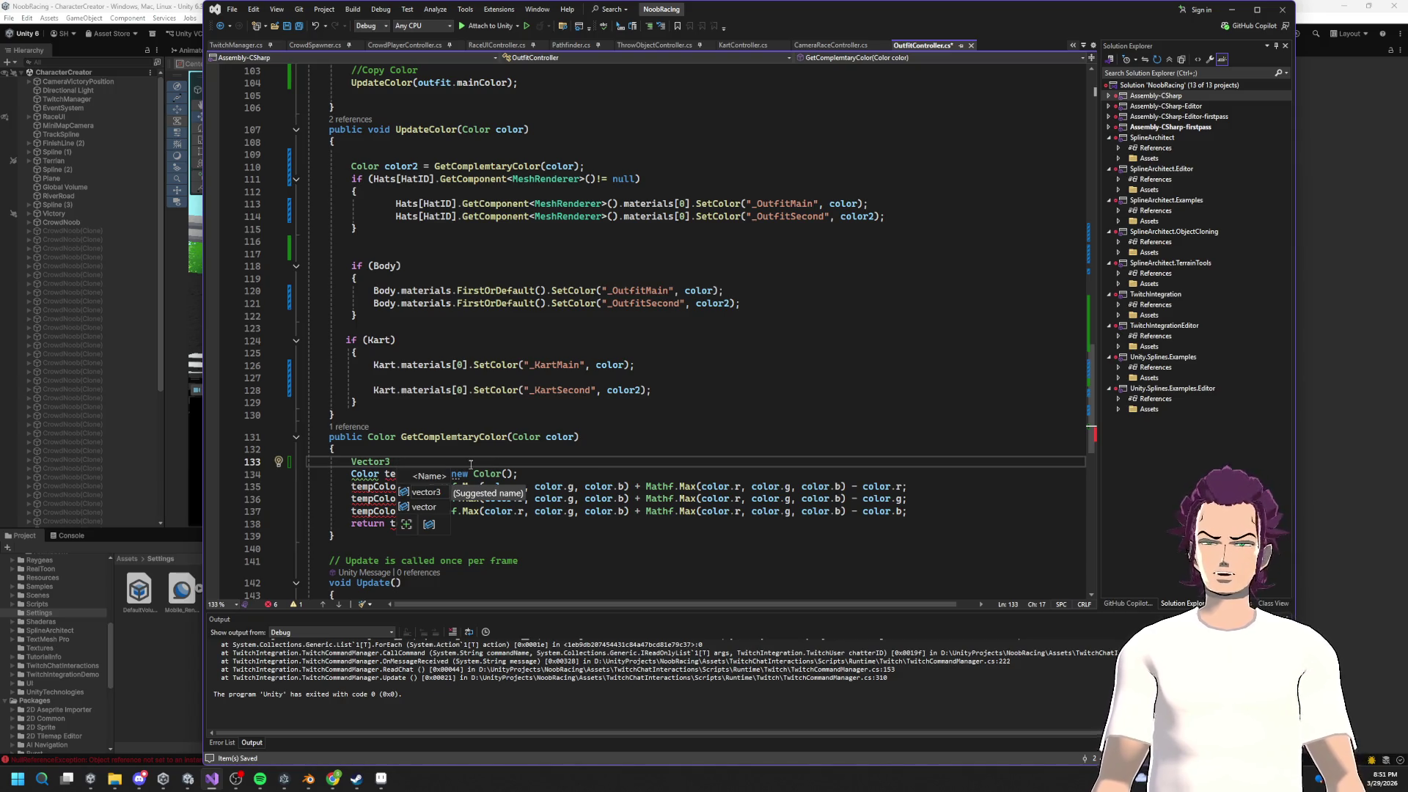
text(hsl Color =)
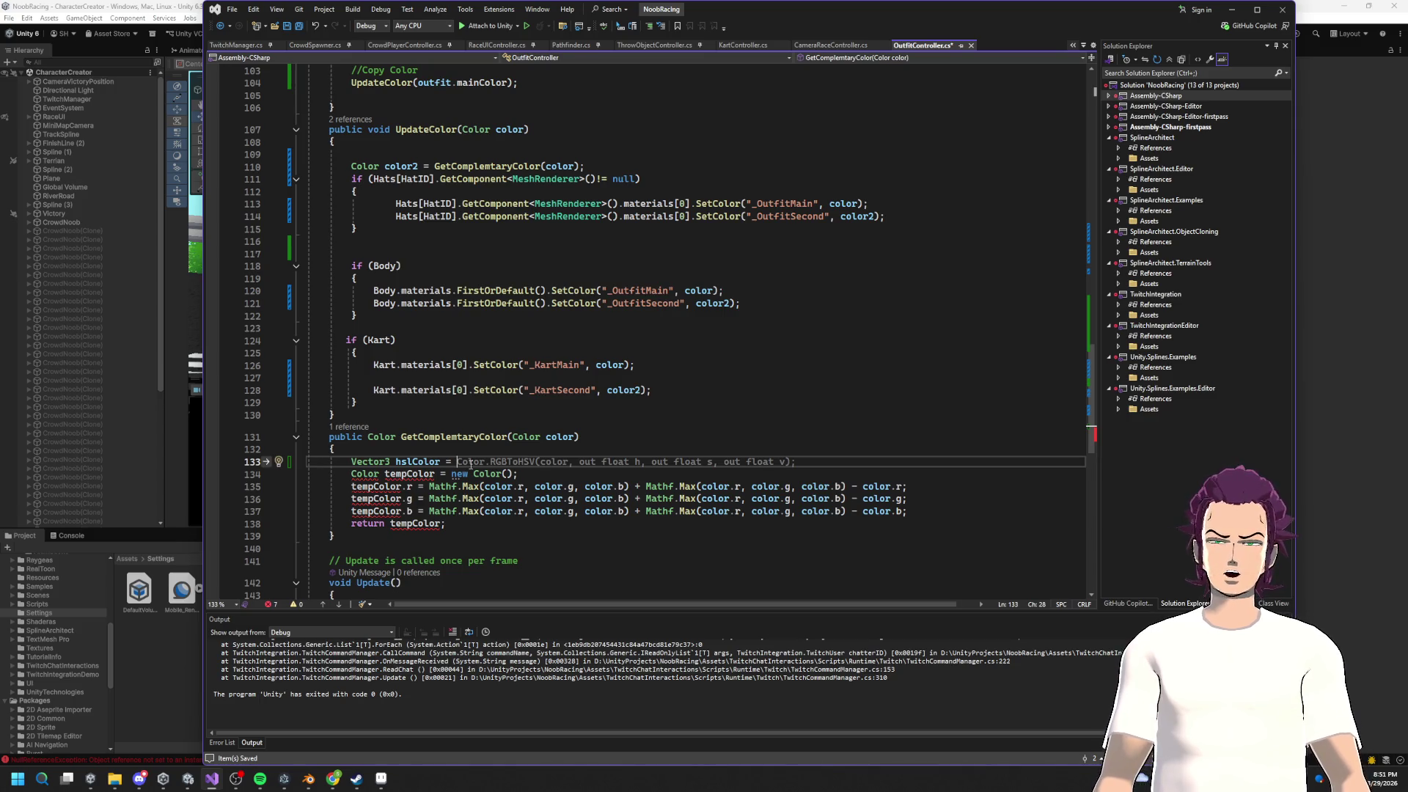
key(Tab)
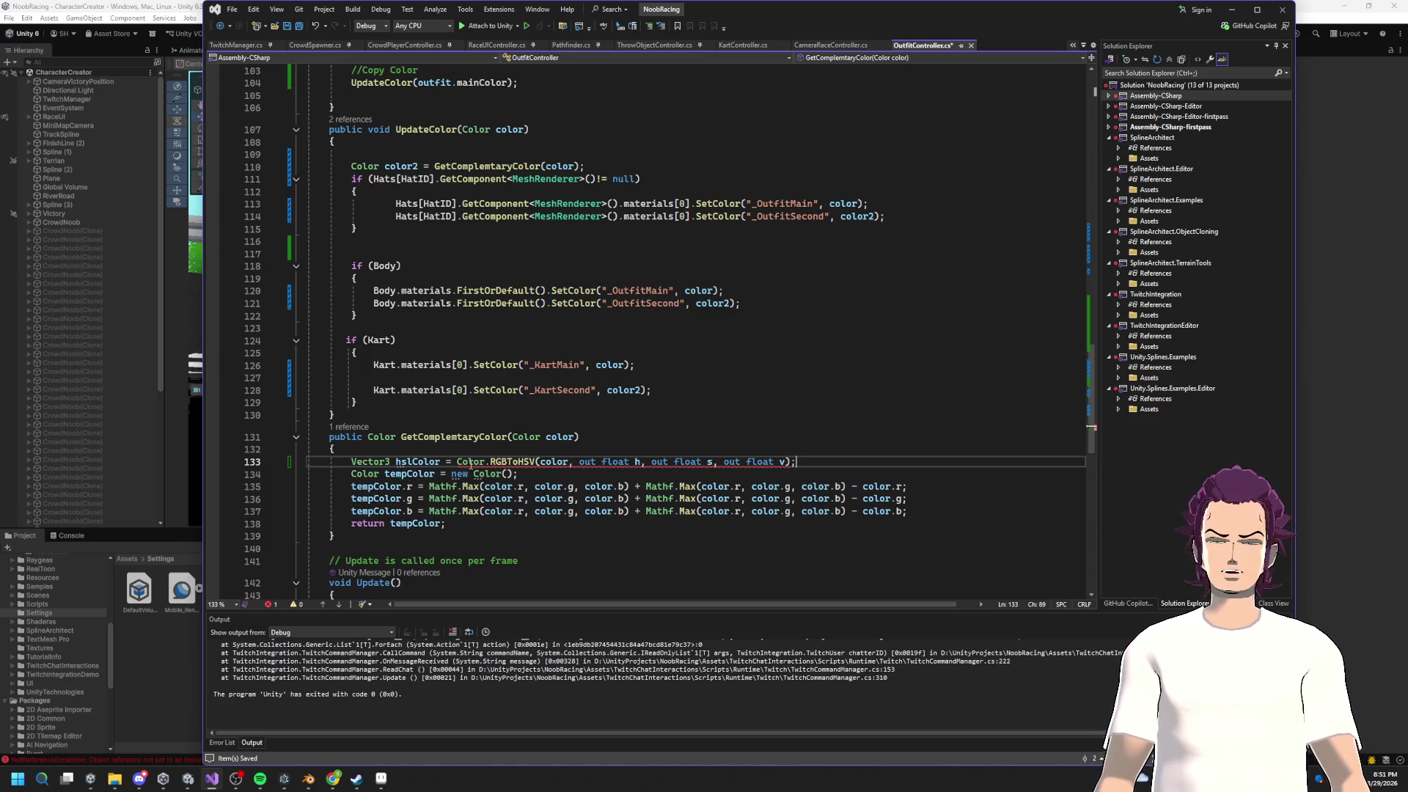
click(409, 462)
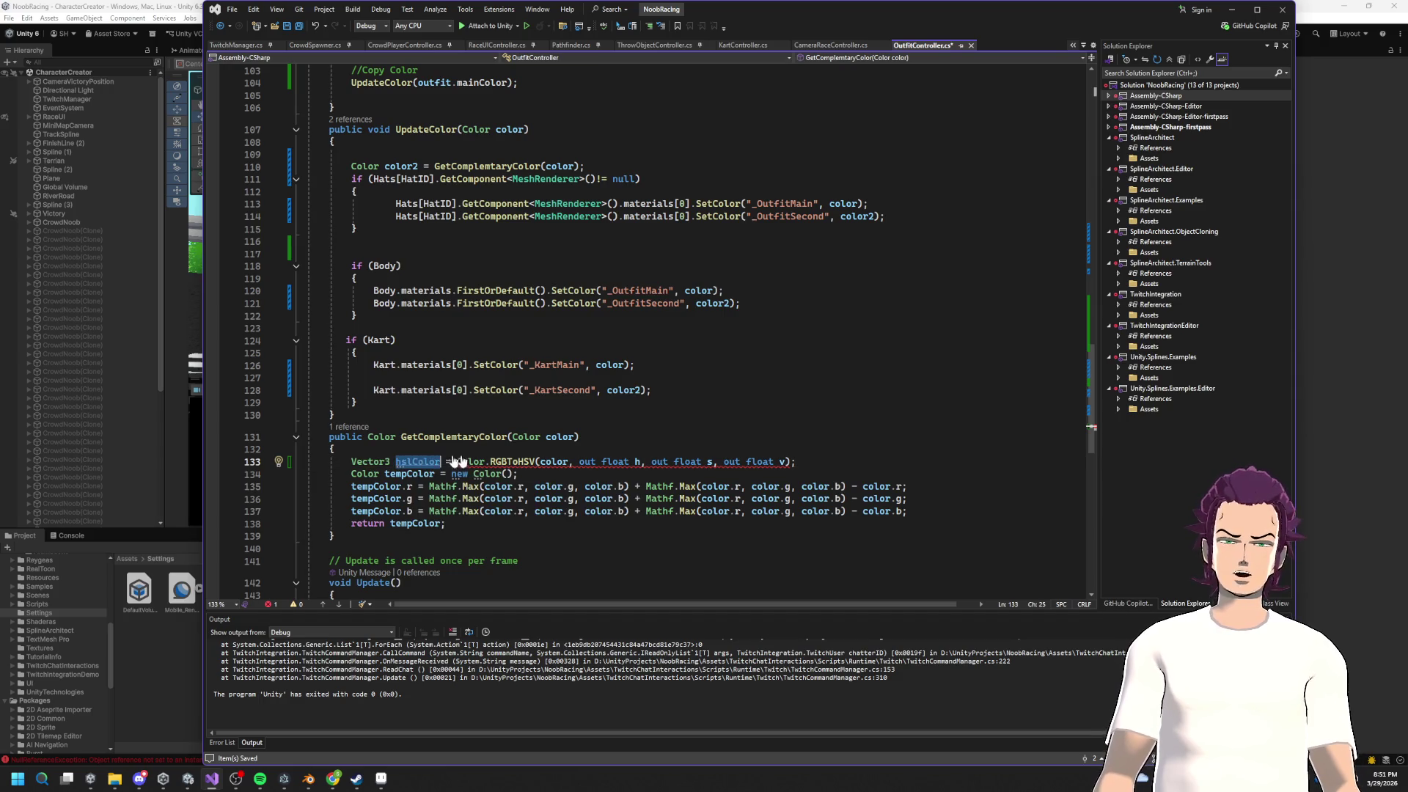
click(544, 462)
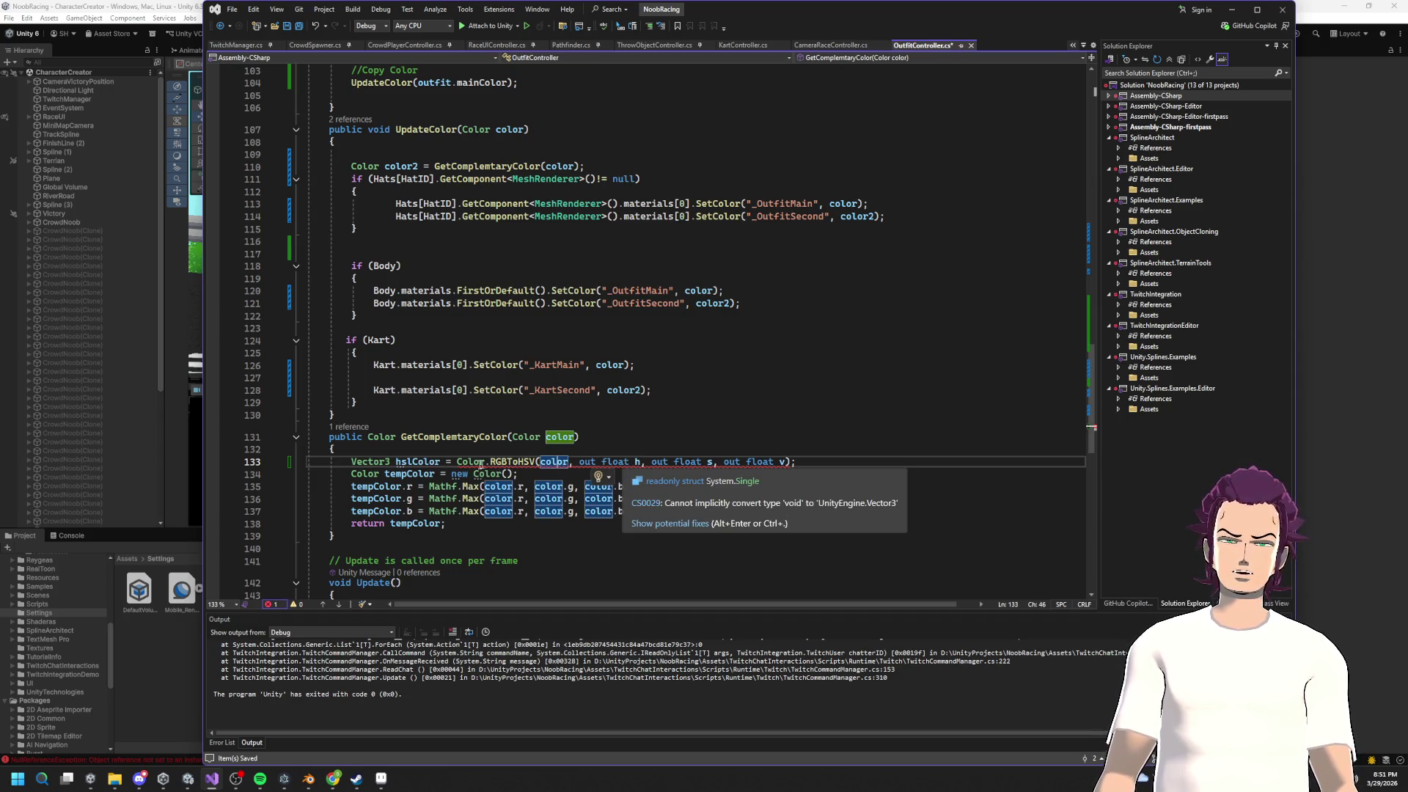
Step: Initialise hslColor with 'new Vector3.Zero;' and put the RGBToHSV call on its own line
click(457, 459)
key(BackSpace)
key(BackSpace)
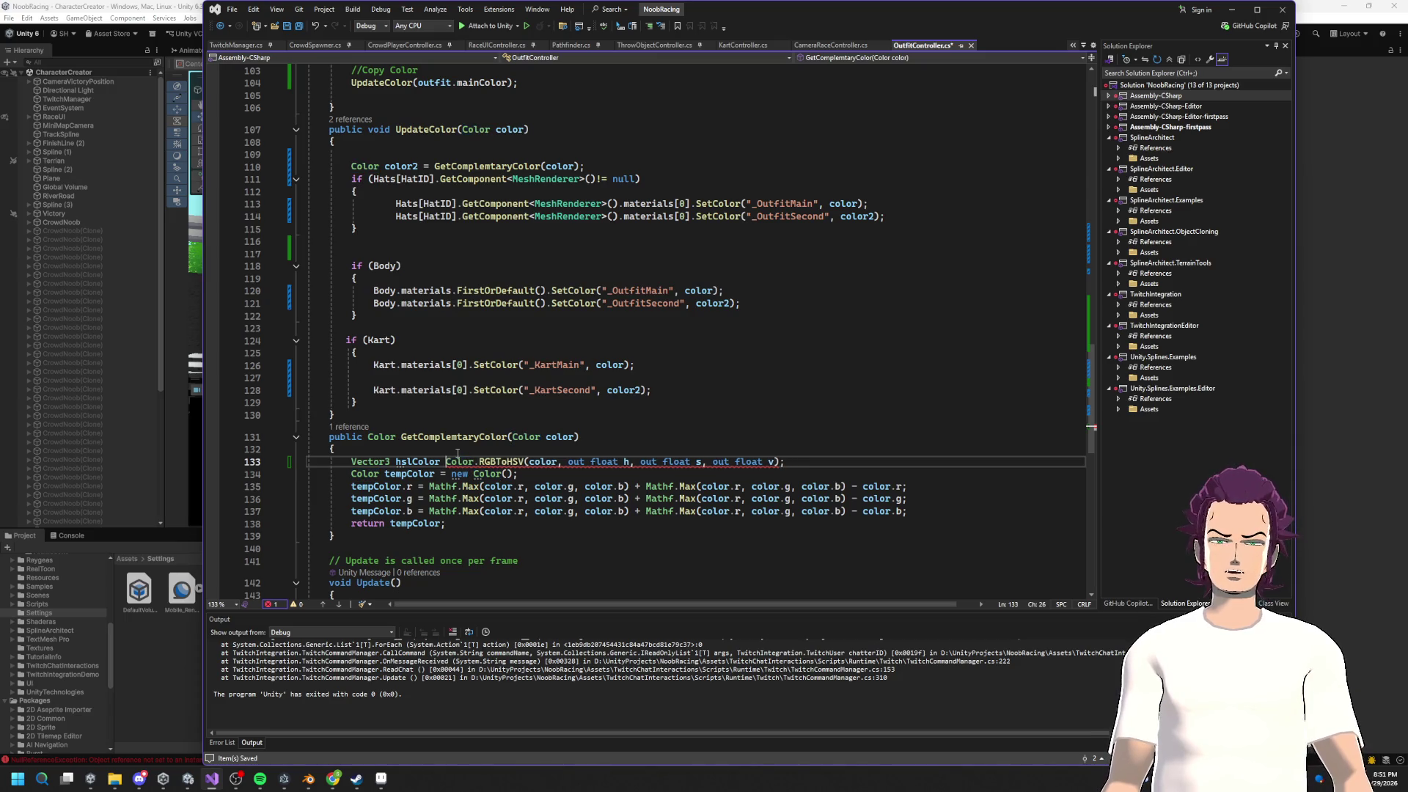
key(BackSpace)
text(= new )
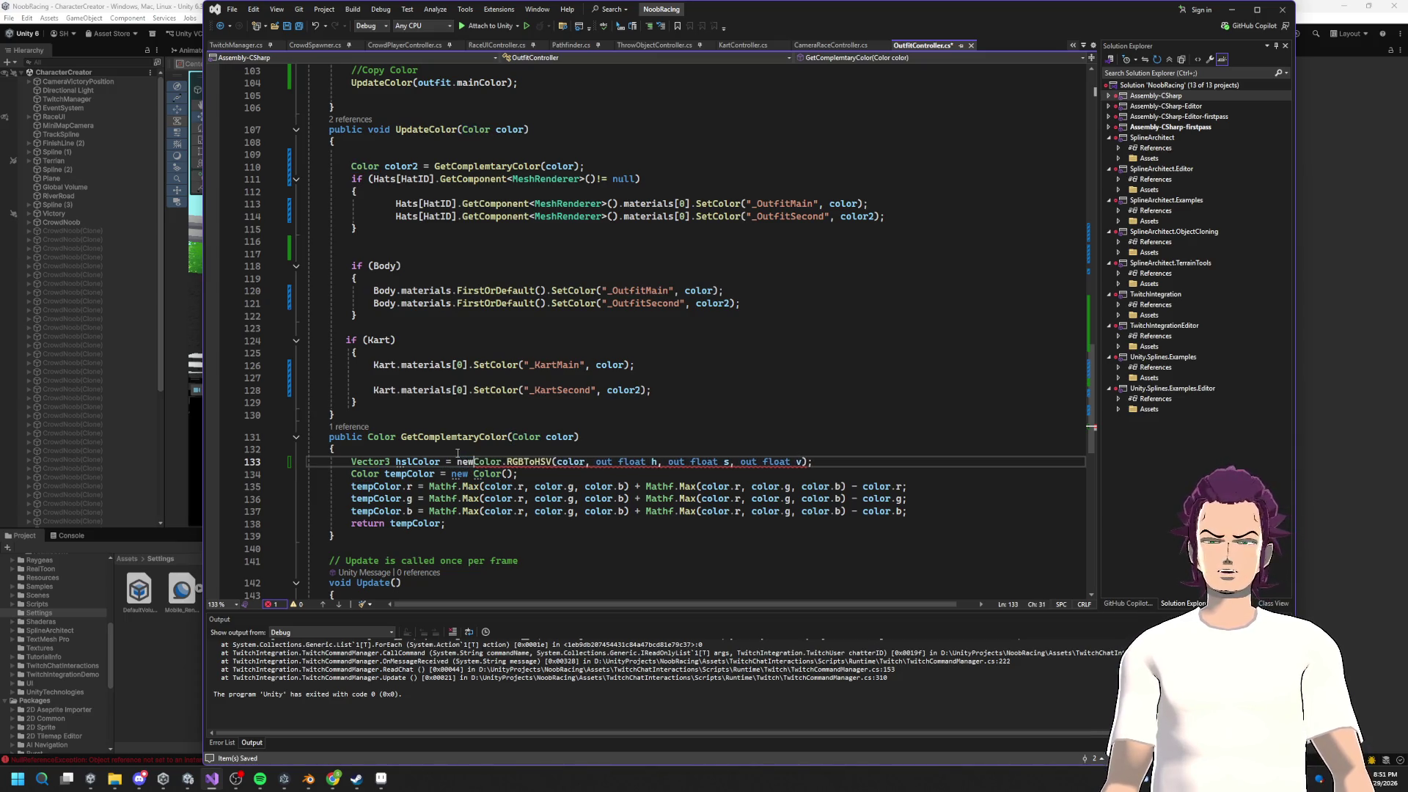
text(vector34)
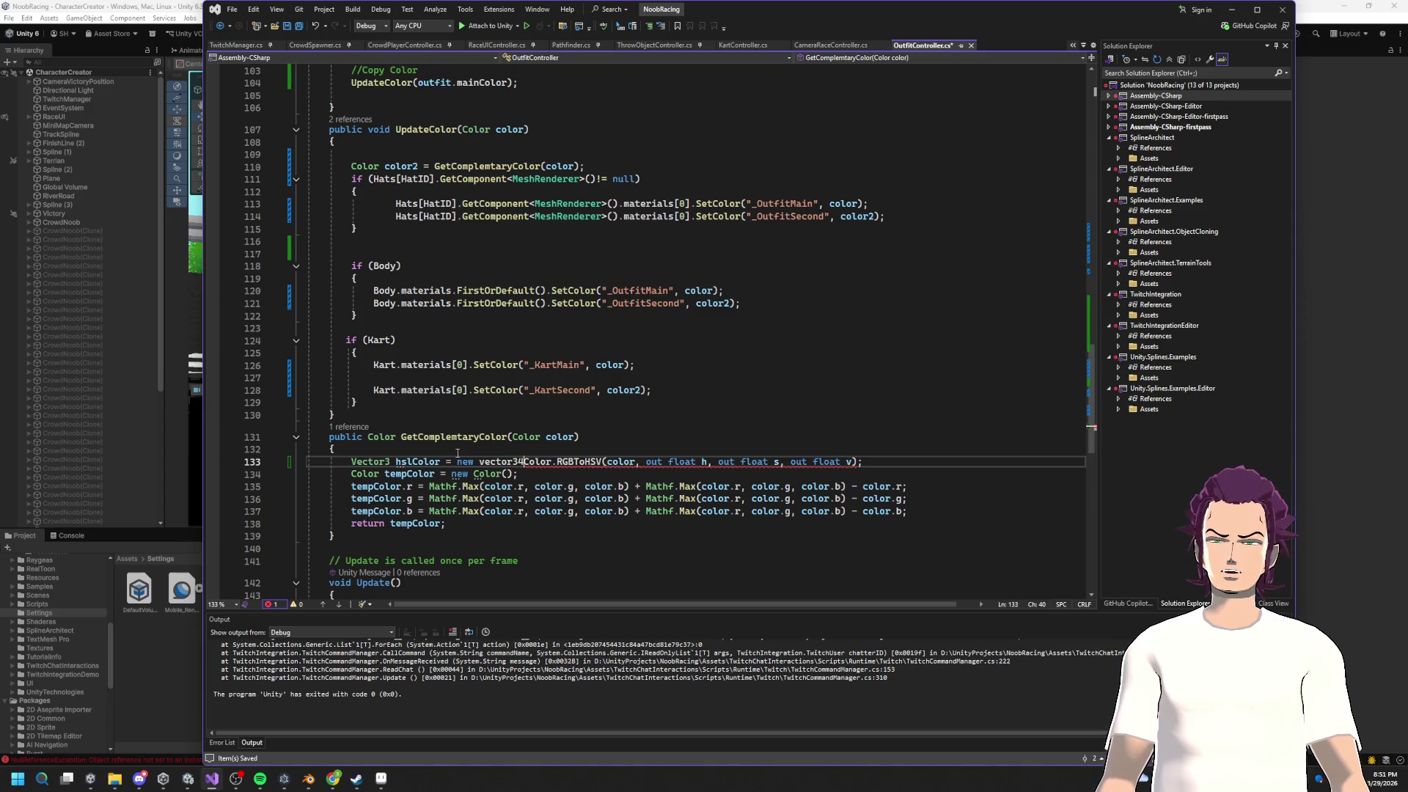
text(.)
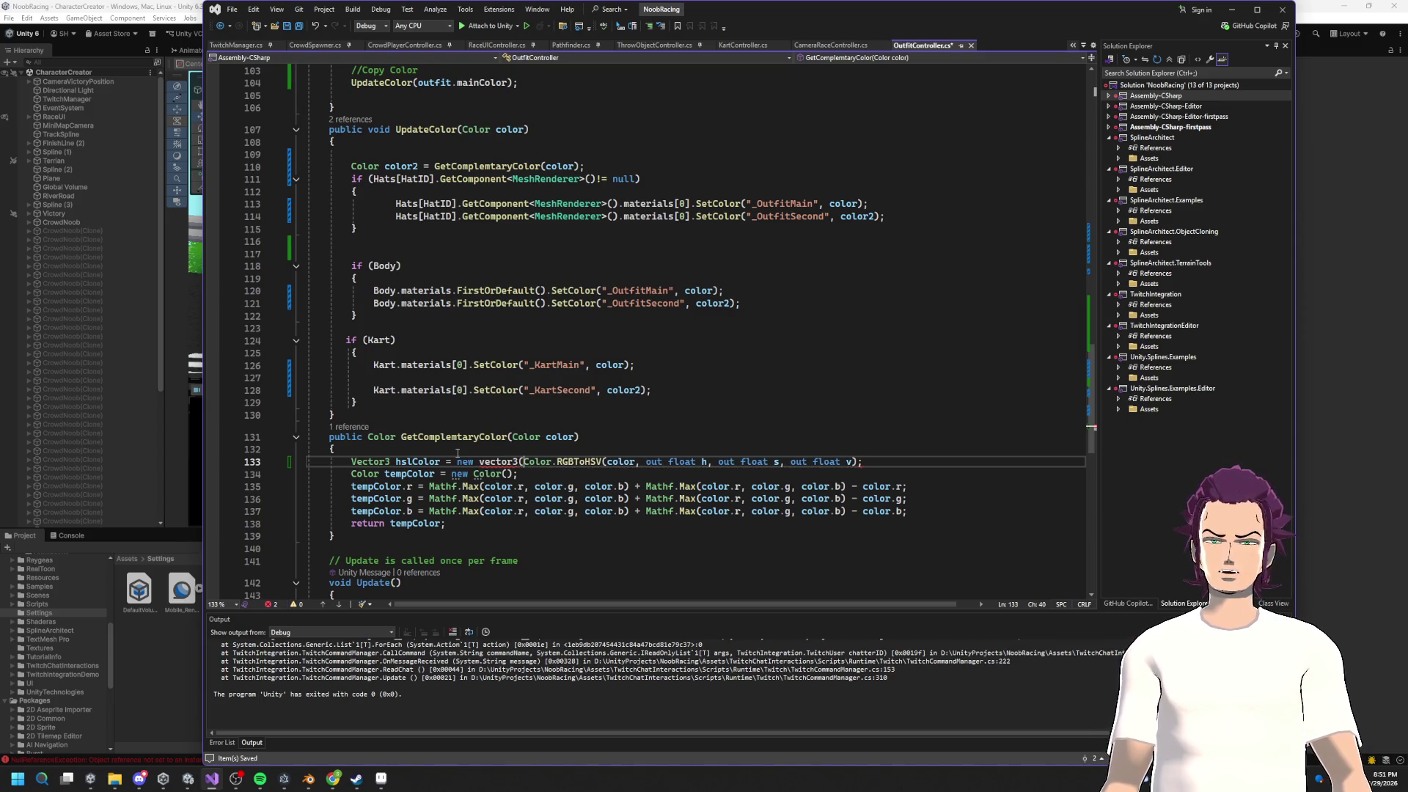
key(BackSpace)
key(BackSpace)
key(BackSpace)
text(V)
key(Tab)
text(.Z)
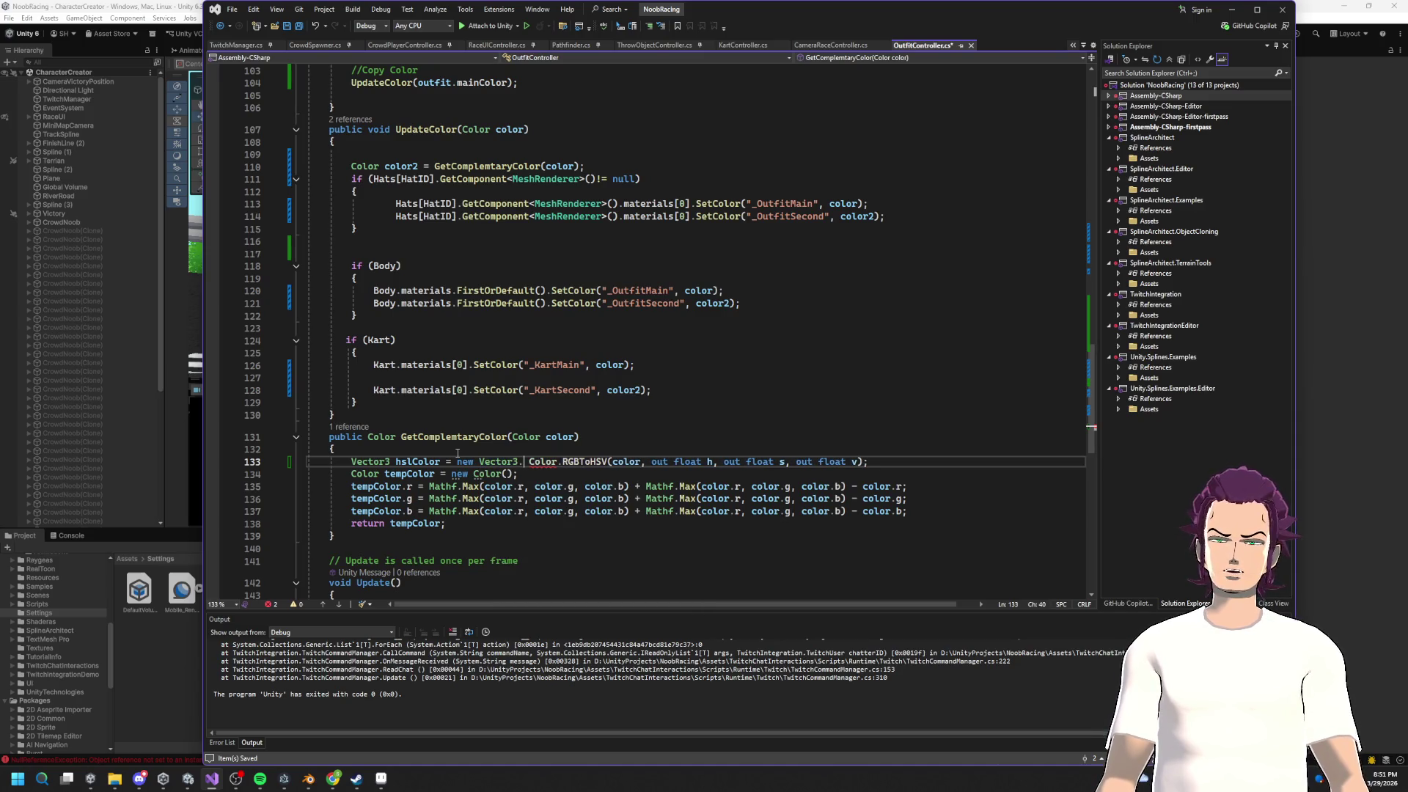
text(ero;)
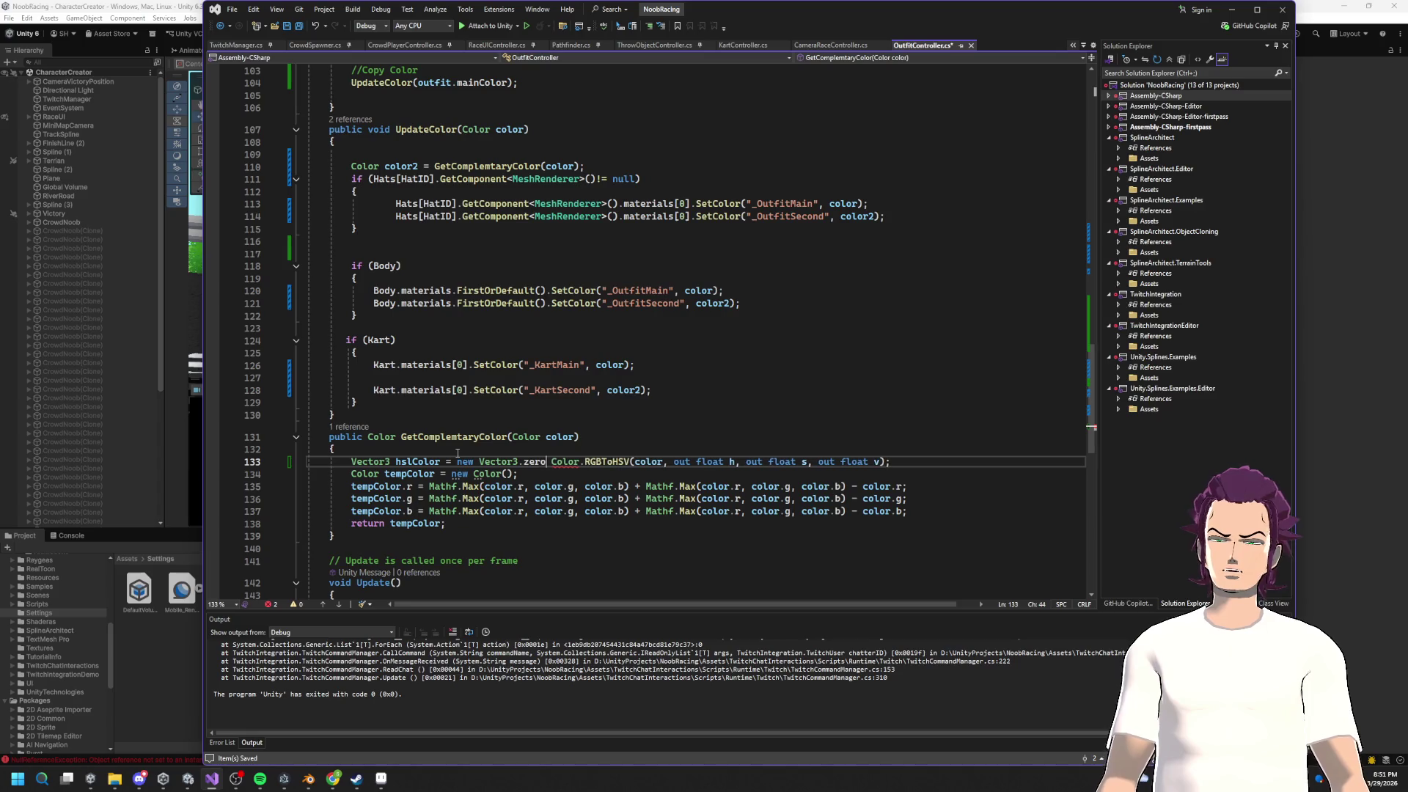
key(Return)
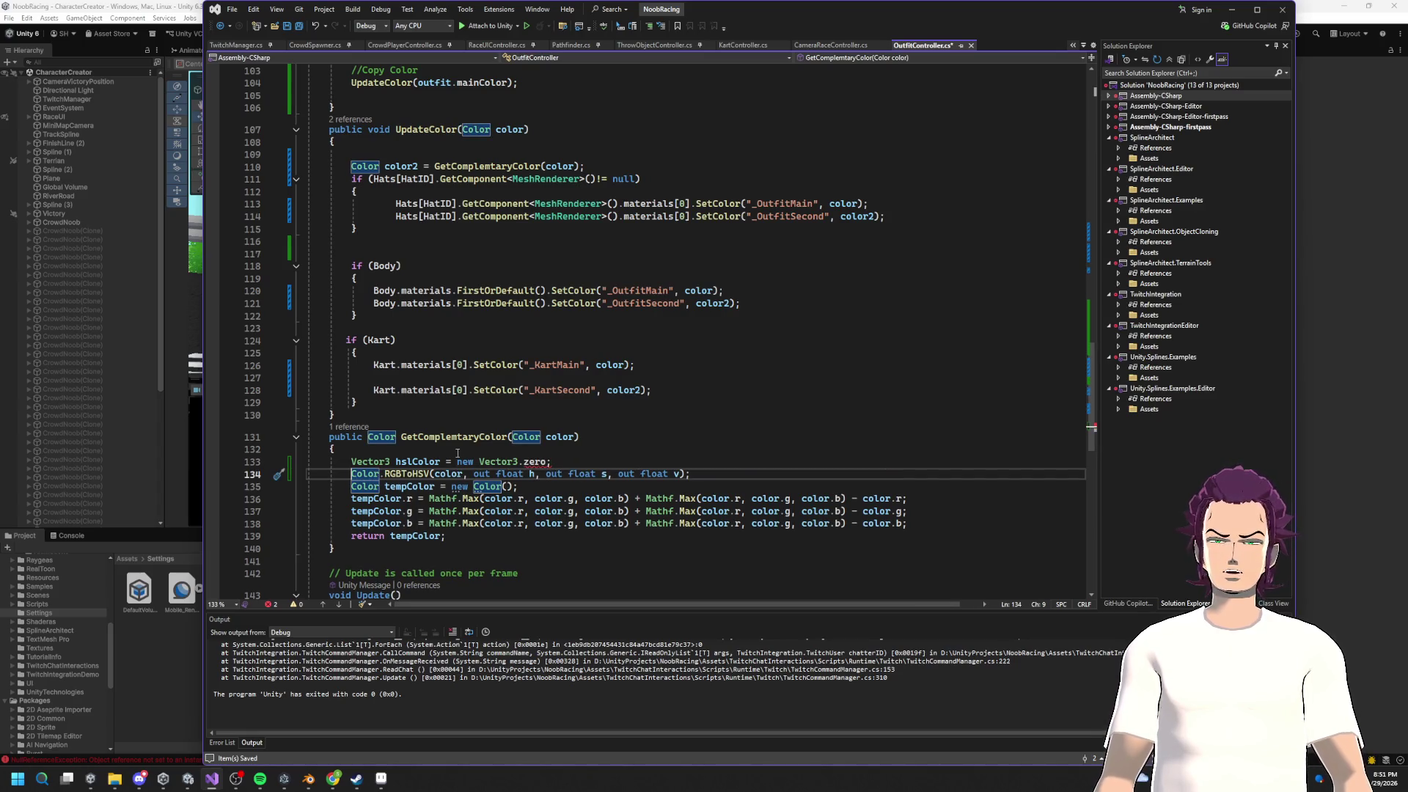
Step: Replace the out float h, s, v arguments with hslColor.x, hslColor.y and hslColor.z
double_click(422, 461)
key(ctrl+c)
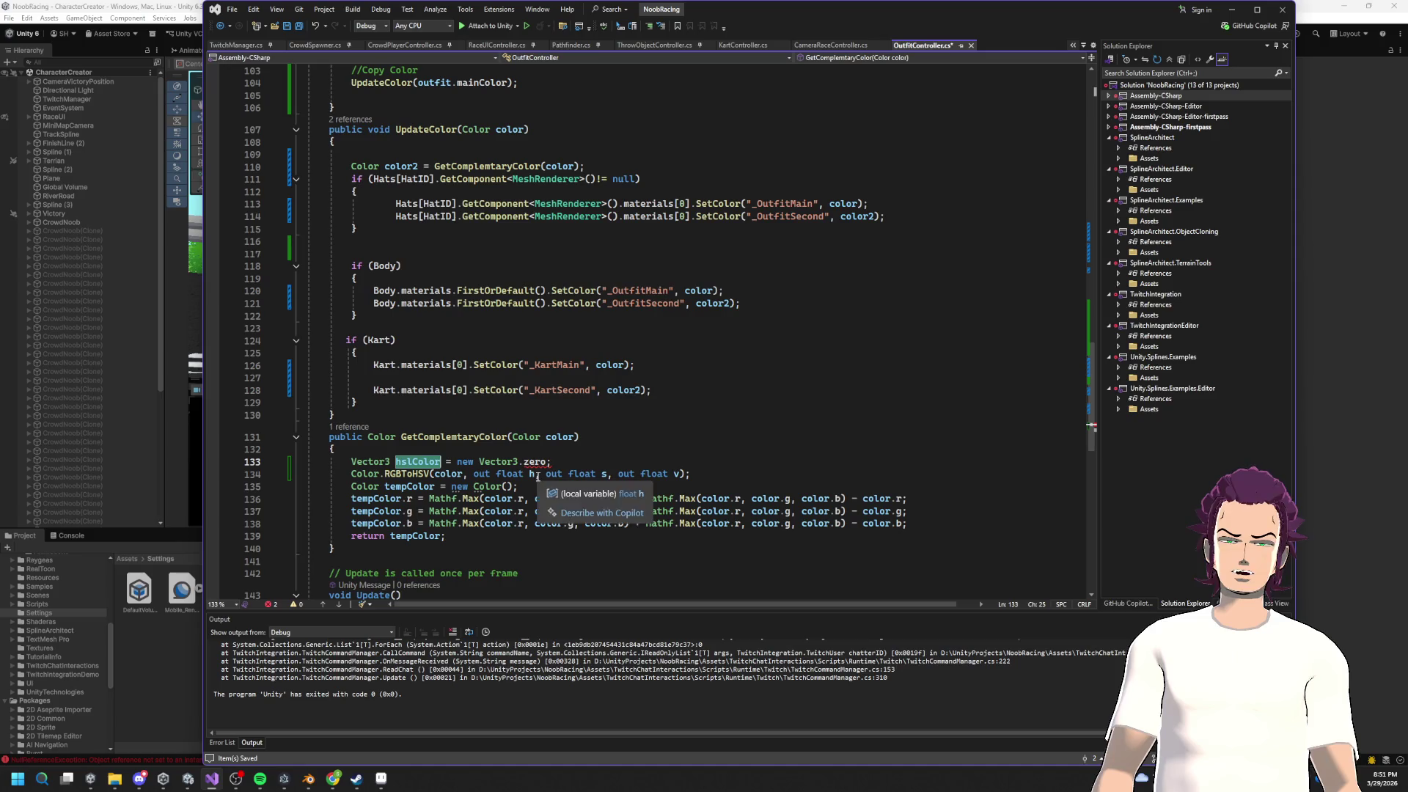
double_click(532, 474)
click(521, 473)
drag(525, 473, 496, 474)
key(ctrl+v)
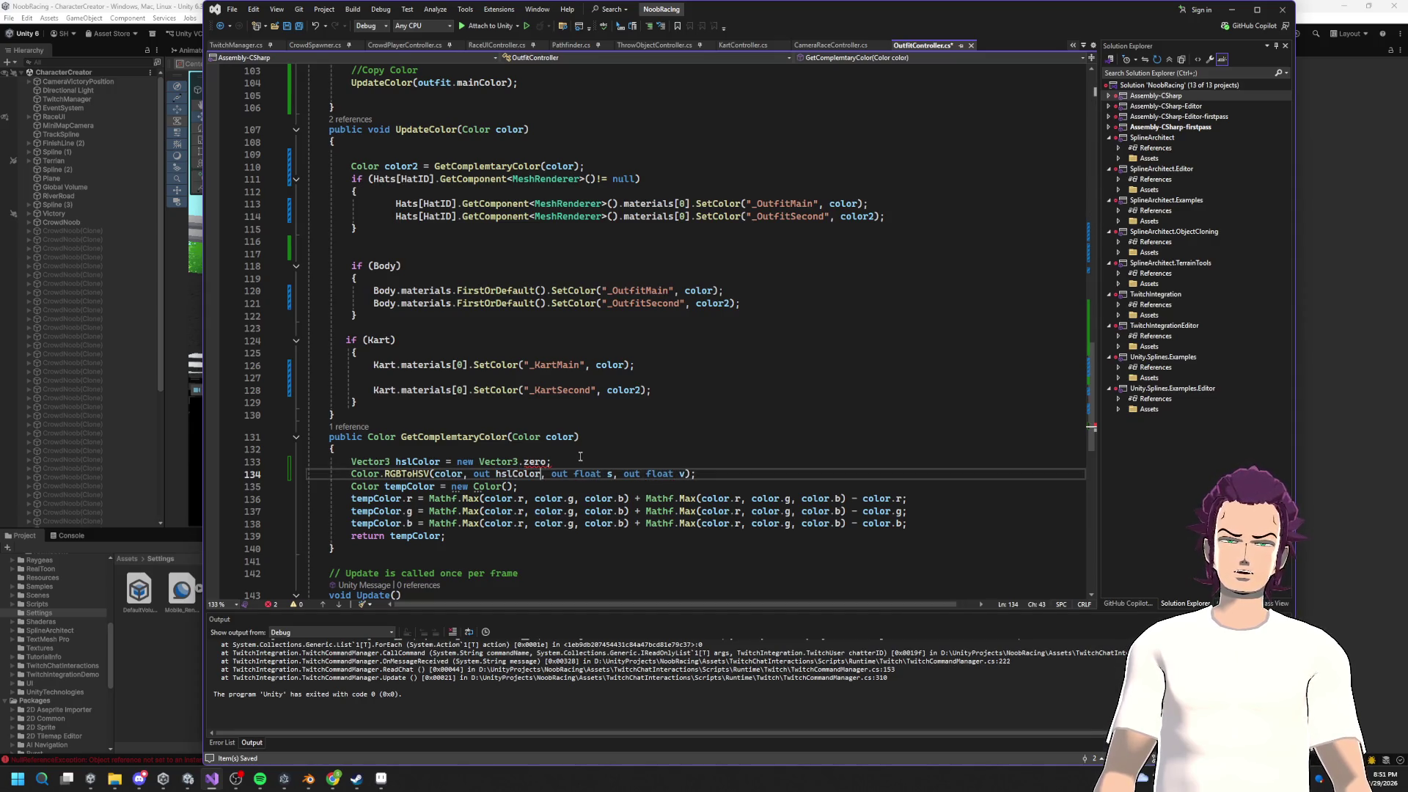
text(.x)
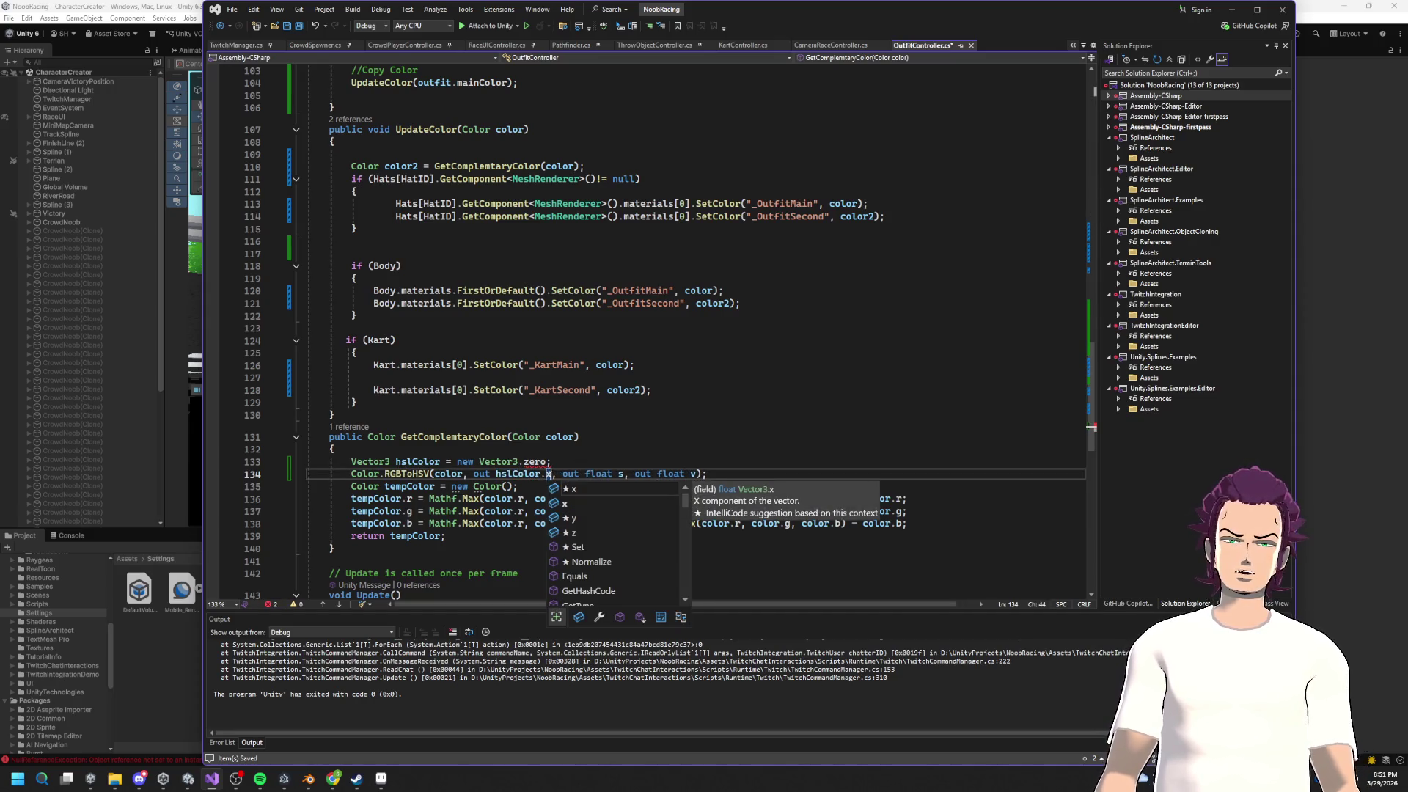
drag(551, 474, 497, 475)
drag(624, 473, 586, 474)
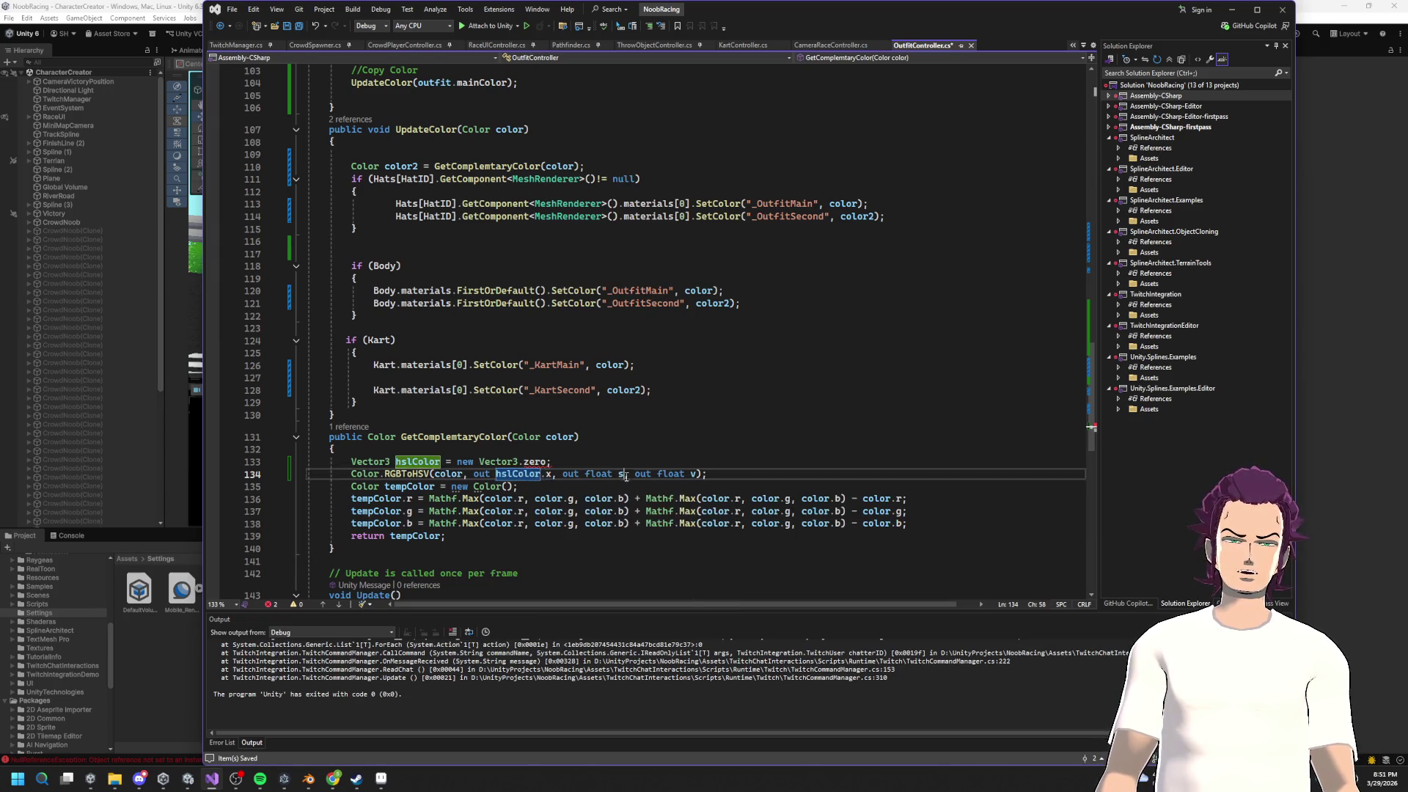
text(hslColor.x)
key(BackSpace)
text(y)
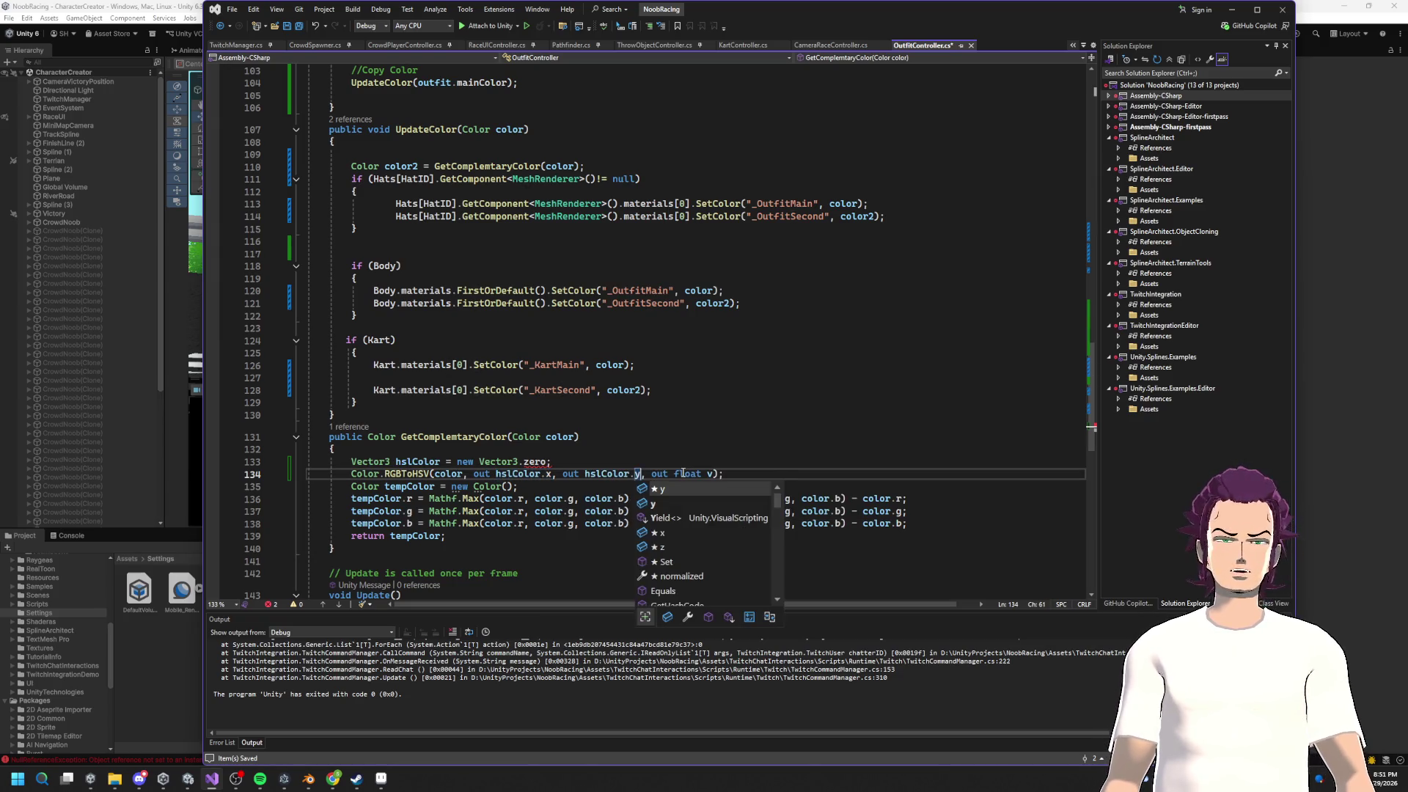
drag(714, 473, 675, 477)
key(ctrl+v)
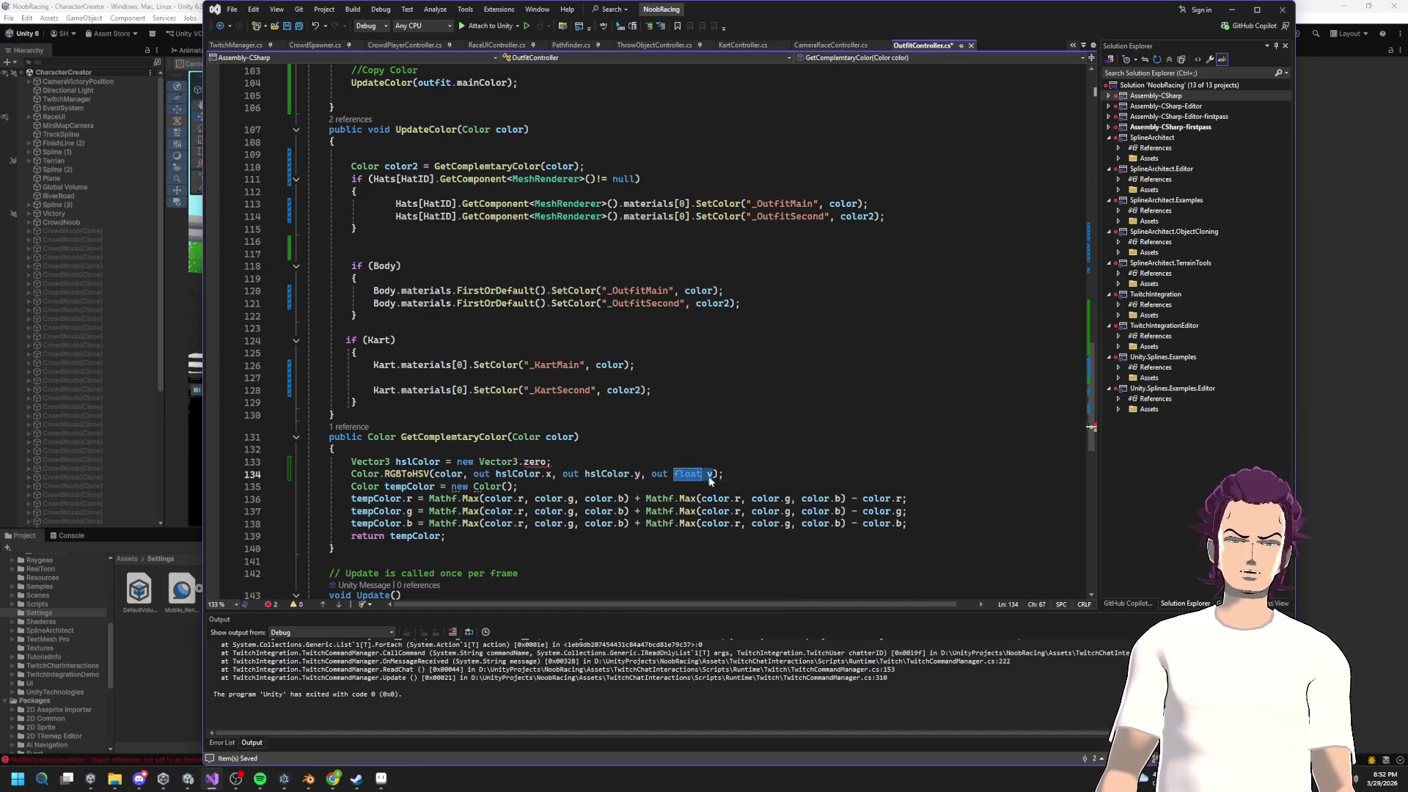
key(BackSpace)
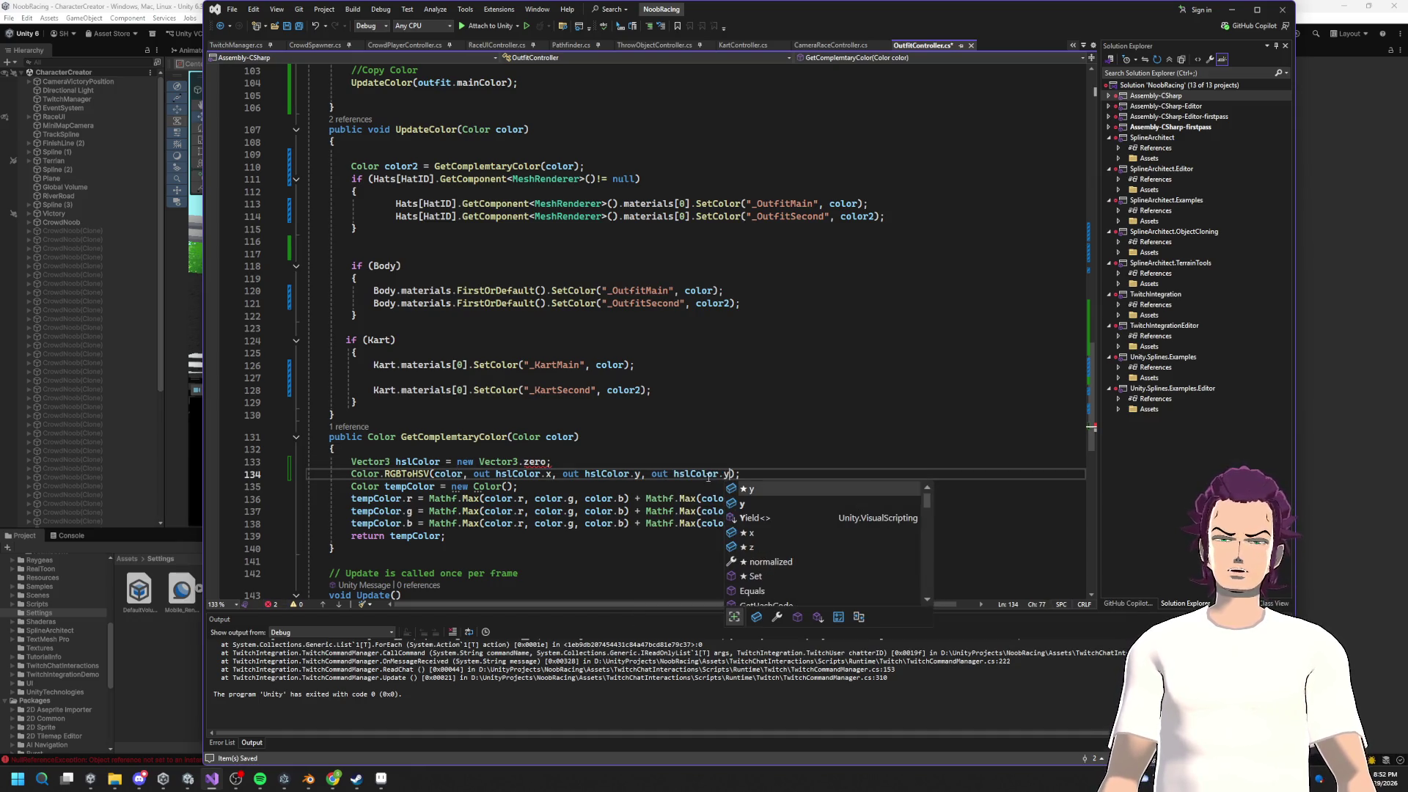
text(z)
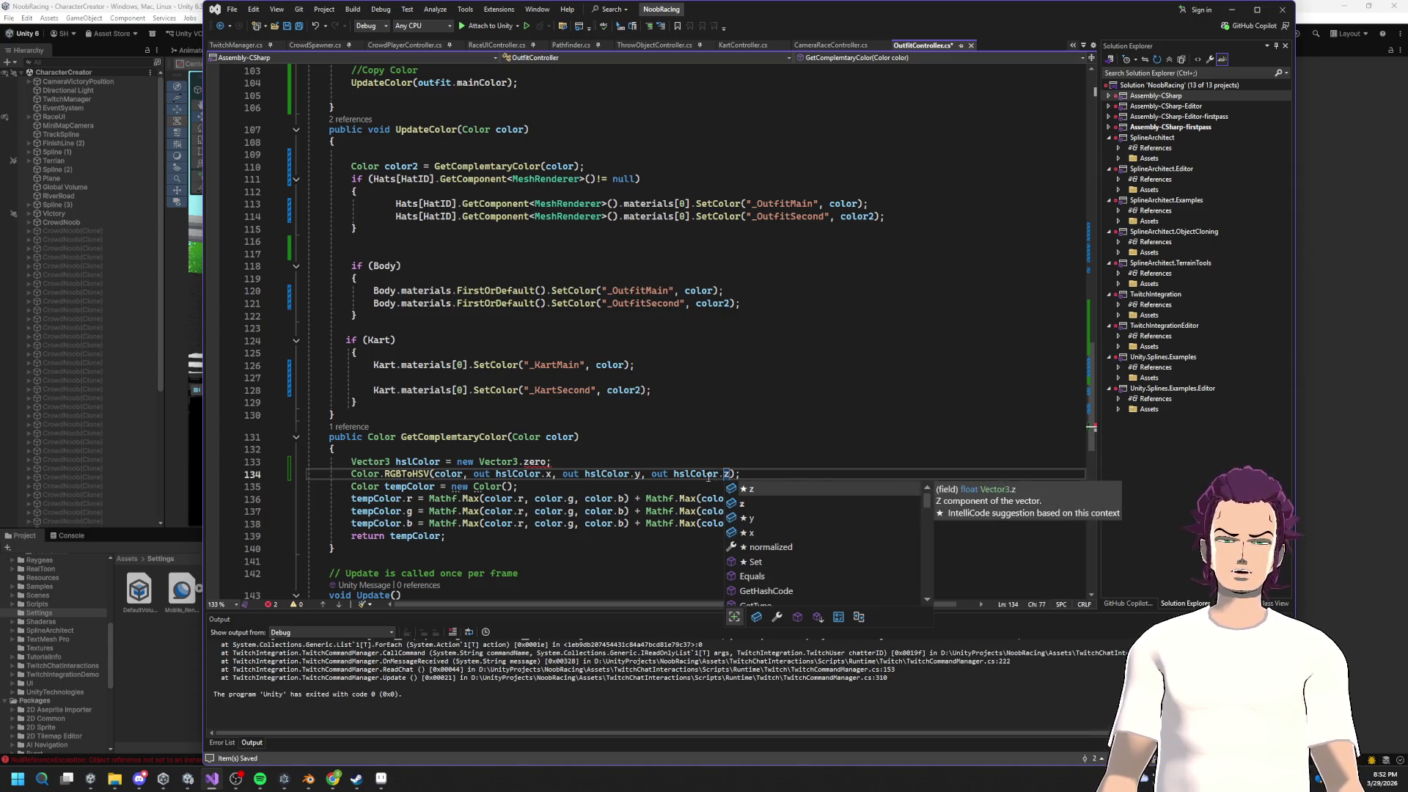
Step: Change the initialiser to 'Vector3.zero' and start an 'hslColor.' line below the conversion
double_click(546, 461)
key(BackSpace)
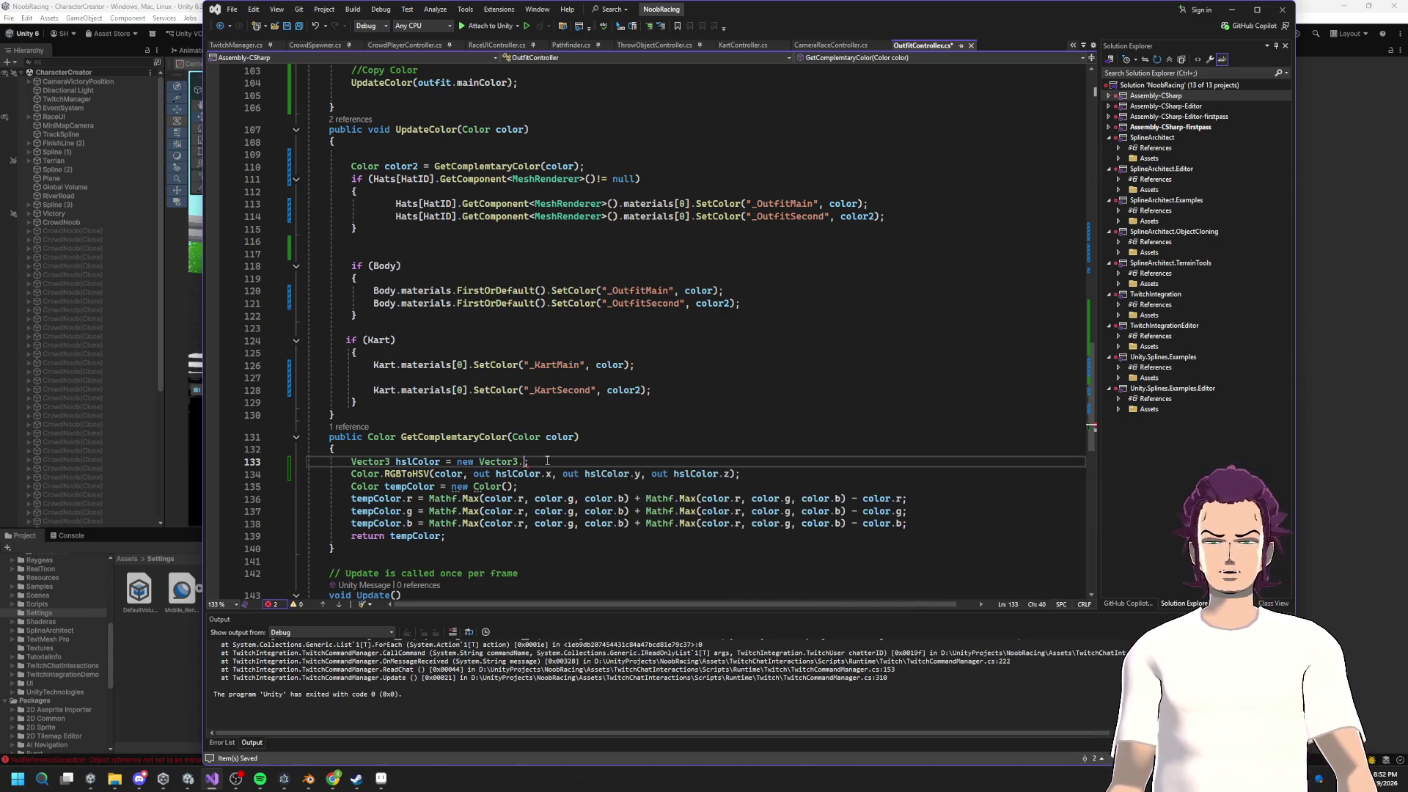
key(BackSpace)
key(BackSpace)
key(BackSpace)
text(ector3.zero)
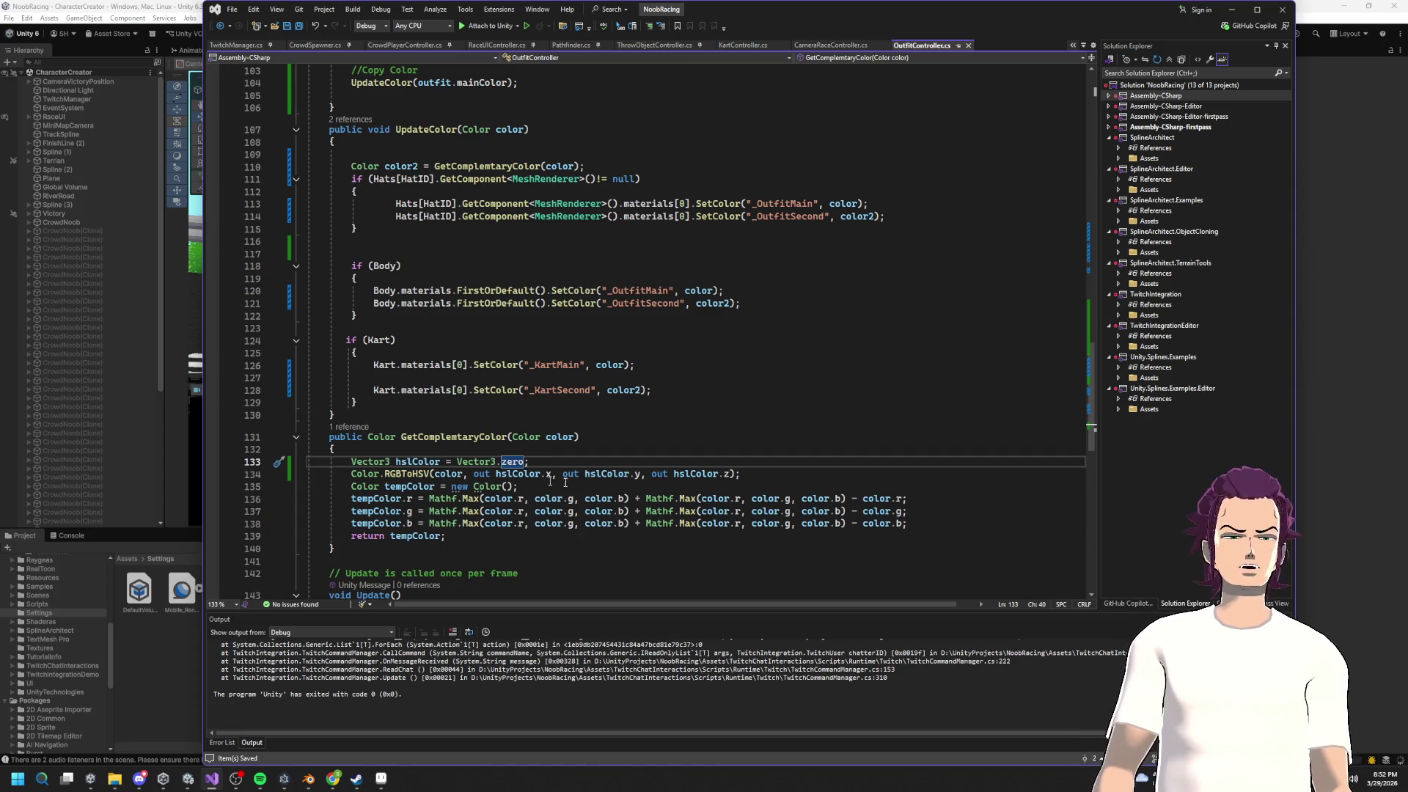
click(770, 484)
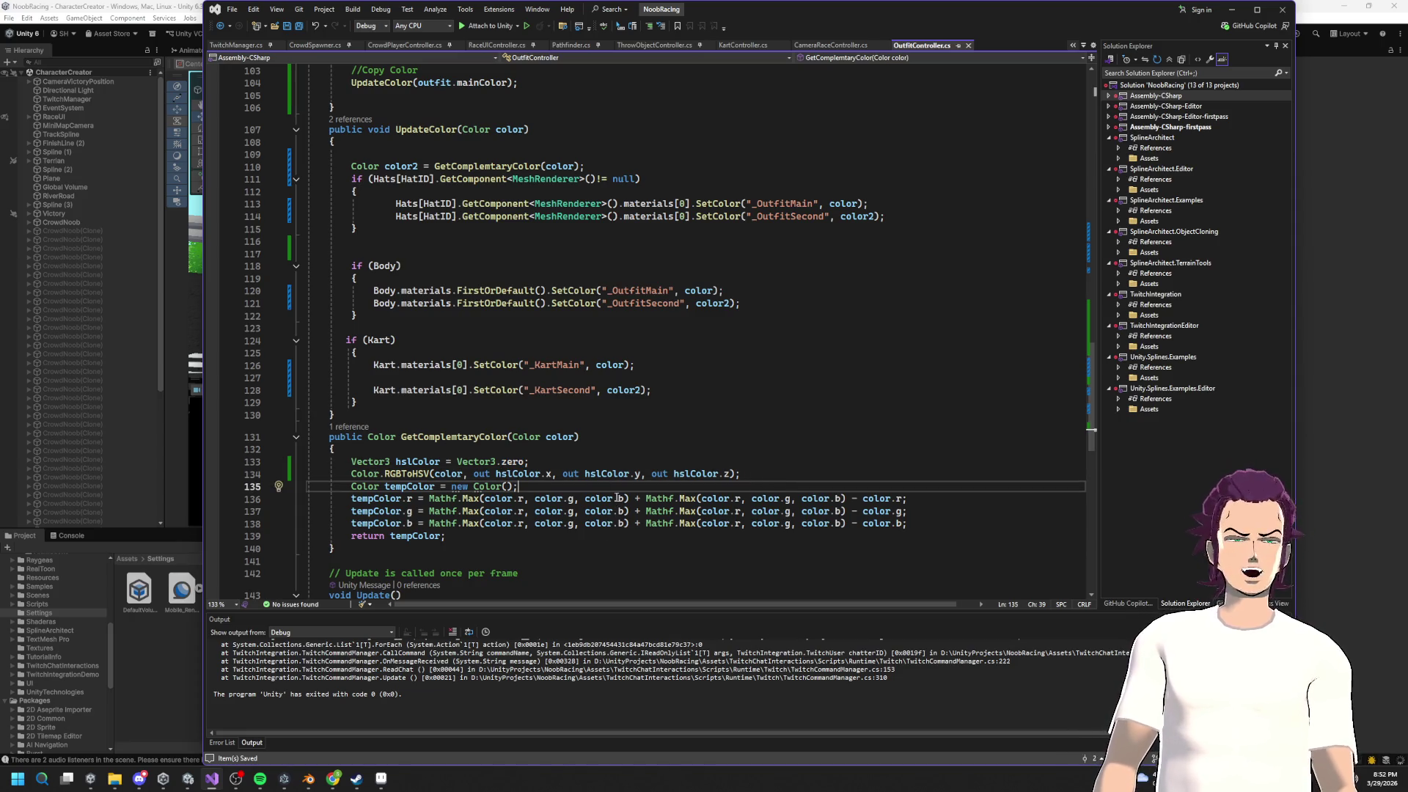
click(786, 471)
key(Return)
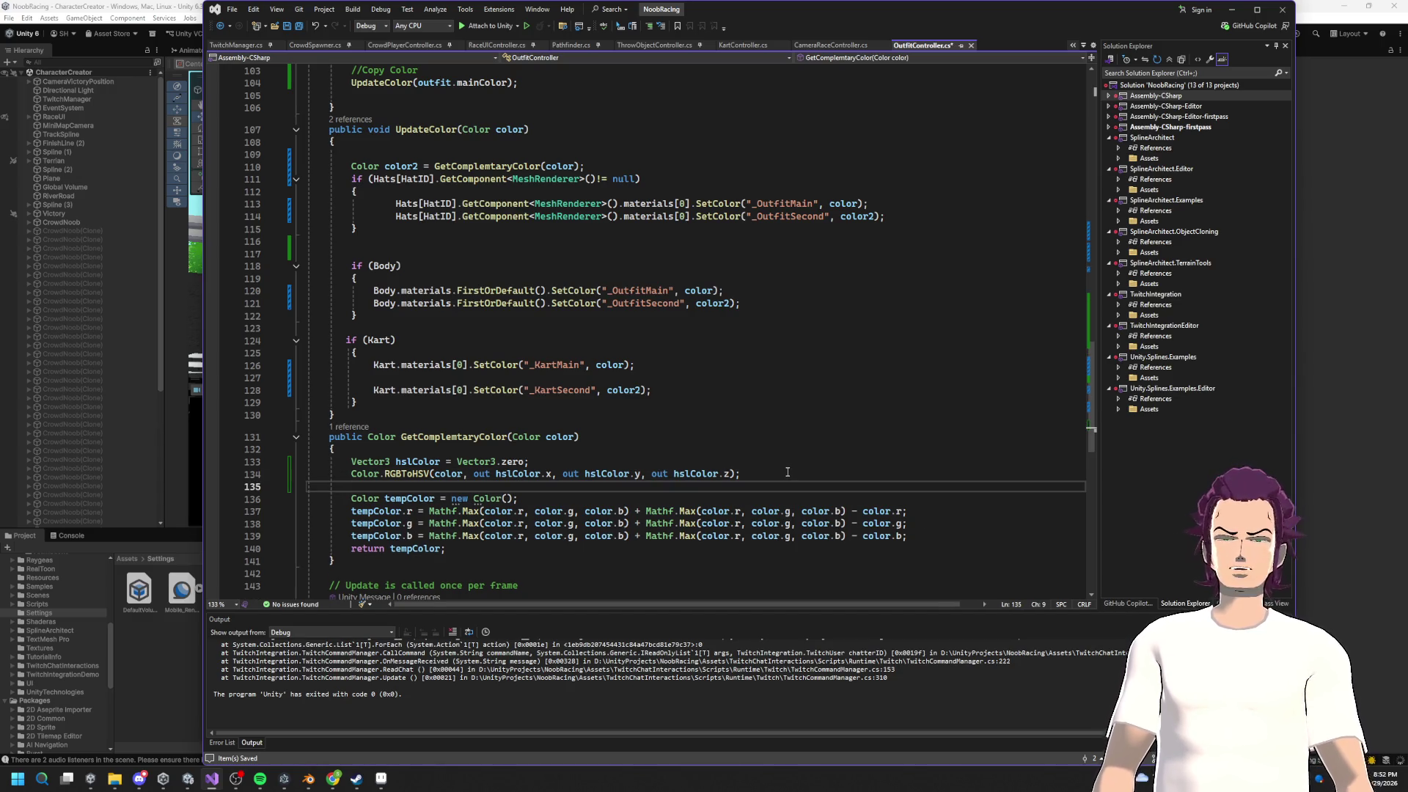
double_click(408, 474)
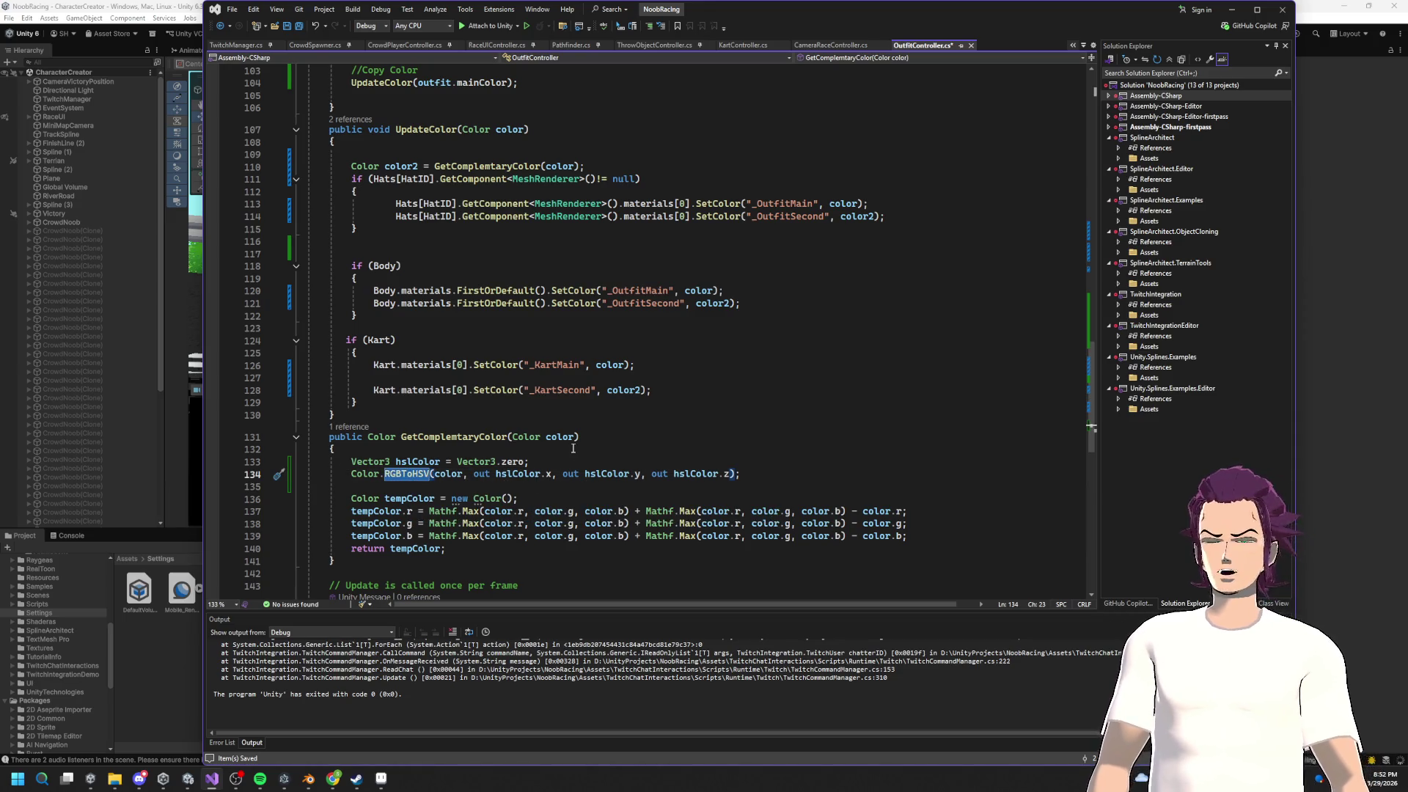
click(489, 487)
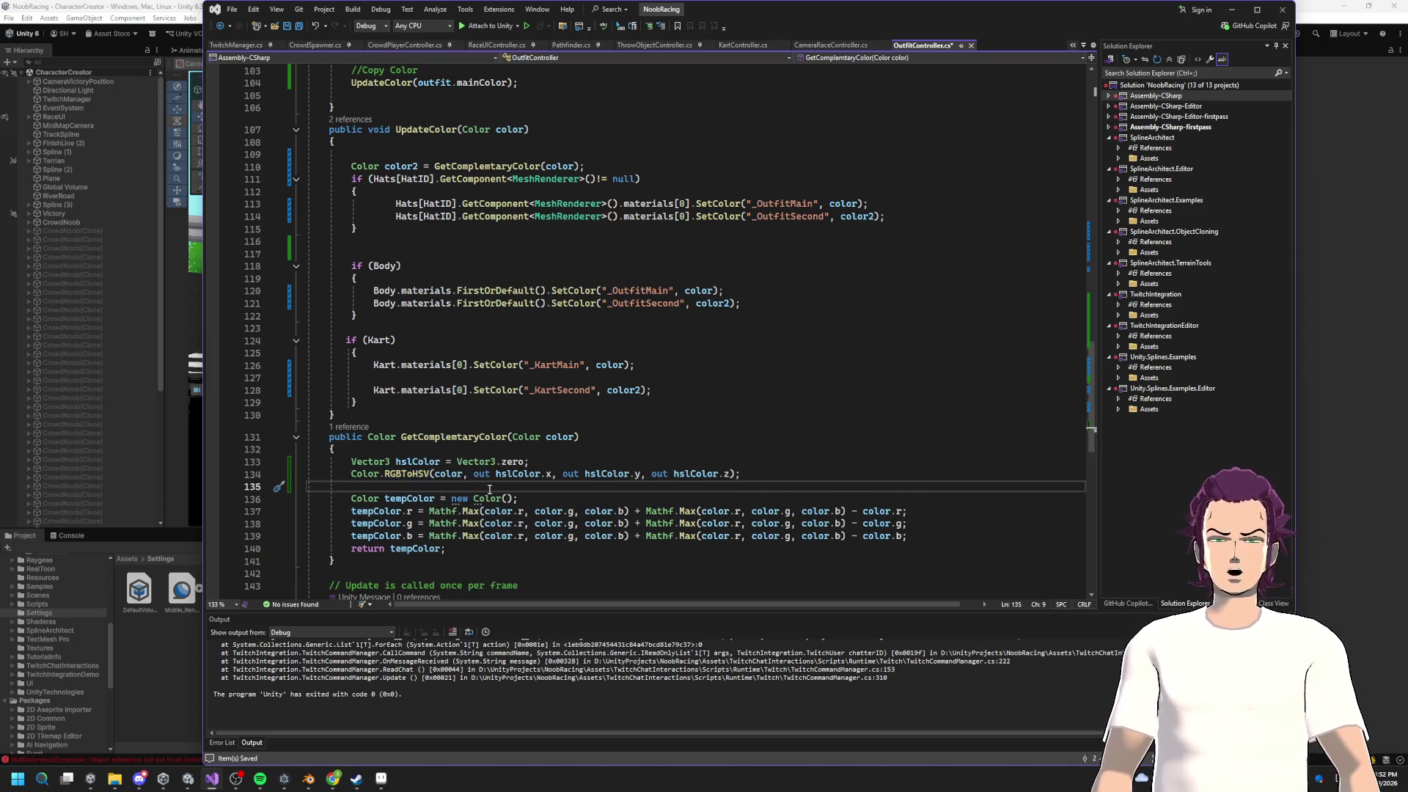
text(hslColor.)
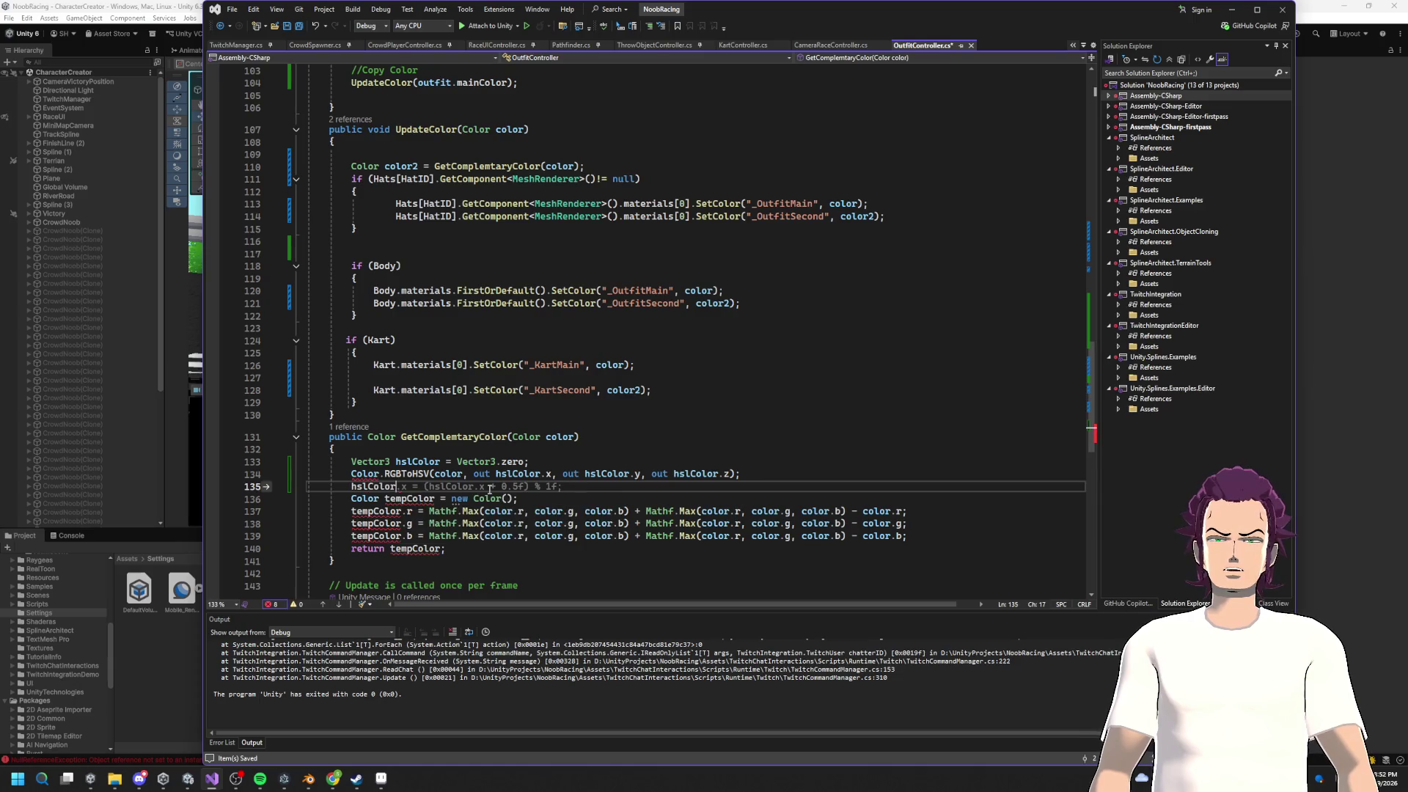
key(alt+Tab)
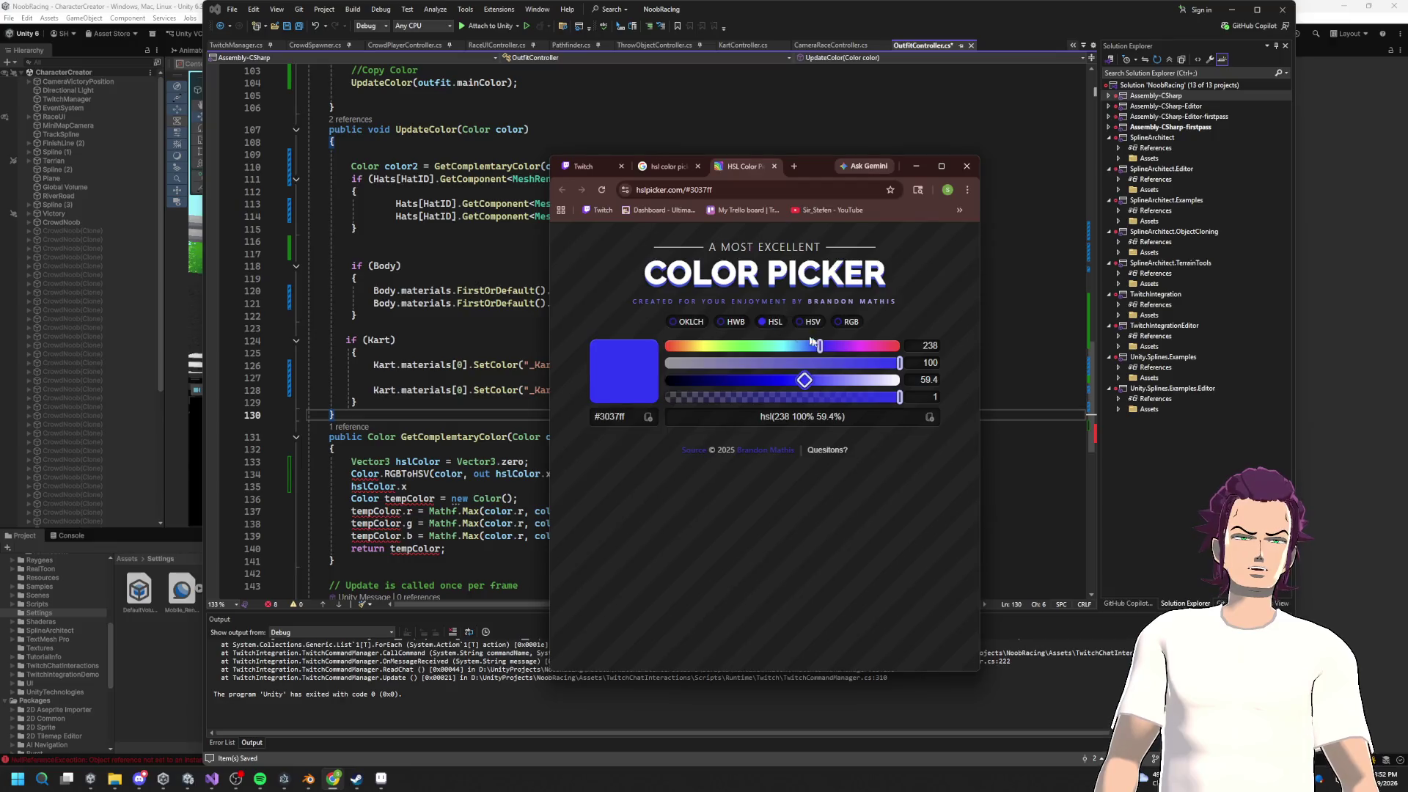
Step: Preview hue 261 and lightness 78.2 (#b790ff) in the HSL picker, then close it
mouse_move(820, 346)
mouse_down()
mouse_move(794, 346)
mouse_move(845, 345)
mouse_move(701, 331)
mouse_move(705, 345)
mouse_move(895, 346)
mouse_move(806, 345)
mouse_move(842, 345)
mouse_move(823, 345)
mouse_move(832, 334)
mouse_up()
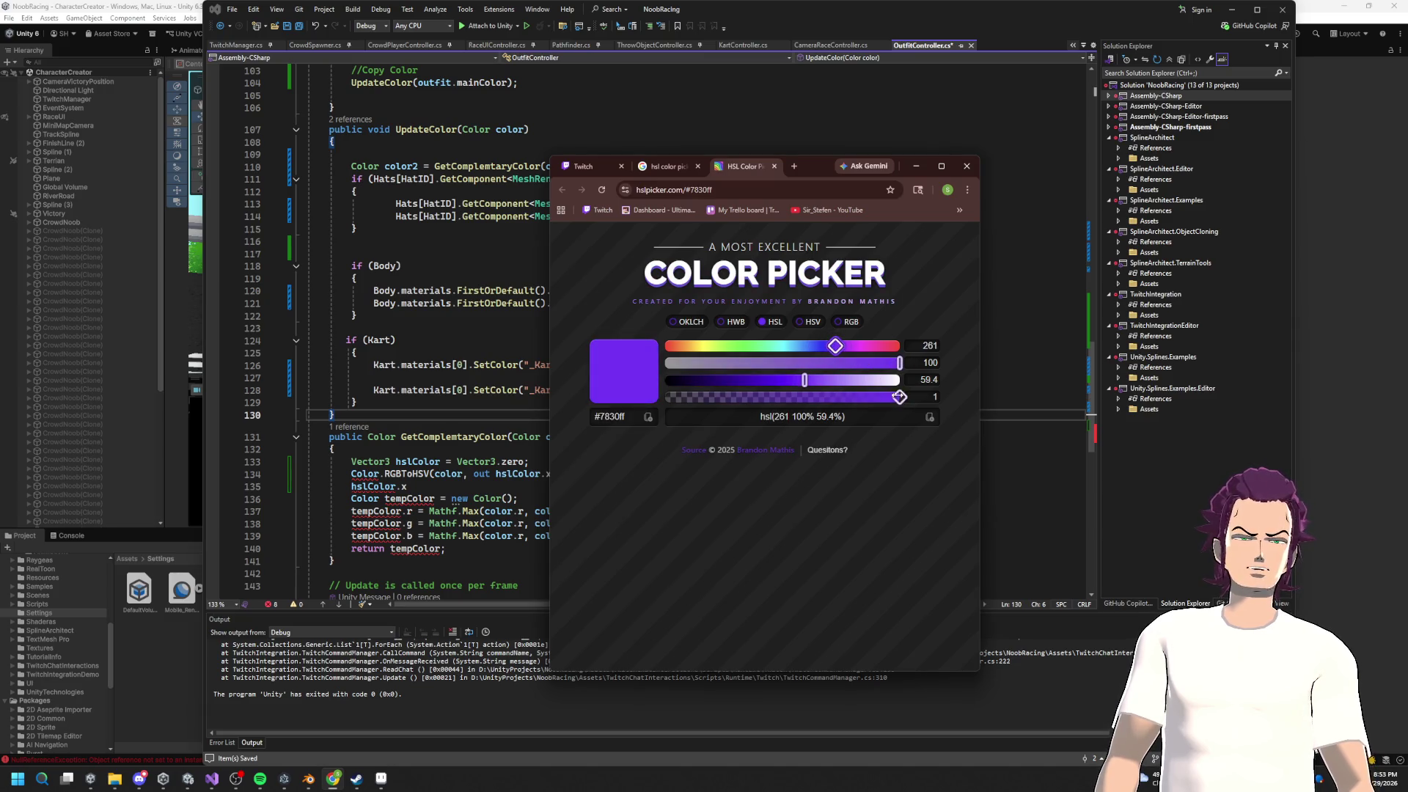
drag(807, 379, 848, 379)
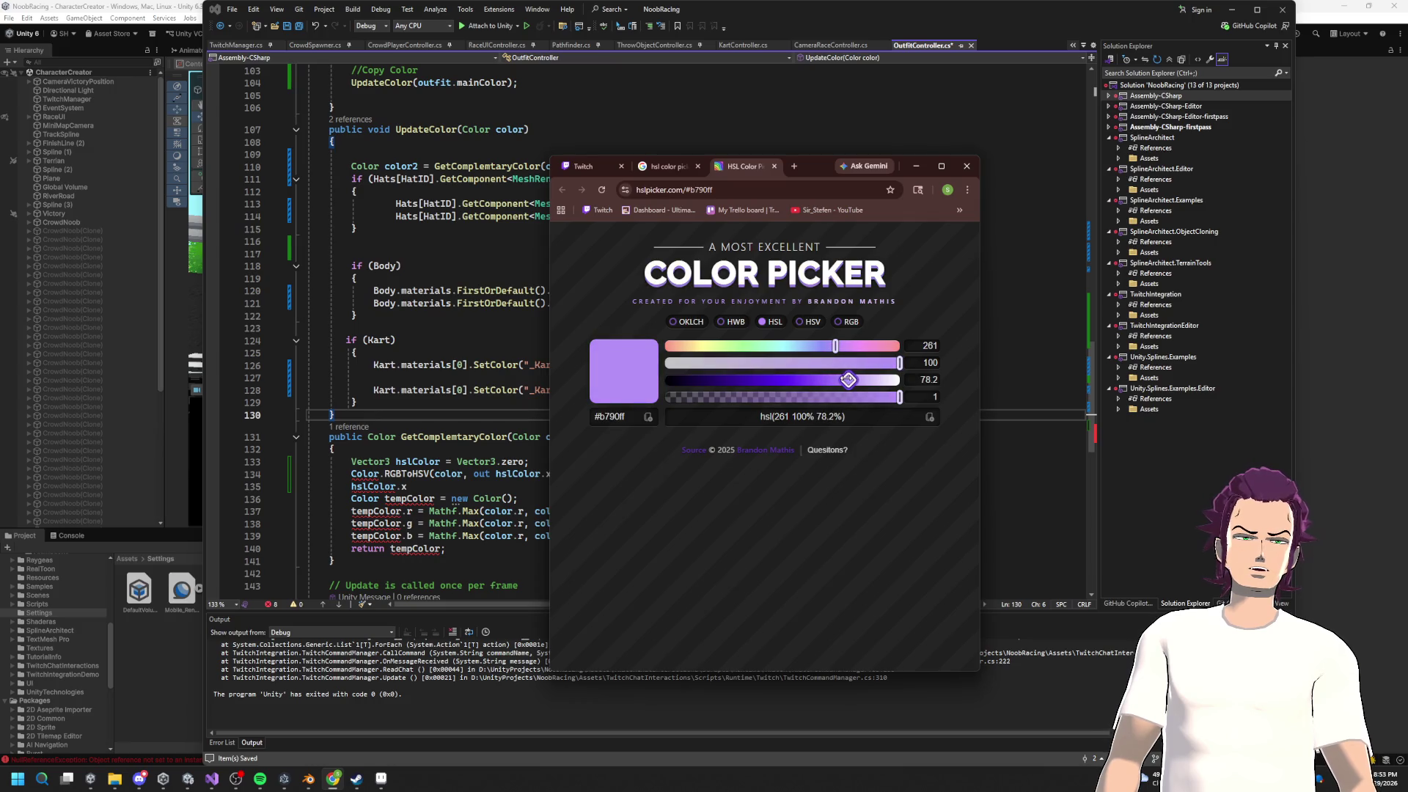
click(966, 166)
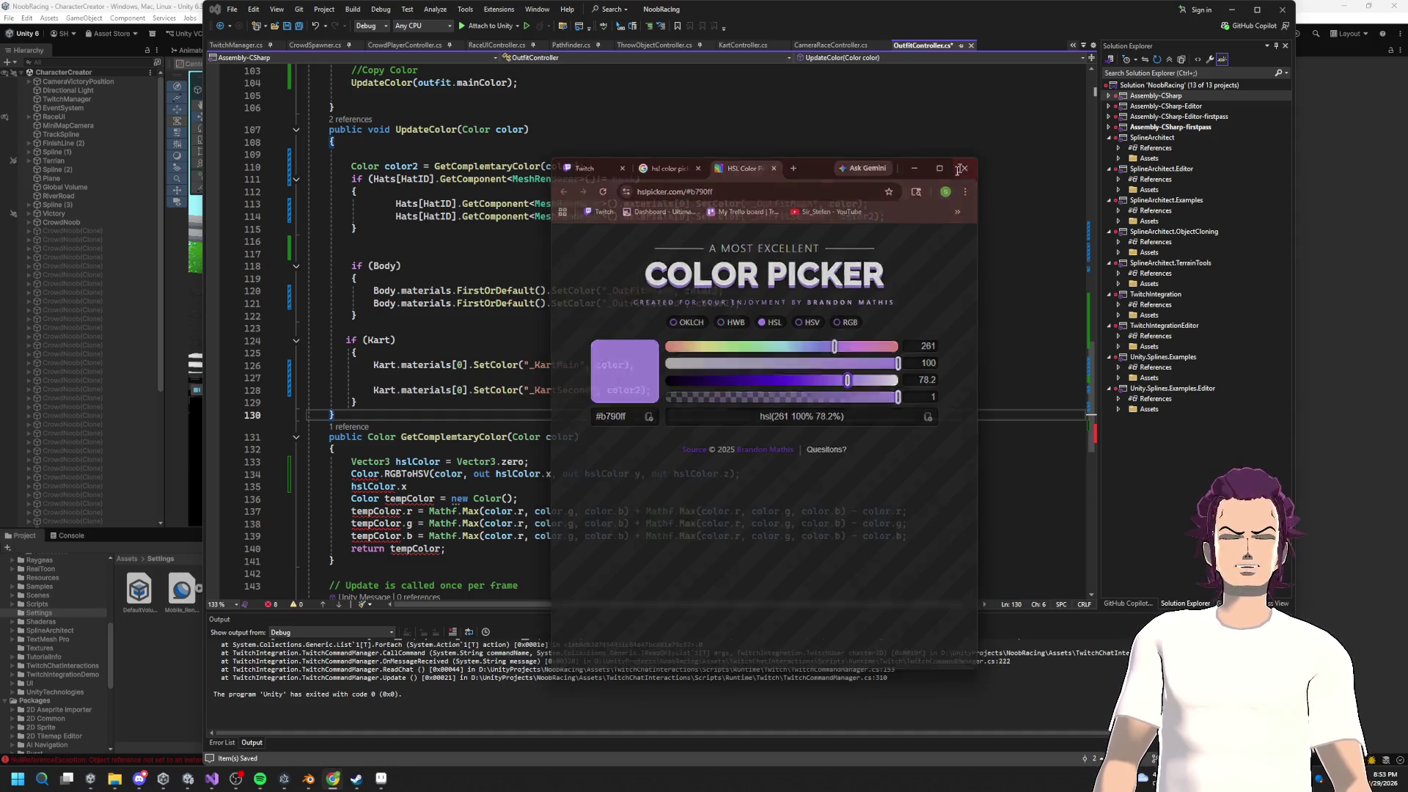
mouse_move(736, 474)
mouse_down()
mouse_move(350, 474)
mouse_move(387, 474)
mouse_up()
click(495, 482)
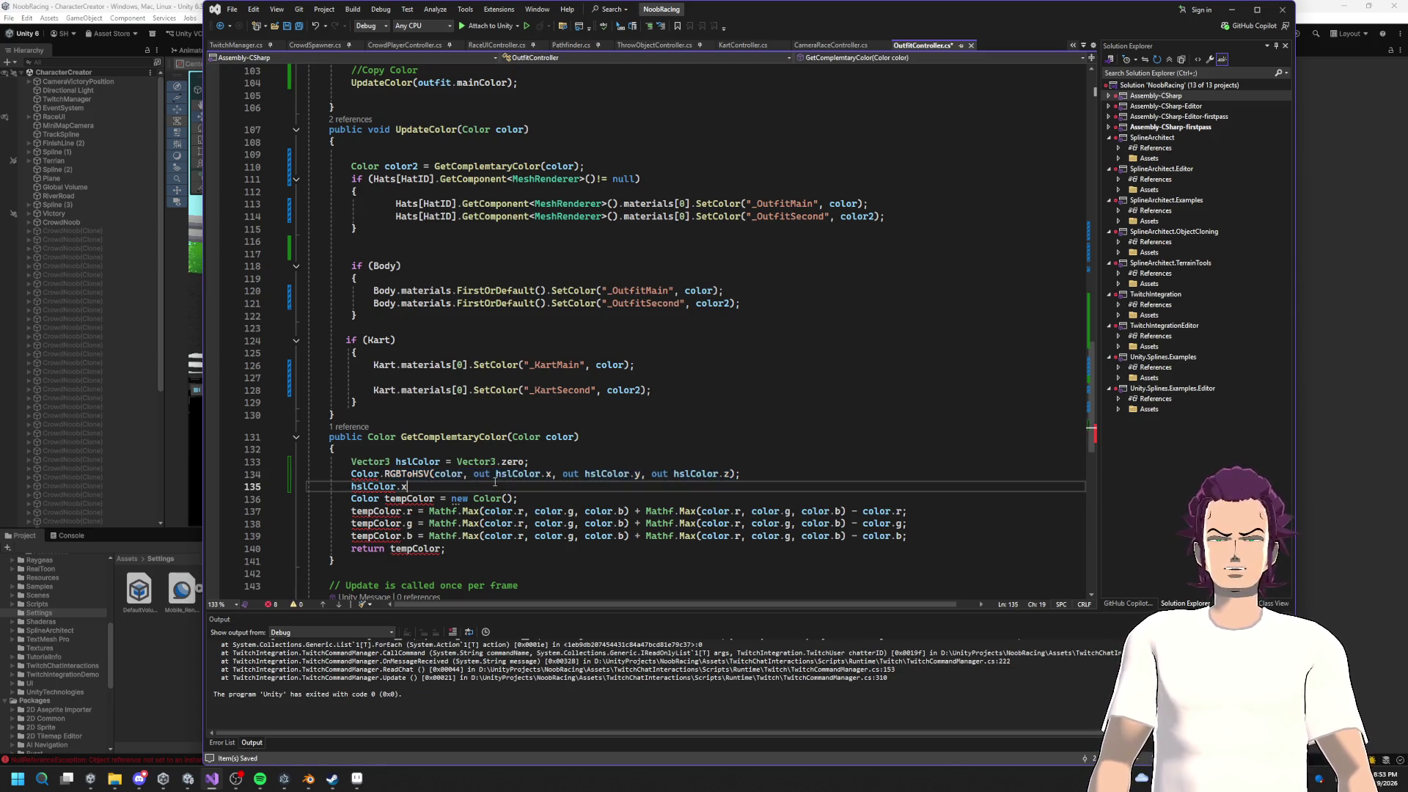
Step: Write the hue line 'hslColor.x += 0.1f;' and save the script
text( = )
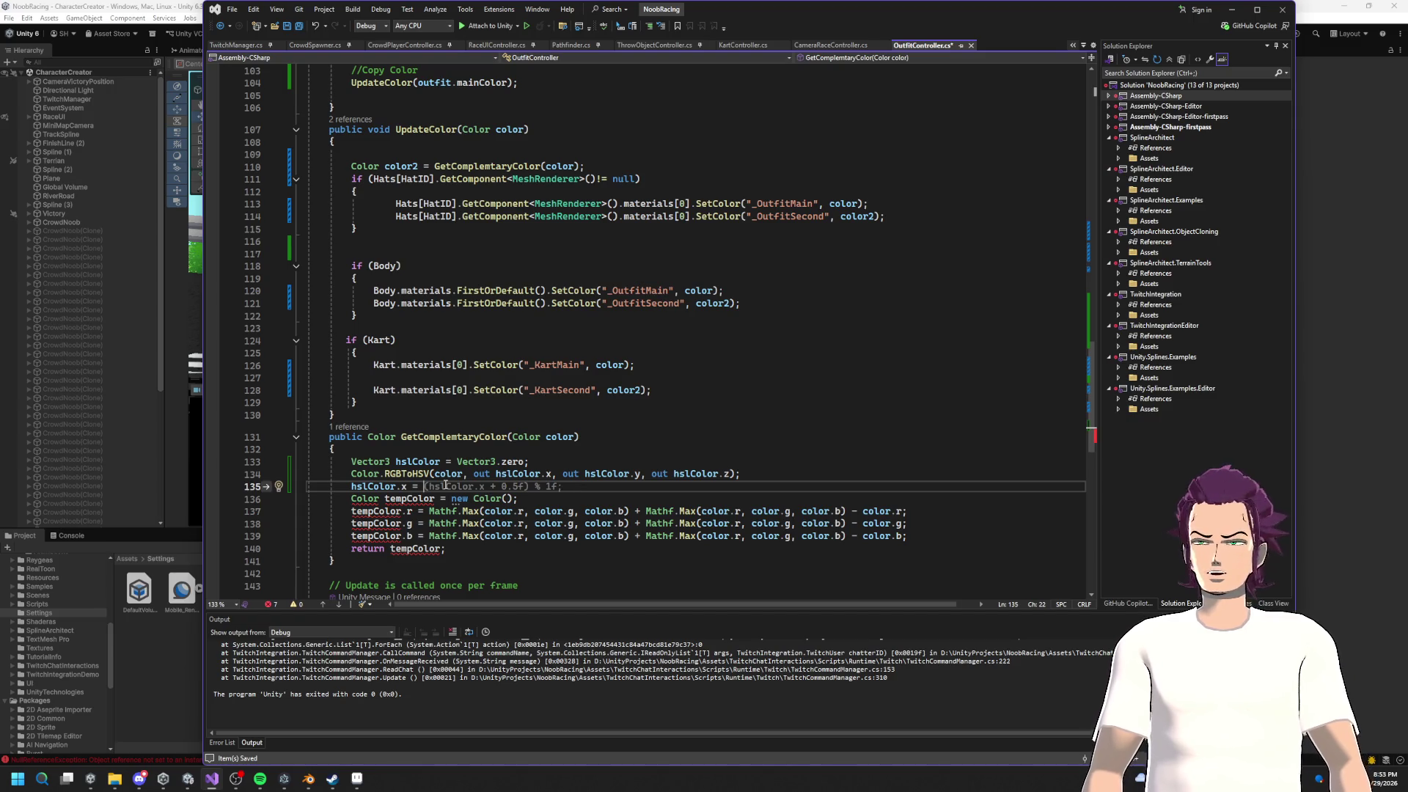
text(has)
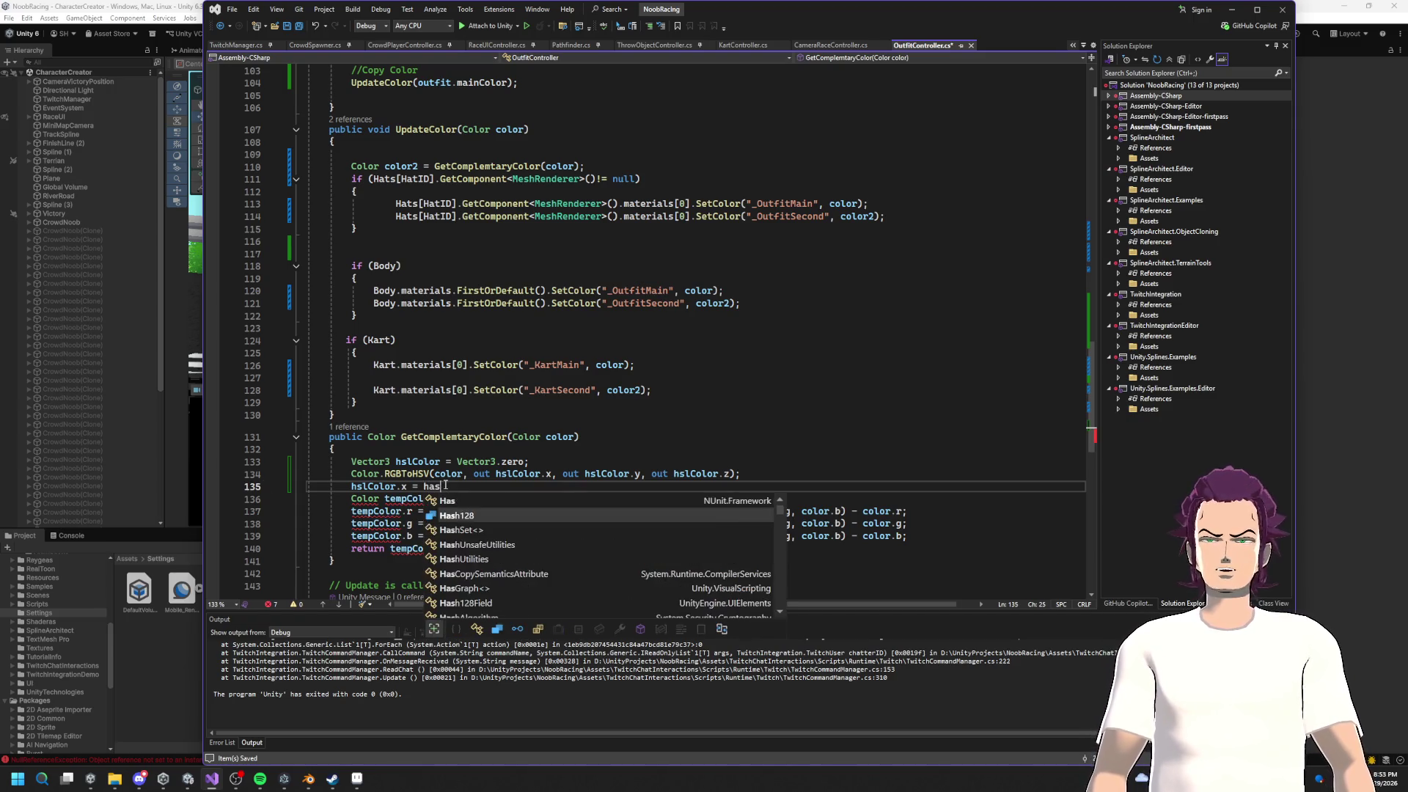
key(BackSpace)
key(BackSpace)
text(slColor.x )
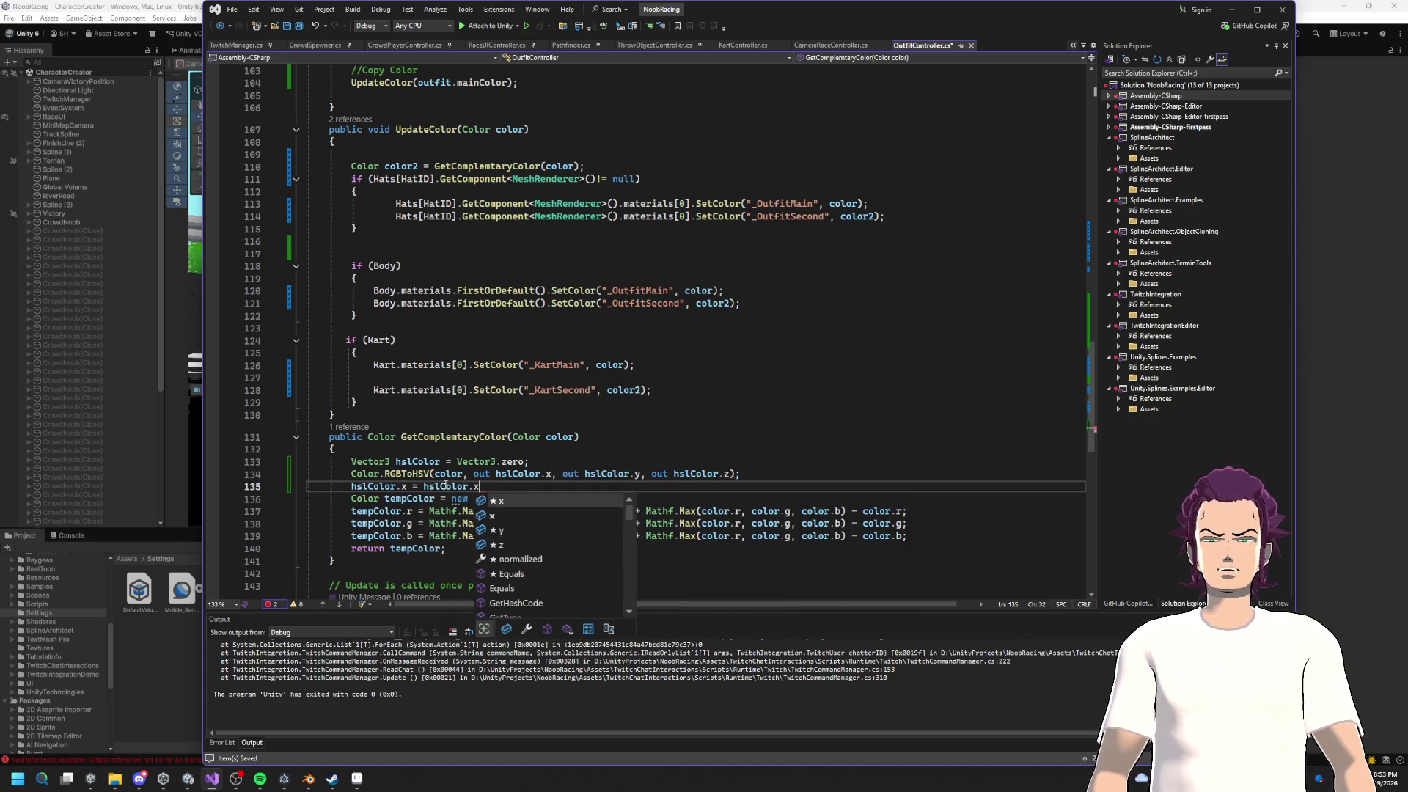
text(* 0.1)
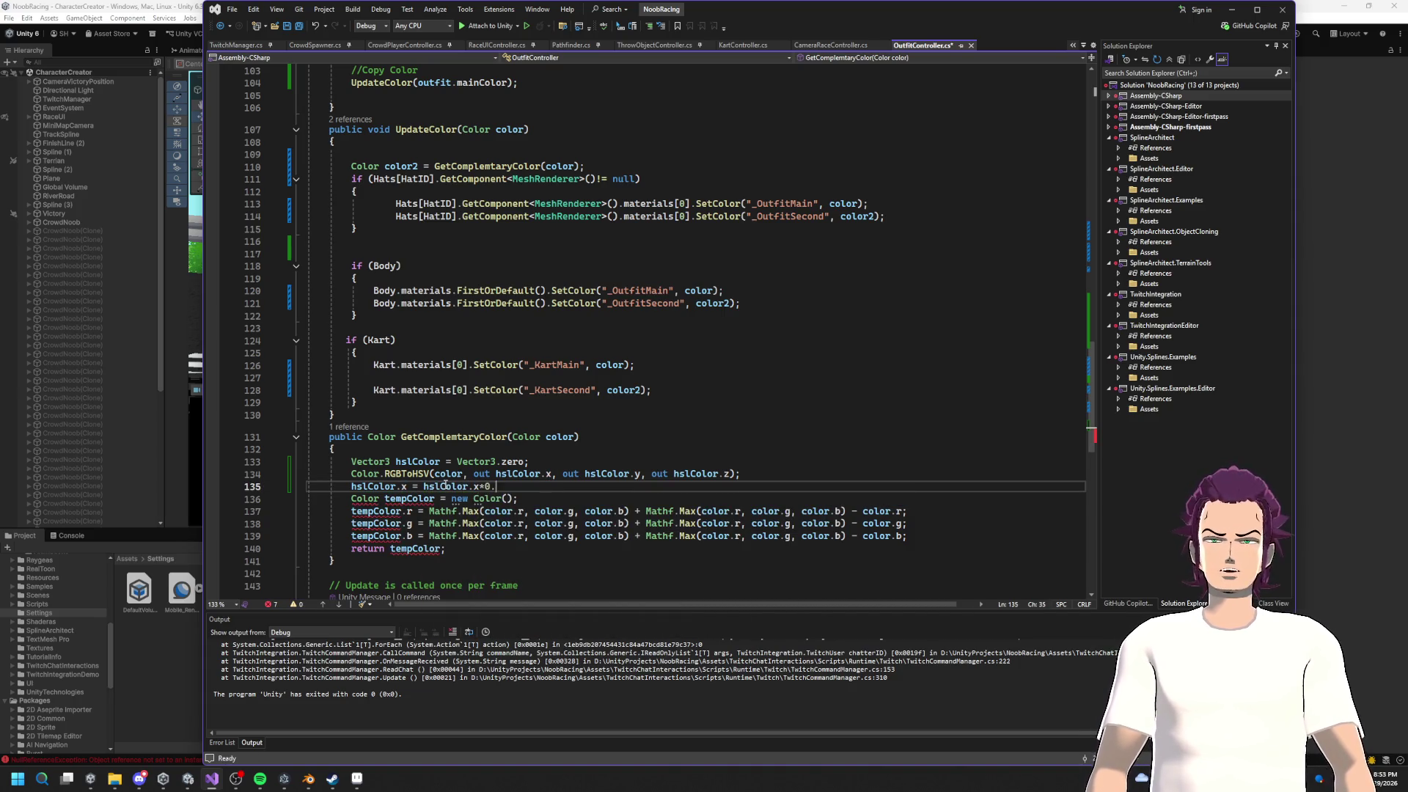
text(f;)
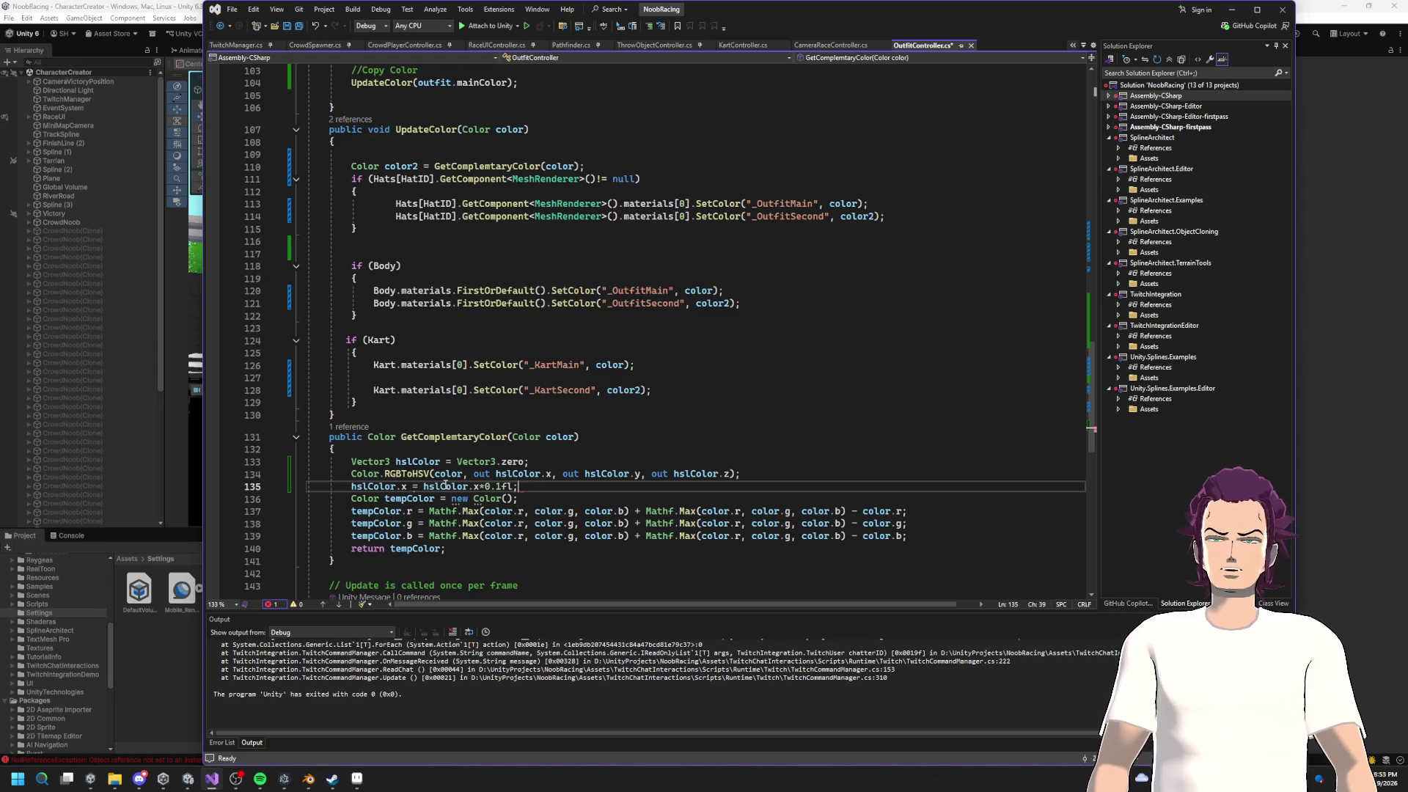
key(ctrl+s)
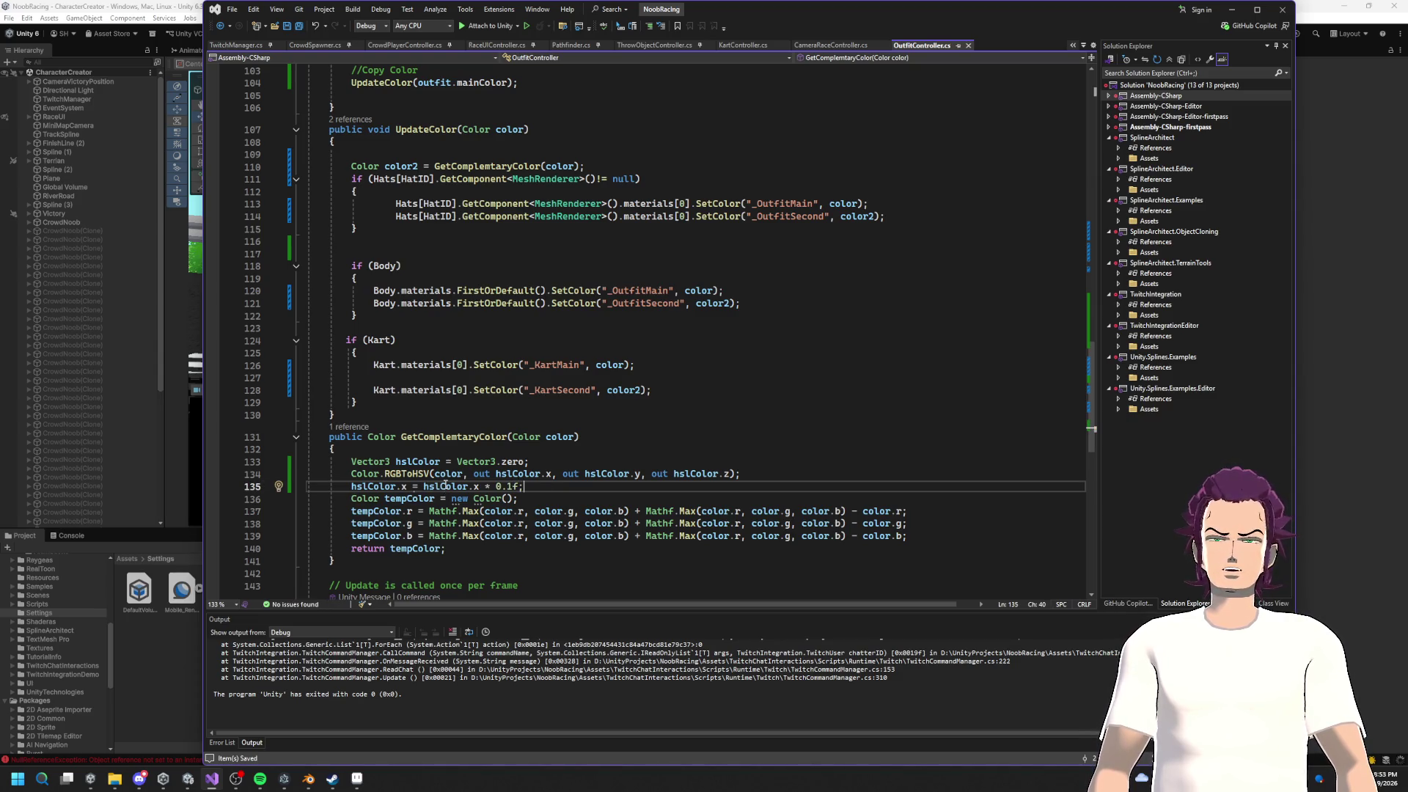
key(BackSpace)
key(BackSpace)
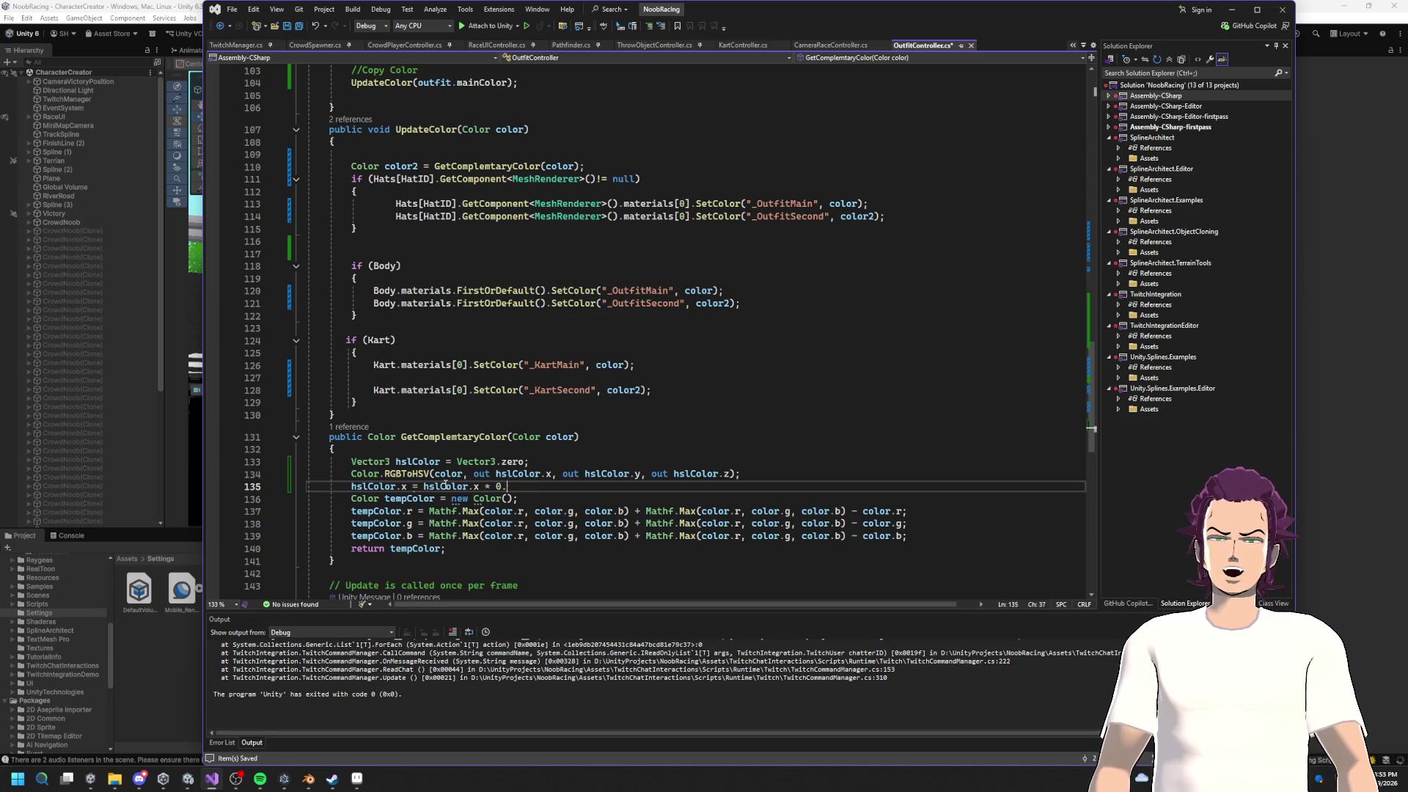
key(BackSpace)
text(+)
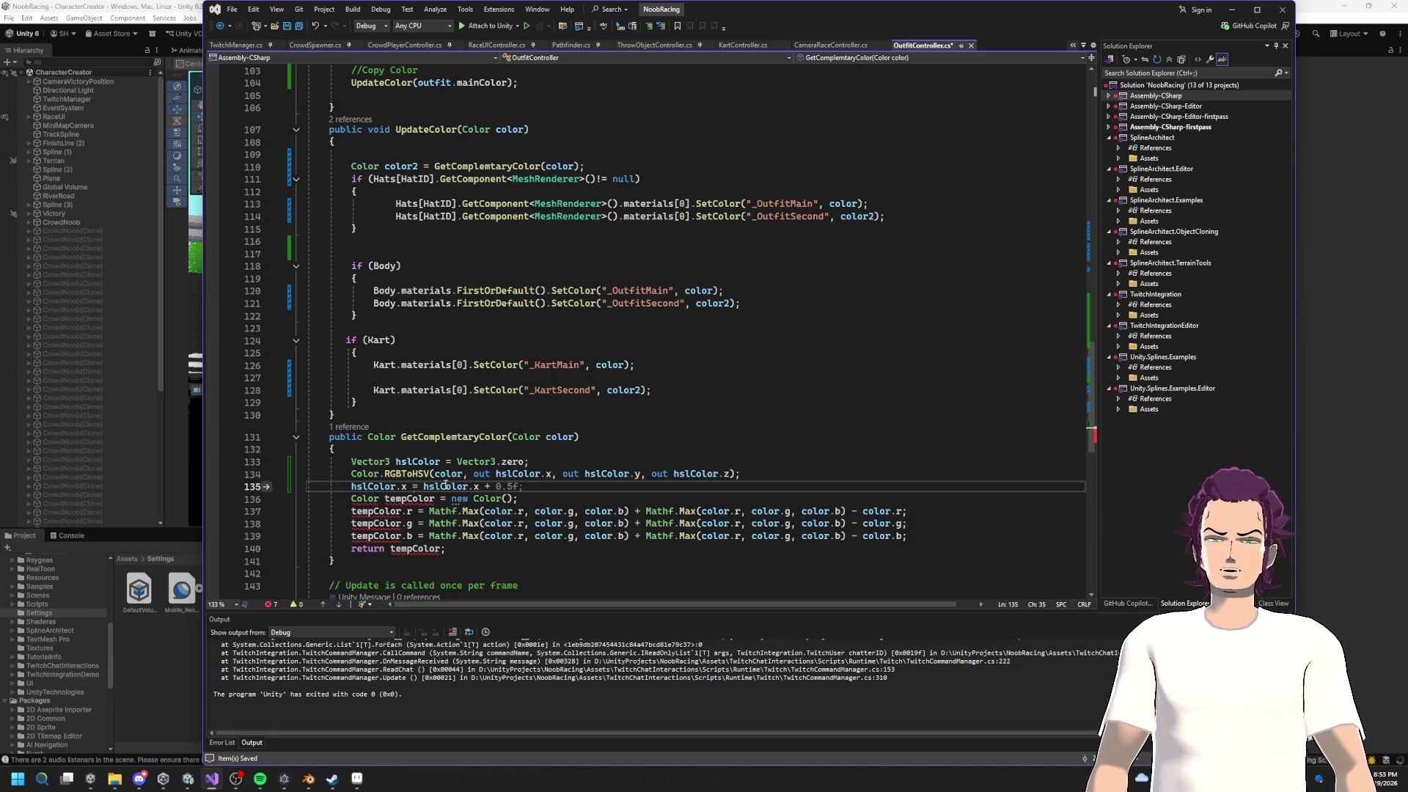
text(;)
key(Return)
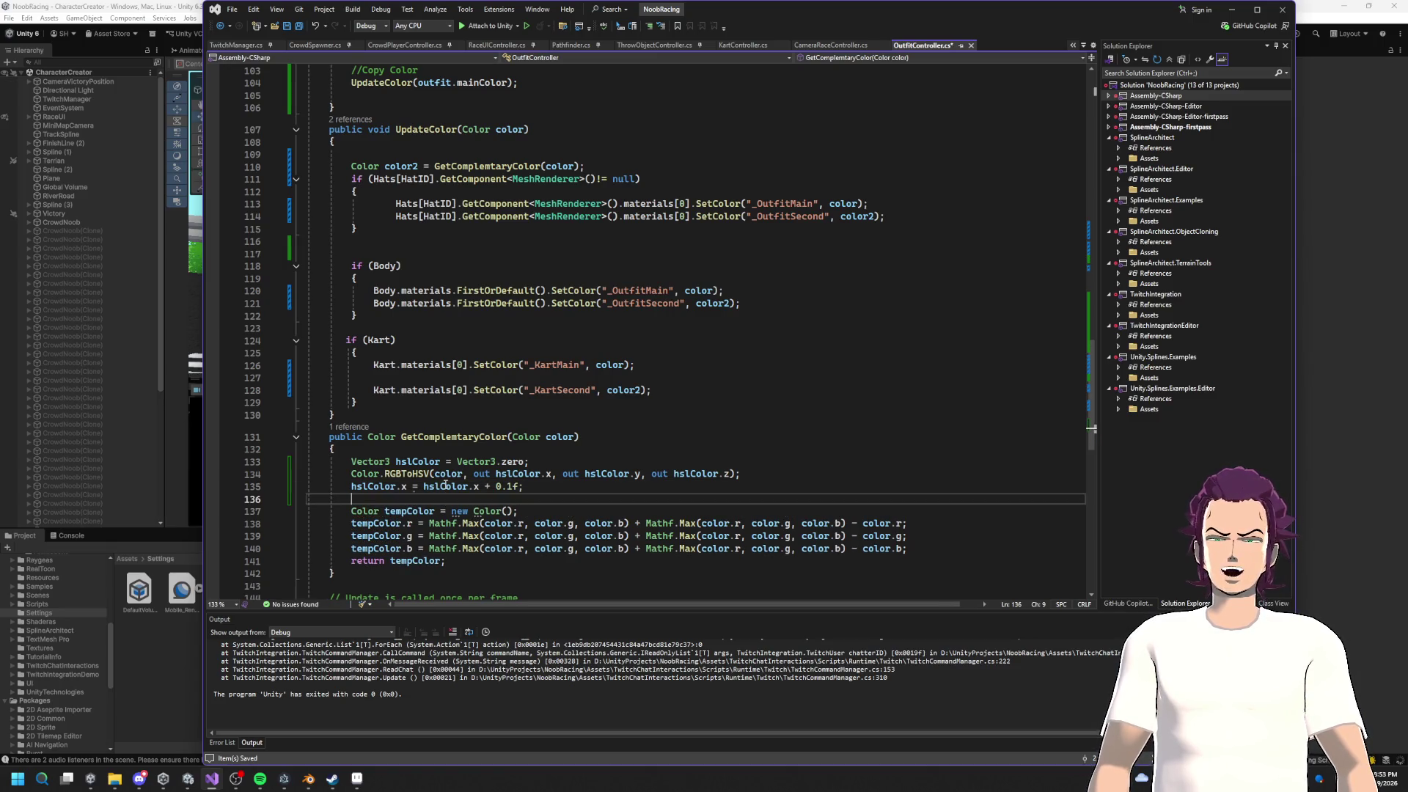
Step: Add the saturation line 'hslColor.y -= 0.1f;'
text(hslColor.)
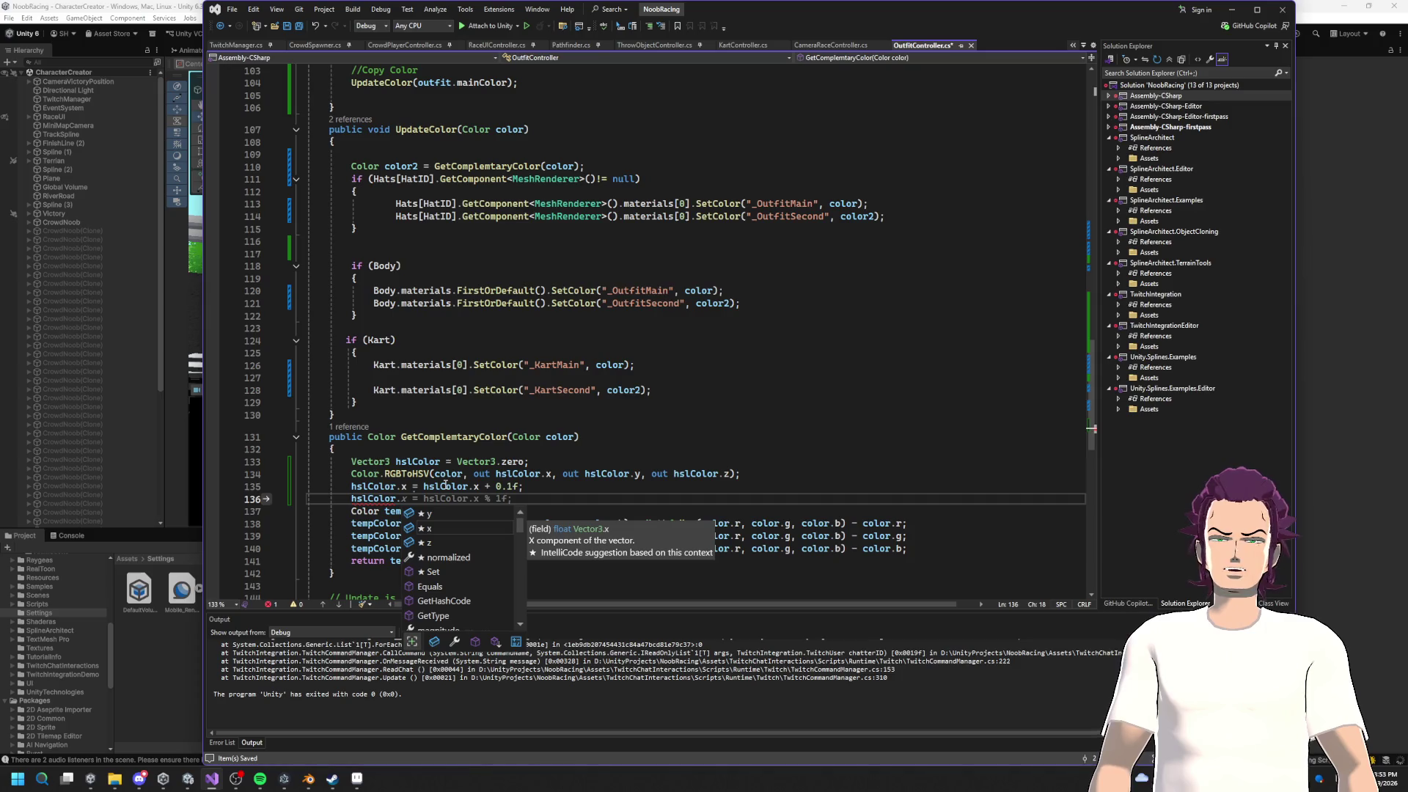
text(y =)
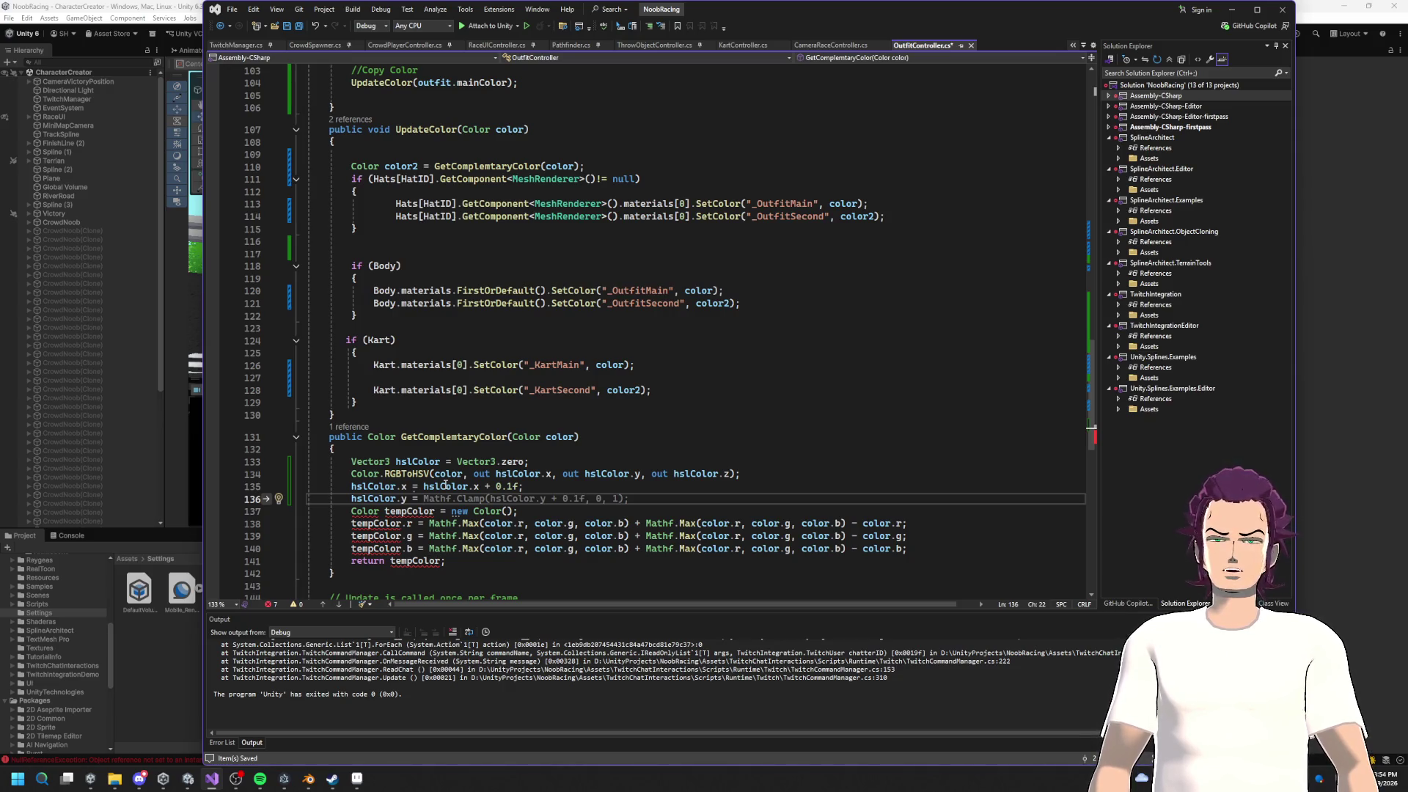
text(sh)
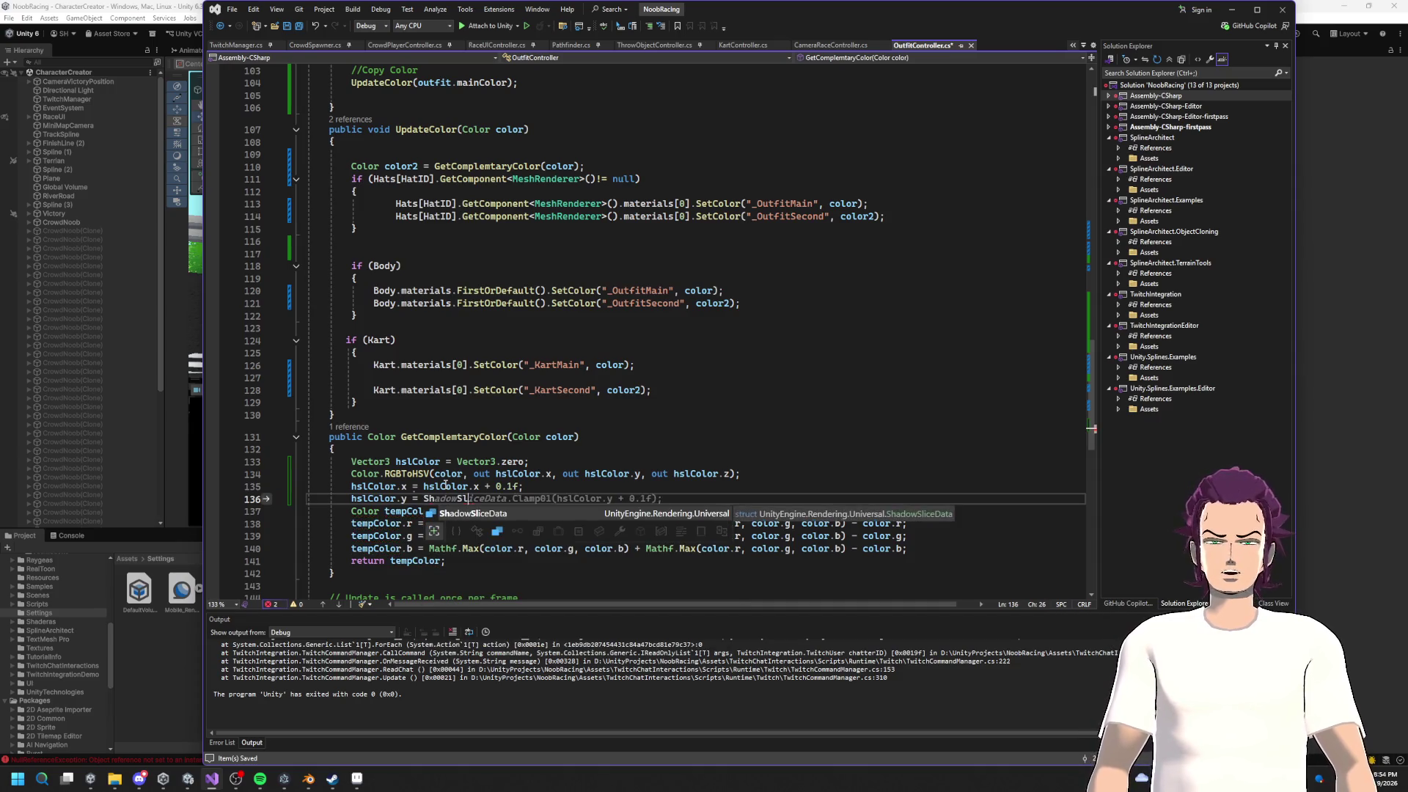
key(BackSpace)
key(BackSpace)
text(hslColor)
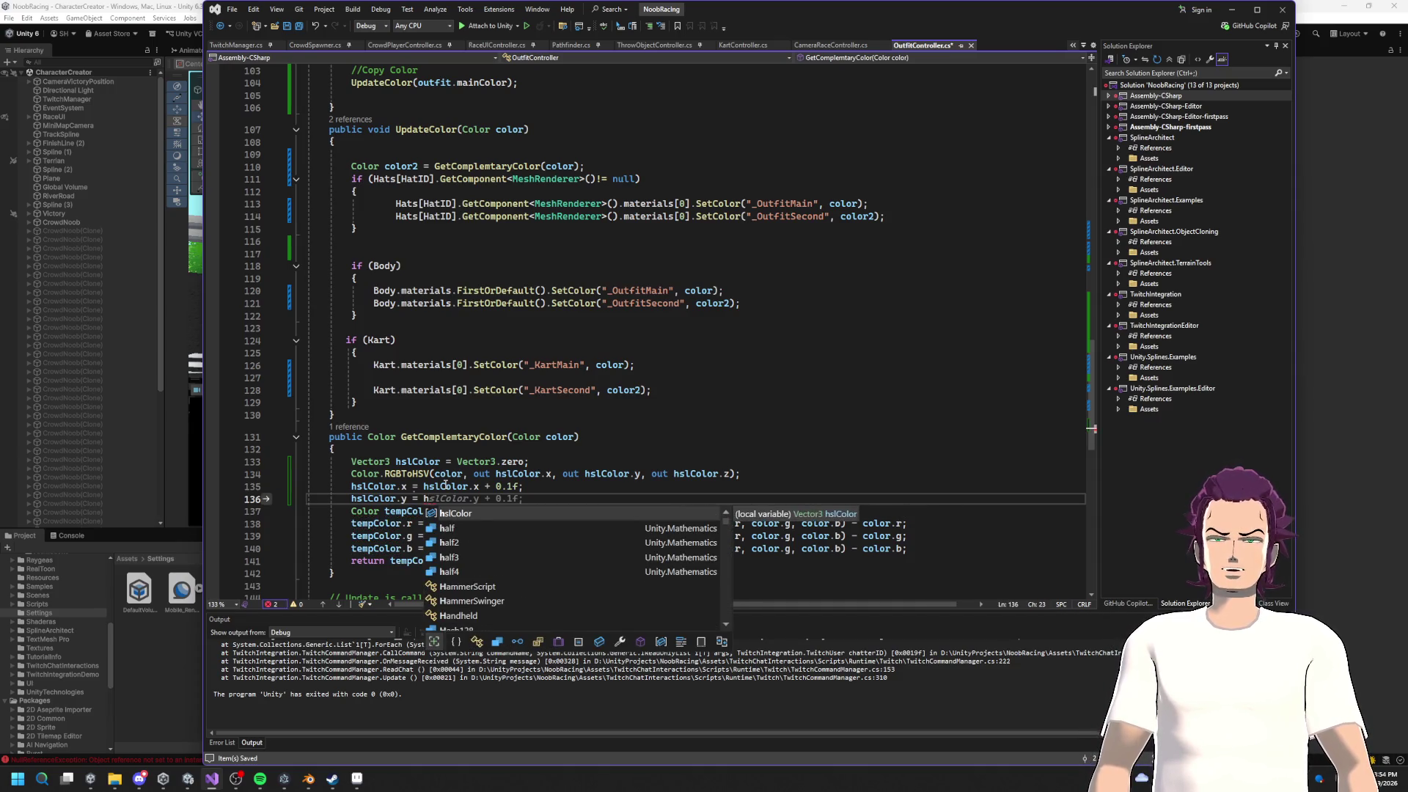
key(Tab)
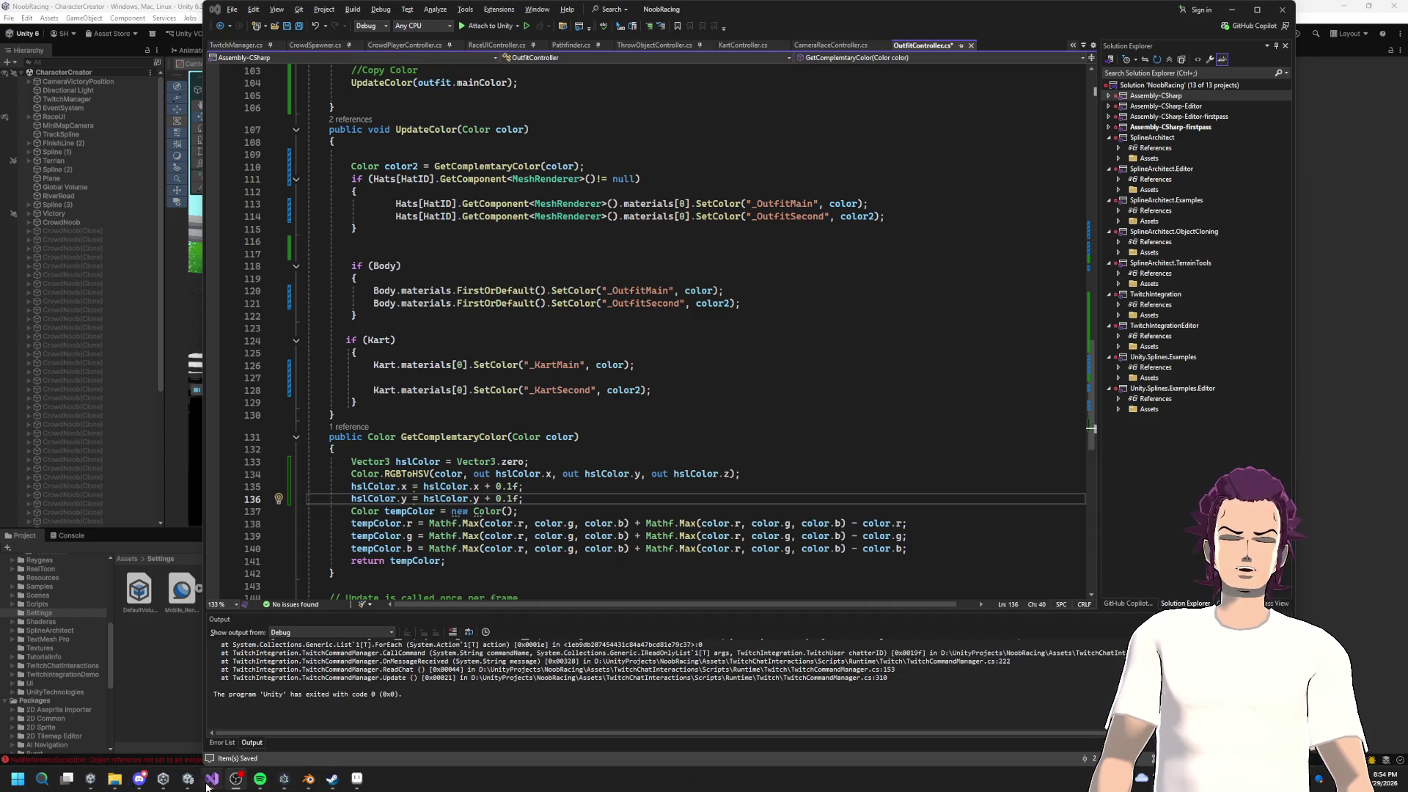
click(518, 498)
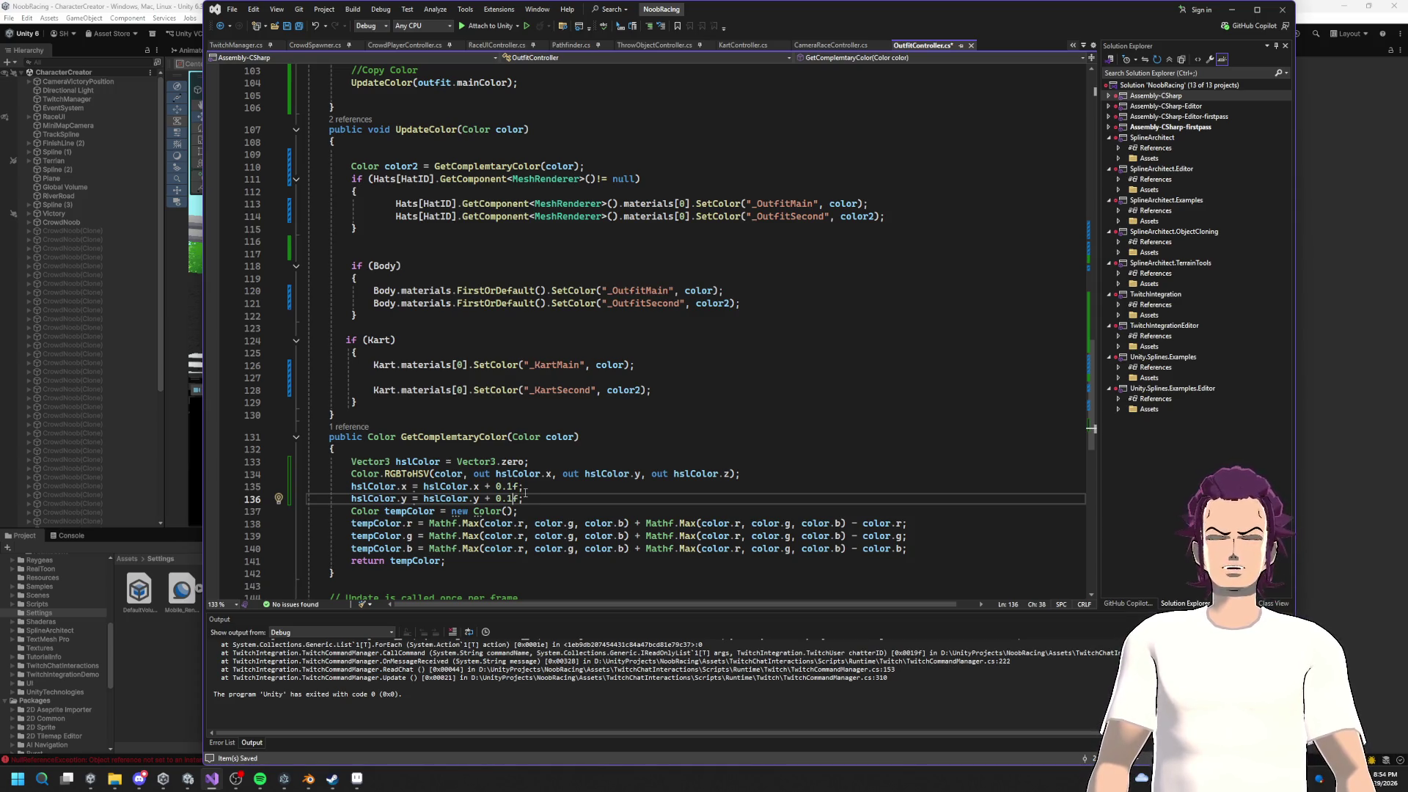
key(Left)
key(BackSpace)
text(-)
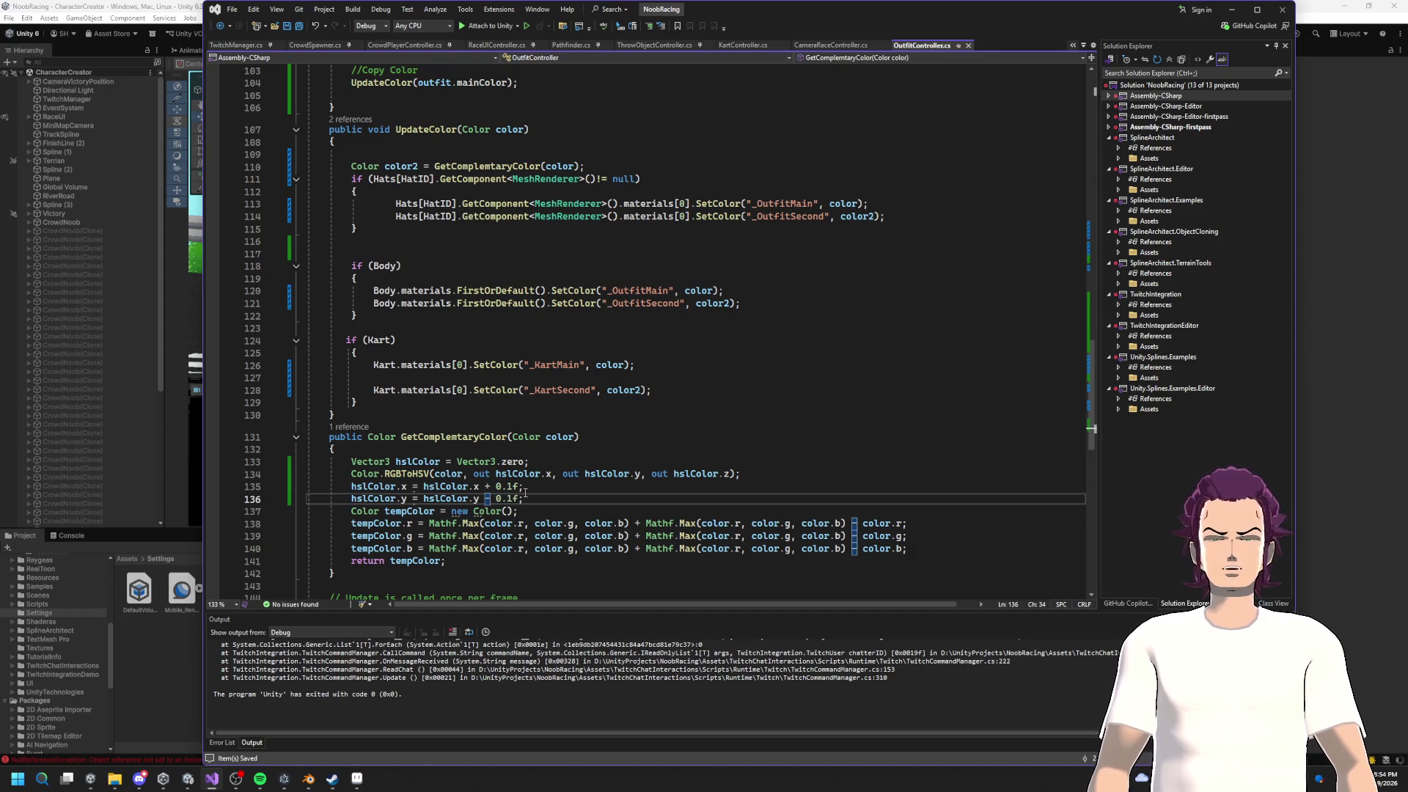
click(567, 501)
Step: Replace the manual per-channel tempColor math with a Color.HSVToRGB call from hslColor
mouse_move(909, 548)
mouse_down()
mouse_move(322, 525)
mouse_move(465, 511)
mouse_up()
key(BackSpace)
key(BackSpace)
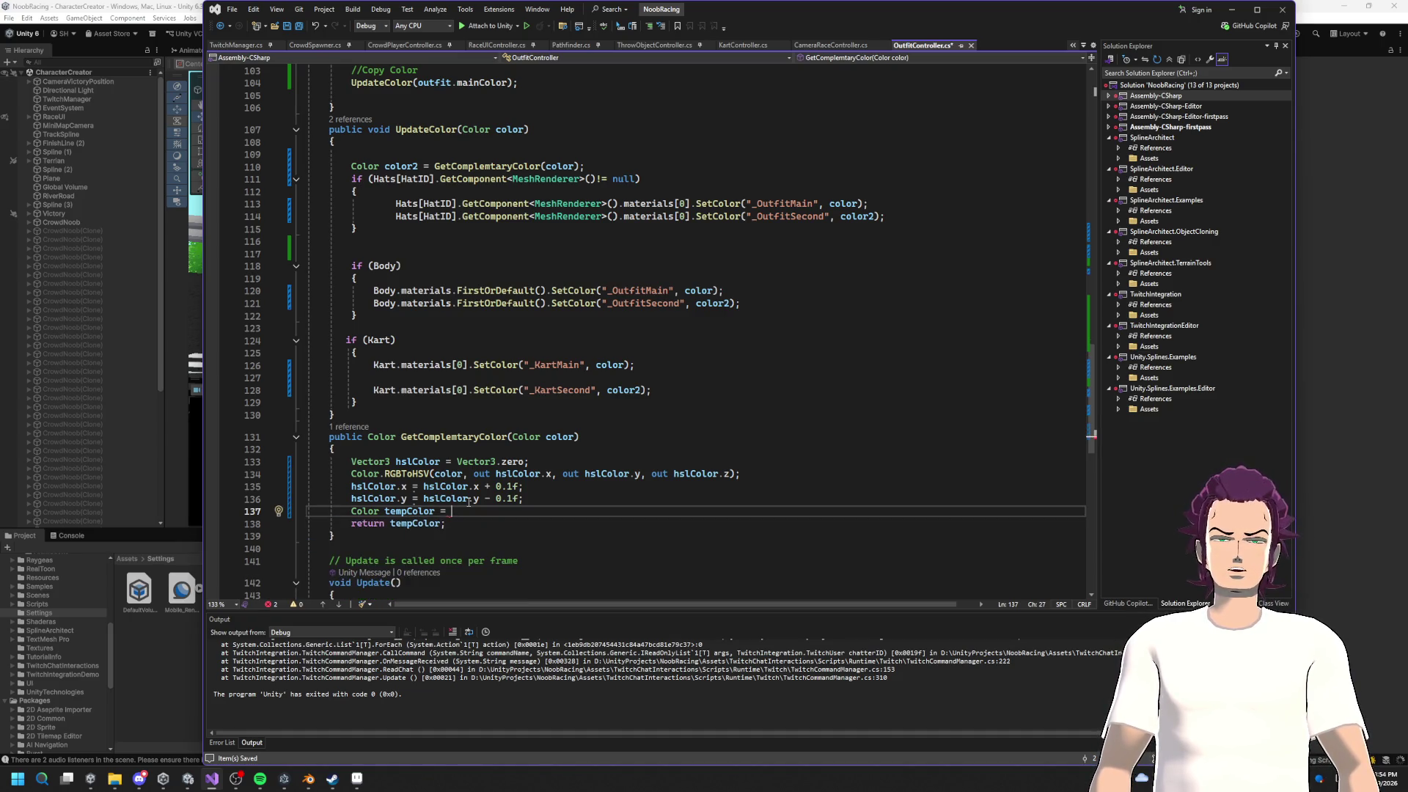
text(Color)
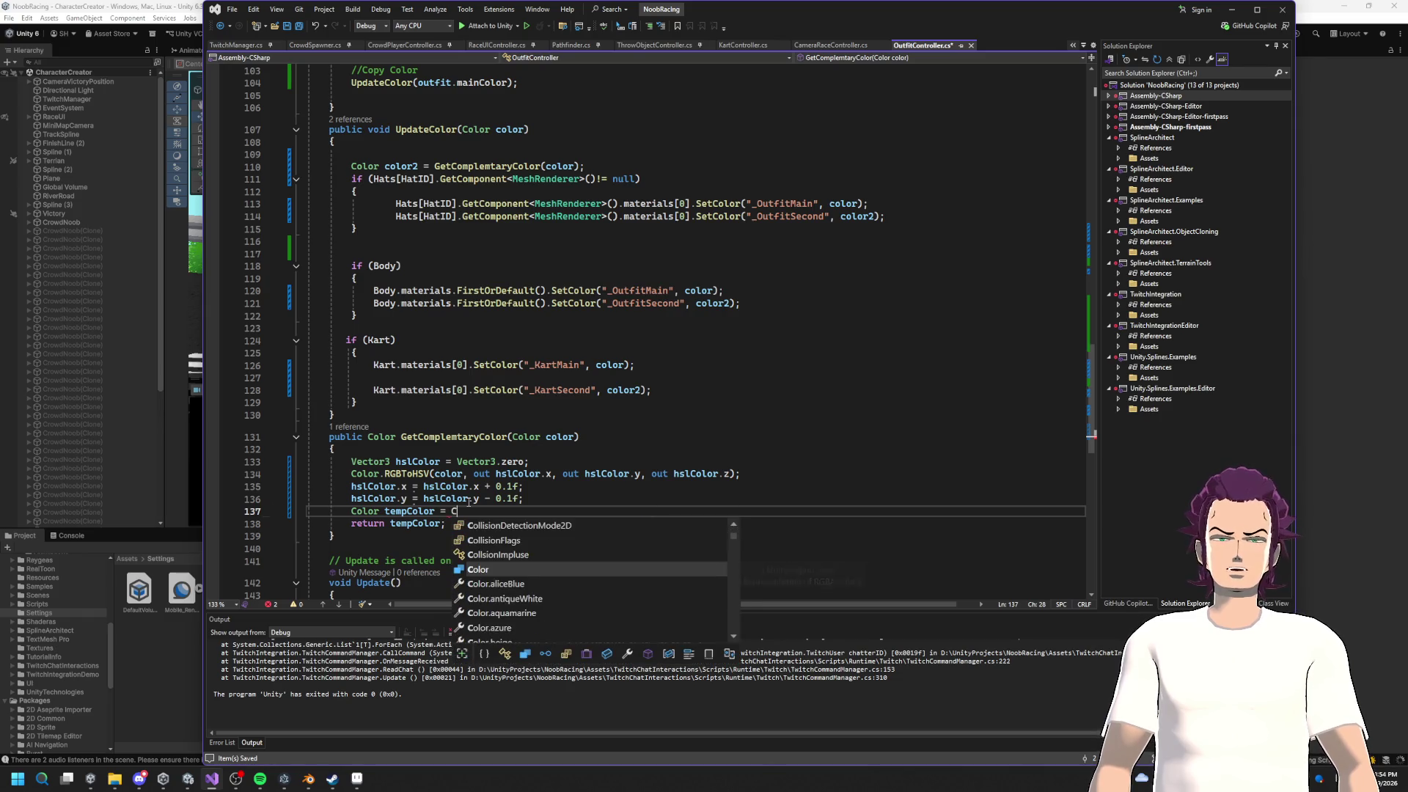
key(Escape)
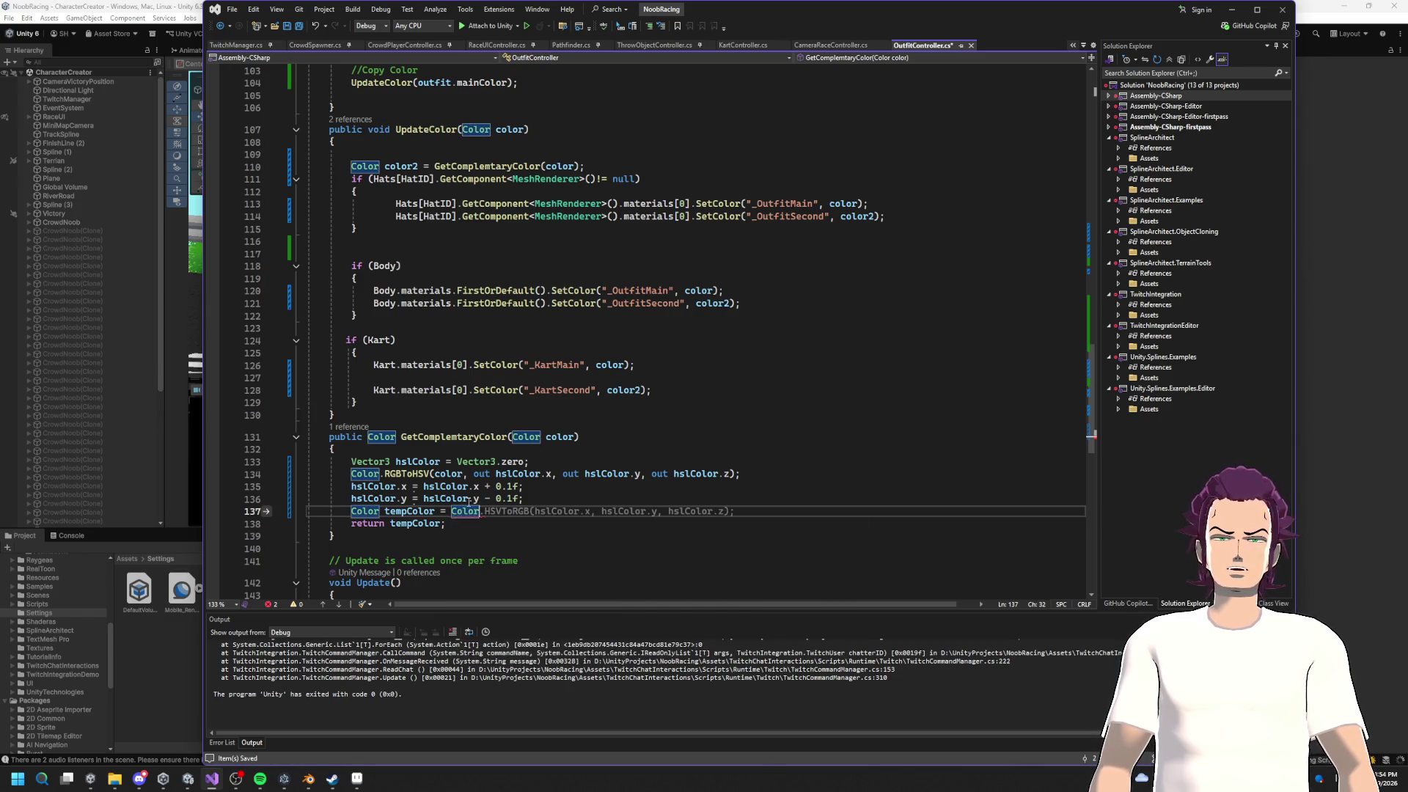
key(Tab)
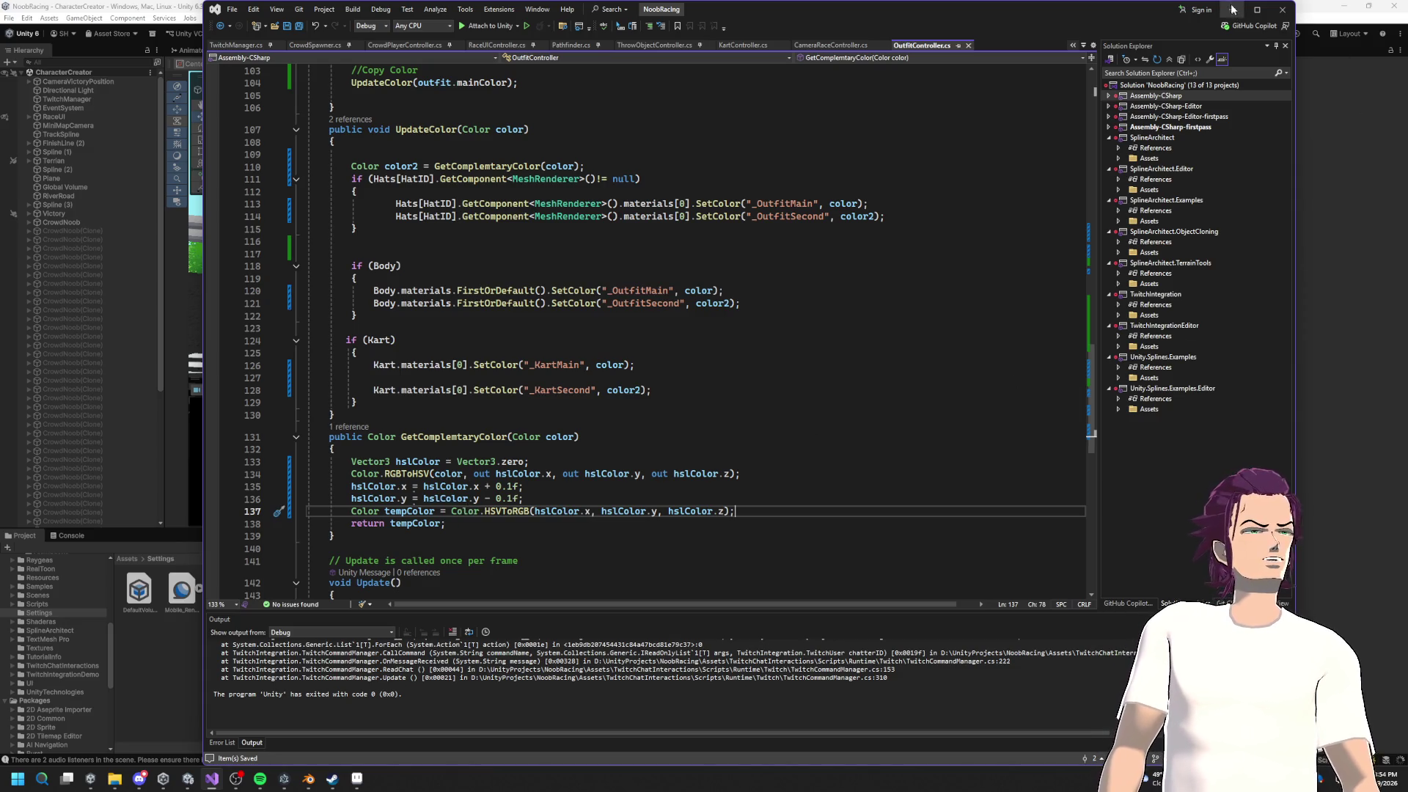
key(alt+Tab)
Step: Start Play mode, then stop and restart it to watch the race in the Game view
click(724, 34)
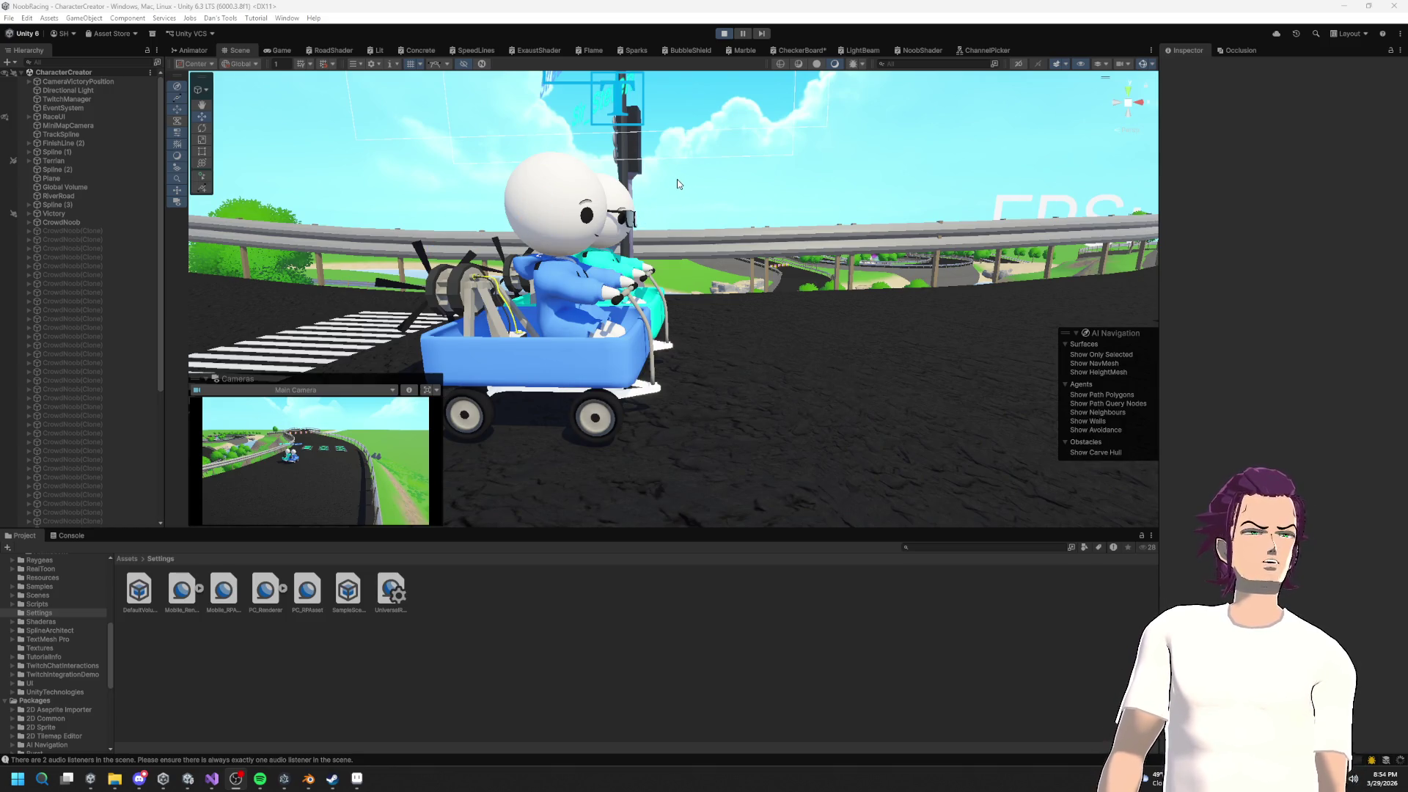
click(726, 33)
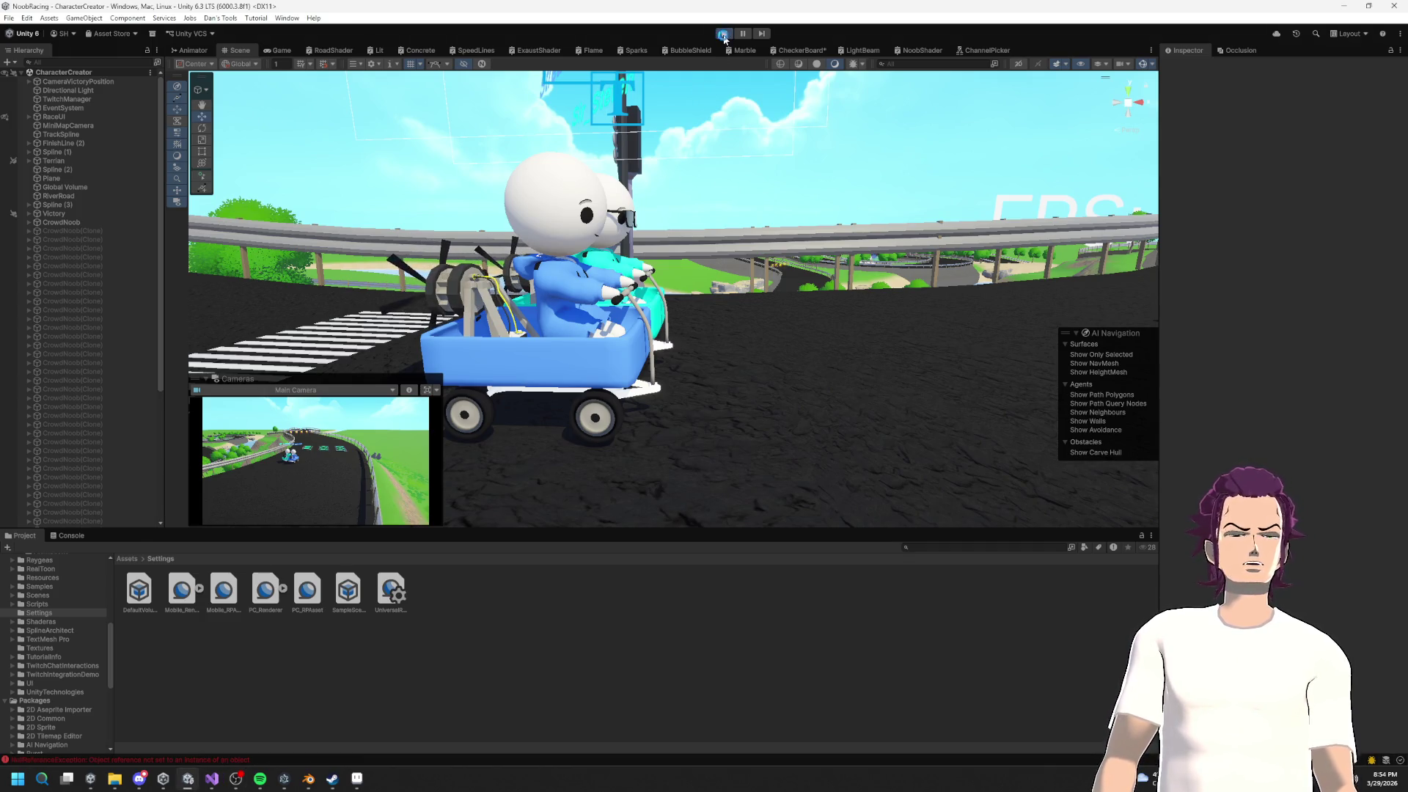
click(723, 35)
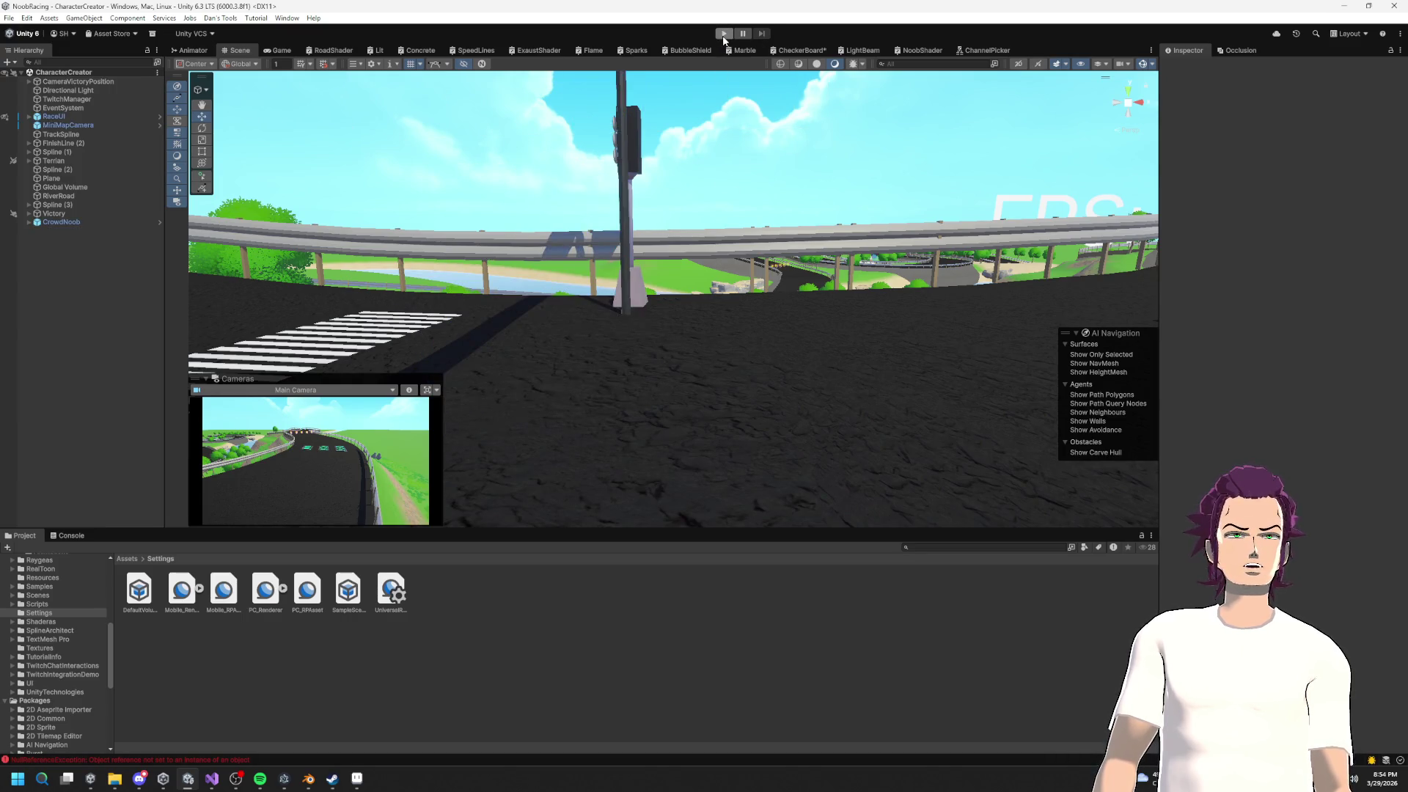
click(723, 34)
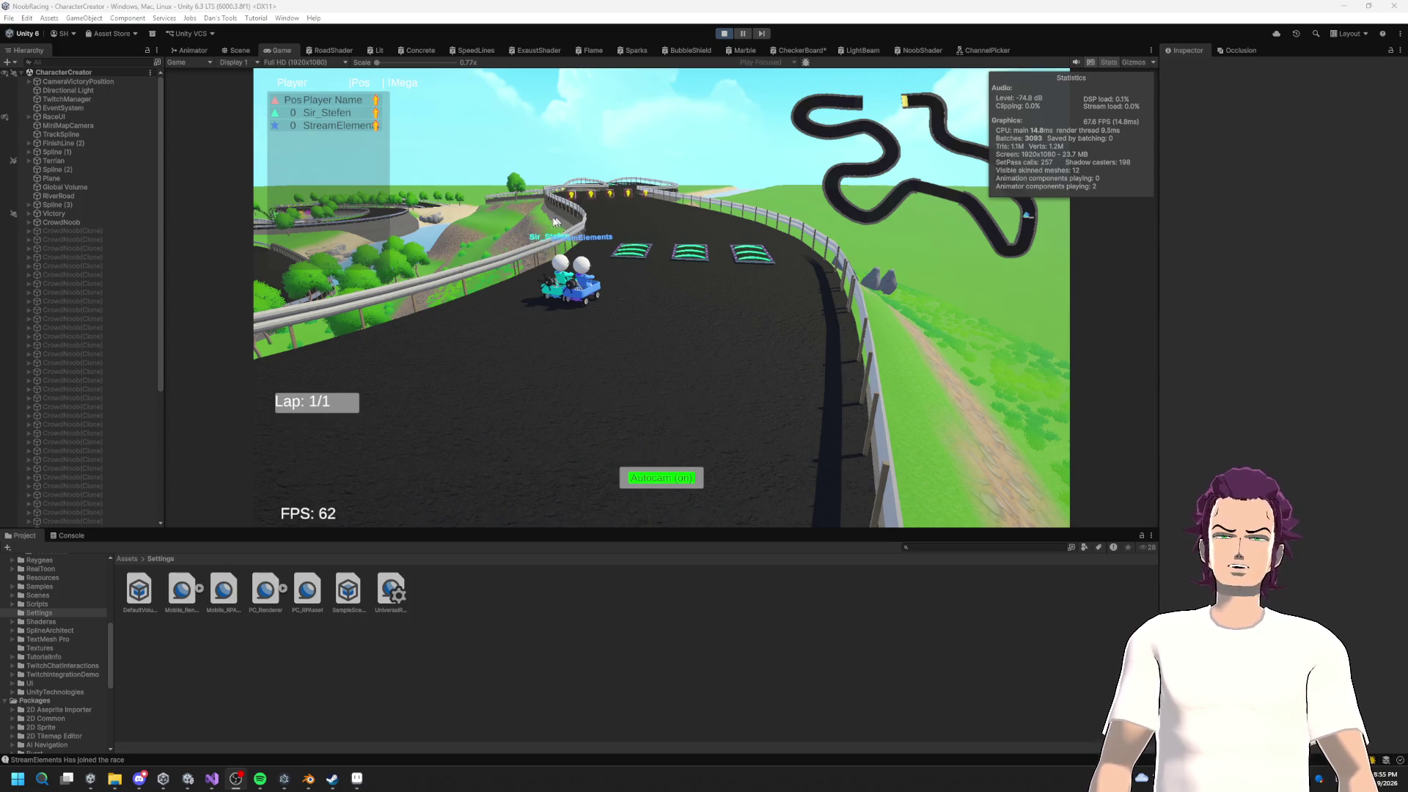
Step: Orbit the Scene view around the teal and blue karts, then stop the game and Build And Run
click(237, 49)
mouse_move(577, 306)
mouse_down()
mouse_move(806, 346)
mouse_move(788, 362)
mouse_move(1002, 188)
mouse_move(745, 350)
mouse_move(768, 368)
mouse_move(654, 329)
mouse_up()
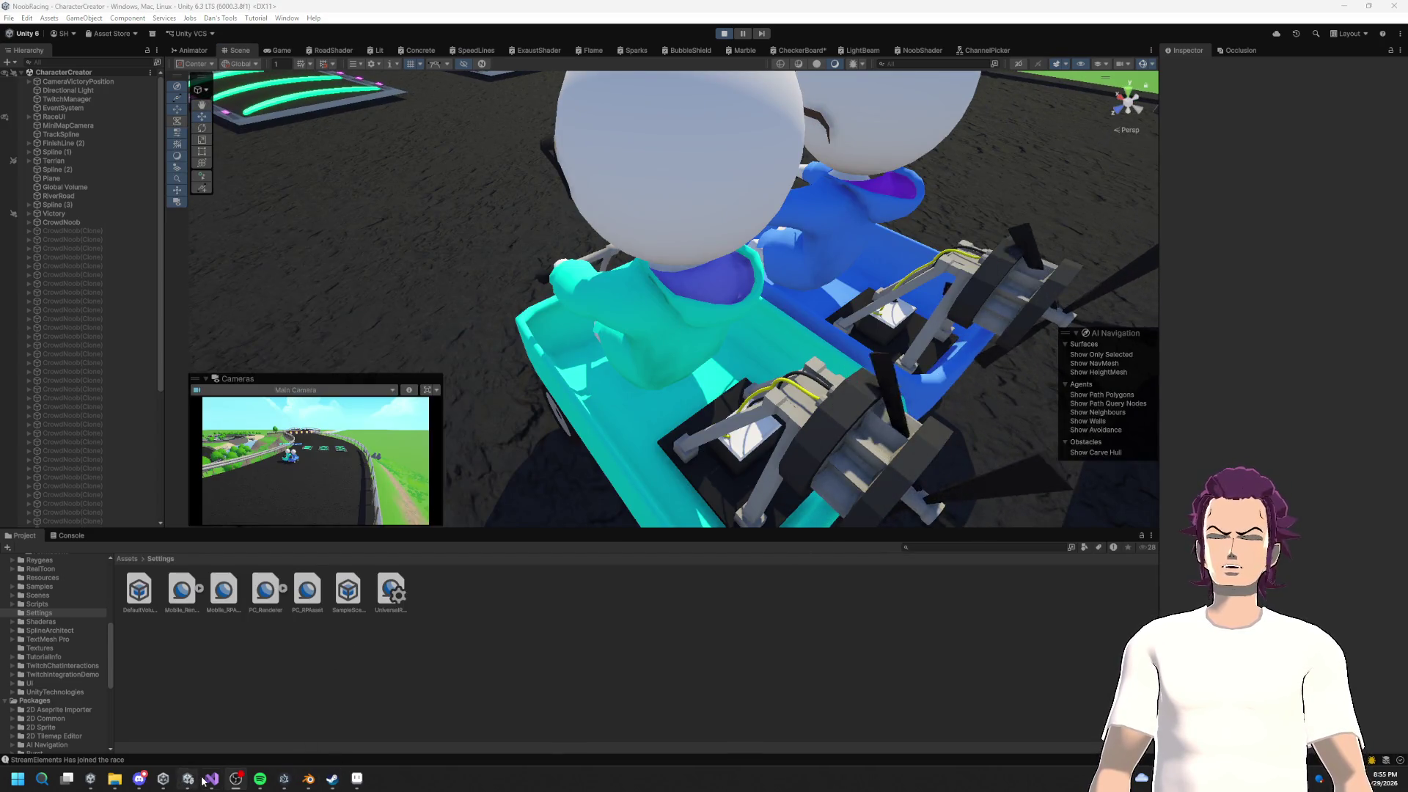
scroll(658, 380, down, 5)
mouse_move(659, 379)
mouse_down()
mouse_move(692, 348)
mouse_move(596, 342)
mouse_move(716, 366)
mouse_move(836, 352)
mouse_up()
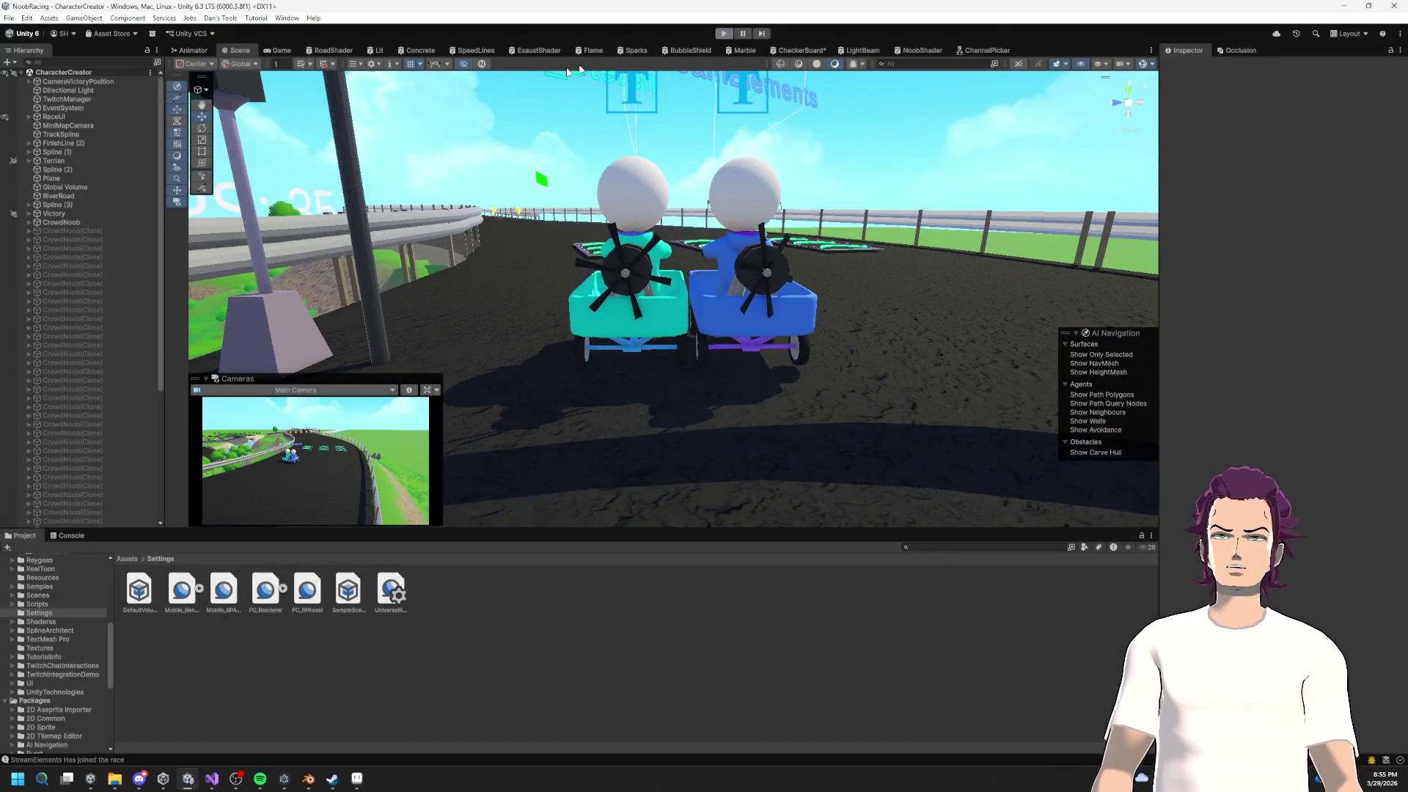
click(9, 18)
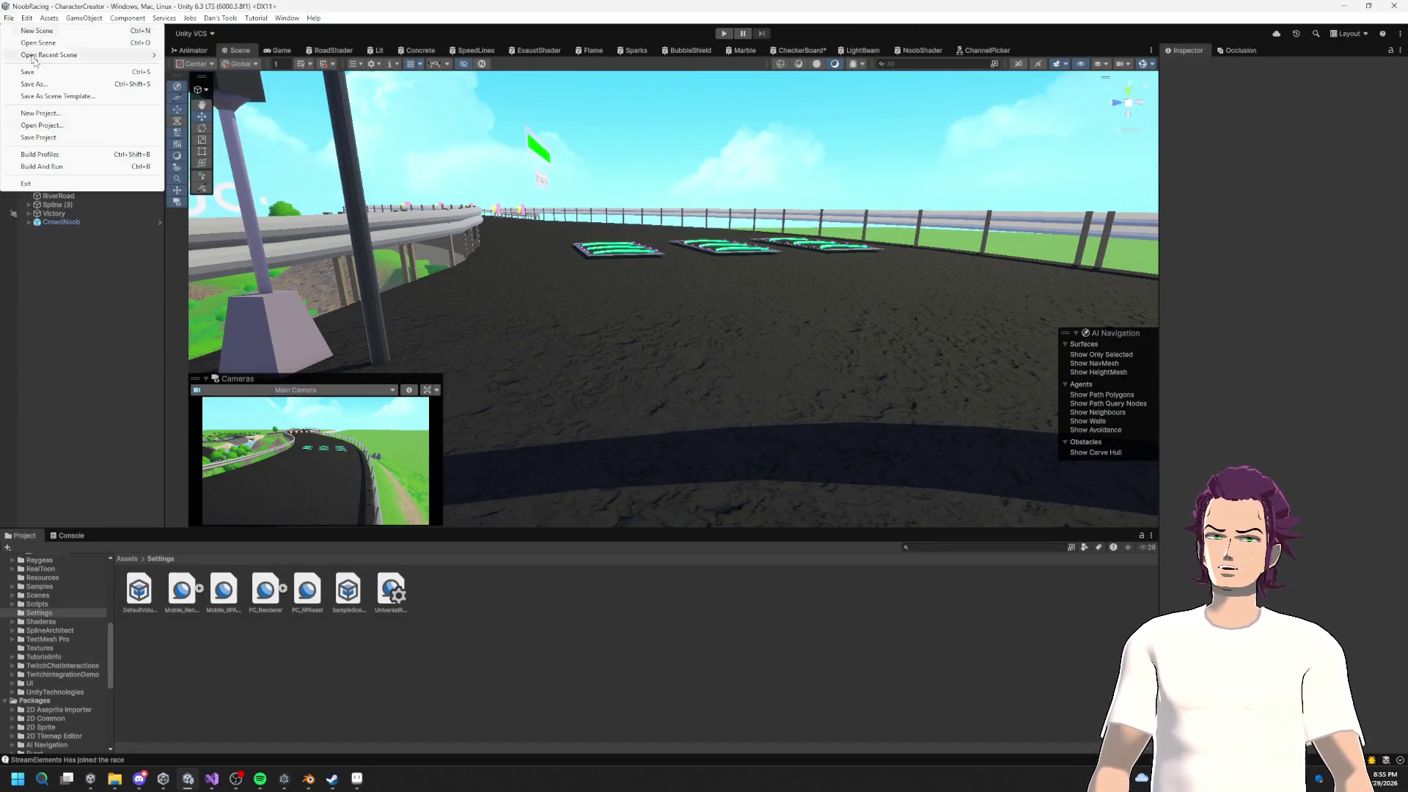
click(53, 170)
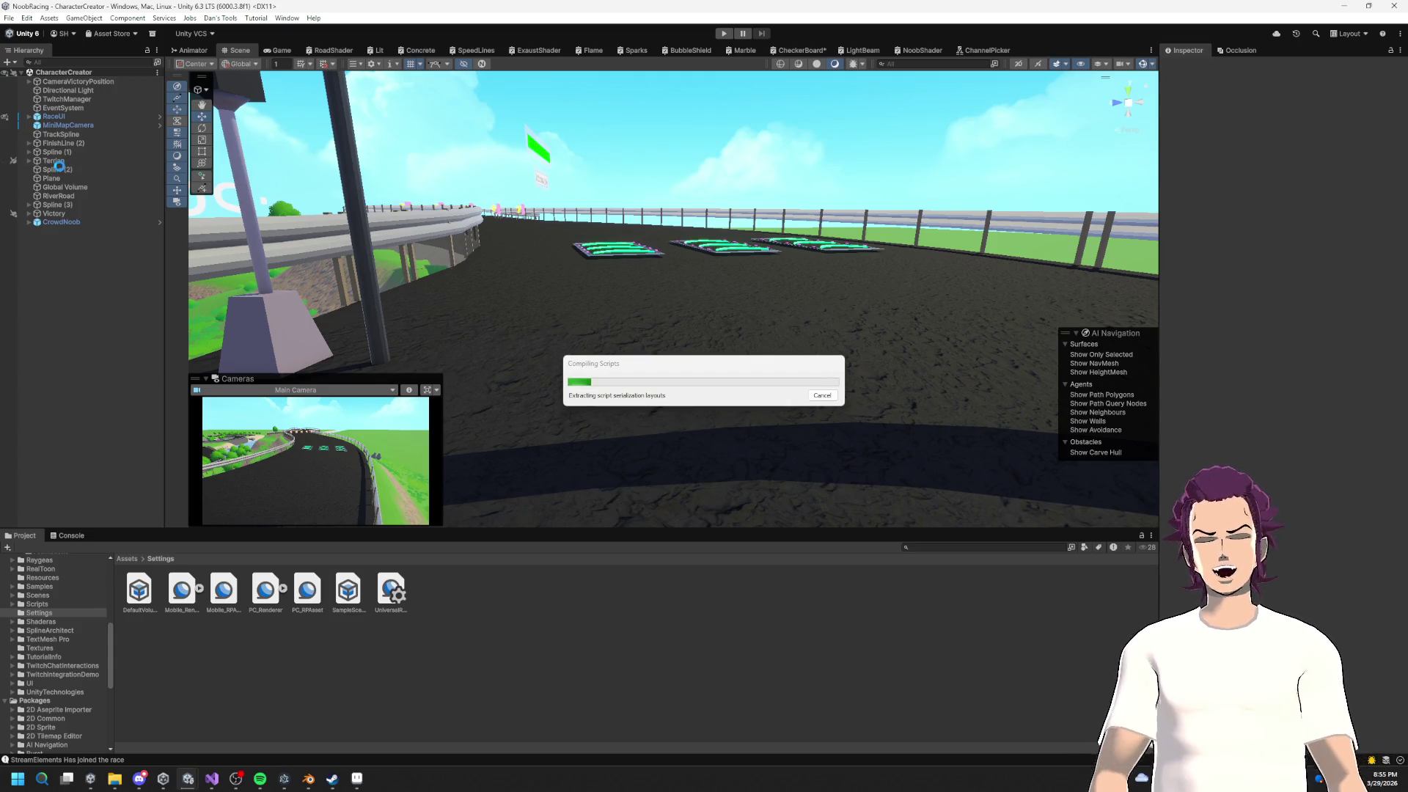
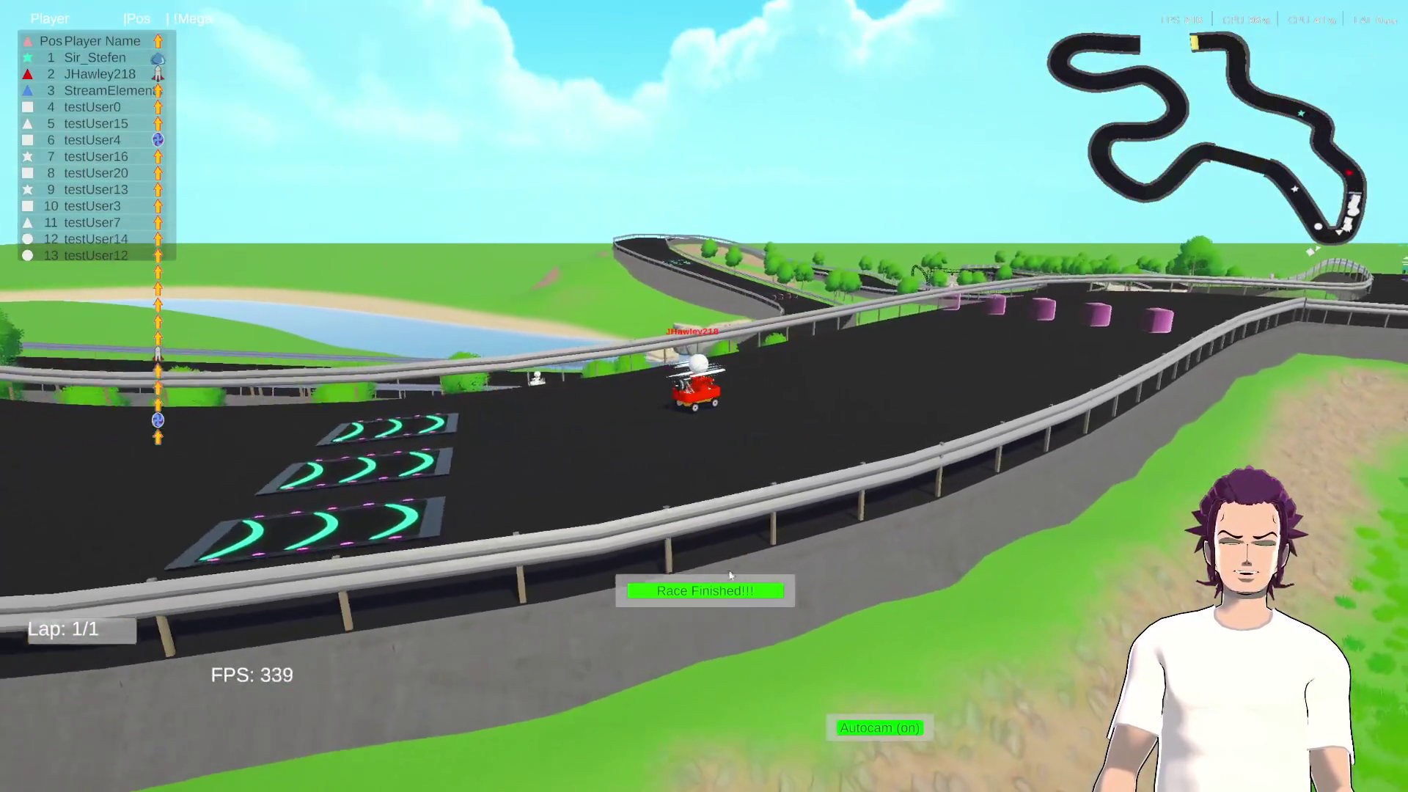
Step: End the race to show the victory podium, then close the NoobRacing game window
click(724, 591)
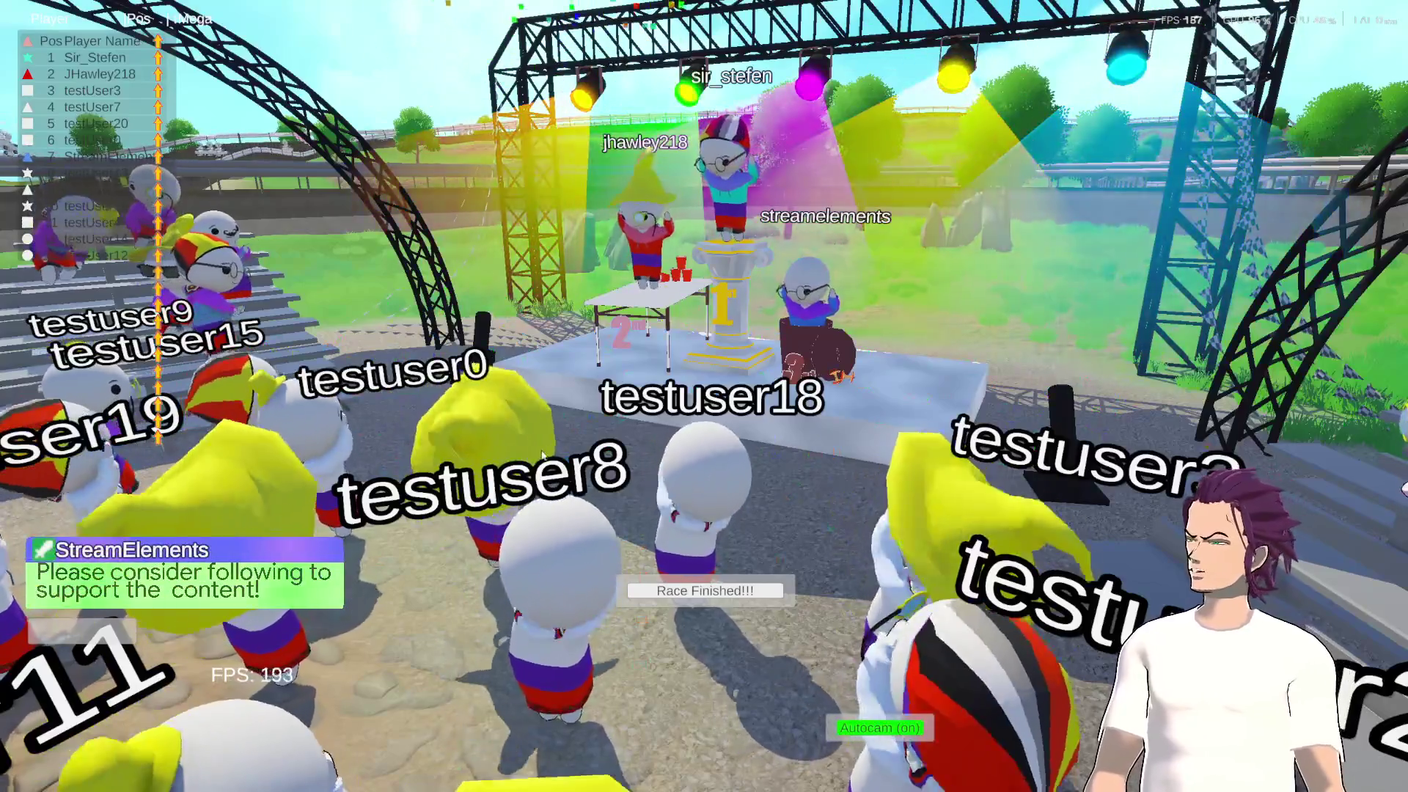
key(super)
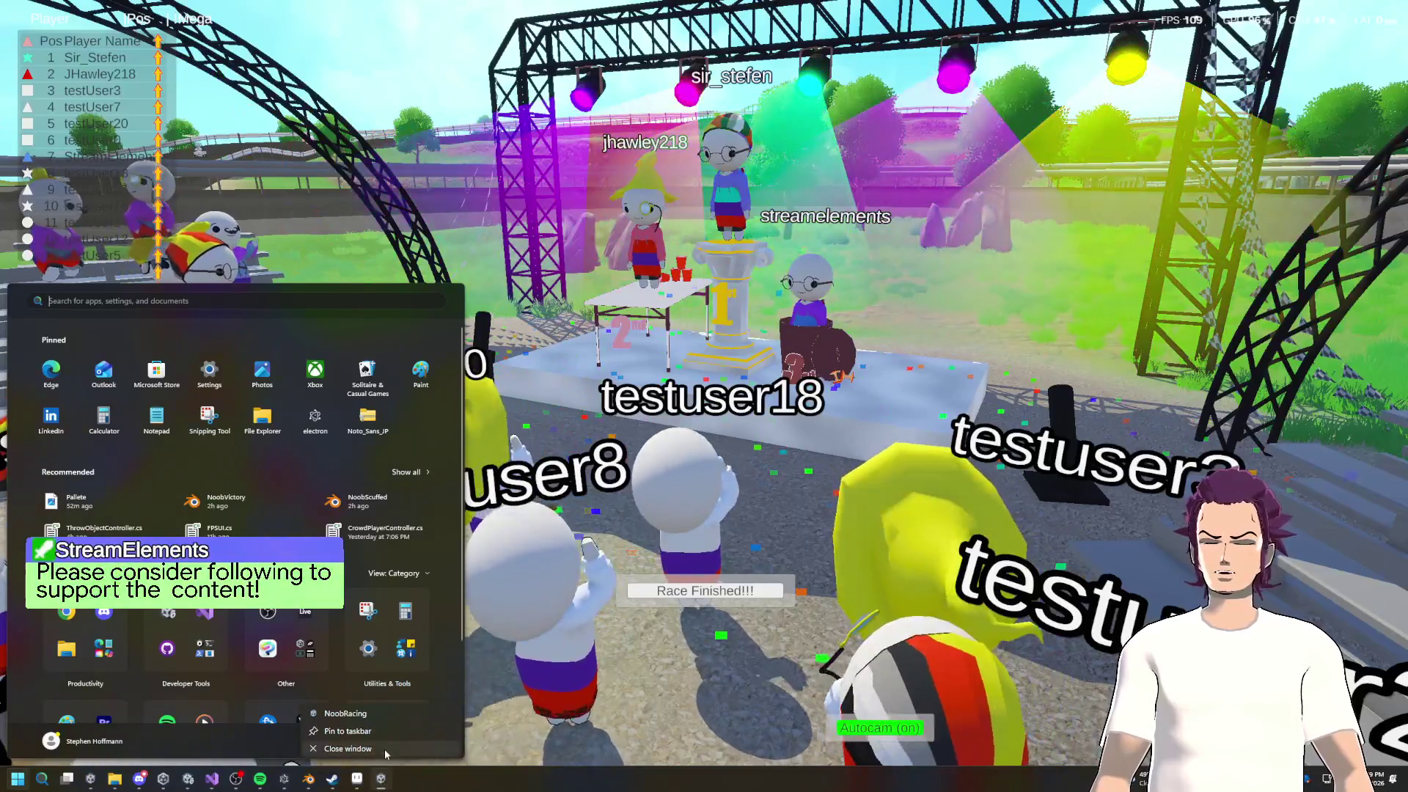
click(384, 749)
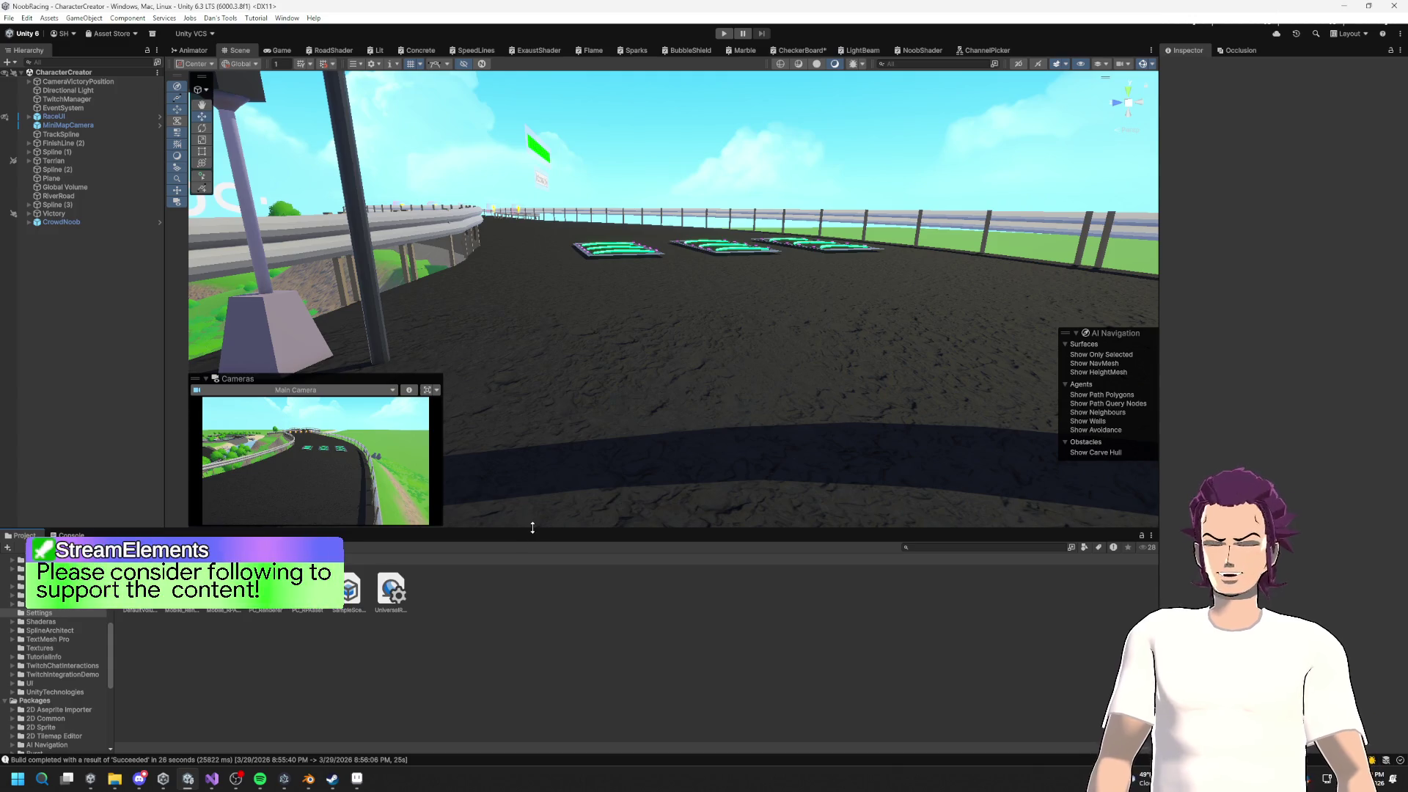
Step: Enlarge Unity's project assets panel and bring up OutfitController.cs in Visual Studio
drag(546, 526, 533, 489)
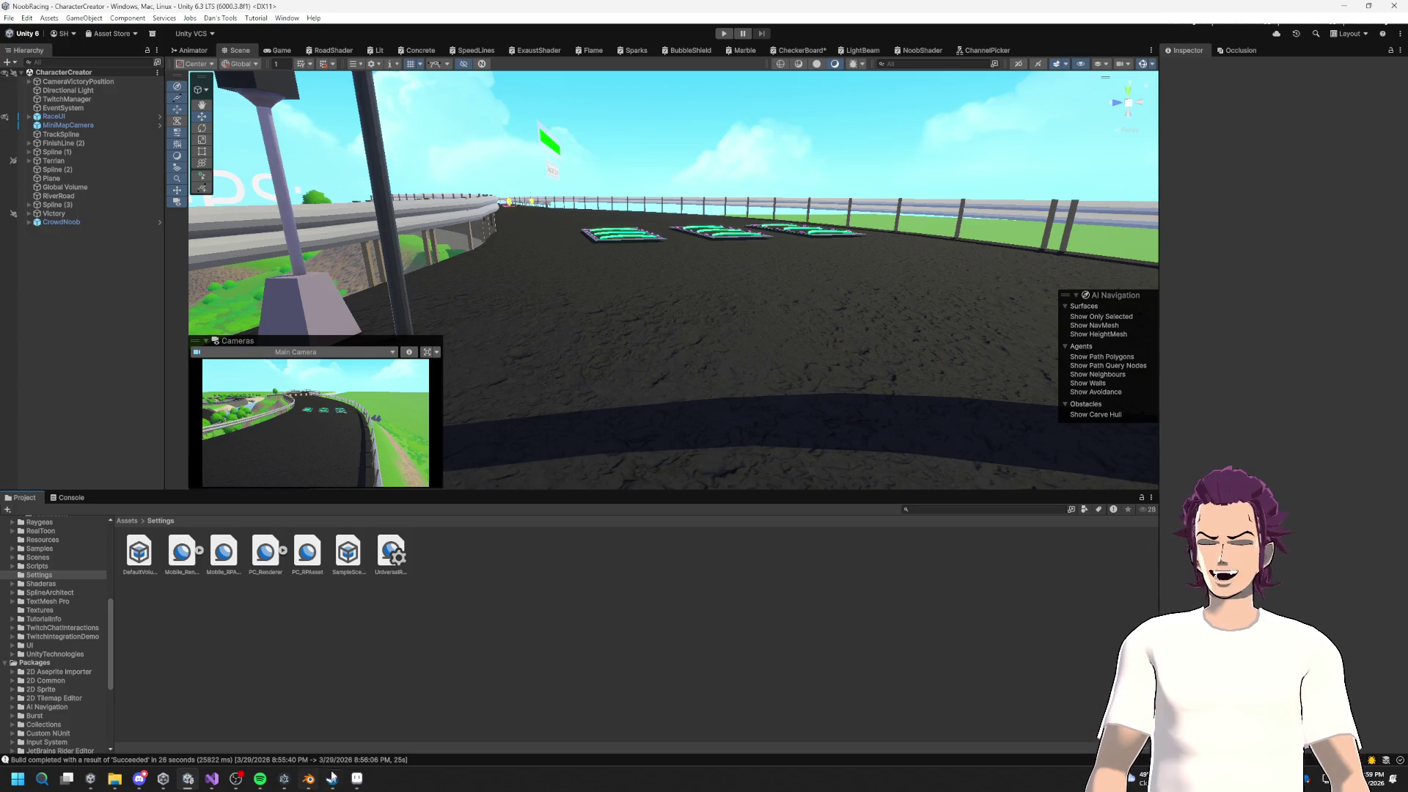
click(212, 779)
click(617, 374)
Step: Scroll OutfitController.cs up to the hat, body and kart colour code, then switch to NoobVictory in Blender
scroll(785, 432, down, 4)
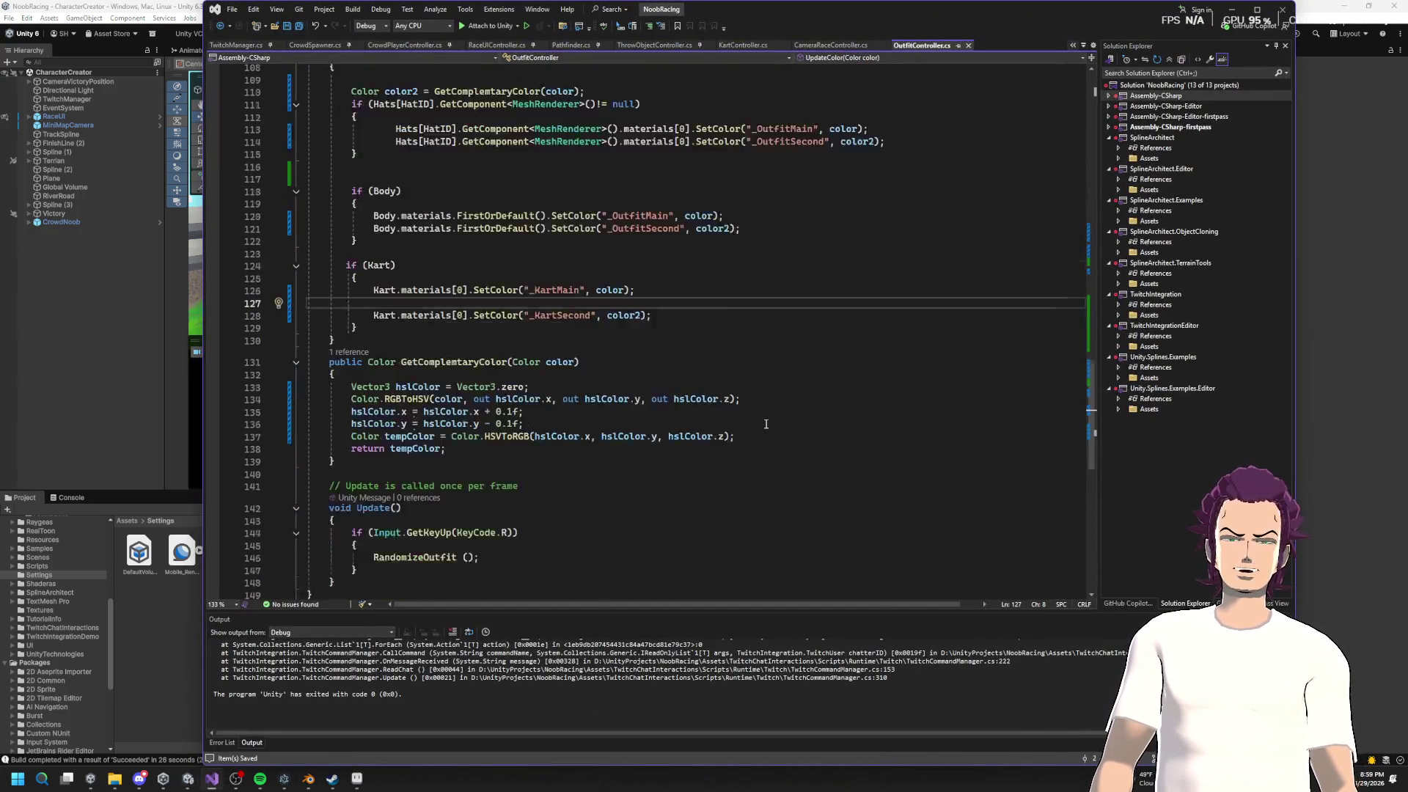
scroll(787, 433, up, 5)
scroll(733, 440, down, 4)
scroll(679, 451, up, 8)
scroll(679, 451, up, 12)
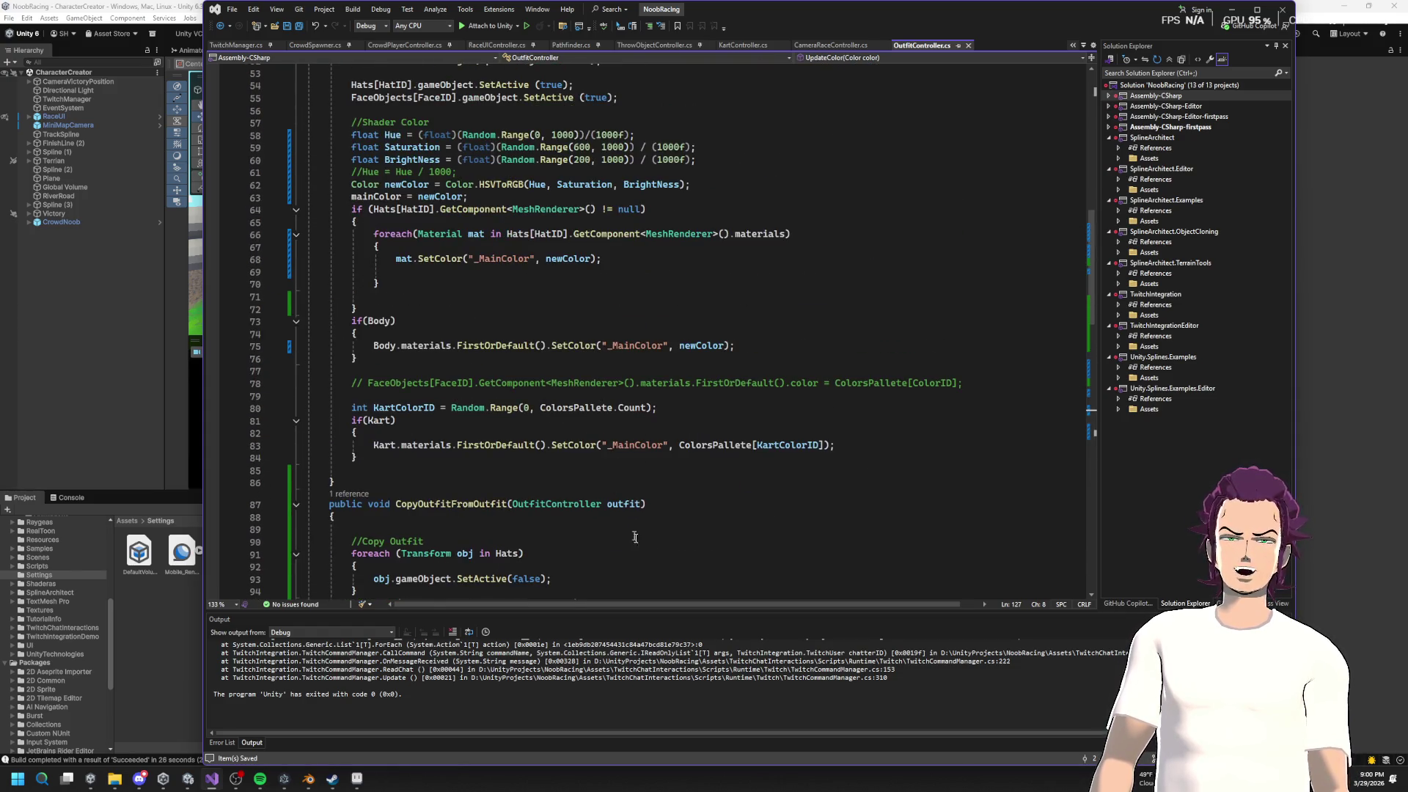
scroll(624, 462, up, 3)
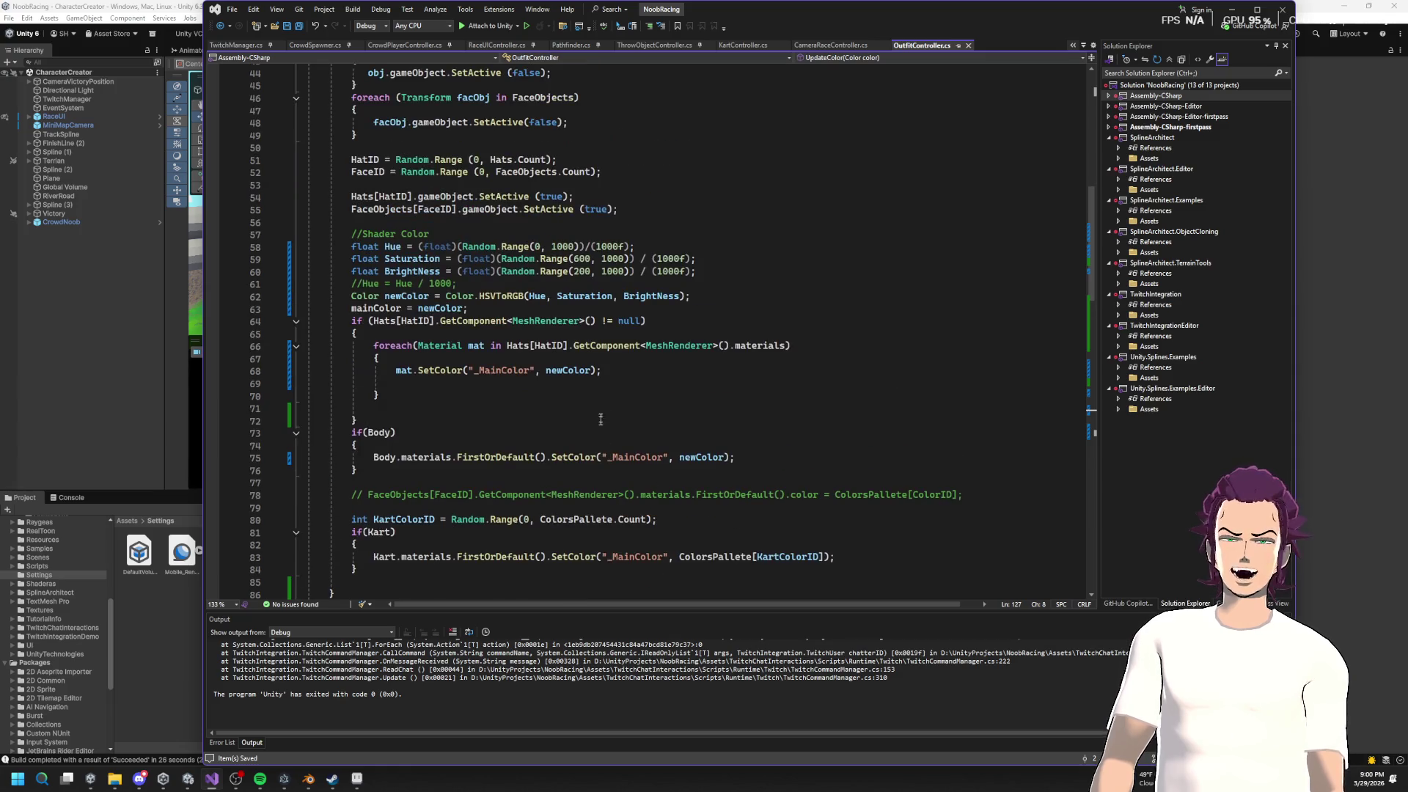
click(308, 783)
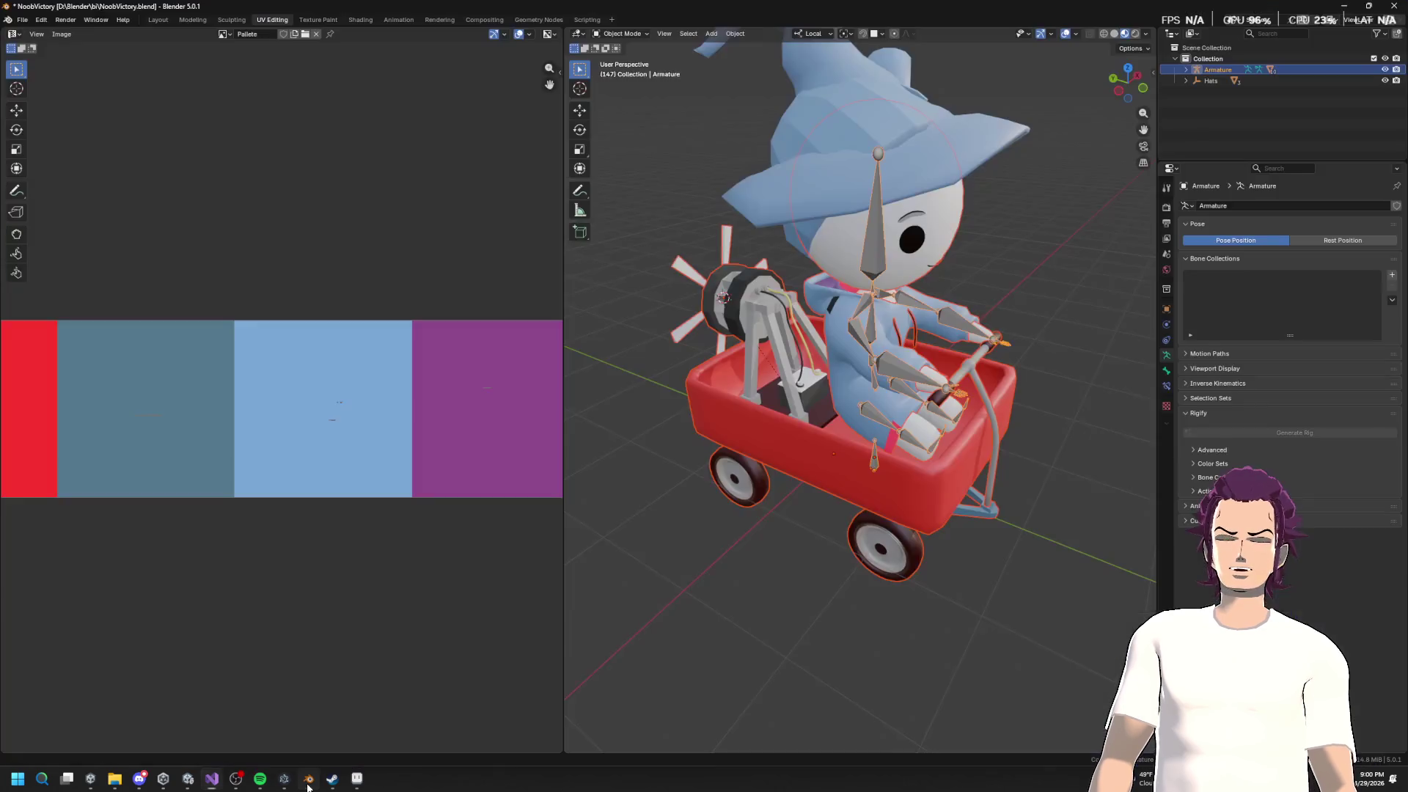
Step: Deselect the meshes and inspect the armature from front and side views, toggling edit mode
click(875, 306)
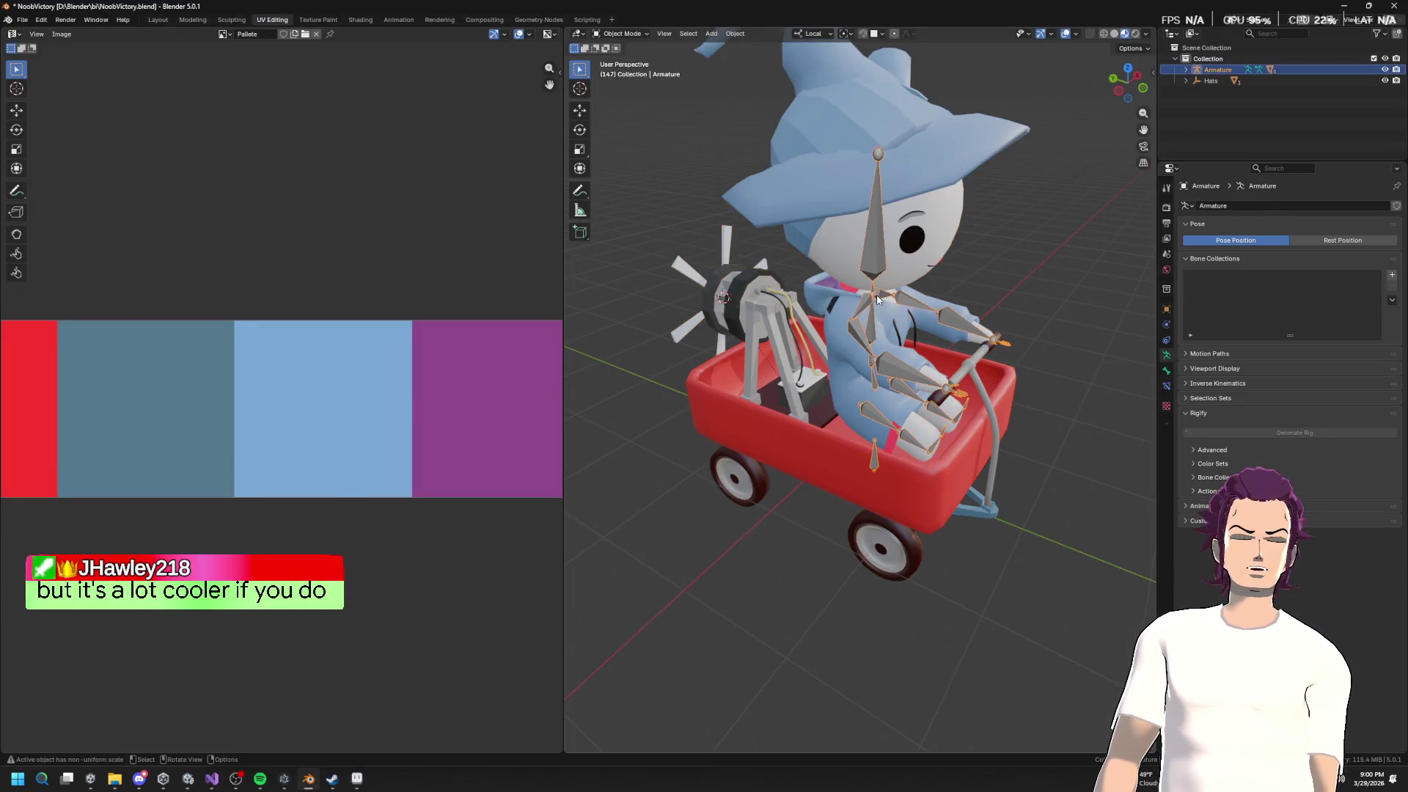
drag(876, 305, 883, 344)
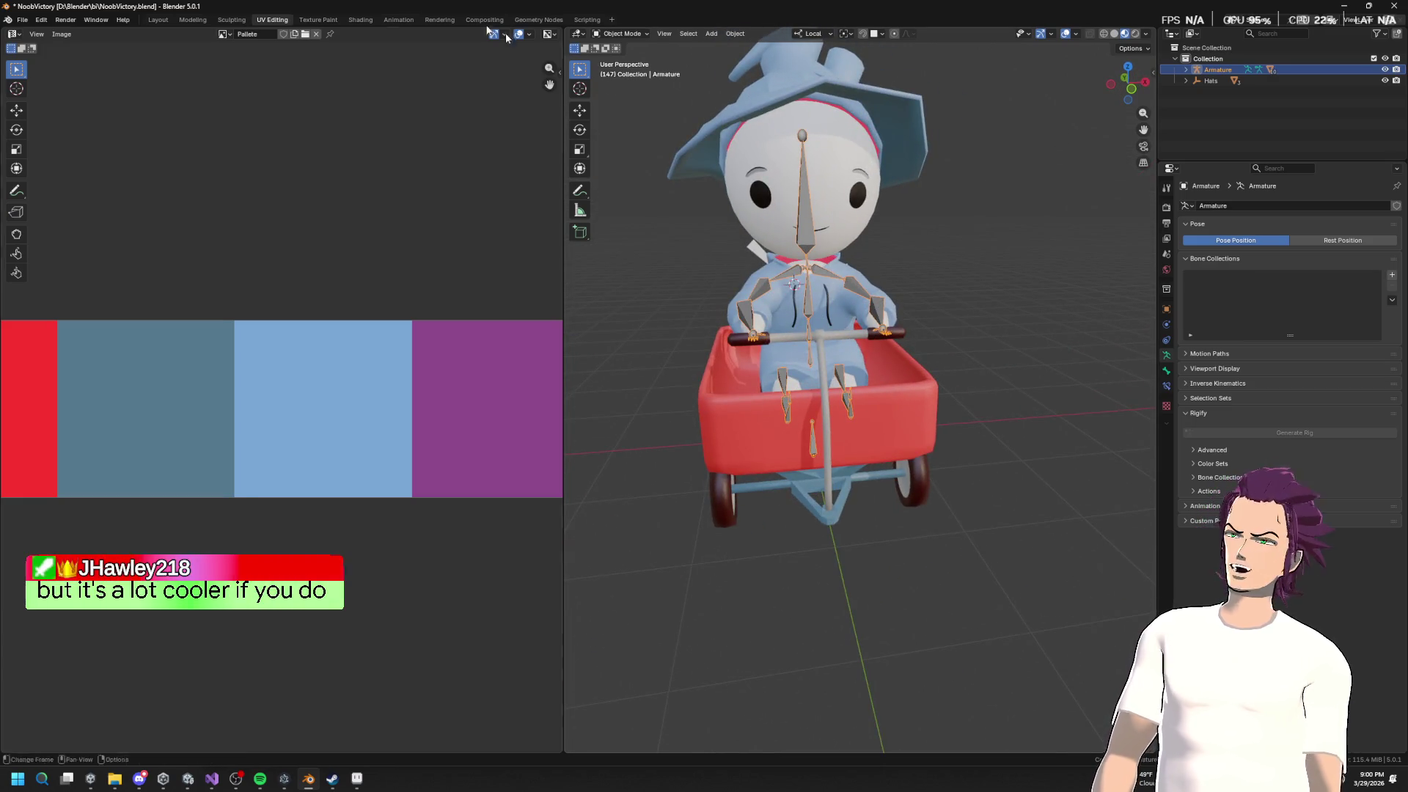
drag(704, 170, 880, 176)
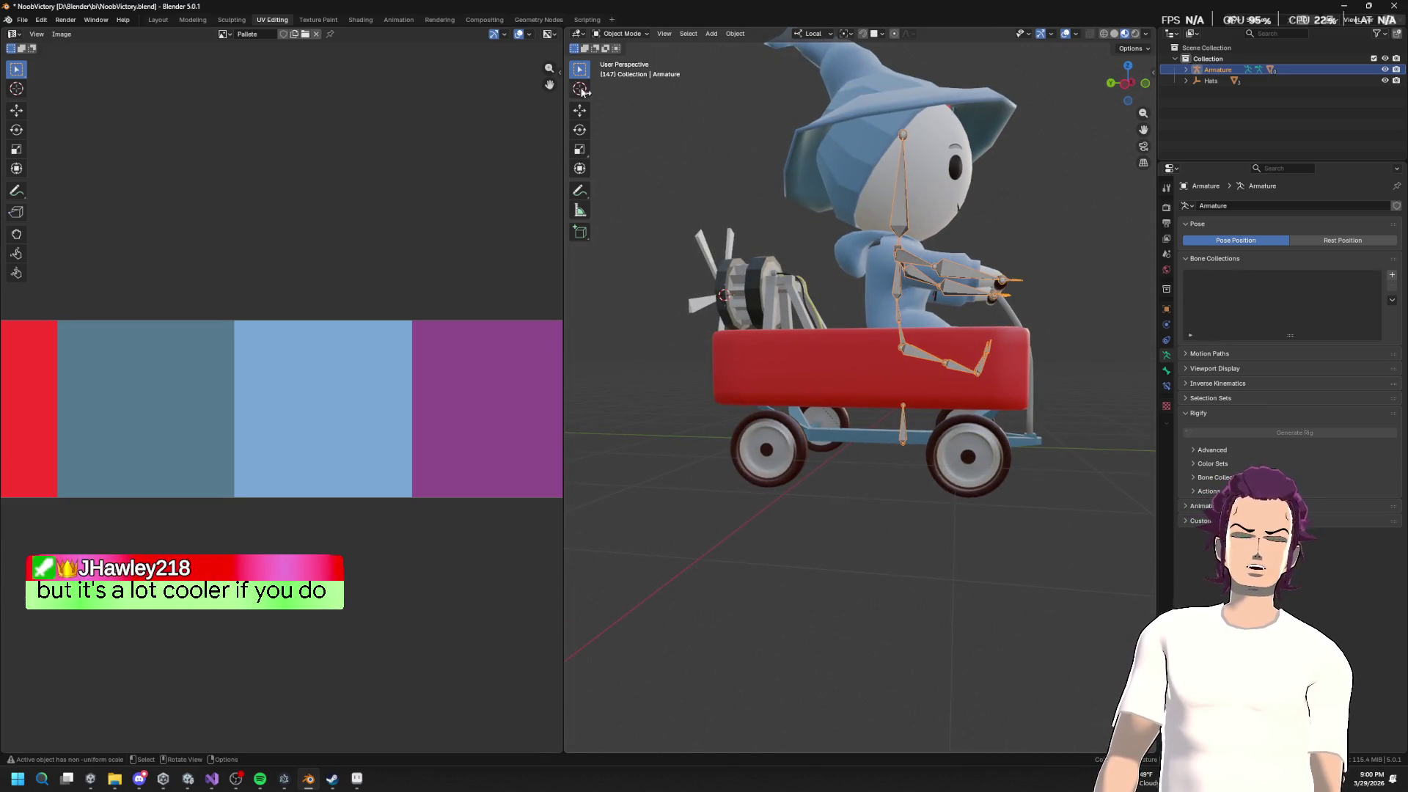
scroll(821, 294, down, 5)
key(Tab)
drag(763, 297, 930, 313)
scroll(930, 313, up, 4)
key(Tab)
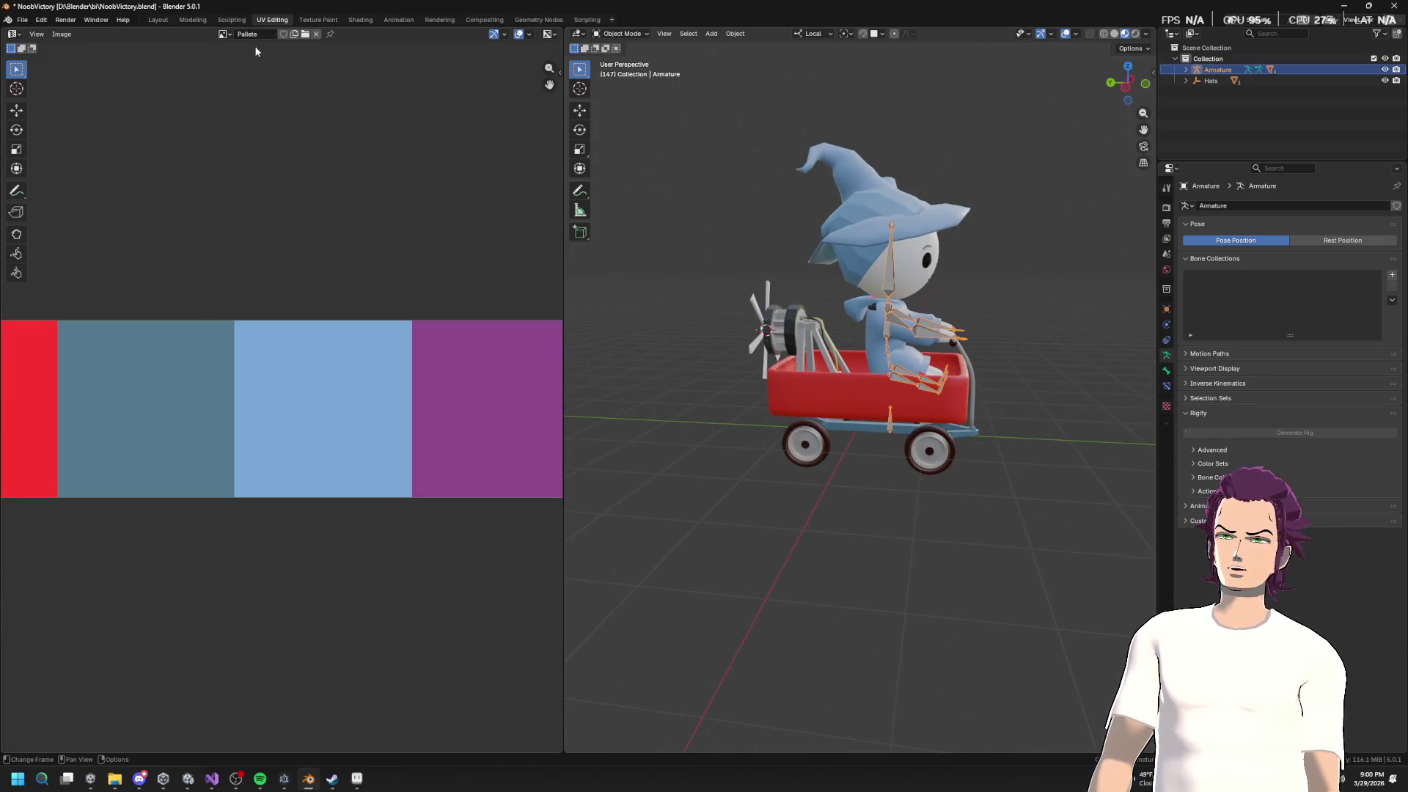
Step: Save the palette image as Pallete.png
click(59, 35)
click(60, 34)
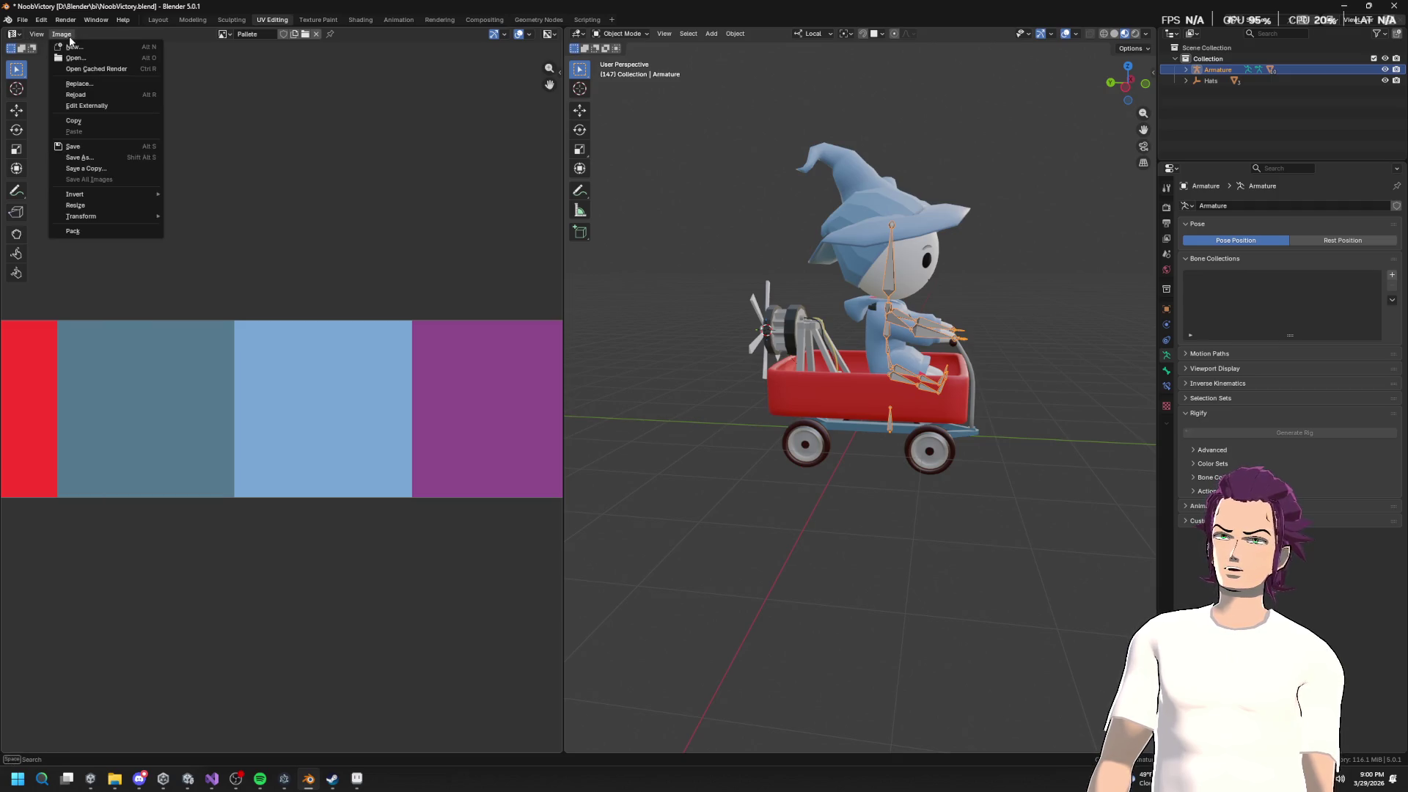
click(105, 166)
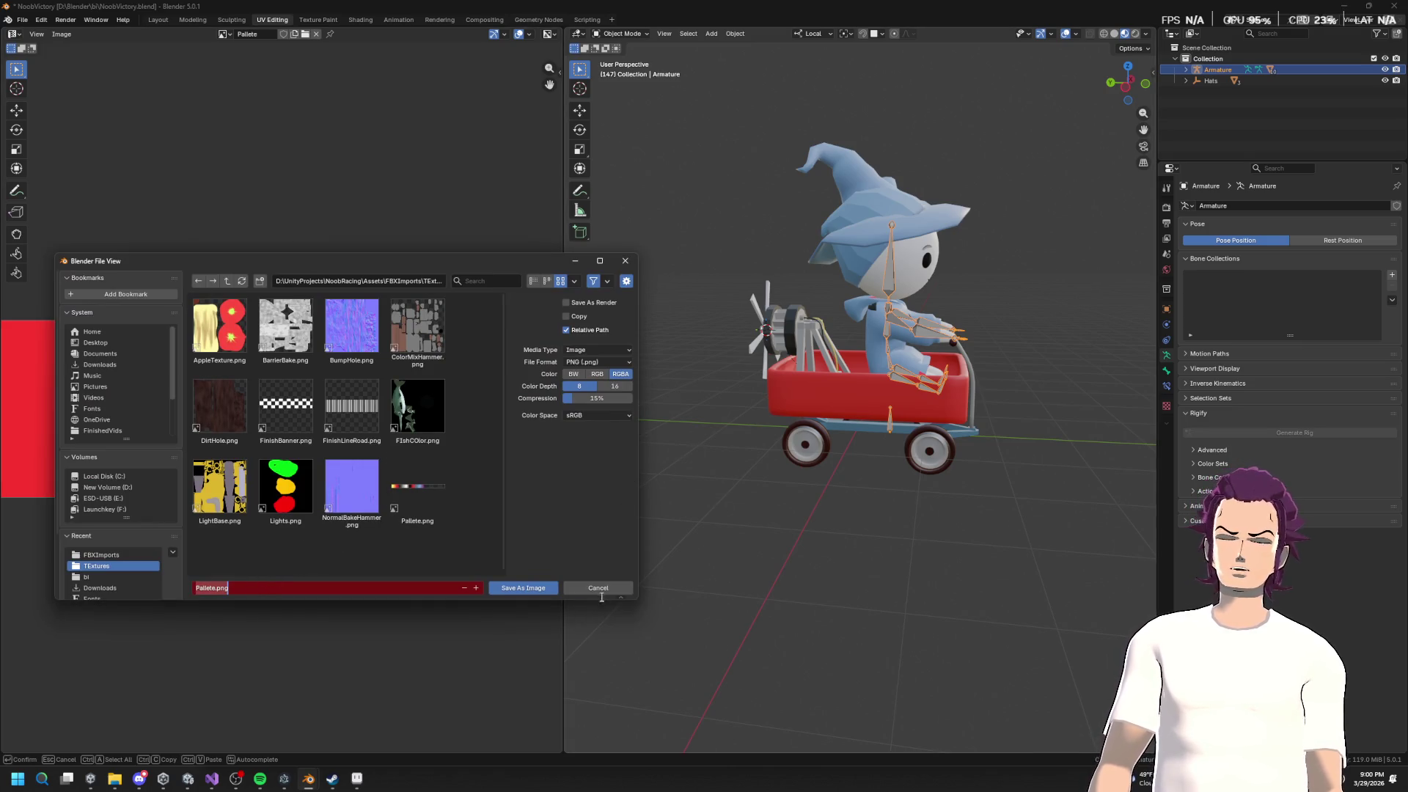
key(Return)
Step: Save a copy of the scene as NoobNewMatVer.blend
click(22, 20)
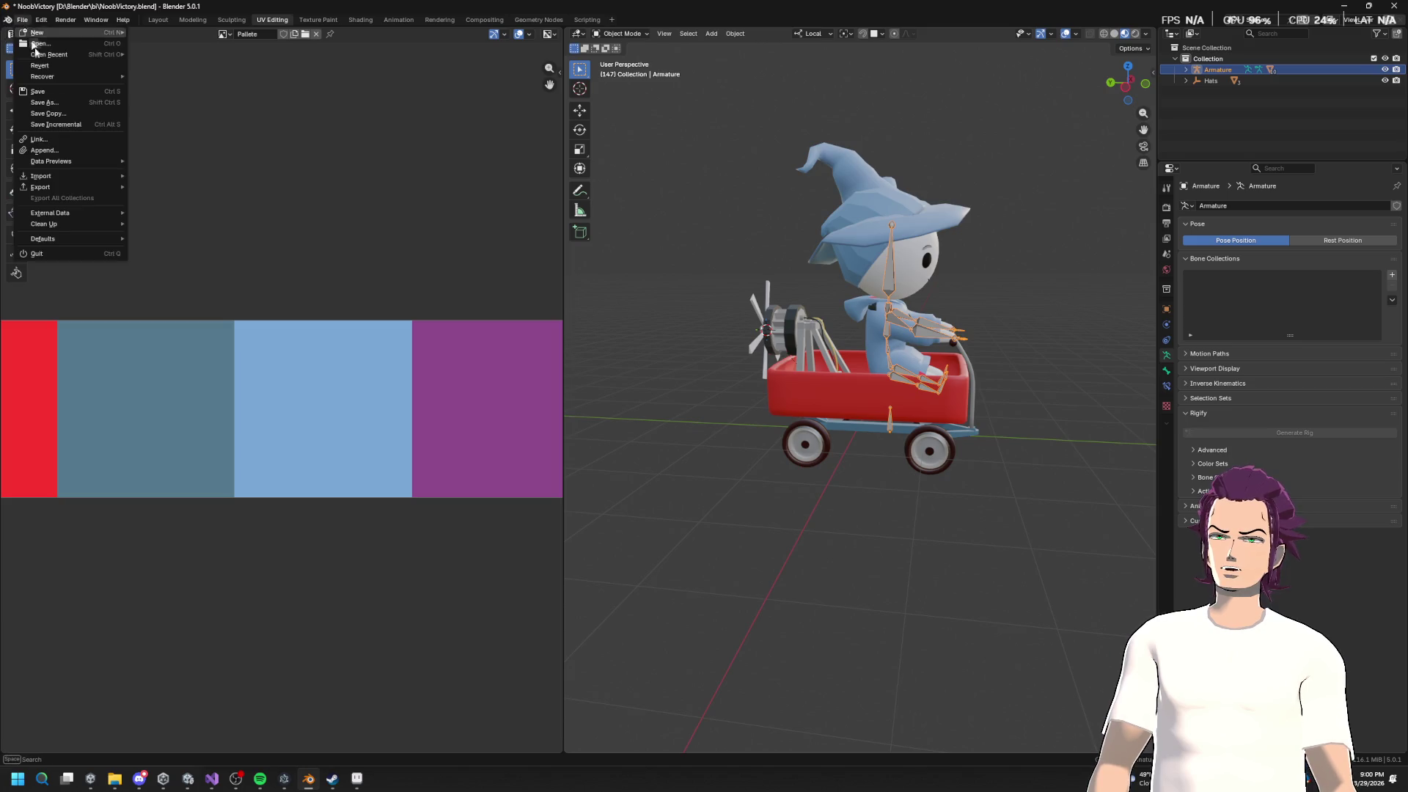
click(49, 113)
click(266, 588)
text(NoobNewMatVer.blend)
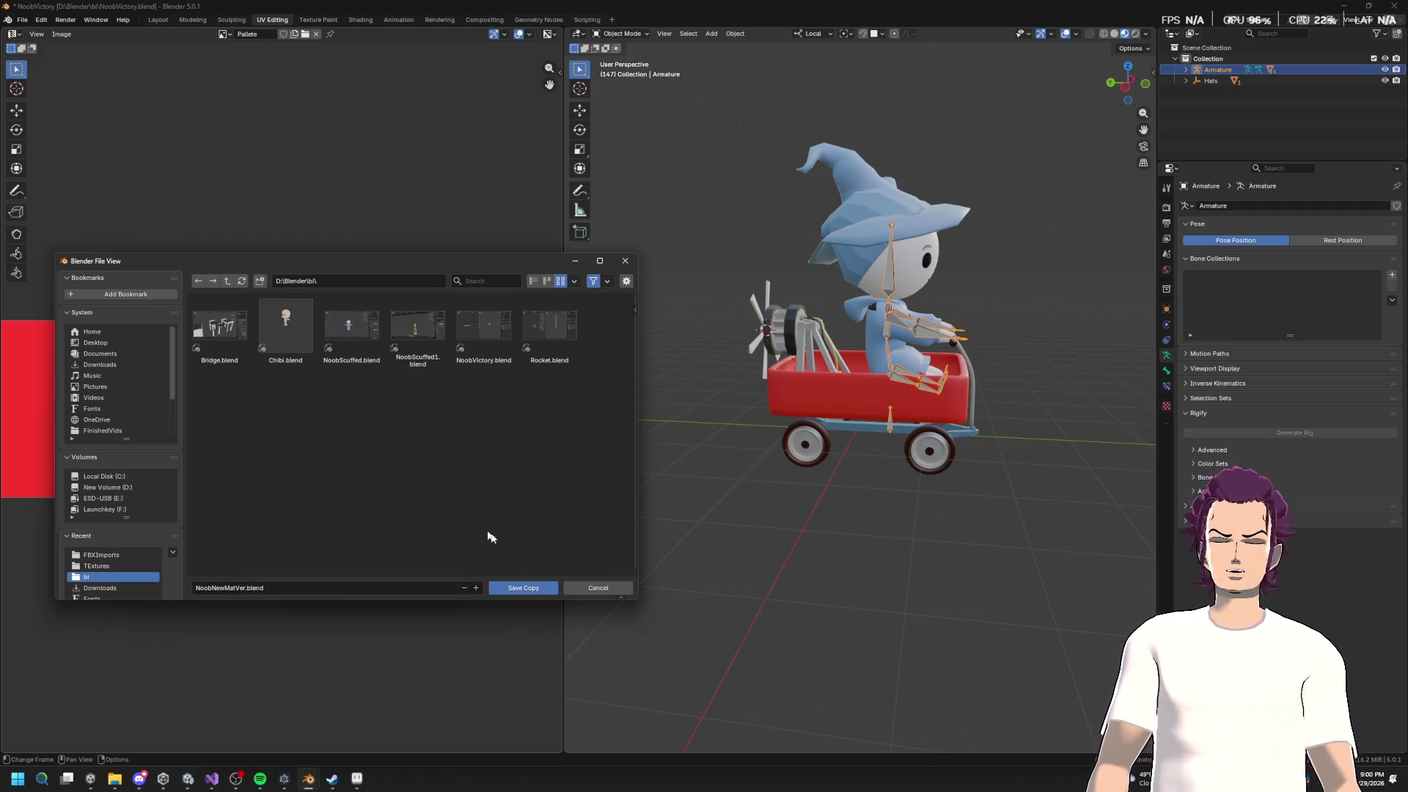
click(538, 587)
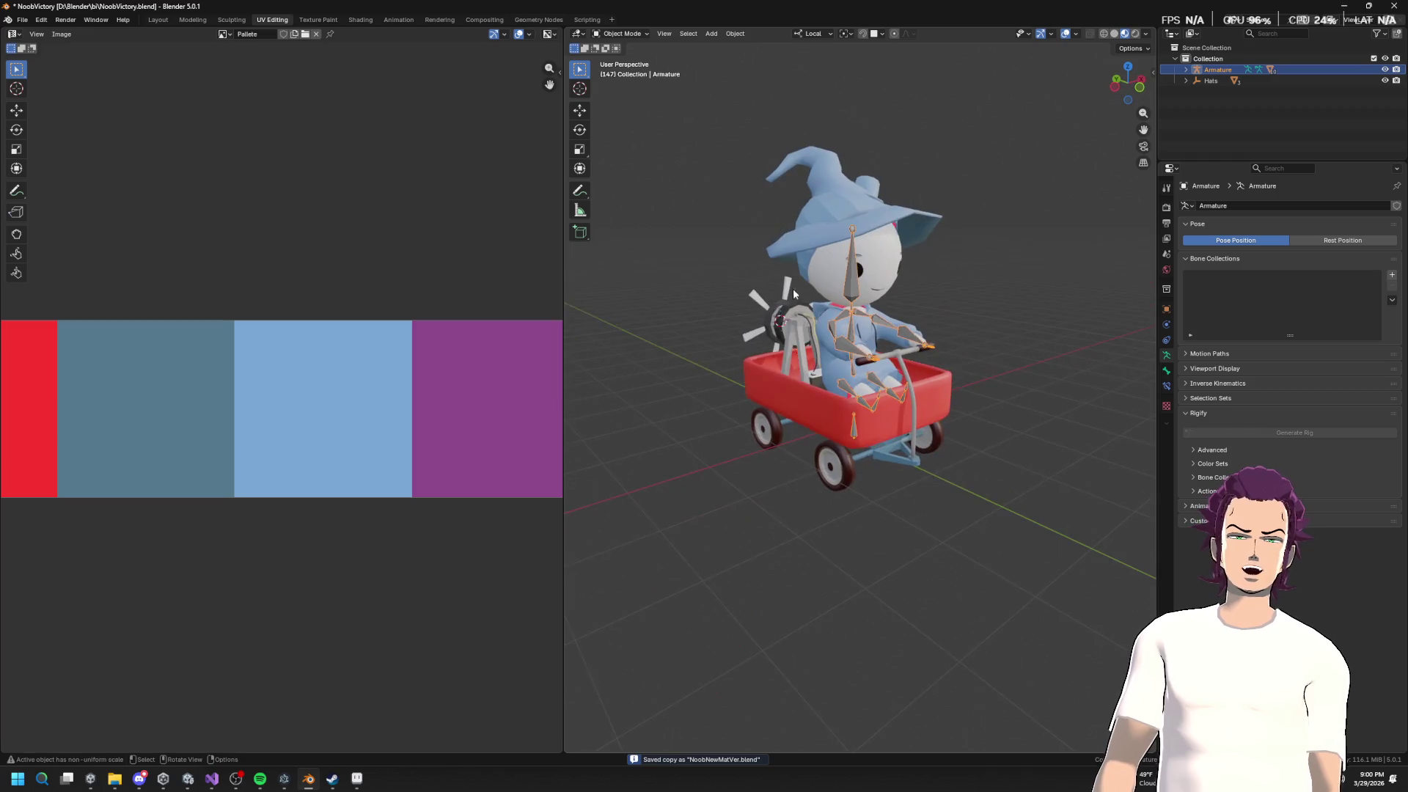
Step: Save another copy of the scene as NoobCrowdNew.blend
click(23, 20)
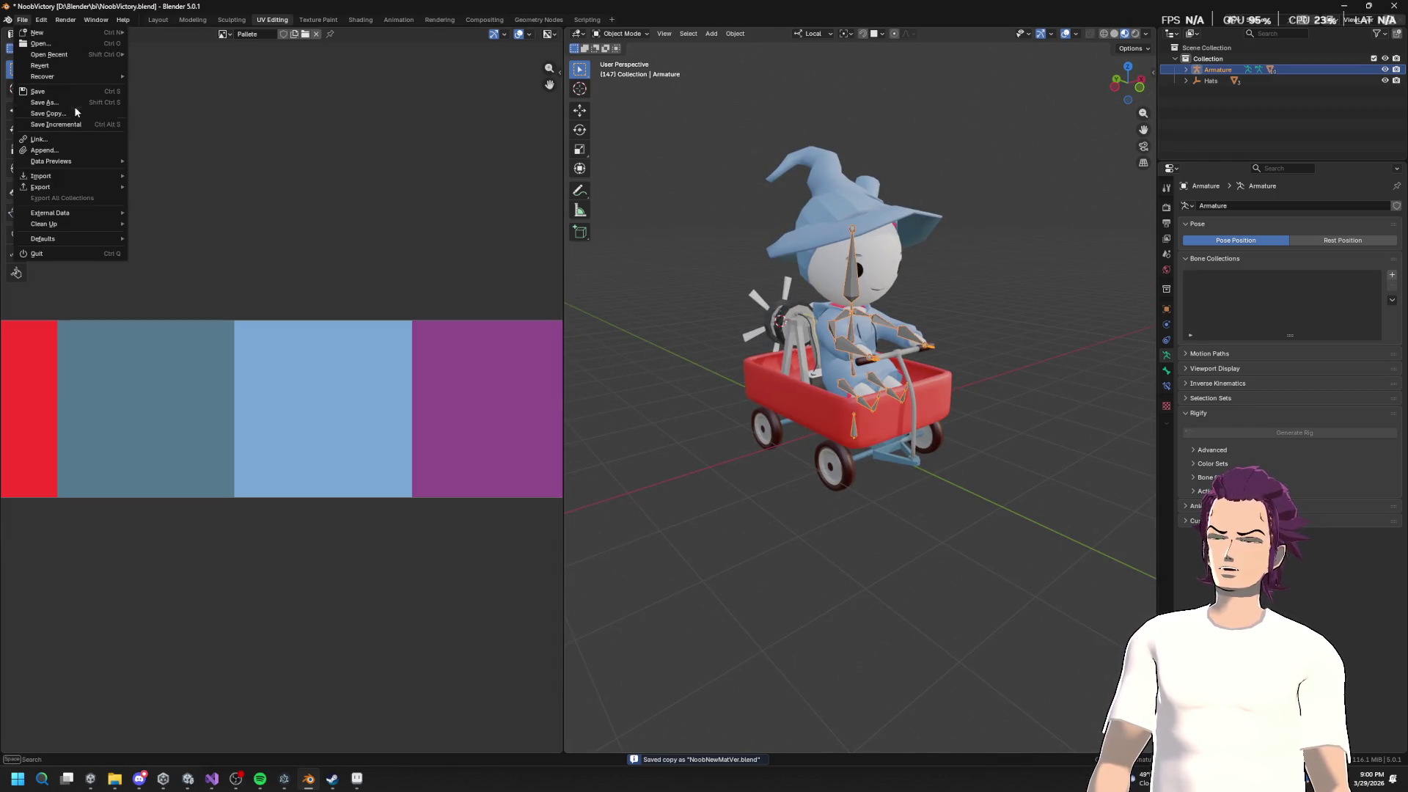
click(65, 115)
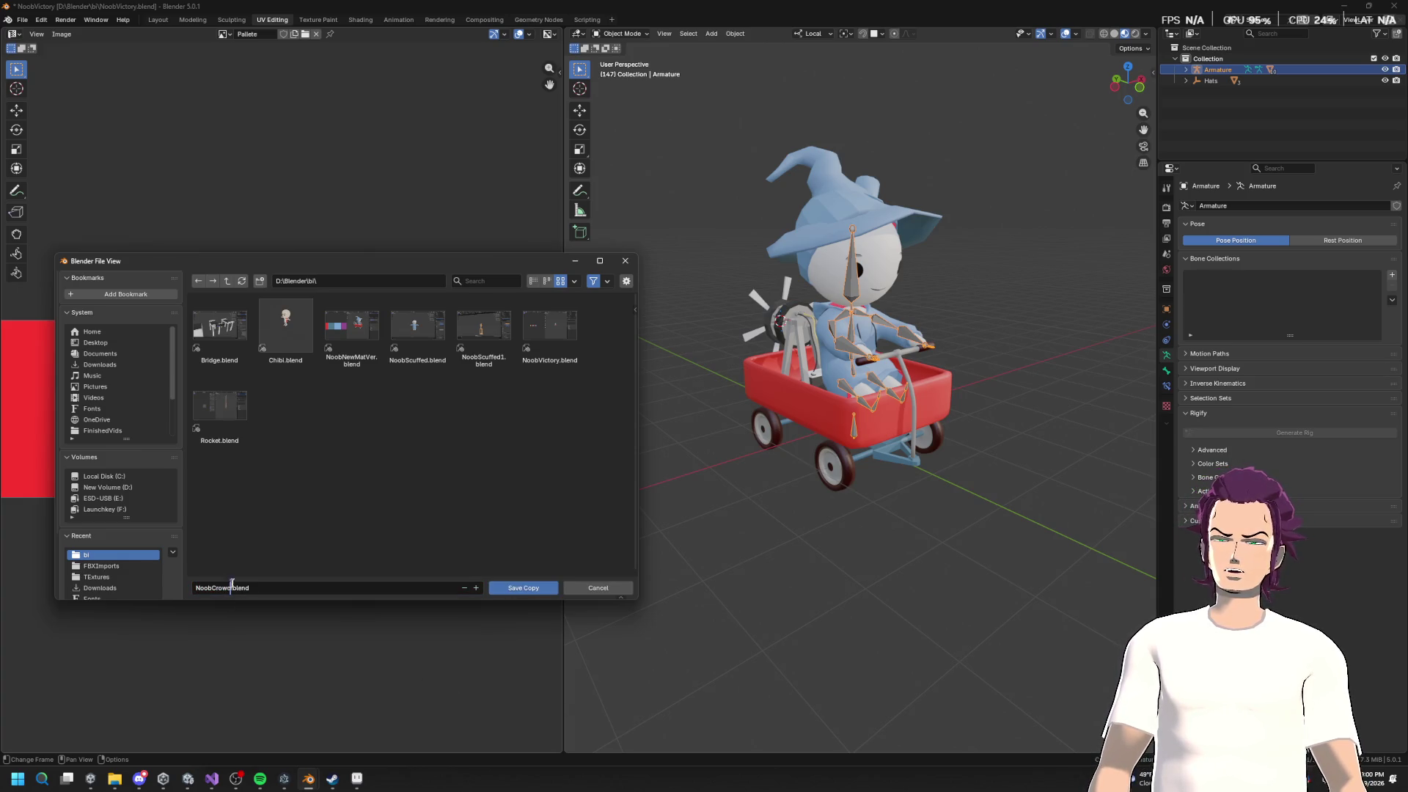
click(523, 588)
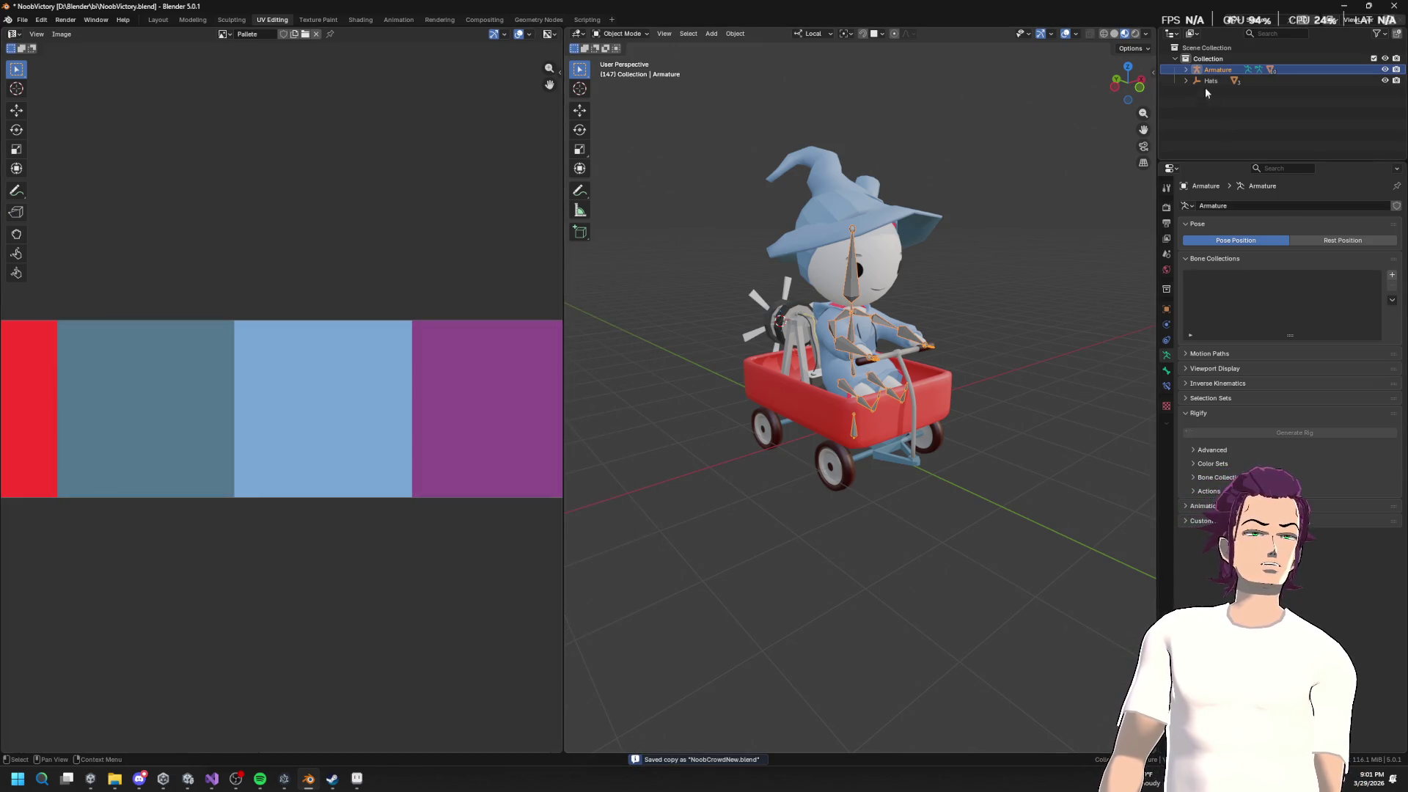
Step: Widen the 3D view, switch to the Layout workspace and put the armature in Pose Mode
mouse_move(563, 201)
mouse_down()
mouse_move(374, 199)
mouse_move(416, 200)
mouse_up()
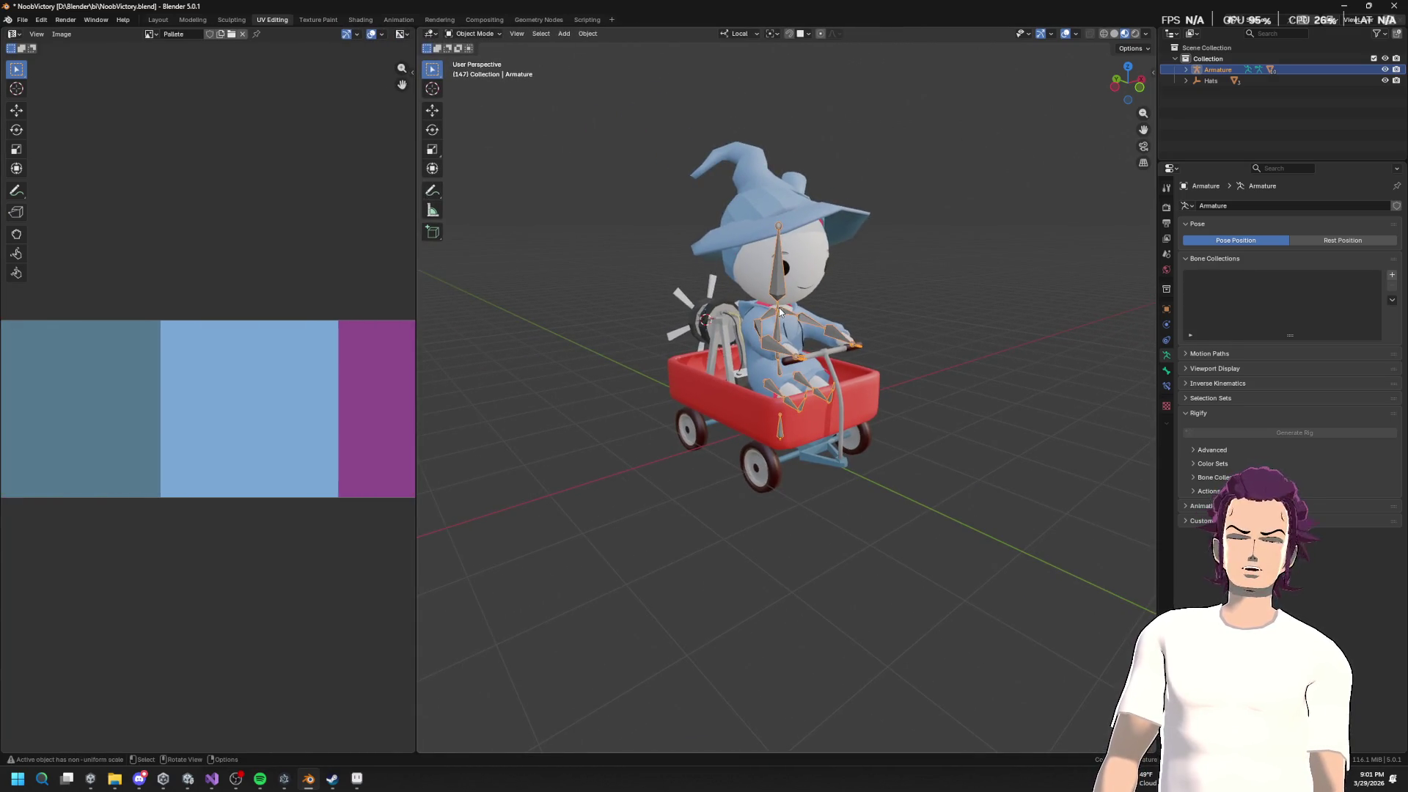
click(156, 20)
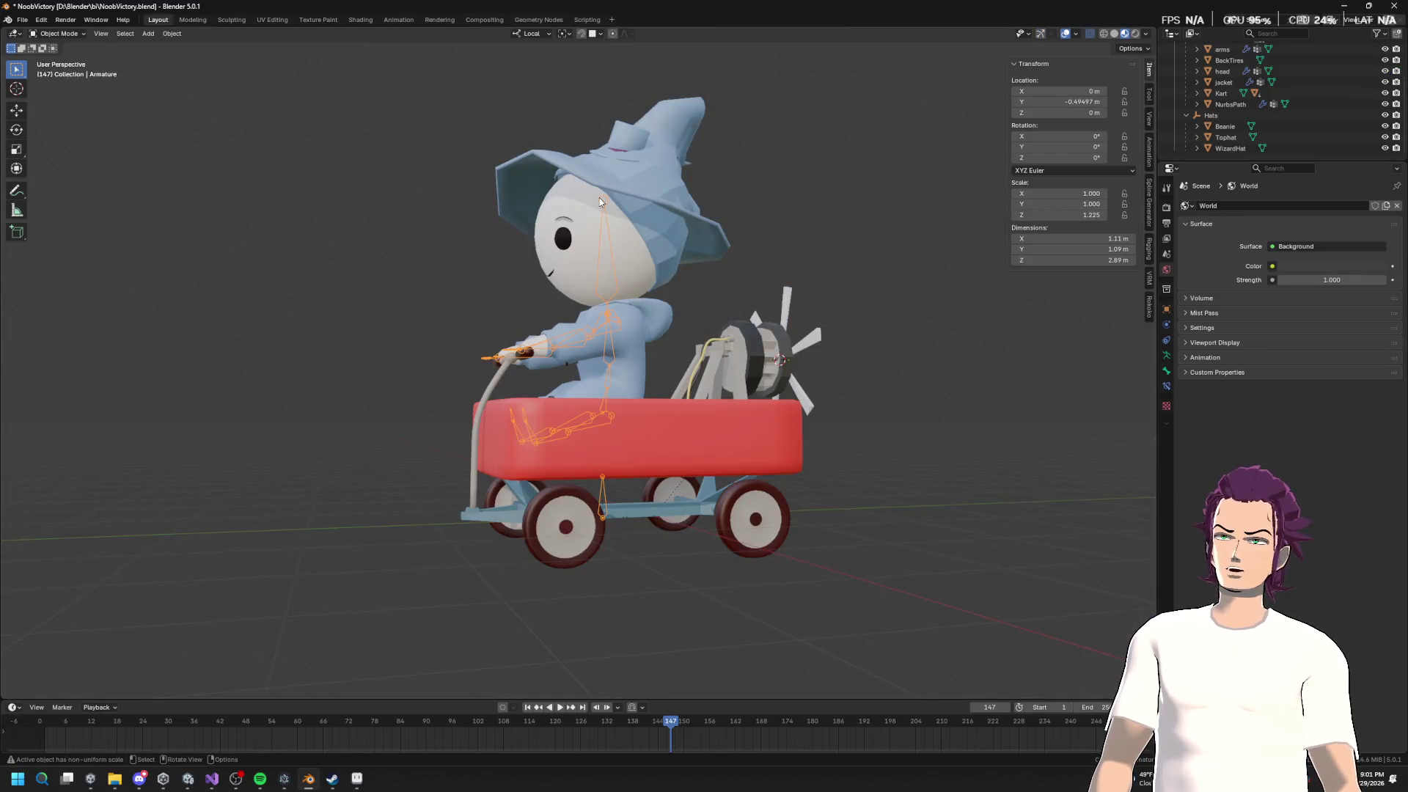
click(59, 34)
click(60, 71)
Step: Clear all transforms on the lower_arm.R bone, then return the armature to Object Mode
mouse_move(220, 117)
mouse_down()
mouse_move(393, 157)
mouse_move(535, 245)
mouse_up()
click(145, 34)
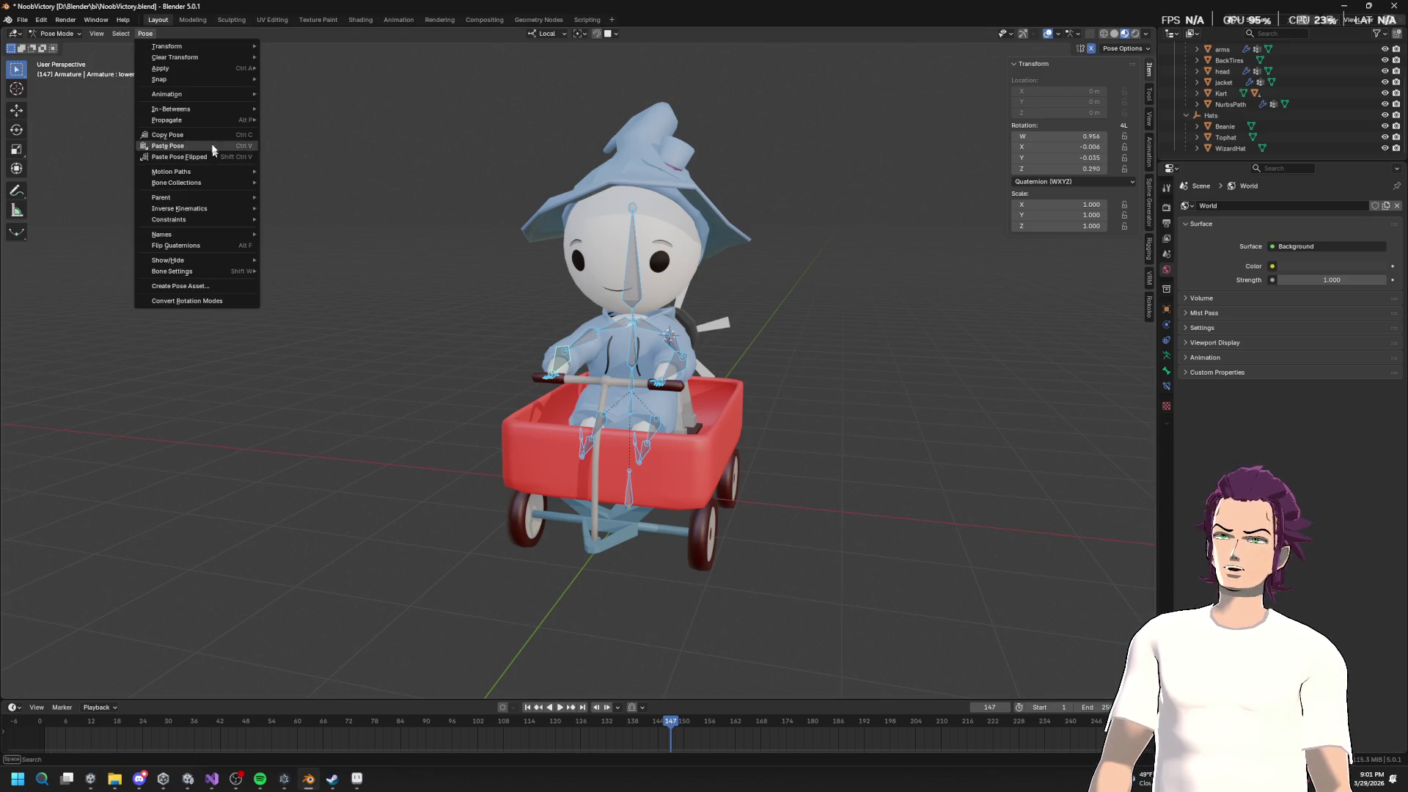
mouse_move(204, 58)
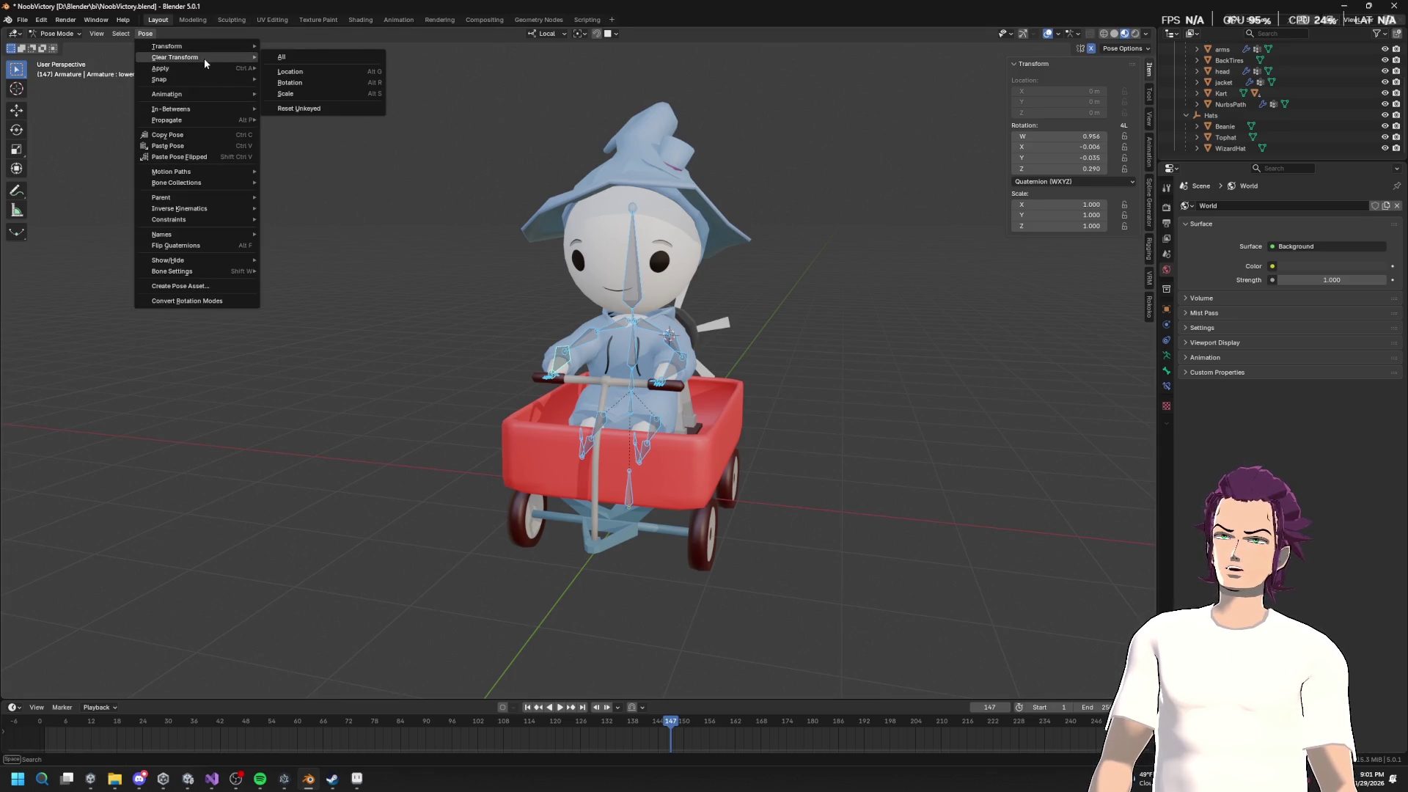
click(309, 55)
mouse_move(530, 176)
mouse_down()
mouse_move(707, 214)
mouse_move(772, 206)
mouse_move(667, 306)
mouse_up()
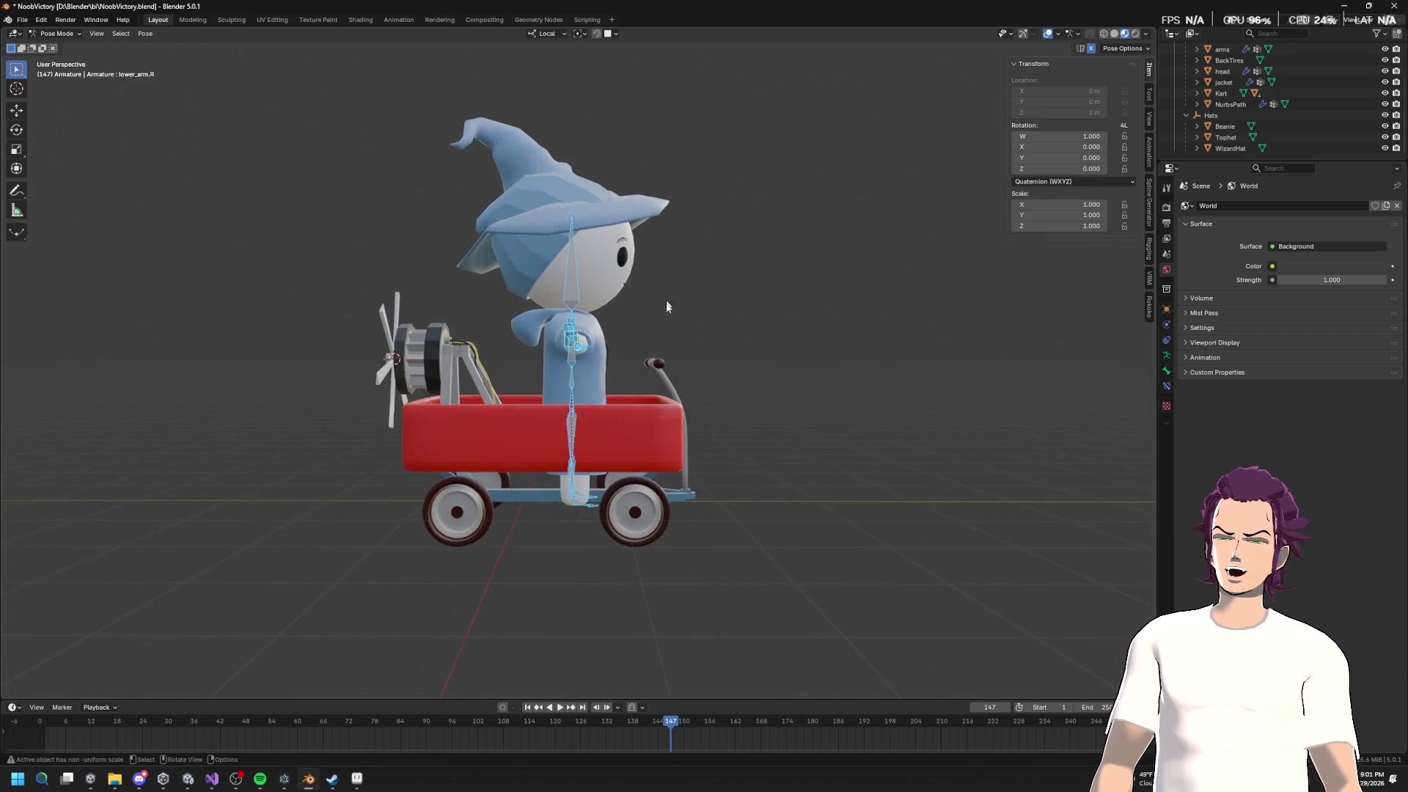
click(60, 34)
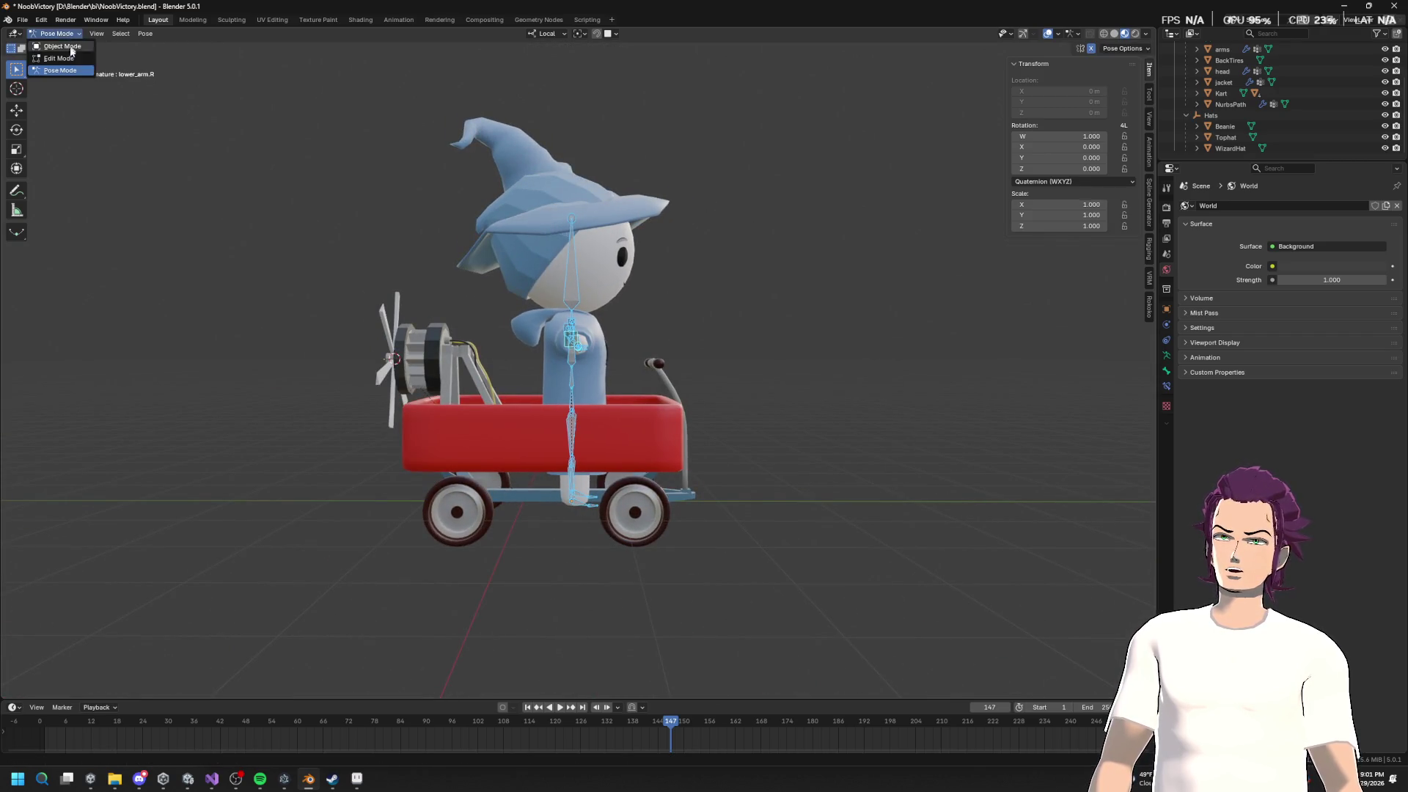
click(71, 46)
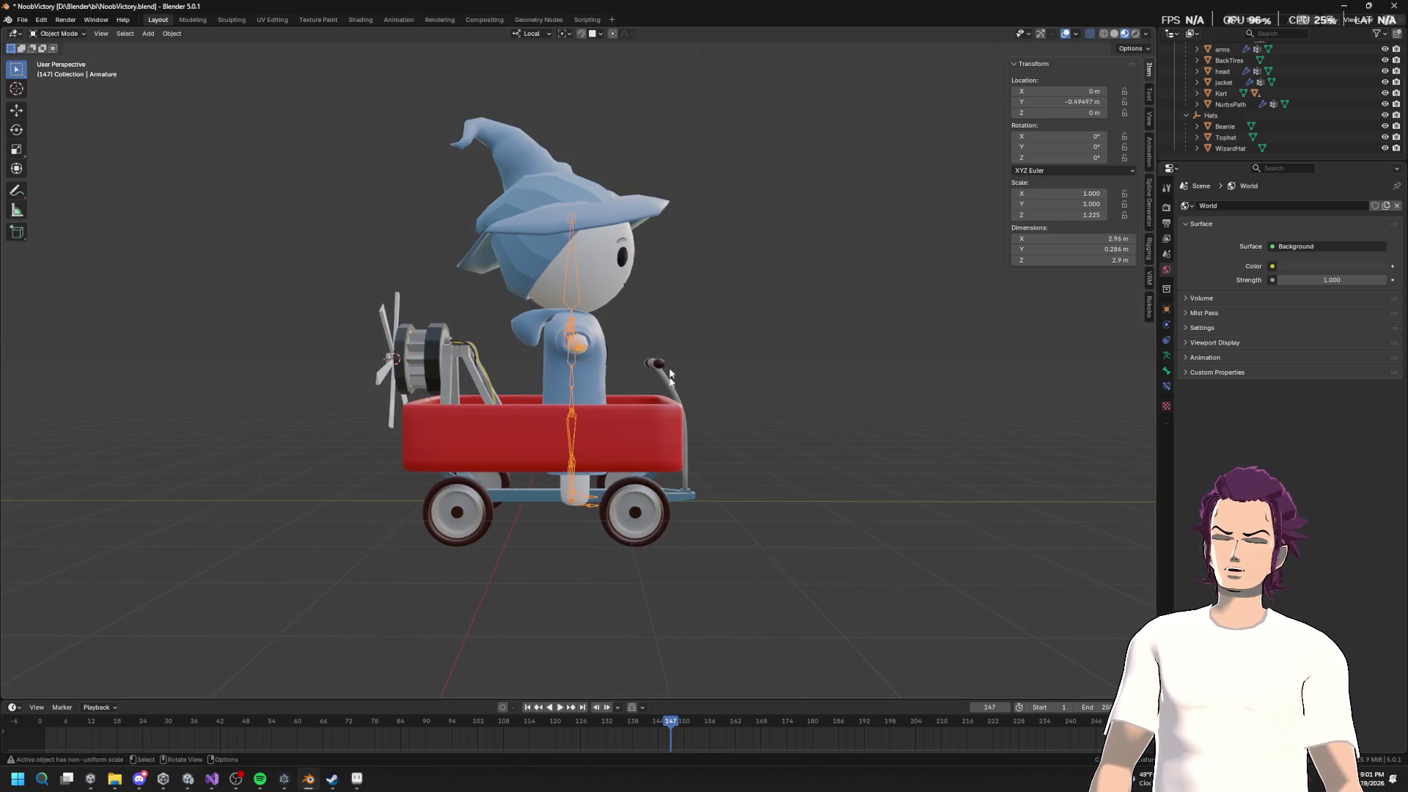
Step: Delete the kart body, rear tires, engine fan and handlebar together
click(646, 434)
shift+click(648, 513)
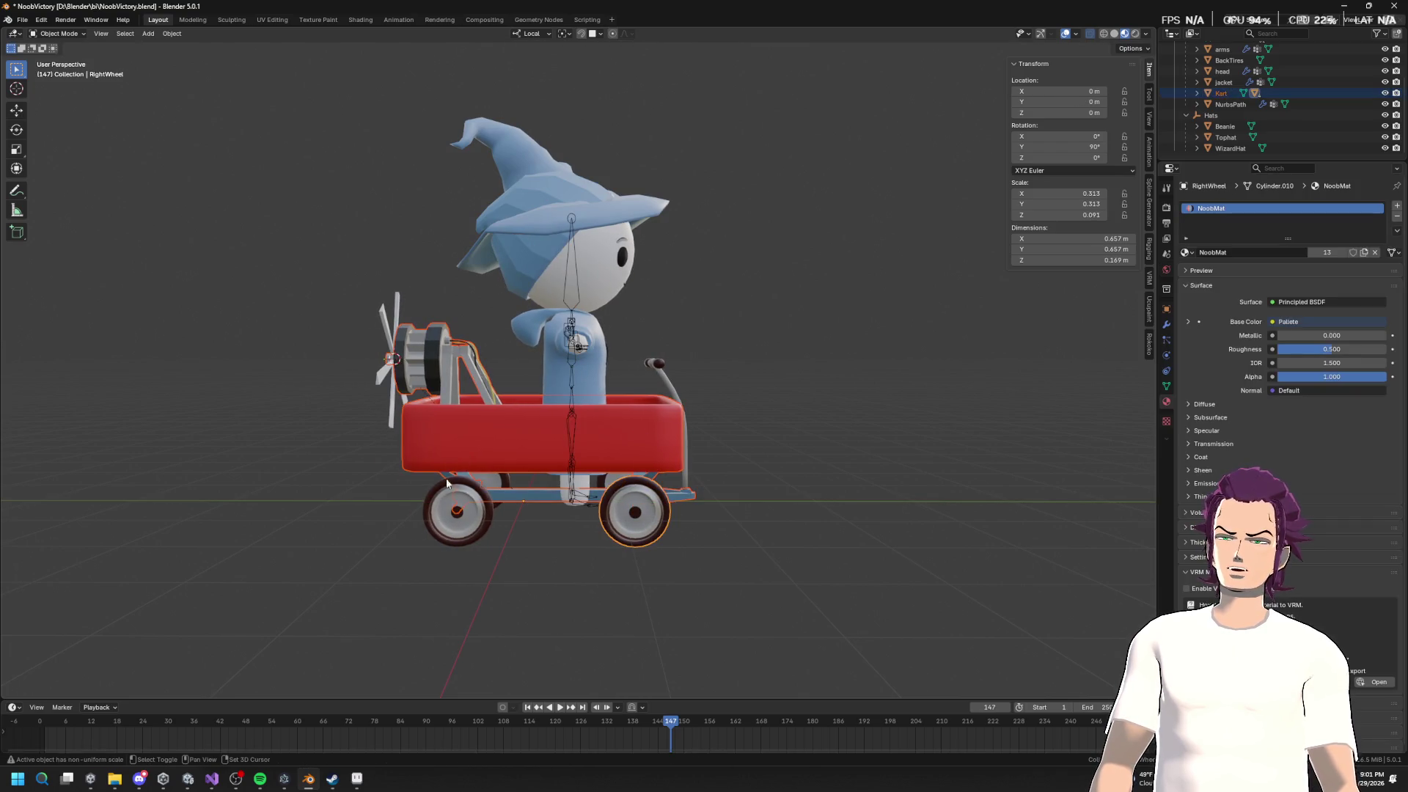
shift+click(425, 372)
shift+click(383, 321)
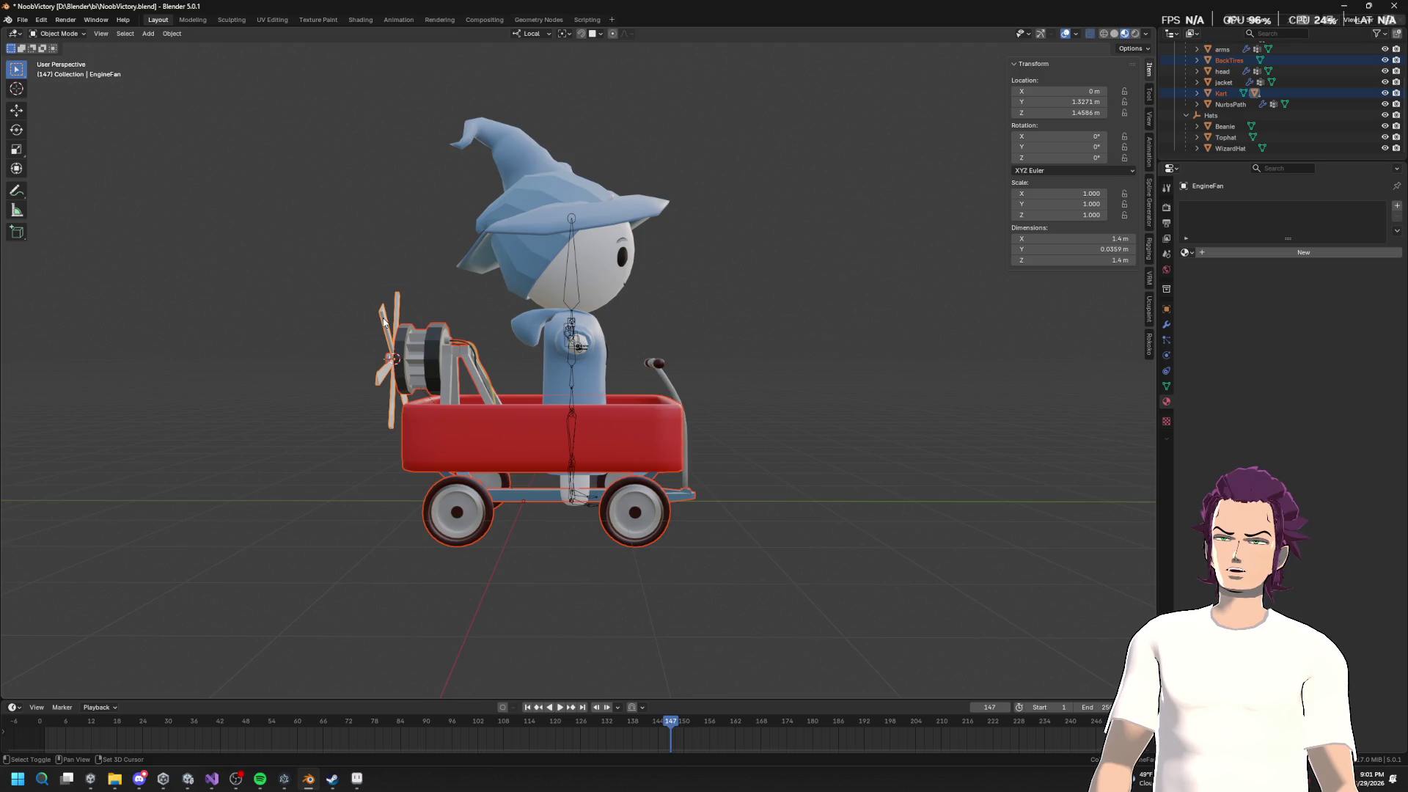
shift+click(665, 368)
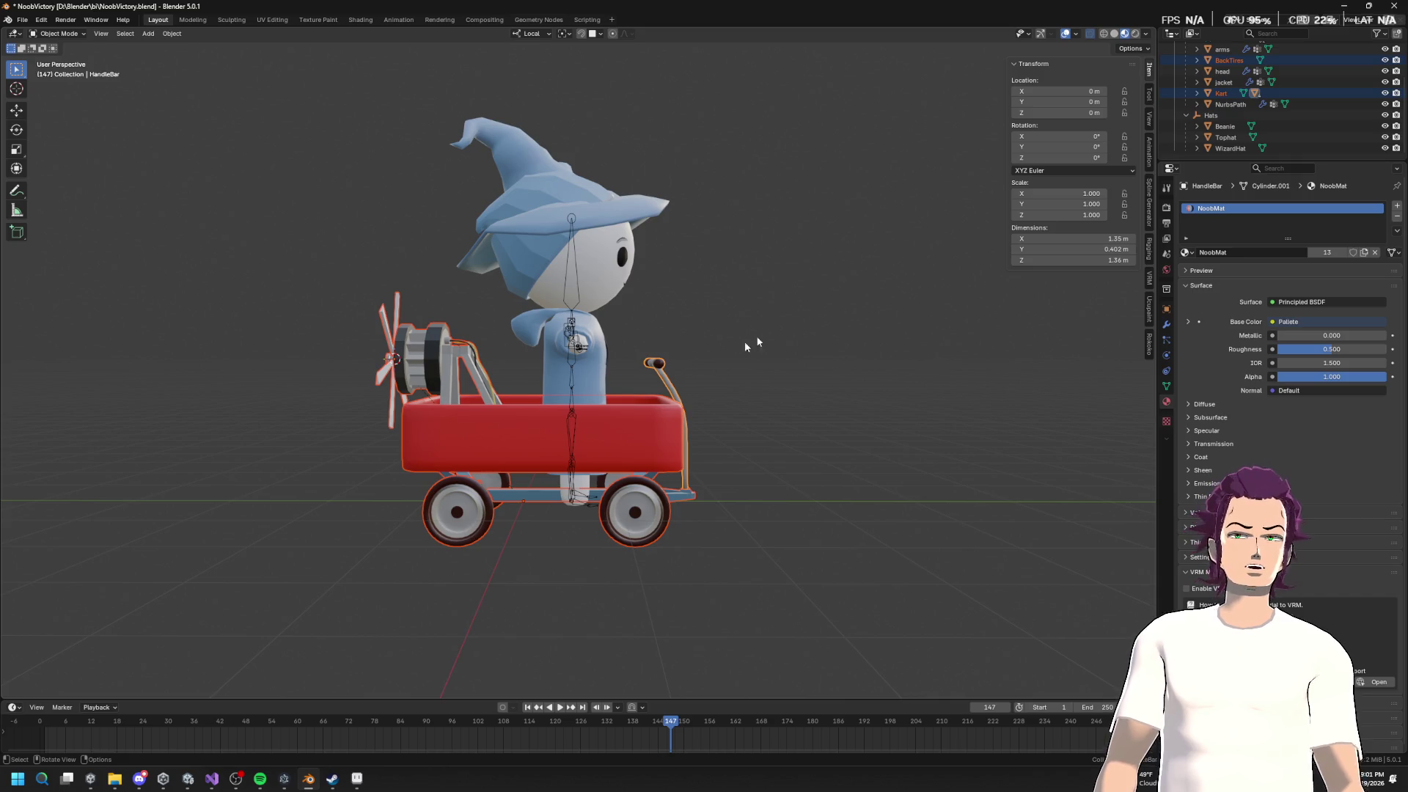
scroll(1261, 103, up, 3)
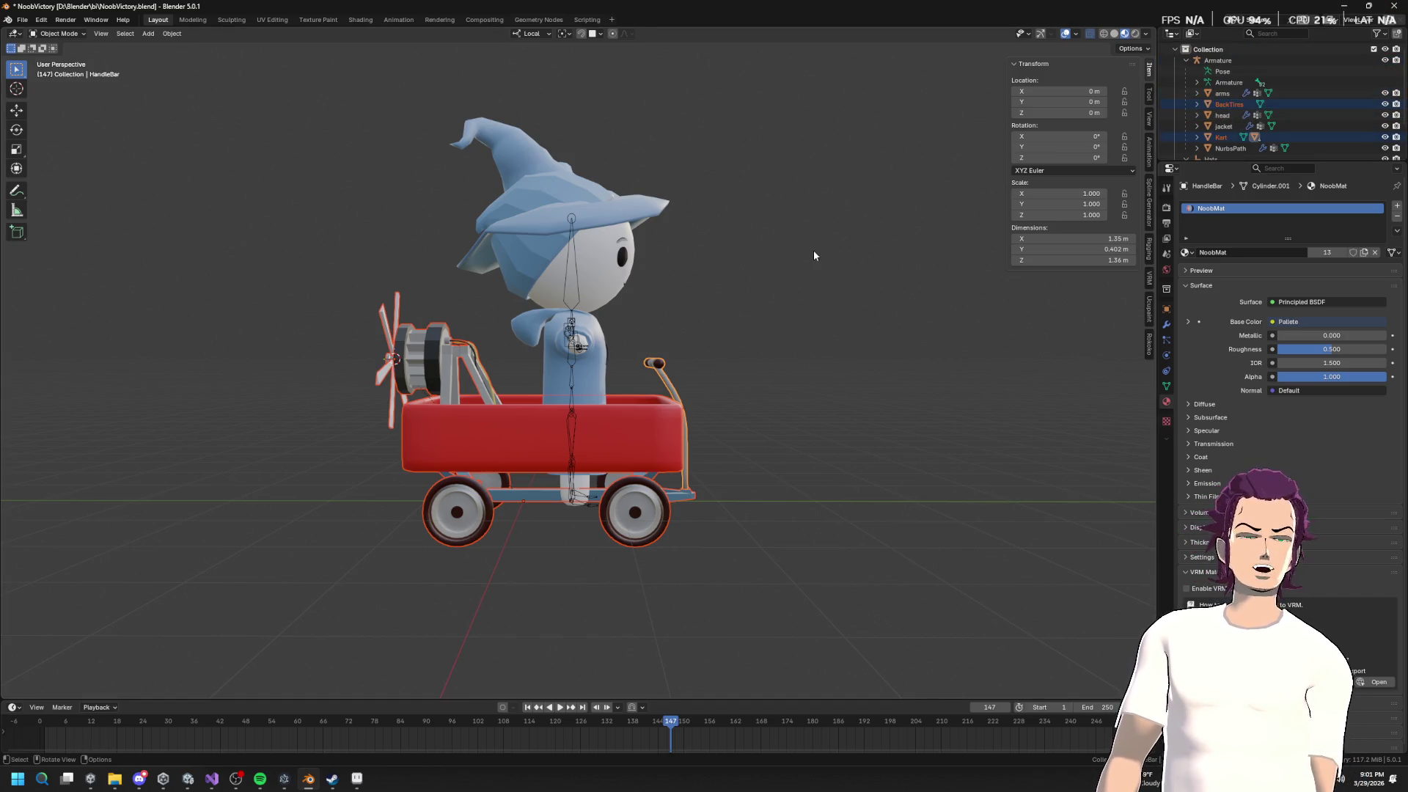
key(Delete)
Step: Delete the leftover left wheel, then select the jacket, armature and NurbsPath curve
click(642, 499)
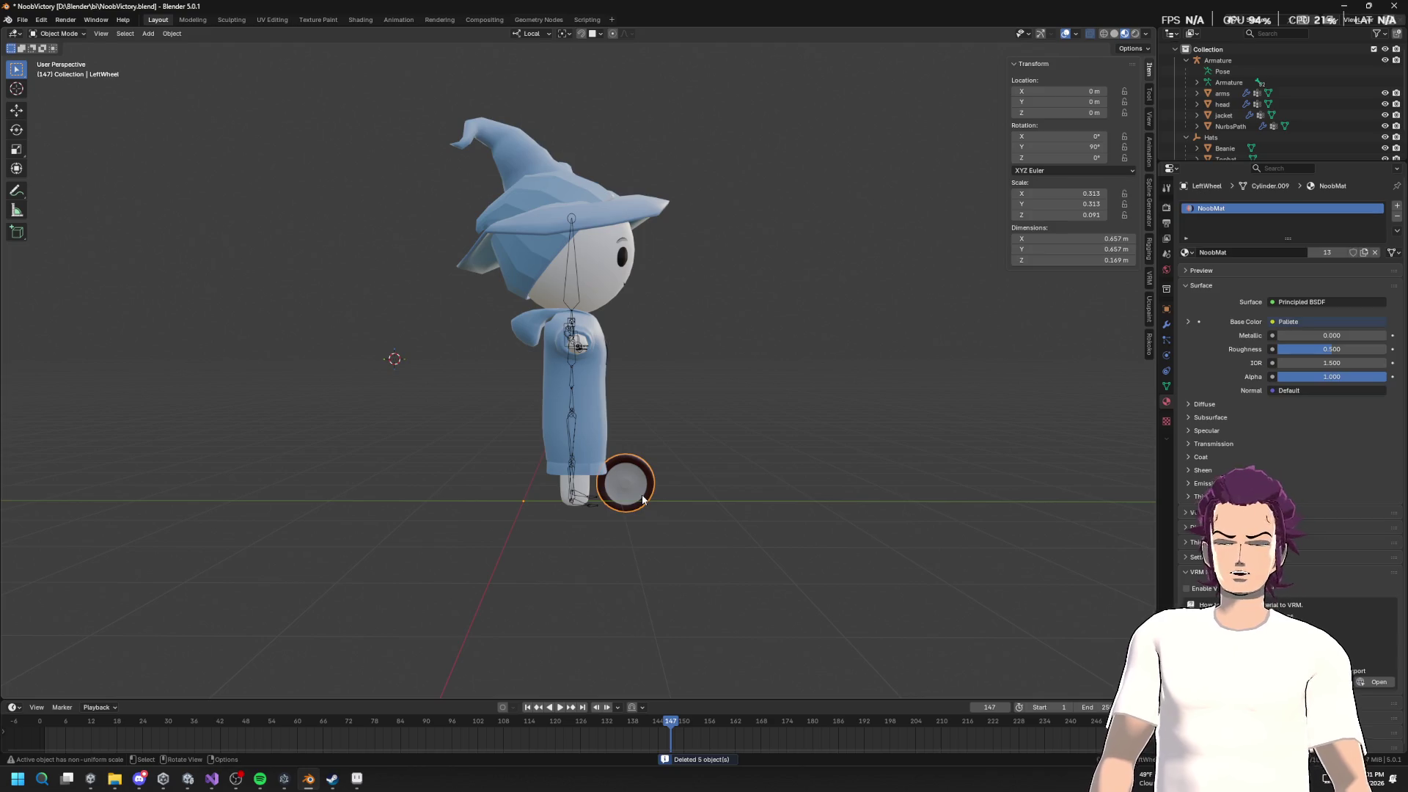
key(Delete)
click(587, 478)
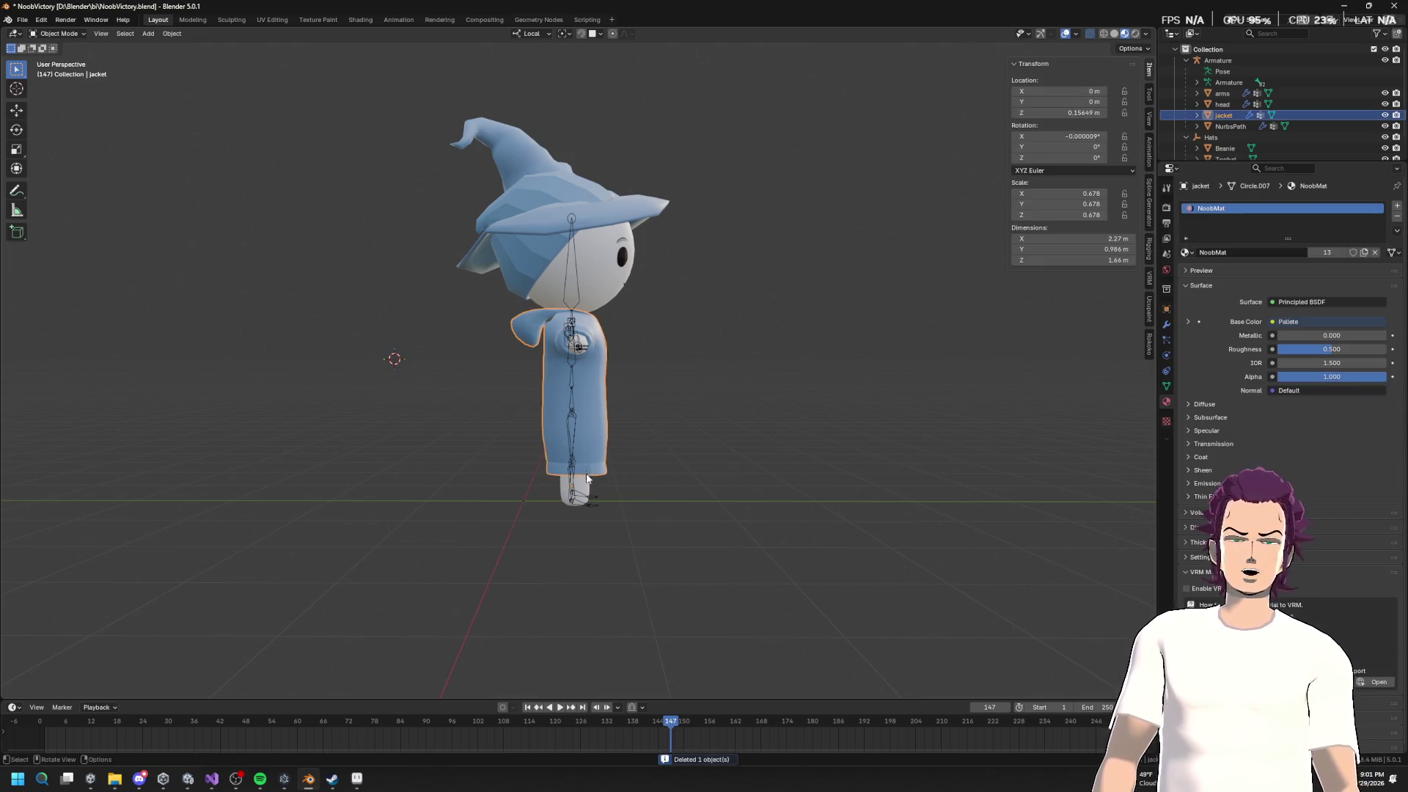
click(583, 507)
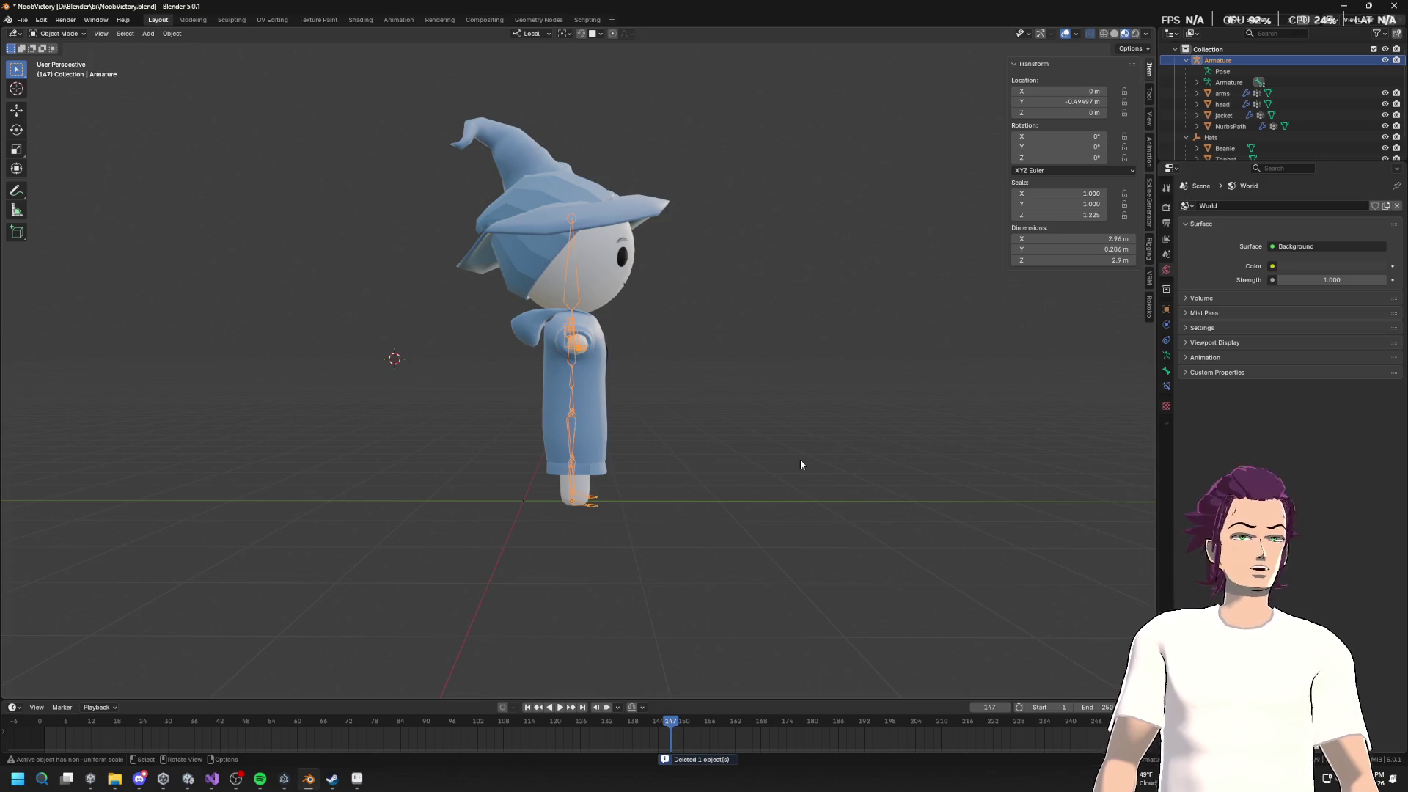
click(1230, 126)
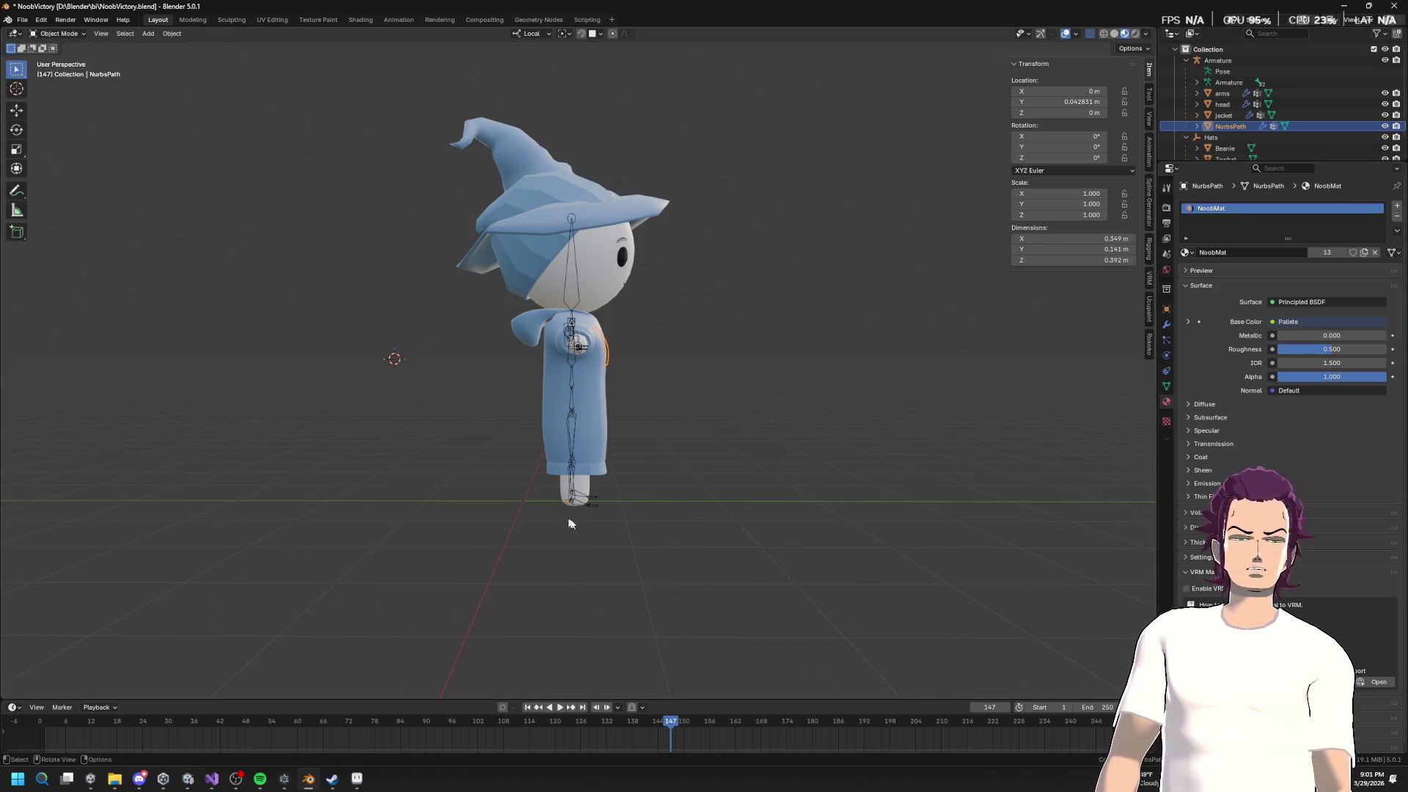
Step: Move the armature along Y, then set its Location Y to 0 m
click(575, 369)
click(575, 308)
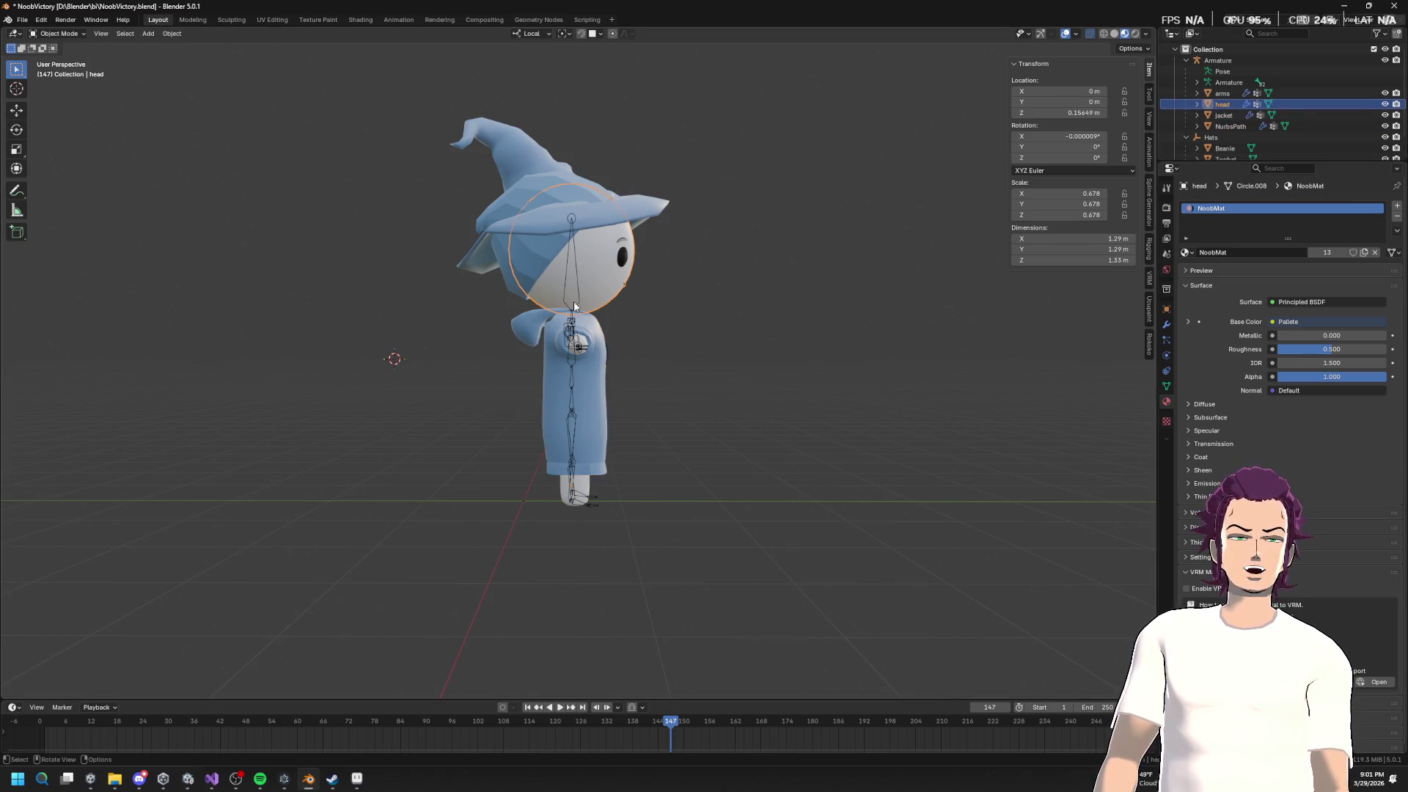
click(585, 505)
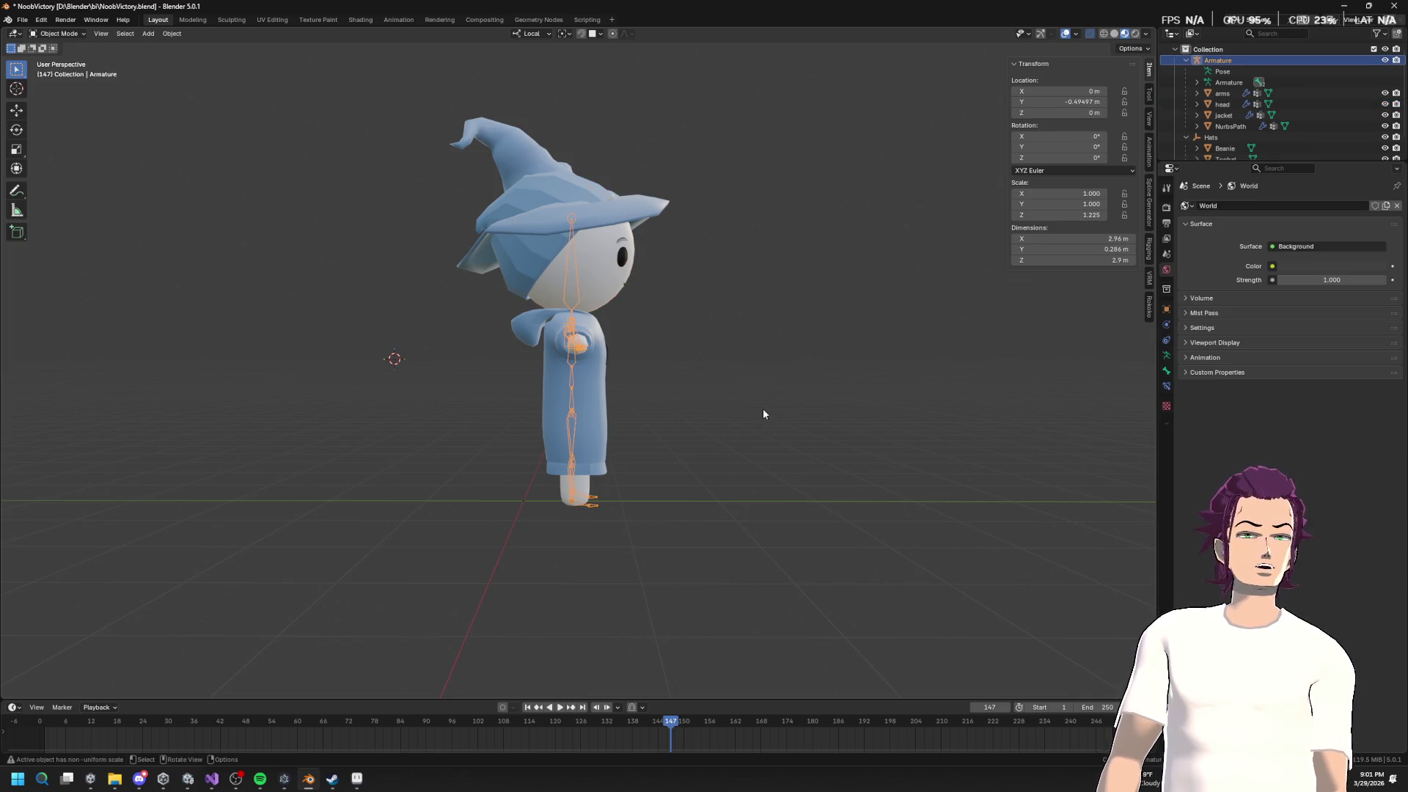
key(g)
key(y)
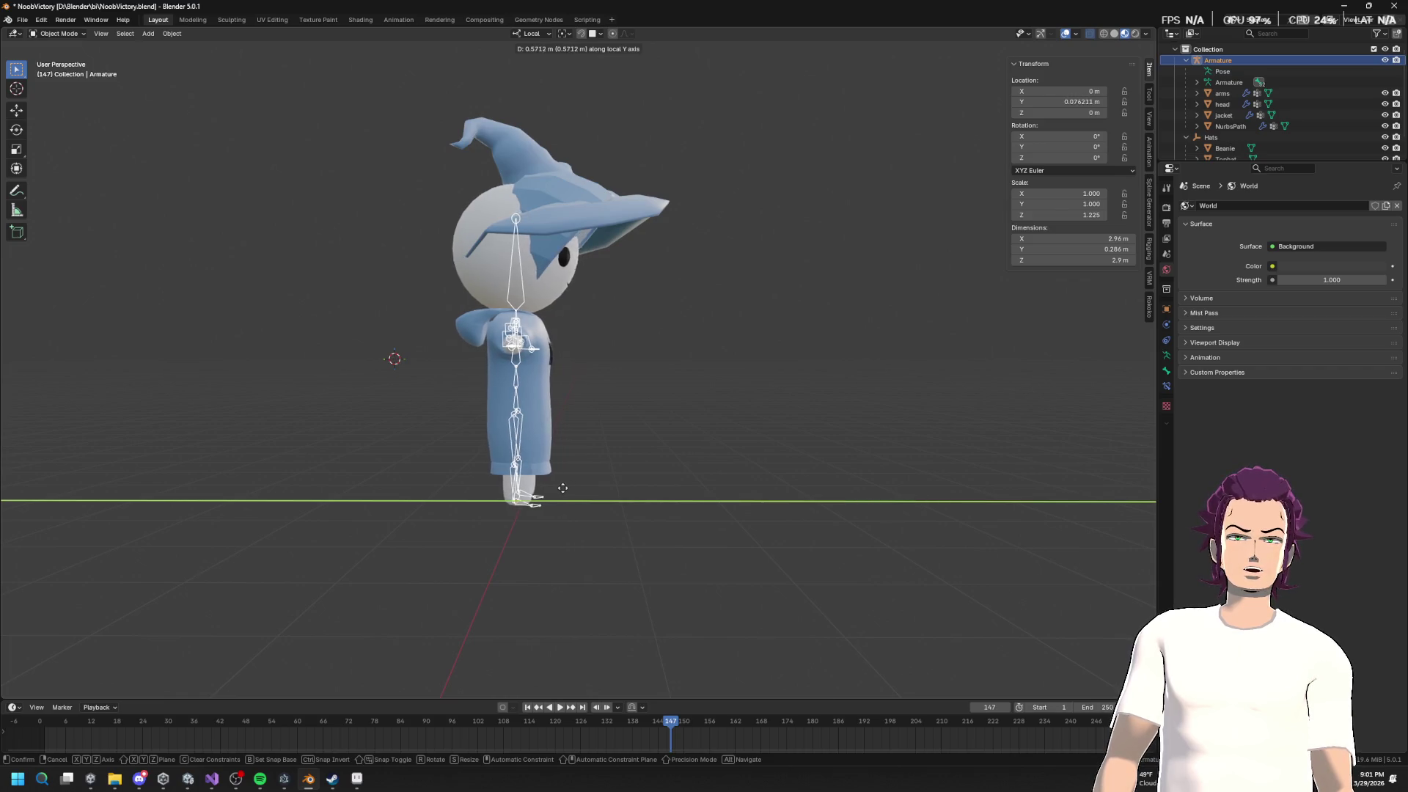
click(579, 486)
click(1080, 100)
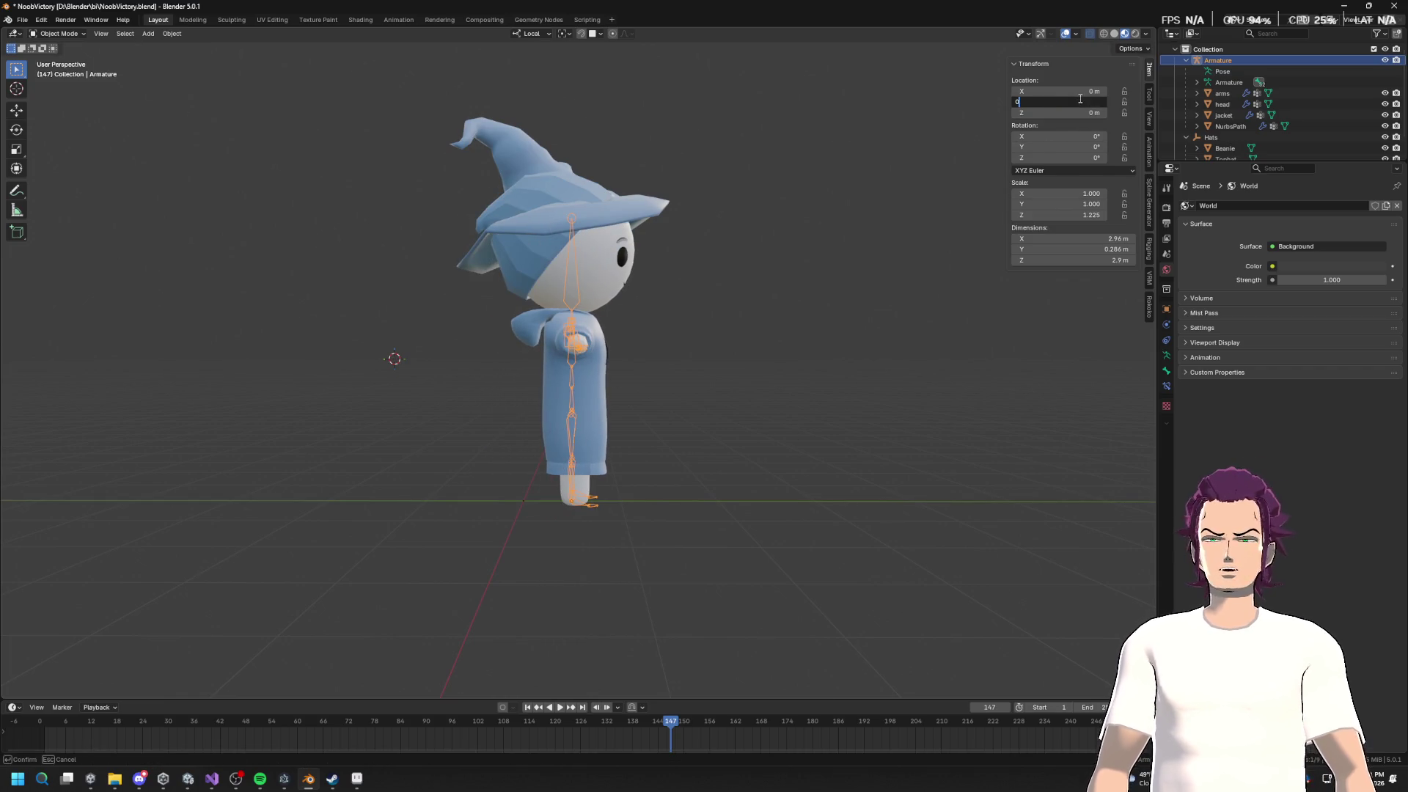
key(Return)
Step: Reselect the armature and bring up its object options menu in the Outliner
click(544, 210)
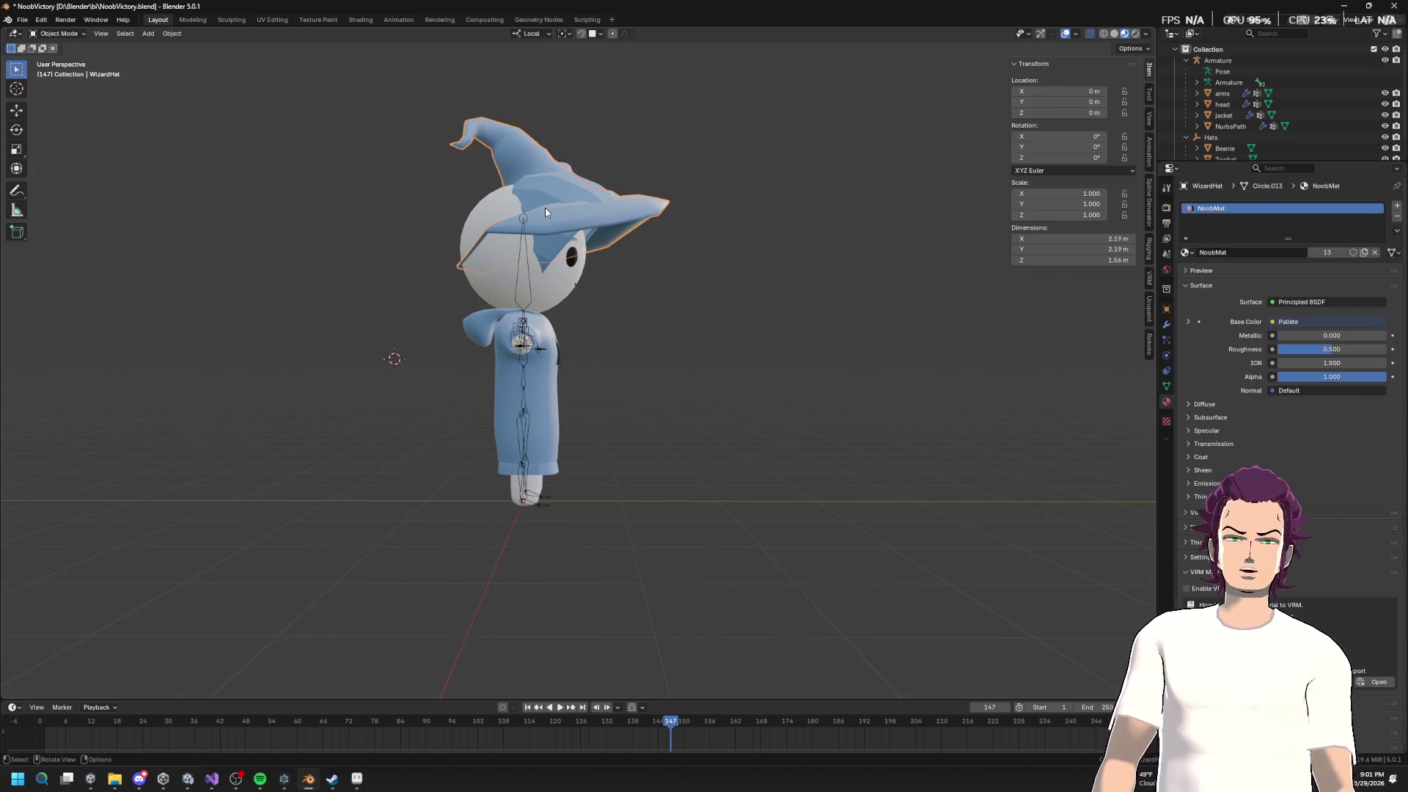
click(542, 332)
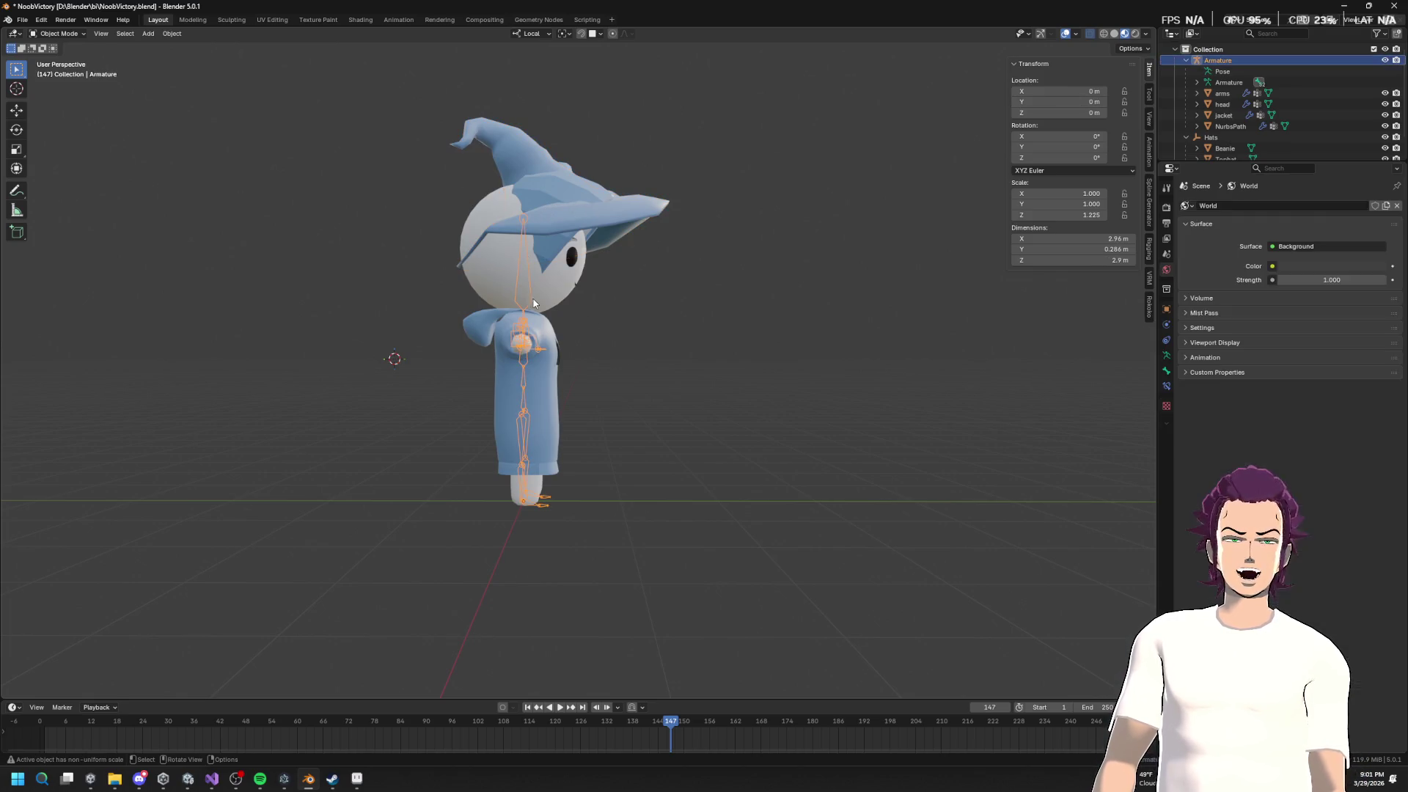
right_click(1228, 66)
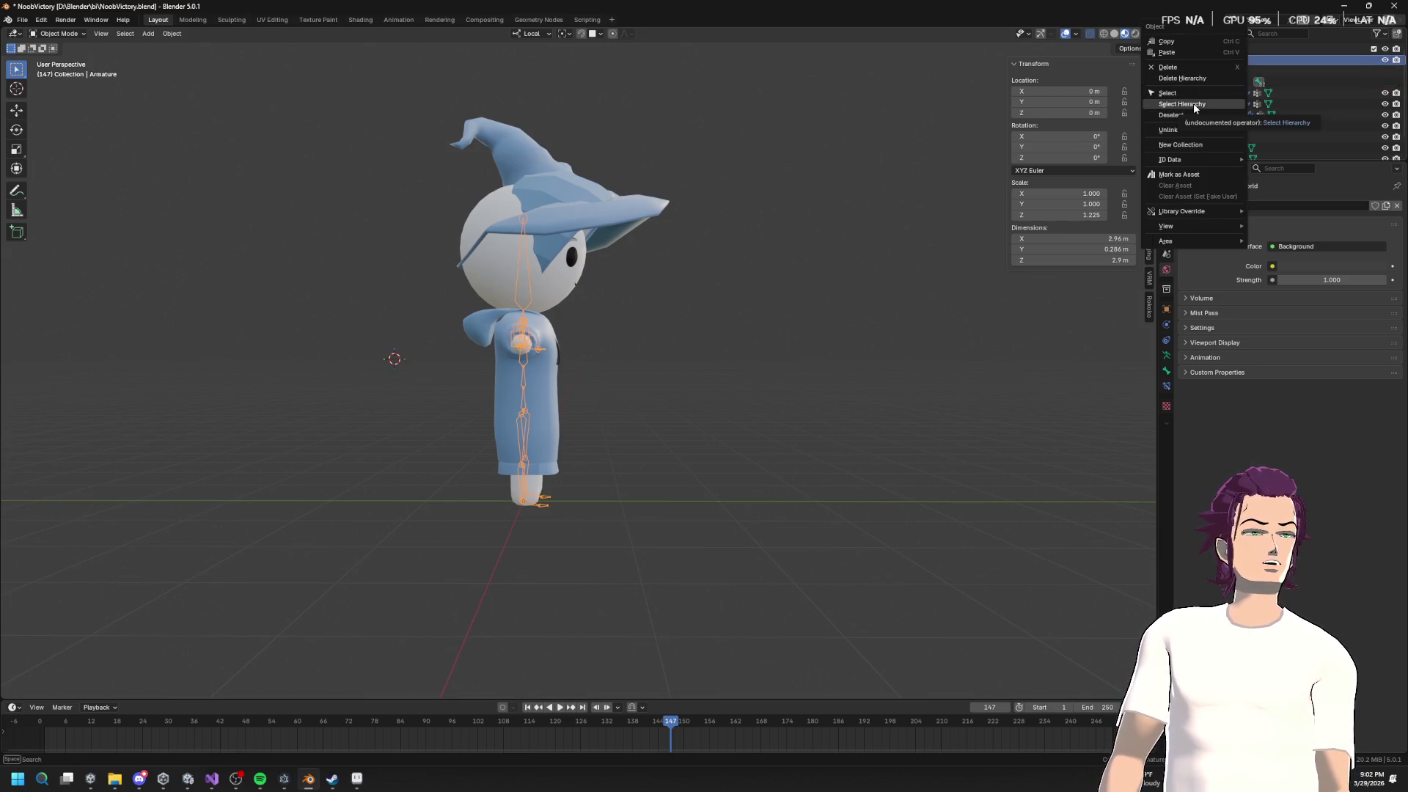
Step: Export the armature hierarchy as noob.fbx into FBXImports, then return to Unity
click(1195, 107)
click(23, 20)
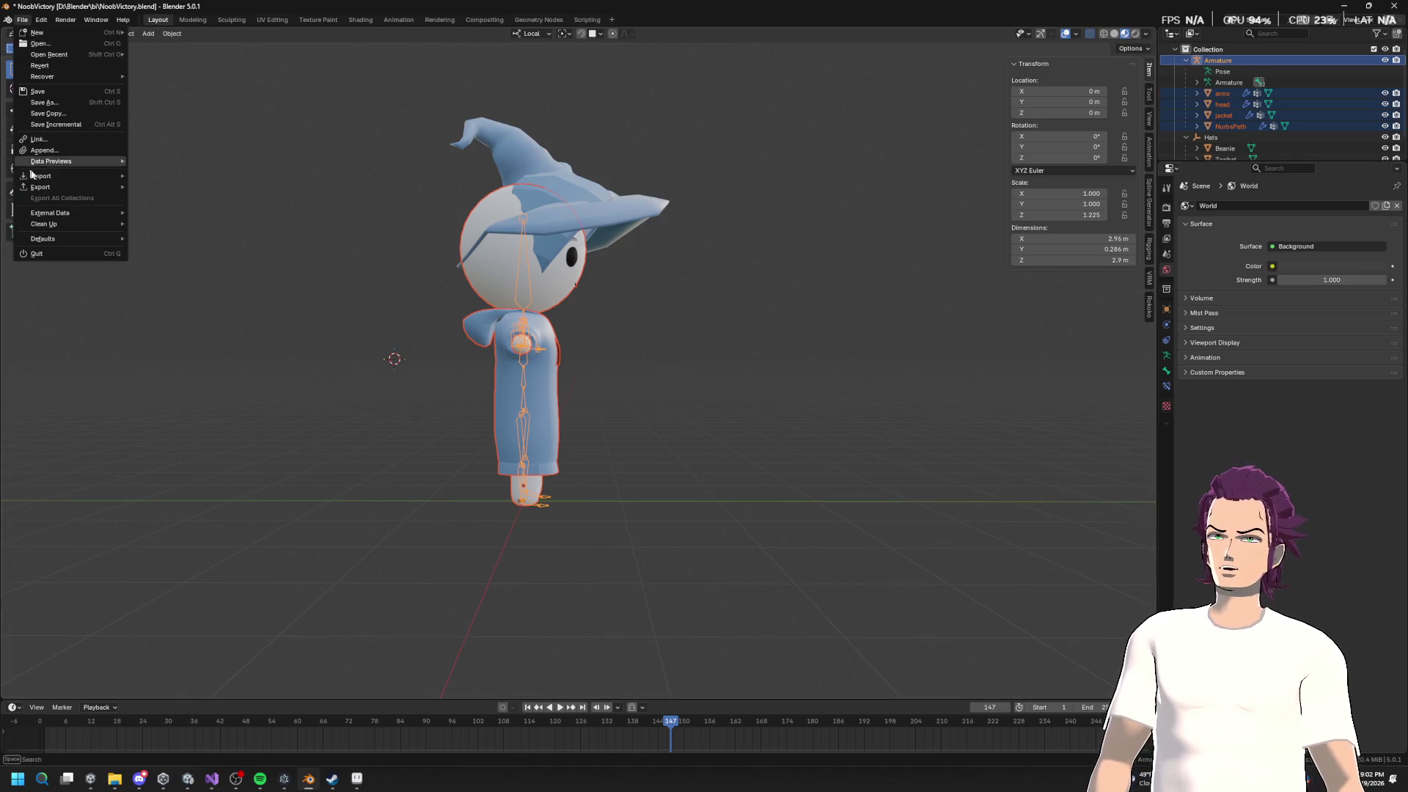
mouse_move(44, 191)
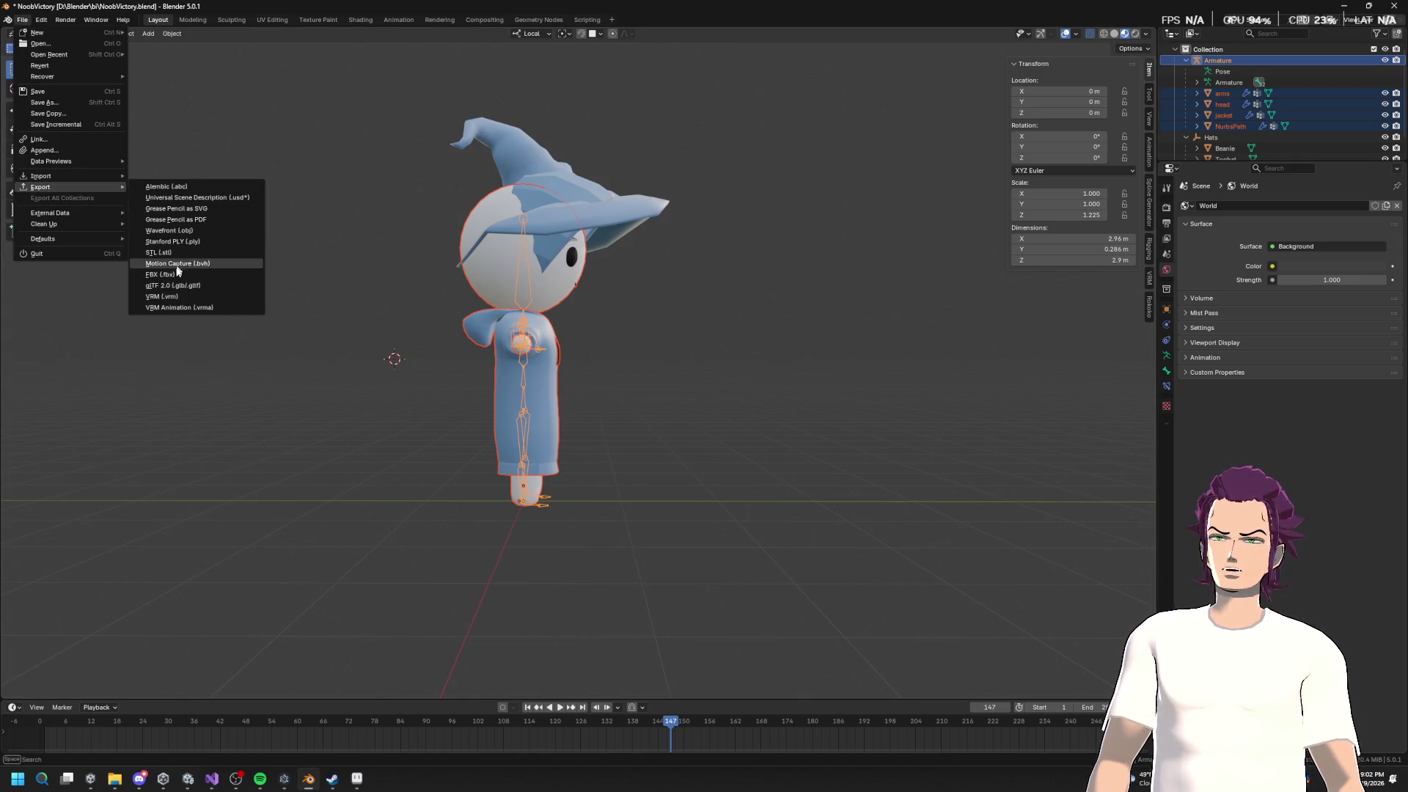
click(173, 275)
scroll(396, 529, down, 5)
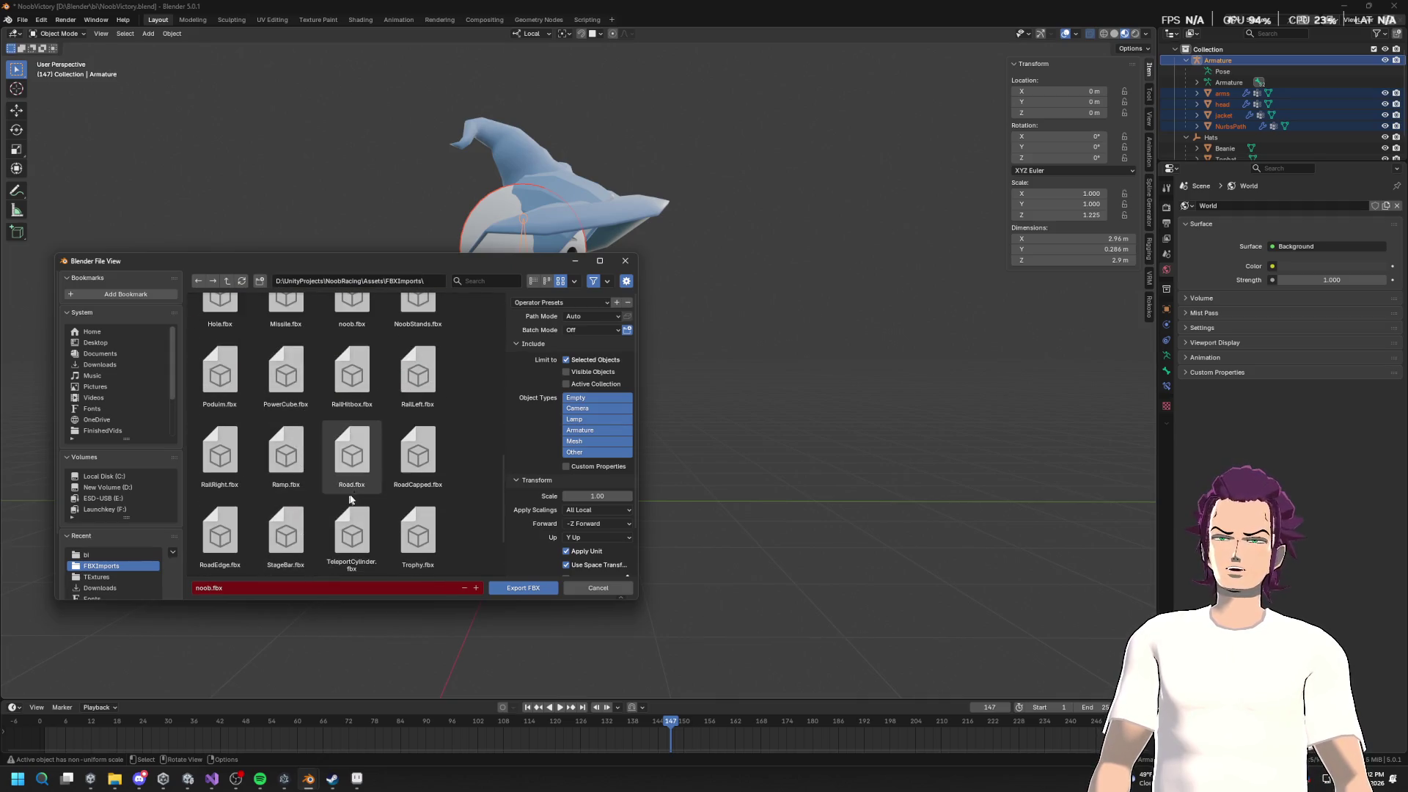
scroll(294, 440, down, 3)
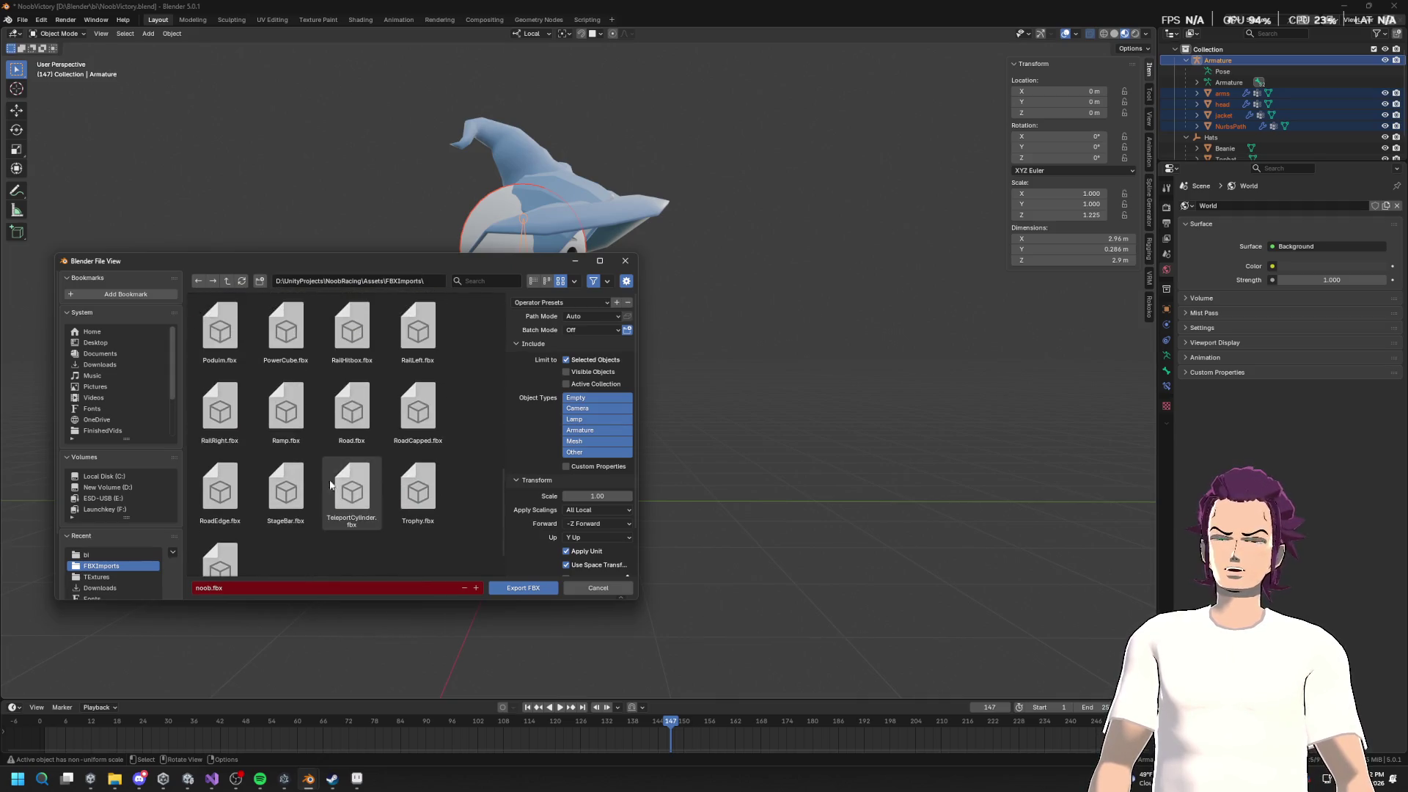
click(529, 588)
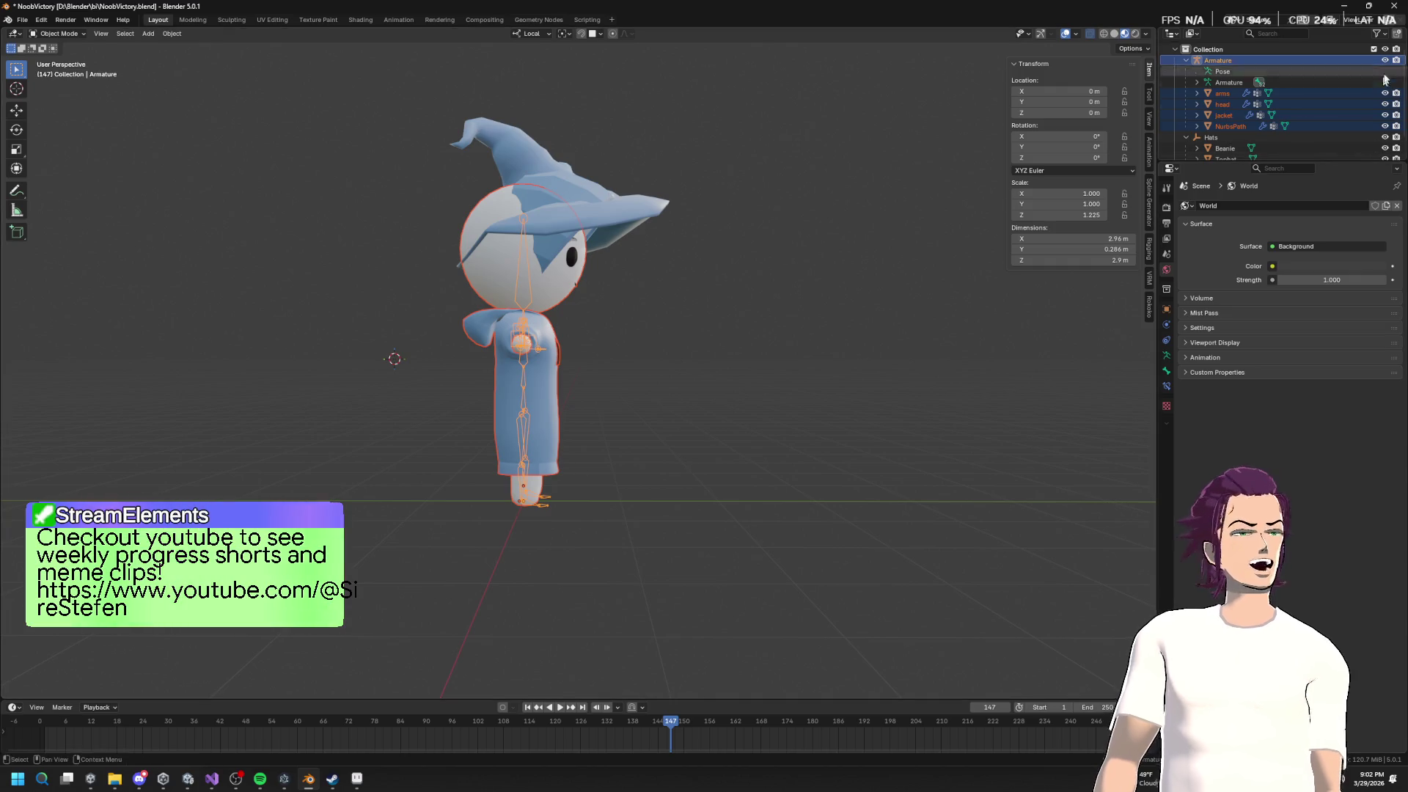
key(alt+Tab)
click(1338, 229)
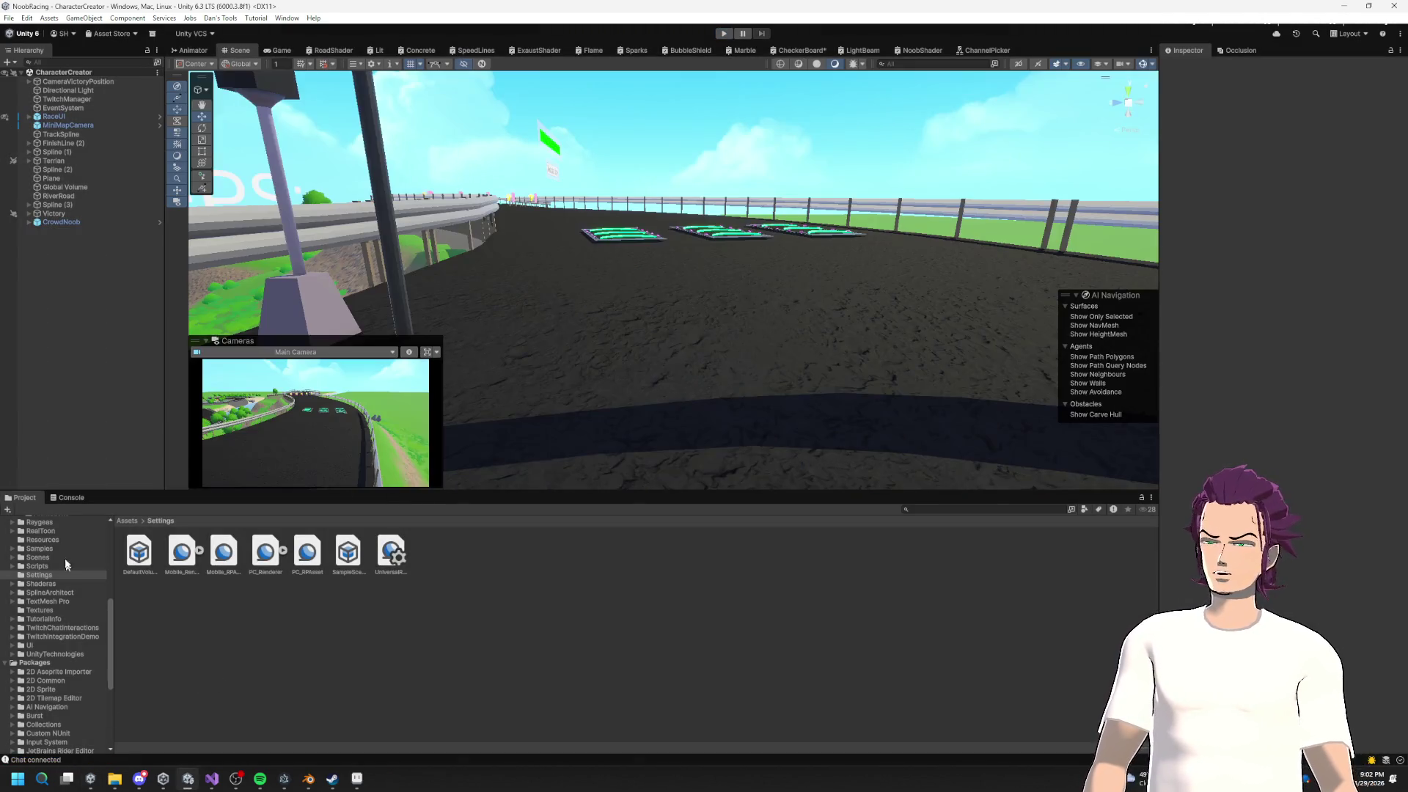
Step: Clear the Console, then frame and orbit around the CrowdNoob character by the victory stage
click(71, 498)
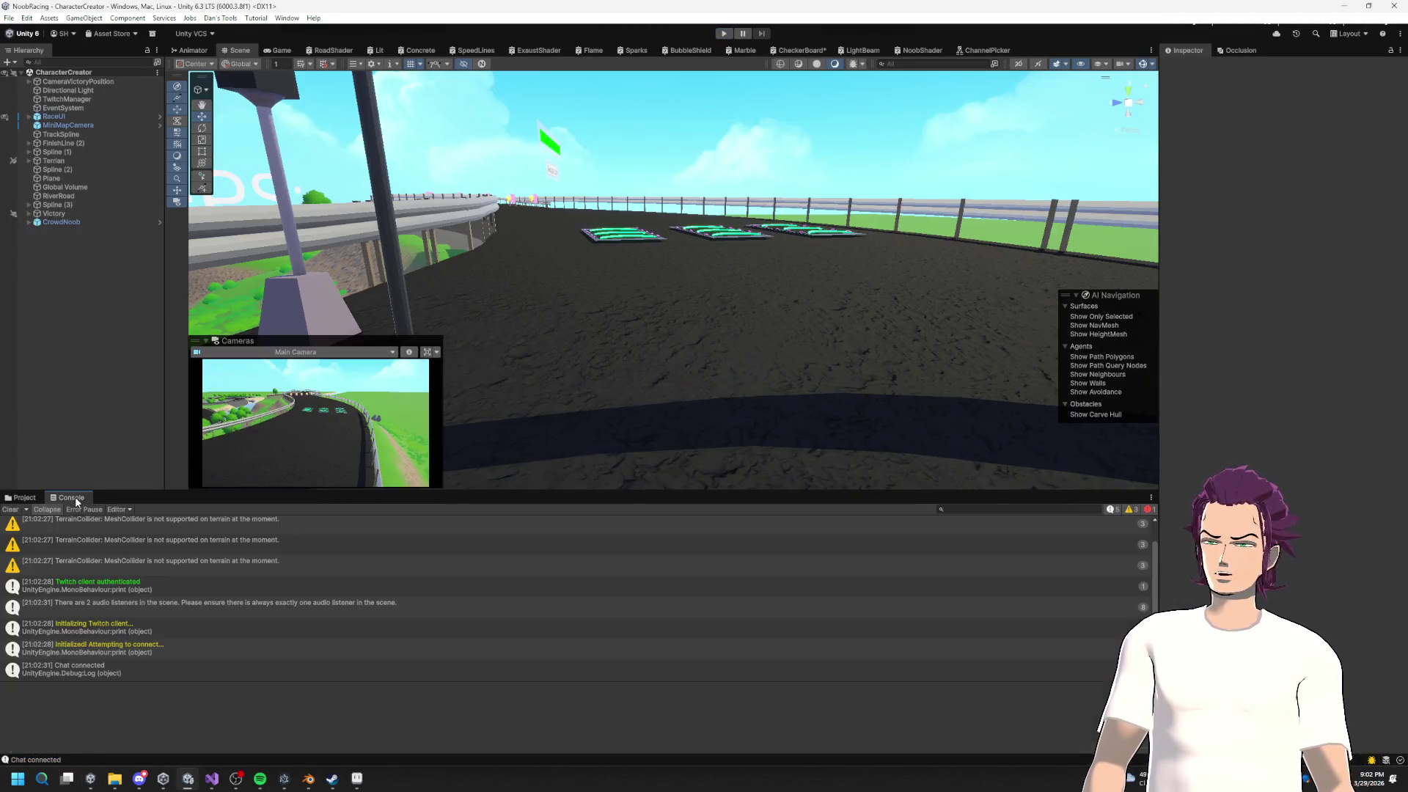
click(9, 509)
click(67, 223)
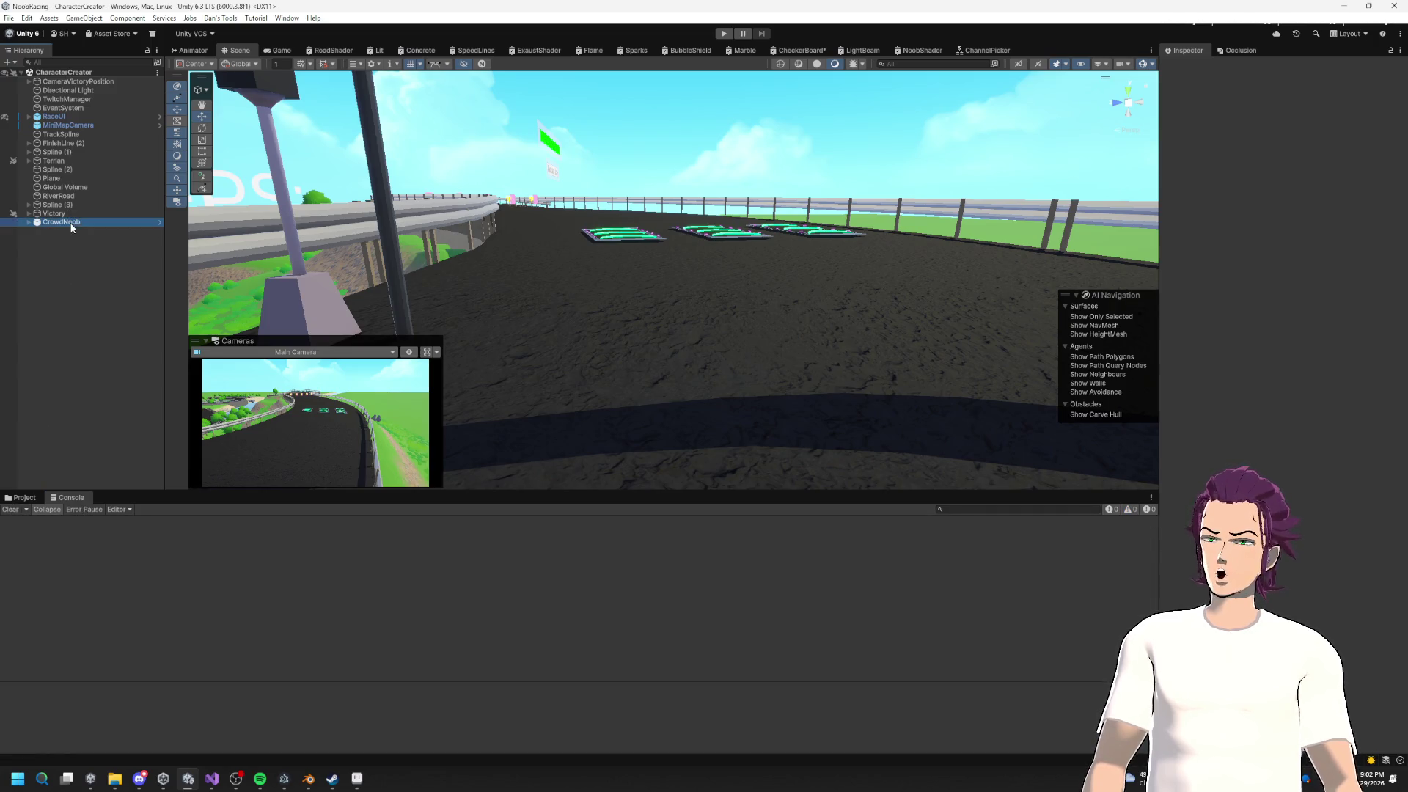
key(f)
mouse_move(725, 300)
mouse_down()
mouse_move(943, 337)
mouse_move(923, 389)
mouse_move(913, 327)
mouse_move(696, 333)
mouse_up()
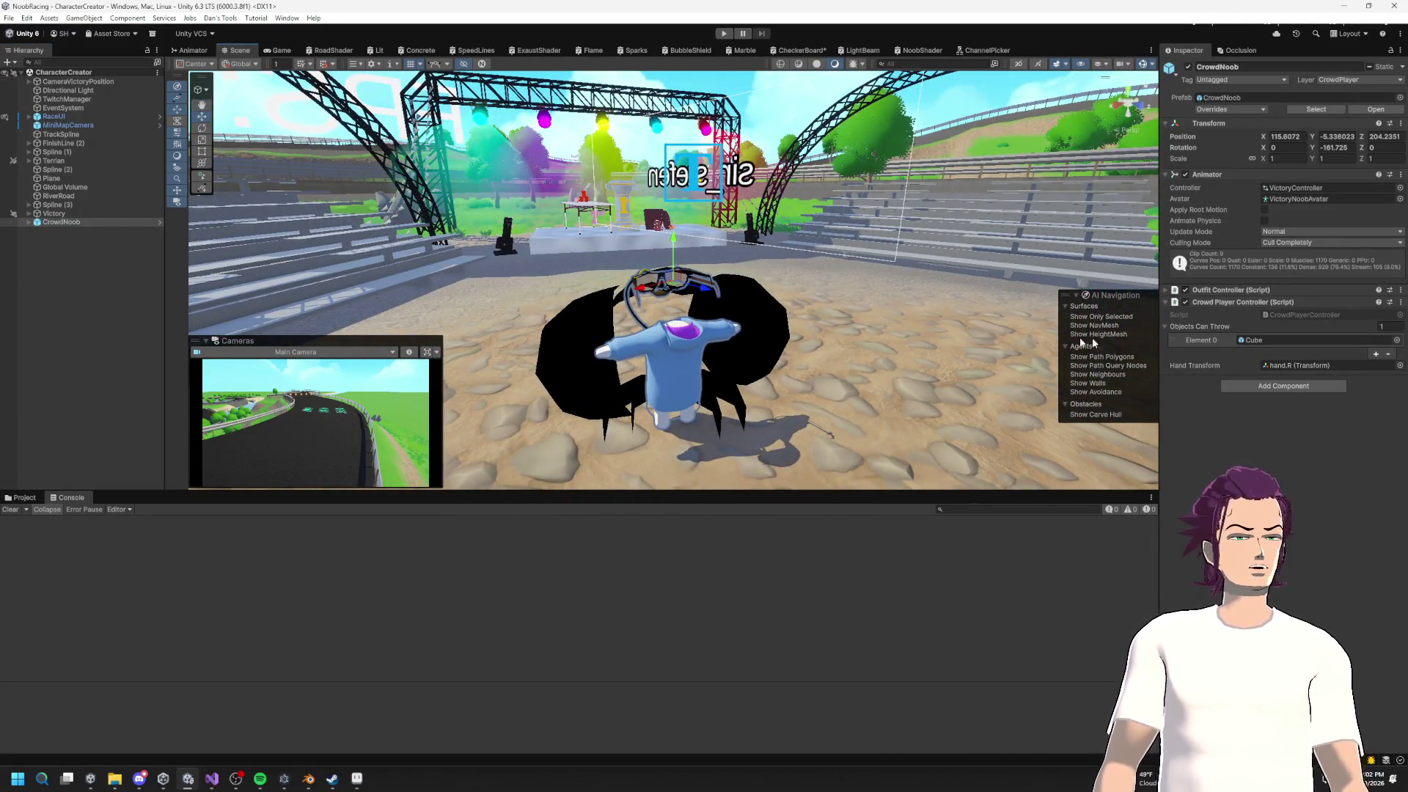
Step: Select CrowdNoob's arms, jacket, MeshFace and NurbsPath meshes and assign VictoryNoob's NoobMat material
click(28, 223)
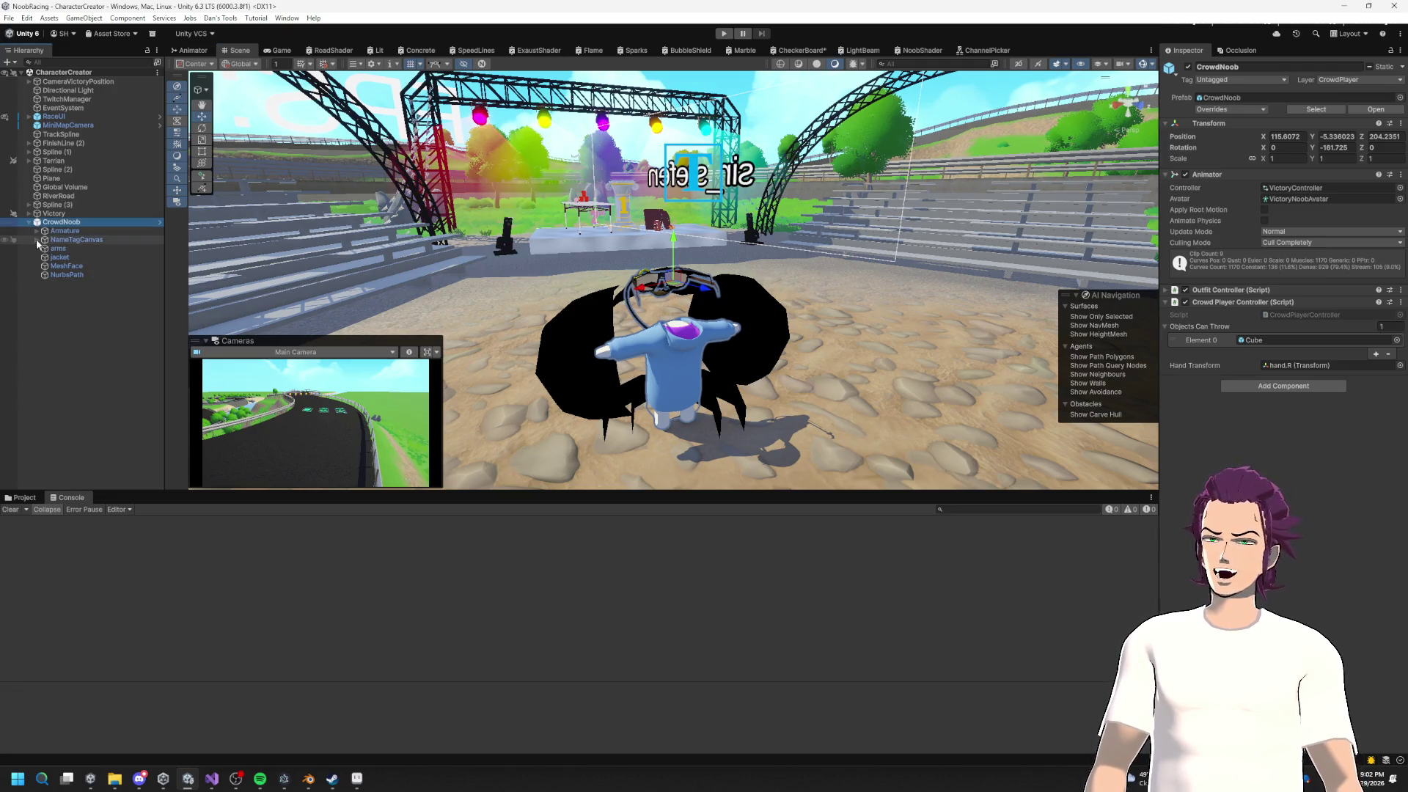
click(73, 240)
shift+click(68, 274)
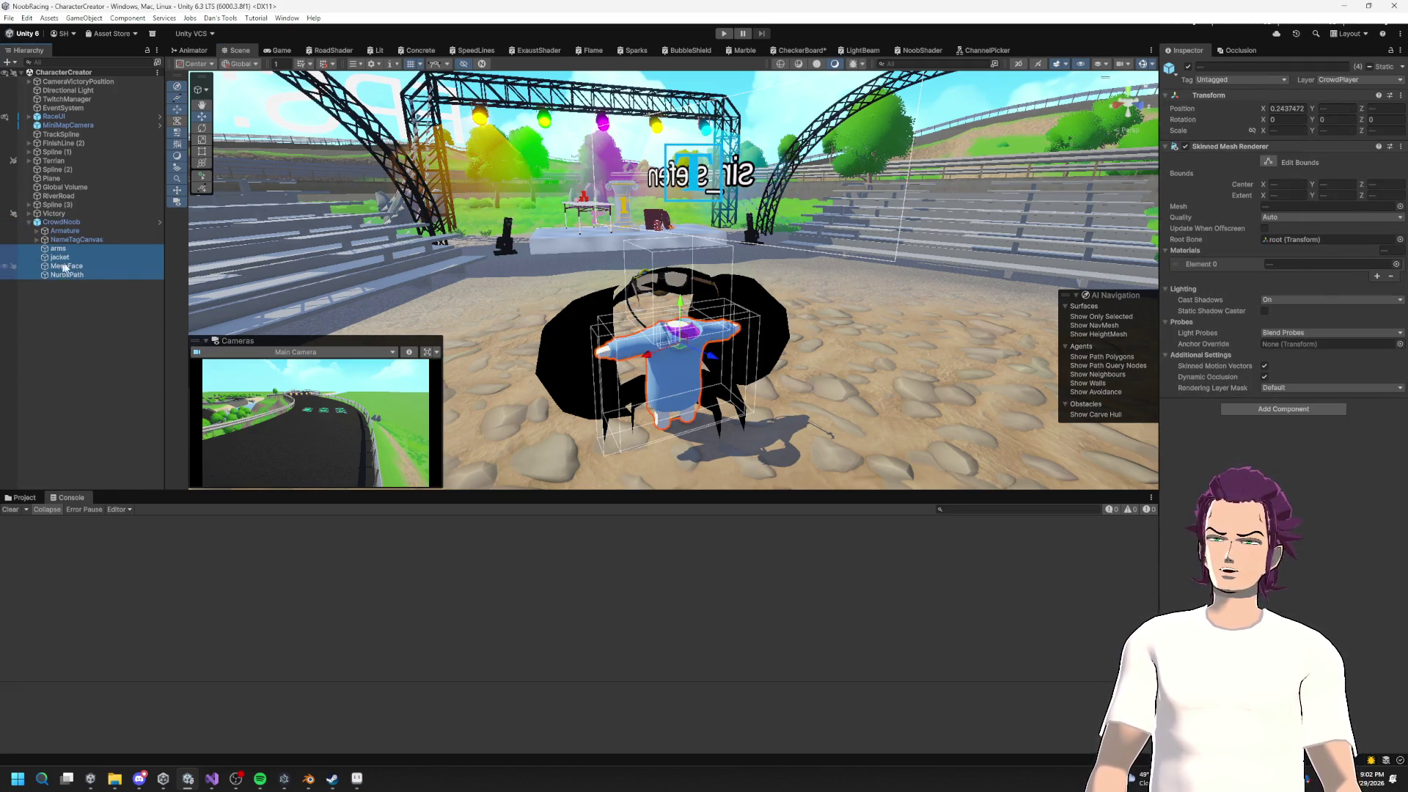
click(1395, 264)
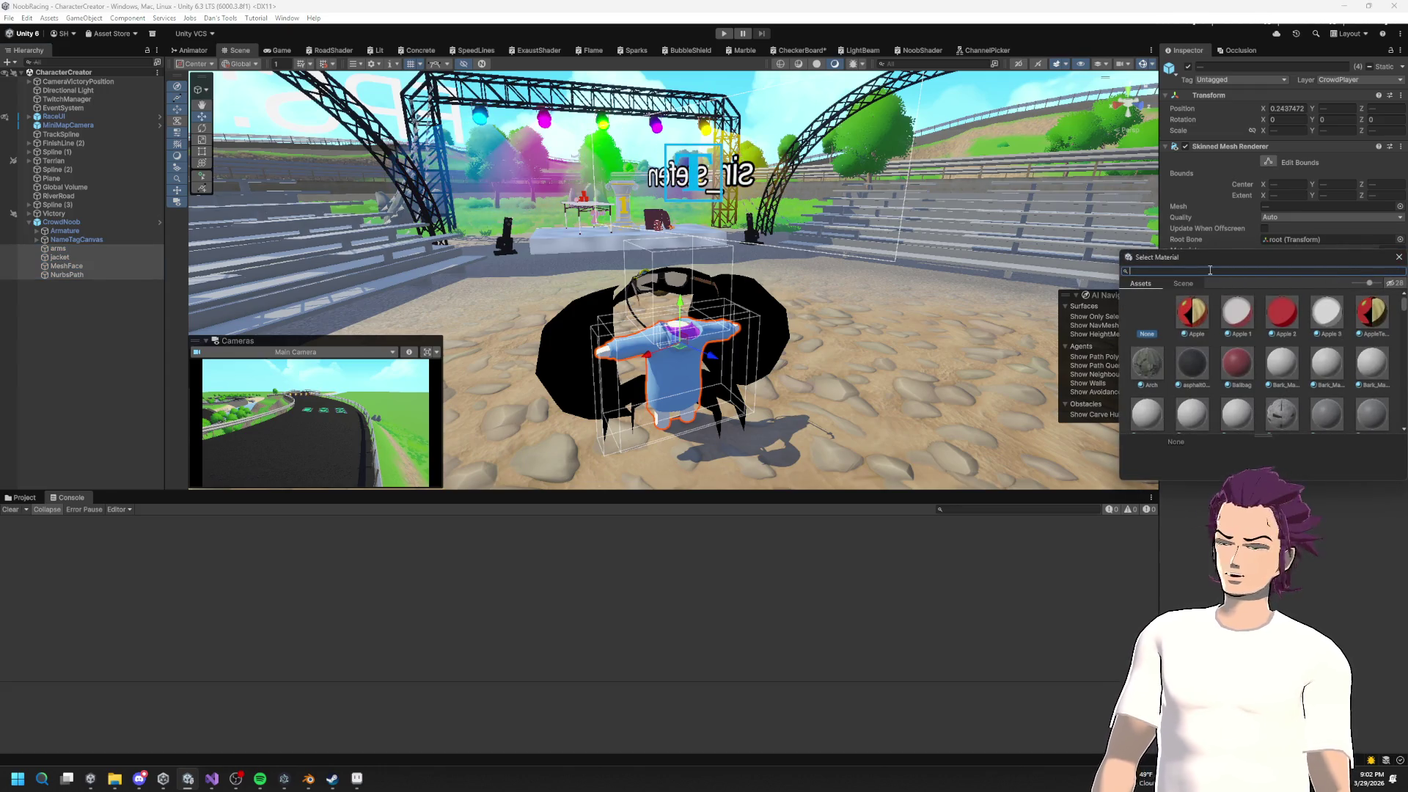
text(noob)
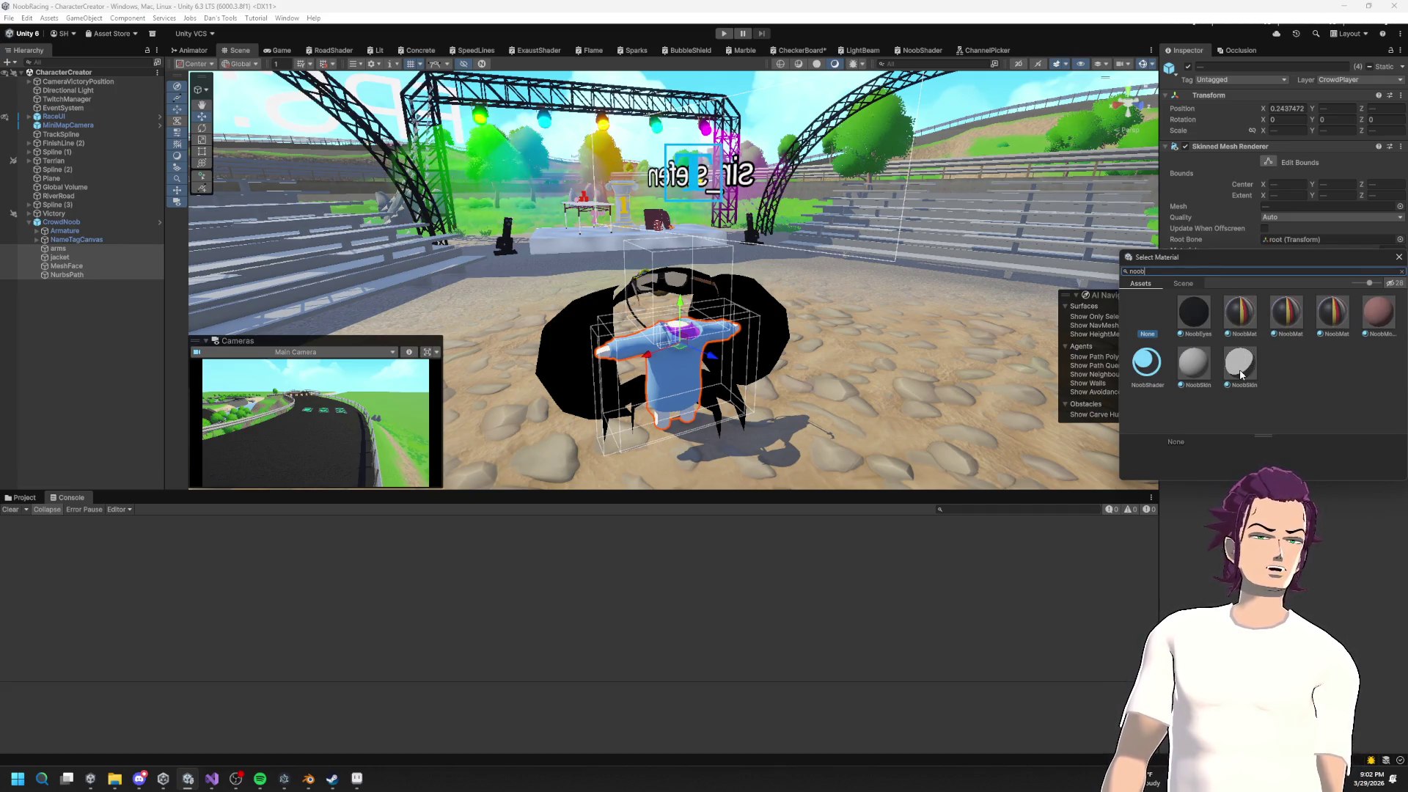
click(1245, 325)
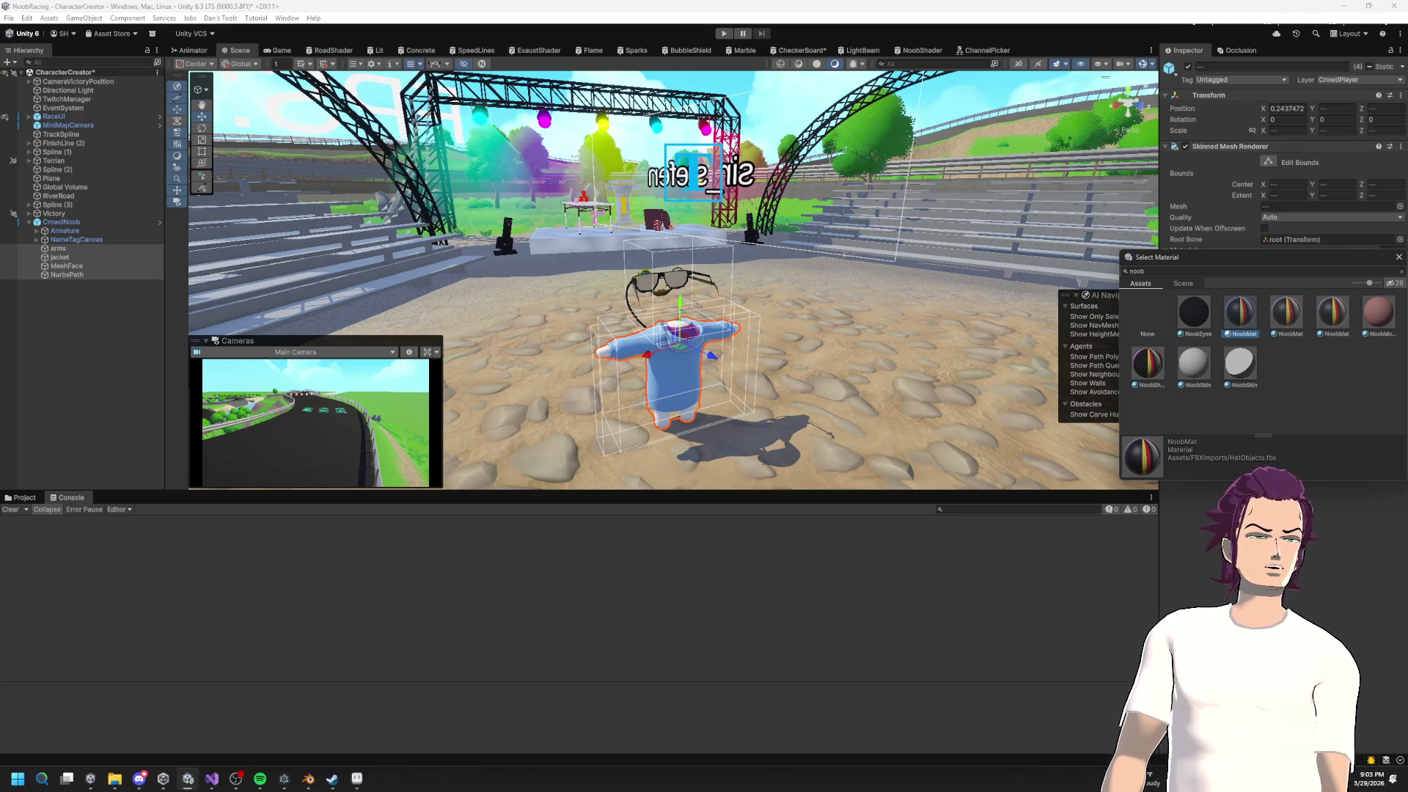
click(1312, 319)
double_click(1247, 321)
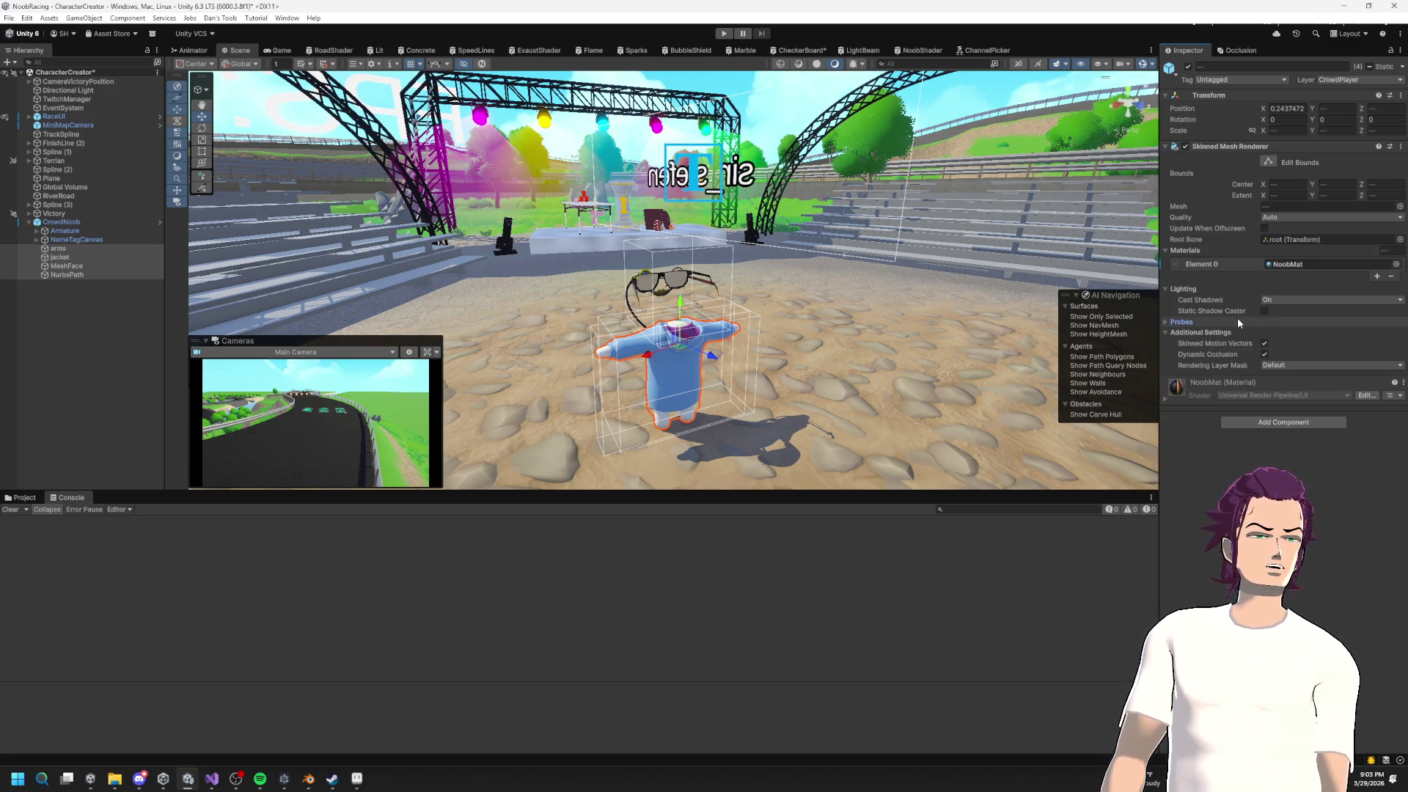
drag(958, 377, 985, 308)
click(25, 497)
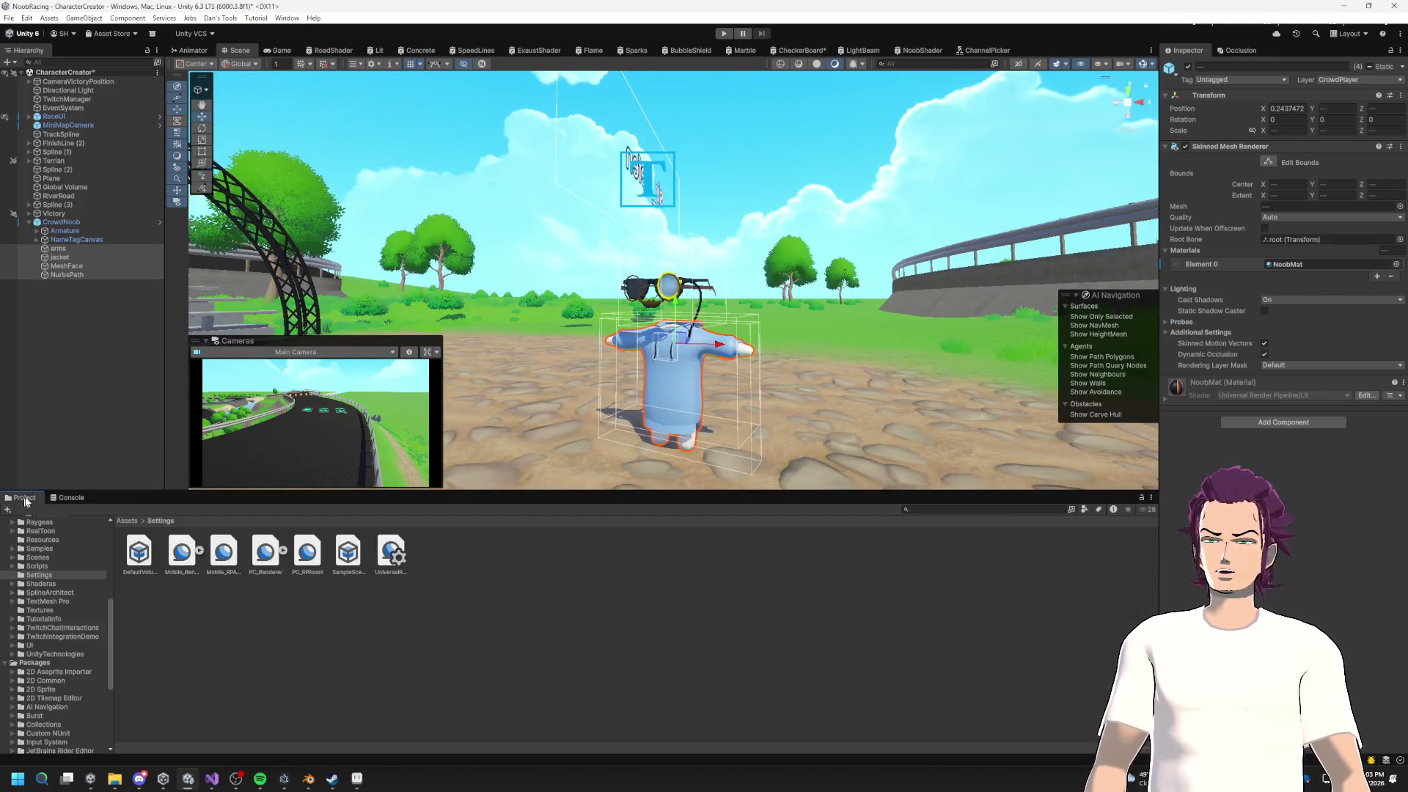
Step: Browse FBXImports' Materials and Shaders folders, then open NoobMats and select the Wagon 3 material
scroll(67, 596, up, 10)
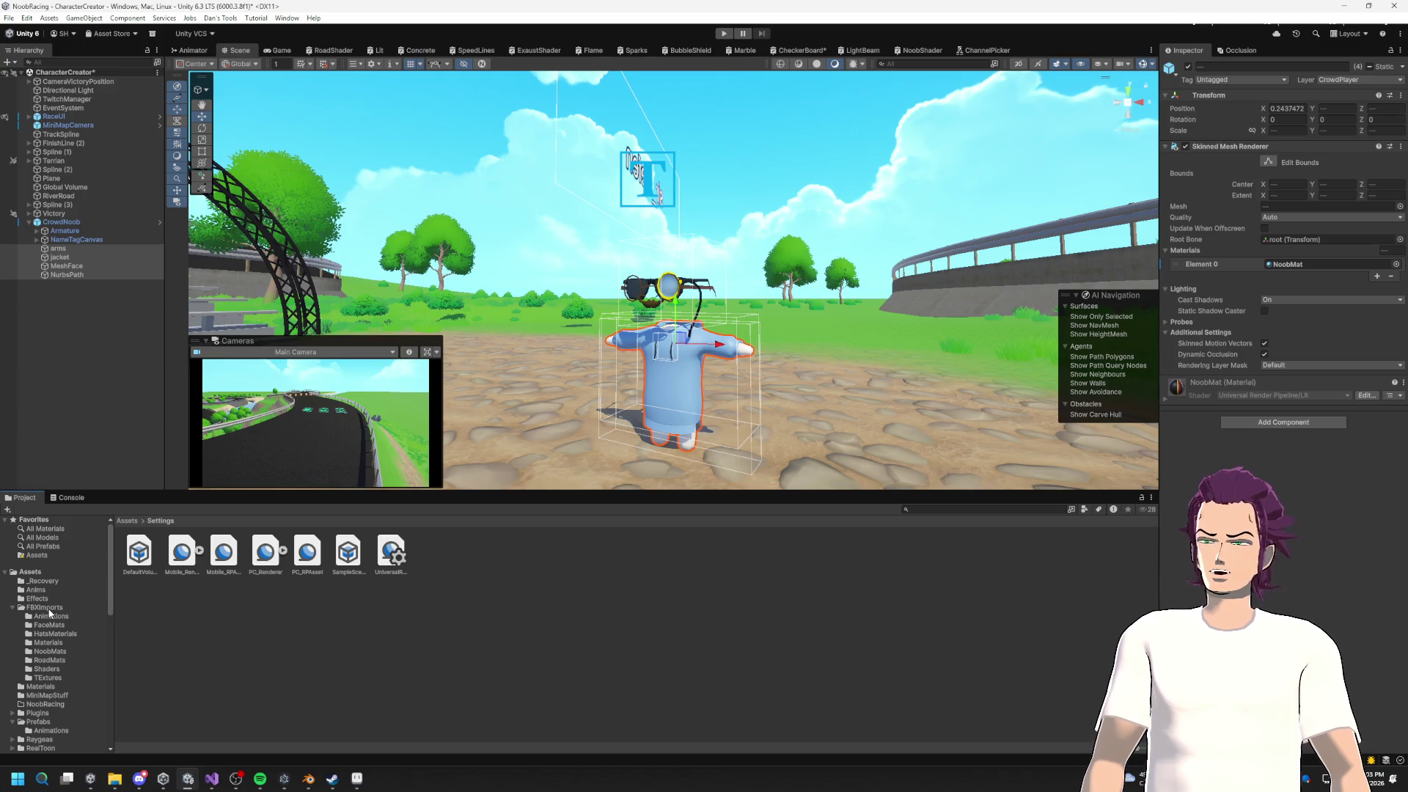
click(48, 608)
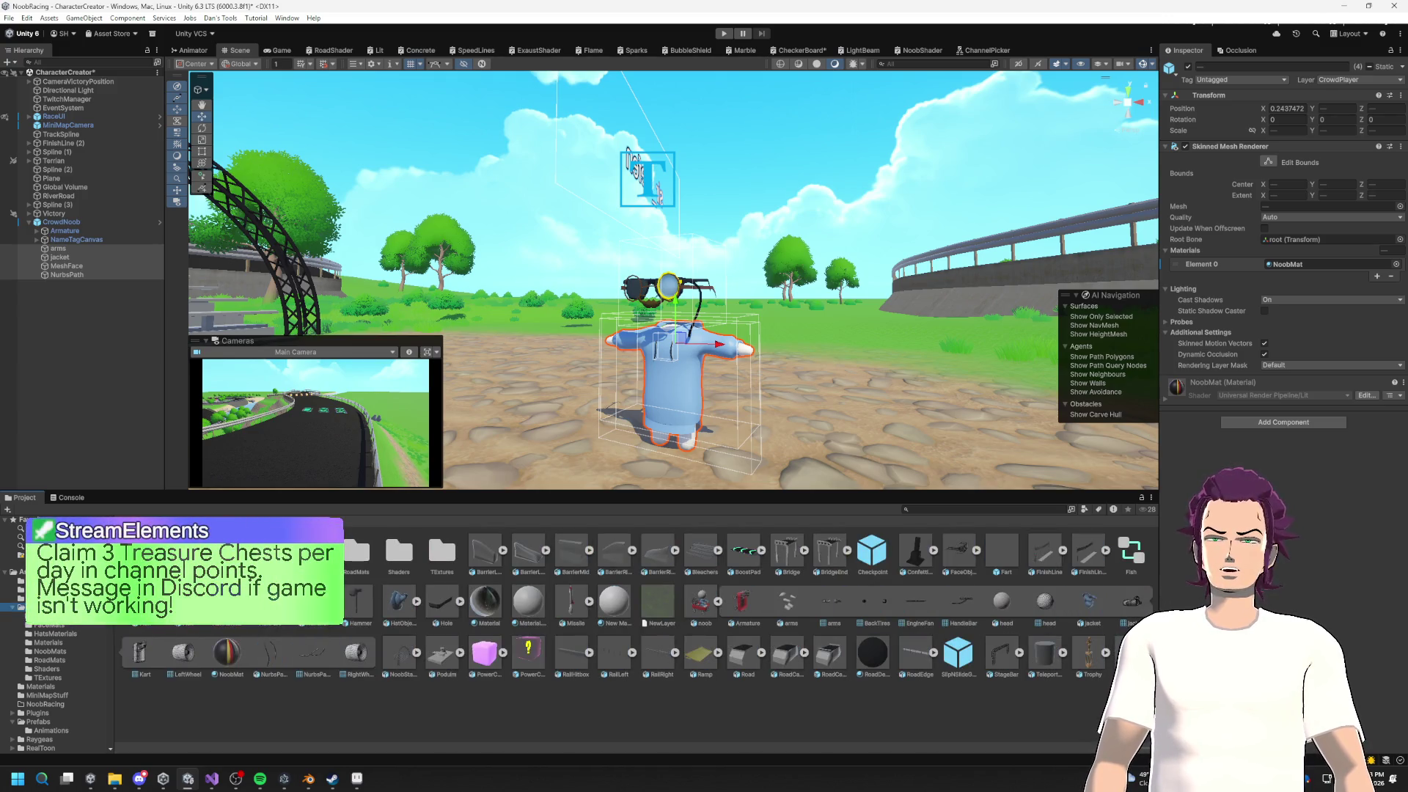
double_click(270, 552)
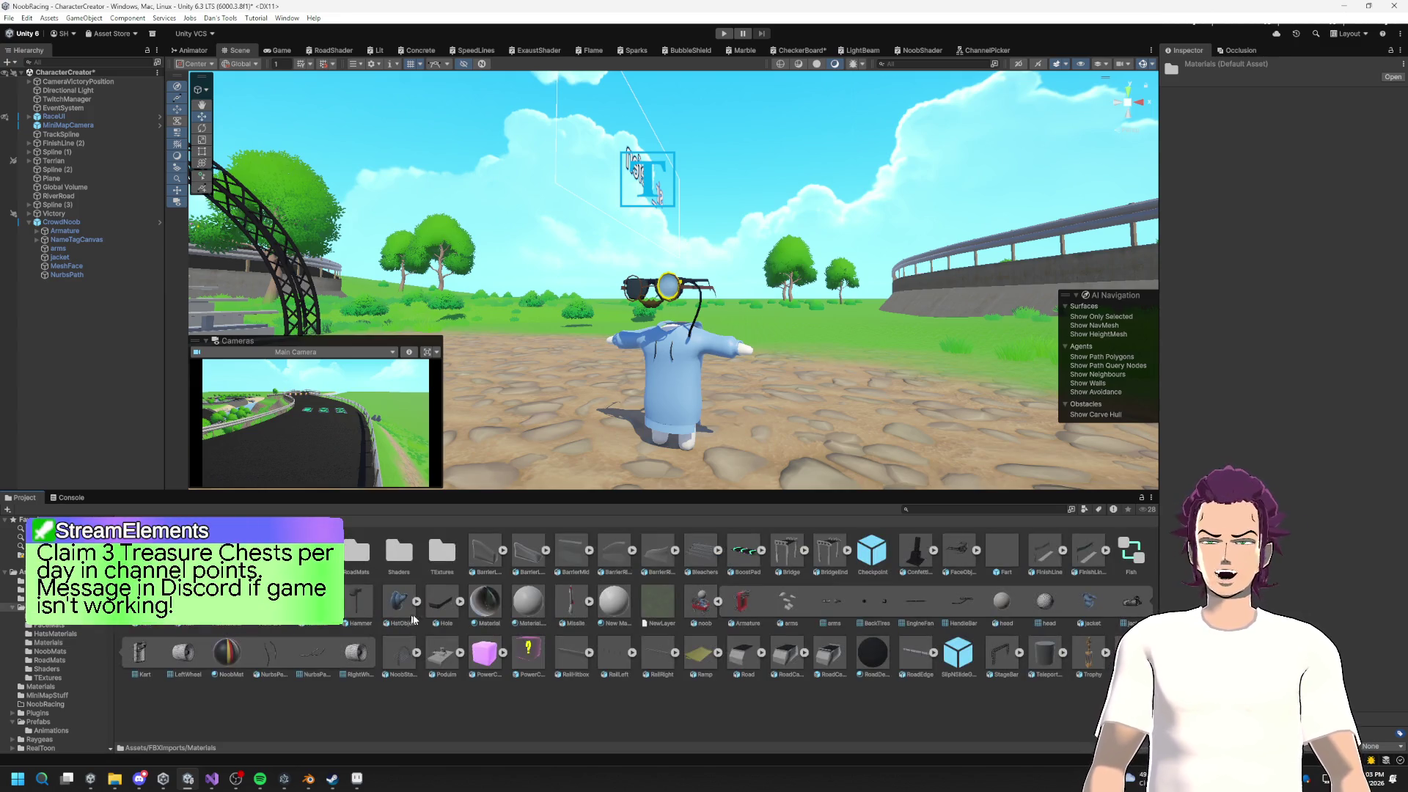
double_click(399, 551)
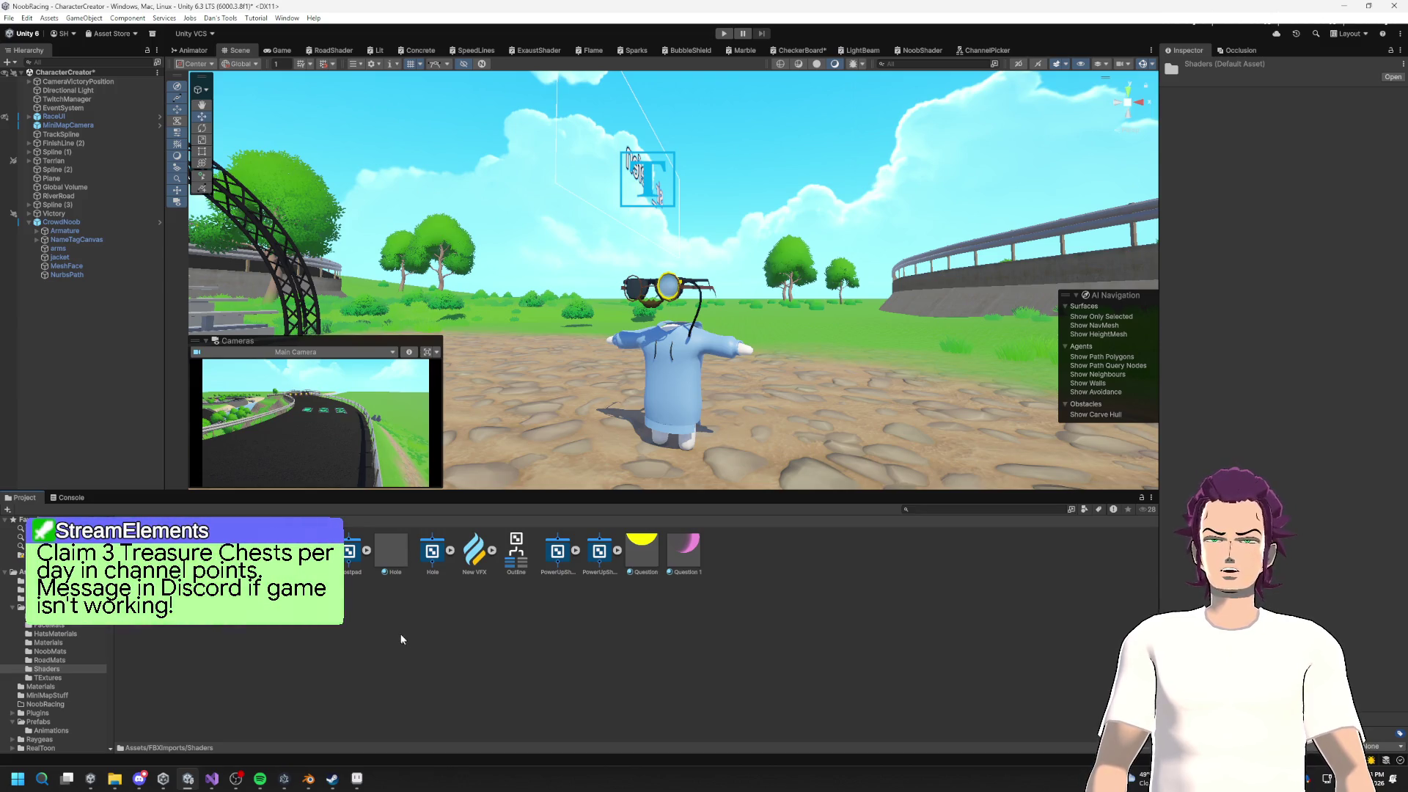
click(44, 607)
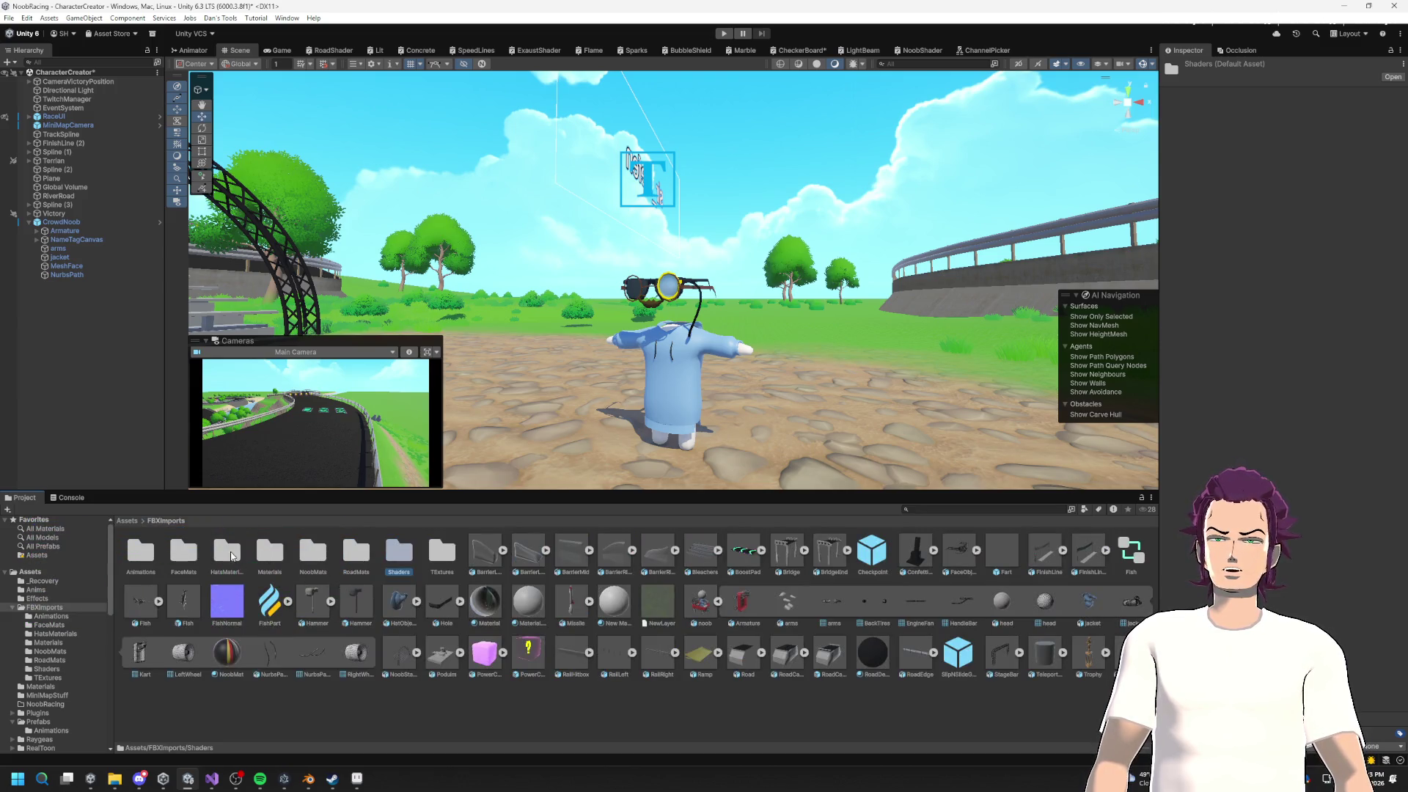
double_click(311, 553)
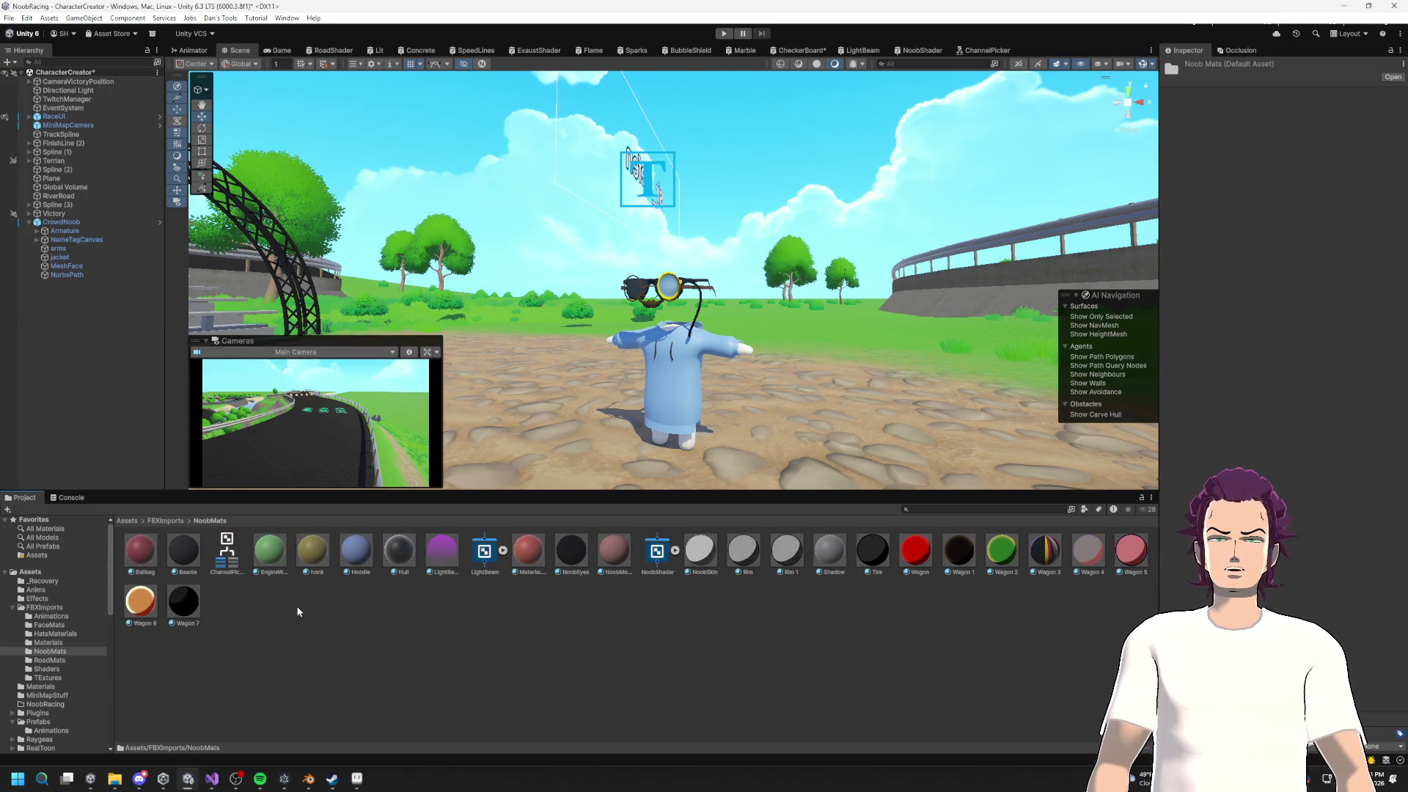
click(1045, 551)
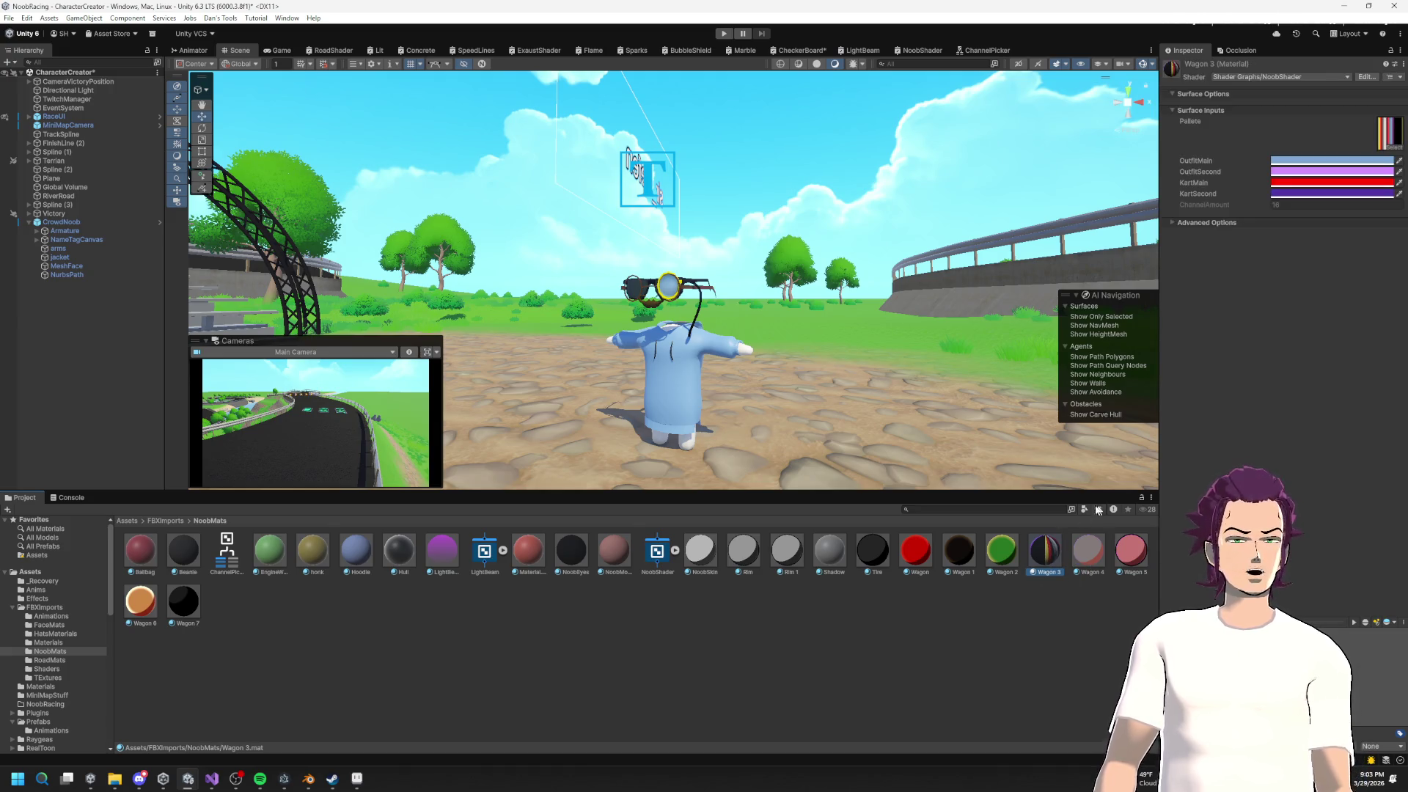
Step: Select the arms through NurbsPath parts and set their Element 0 material to Wagon 3
click(59, 249)
shift+click(66, 275)
click(1397, 270)
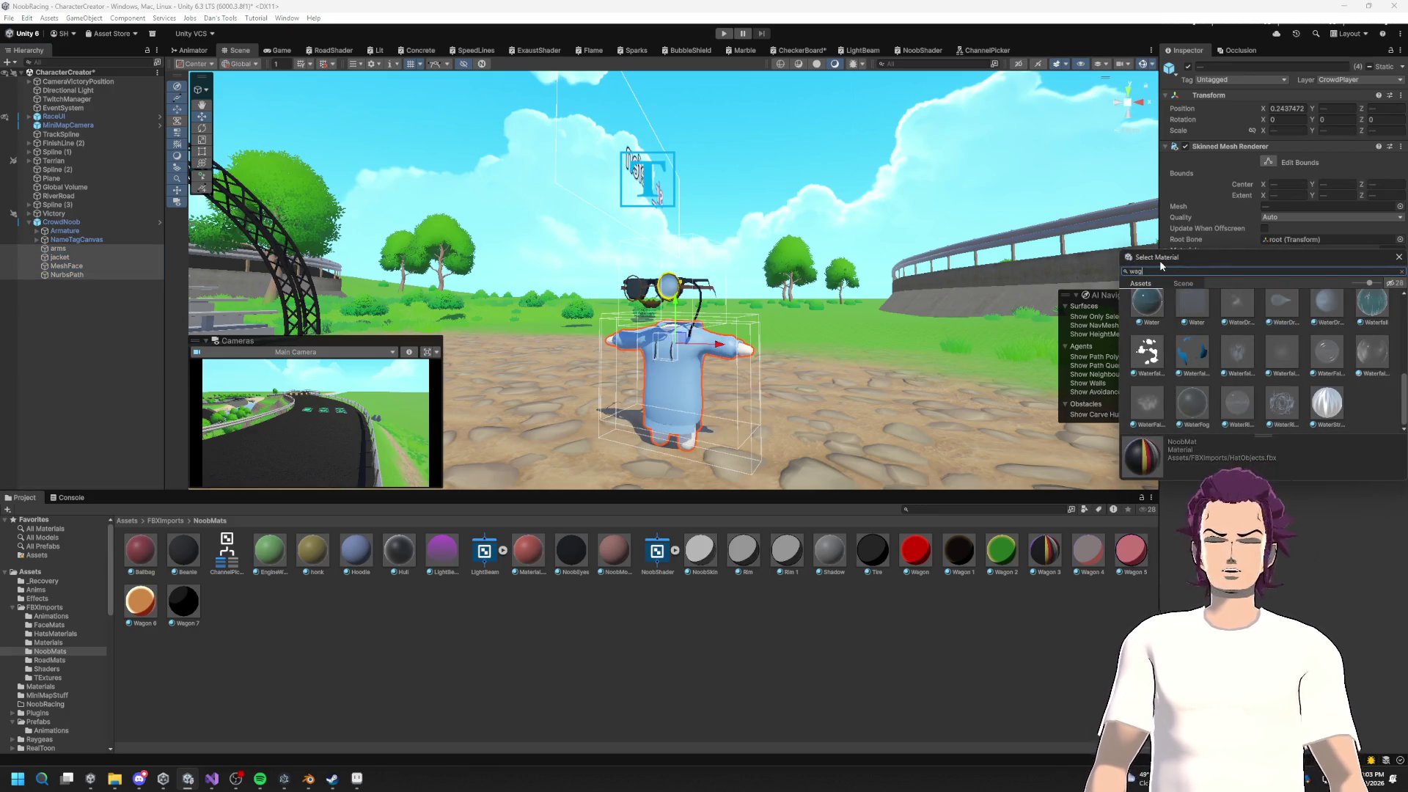
double_click(1149, 355)
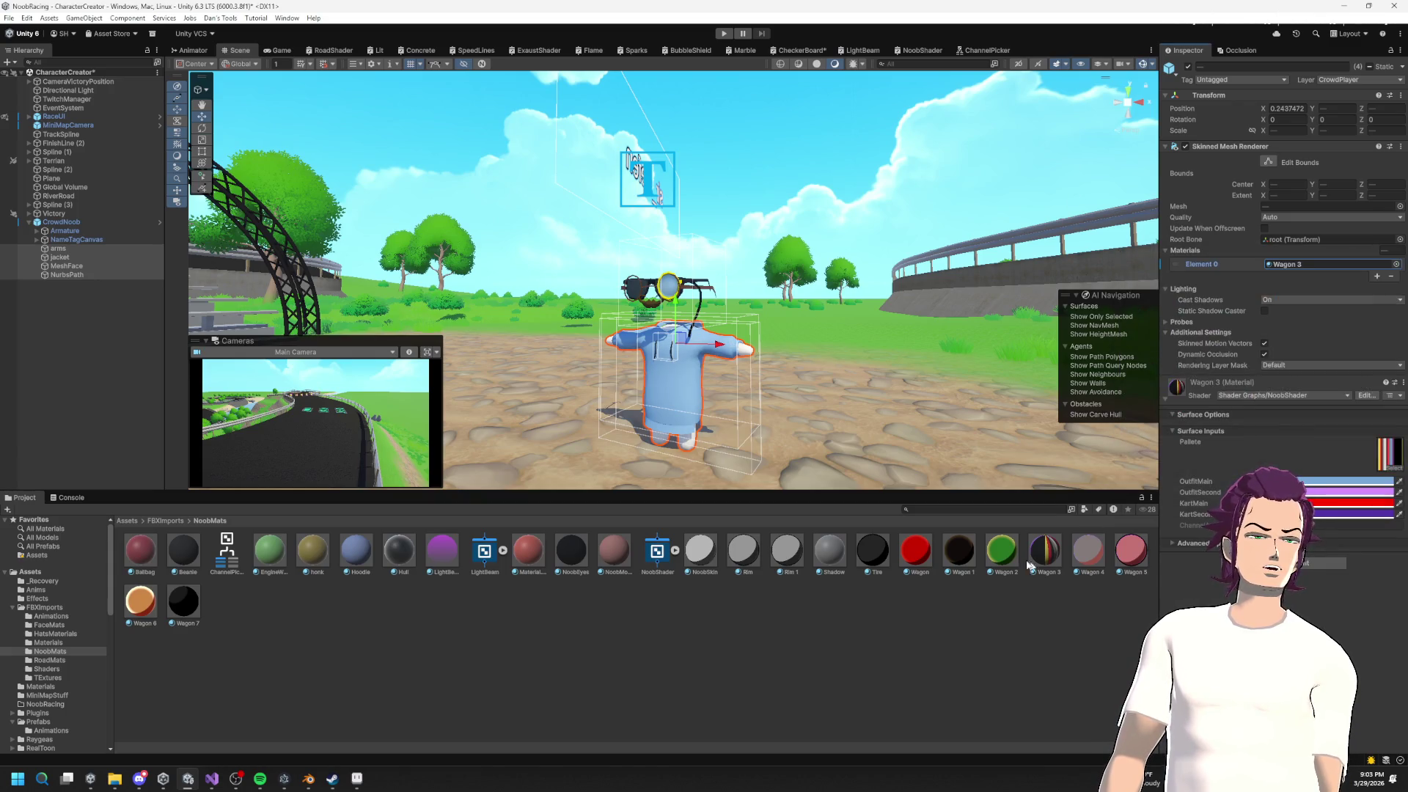
Step: Rename the Wagon 3 material to NoobMaterial and clear the selection
click(1048, 574)
right_click(1046, 578)
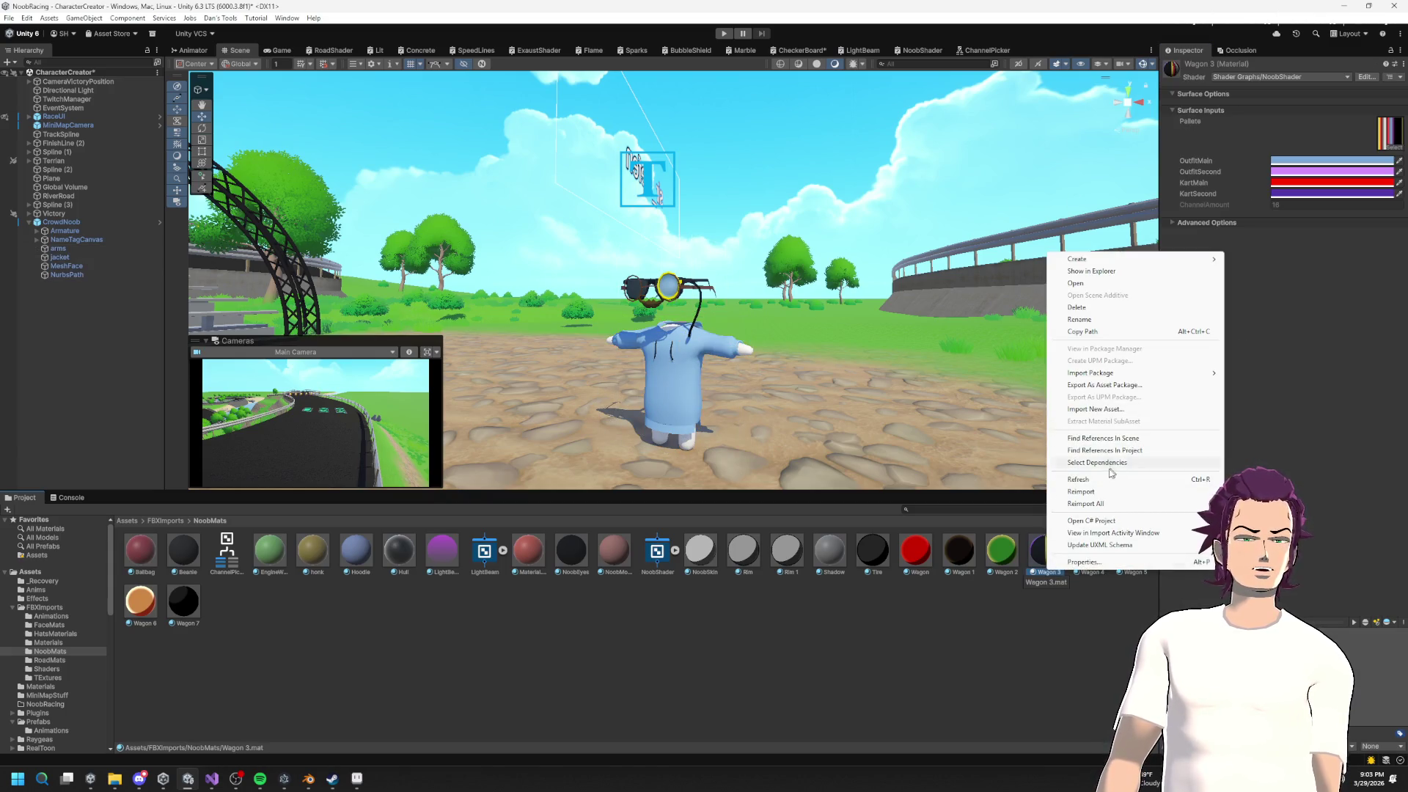
click(1094, 320)
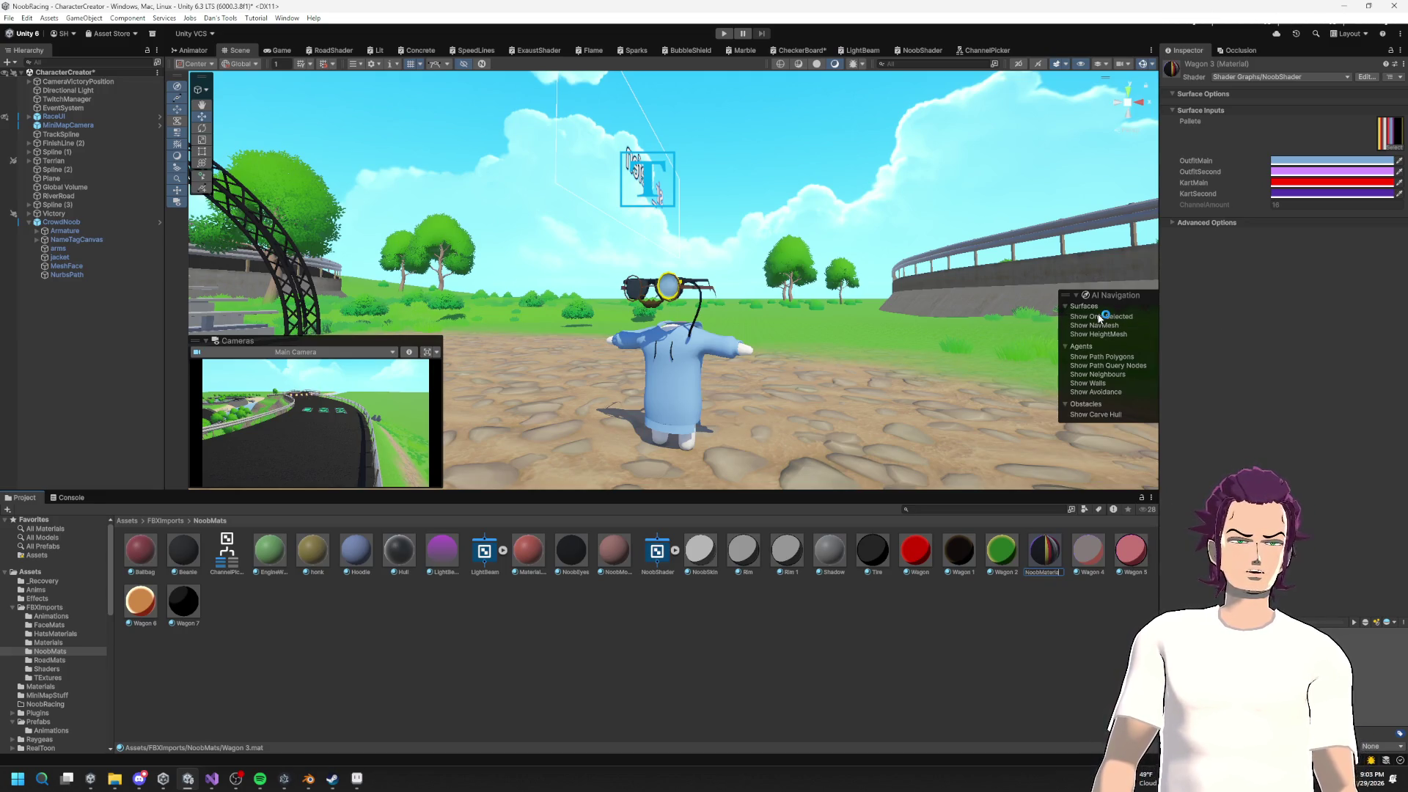
key(Return)
click(690, 638)
Step: Assign NoobMaterial to the arms and trim MeshFace's extra Element 1 and 2 material slots
mouse_move(624, 562)
mouse_down()
mouse_move(85, 260)
mouse_move(85, 235)
mouse_move(109, 264)
mouse_up()
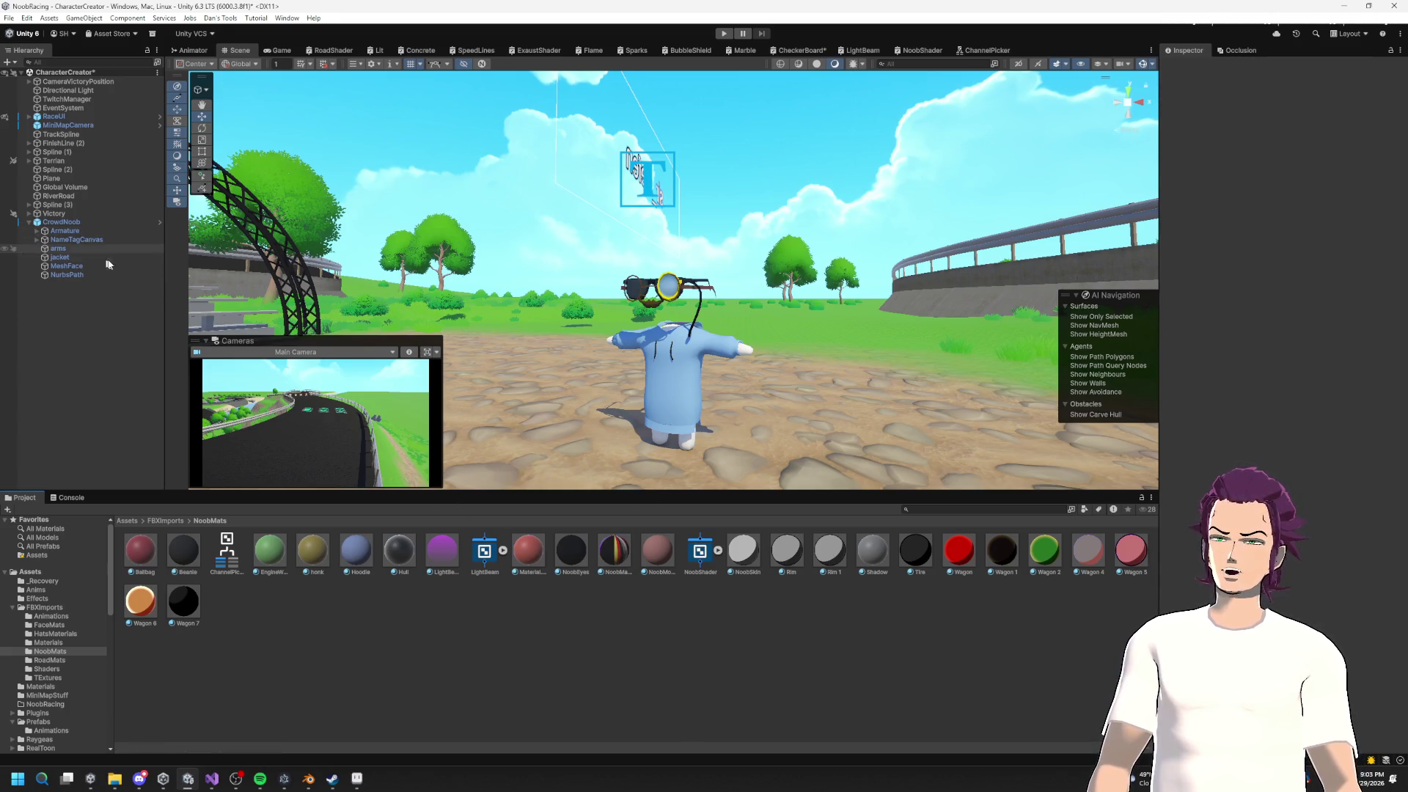
click(73, 265)
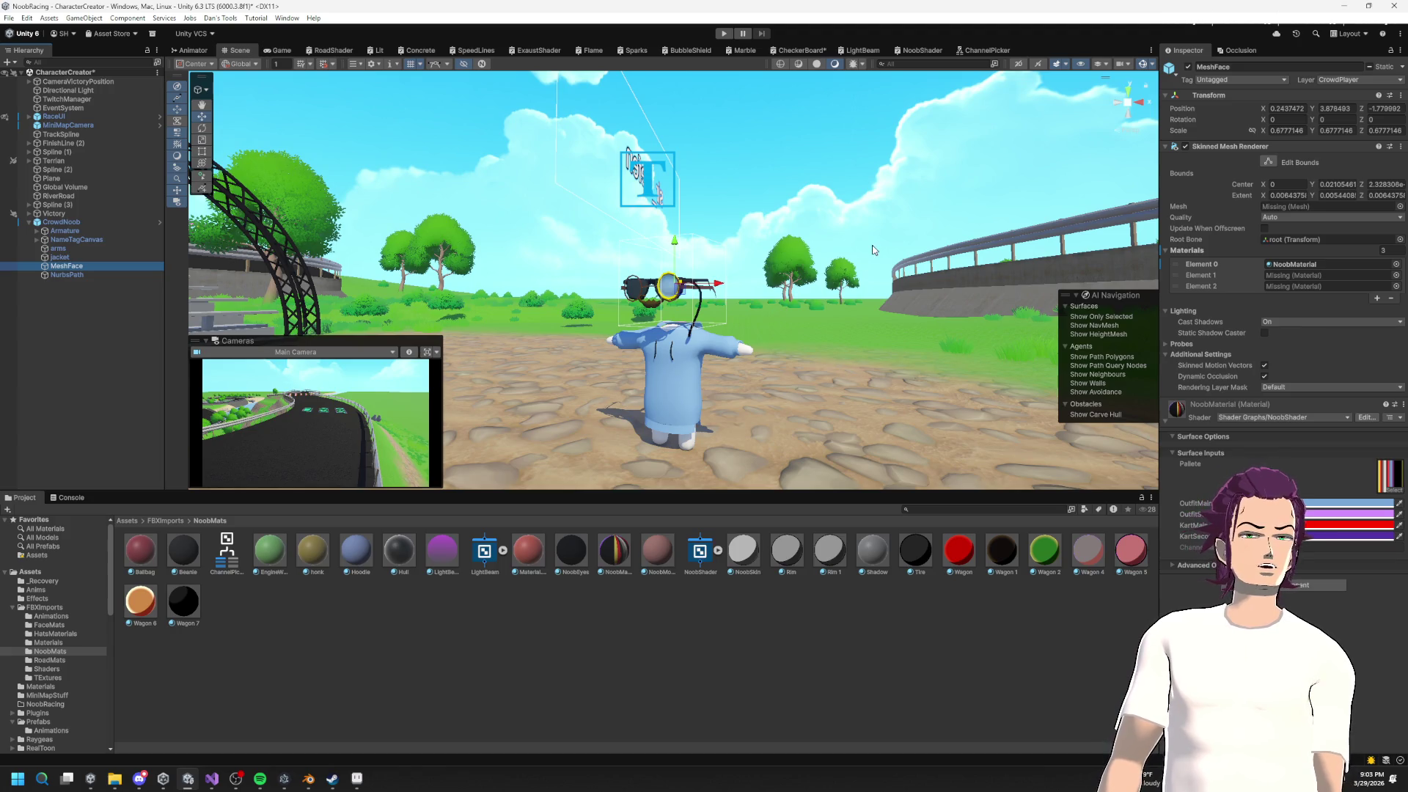
key(f)
drag(572, 315, 477, 315)
mouse_move(1063, 322)
mouse_down()
mouse_move(880, 243)
mouse_move(1004, 300)
mouse_up()
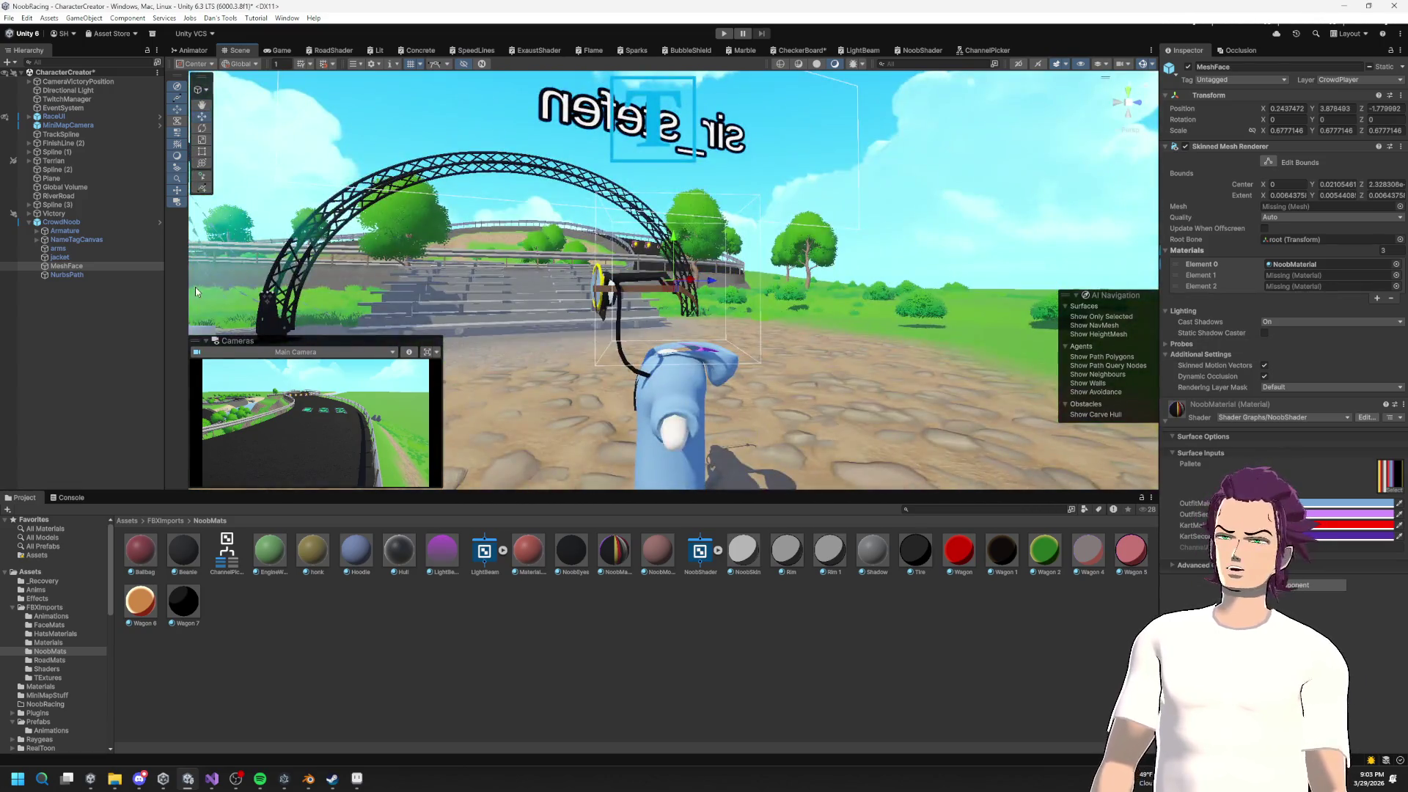
click(1390, 297)
click(1393, 296)
click(1393, 287)
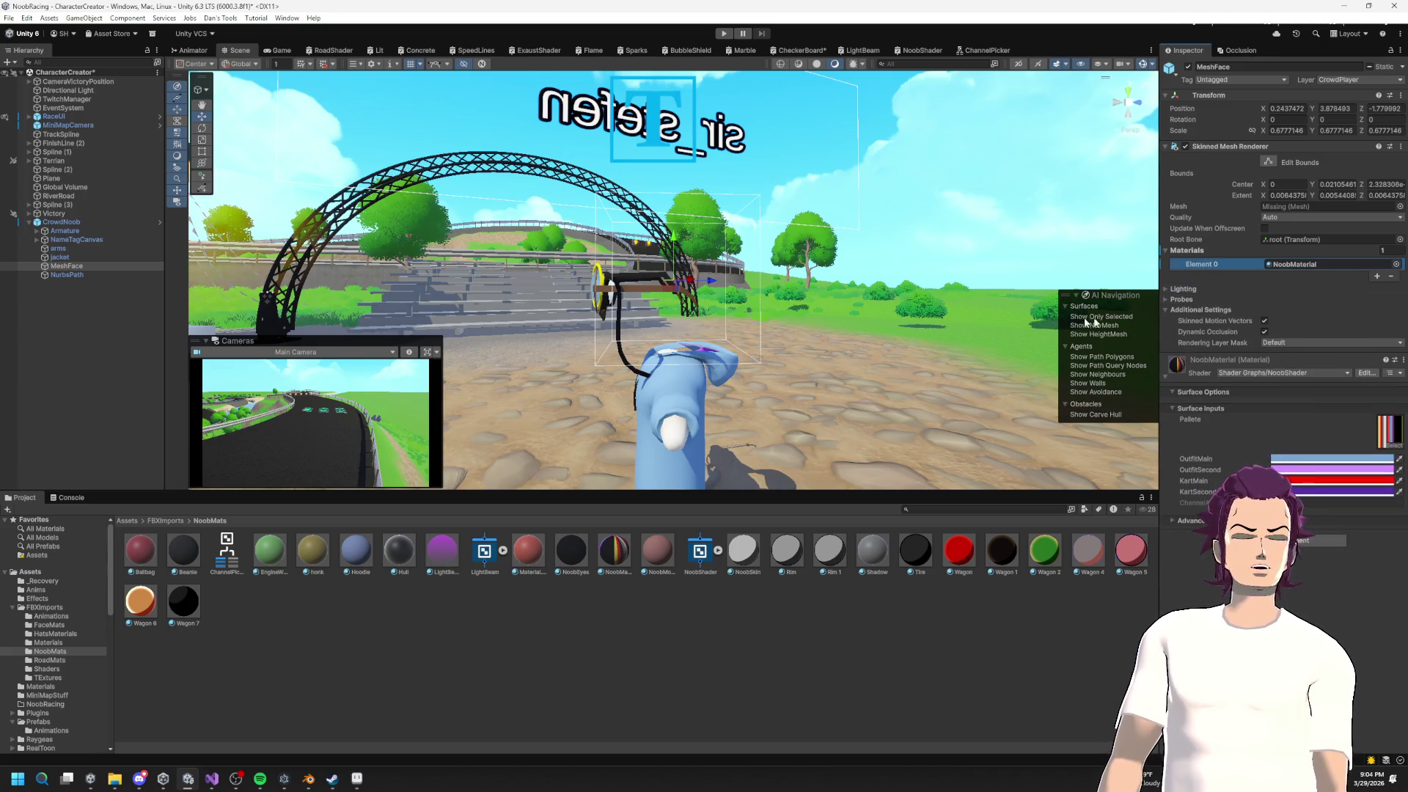
click(1314, 265)
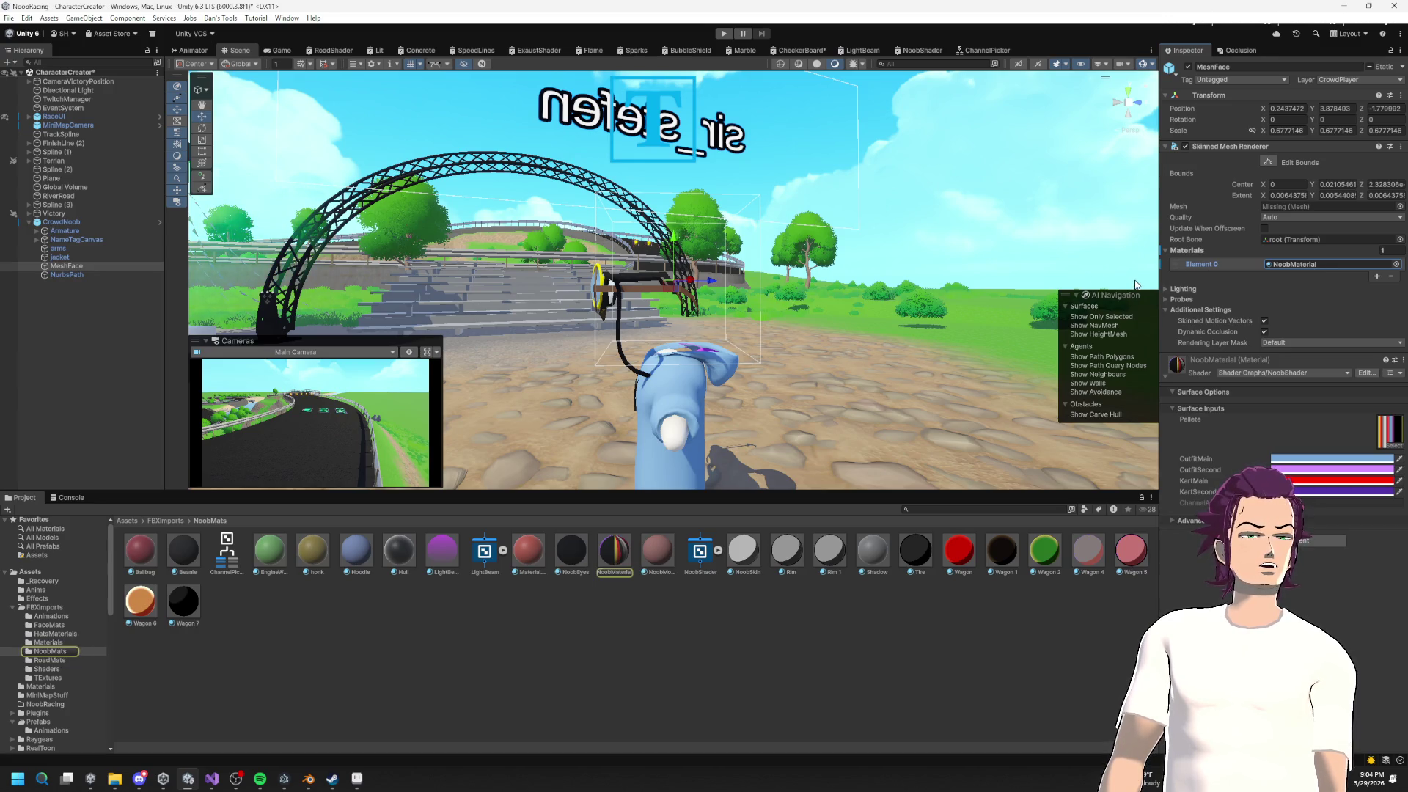
Step: Set MeshFace's mesh to None after trying RI_Eye and Le_Eye, then save the scene
click(1399, 206)
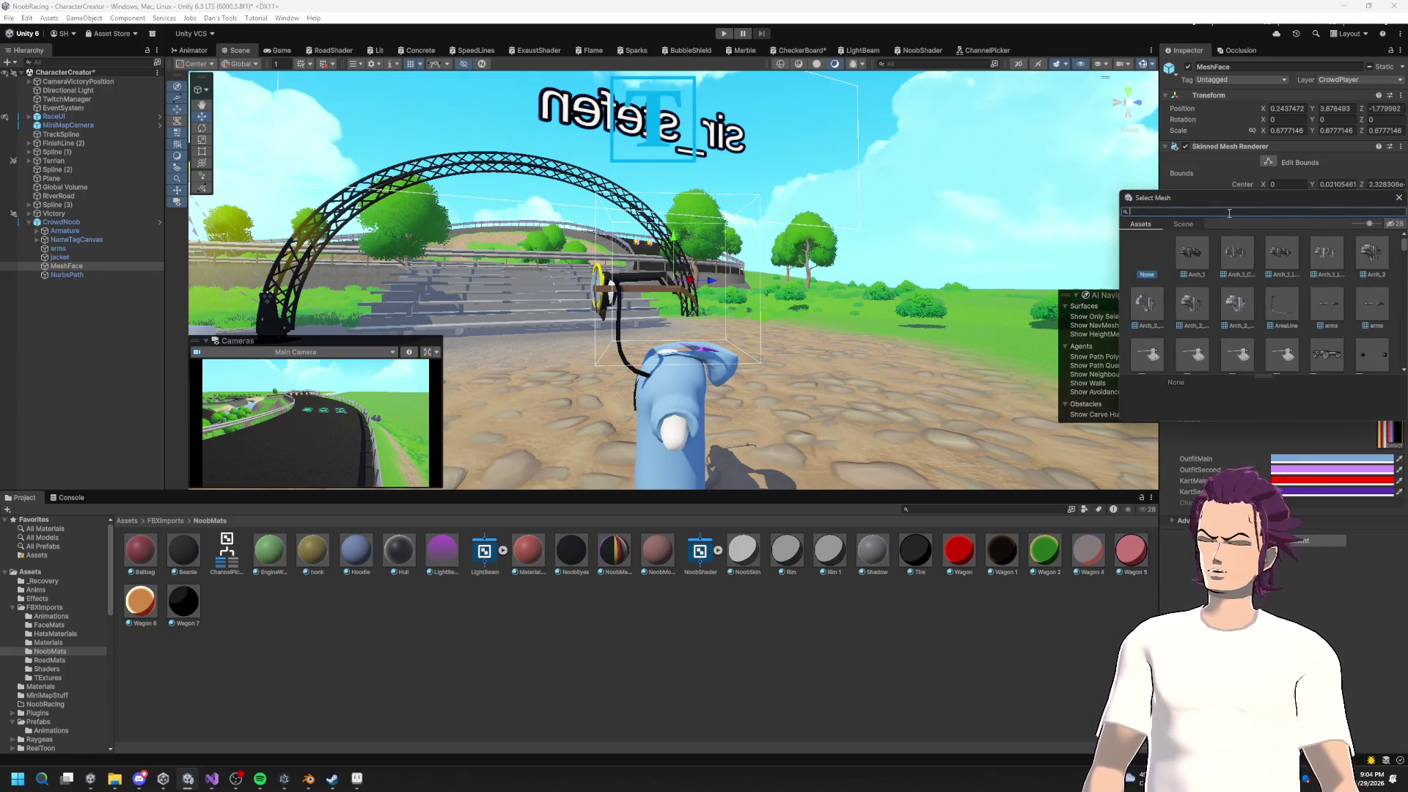
text(Mesh)
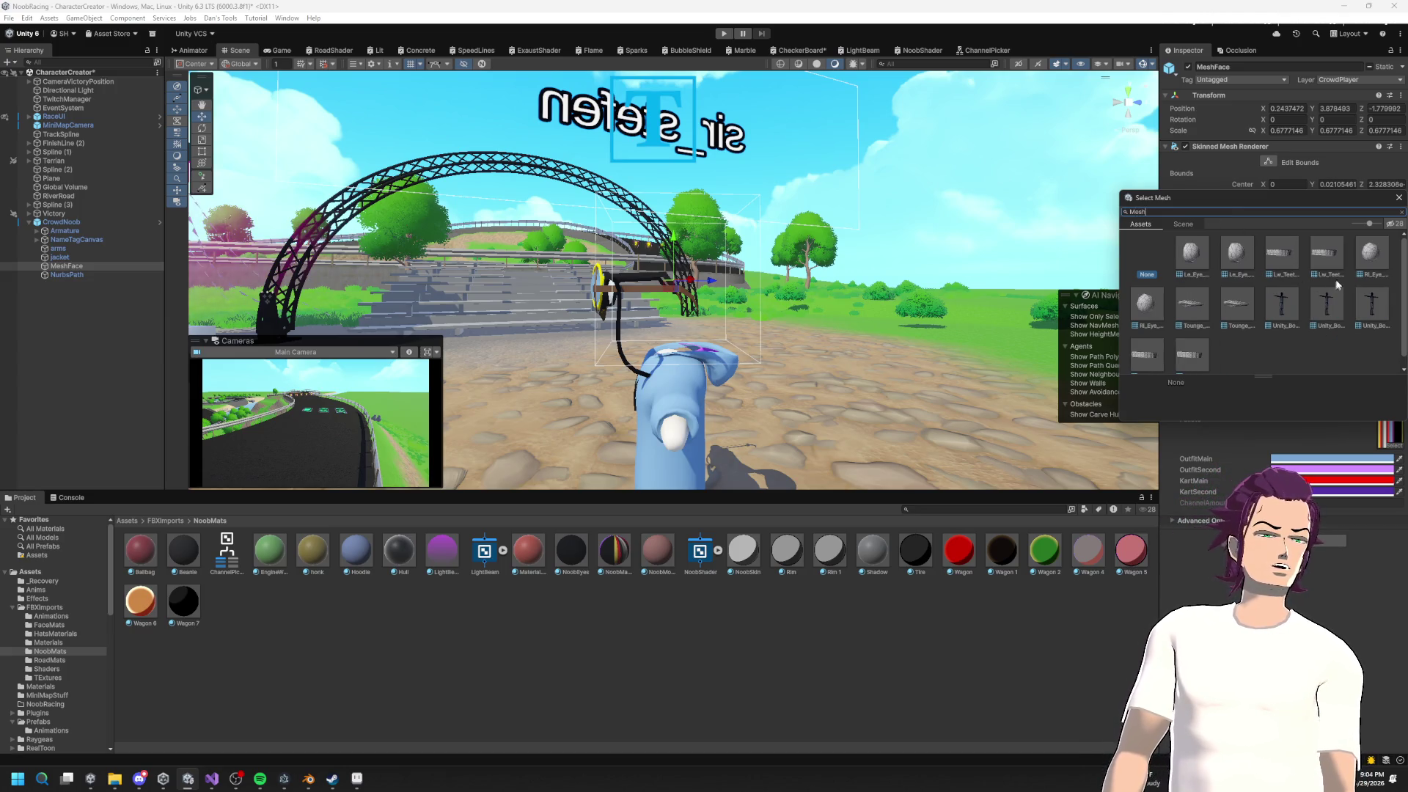
click(1155, 314)
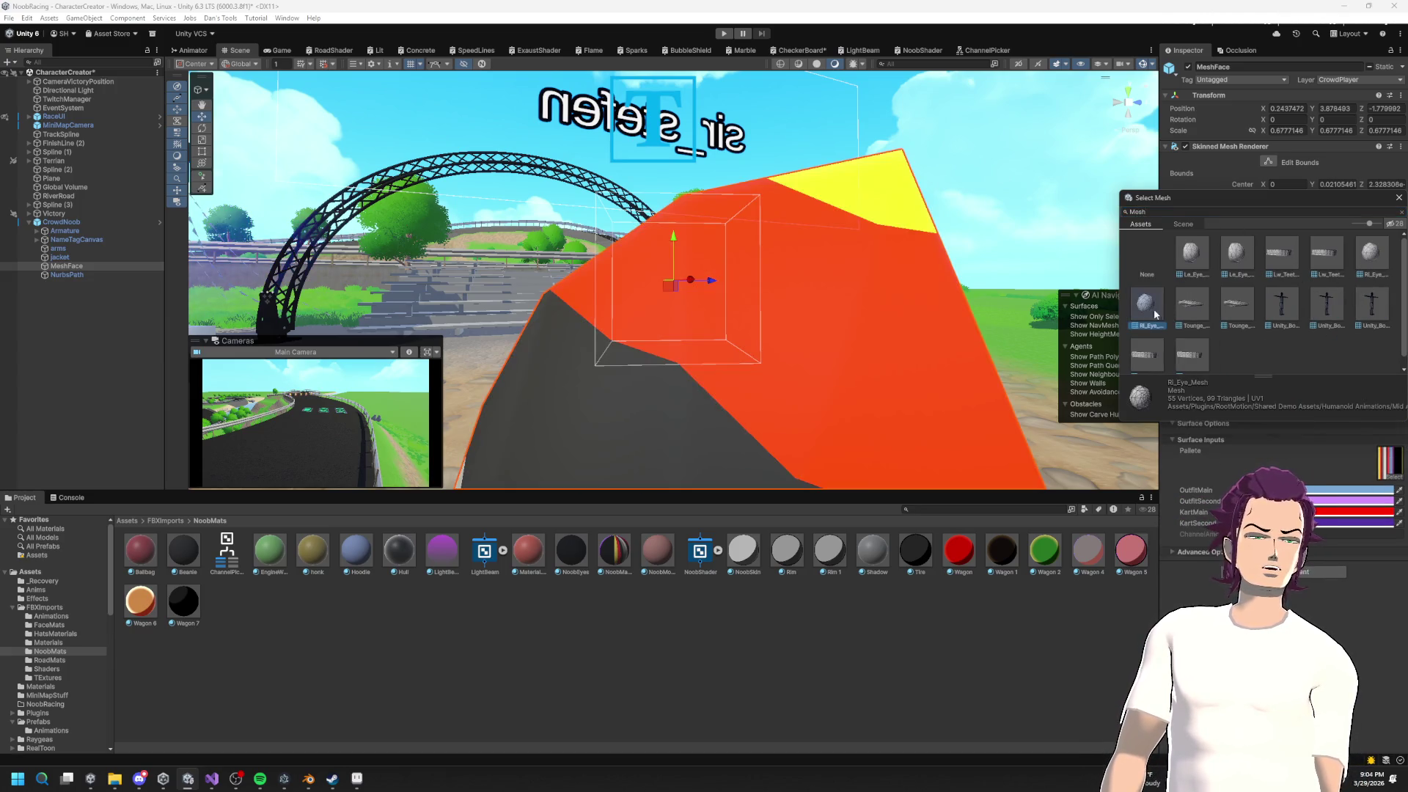
click(1236, 260)
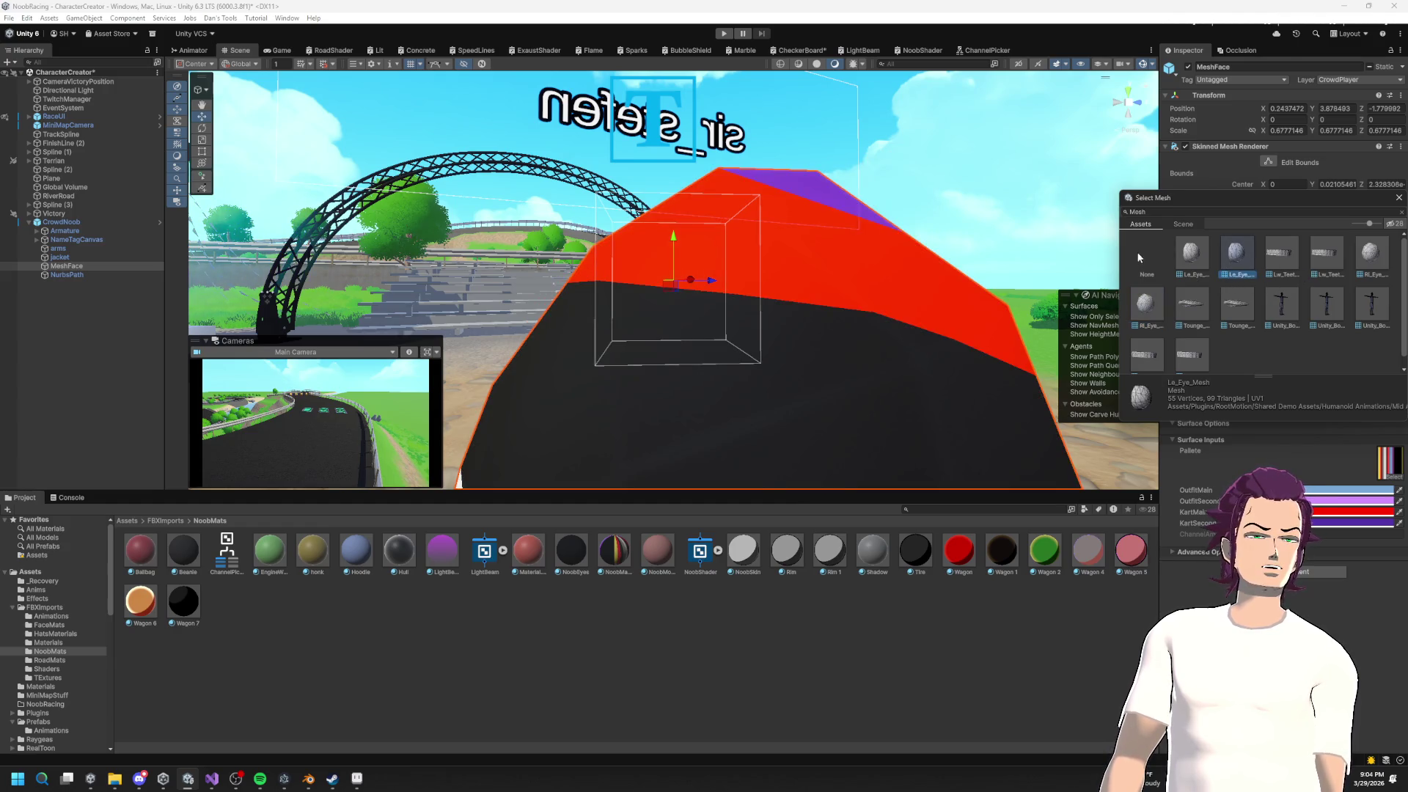
click(1138, 258)
key(Return)
key(ctrl+s)
click(166, 521)
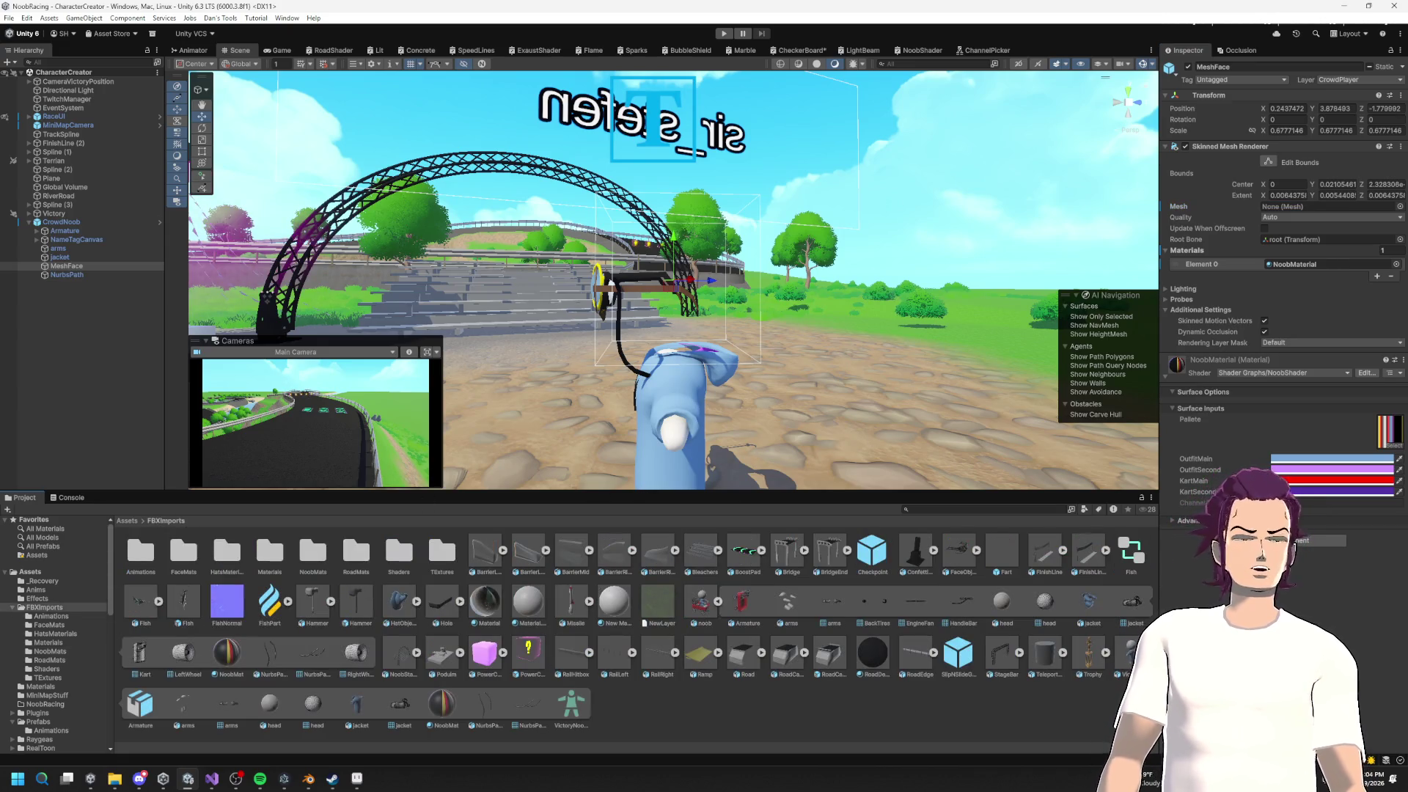
Step: Assign the head mesh to MeshFace's renderer and orbit around the restored head
mouse_move(318, 706)
mouse_down()
mouse_move(1173, 257)
mouse_move(1281, 255)
mouse_move(1296, 209)
mouse_up()
mouse_move(734, 330)
mouse_down()
mouse_move(917, 308)
mouse_move(843, 382)
mouse_move(852, 319)
mouse_move(919, 294)
mouse_up()
drag(709, 297, 755, 292)
Step: Inspect the jacket, NurbsPath, arms and face meshes, select CrowdNoob, and fly over to the track
click(60, 257)
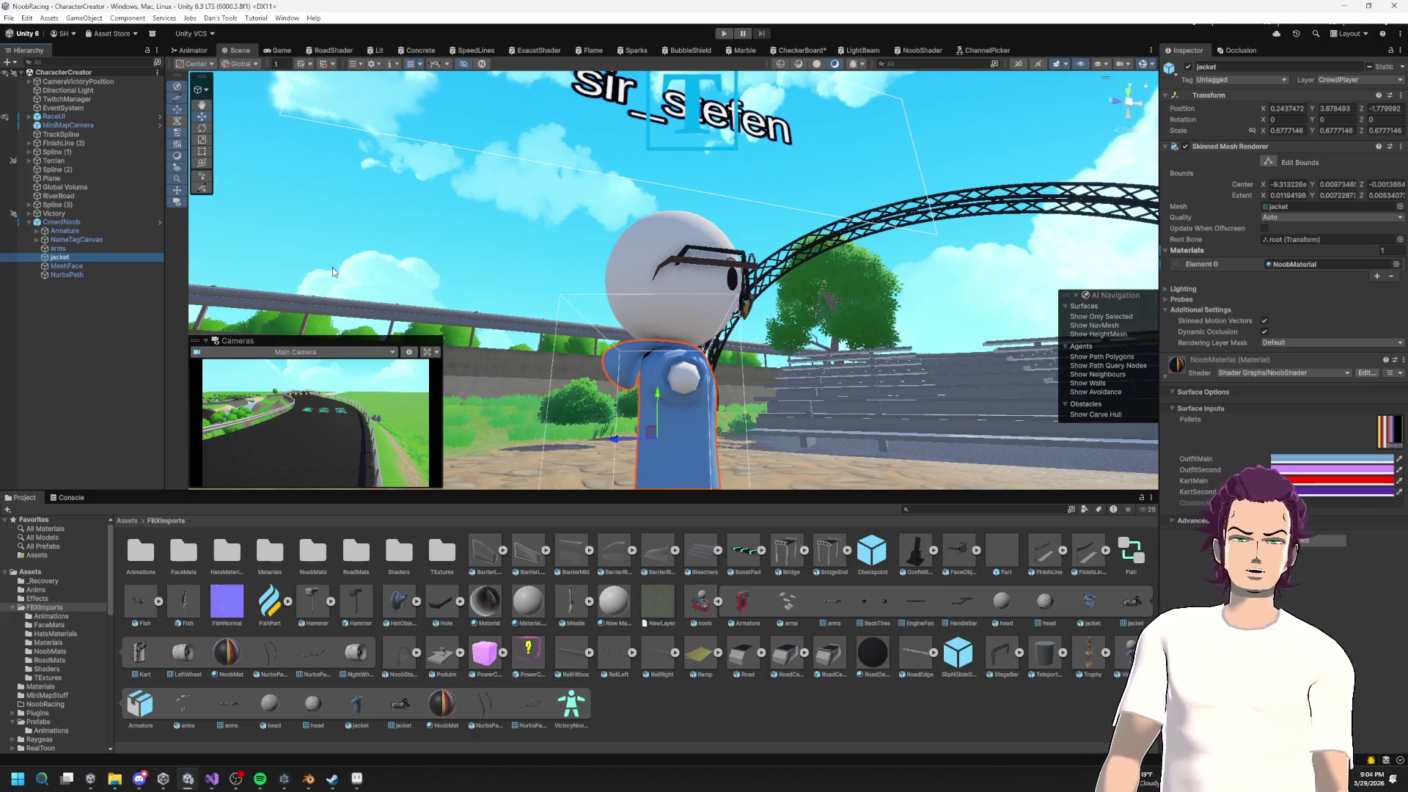
click(73, 275)
click(81, 248)
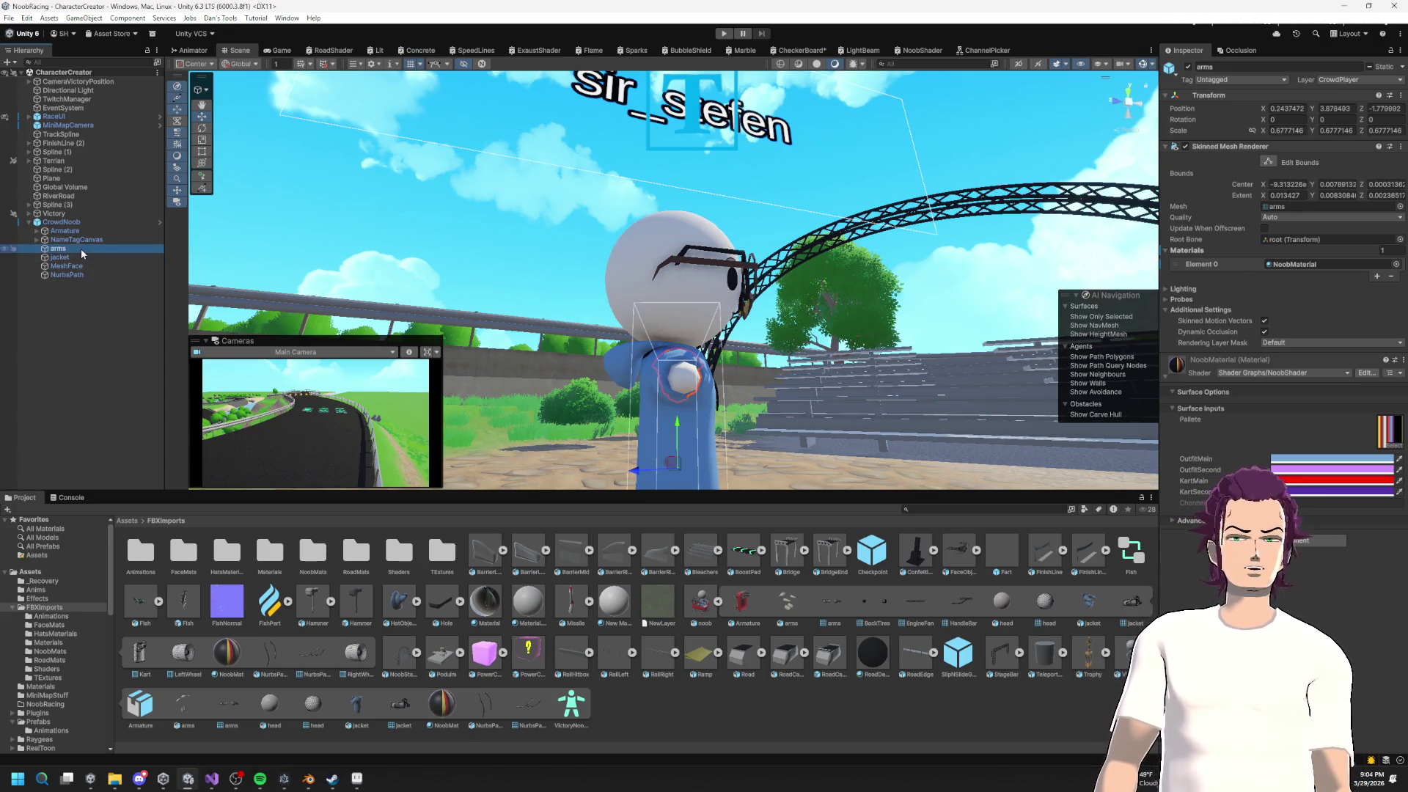
click(80, 256)
click(79, 267)
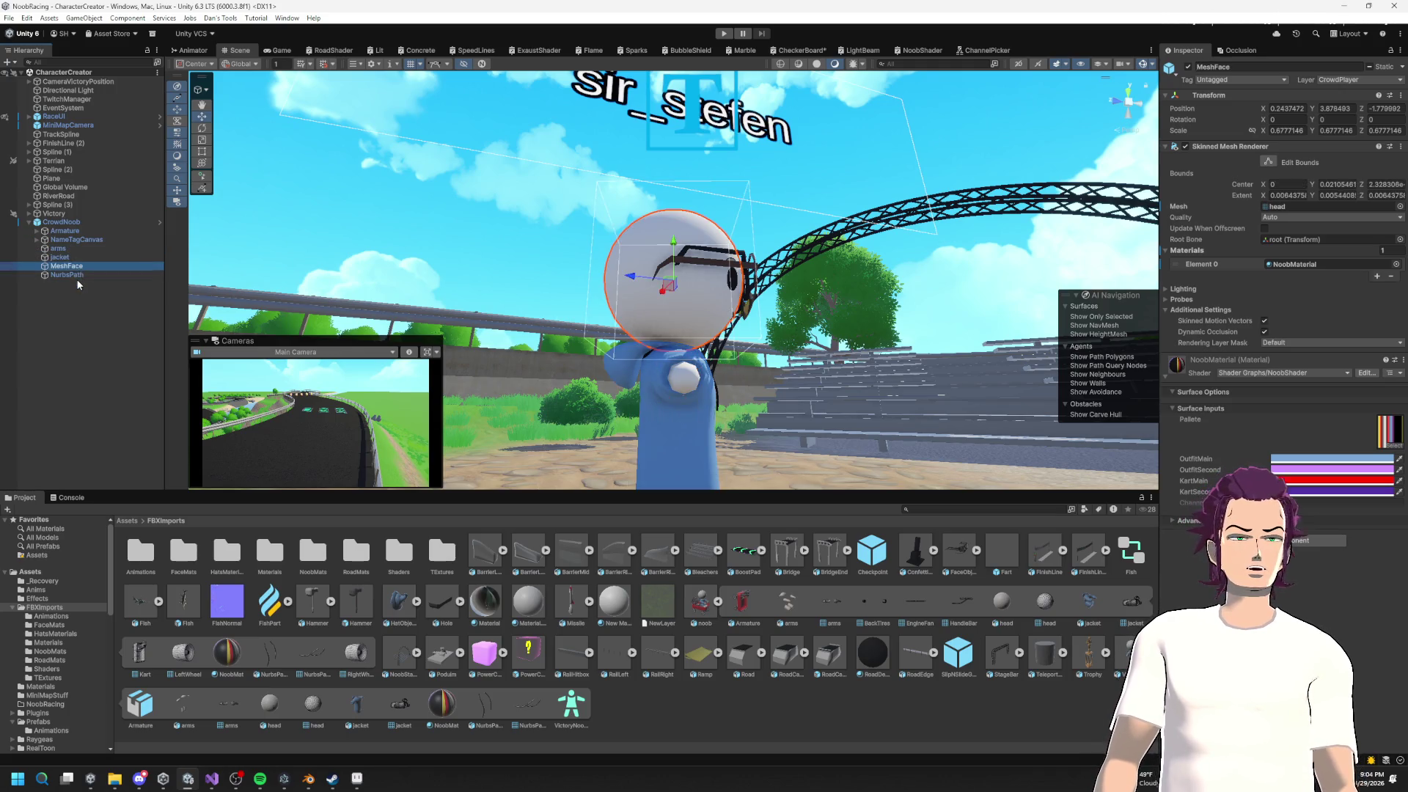
click(73, 222)
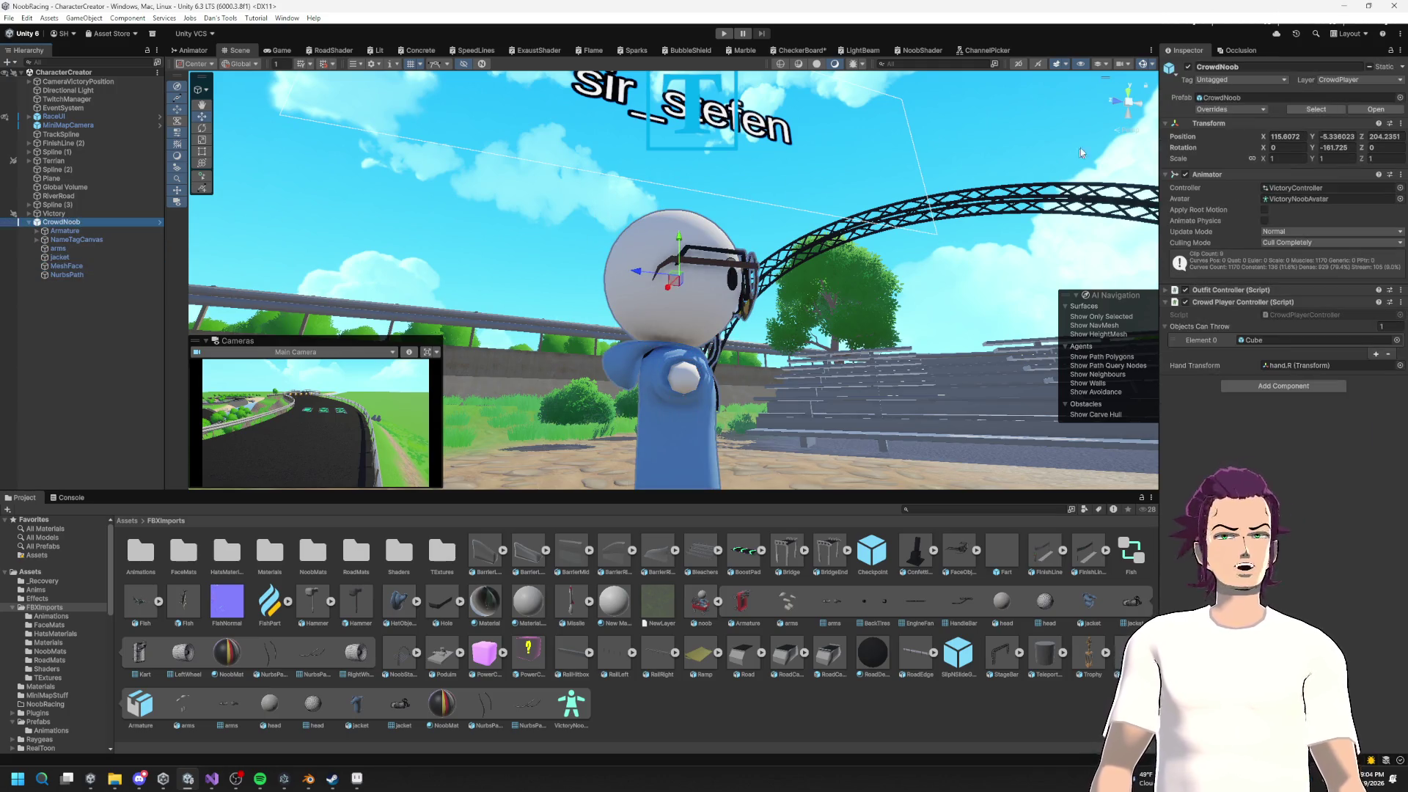
click(1226, 96)
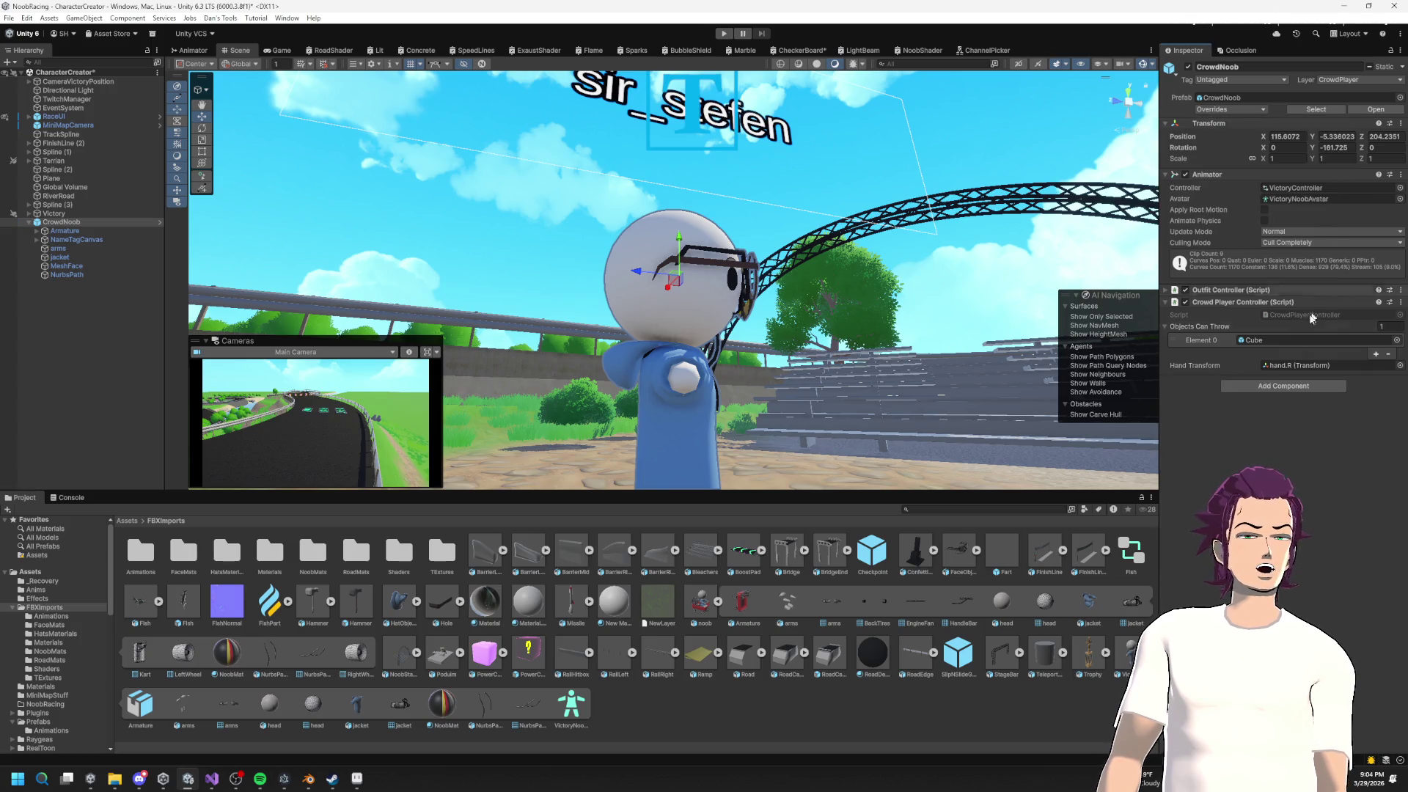
mouse_move(239, 171)
mouse_down()
mouse_move(1276, 294)
mouse_move(839, 235)
mouse_move(924, 261)
mouse_move(879, 305)
mouse_move(873, 382)
mouse_up()
Step: Inspect the water plane, start-line road and first checkpoint clone's collider, then save the scene
click(581, 275)
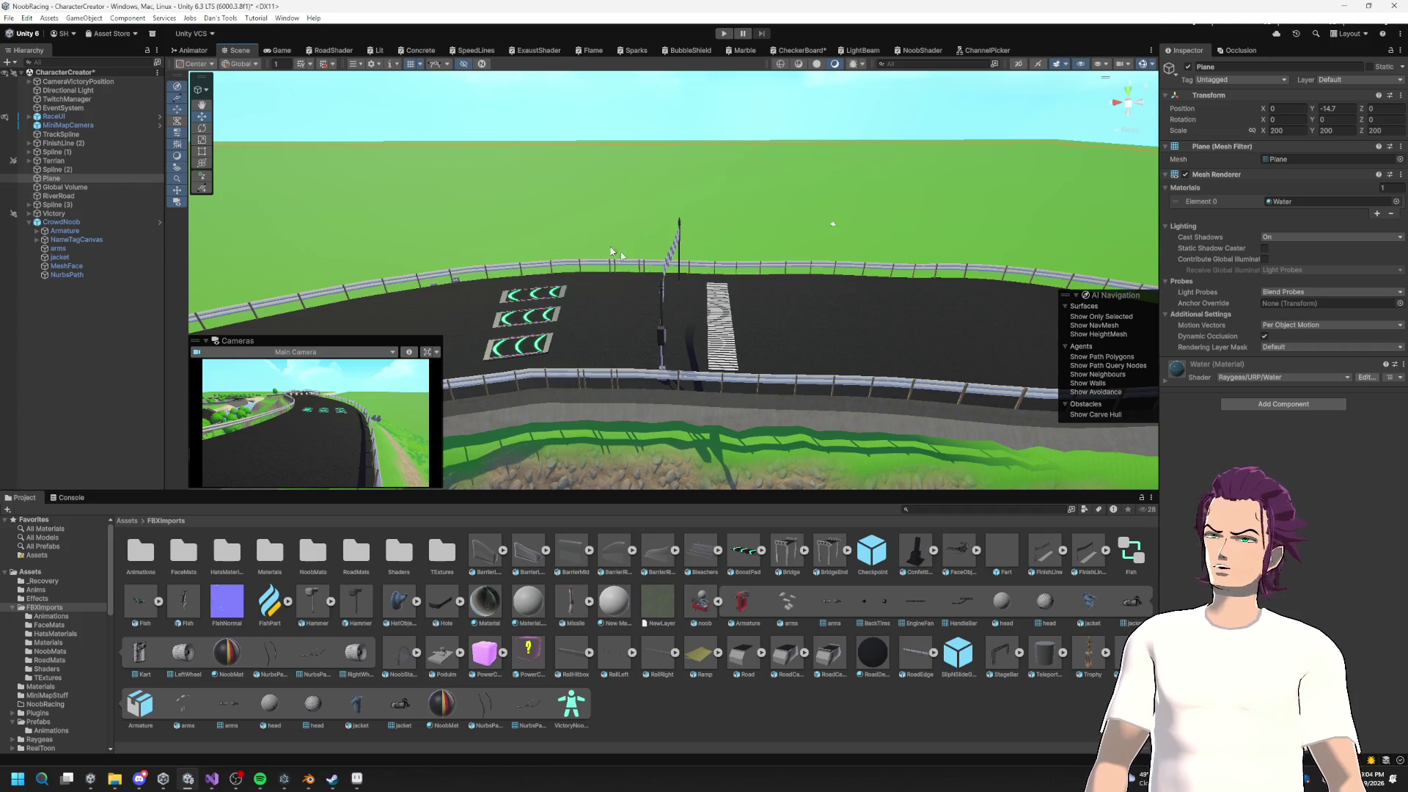
click(616, 279)
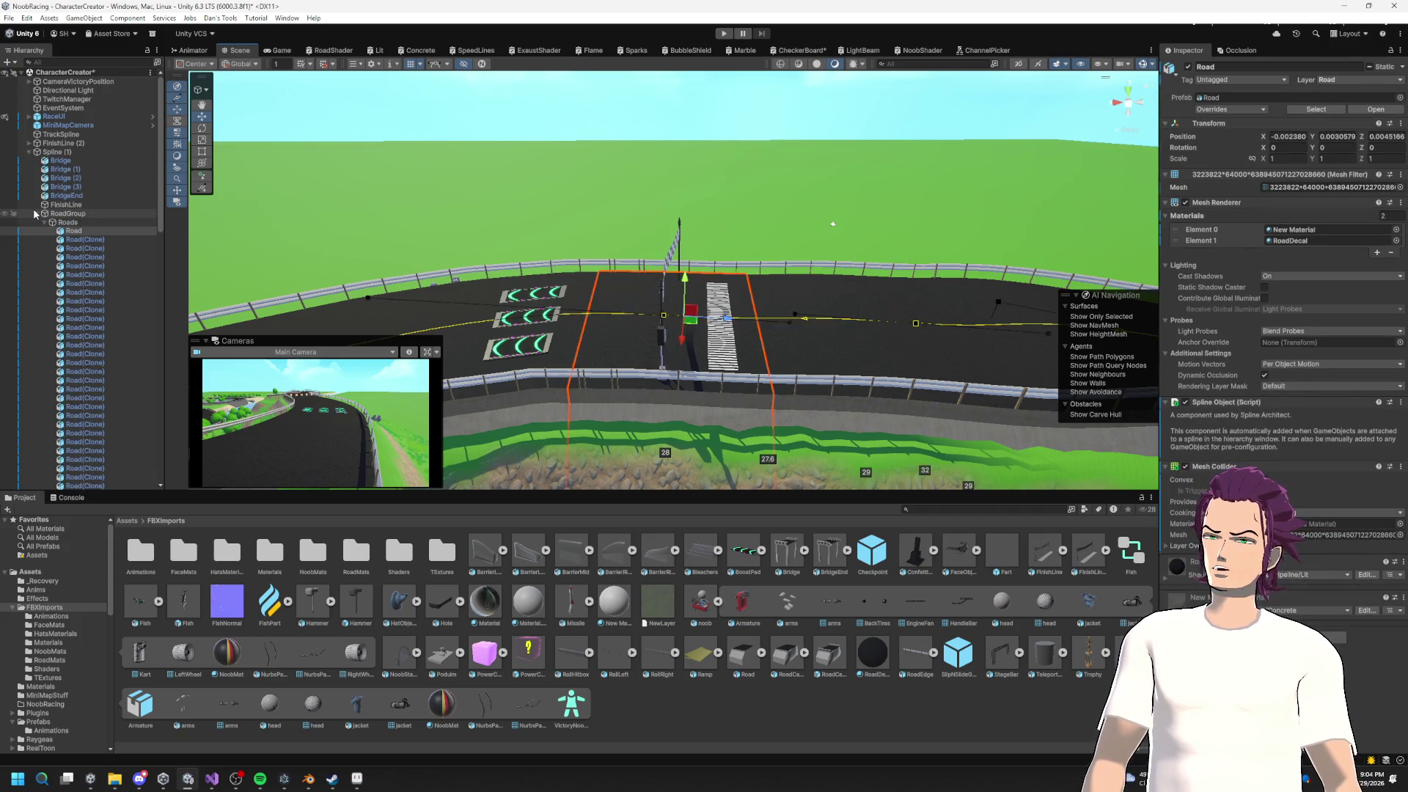
click(35, 214)
click(37, 222)
click(85, 241)
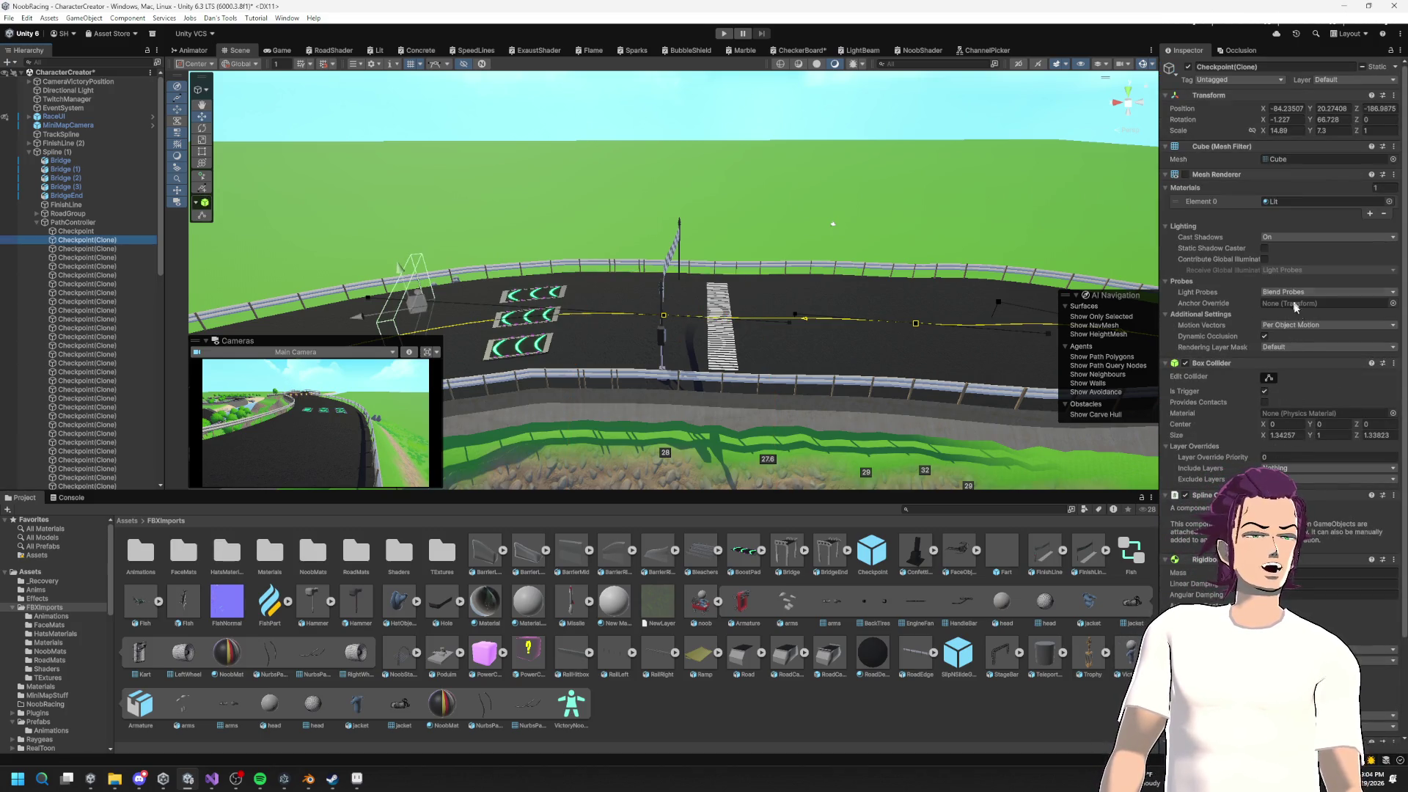
scroll(1285, 414, down, 3)
key(ctrl+s)
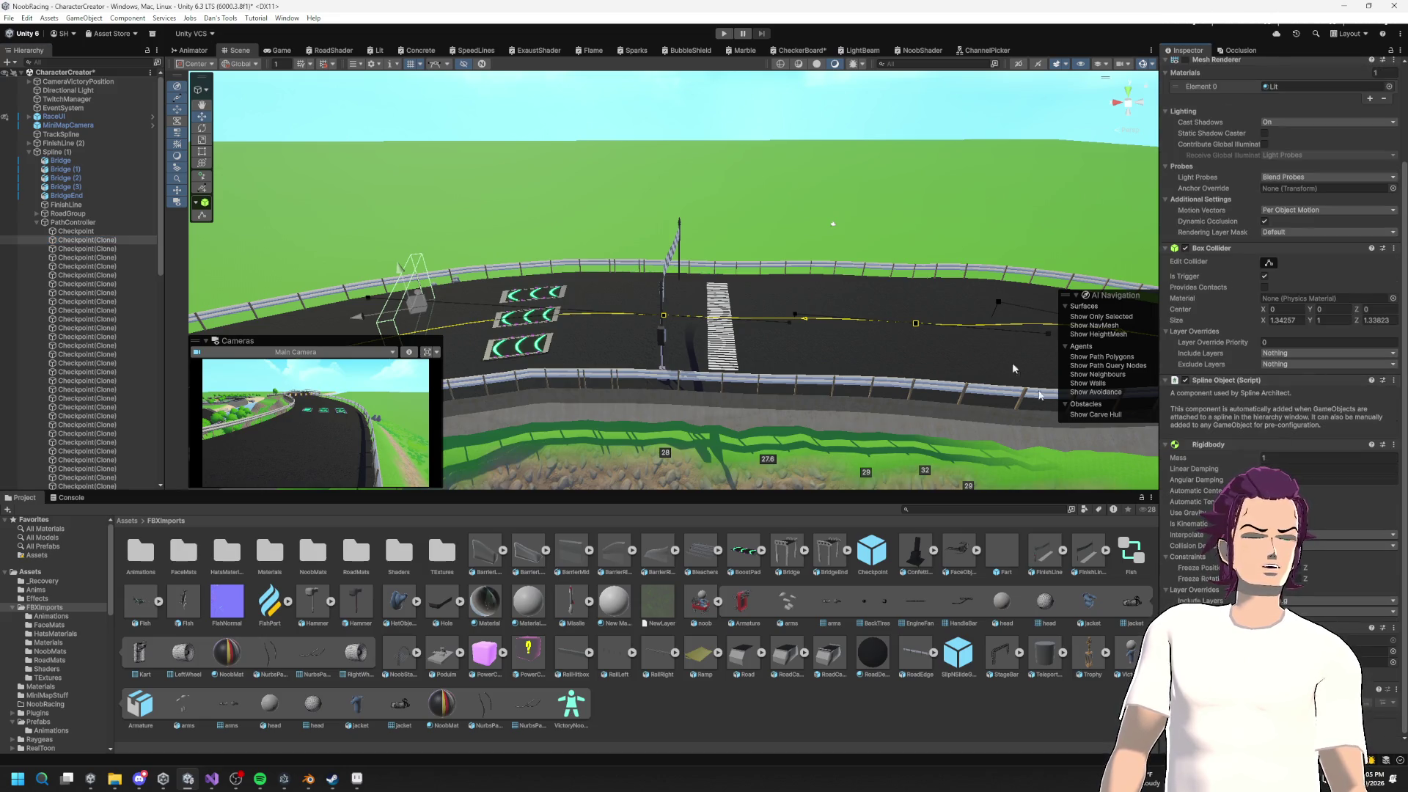
Step: Frame the whole track, reselect CrowdNoob, and bring up OutfitController.cs in Visual Studio
key(f)
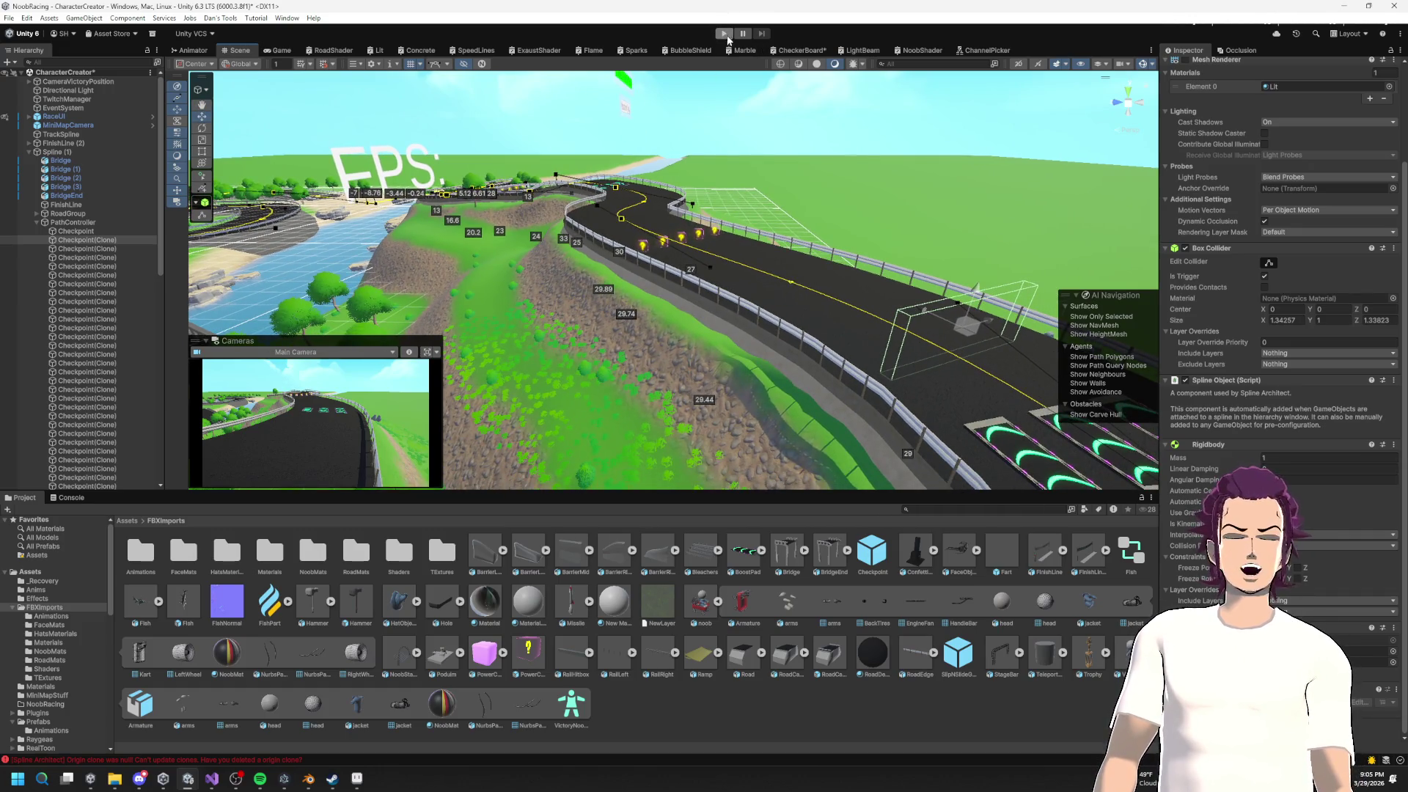
click(33, 152)
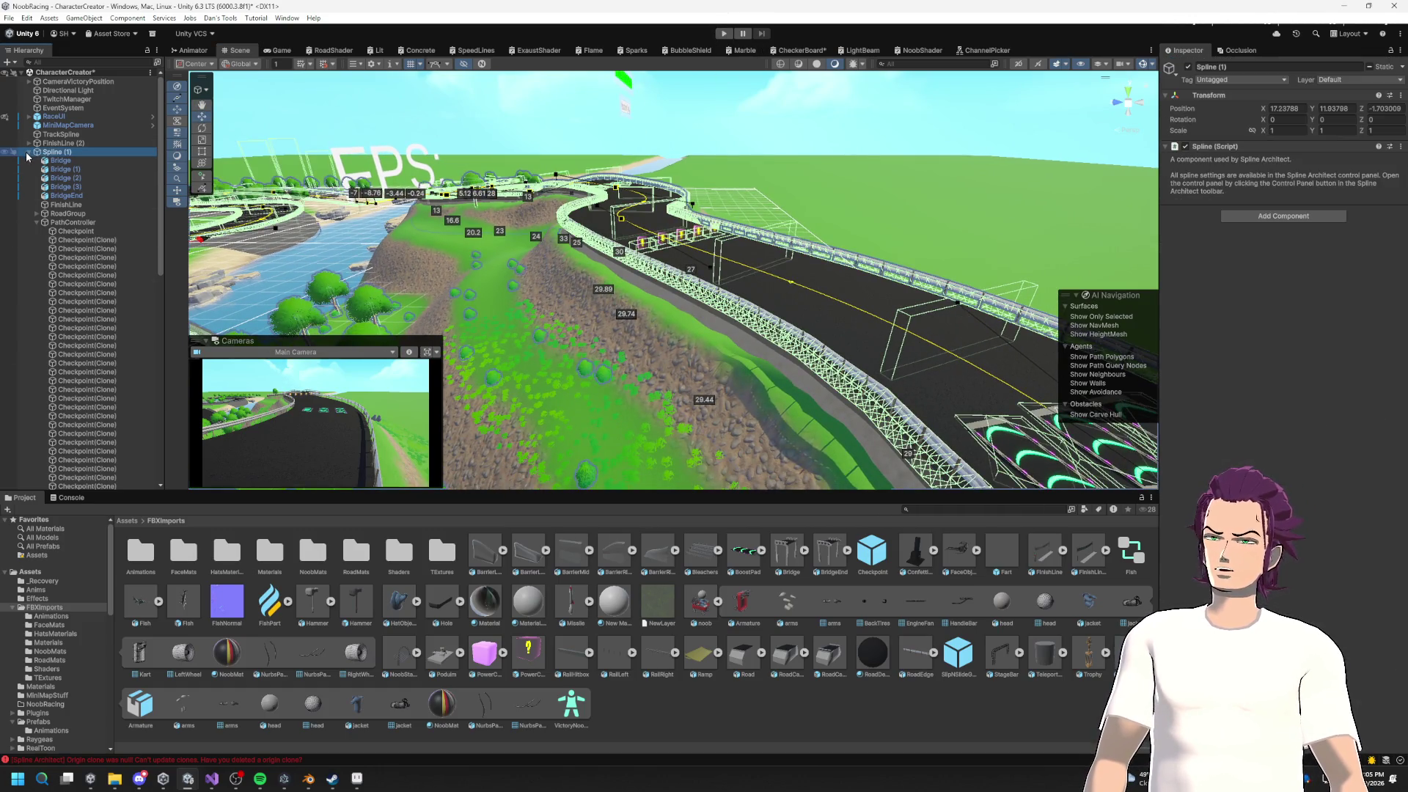
click(28, 151)
click(62, 222)
drag(330, 256, 497, 255)
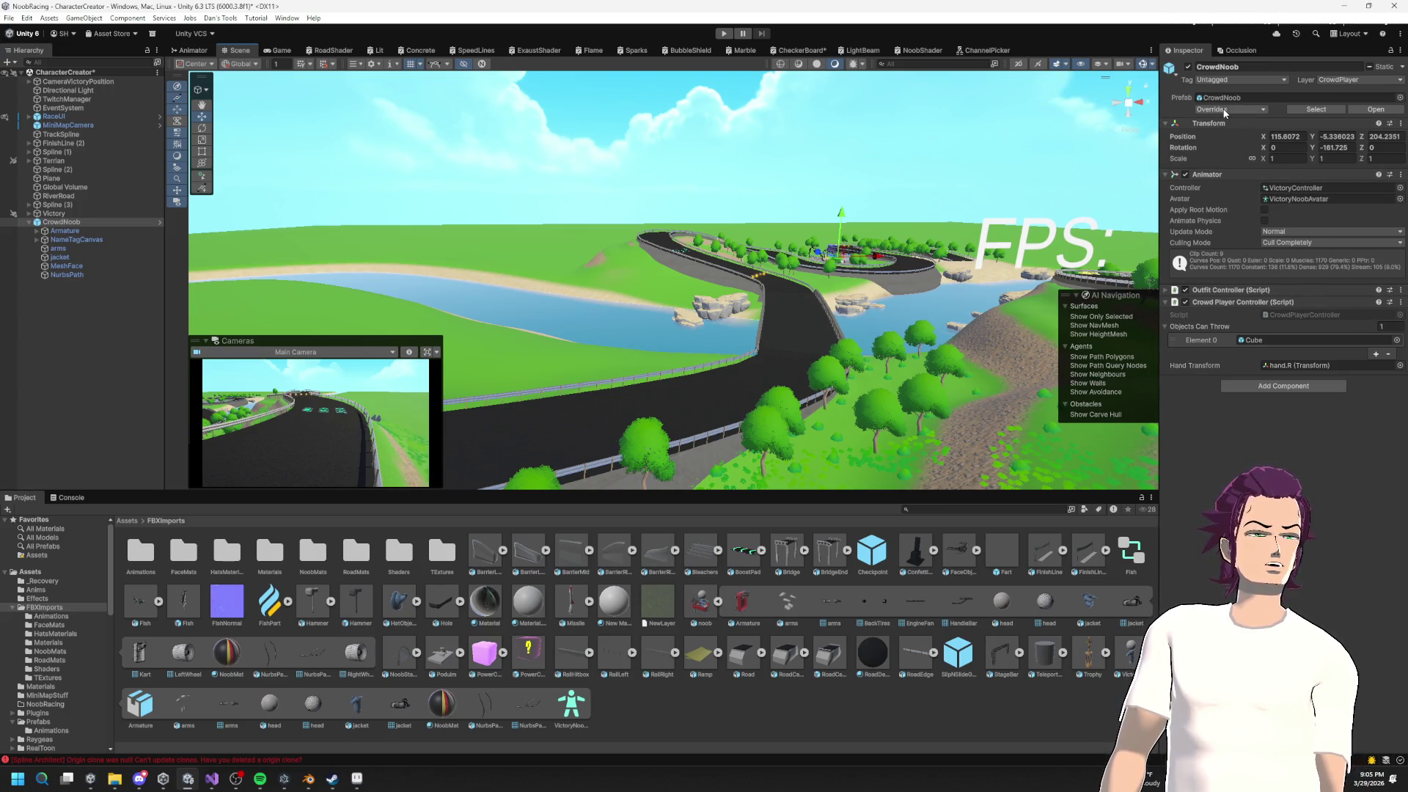
click(212, 783)
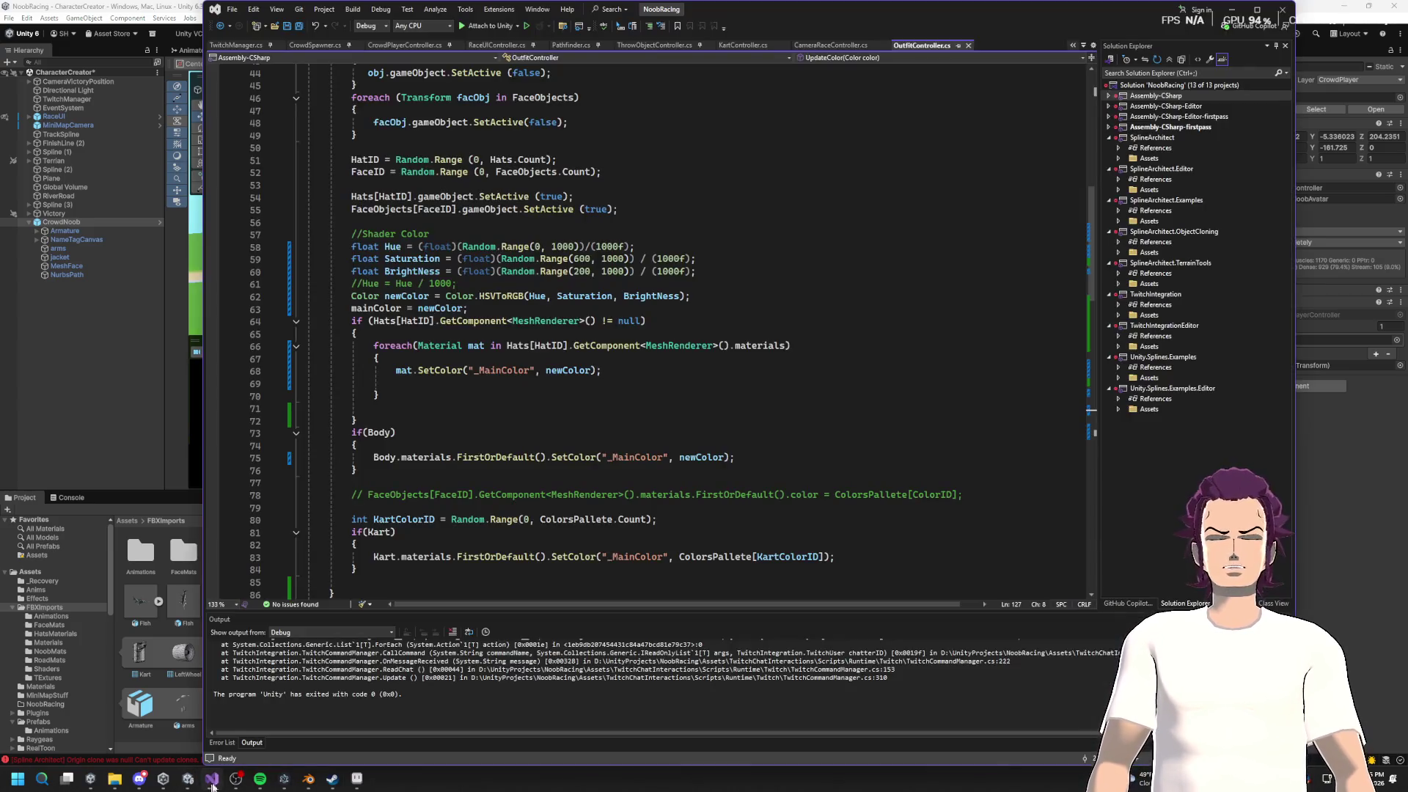
Step: Put _OutfitMain into the body colour call on line 75 and save the script
scroll(547, 442, up, 14)
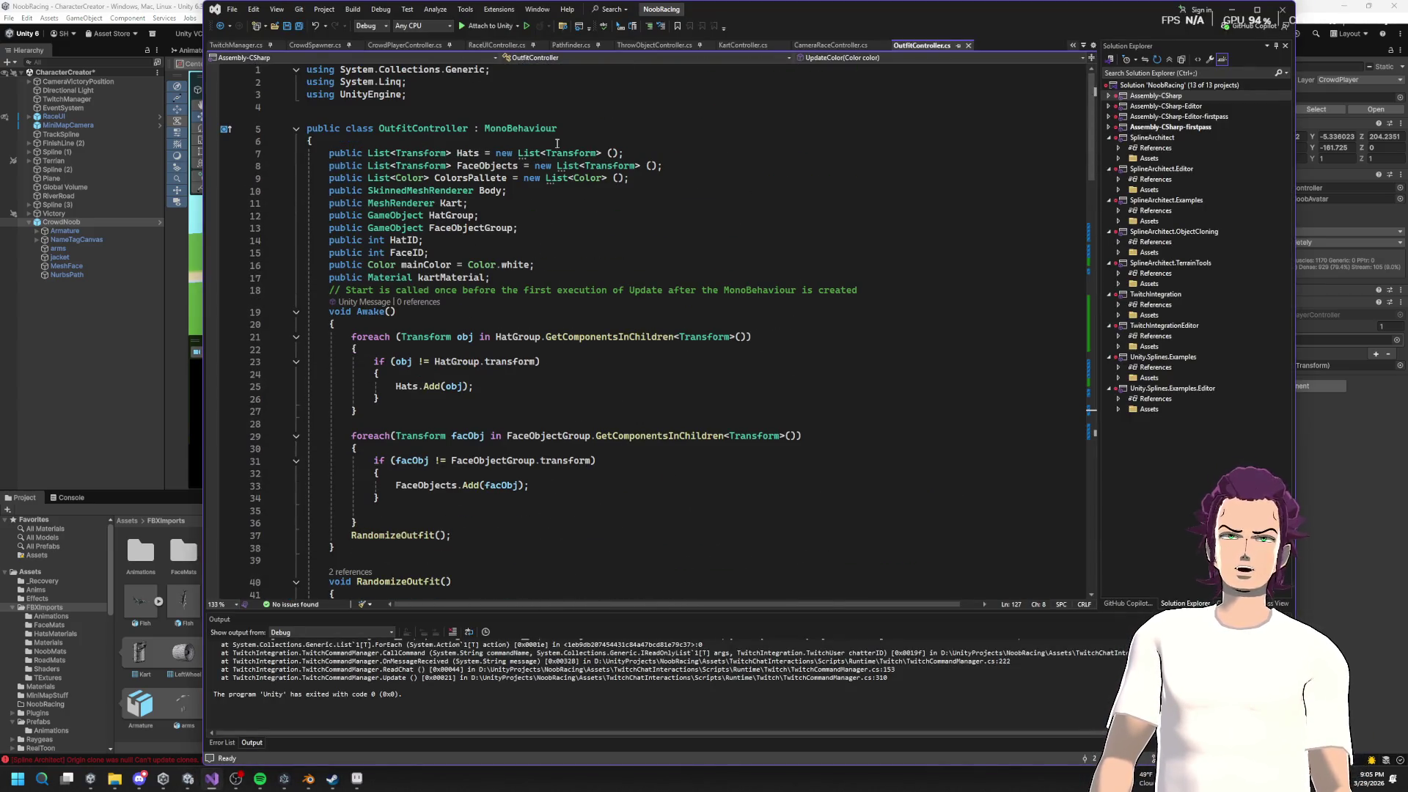
scroll(735, 279, down, 20)
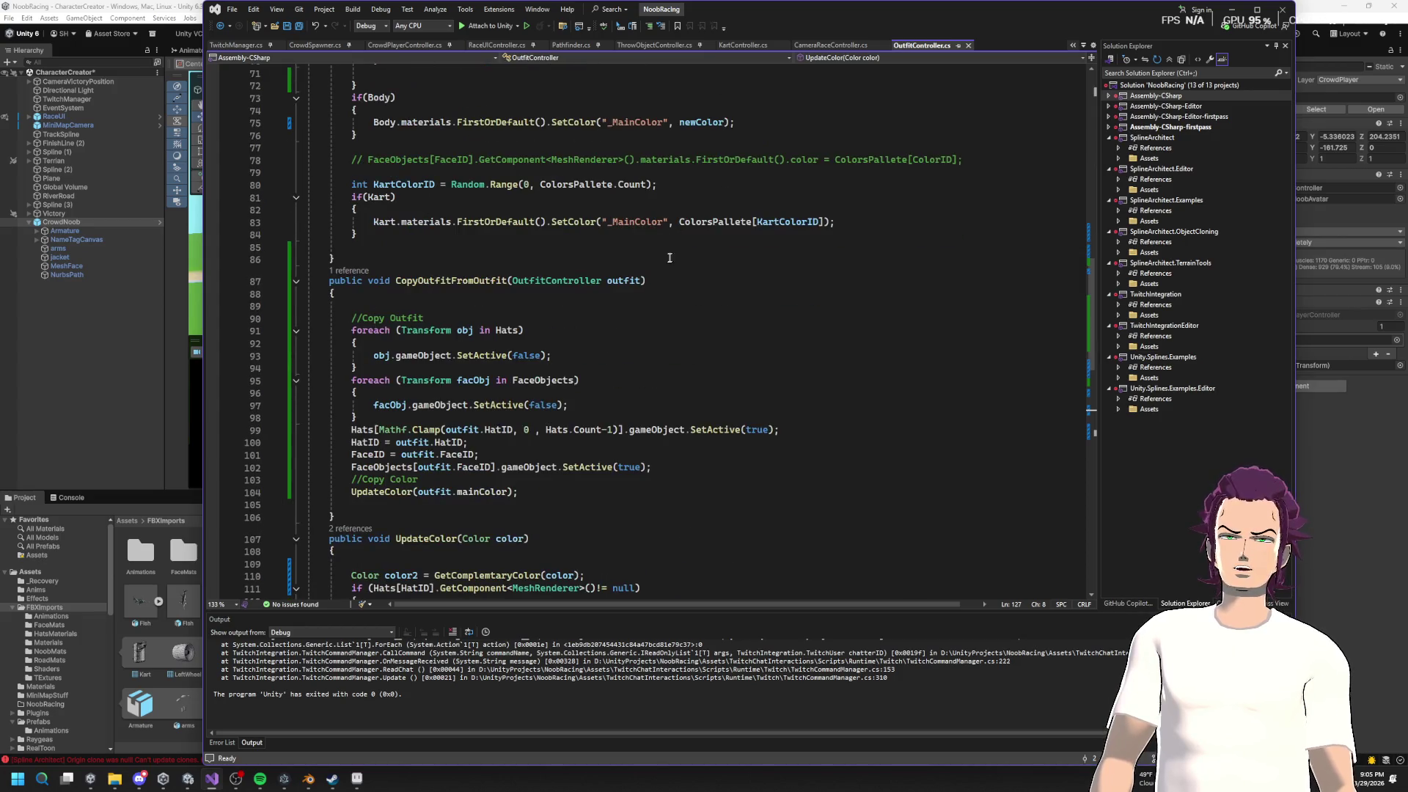
scroll(669, 257, up, 6)
scroll(599, 316, down, 19)
scroll(600, 317, up, 16)
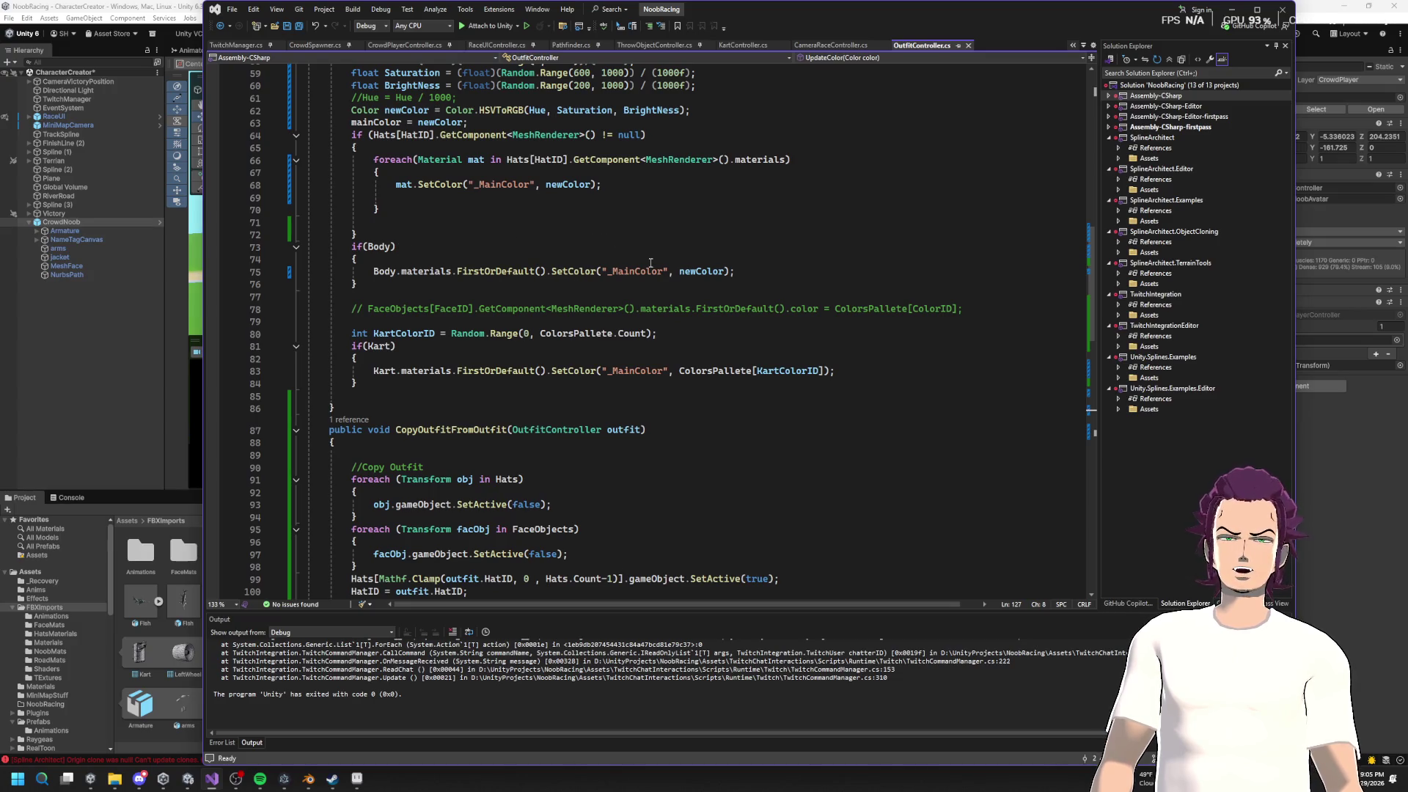
scroll(649, 396, down, 7)
double_click(784, 502)
key(ctrl+c)
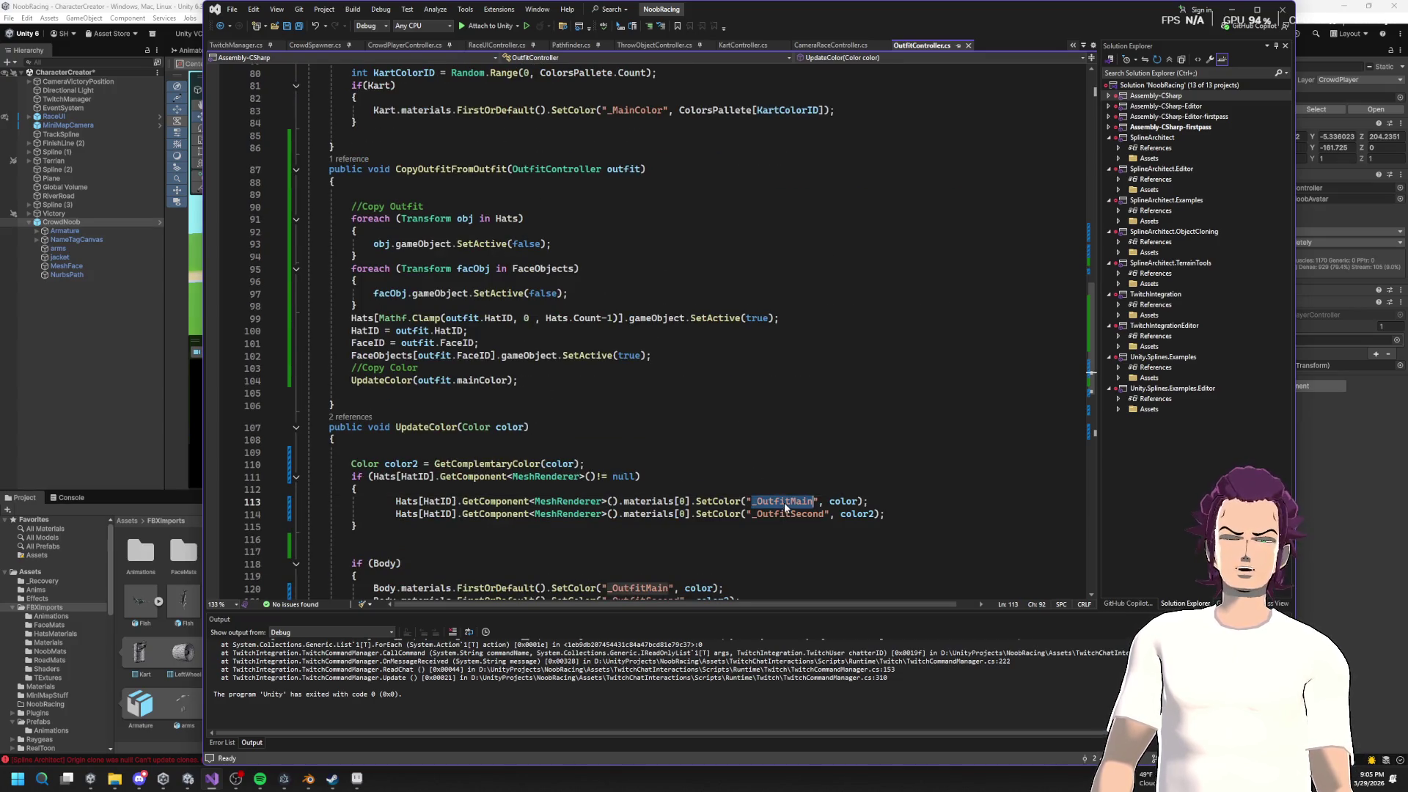
scroll(689, 284, up, 4)
double_click(635, 163)
key(ctrl+v)
key(ctrl+s)
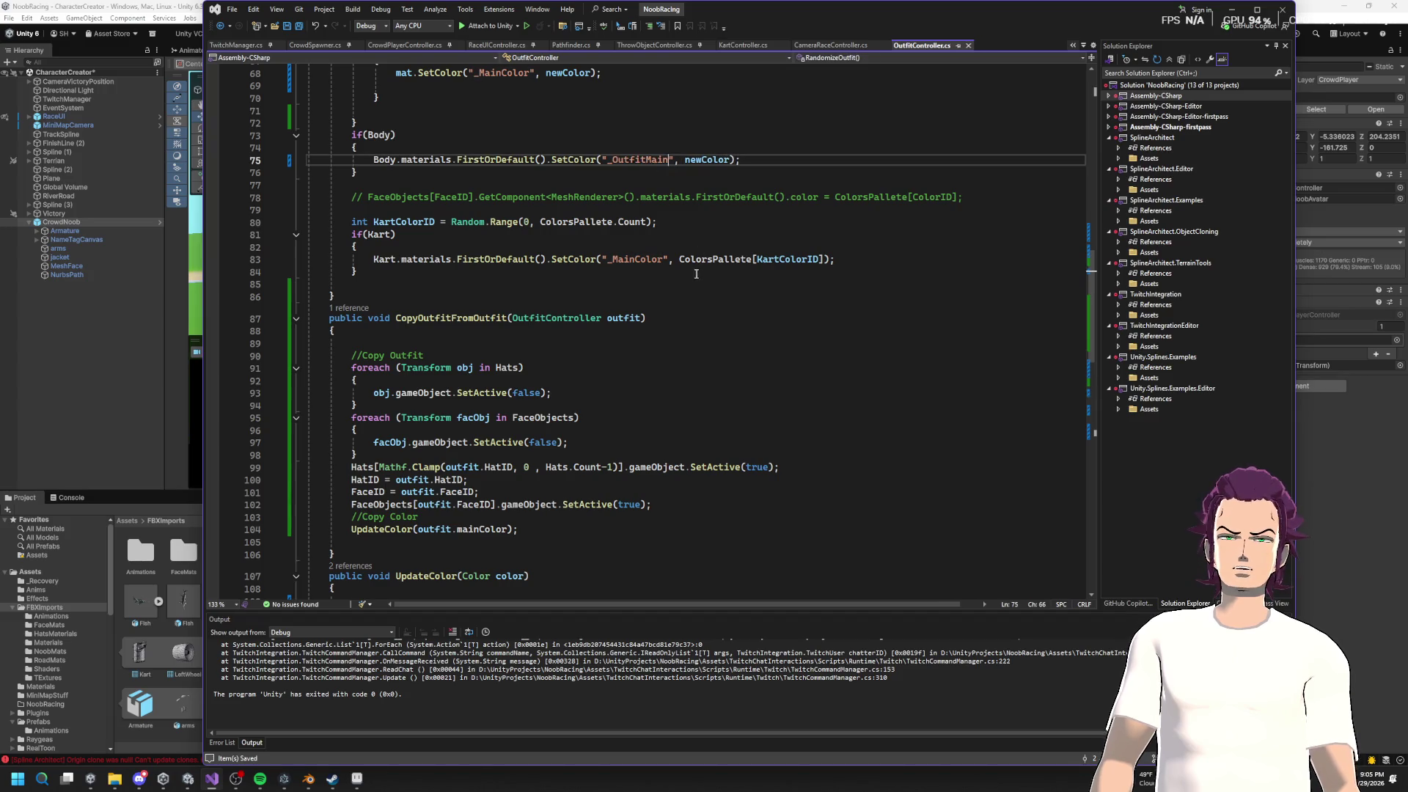
Step: Change the body colour call to _OutfitSecond and restore _MainColor in the hat colour loop
scroll(728, 364, down, 6)
scroll(728, 364, down, 3)
double_click(786, 329)
key(ctrl+c)
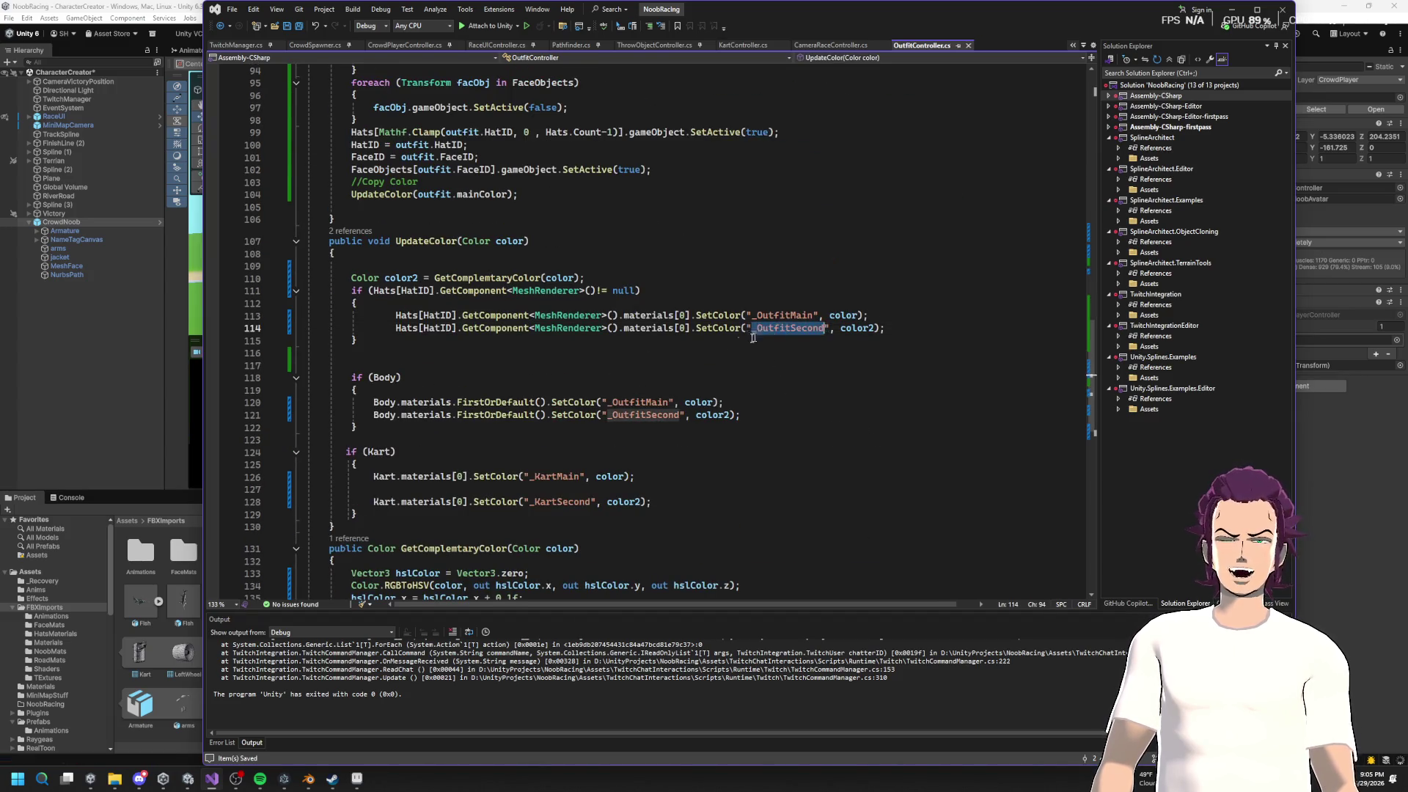
scroll(629, 332, up, 6)
scroll(629, 332, up, 3)
double_click(636, 160)
key(ctrl+v)
scroll(679, 289, up, 5)
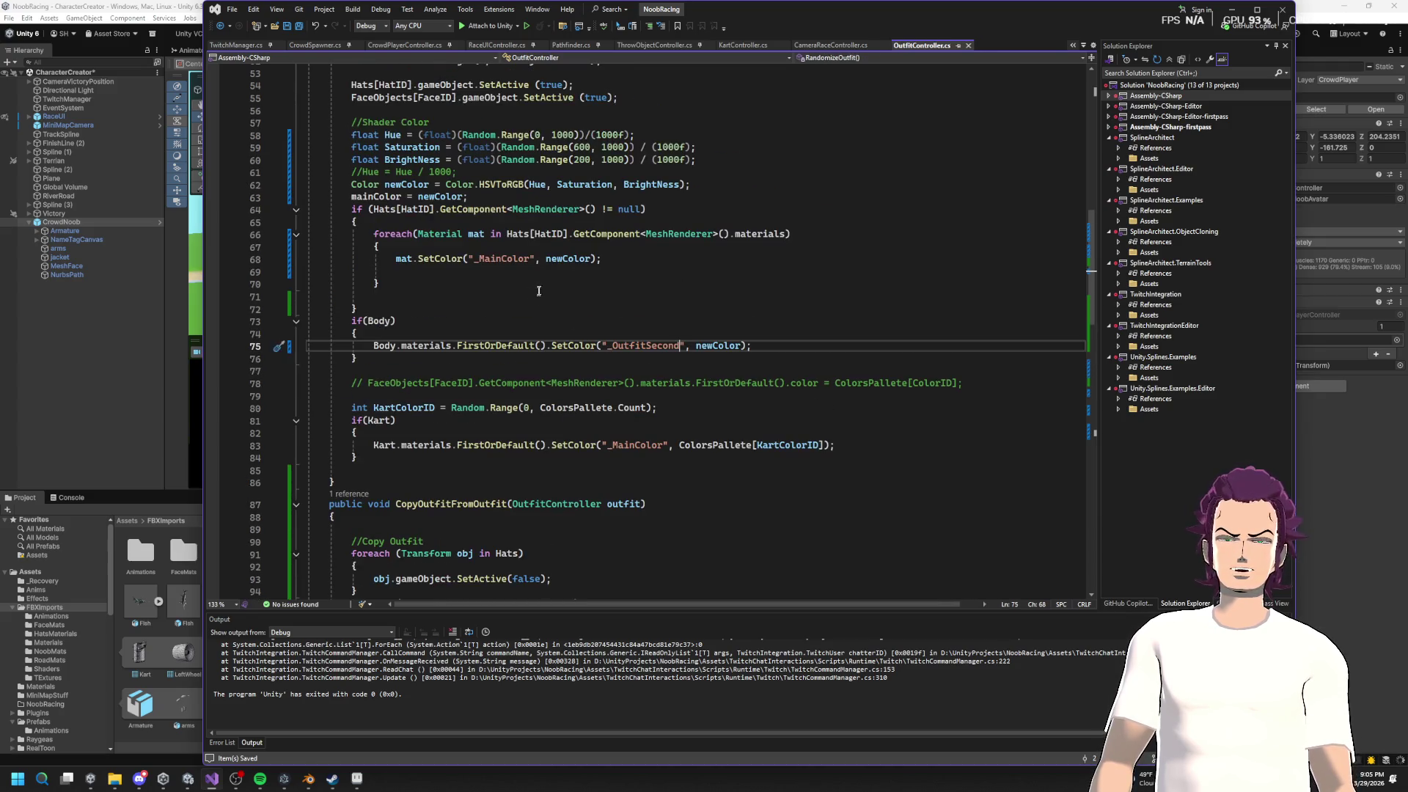
scroll(538, 291, down, 7)
double_click(638, 186)
key(ctrl+c)
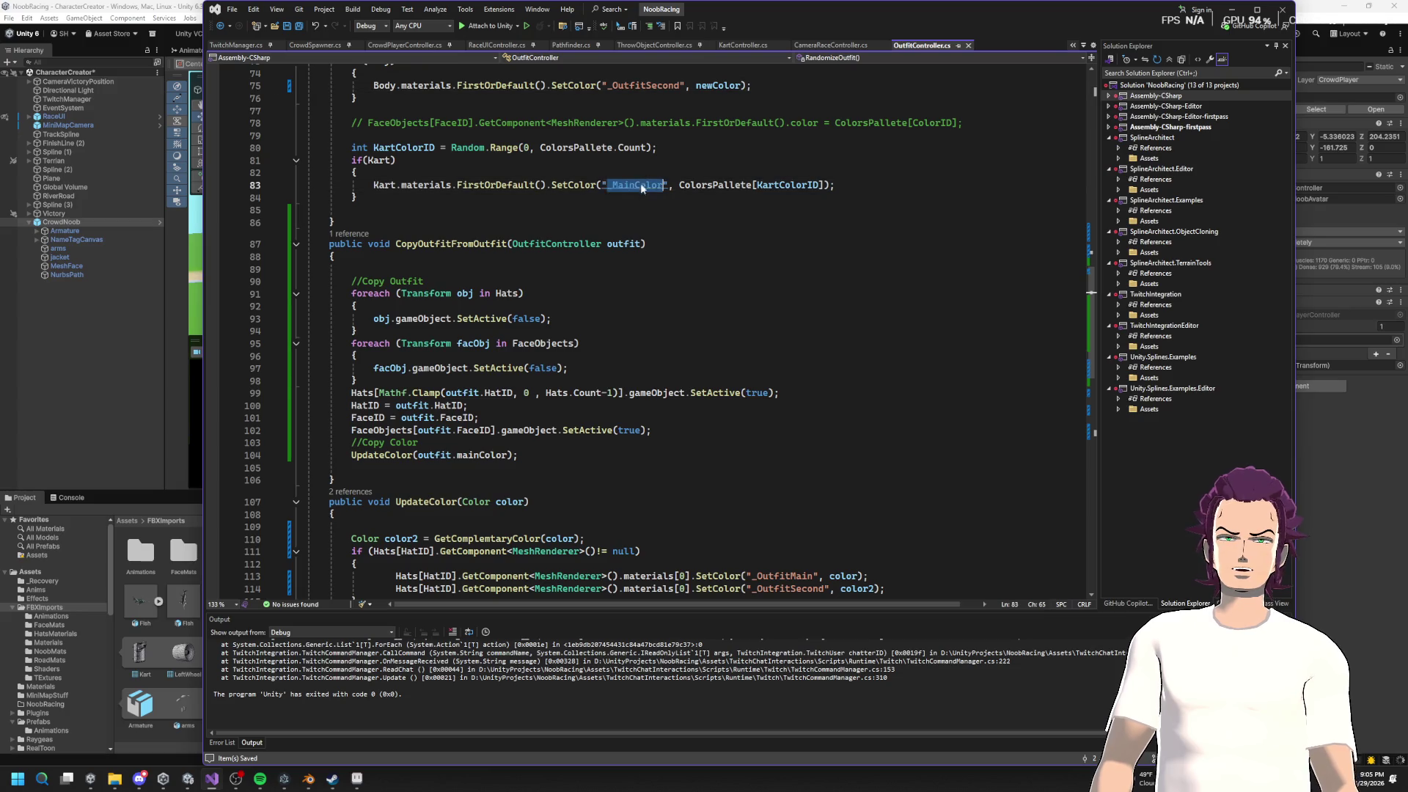
scroll(642, 187, up, 5)
double_click(502, 185)
key(ctrl+v)
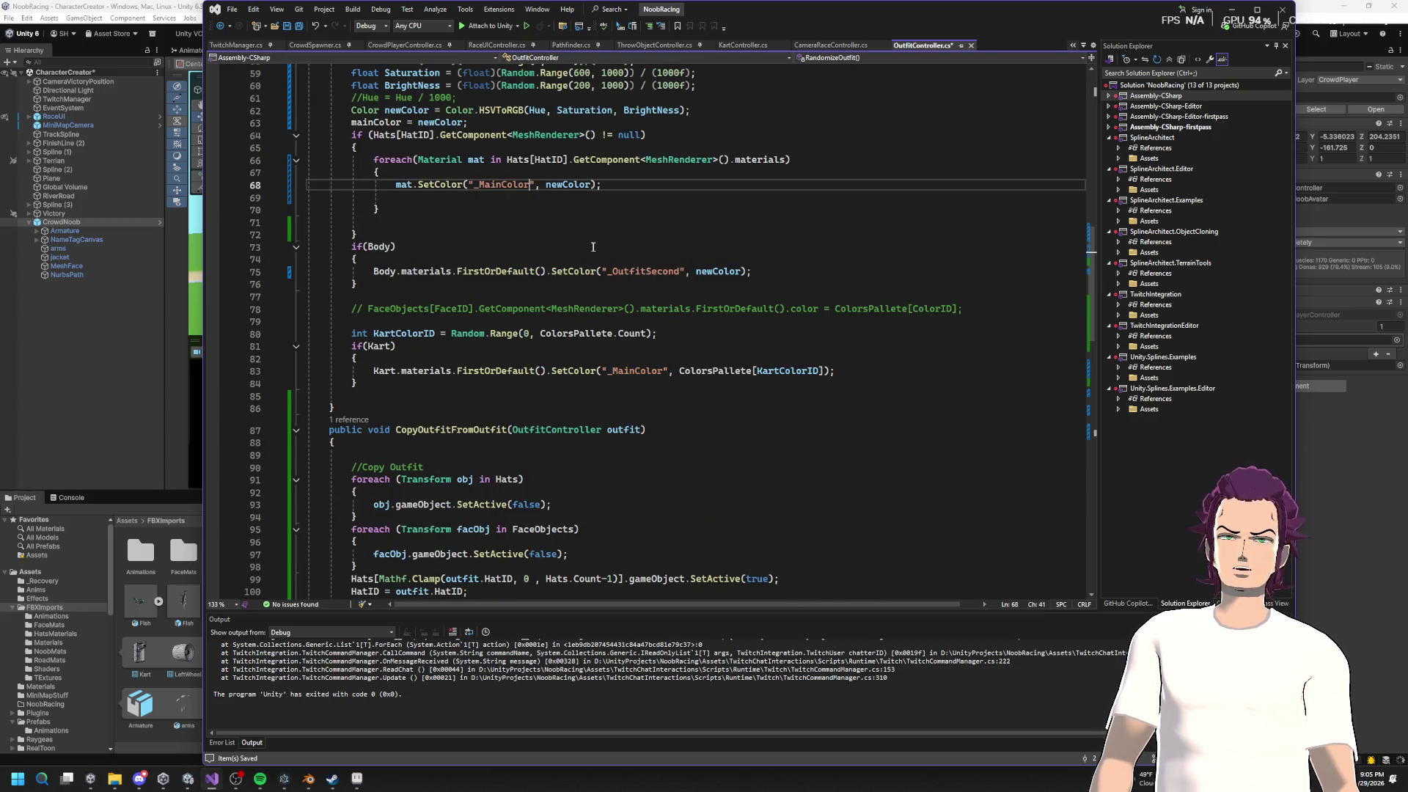
Step: Insert the complementary colour line below the mainColor assignment, using mainColor as its input
scroll(607, 276, down, 6)
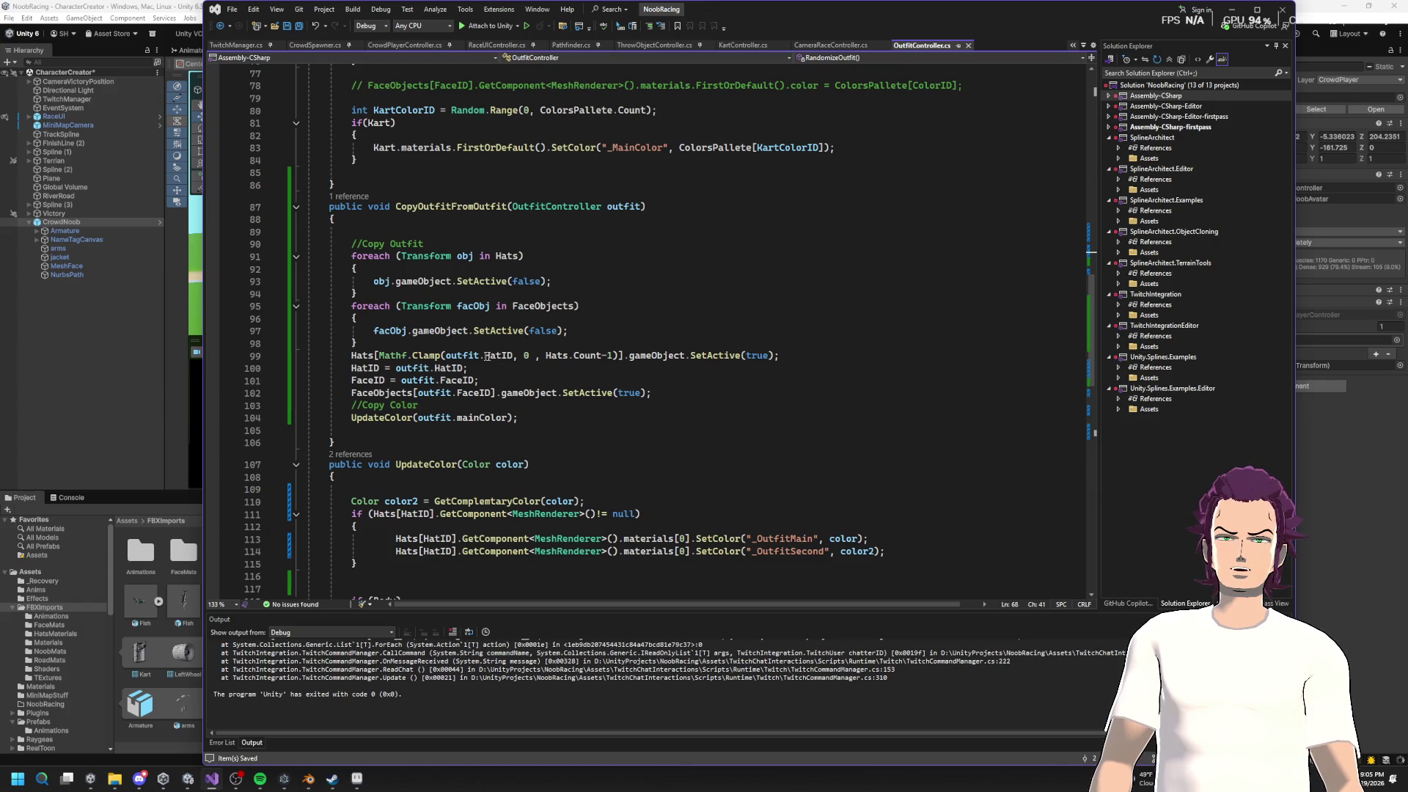
scroll(486, 355, down, 3)
click(354, 377)
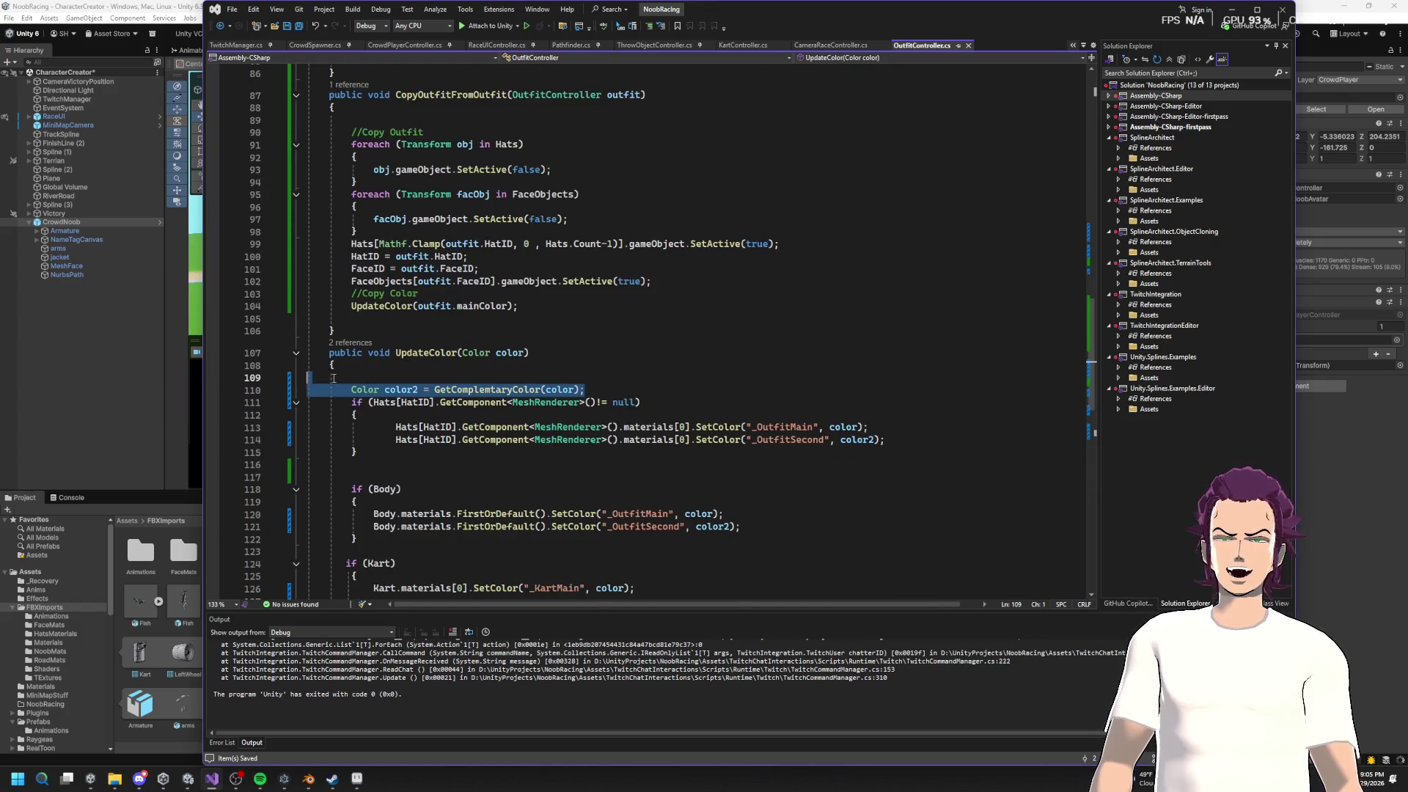
scroll(537, 364, up, 12)
click(480, 241)
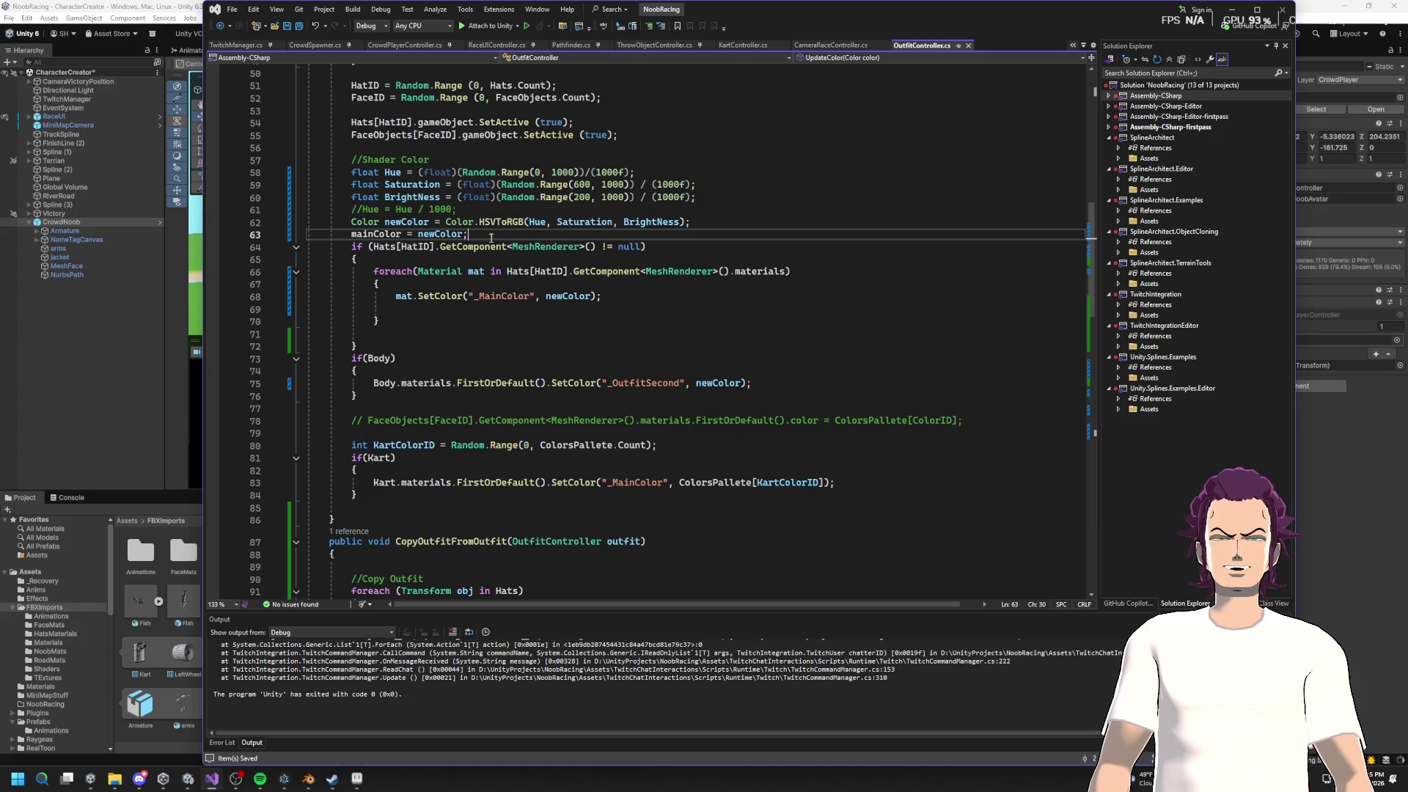
key(Return)
text(Color color2 = GetComplemtaryColor(color);)
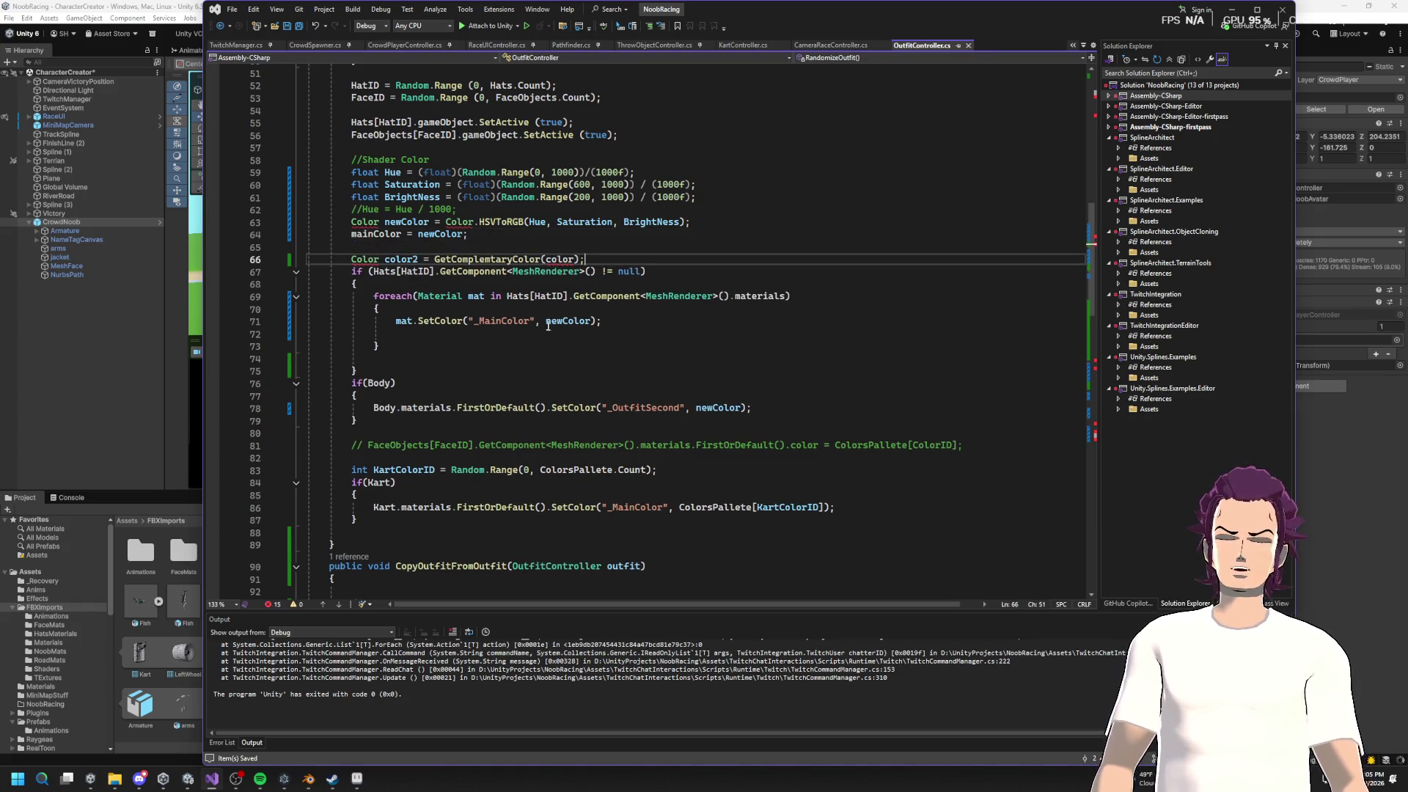
double_click(377, 234)
key(ctrl+c)
double_click(562, 259)
key(ctrl+v)
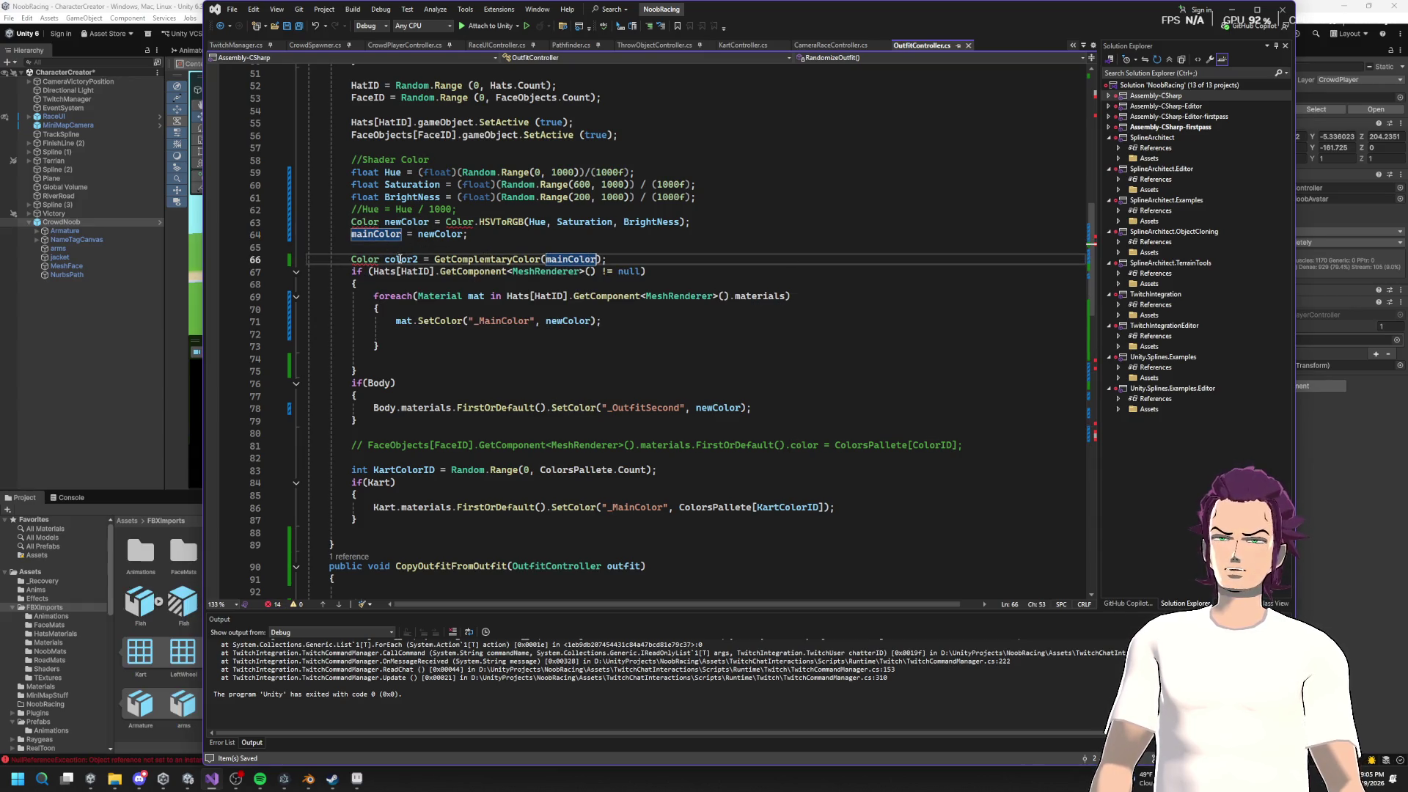
Step: Select the unused using System.Drawing line at the top of the file
mouse_move(375, 260)
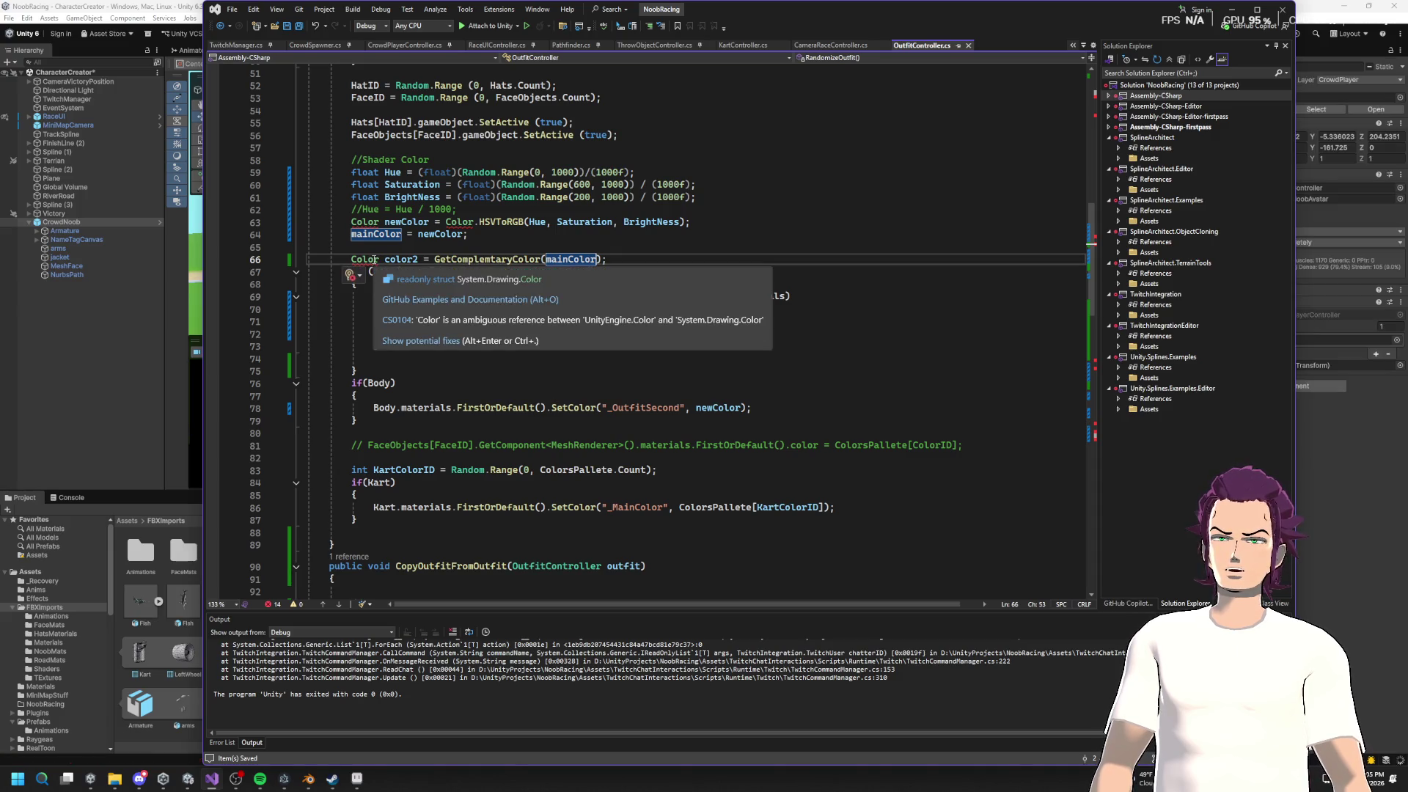
mouse_move(419, 259)
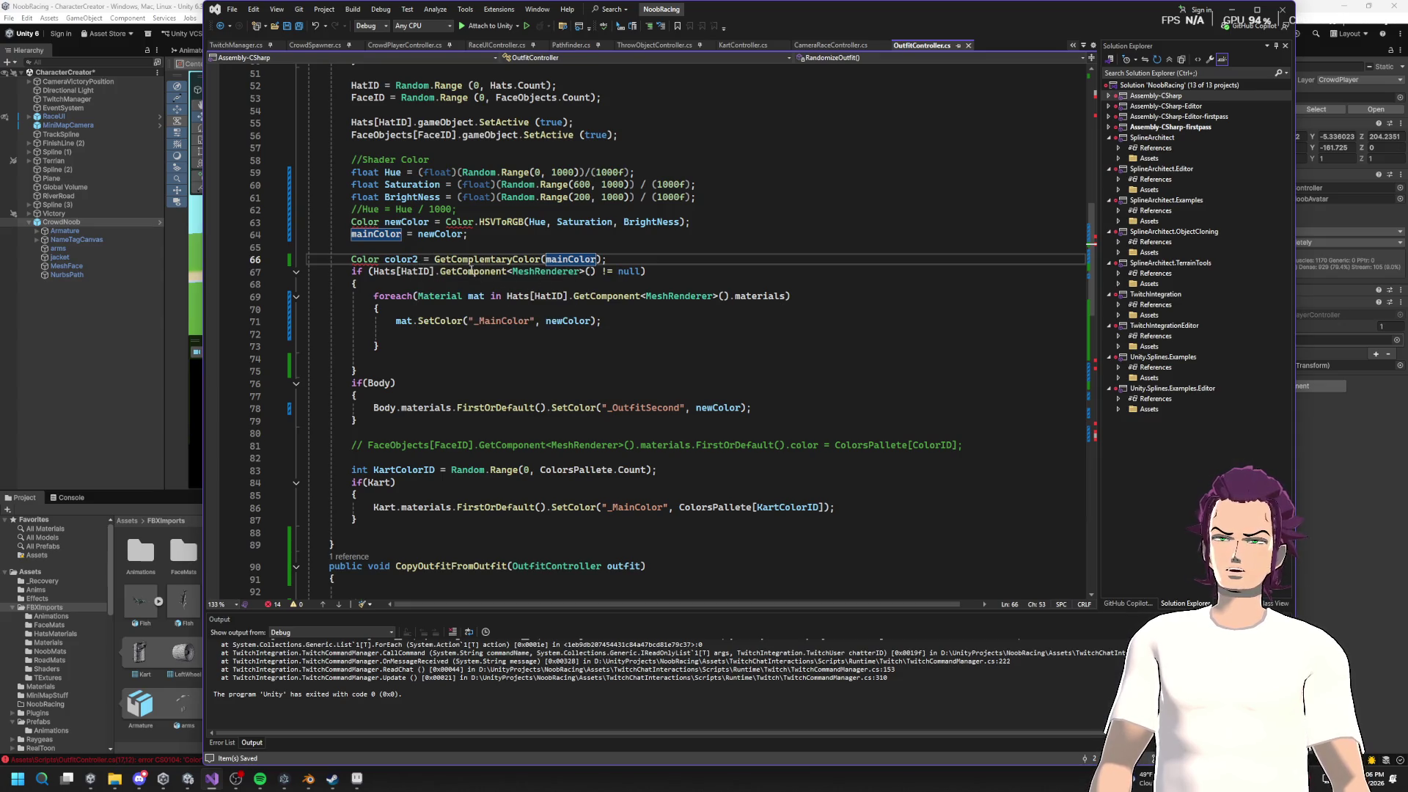
click(455, 247)
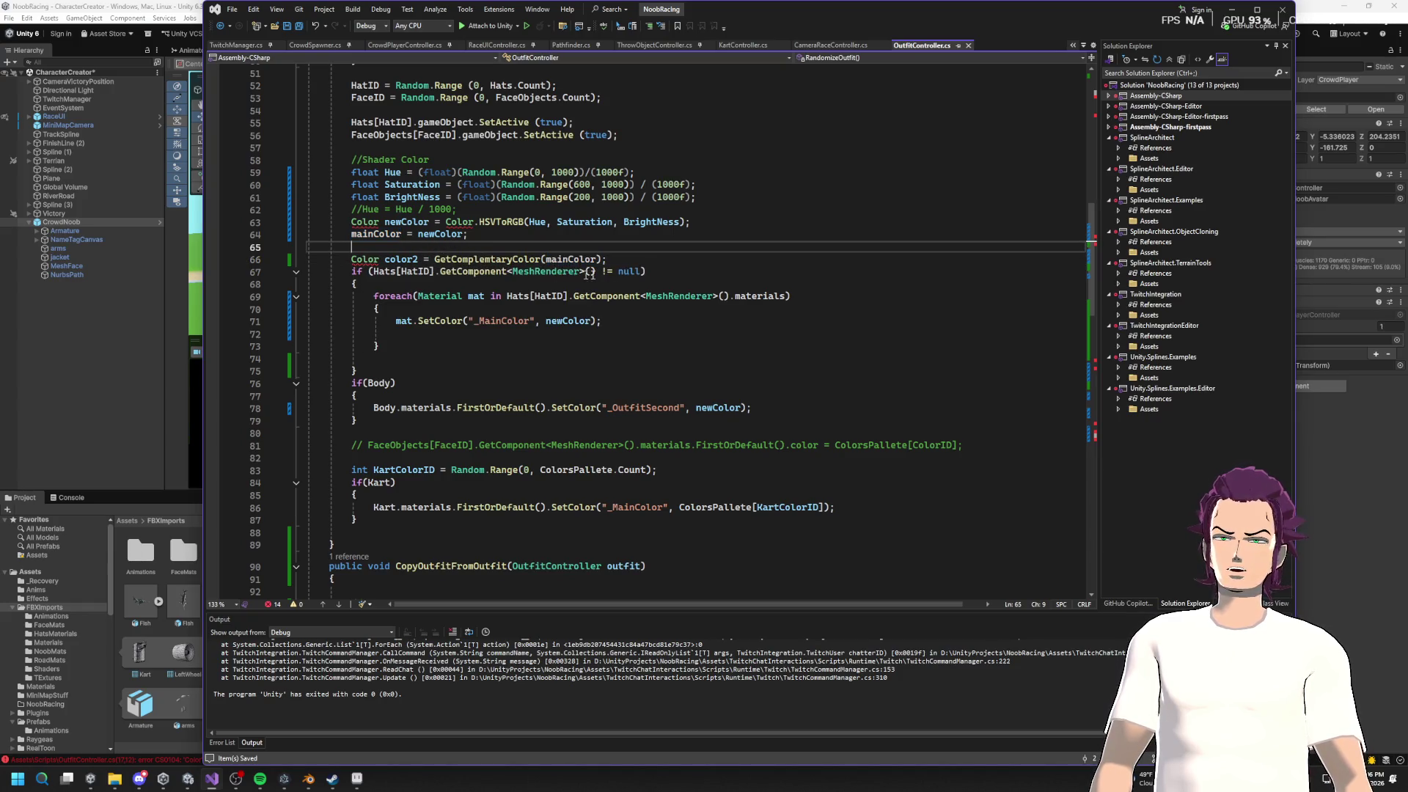
click(695, 196)
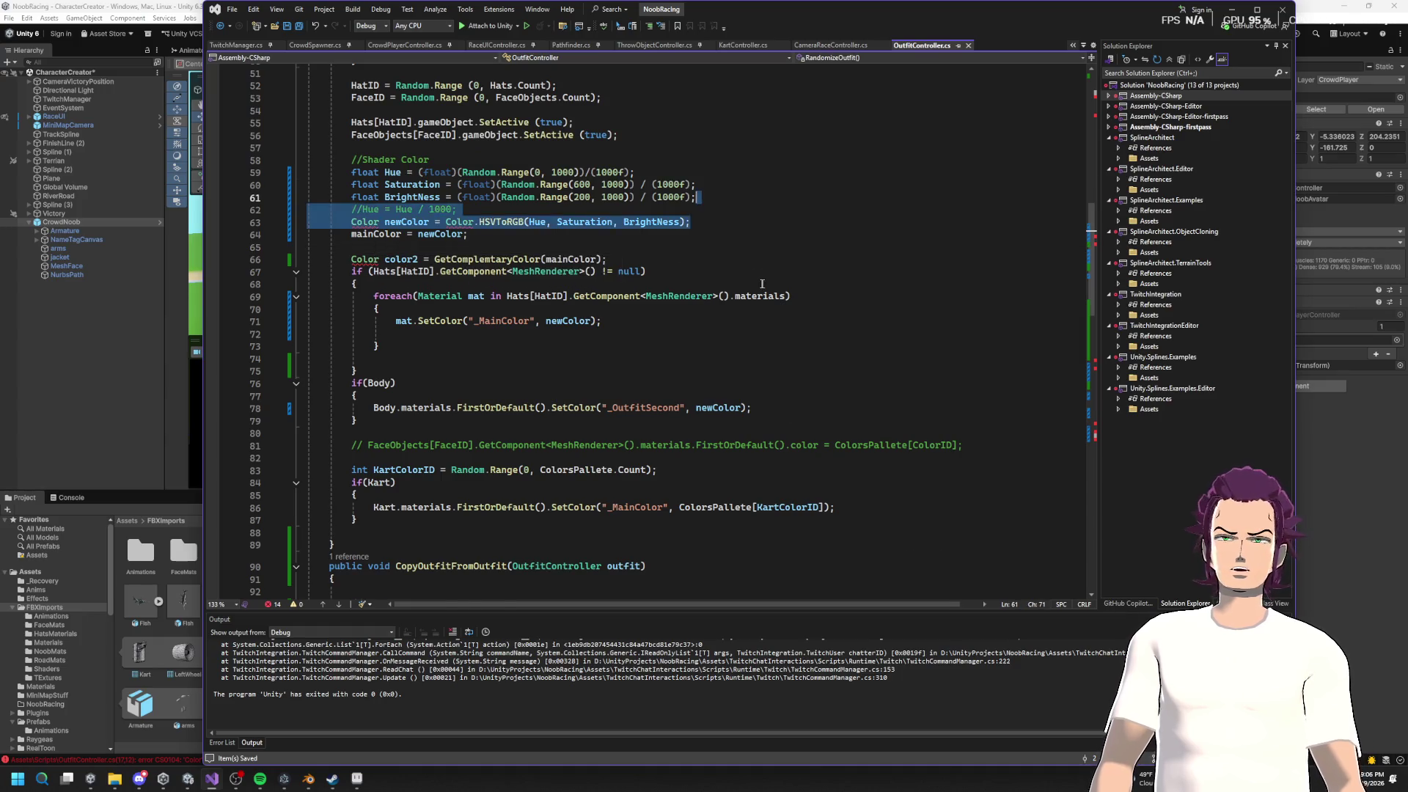
scroll(605, 237, up, 15)
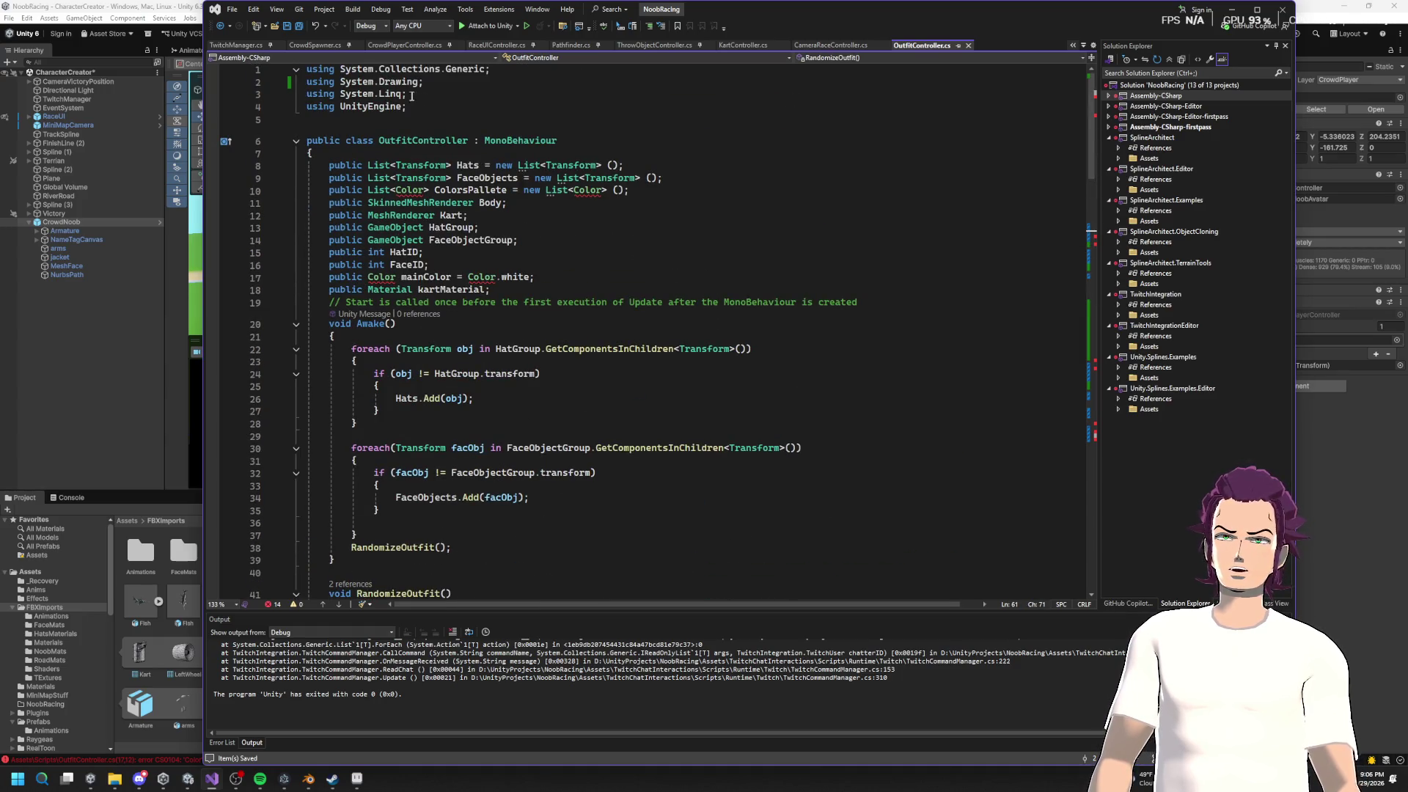
drag(442, 83, 307, 82)
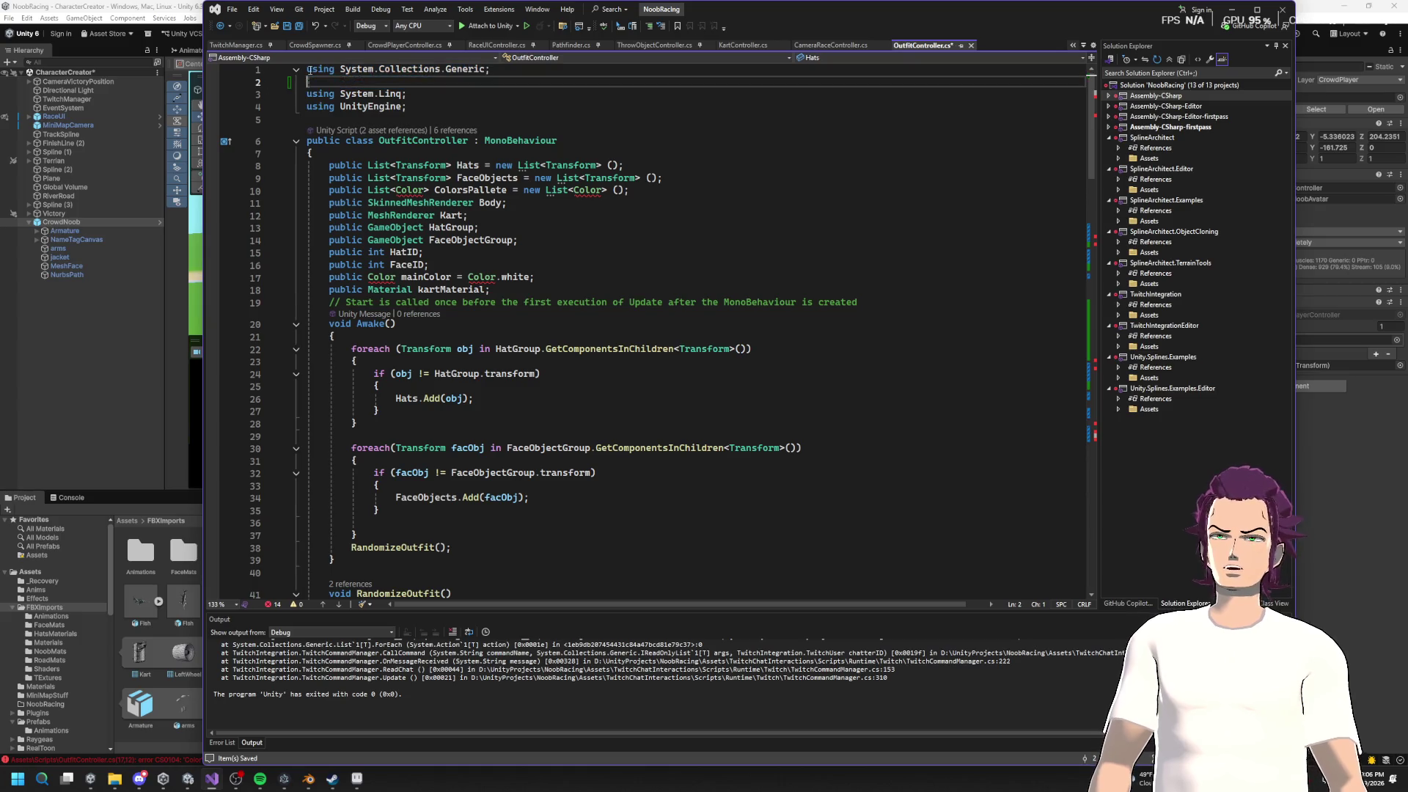
Step: Delete the using System.Drawing line and select the color2 variable in UpdateColor
key(BackSpace)
key(BackSpace)
scroll(556, 349, down, 20)
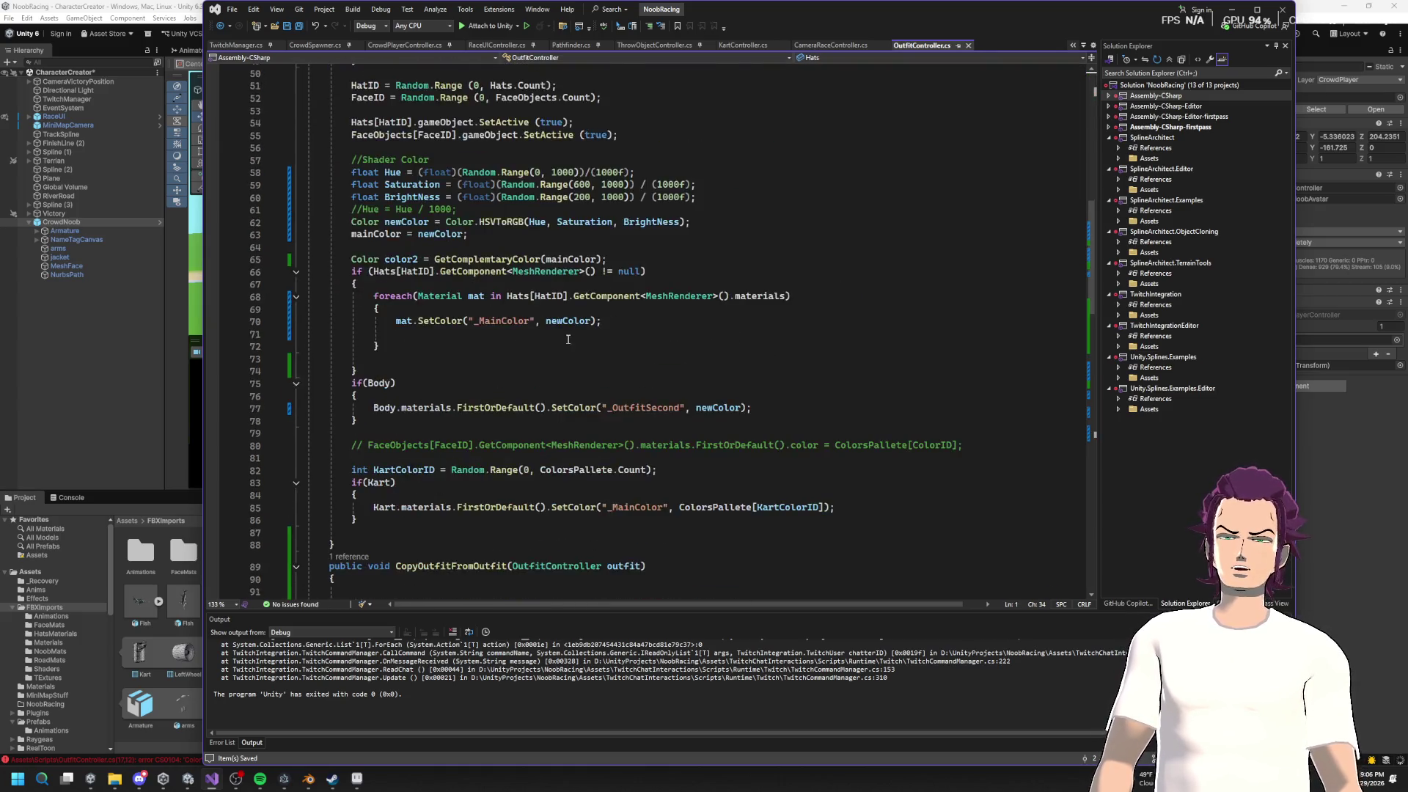
scroll(557, 350, up, 10)
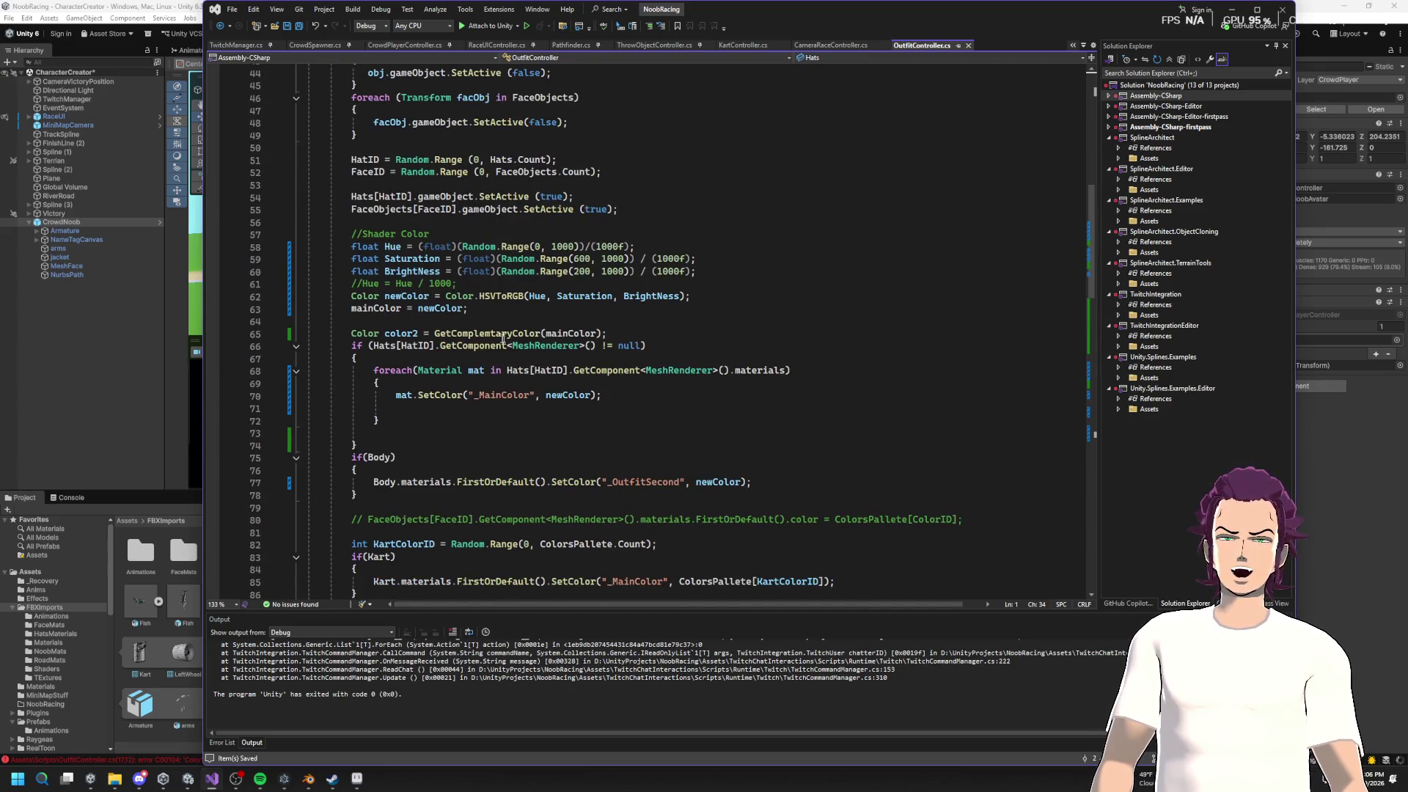
double_click(404, 333)
scroll(608, 376, down, 17)
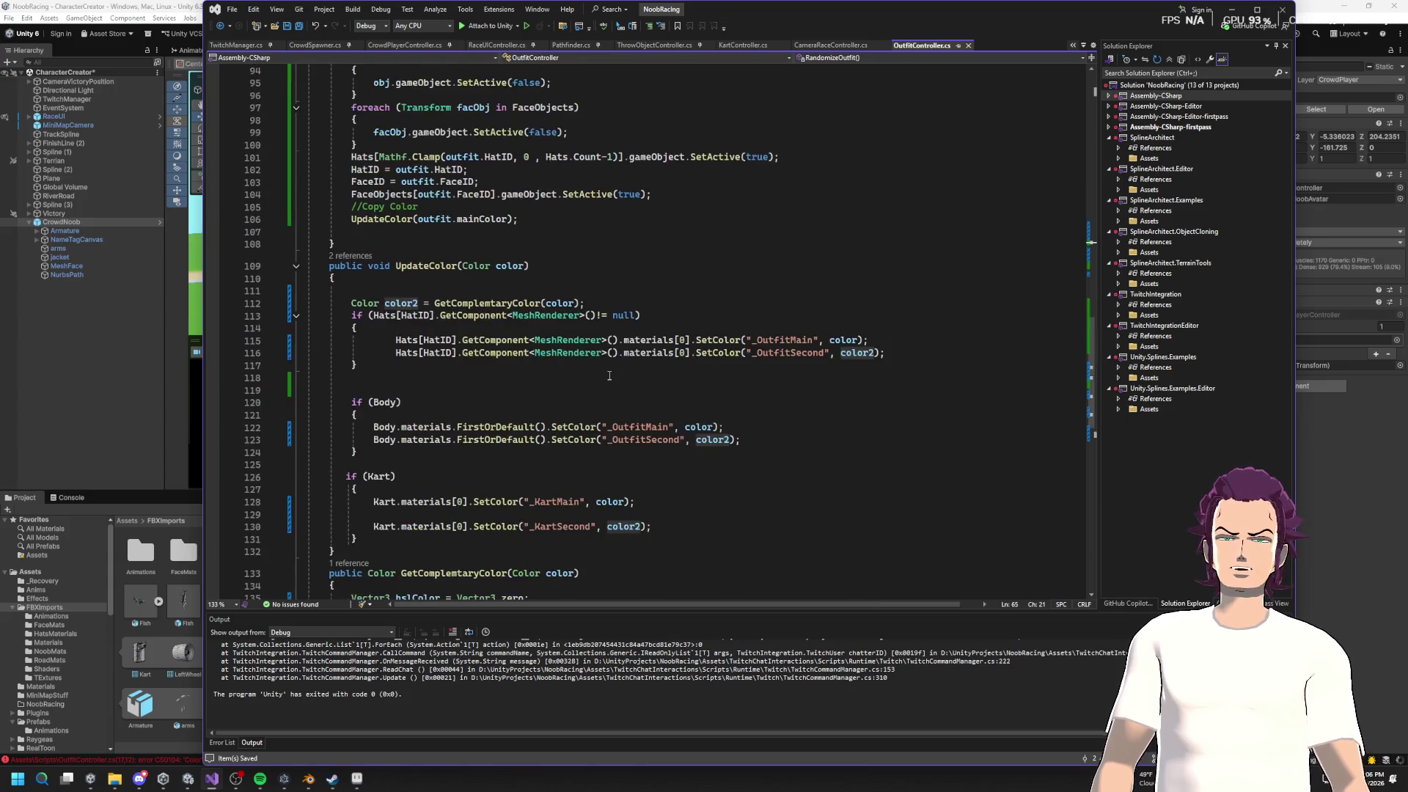
drag(907, 350, 341, 353)
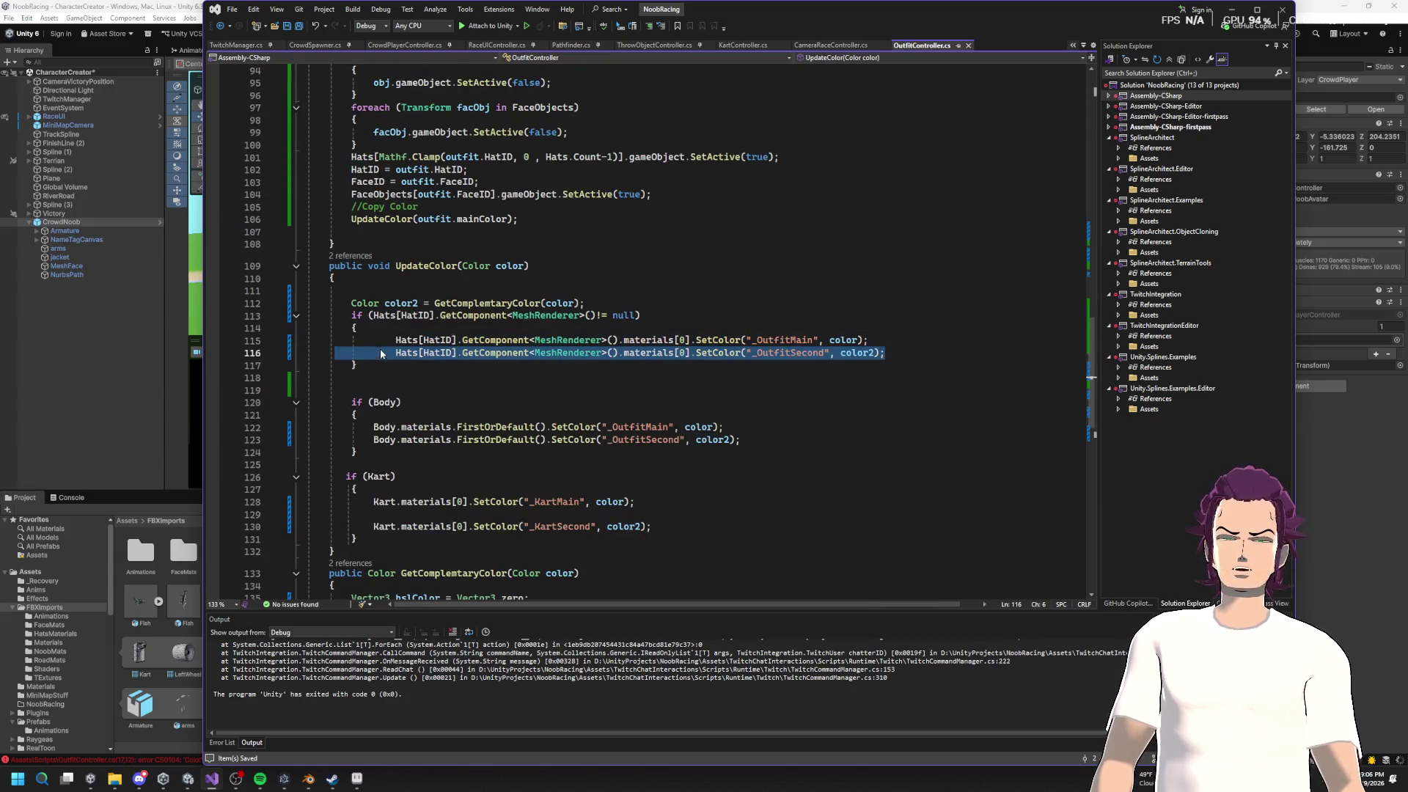
scroll(570, 367, up, 13)
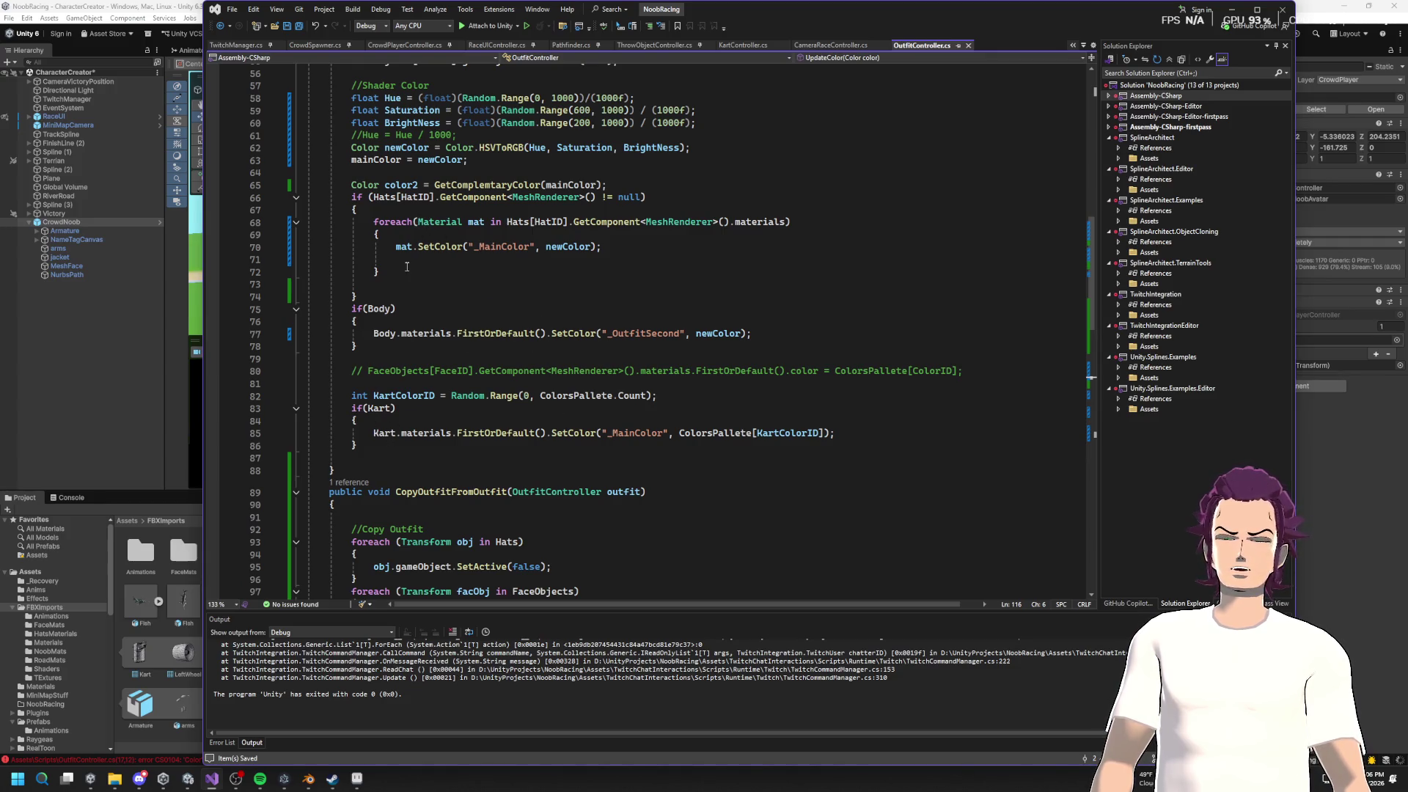
scroll(426, 257, down, 14)
Step: Replace RandomizeOutfit's old hat colouring block with UpdateColor's two hat SetColor lines
mouse_move(381, 305)
mouse_down()
mouse_move(586, 323)
mouse_move(909, 315)
mouse_up()
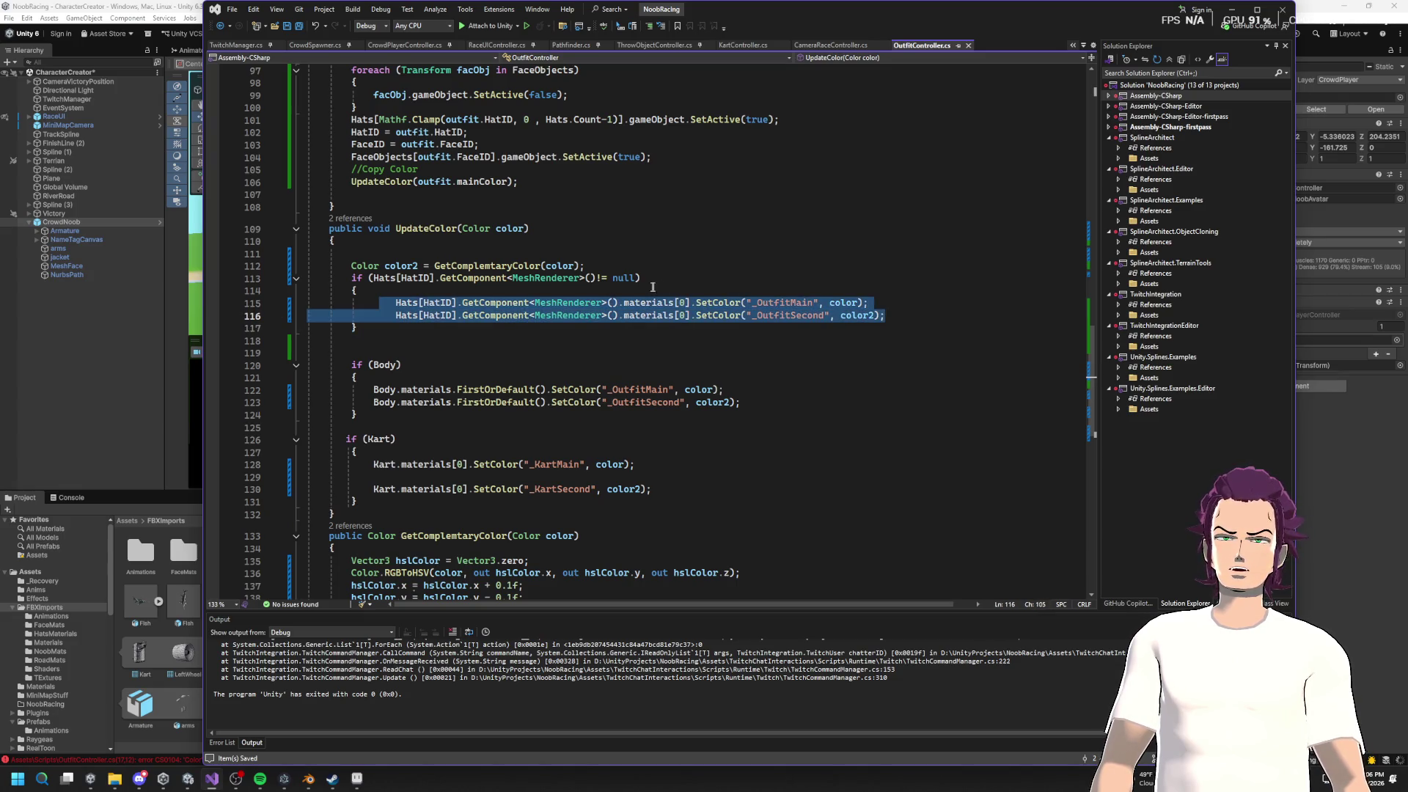
drag(416, 330, 331, 279)
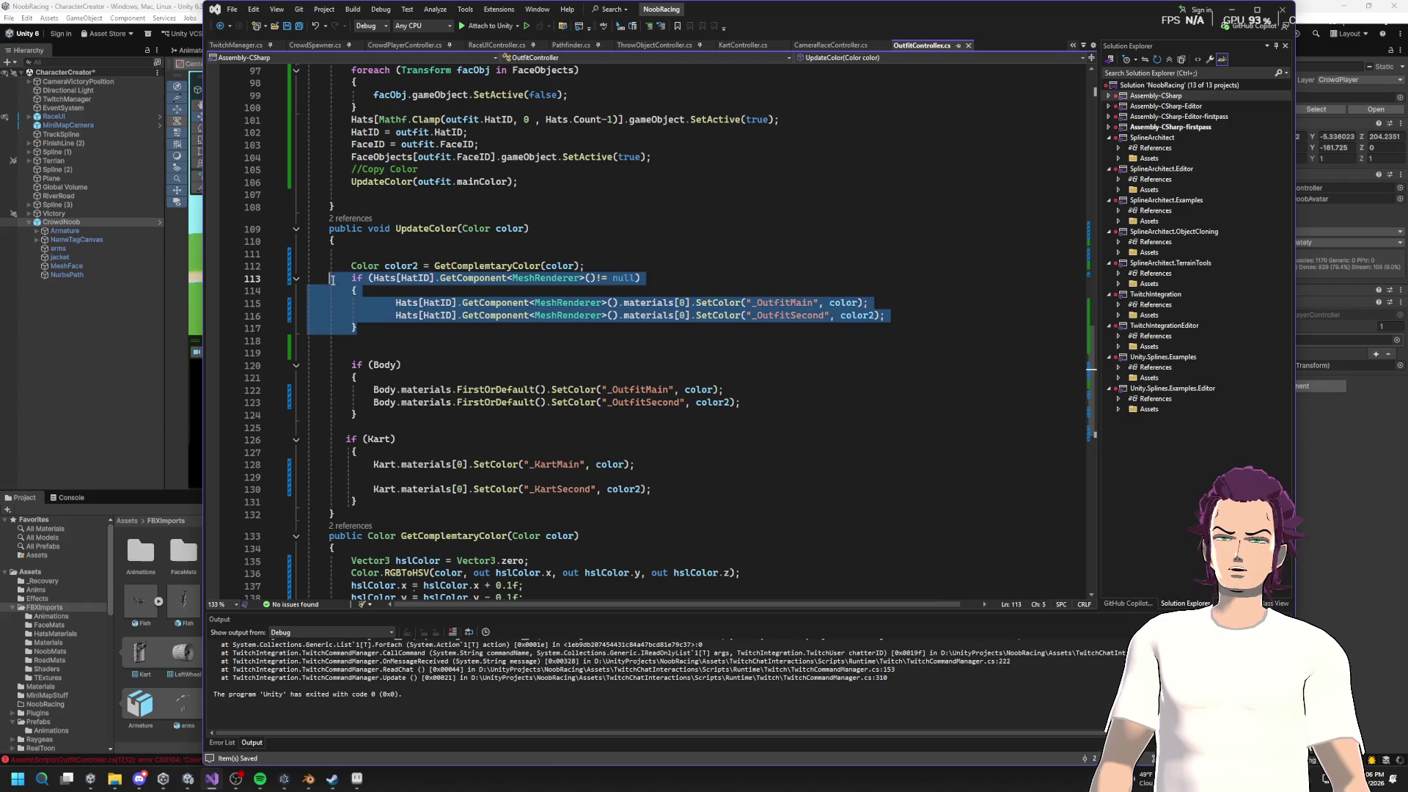
scroll(589, 250, up, 15)
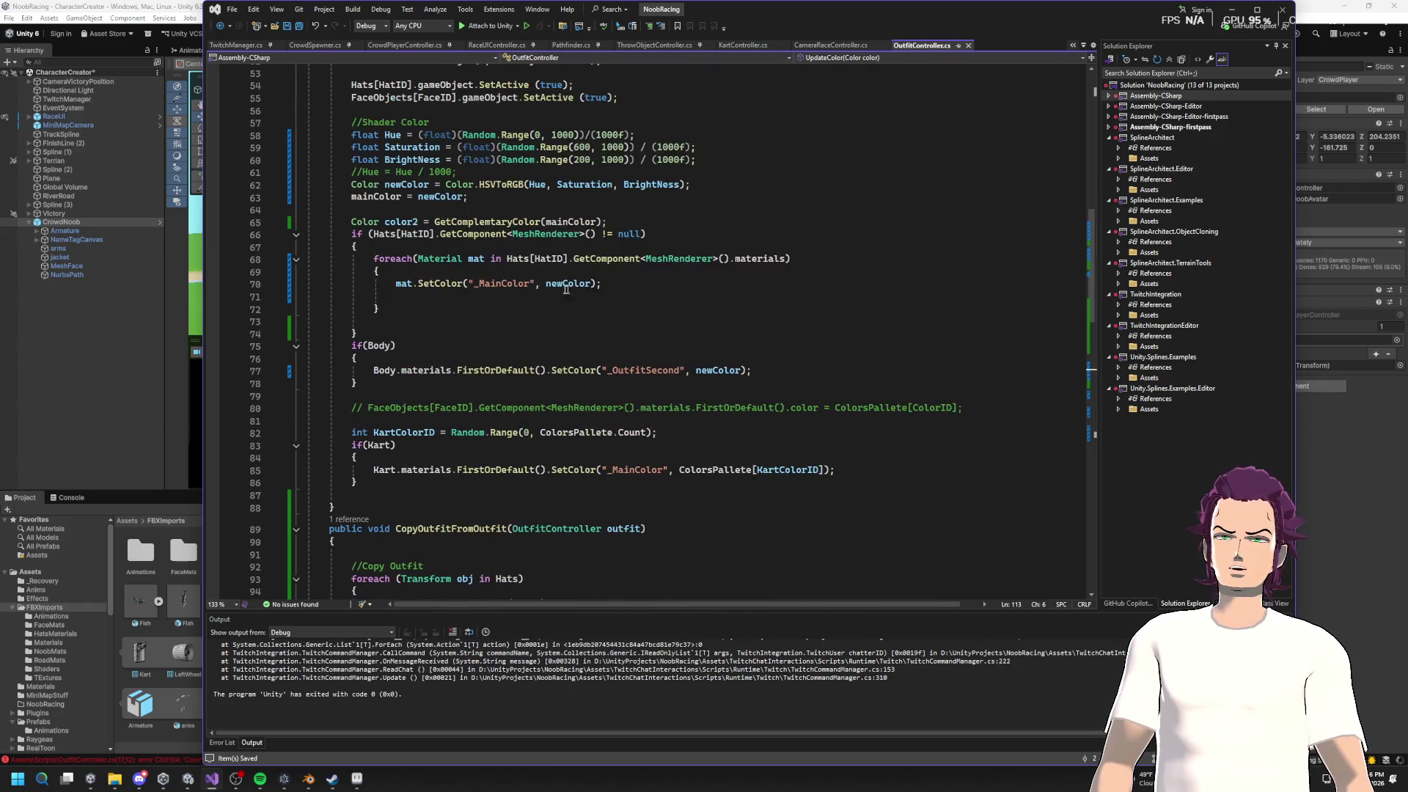
drag(365, 318, 350, 234)
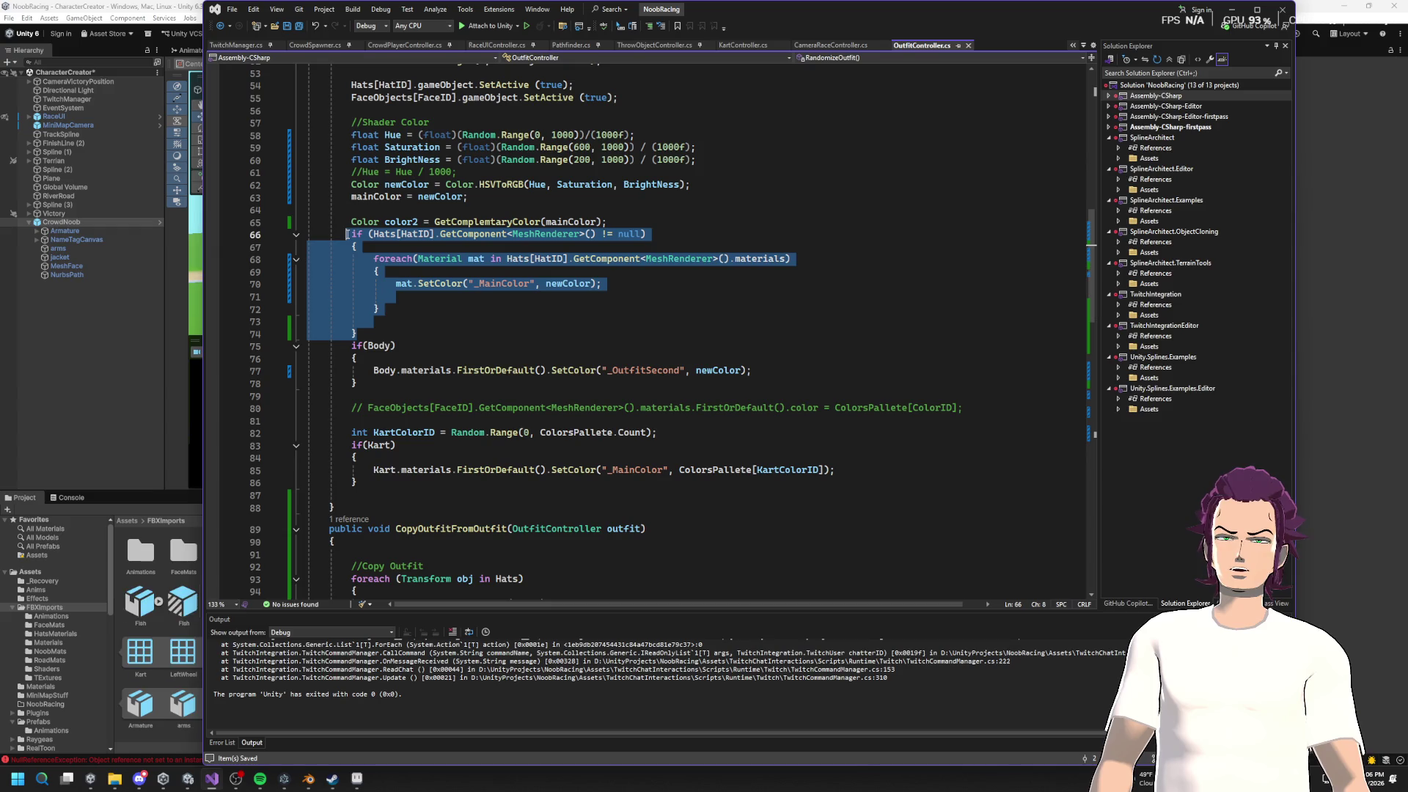
text(if (Hats[HatID].GetComponent<MeshRenderer>() != null)         {             Hats[HatID].GetComponent<MeshRenderer>().materials[0].SetColor("_OutfitMain", color);             Hats[HatID].GetComponent<MeshRenderer>().materials[0].SetColor("_OutfitSecond", color2);         })
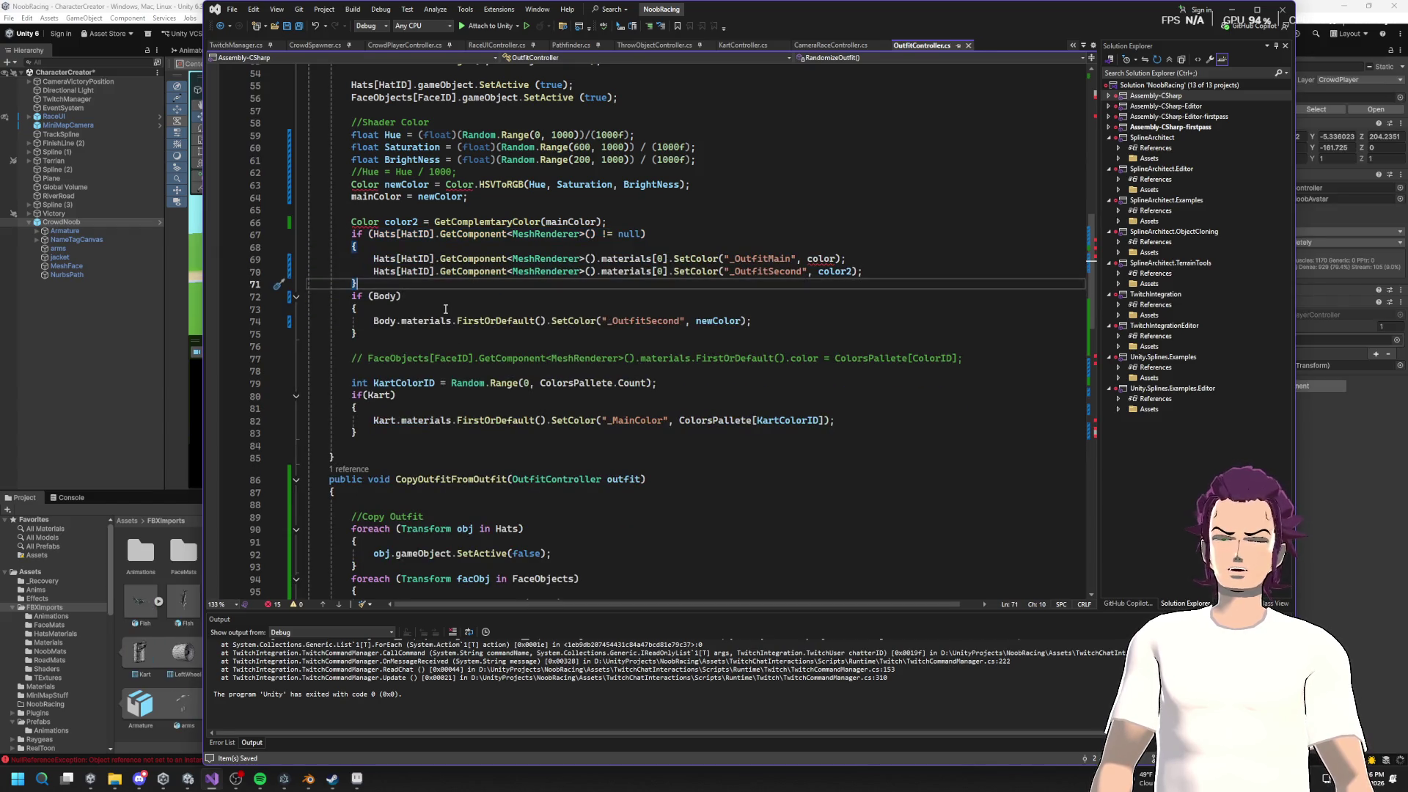
key(ctrl+z)
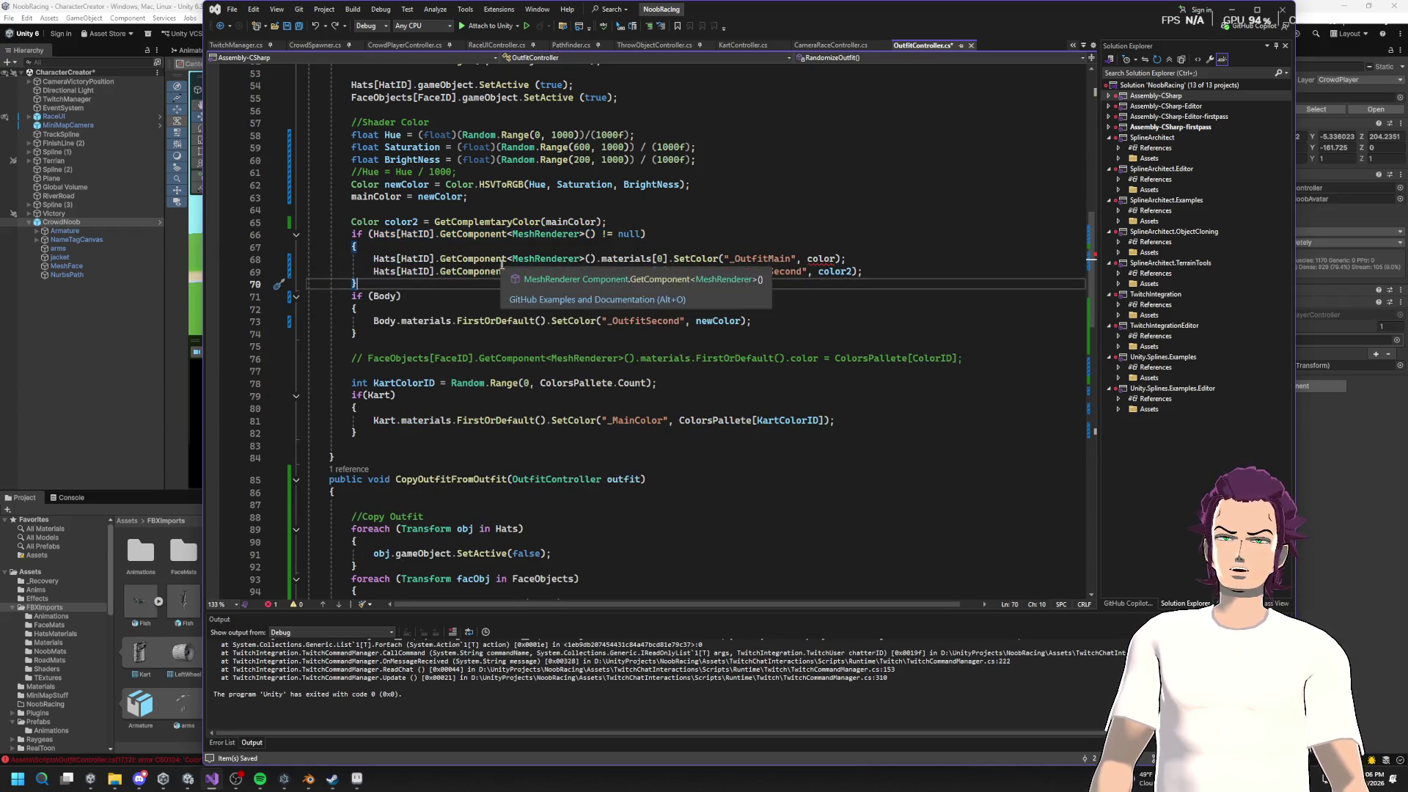
scroll(733, 323, up, 17)
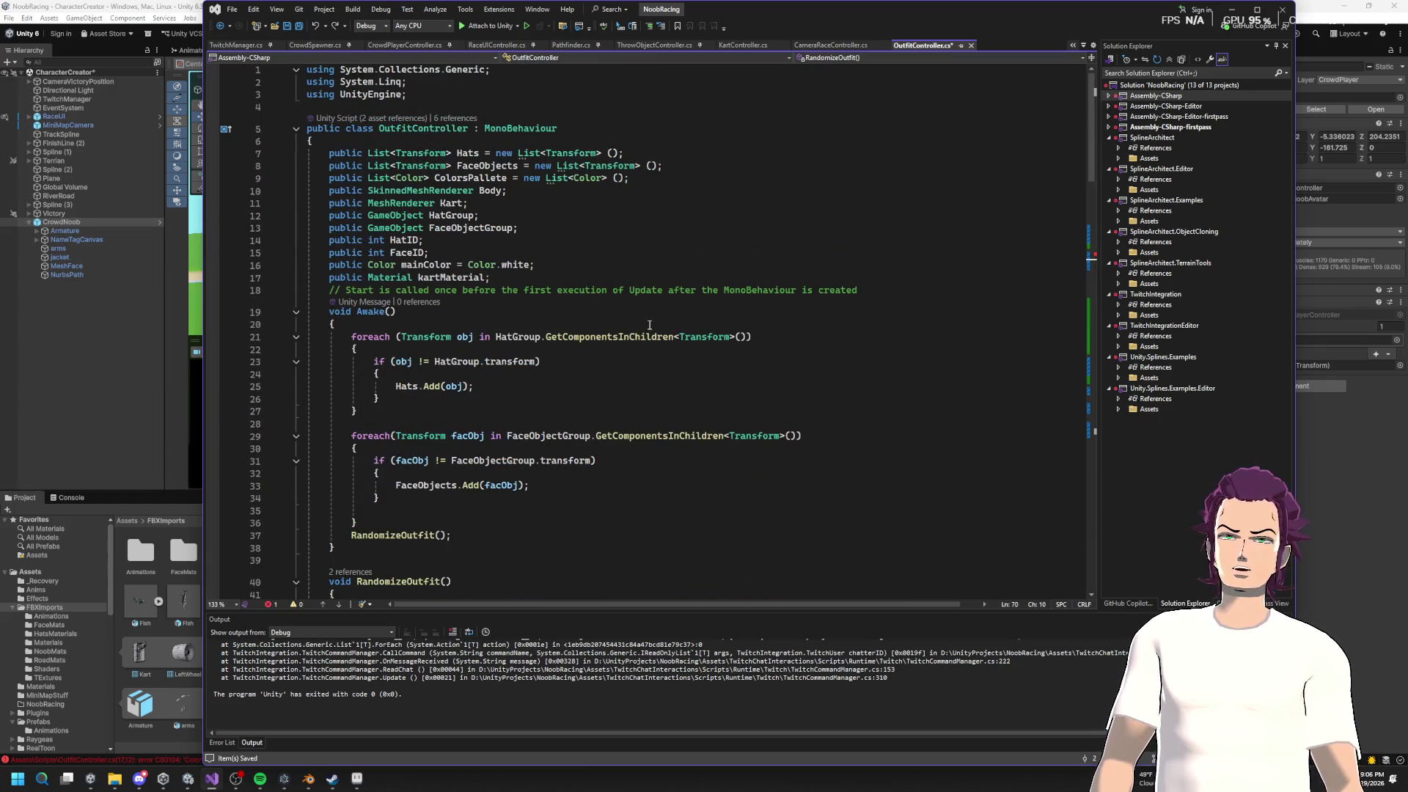
Step: Set the hat's _OutfitMain colour argument to mainColor and save OutfitController.cs
scroll(649, 324, down, 15)
scroll(453, 163, up, 15)
mouse_move(412, 93)
mouse_down()
mouse_move(315, 69)
mouse_move(326, 82)
mouse_up()
click(444, 203)
scroll(508, 225, down, 9)
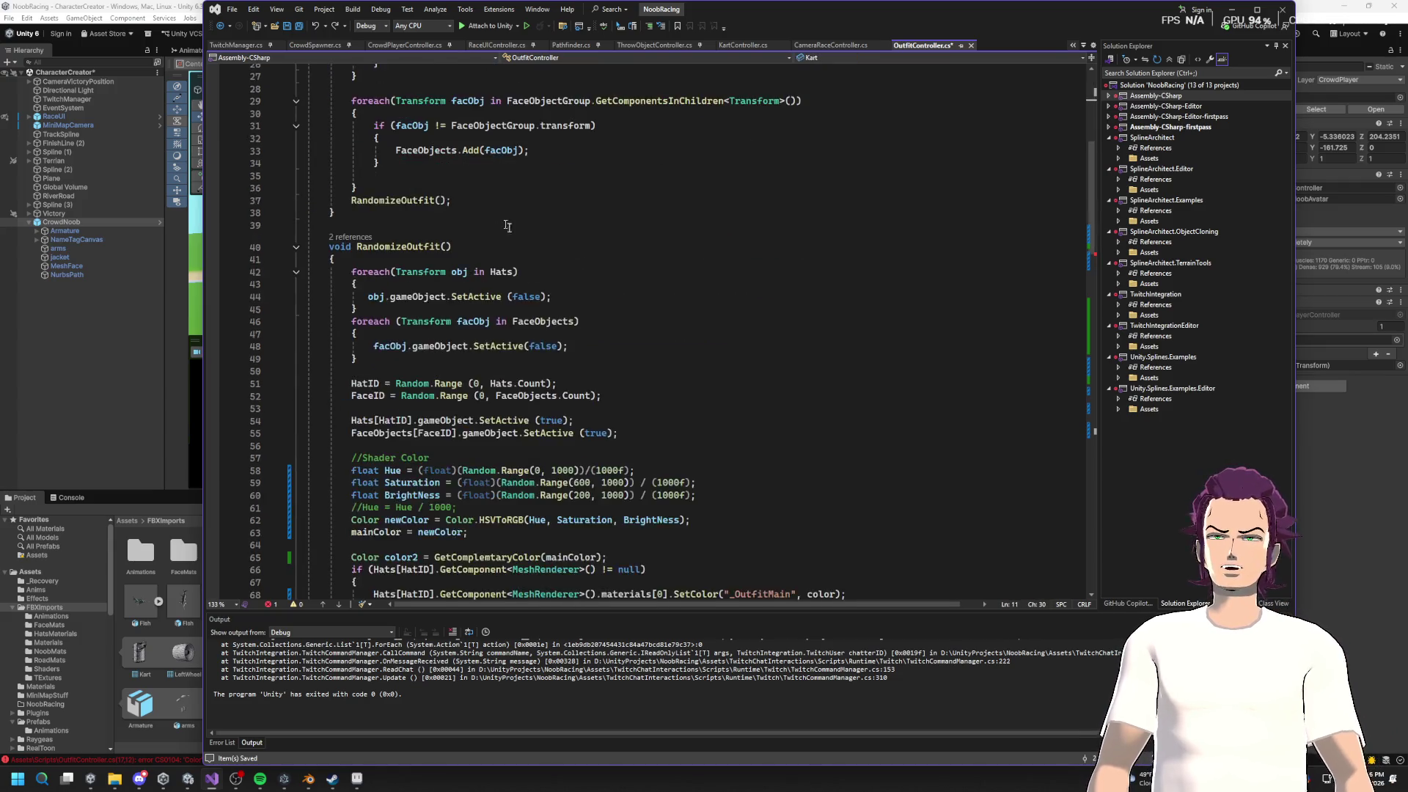
scroll(508, 226, down, 9)
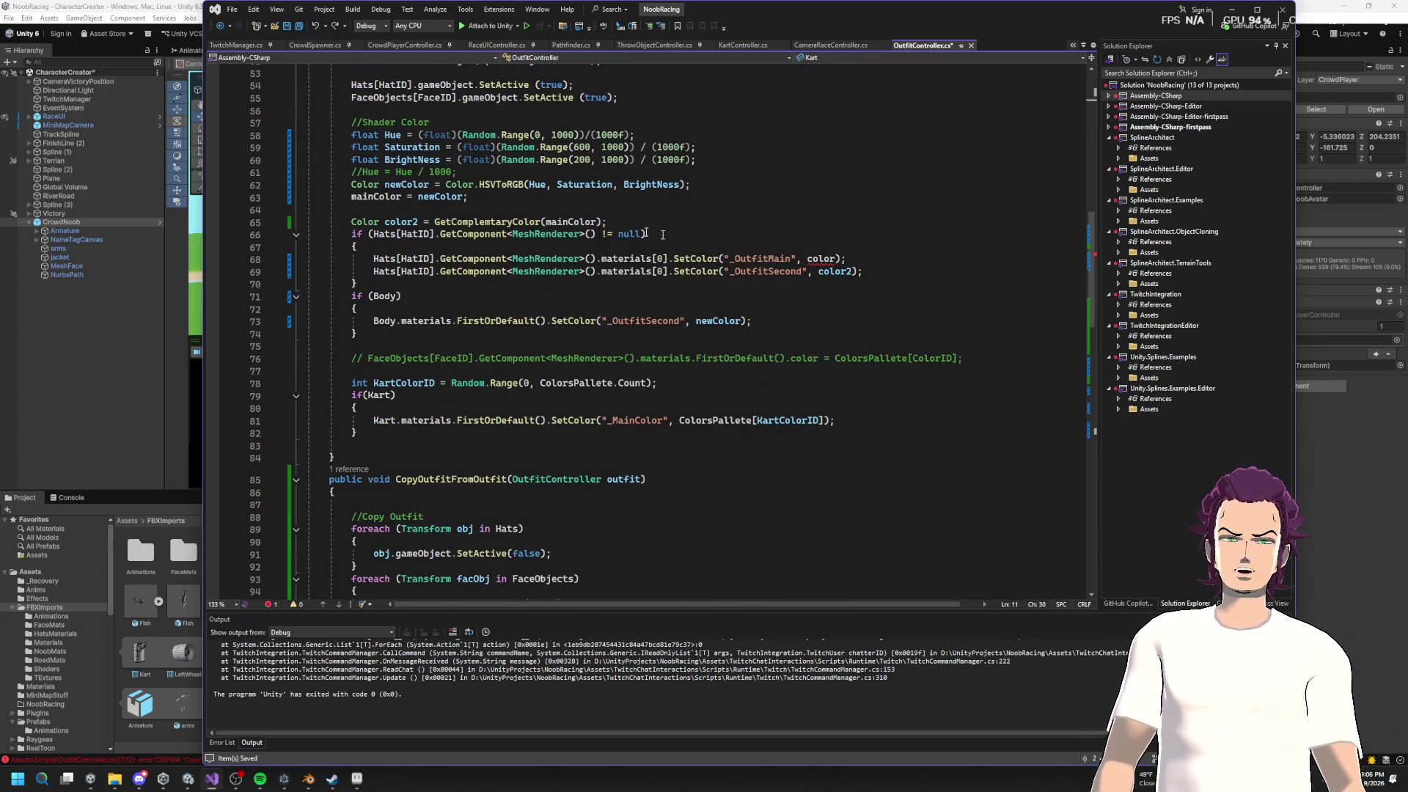
double_click(375, 196)
key(ctrl+c)
double_click(821, 258)
key(ctrl+v)
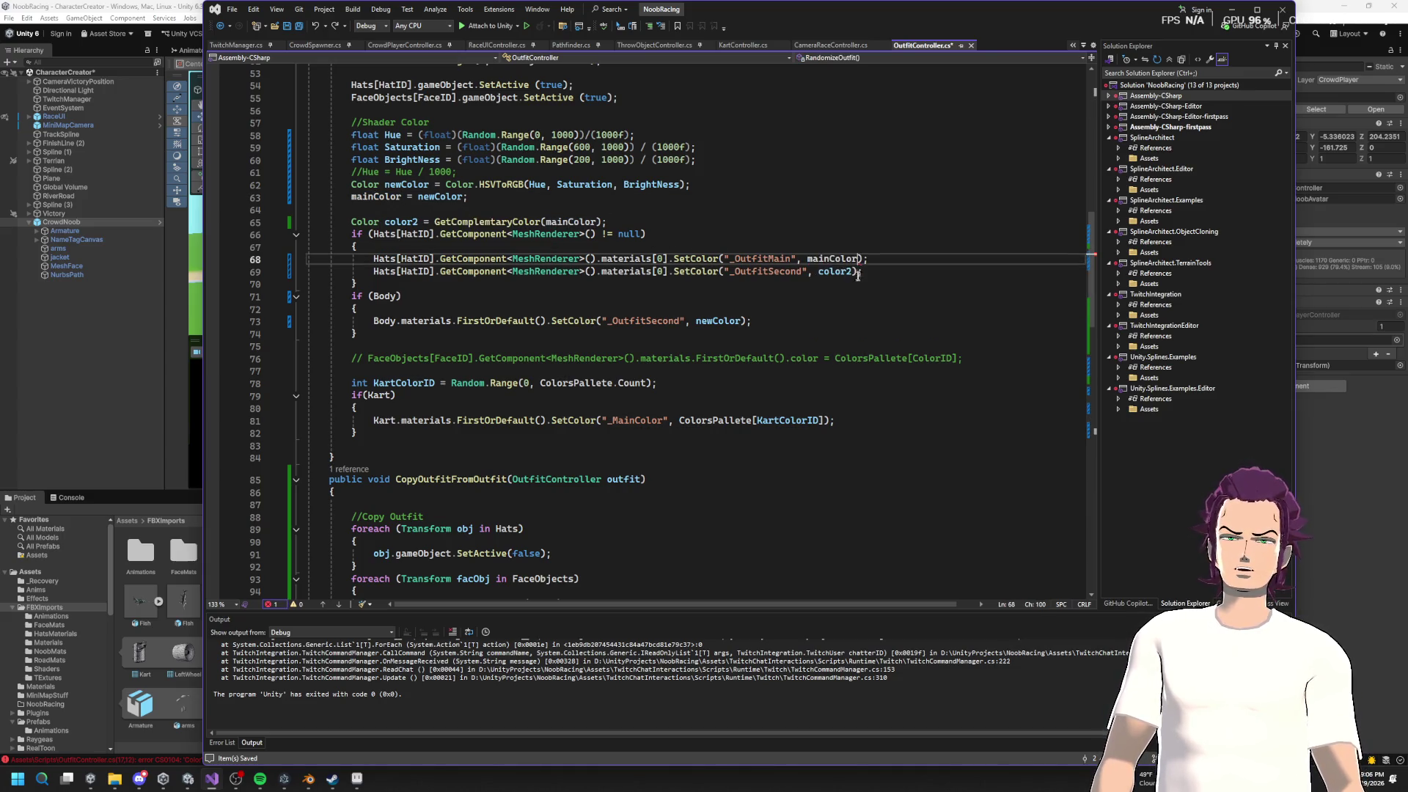
key(ctrl+s)
Step: Replace the old body colour line with the two Body SetColor lines, using mainColor for _OutfitMain
click(530, 184)
scroll(676, 233, down, 1)
scroll(579, 308, down, 12)
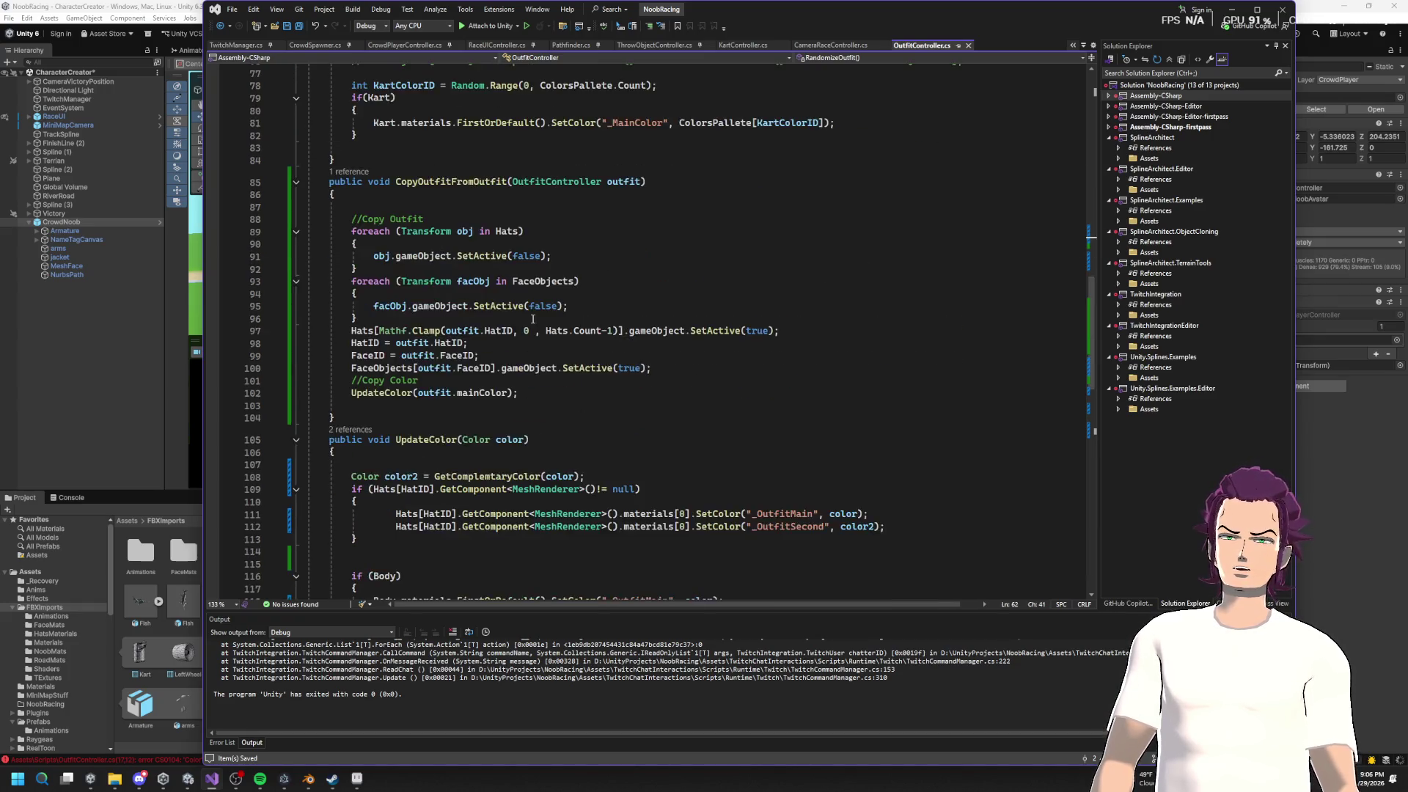
mouse_move(776, 432)
mouse_down()
mouse_move(308, 403)
mouse_move(351, 415)
mouse_up()
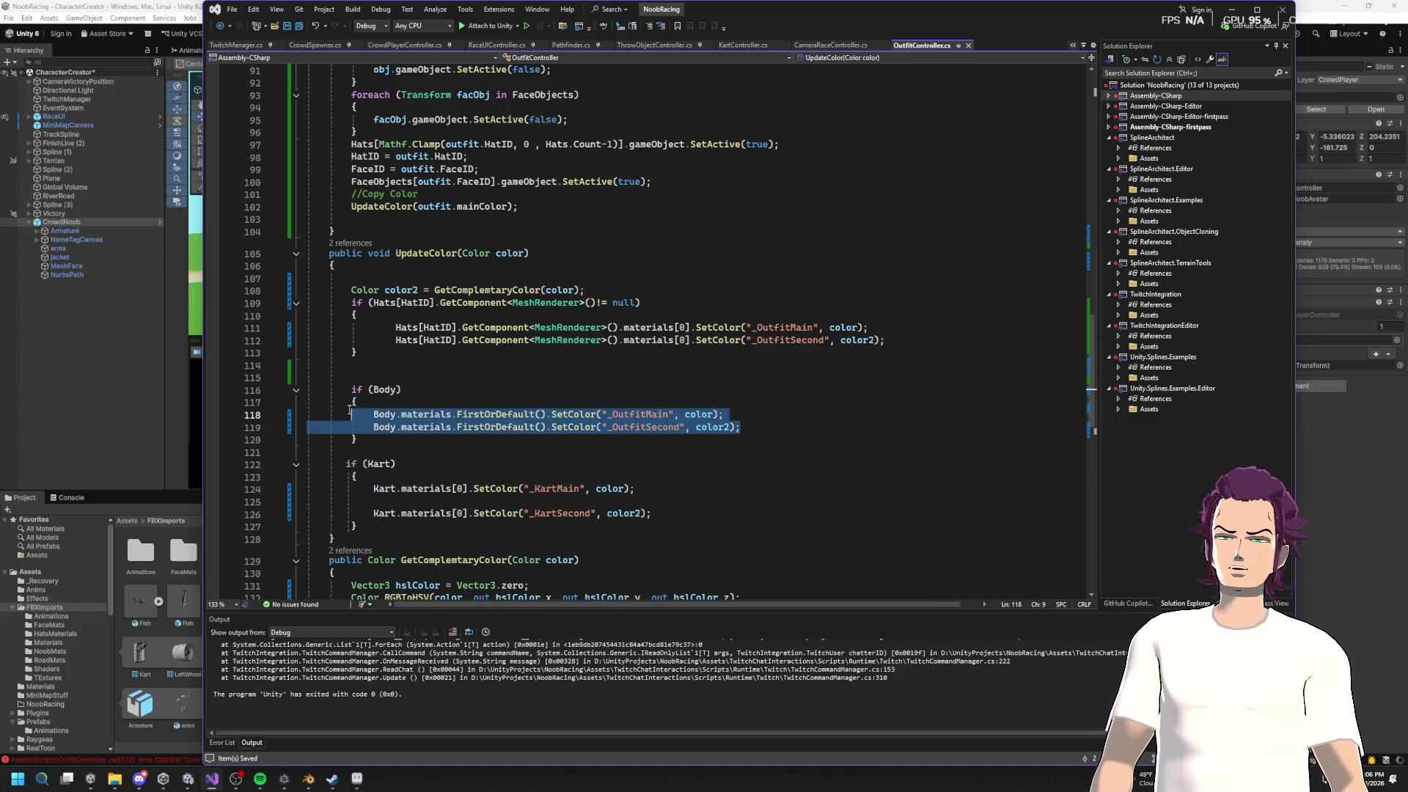
scroll(746, 220, up, 10)
scroll(746, 220, up, 1)
mouse_move(751, 246)
mouse_down()
mouse_move(344, 261)
mouse_move(369, 250)
mouse_up()
key(ctrl+v)
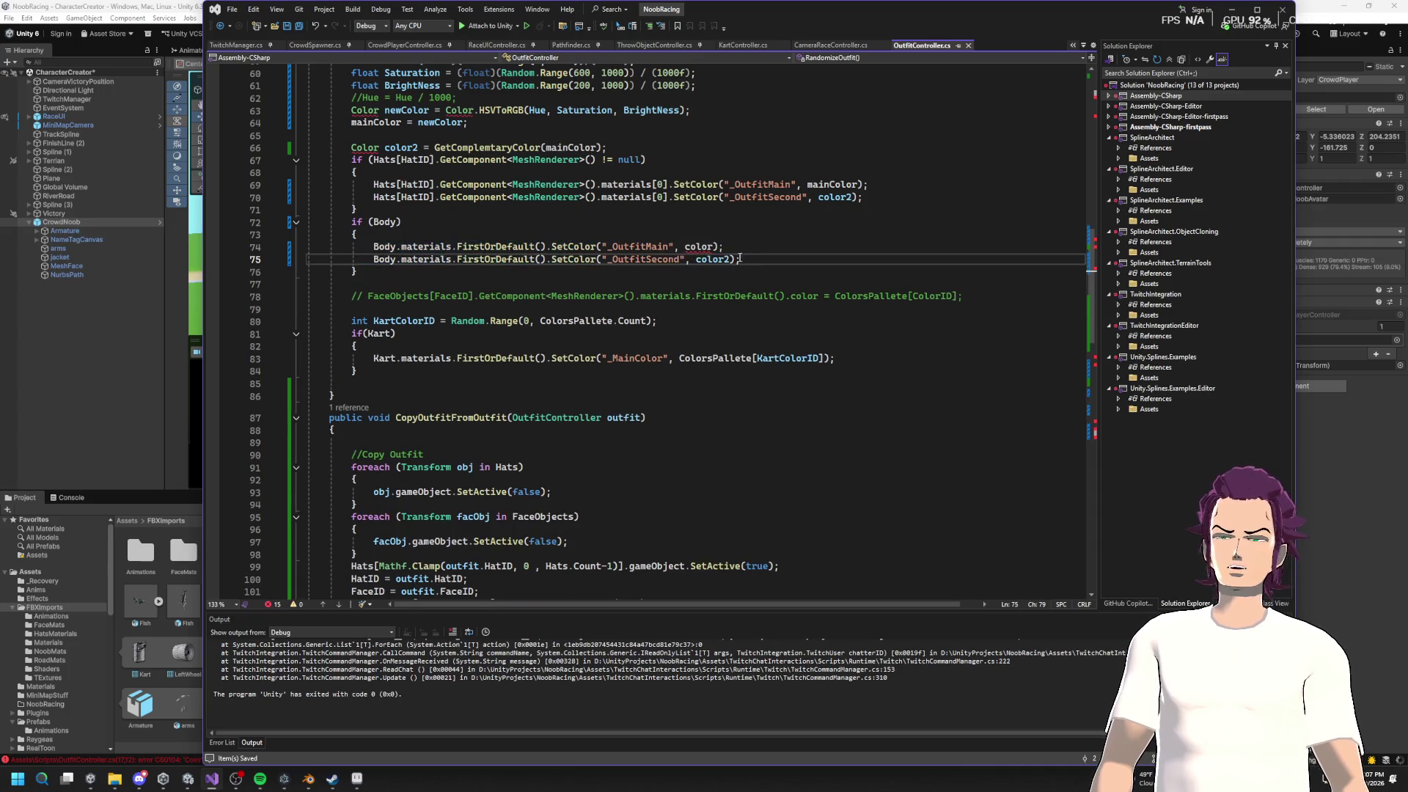
double_click(832, 184)
key(ctrl+c)
double_click(698, 247)
key(ctrl+v)
scroll(707, 319, down, 5)
scroll(704, 315, down, 9)
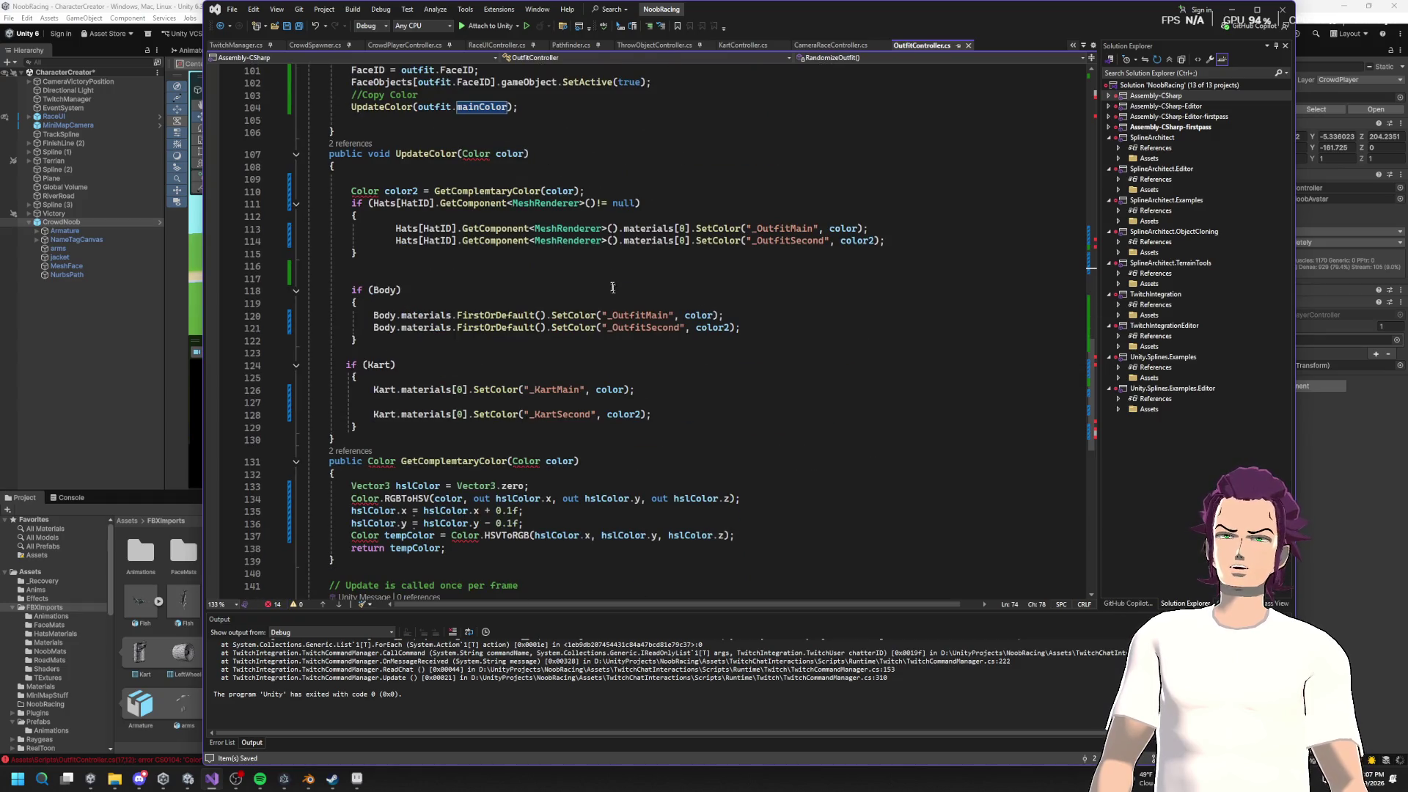
scroll(1083, 376, up, 20)
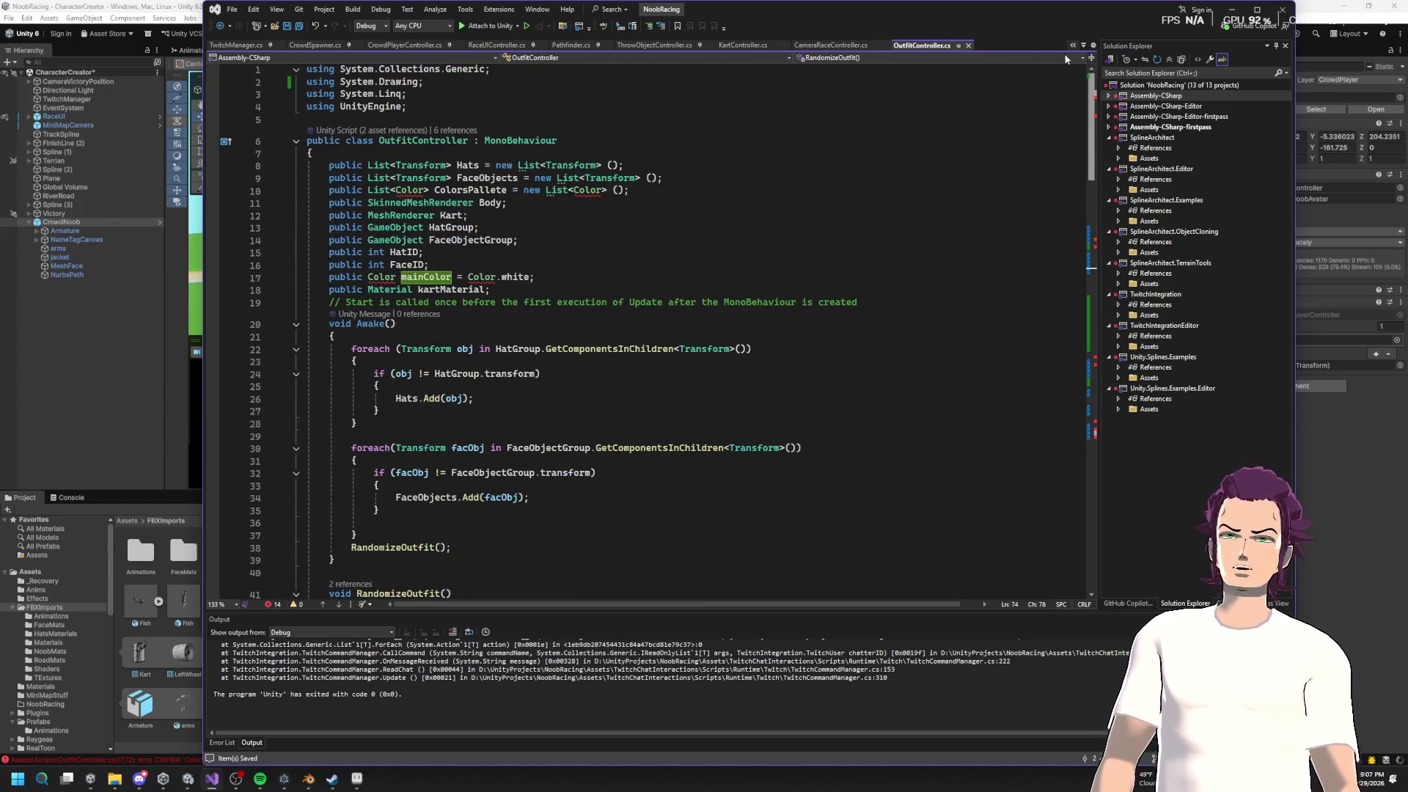
Step: Delete the 'using System.Drawing;' import line
click(289, 82)
key(BackSpace)
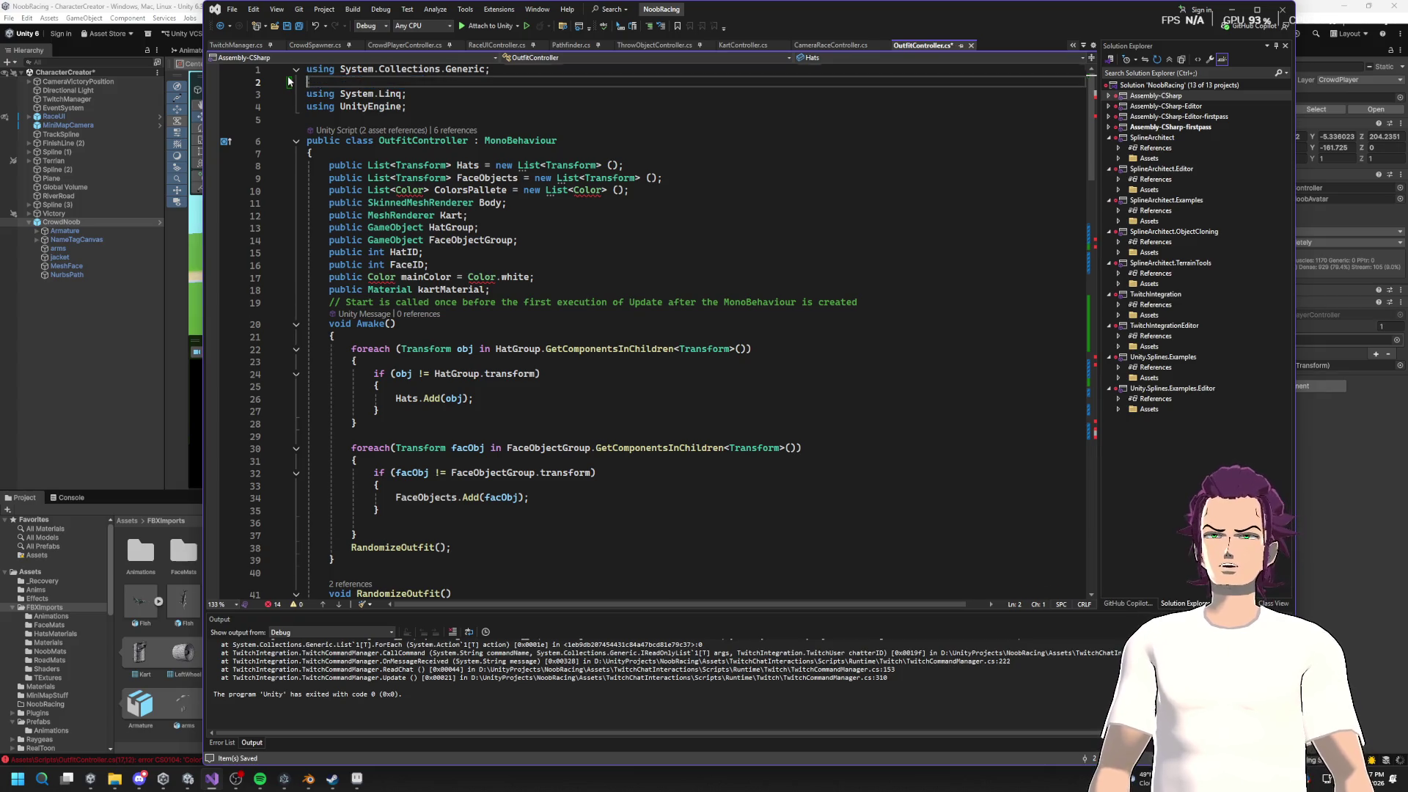
key(BackSpace)
Step: Replace the kart SetColor line with _KartMain and _KartSecond calls, passing mainColor
scroll(715, 325, down, 10)
scroll(715, 325, down, 20)
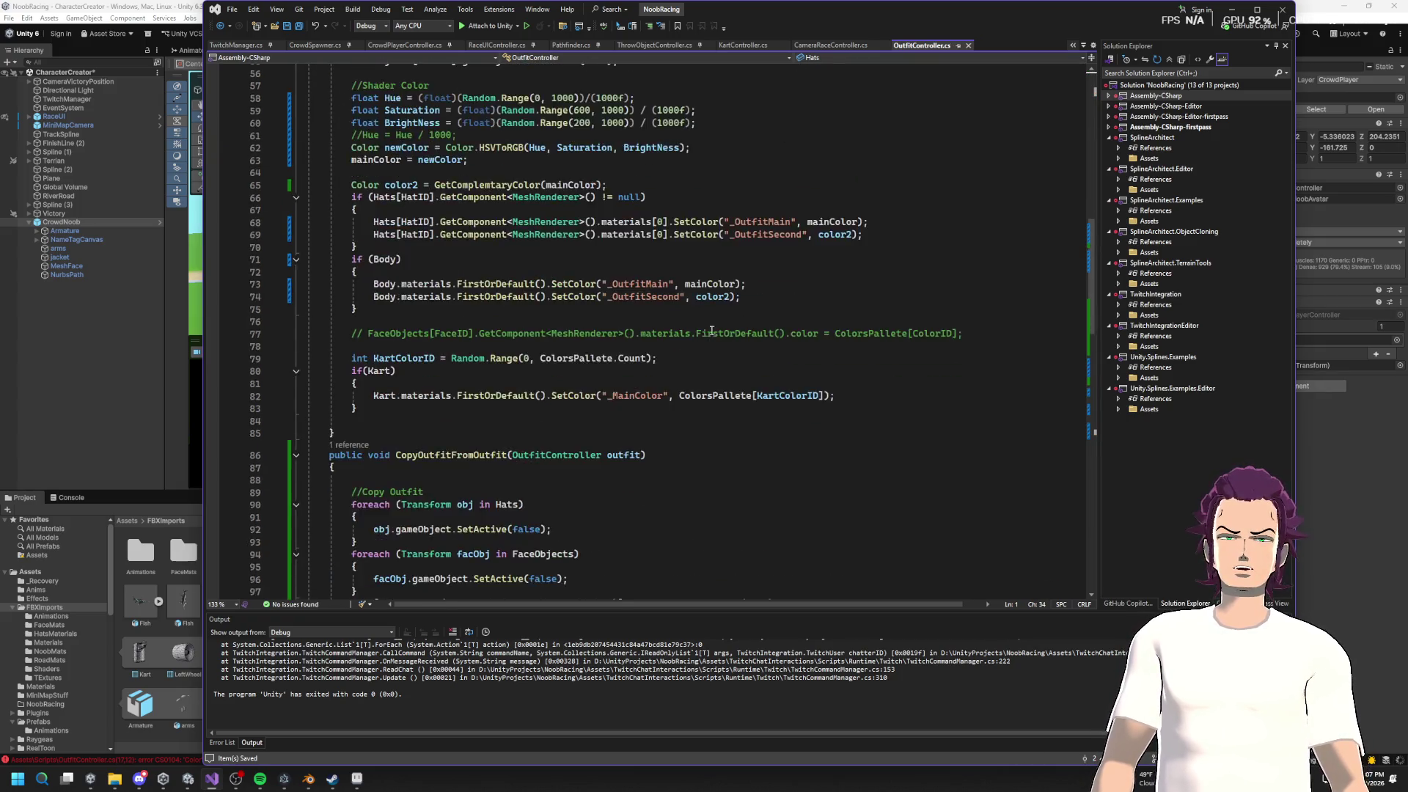
mouse_move(668, 377)
mouse_down()
mouse_move(352, 376)
mouse_move(585, 356)
mouse_up()
scroll(623, 366, up, 15)
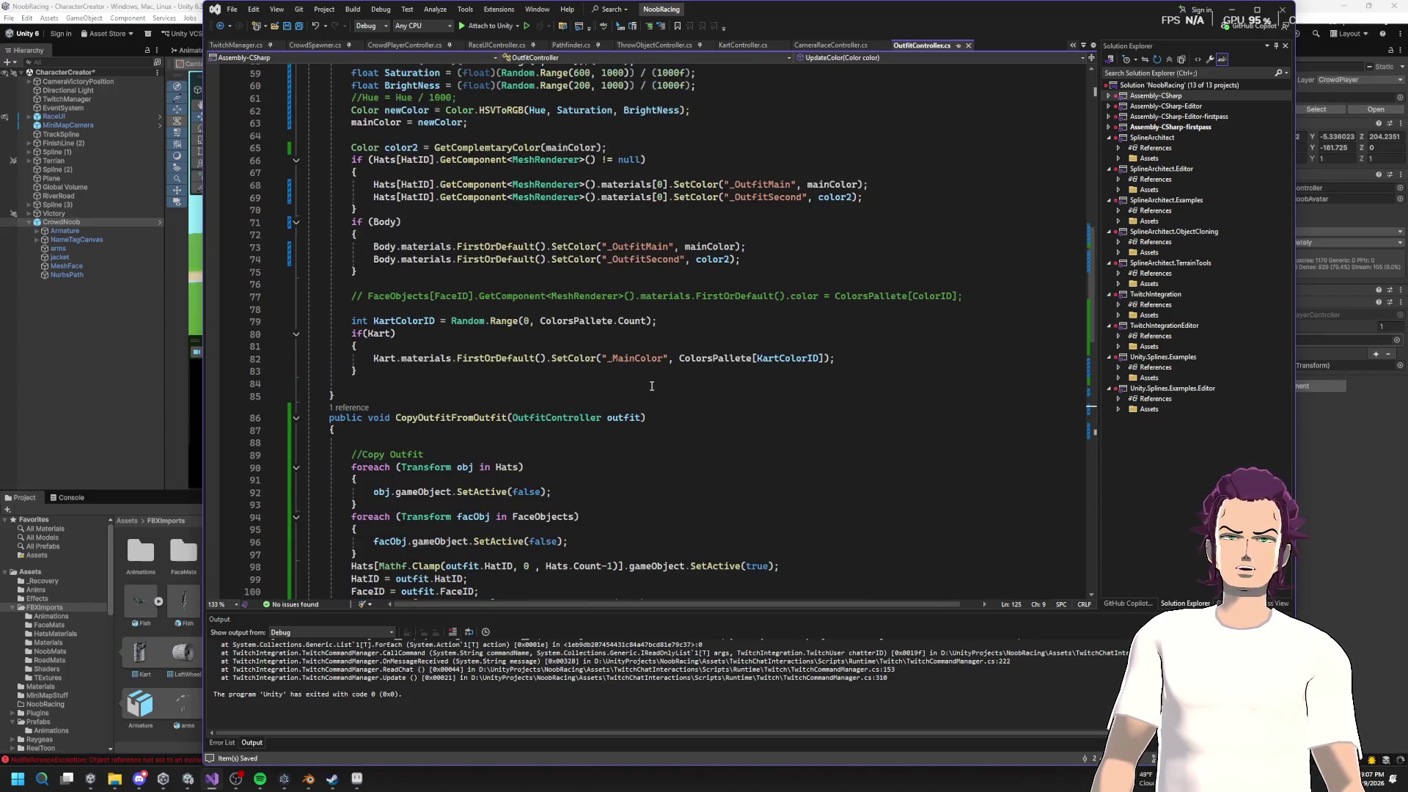
triple_click(853, 357)
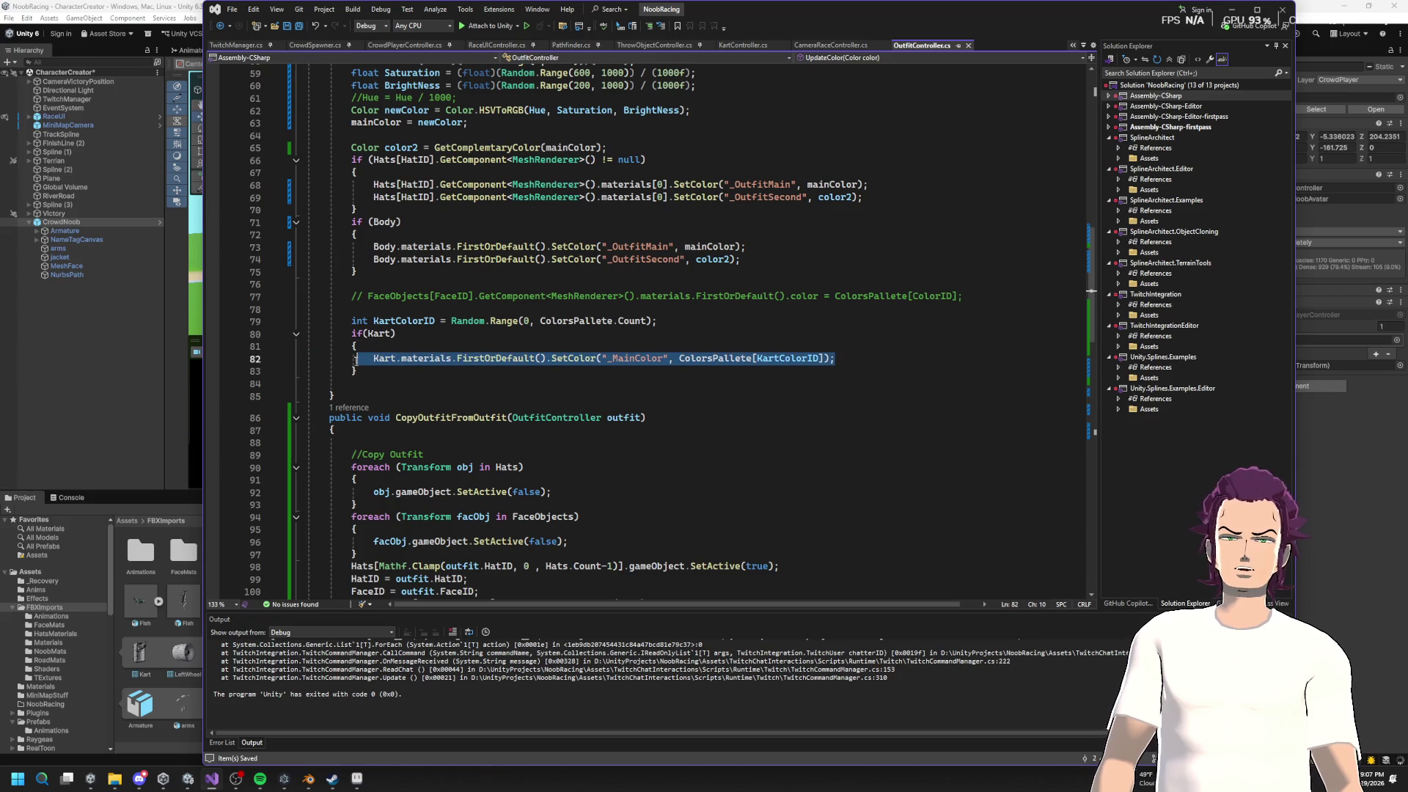
key(ctrl+v)
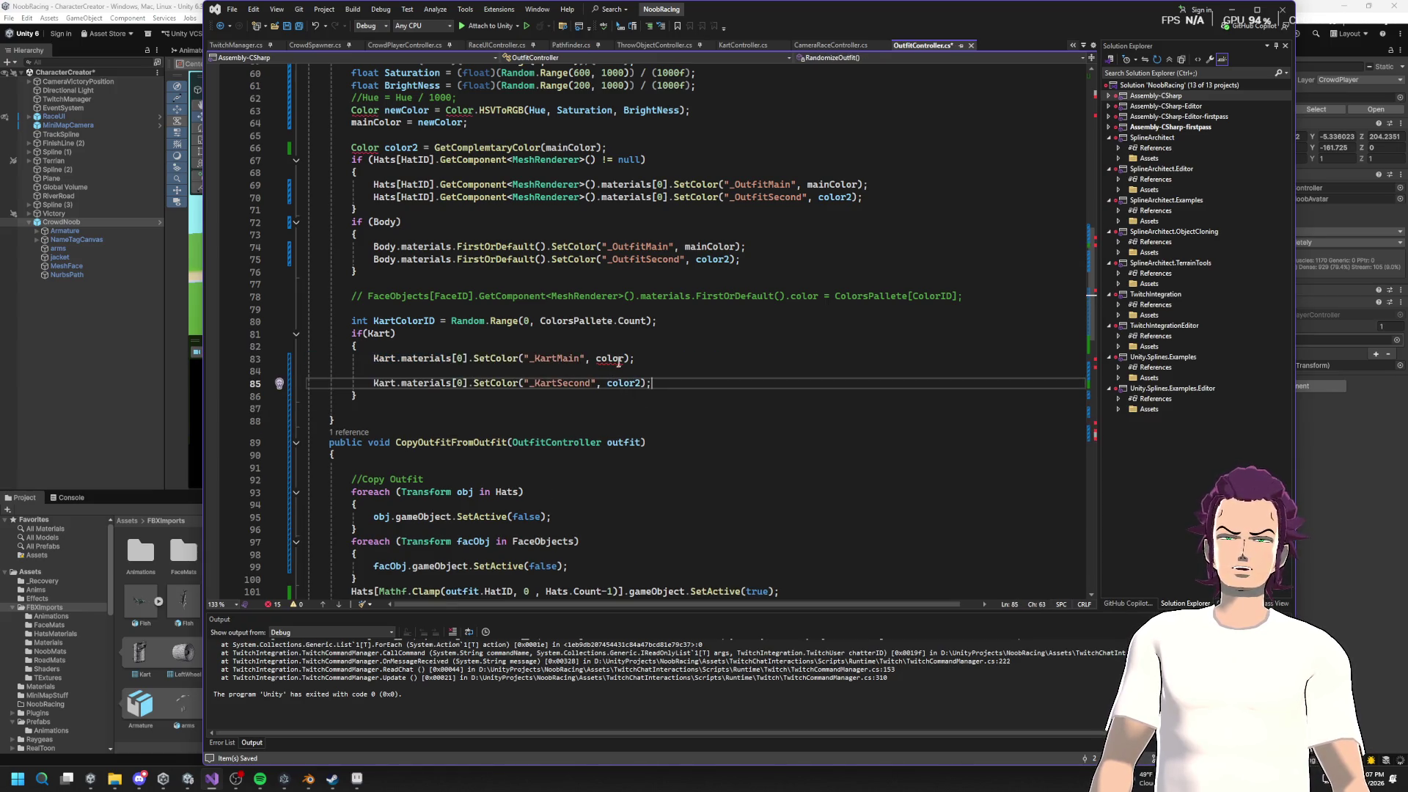
double_click(712, 247)
key(ctrl+c)
double_click(610, 358)
key(ctrl+v)
key(F12)
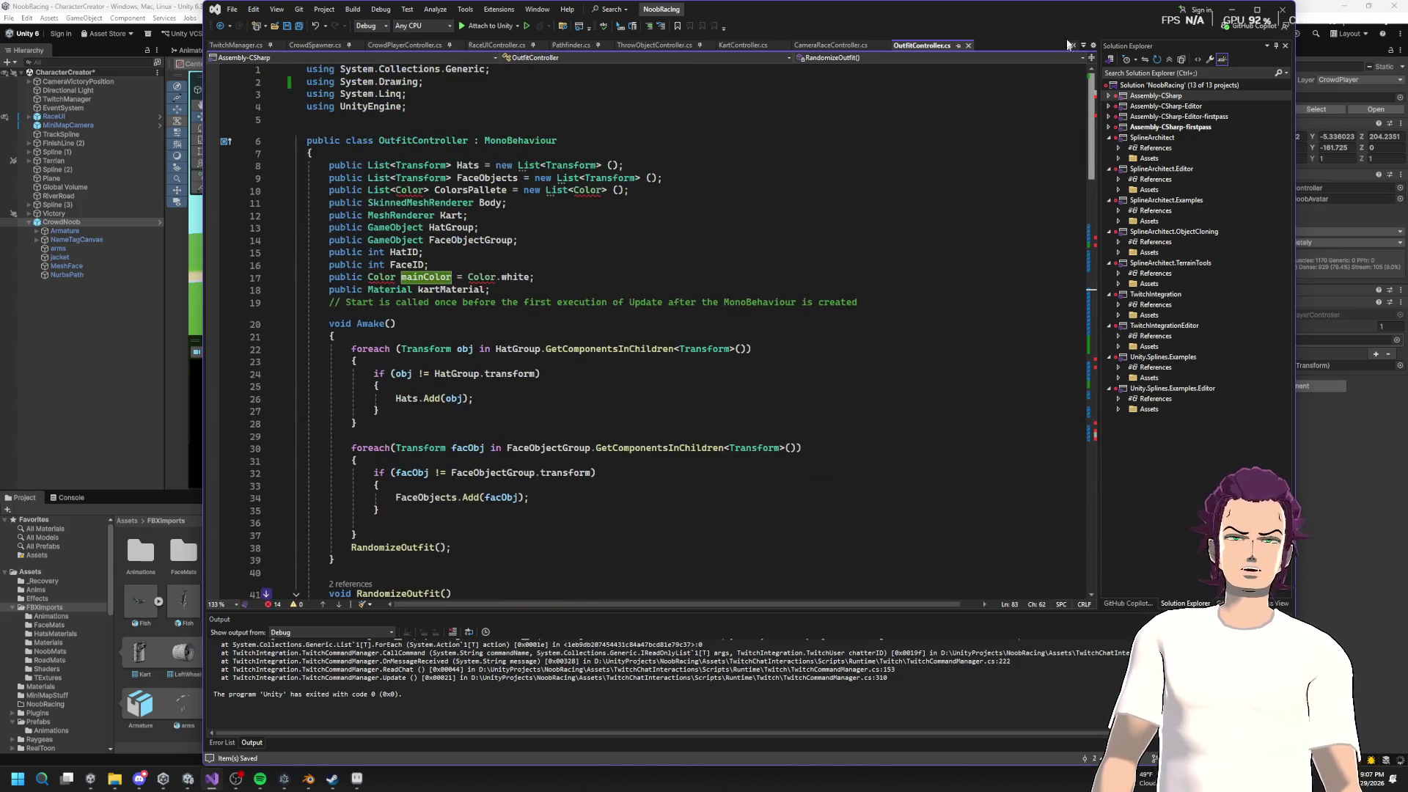
Step: Remove the leftover unused System.Drawing import at the top of the file
click(424, 81)
key(shift+Home)
key(BackSpace)
key(BackSpace)
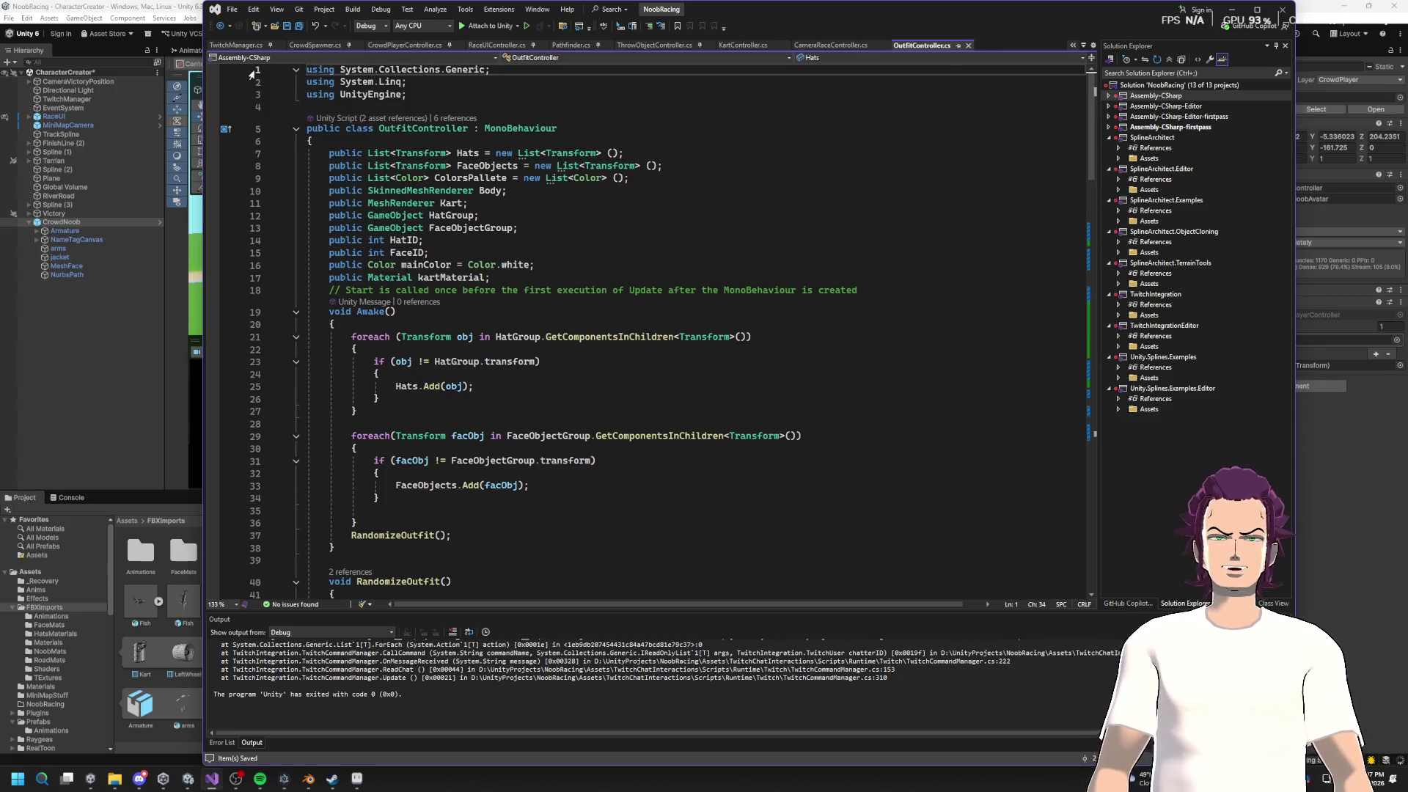
scroll(550, 435, down, 17)
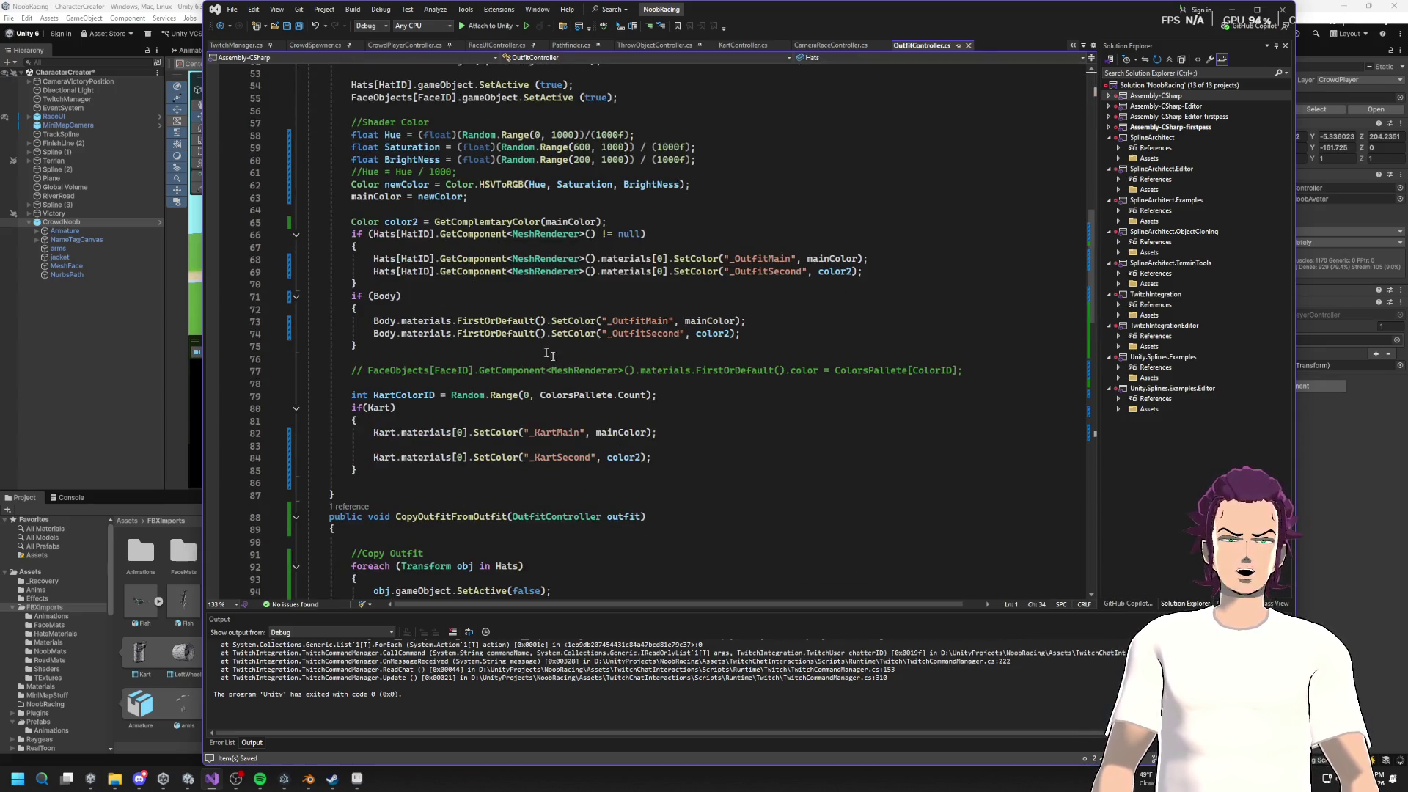
scroll(551, 355, up, 17)
Step: Check where ColorsPallete is used in OutfitController.cs
click(408, 94)
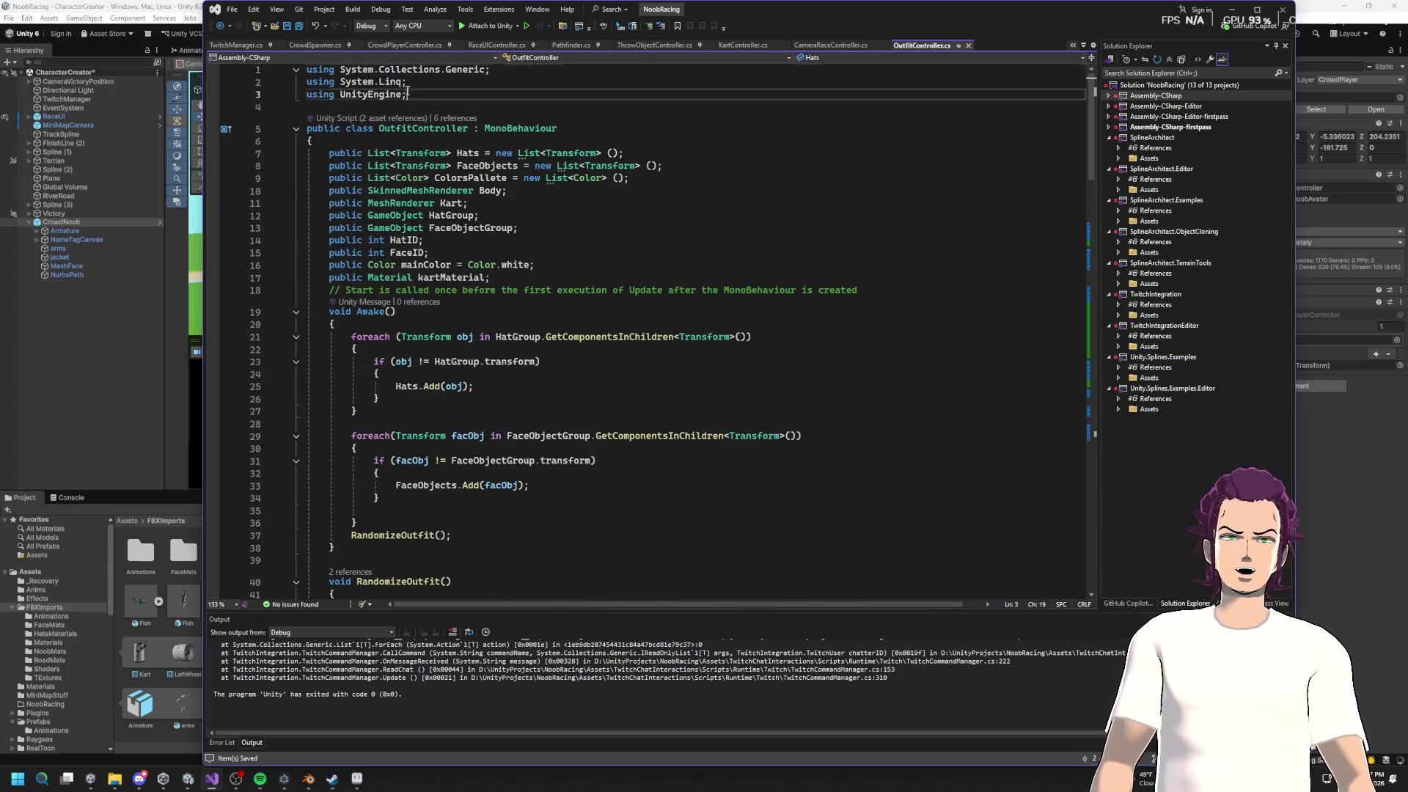
click(501, 178)
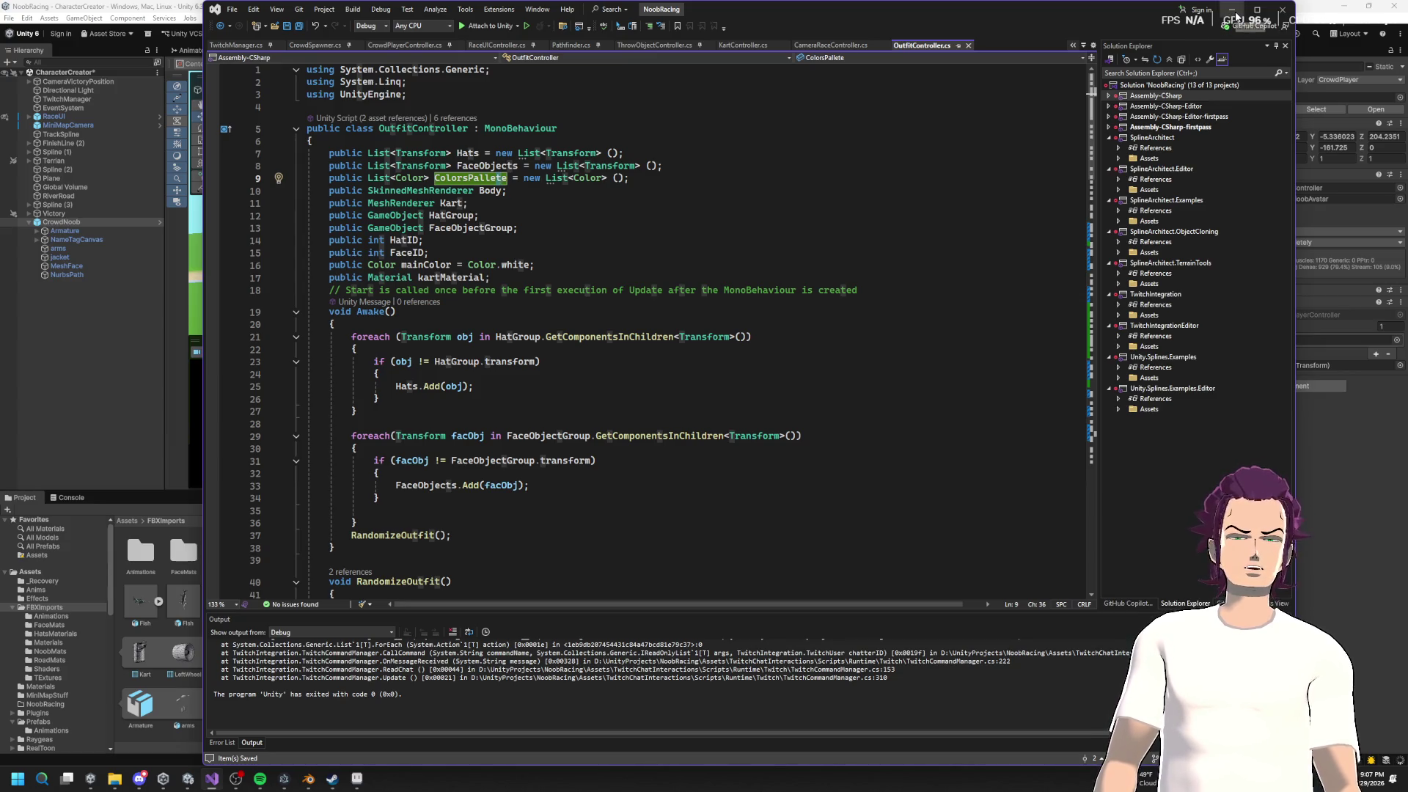
scroll(780, 390, down, 17)
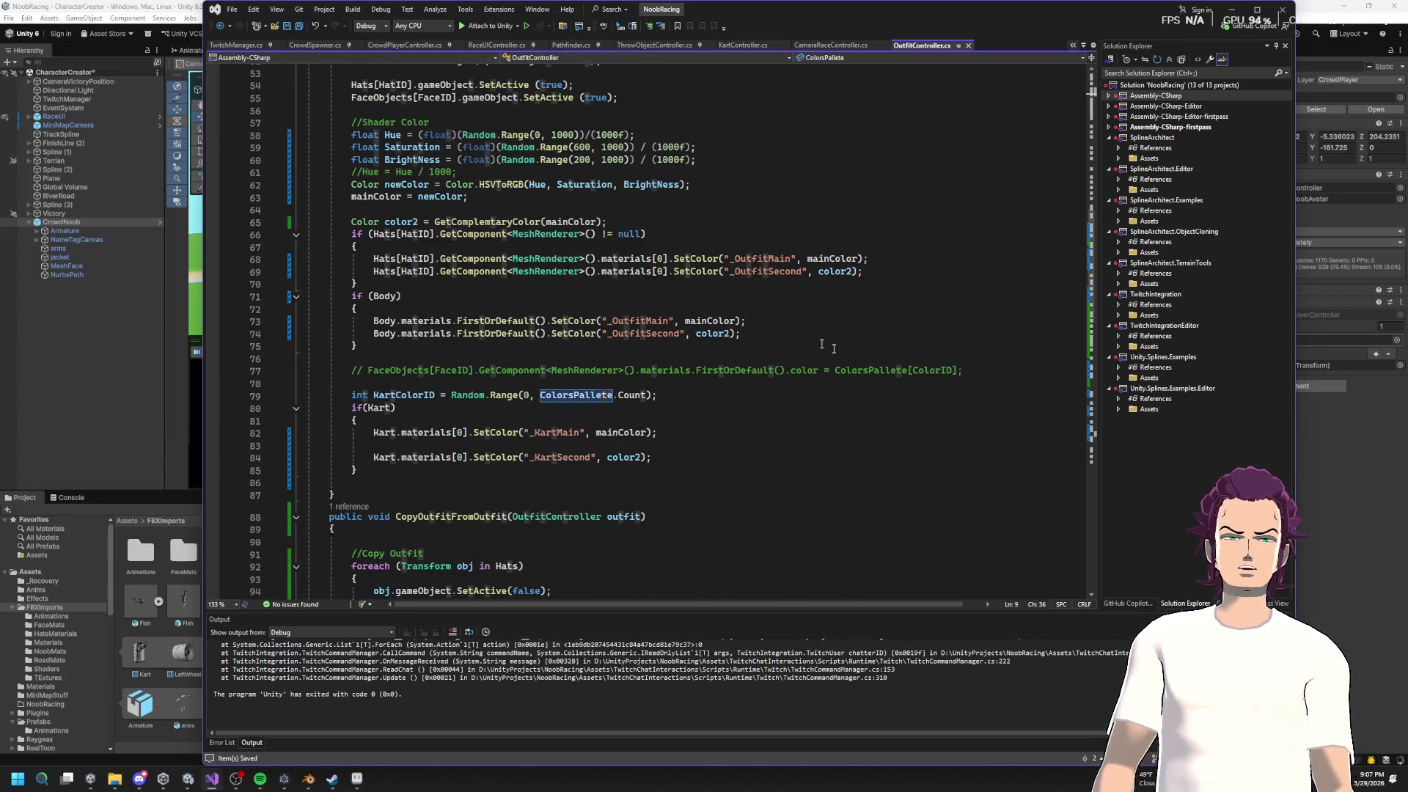
scroll(719, 336, down, 15)
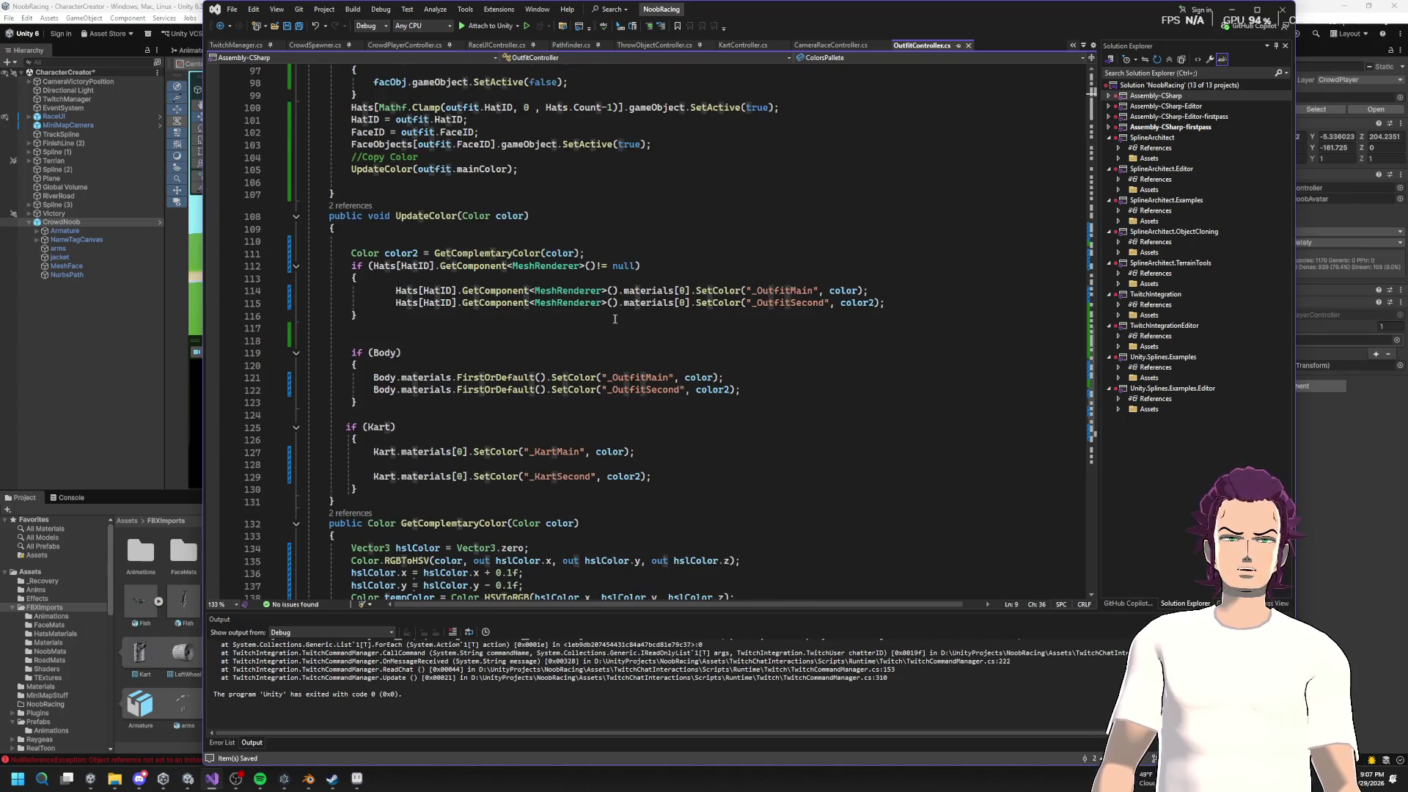
scroll(616, 318, down, 8)
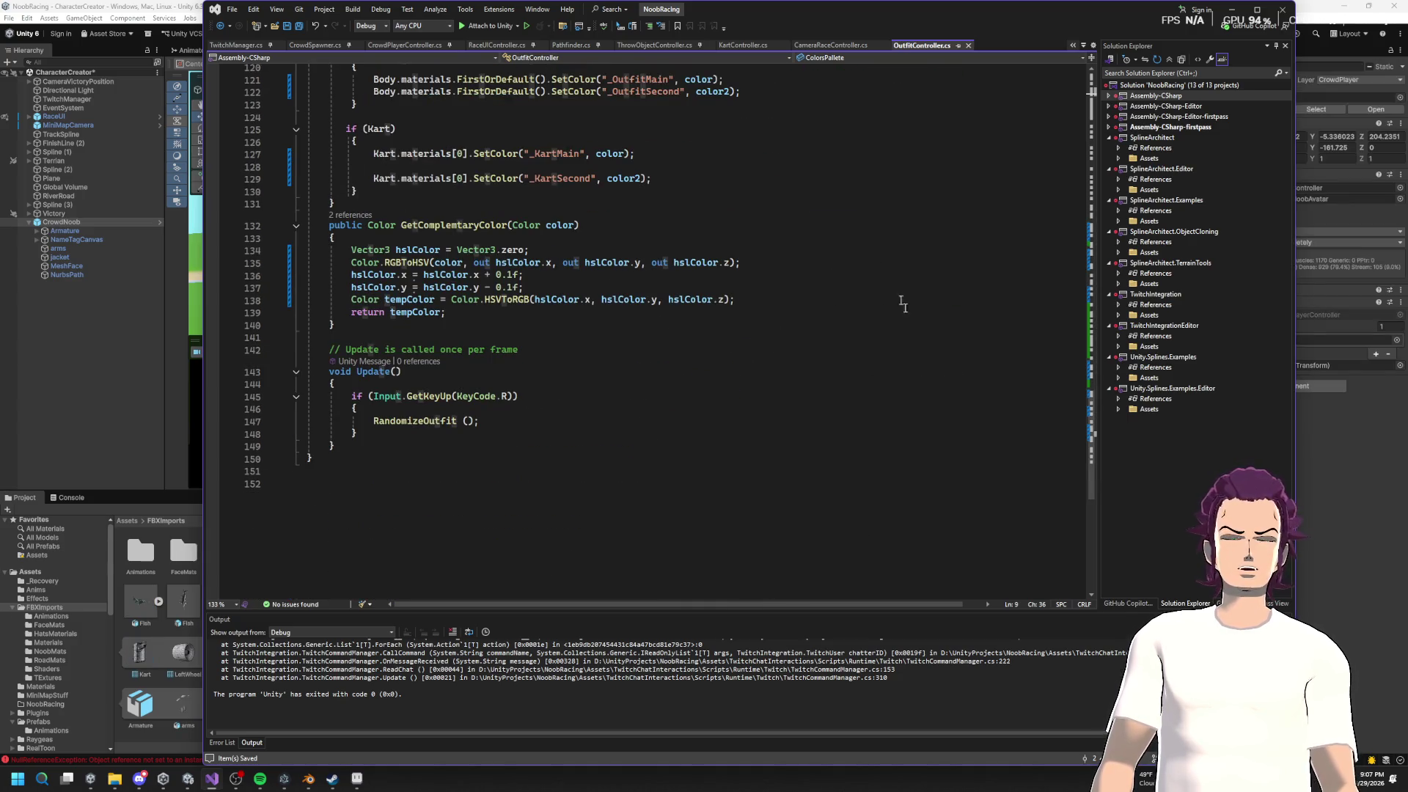
scroll(903, 305, up, 20)
click(897, 156)
Step: Play a test race to the victory podium, inspect a CrowdNoob(Clone), then stop play
click(1231, 10)
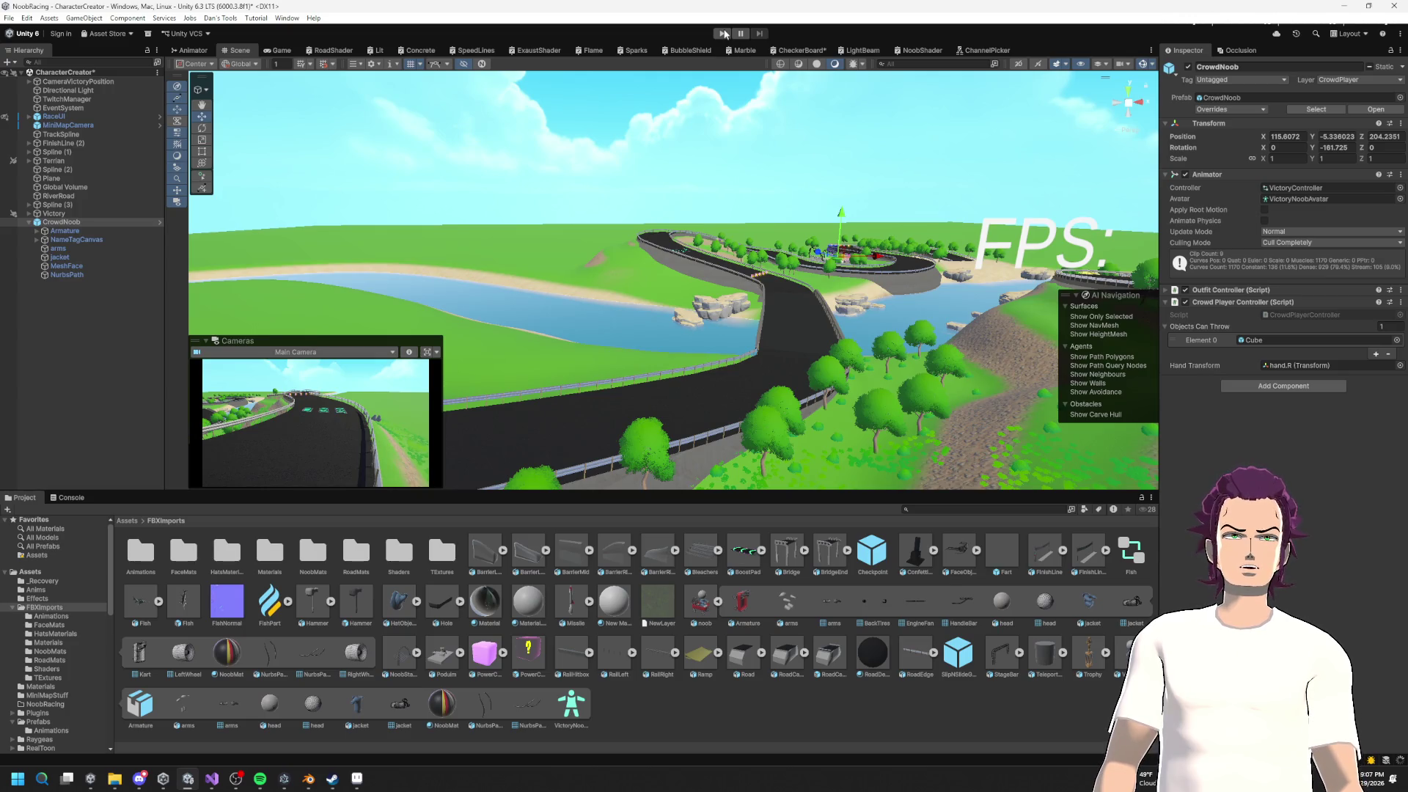
click(723, 33)
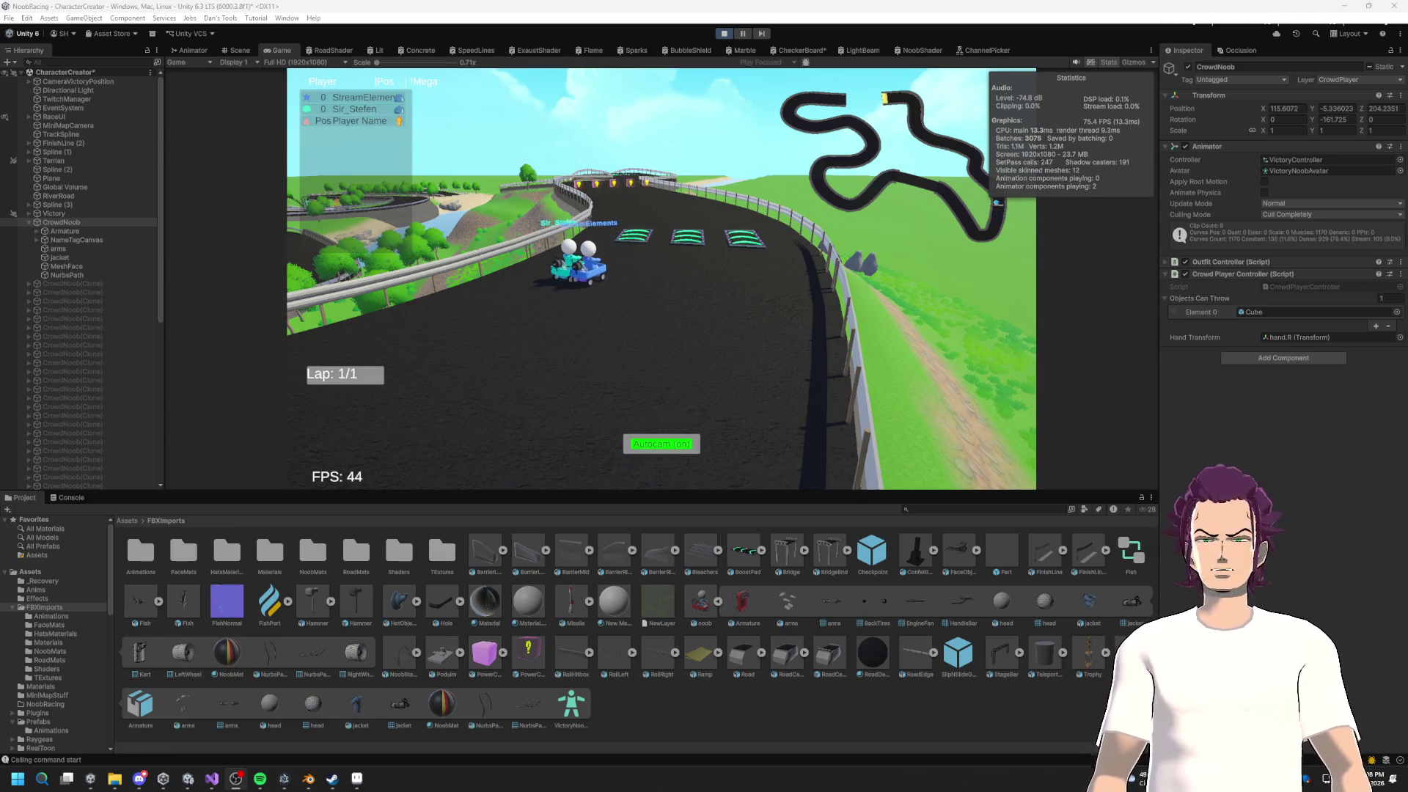
click(697, 418)
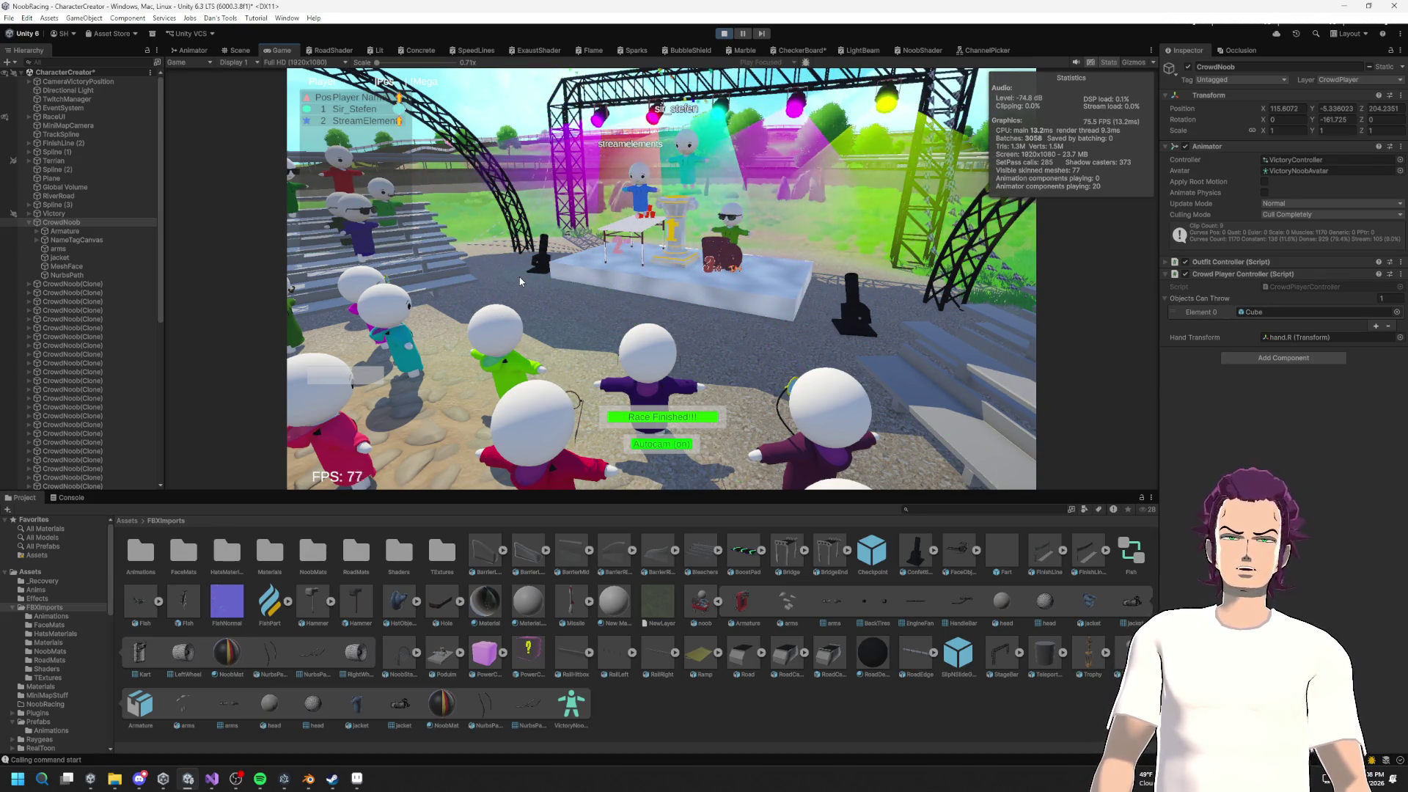
click(58, 284)
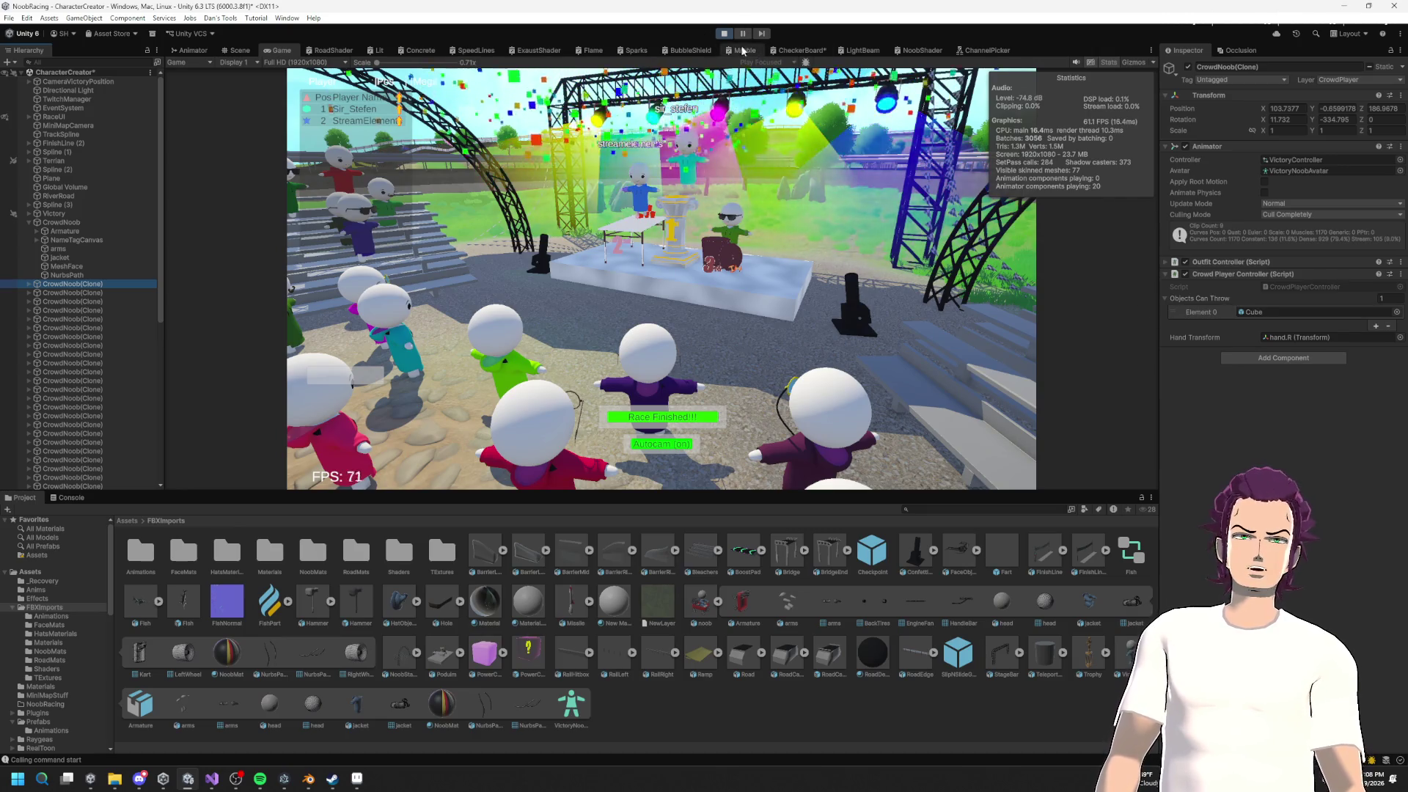
click(723, 34)
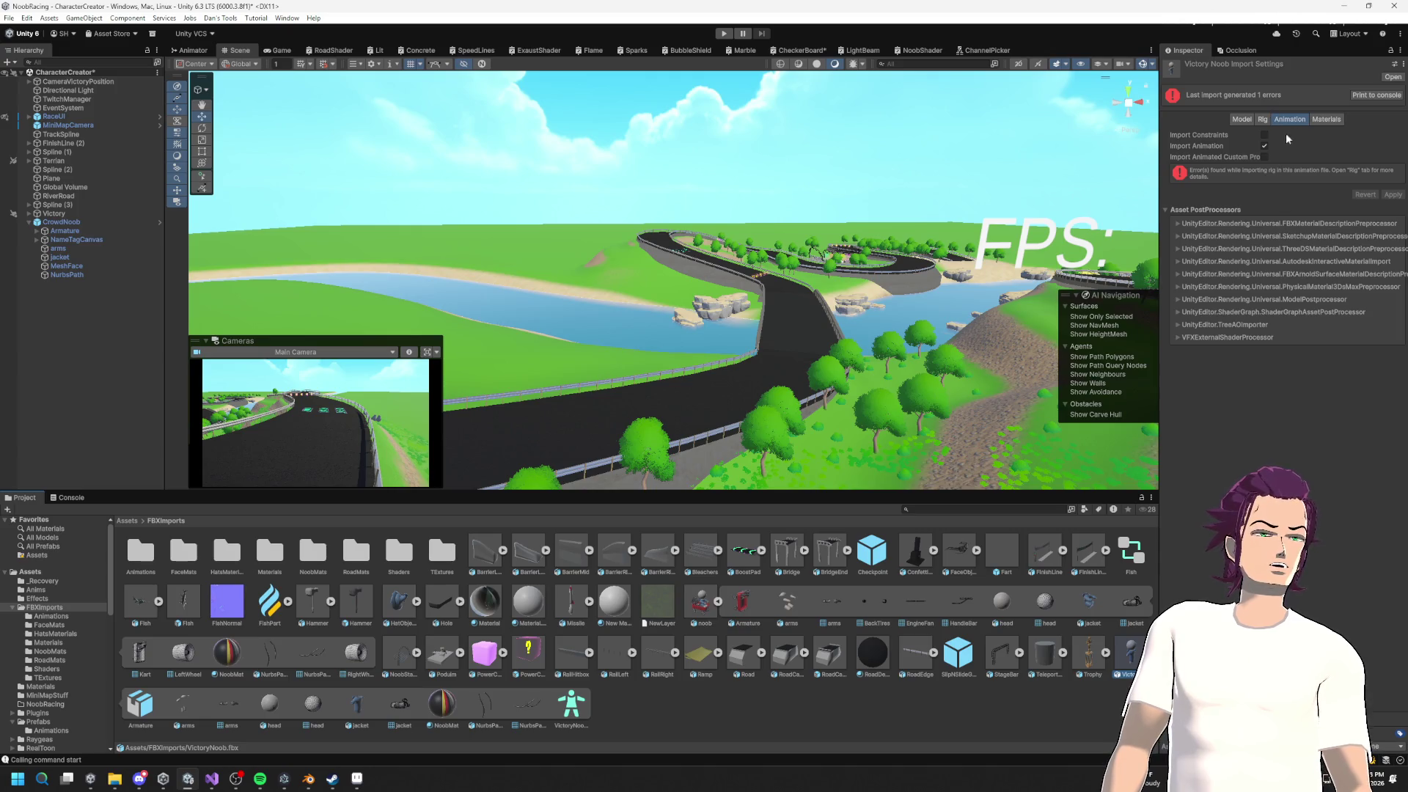
Step: Set VictoryNoob's rig Animation Type to None and apply, then back to Humanoid and apply
click(1261, 119)
click(1316, 162)
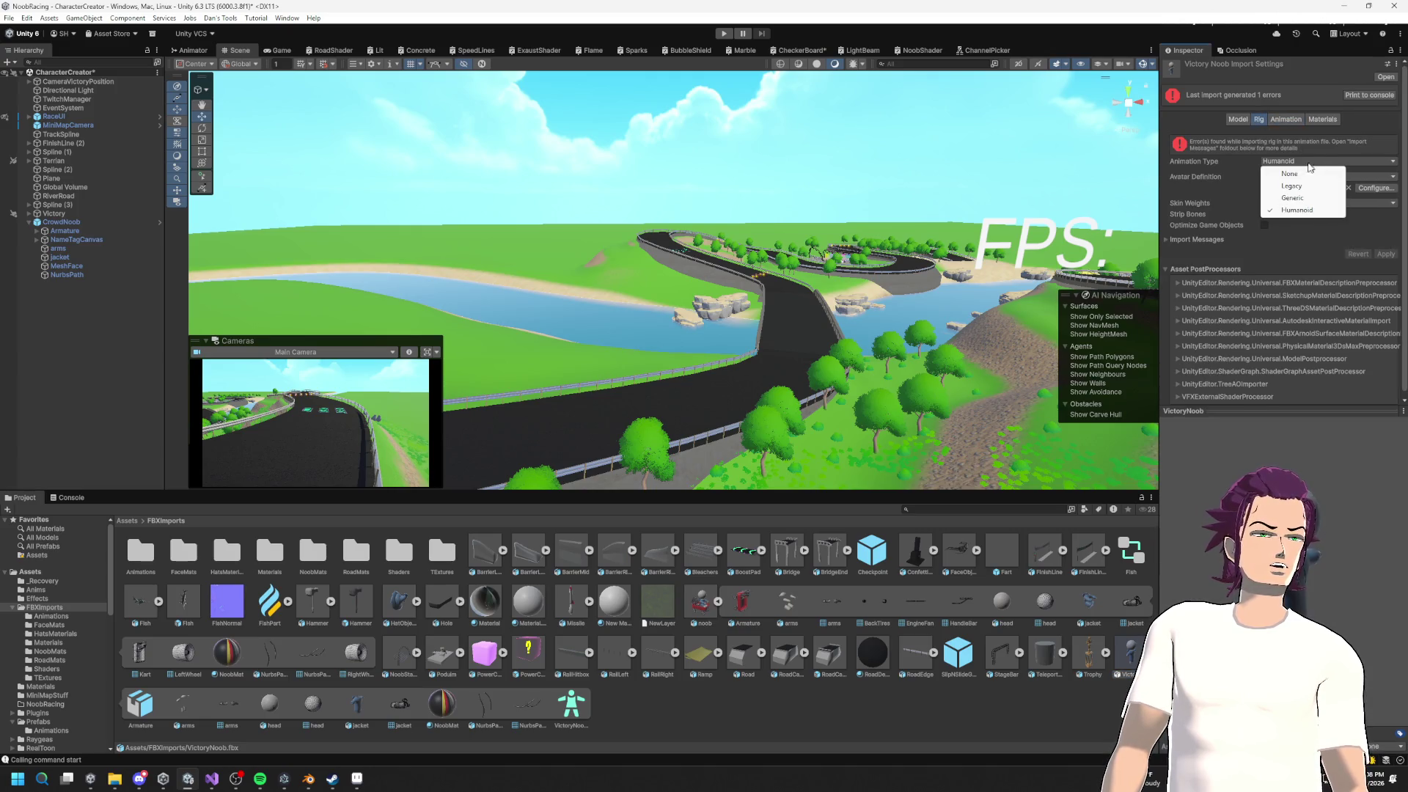
click(1312, 175)
click(1392, 194)
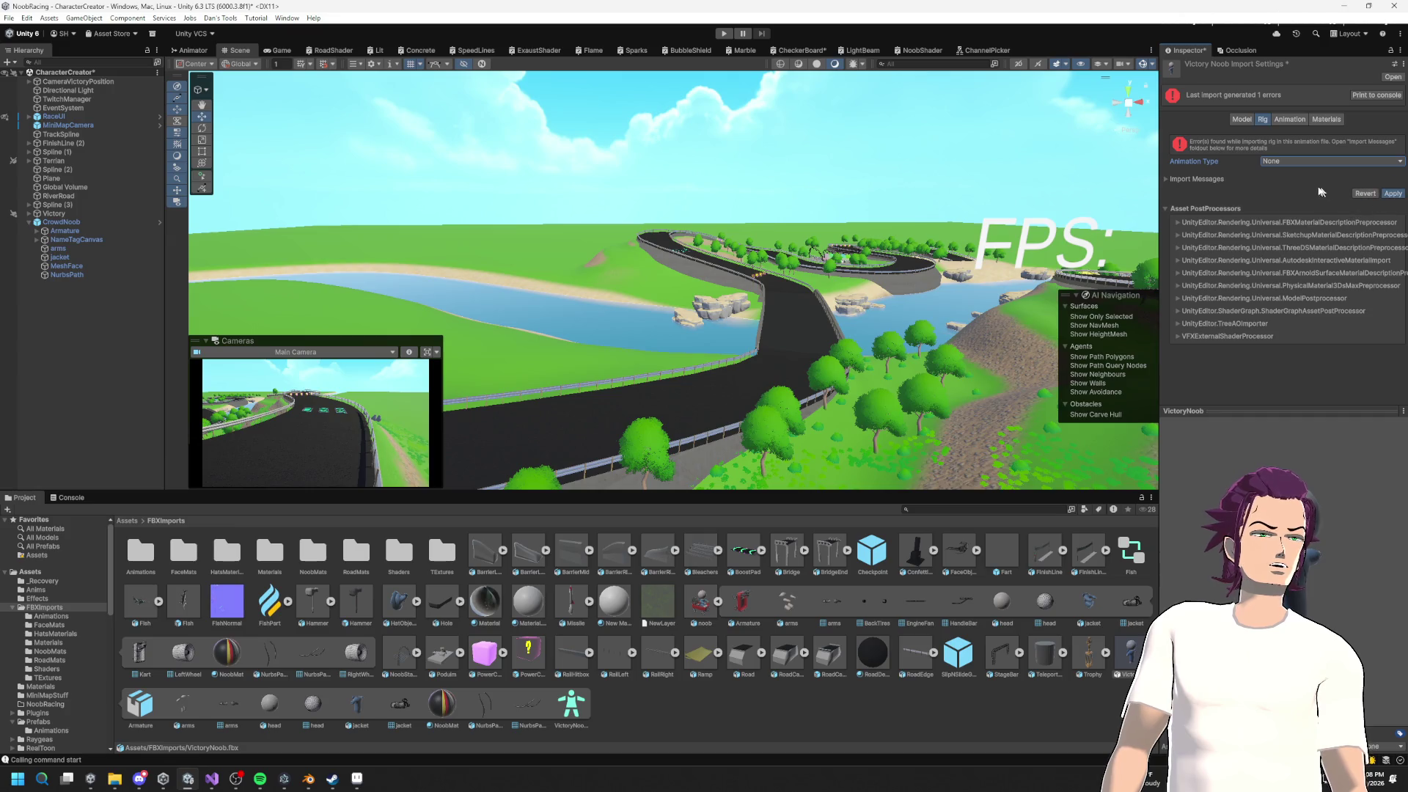
click(1292, 113)
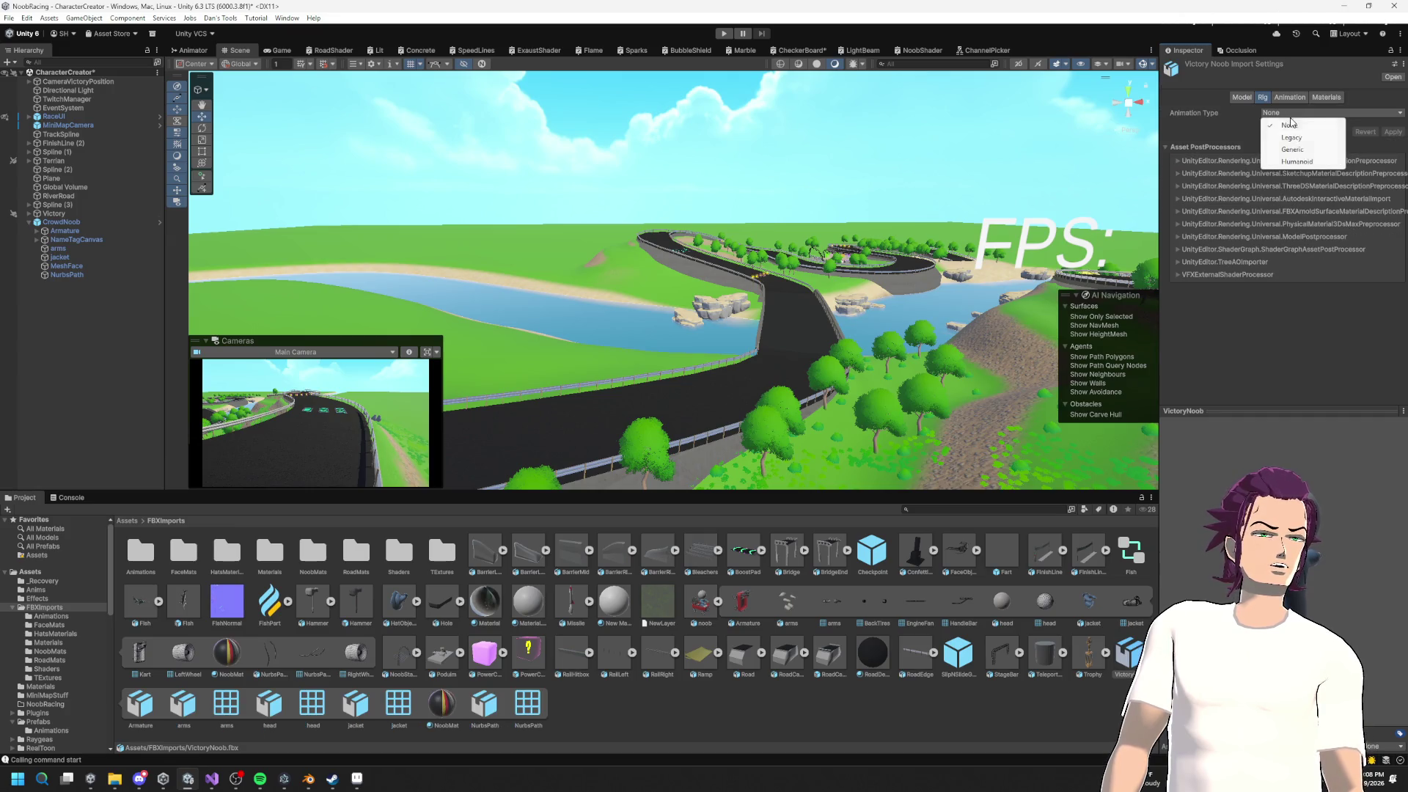
click(1296, 162)
click(1391, 204)
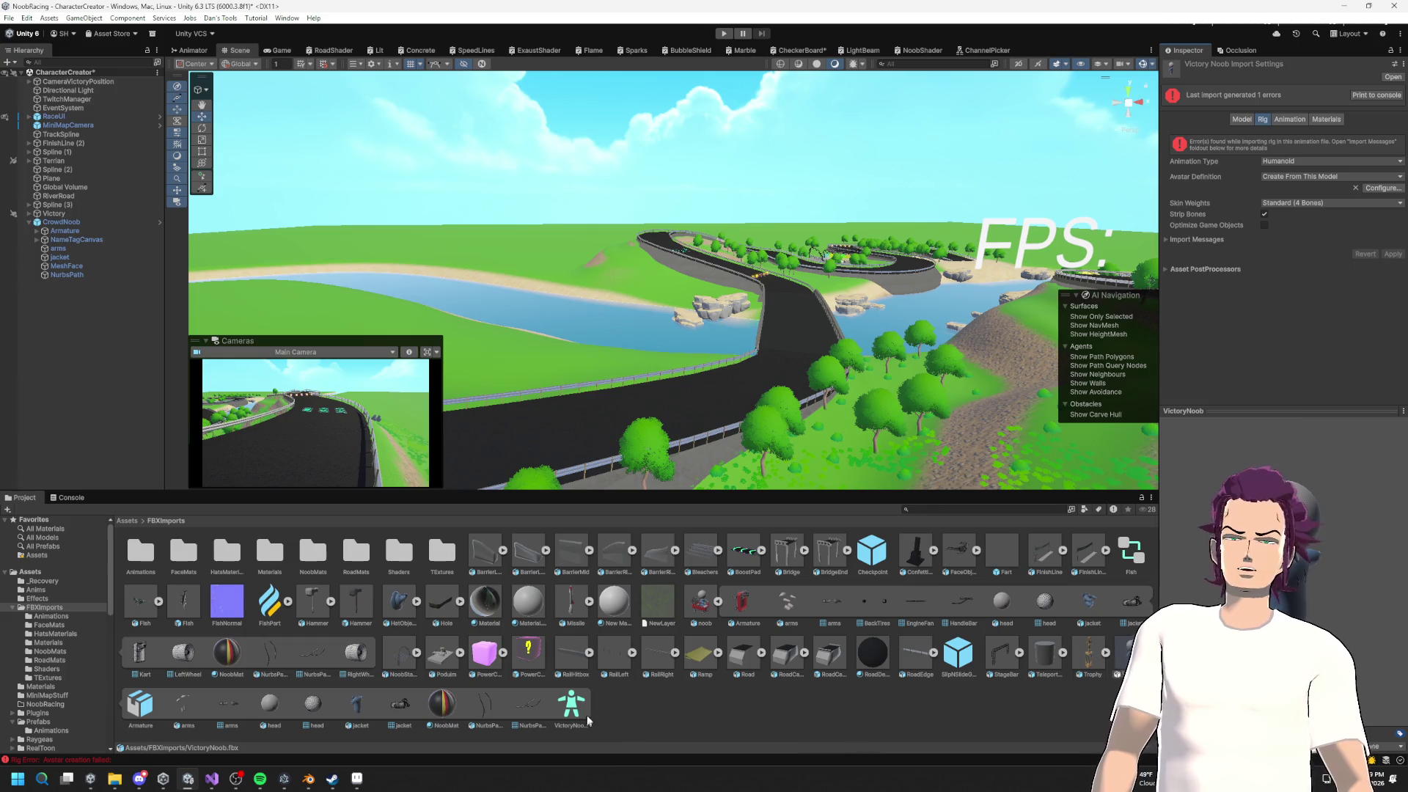
Step: Show the Console's avatar error, then begin renaming the head object in Blender
click(68, 498)
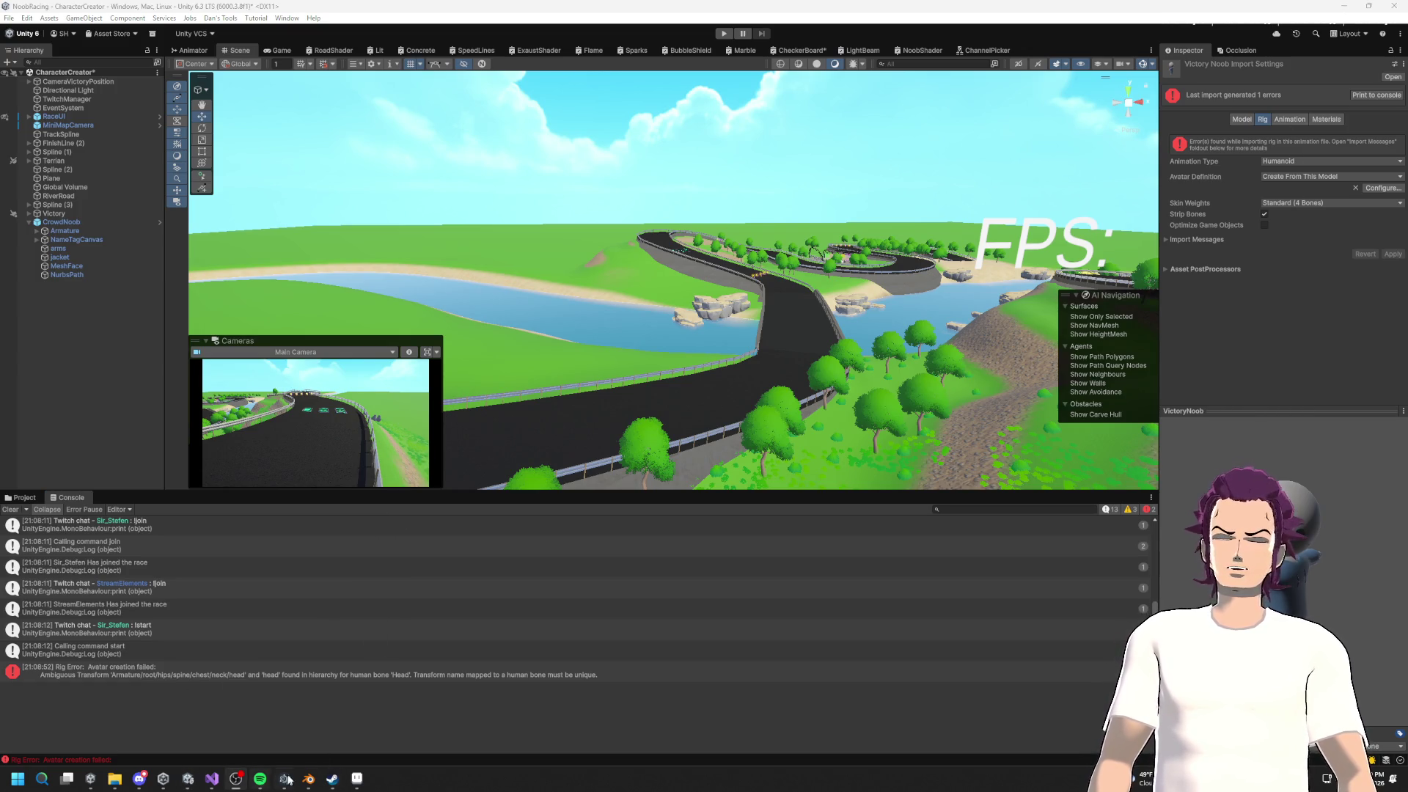
key(alt+Tab)
double_click(1222, 104)
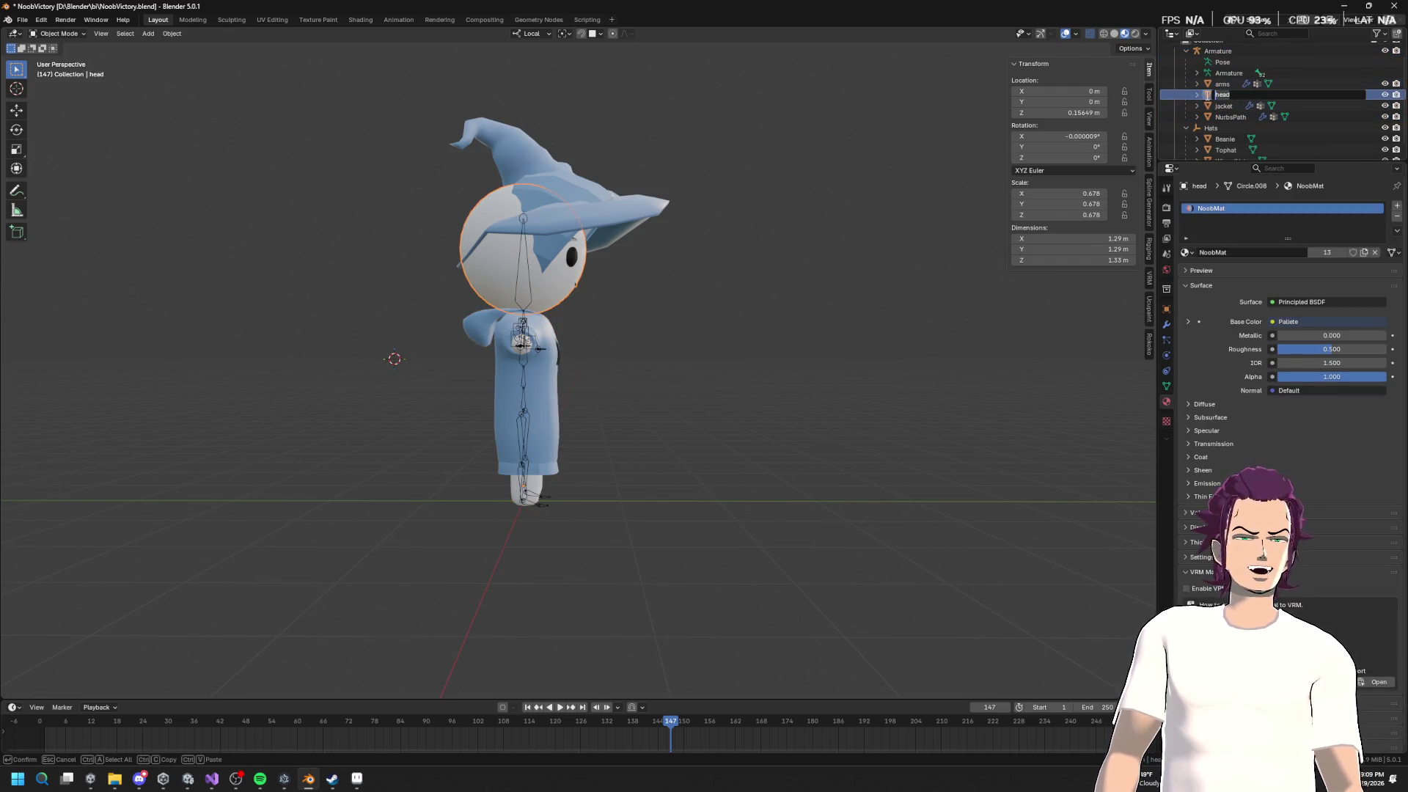
Step: Rename the head mesh to MeshFace and save the Blender file
text(mesh)
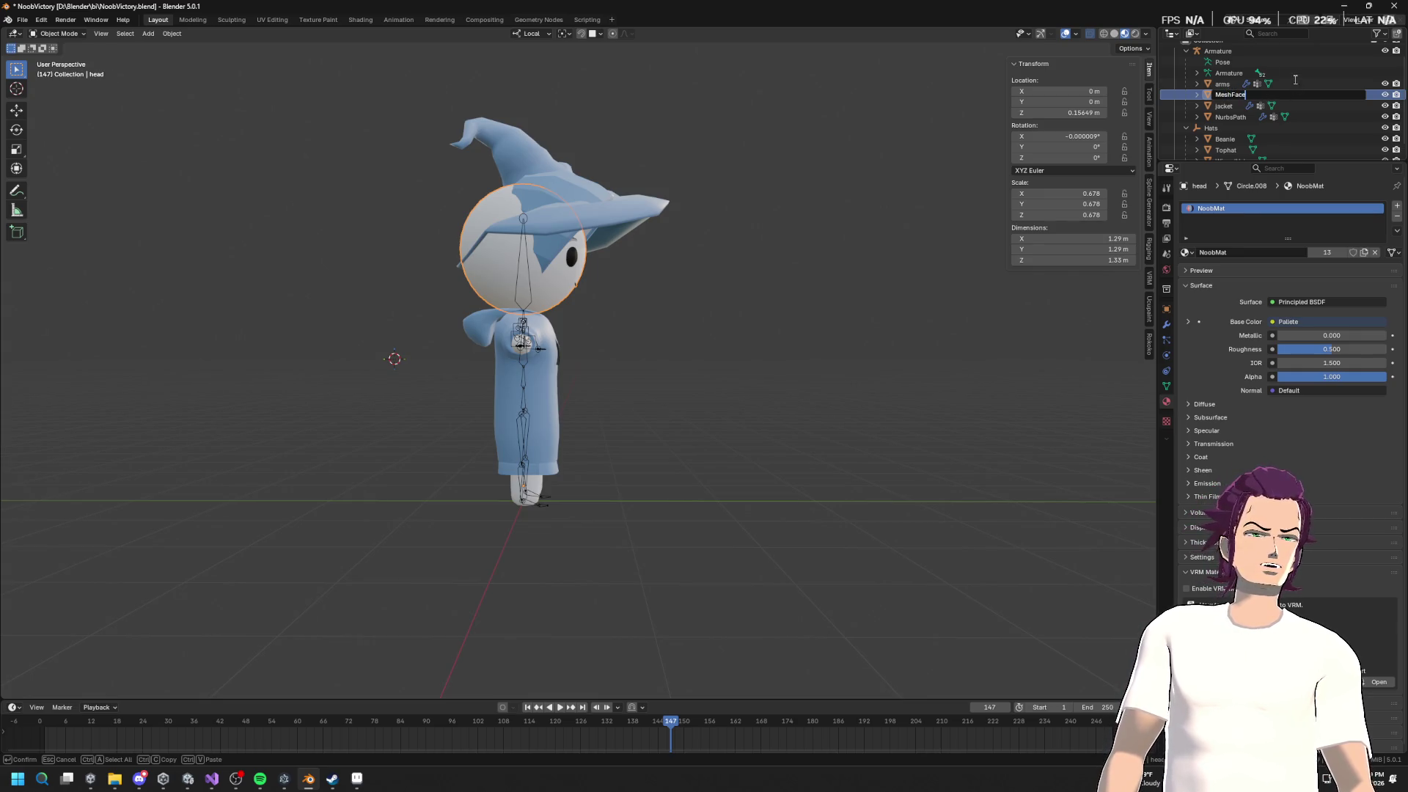
key(Return)
key(ctrl+s)
Step: Select the Armature hierarchy and export it as VictoryNoob.fbx to Assets/FBXImports
scroll(1225, 76, up, 2)
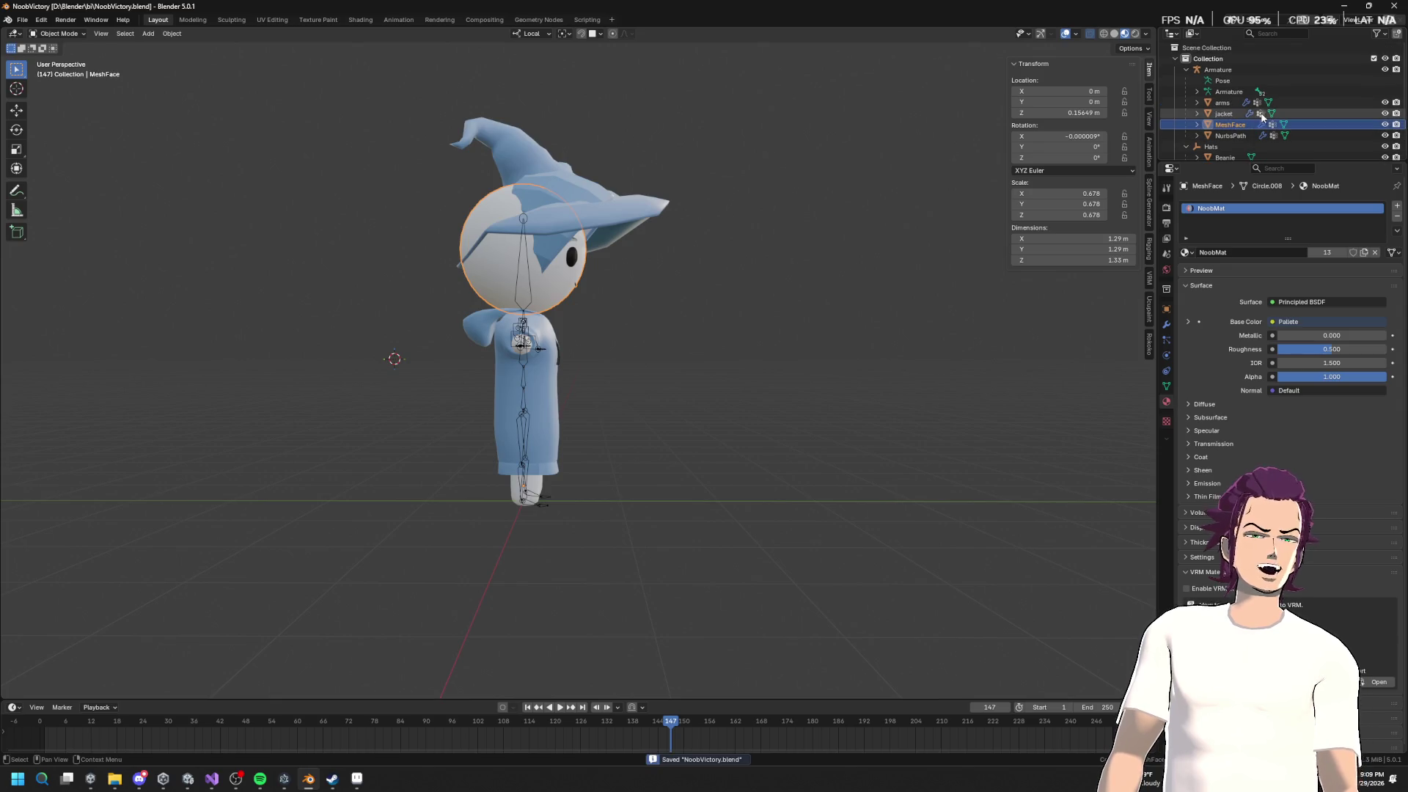
right_click(1223, 69)
click(1244, 101)
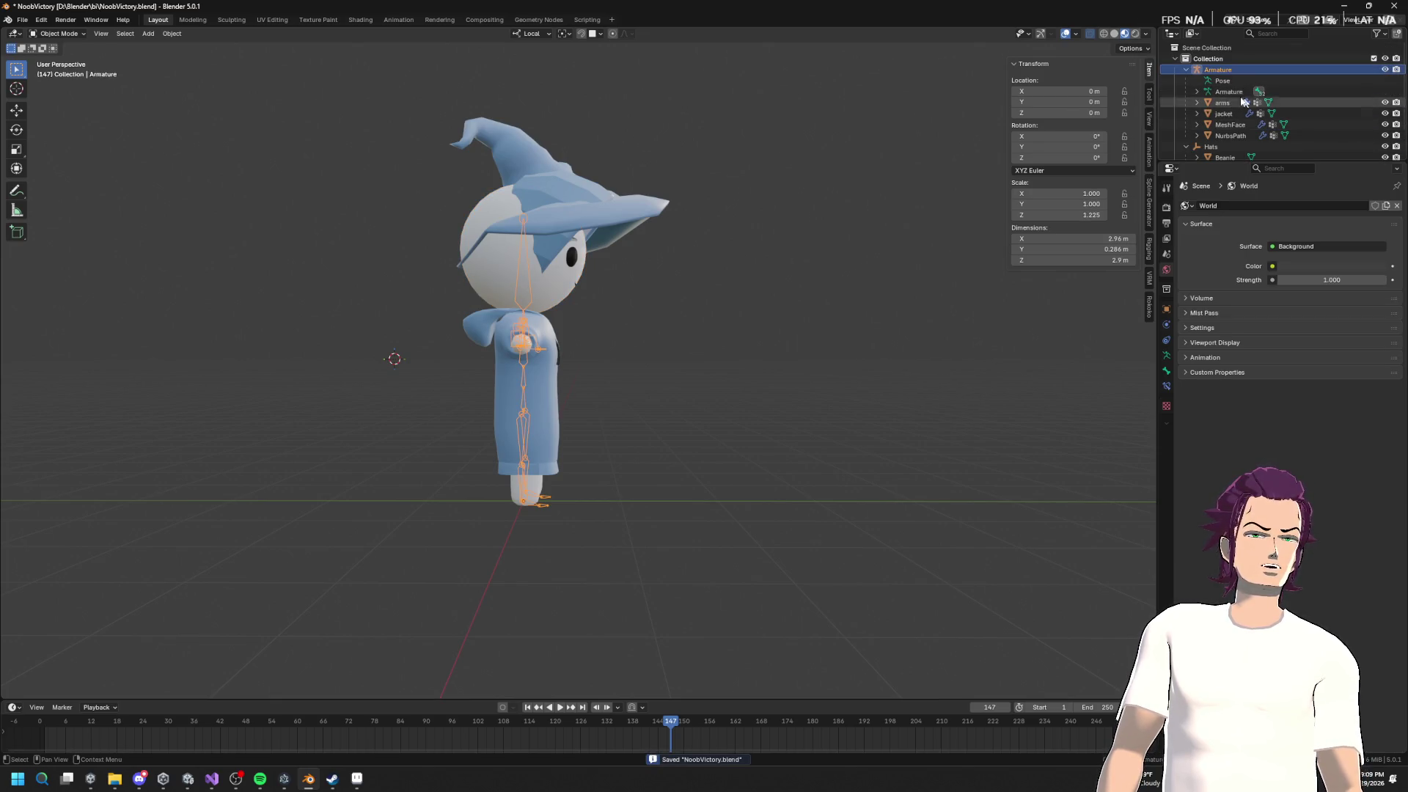
right_click(1214, 69)
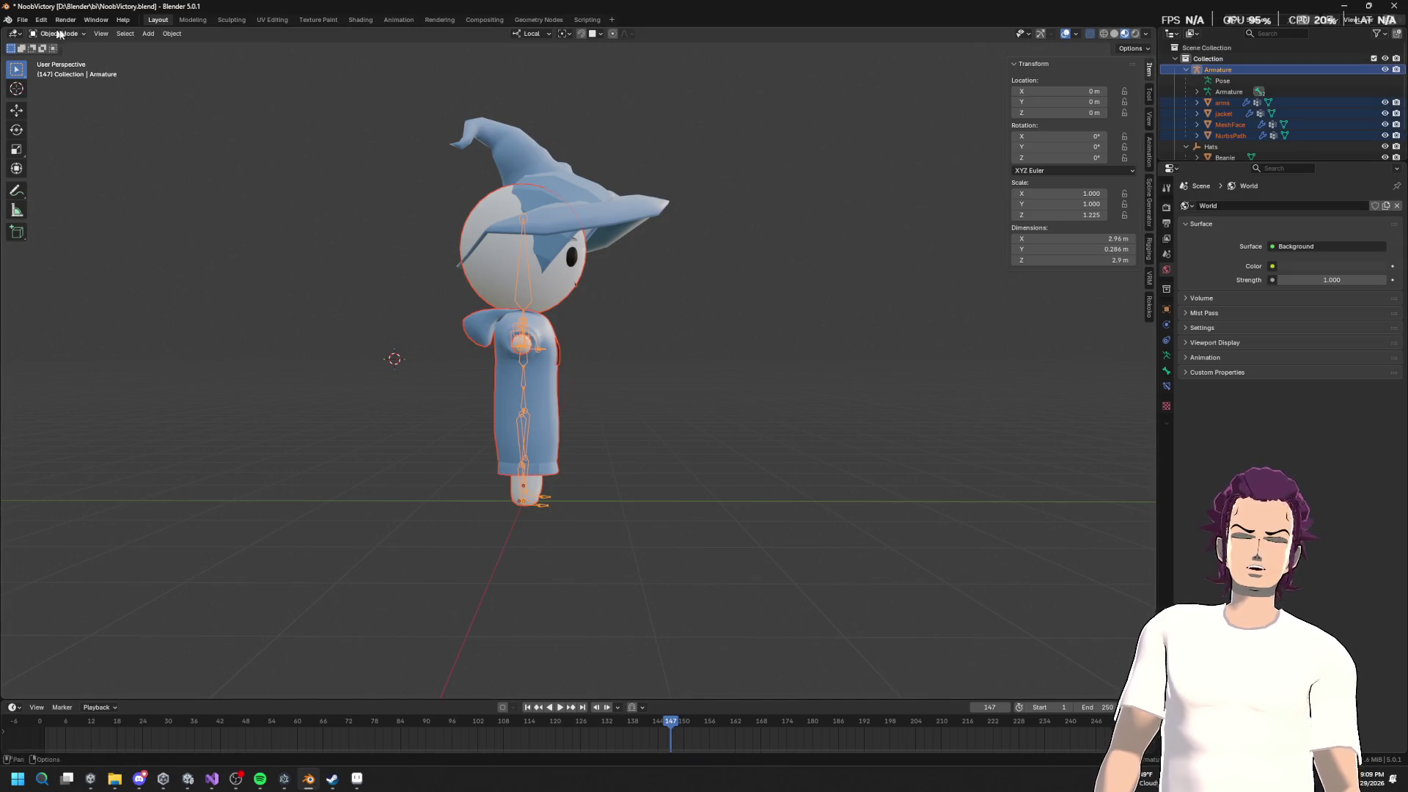
click(32, 21)
mouse_move(62, 190)
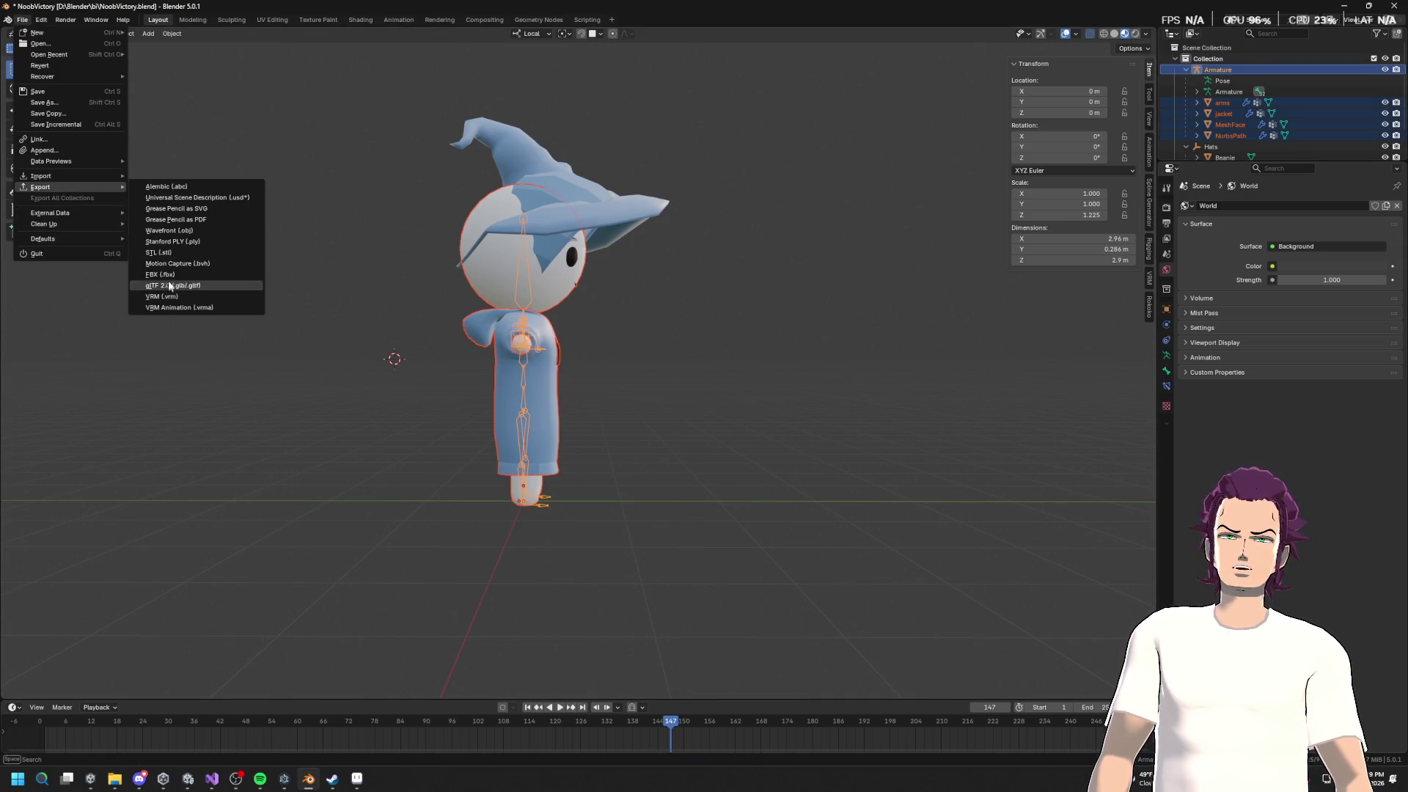
click(161, 274)
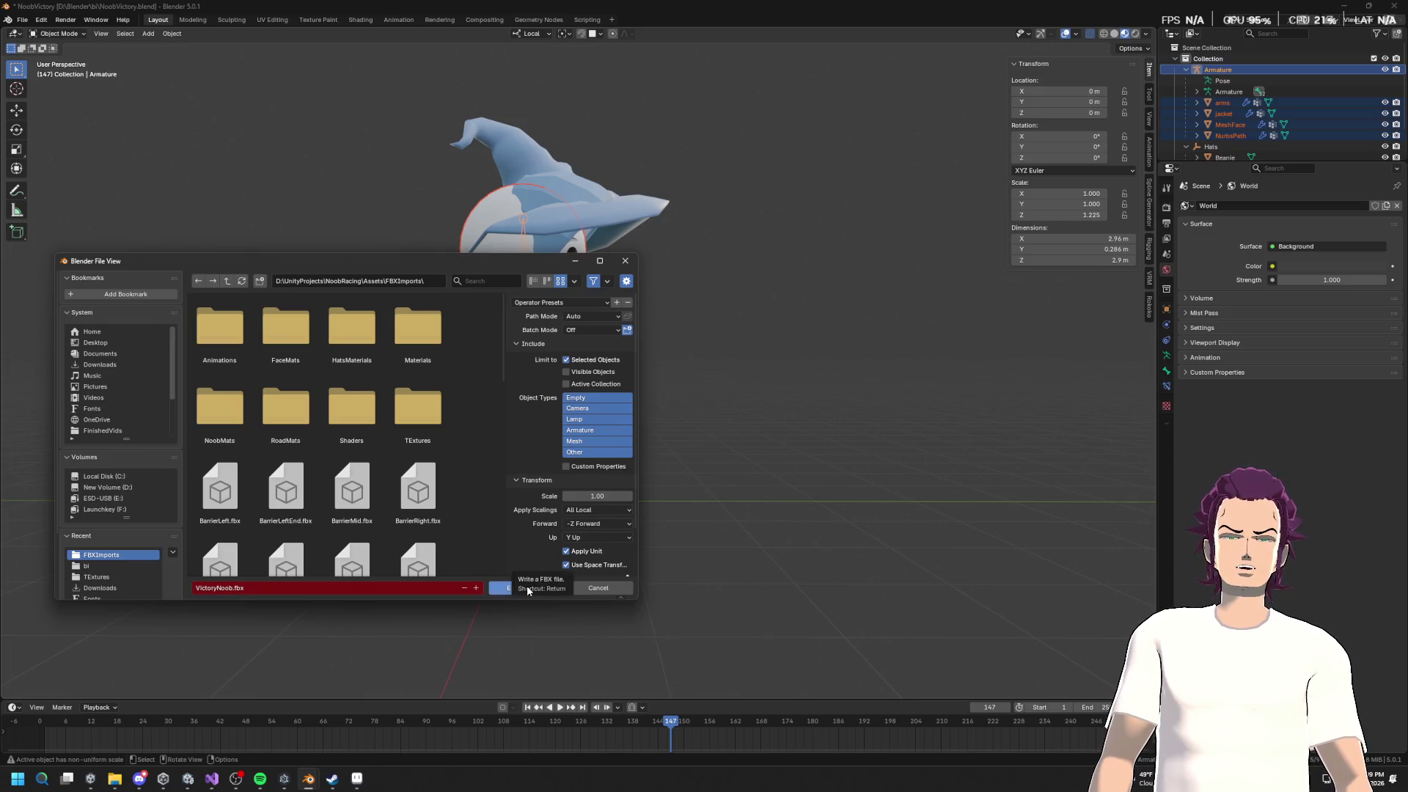
click(526, 585)
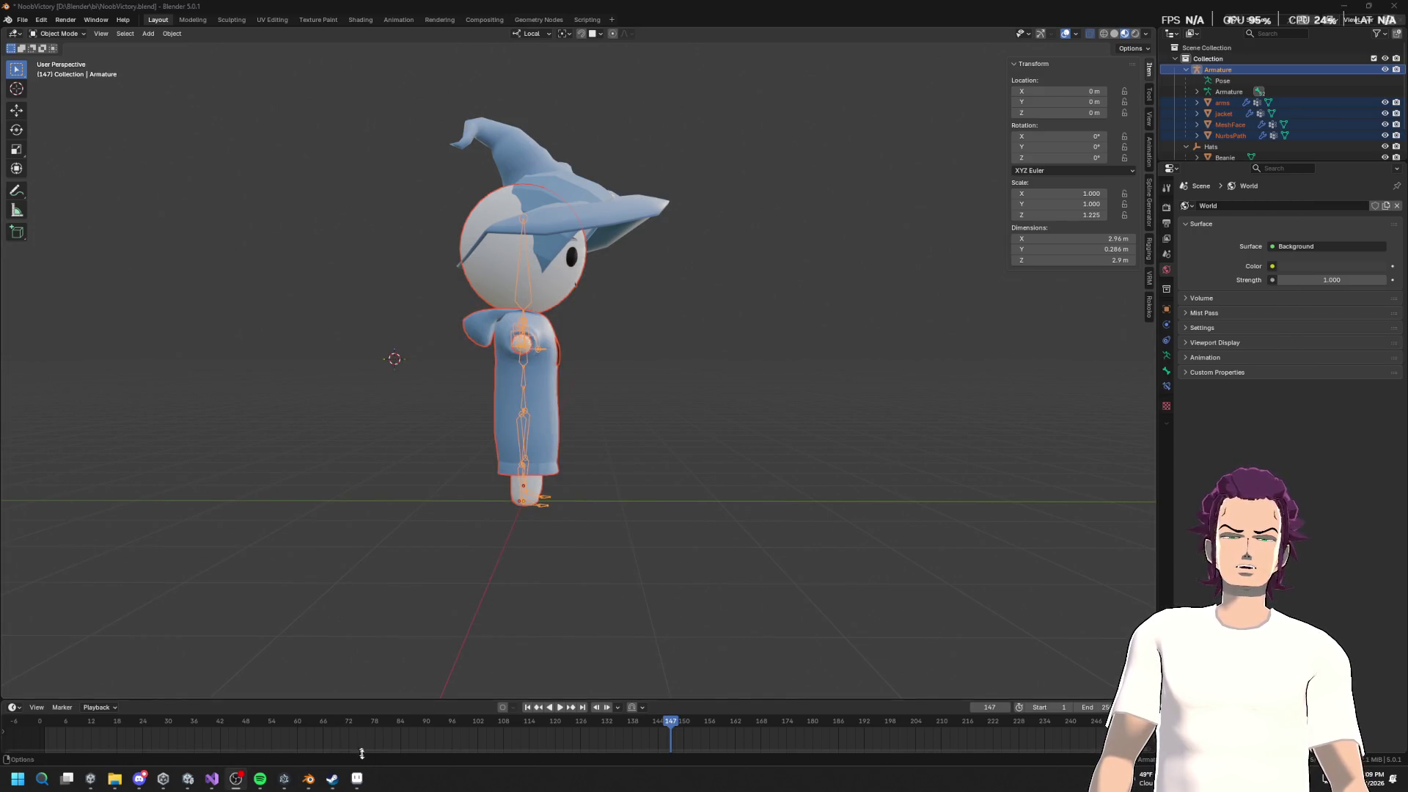
mouse_move(358, 785)
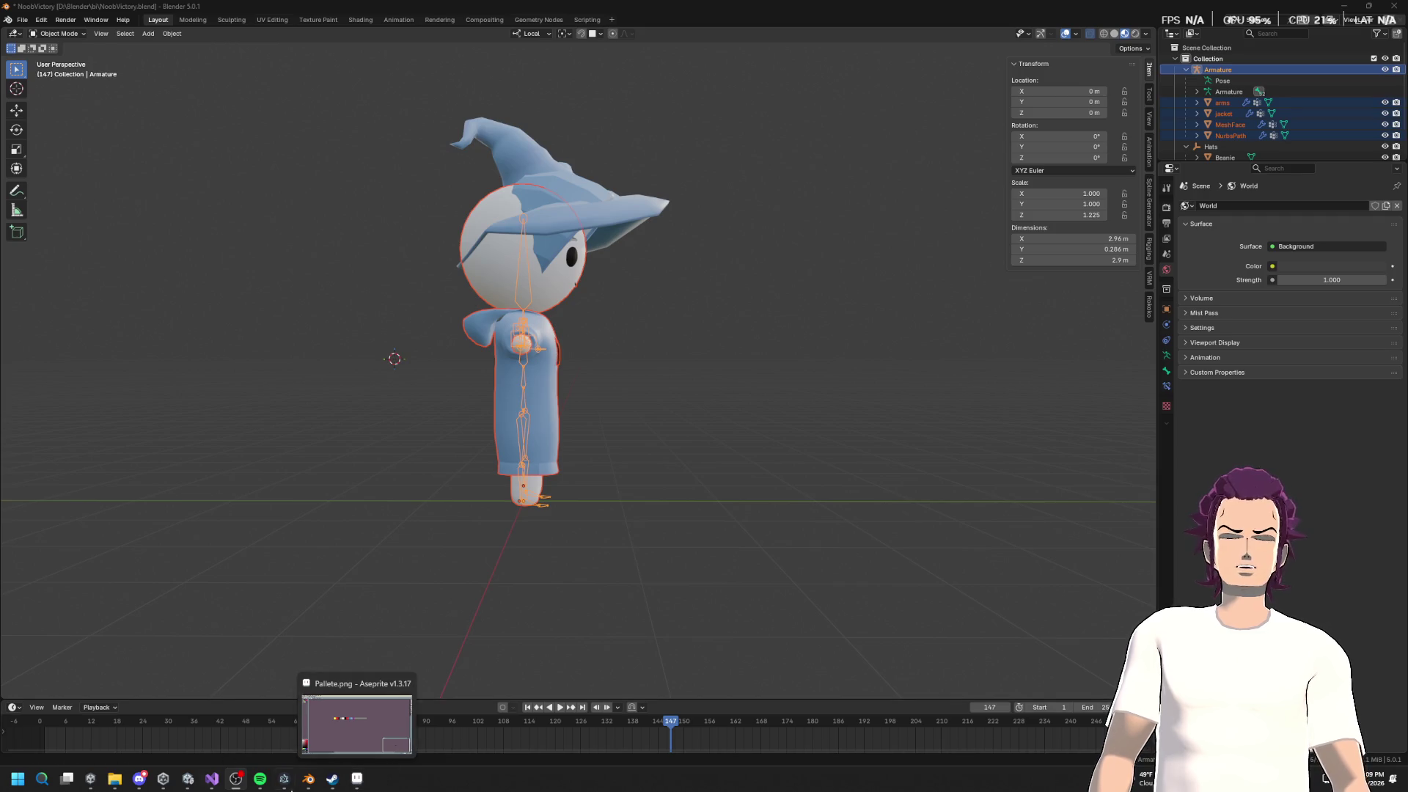
click(188, 779)
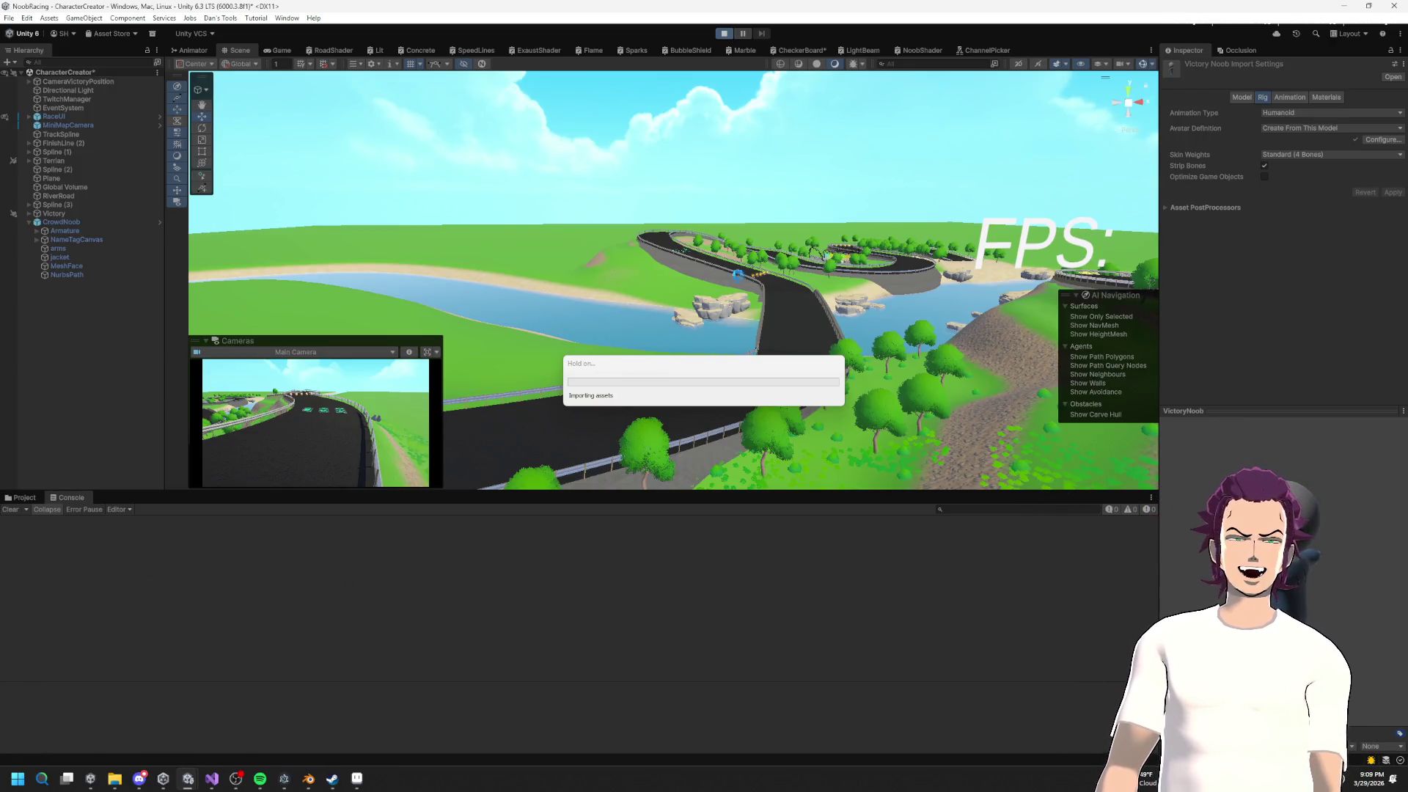
Step: Run and stop the game, then expand FinishLine (2) and Spline (1) in the Hierarchy
click(725, 34)
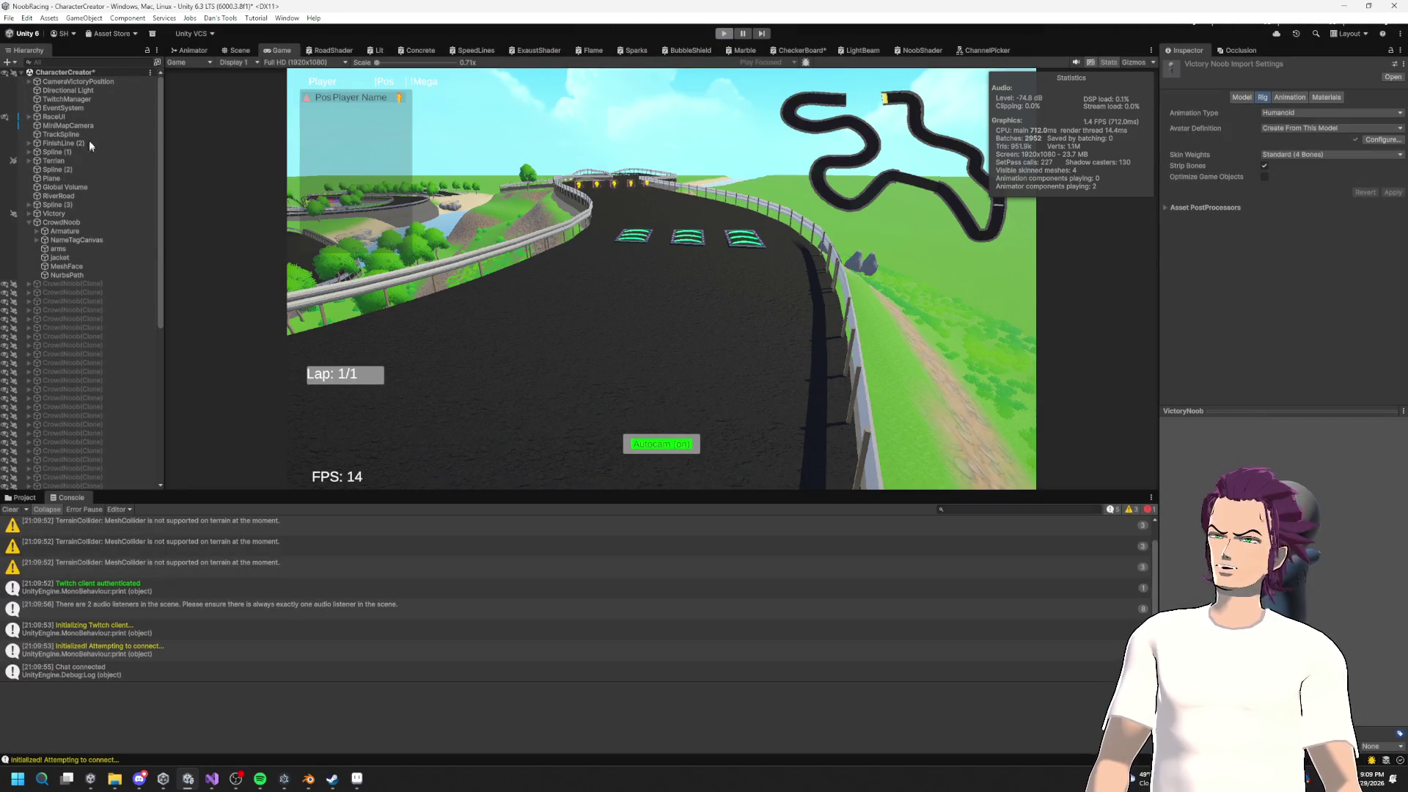
key(ctrl+p)
click(30, 143)
click(35, 173)
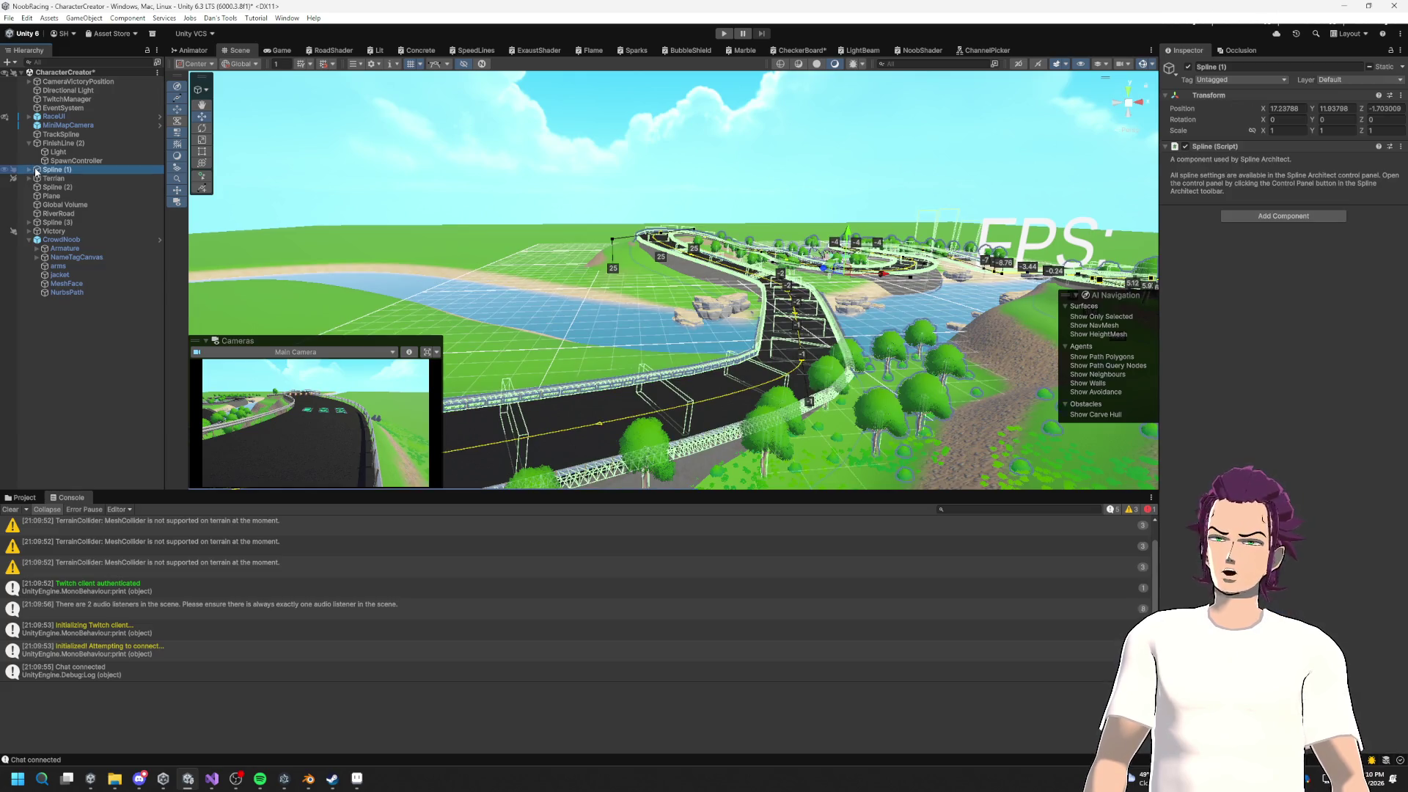
click(29, 170)
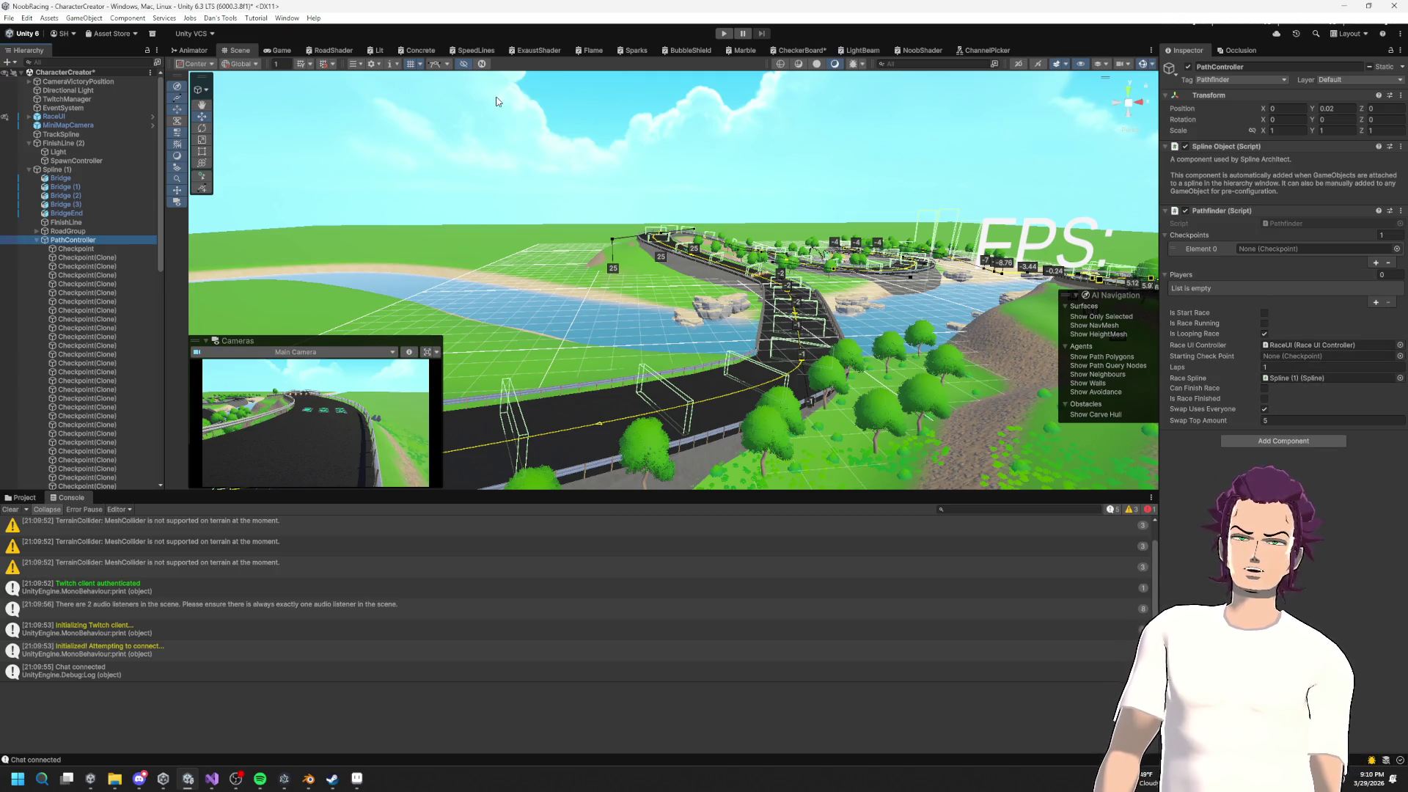
Step: Frame the finish line, select its first Checkpoint(Clone), and start Play again
key(w)
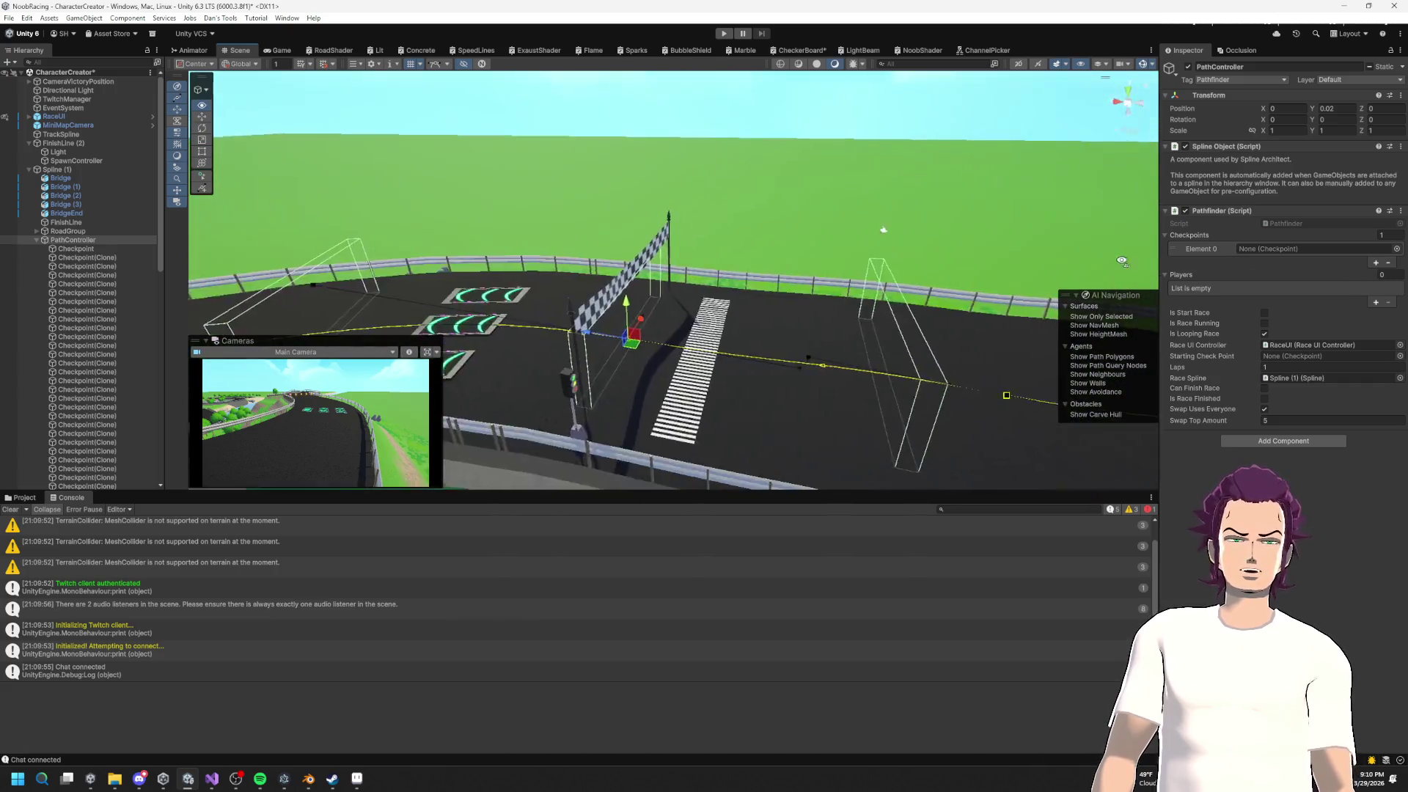
drag(1122, 260, 649, 285)
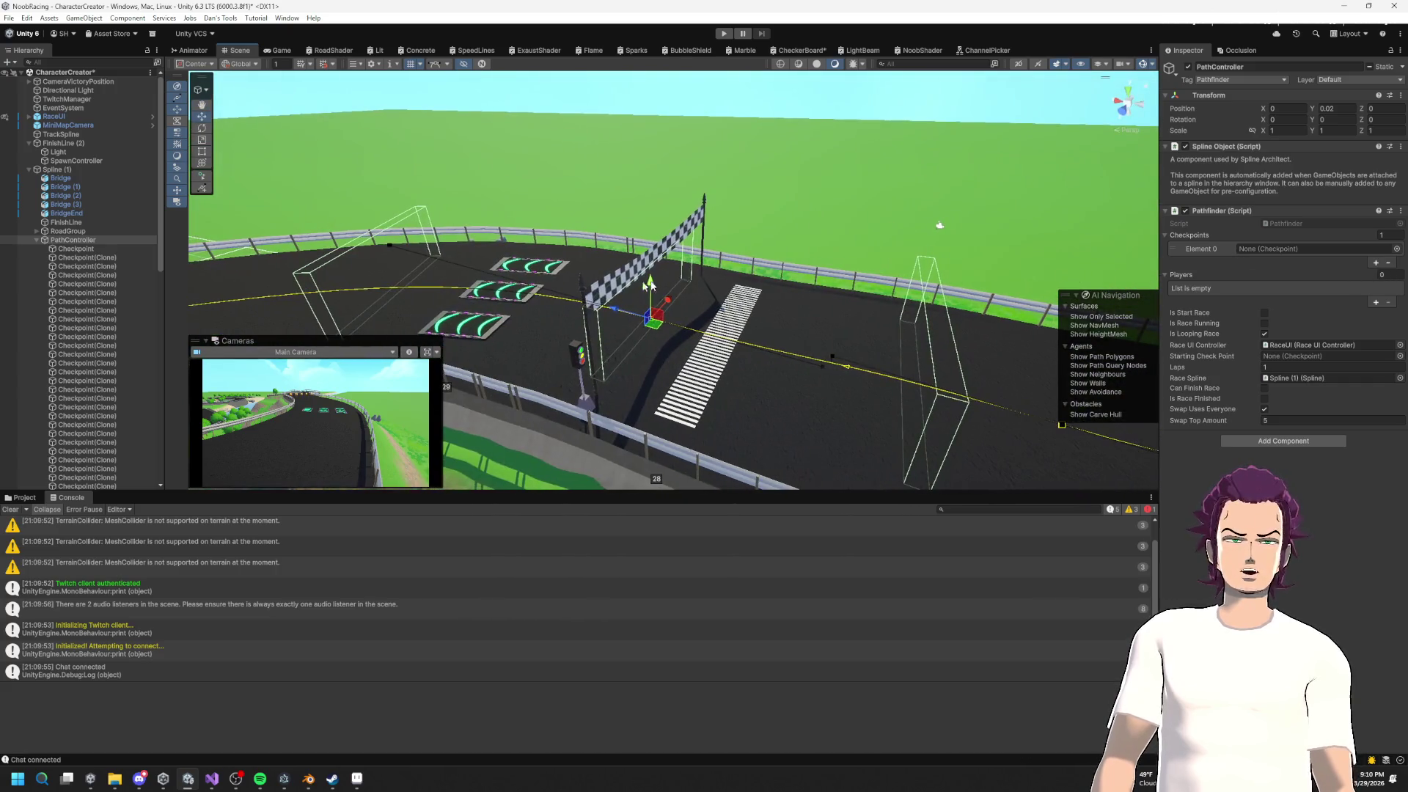
click(95, 258)
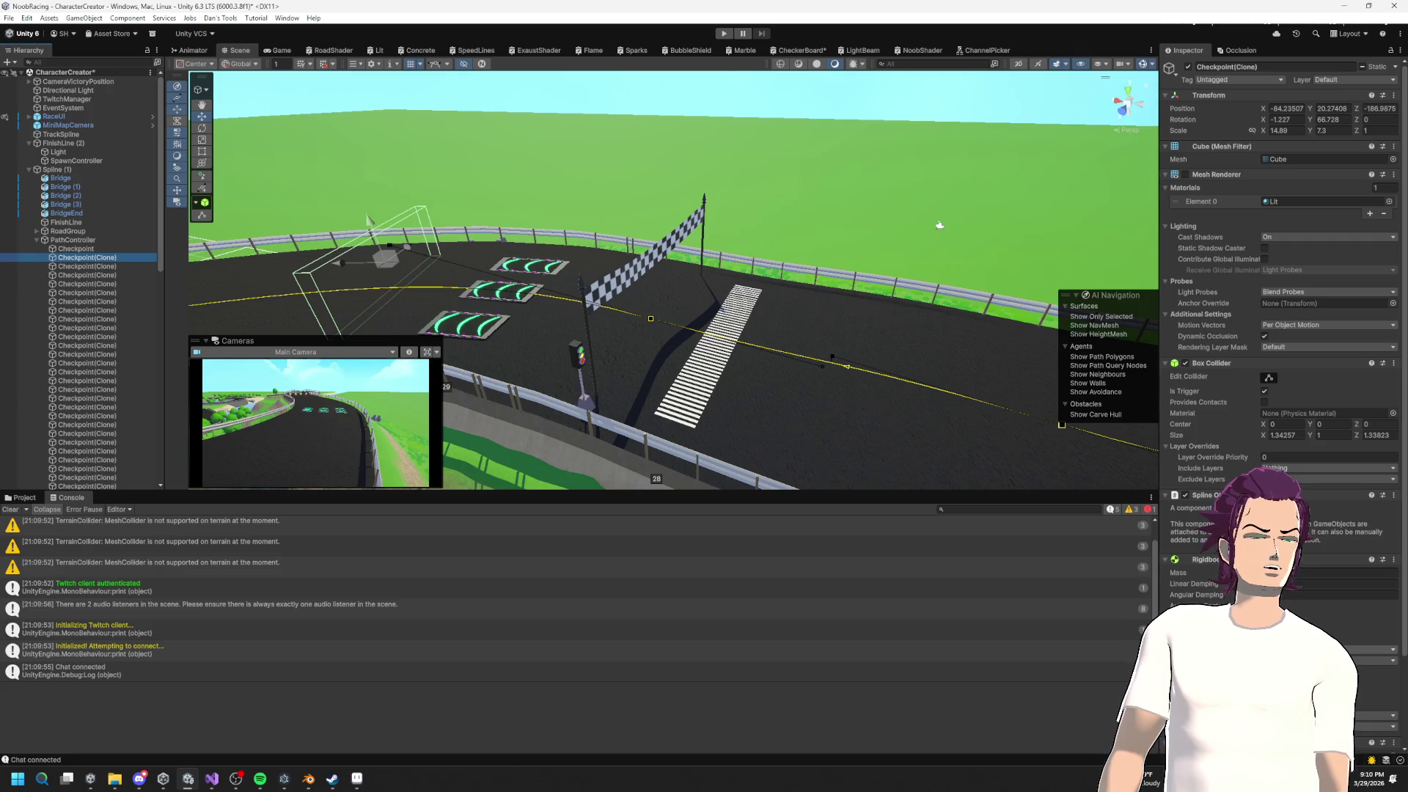
scroll(1283, 294, down, 3)
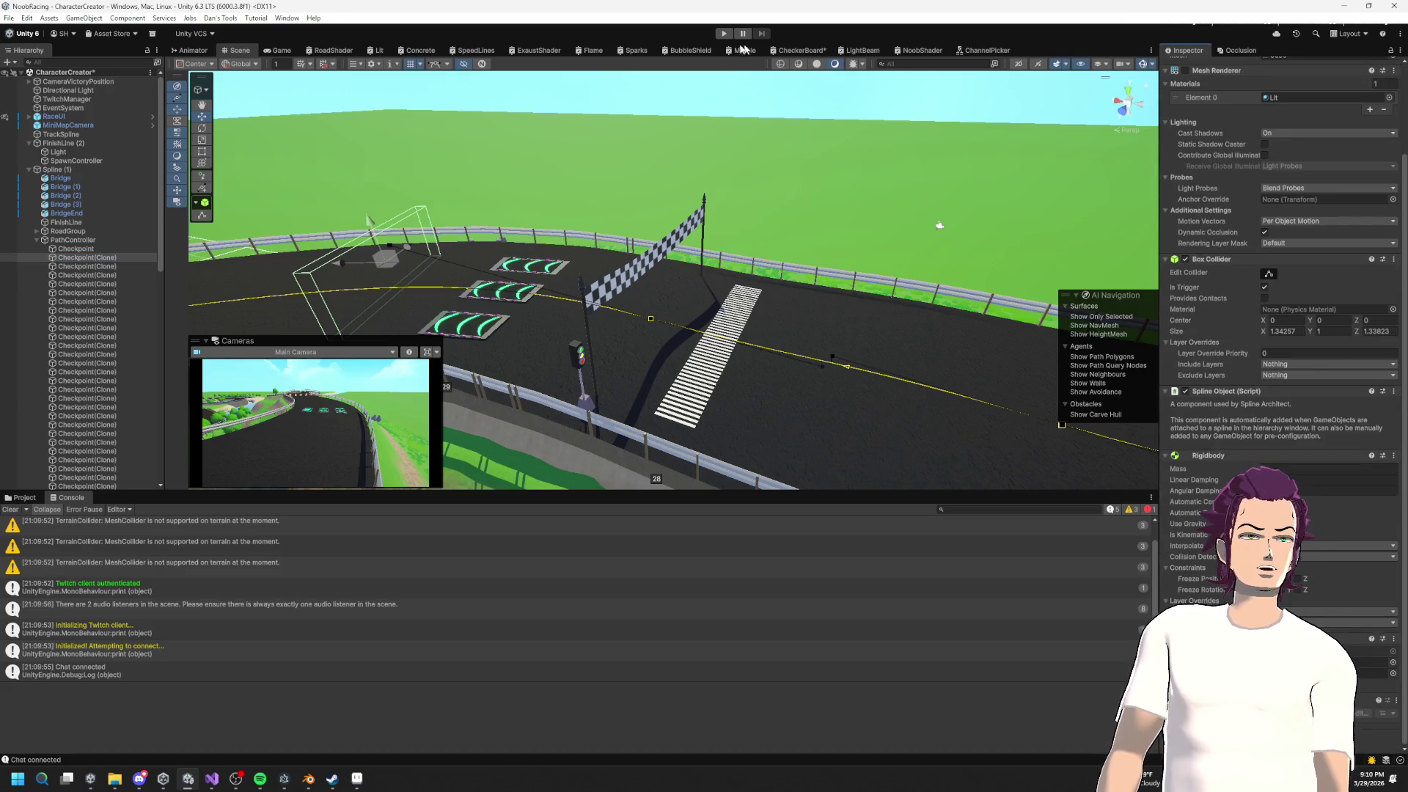
click(724, 33)
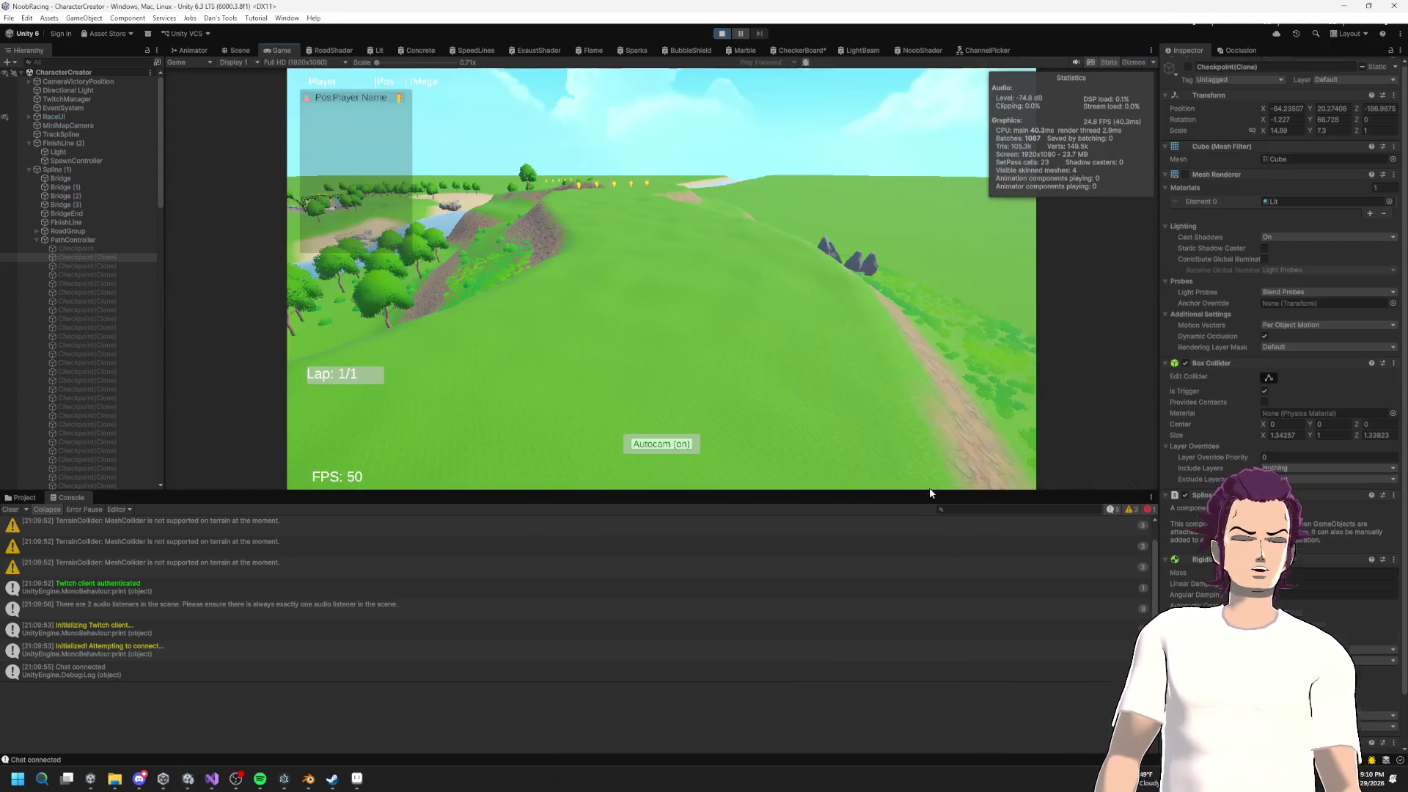
Step: Enlarge the Game view by shrinking the Console, Inspector and Hierarchy panels
drag(906, 489, 889, 660)
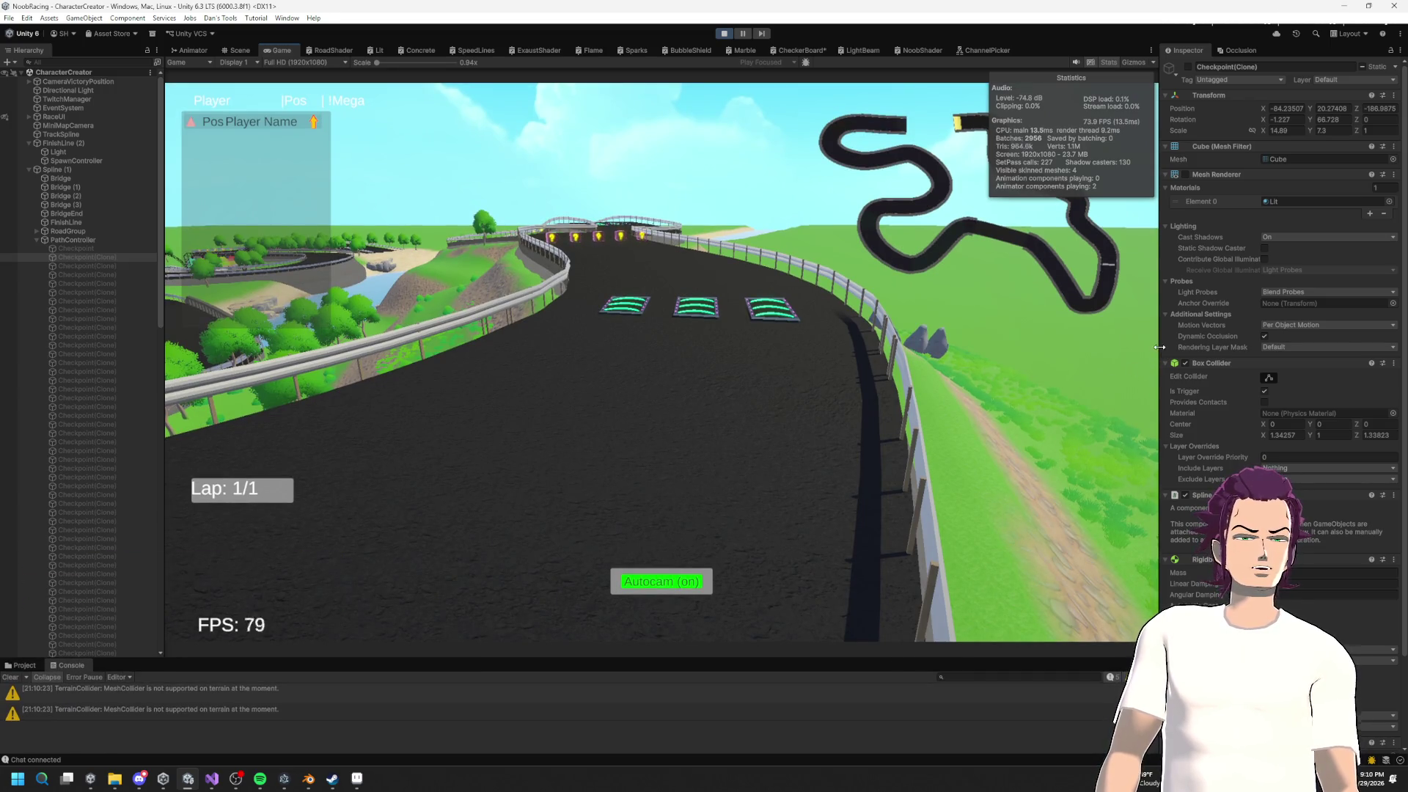
drag(1160, 347, 1253, 347)
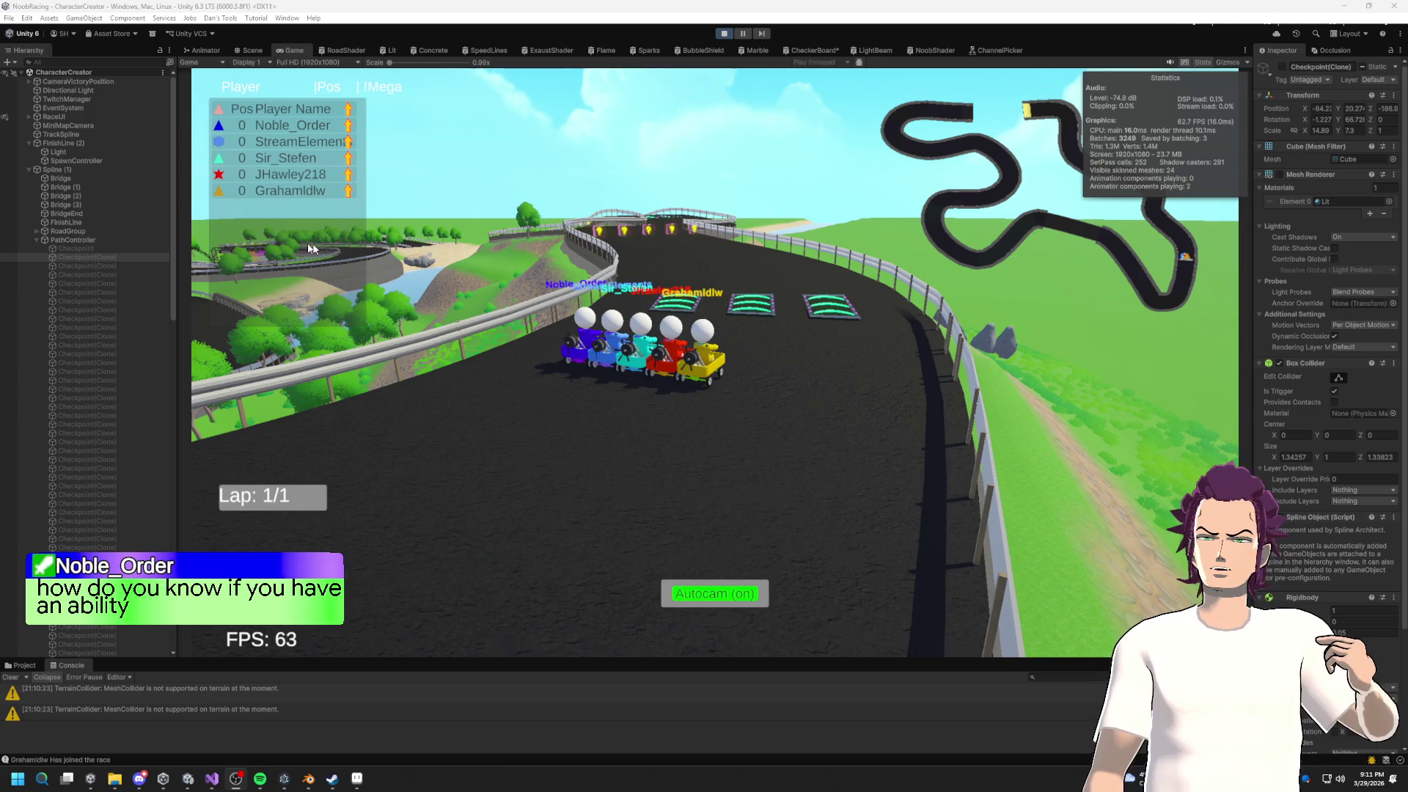
drag(176, 235, 53, 234)
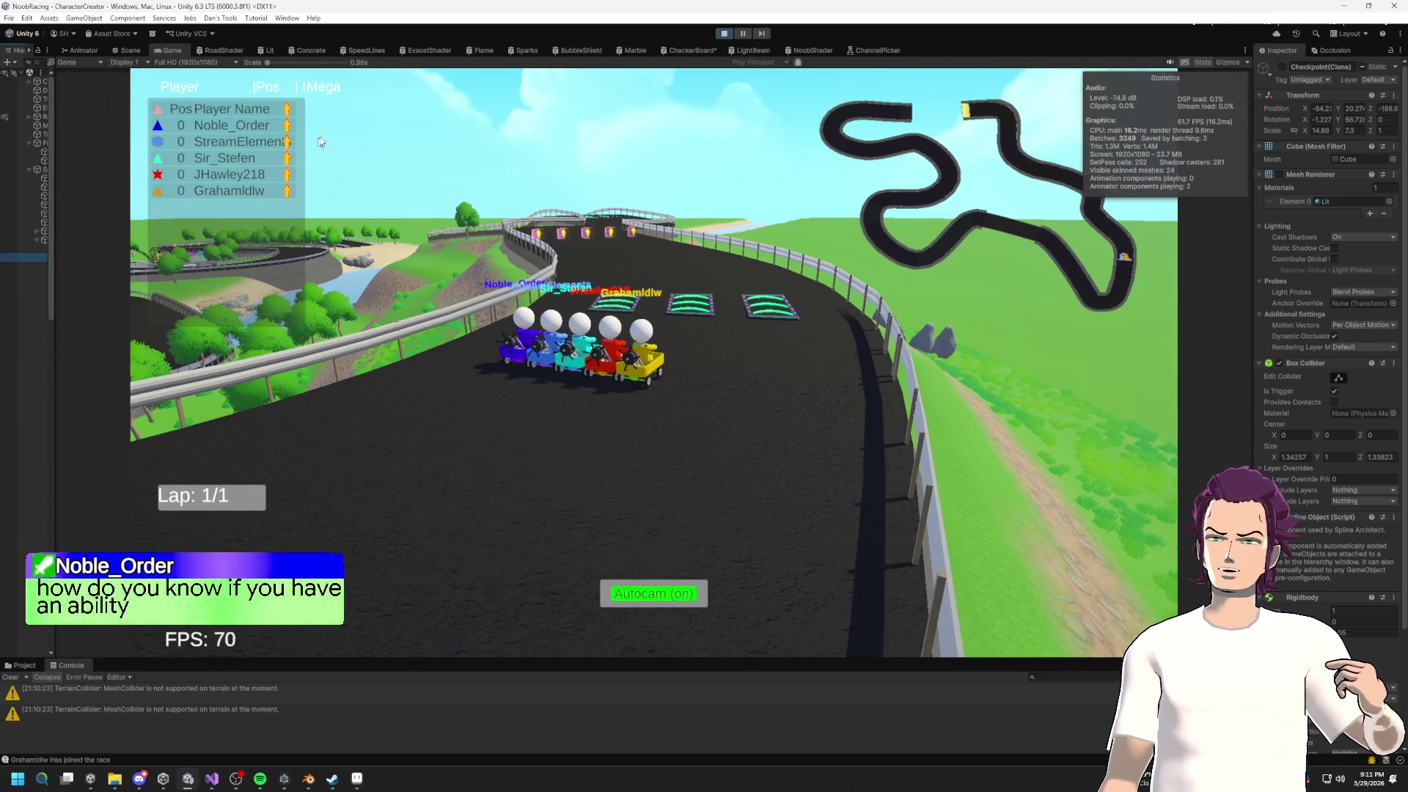
Step: Shrink the Console further for a taller Game view while the race runs to the finish
drag(810, 658, 816, 774)
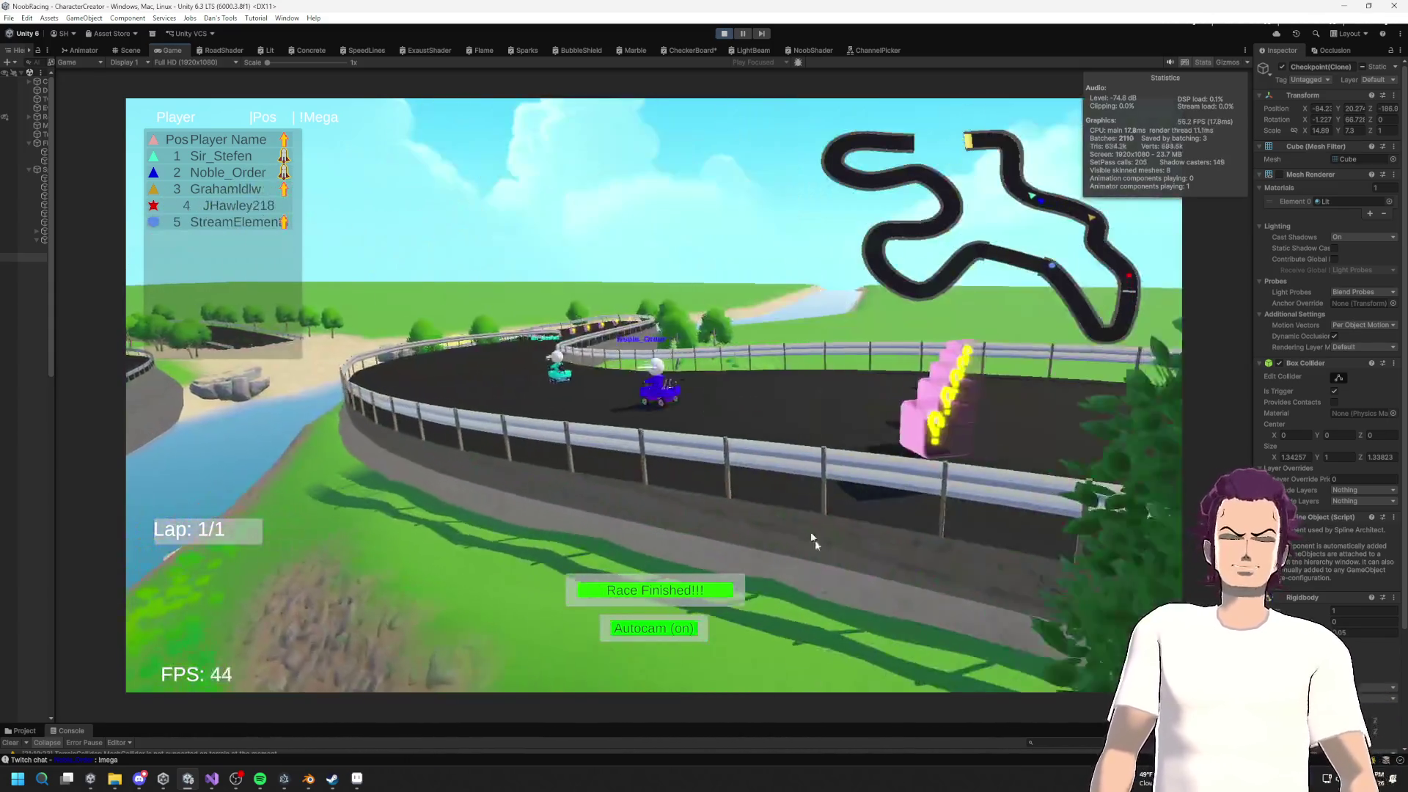
Step: Show the victory podium via Race Finished!!!, let the next race start, then bring Visual Studio forward
click(700, 591)
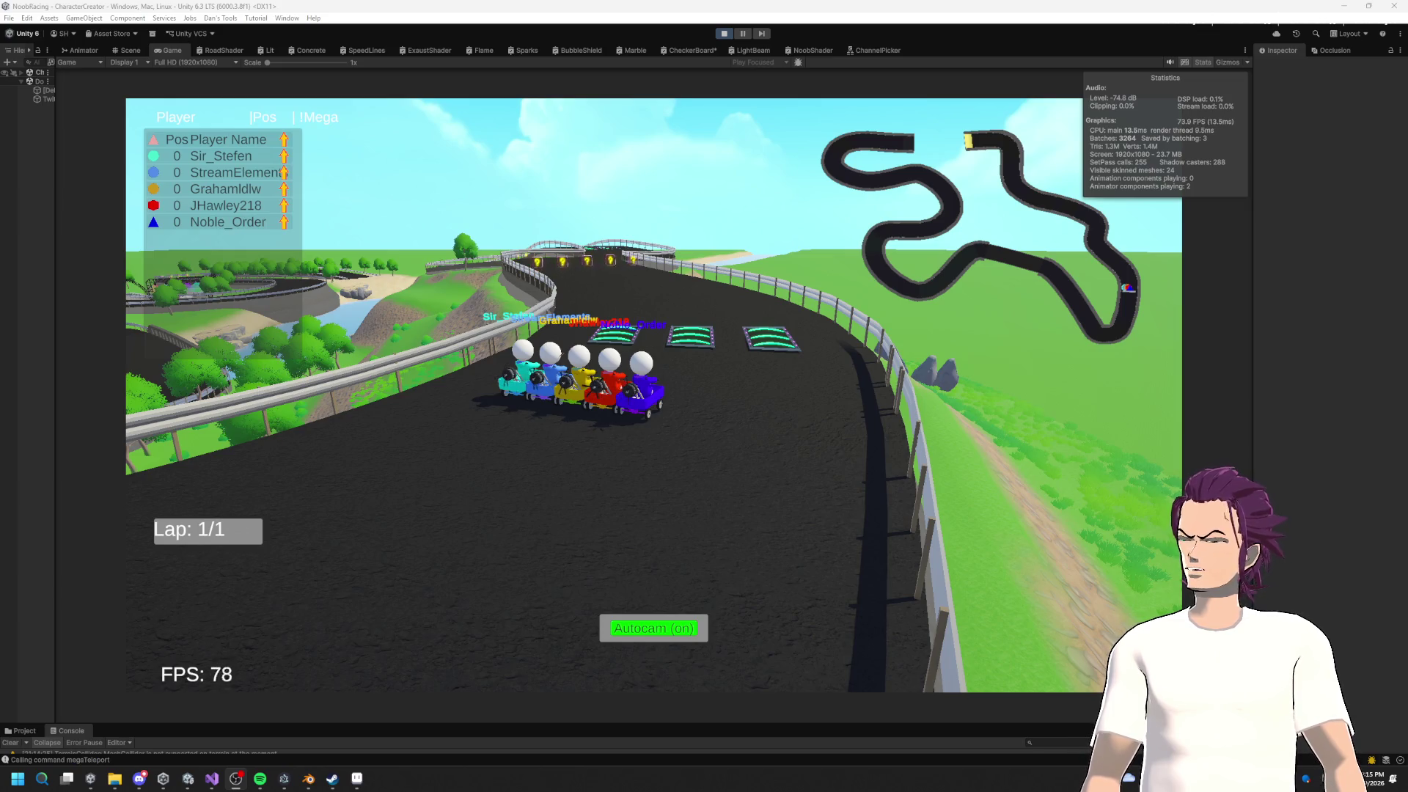
click(212, 779)
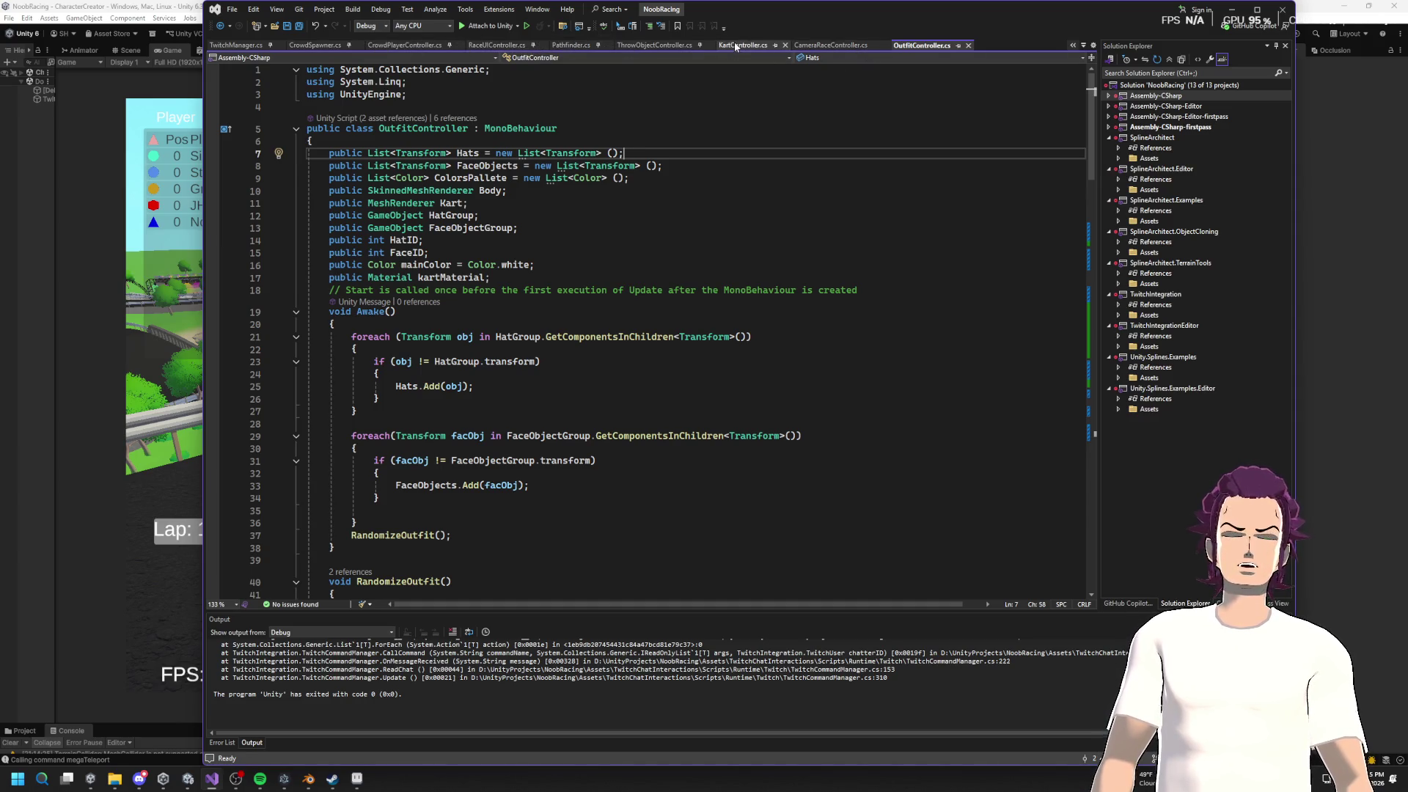
Step: Scroll TwitchManager.cs up to the megaTeleport TwitchCommand, then return to Unity
click(236, 46)
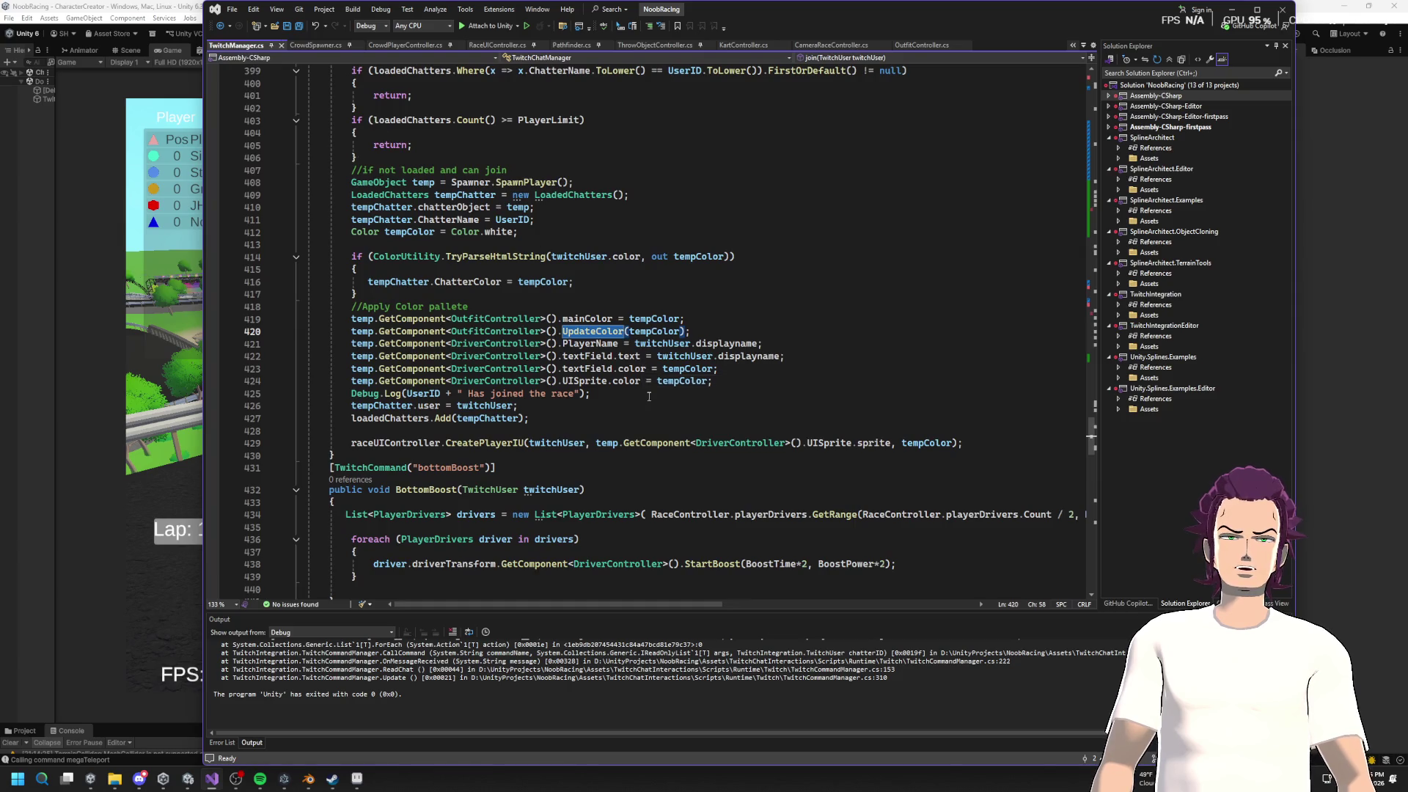
scroll(648, 396, up, 20)
scroll(616, 387, up, 20)
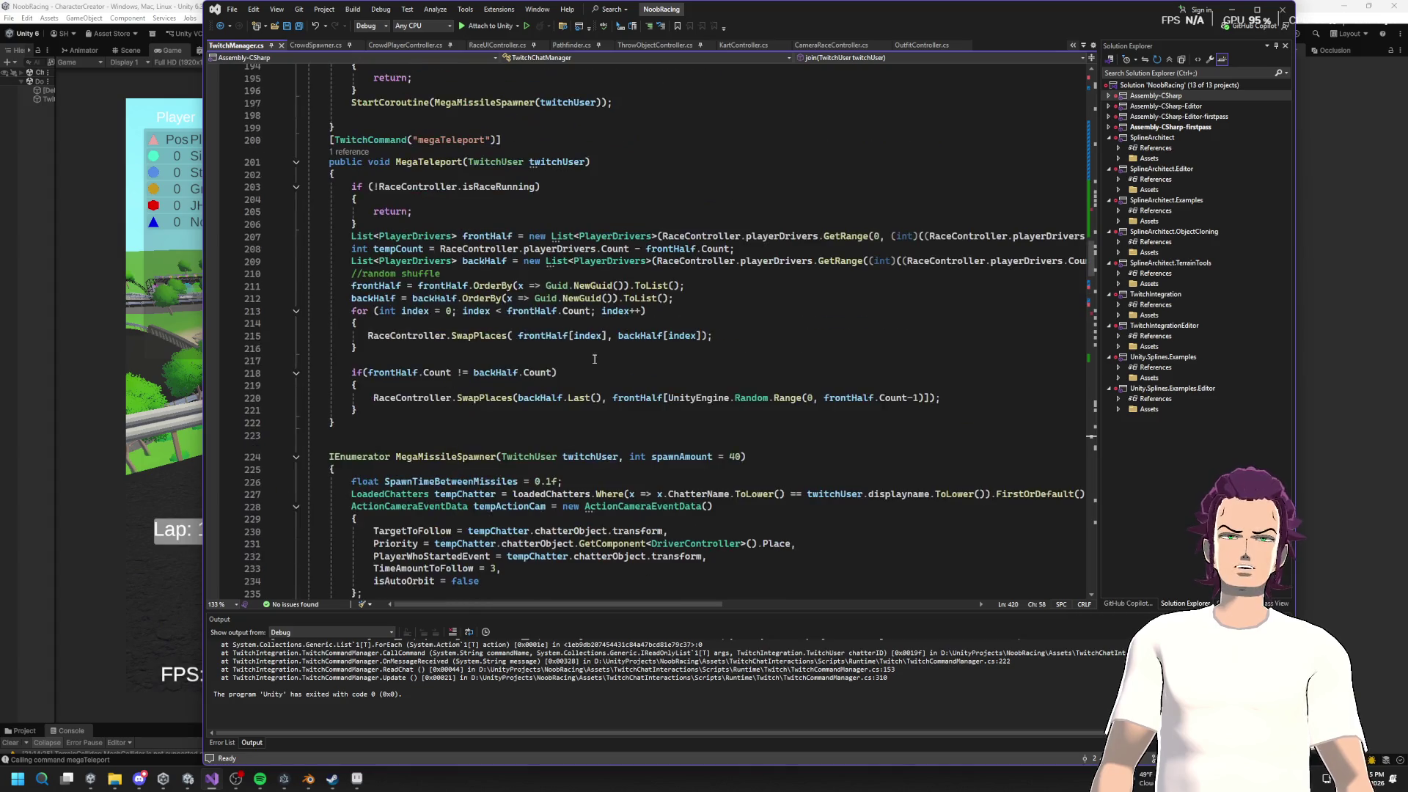
scroll(478, 230, up, 3)
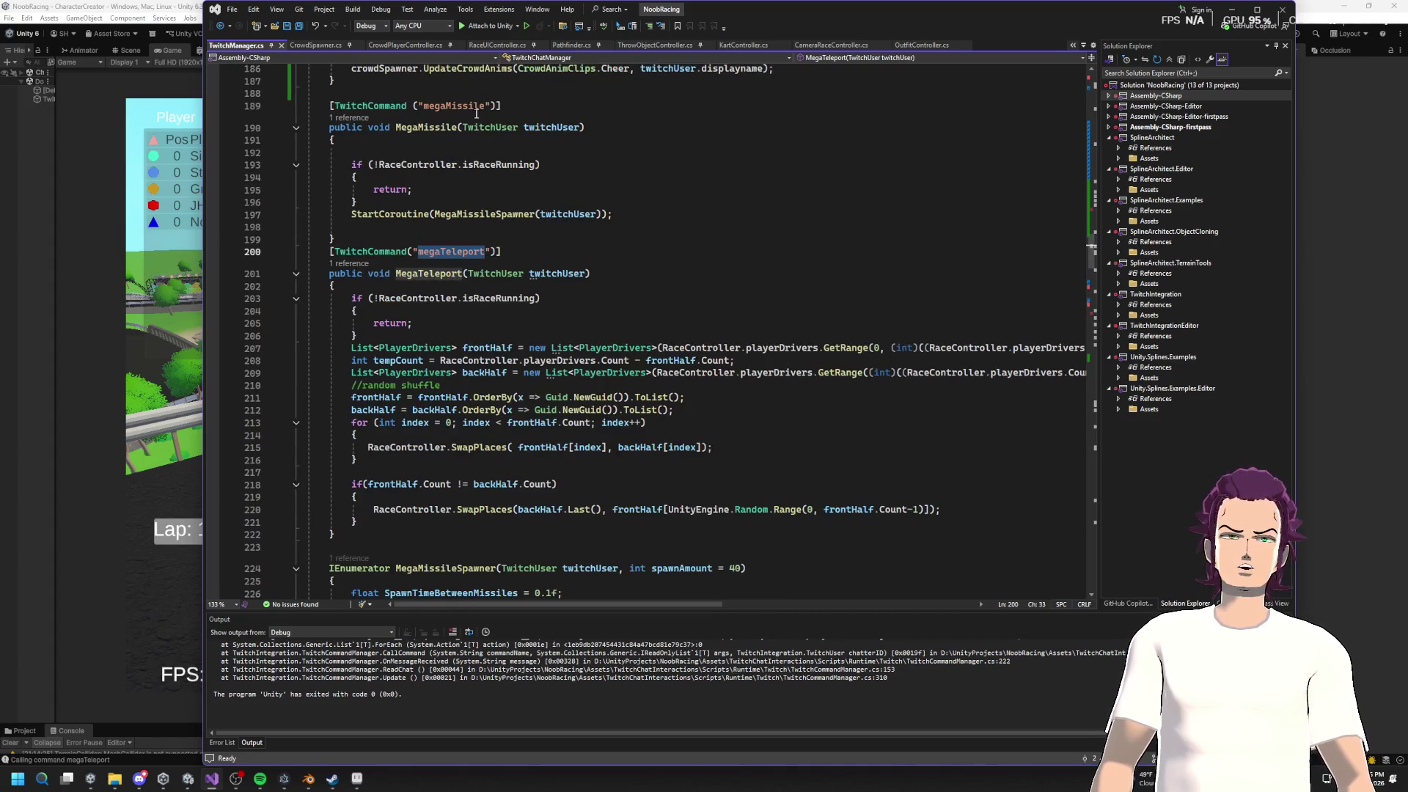
click(1234, 11)
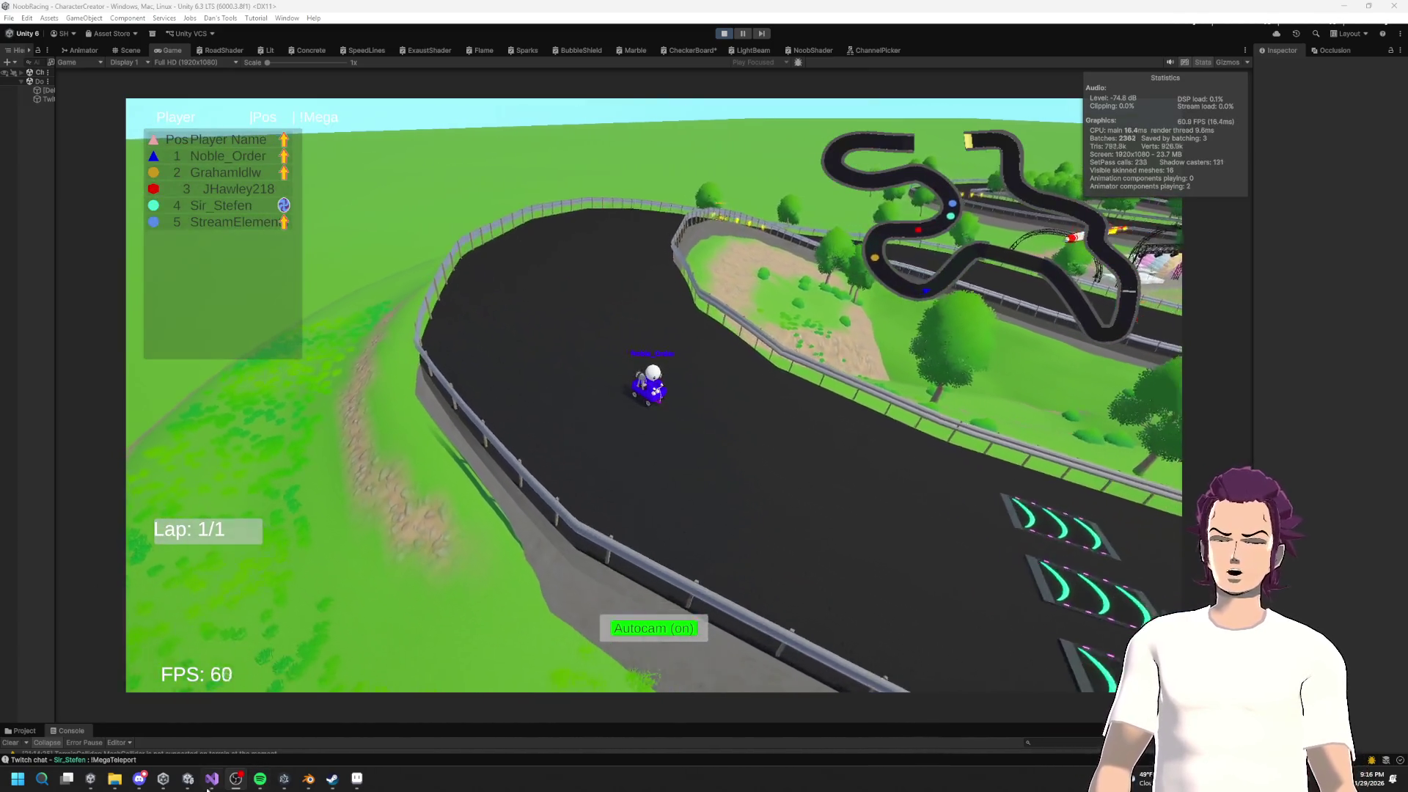
Step: Let the lap 1/1 race run, then bring TwitchManager.cs in Visual Studio to the front
click(212, 777)
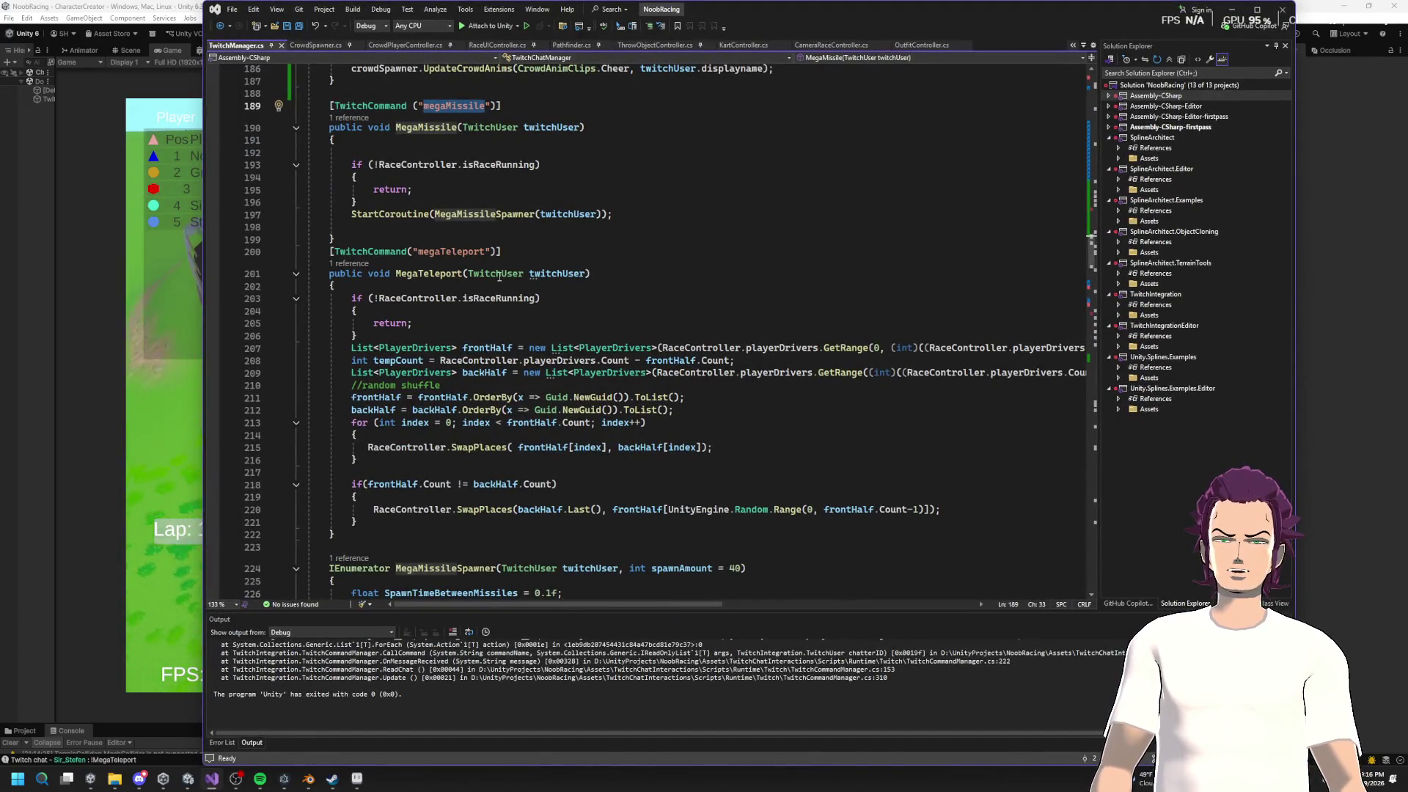
Step: Select the megaTeleport command name on line 200, then return to the running Unity race
double_click(451, 252)
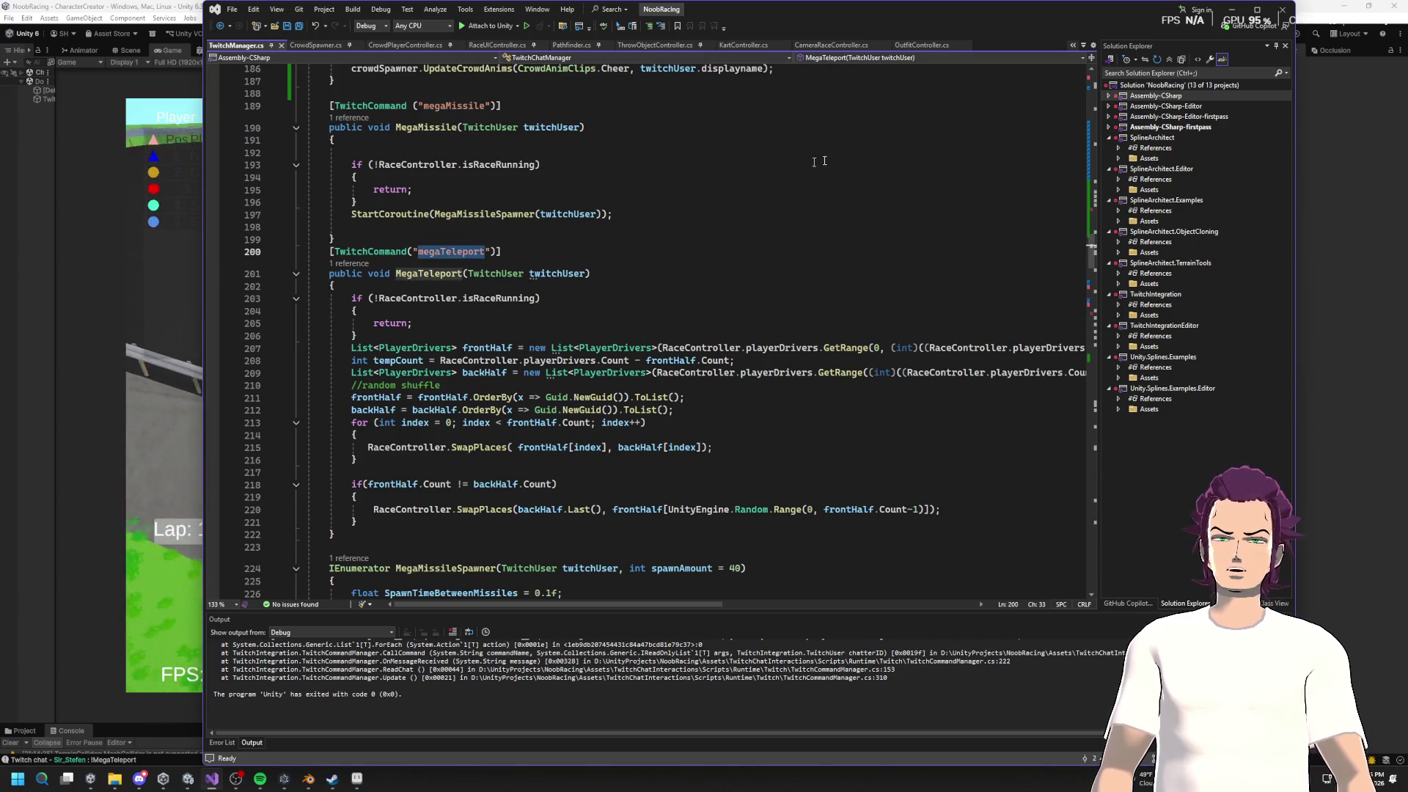
key(alt+Tab)
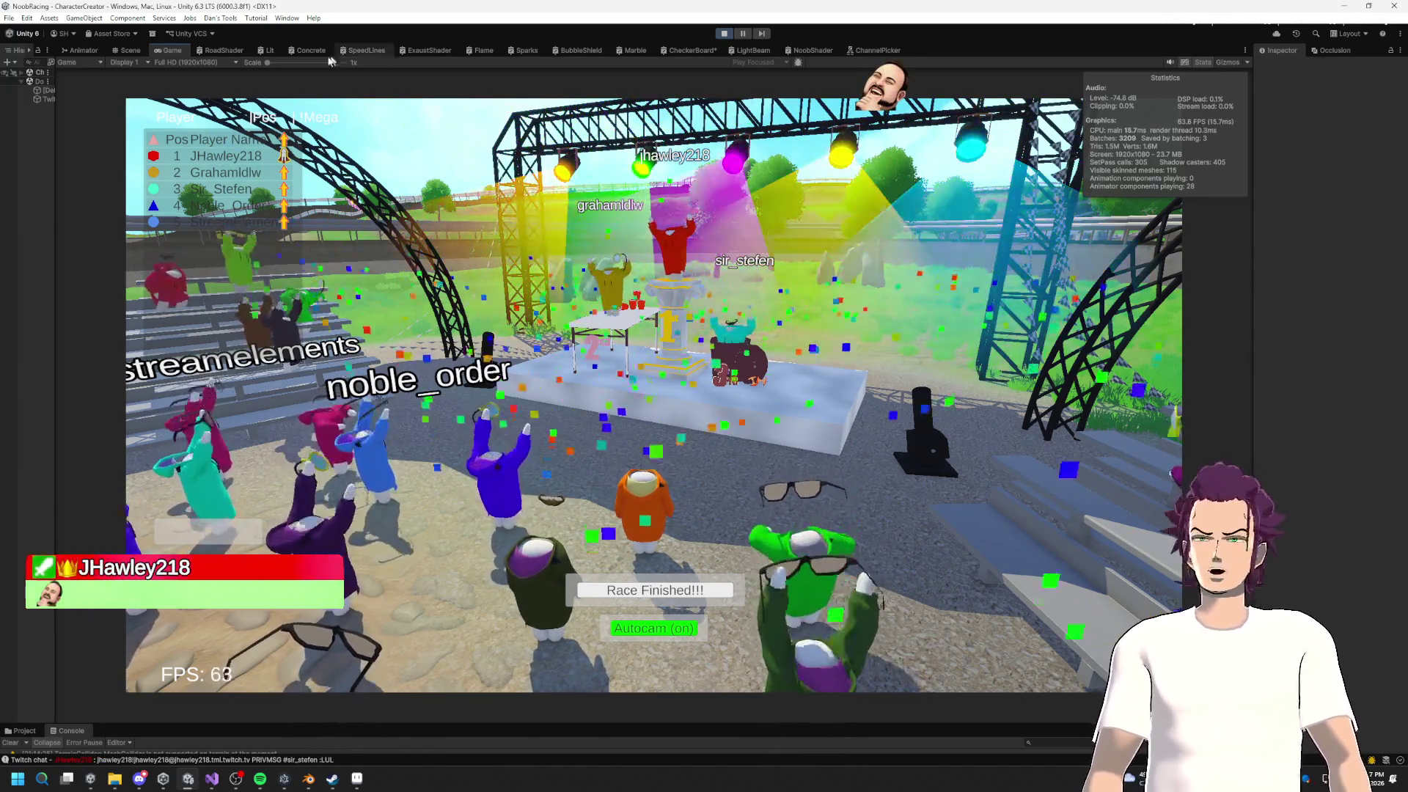
Step: In the Scene view, fly around the arena to inspect the headless crowd noobs beside the podium
click(132, 51)
mouse_move(655, 281)
mouse_down()
mouse_move(267, 327)
mouse_move(277, 220)
mouse_move(384, 220)
mouse_move(346, 219)
mouse_move(305, 191)
mouse_move(281, 223)
mouse_move(462, 225)
mouse_move(559, 288)
mouse_move(489, 238)
mouse_move(558, 196)
mouse_up()
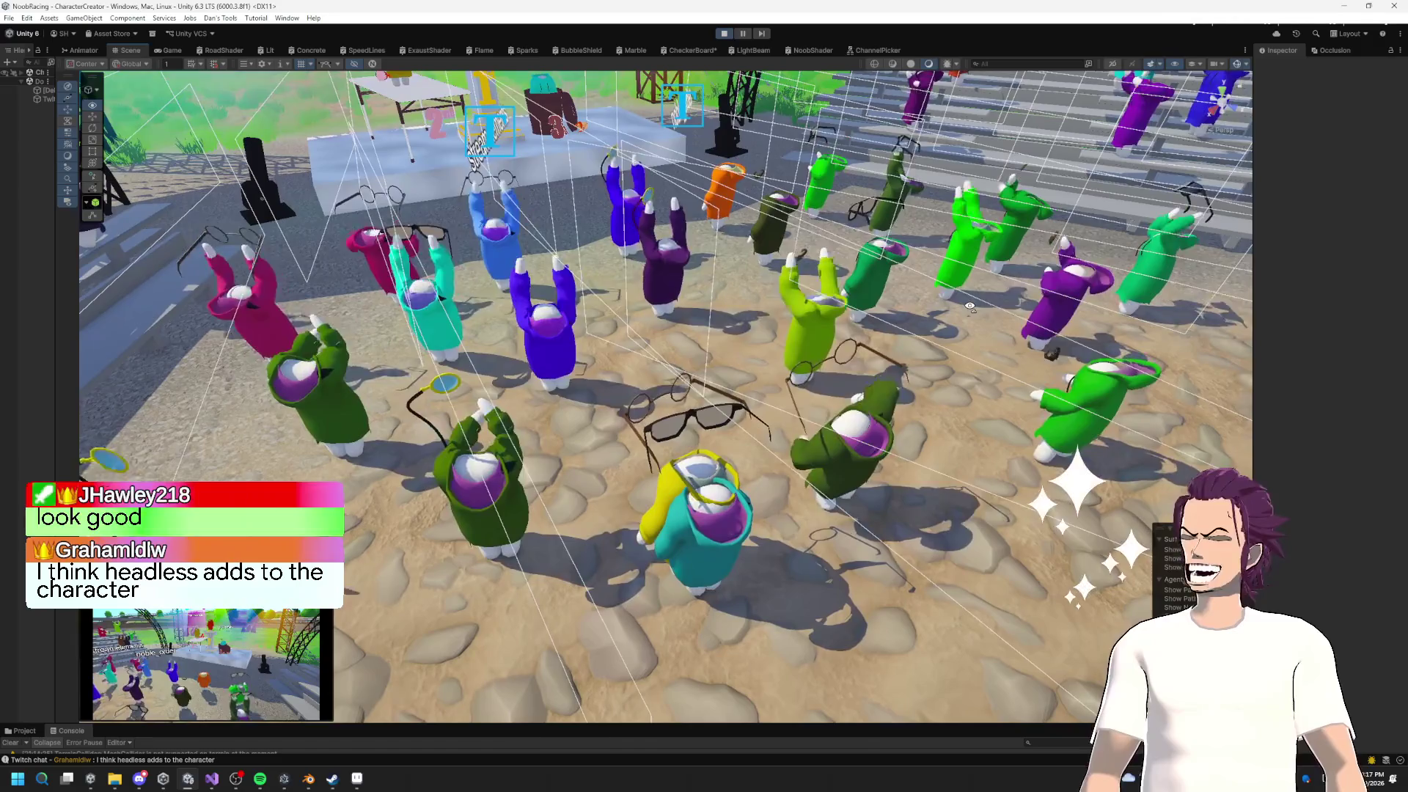
drag(969, 307, 960, 308)
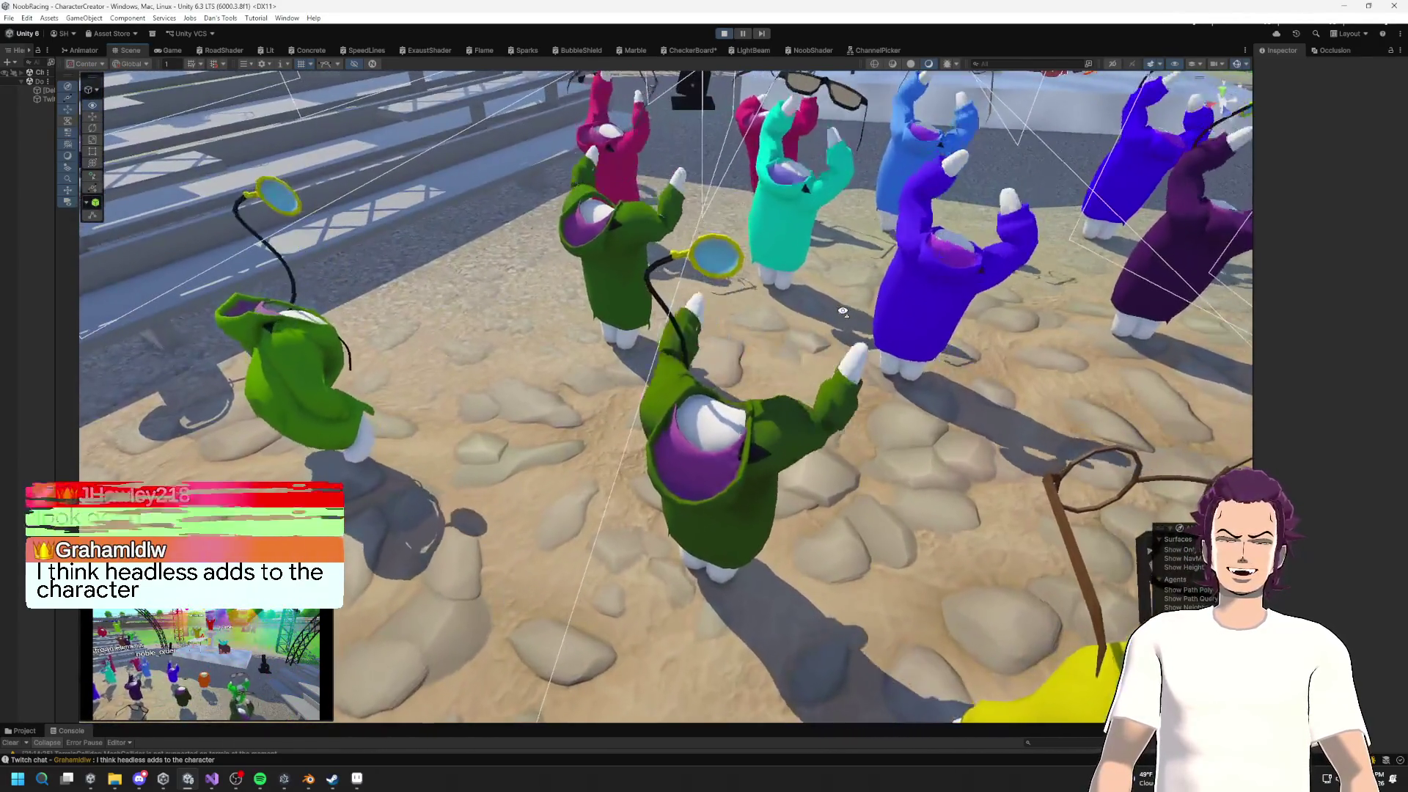
mouse_move(842, 312)
mouse_down()
mouse_move(1127, 227)
mouse_move(810, 233)
mouse_move(722, 150)
mouse_move(722, 87)
mouse_up()
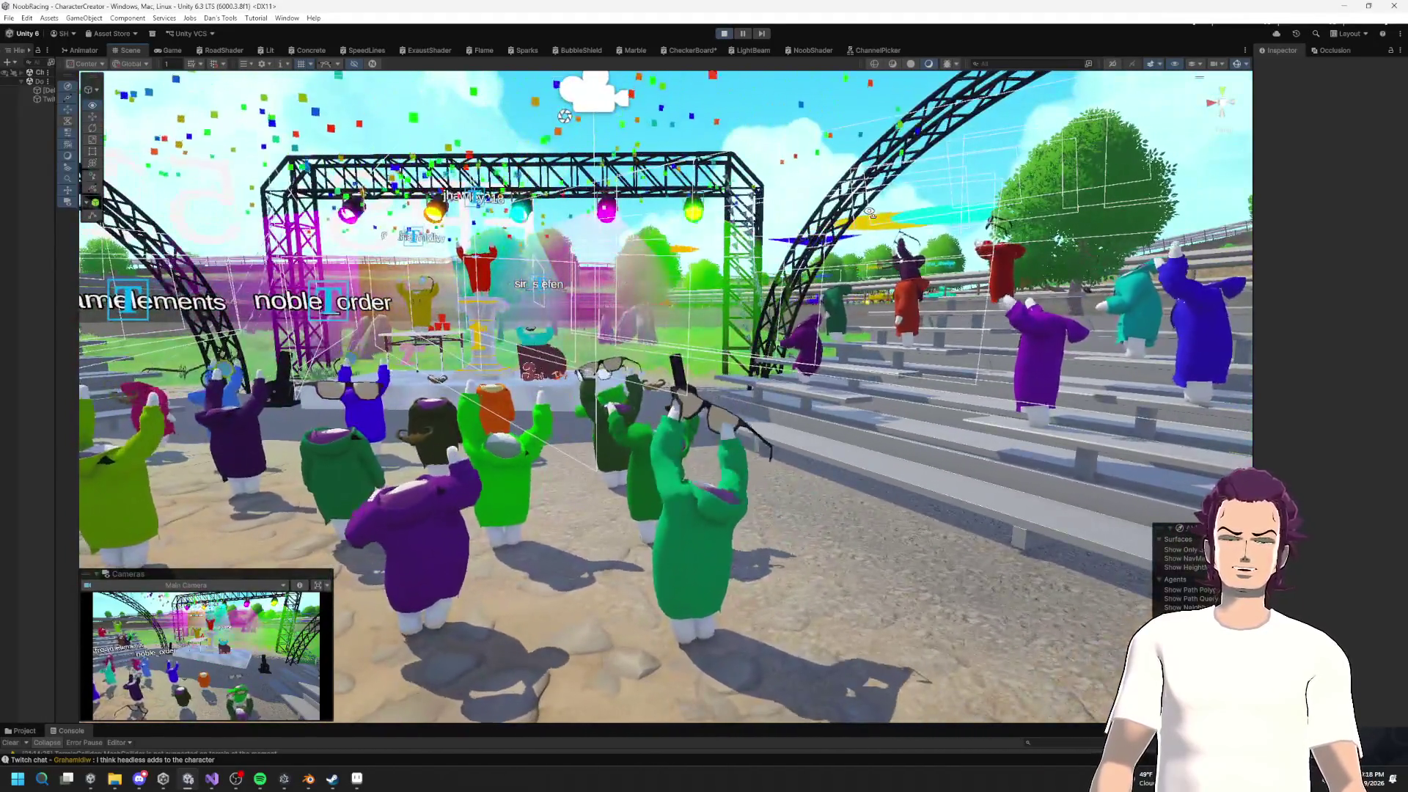
Step: Stop the game, widen the Hierarchy, and frame the CrowdNoob character in the scene
click(723, 34)
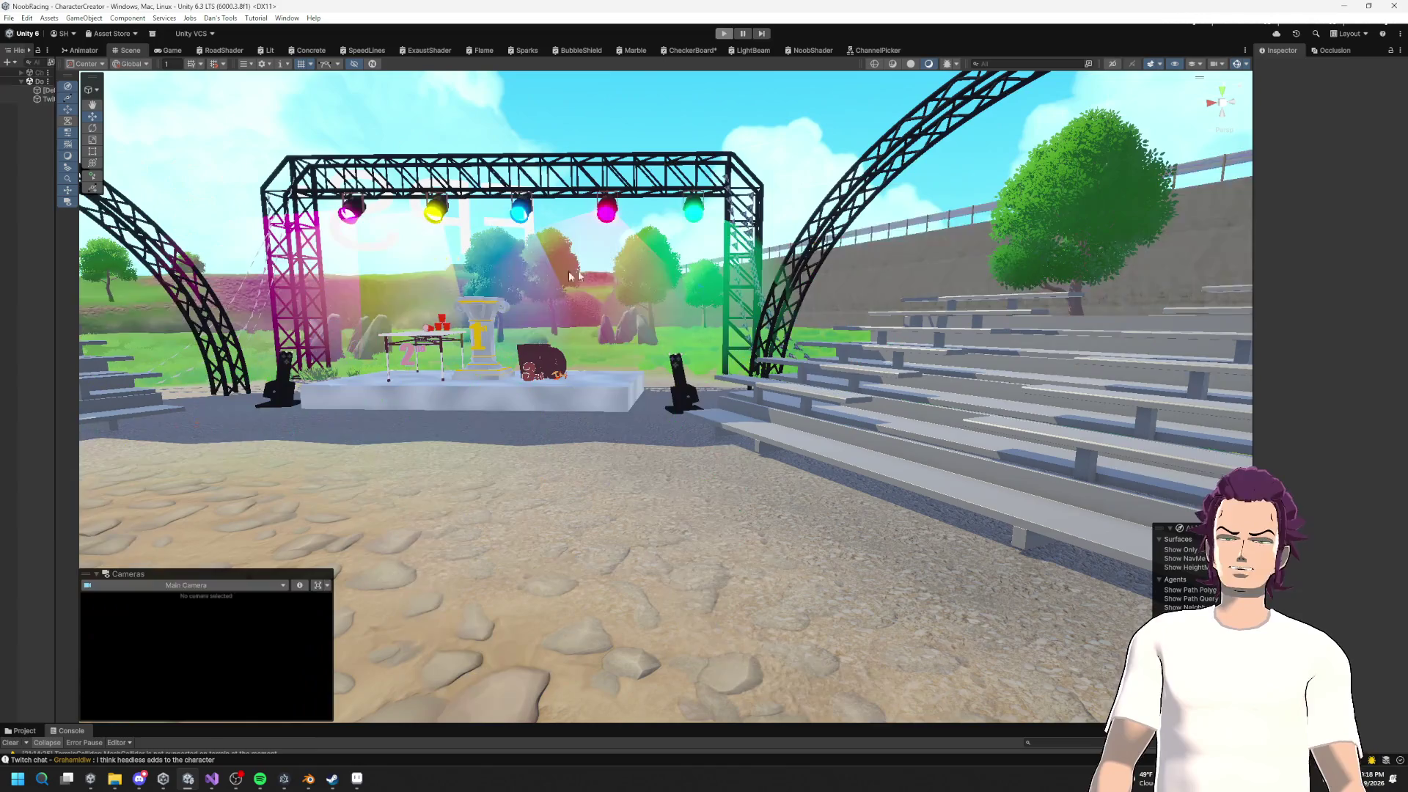
drag(54, 230, 301, 232)
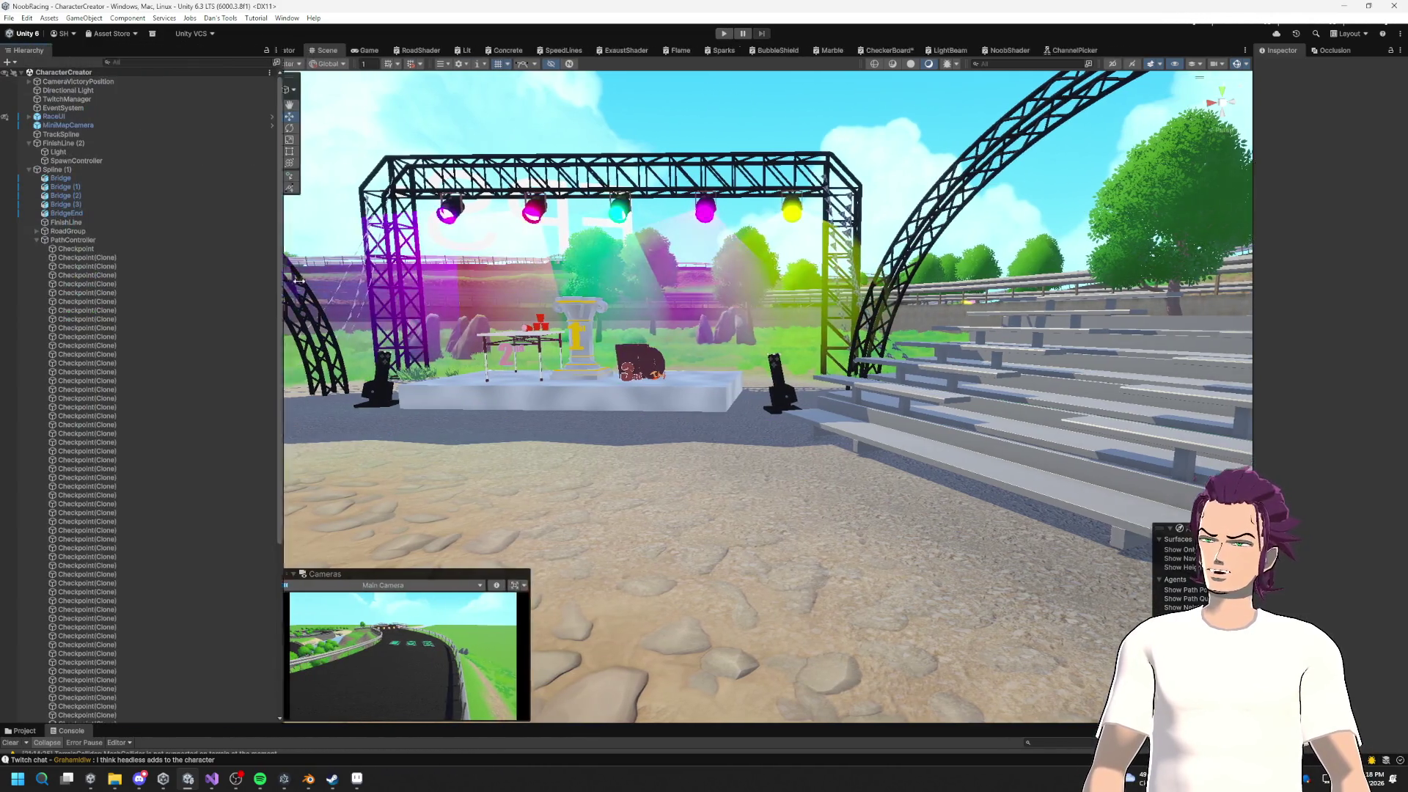
click(36, 240)
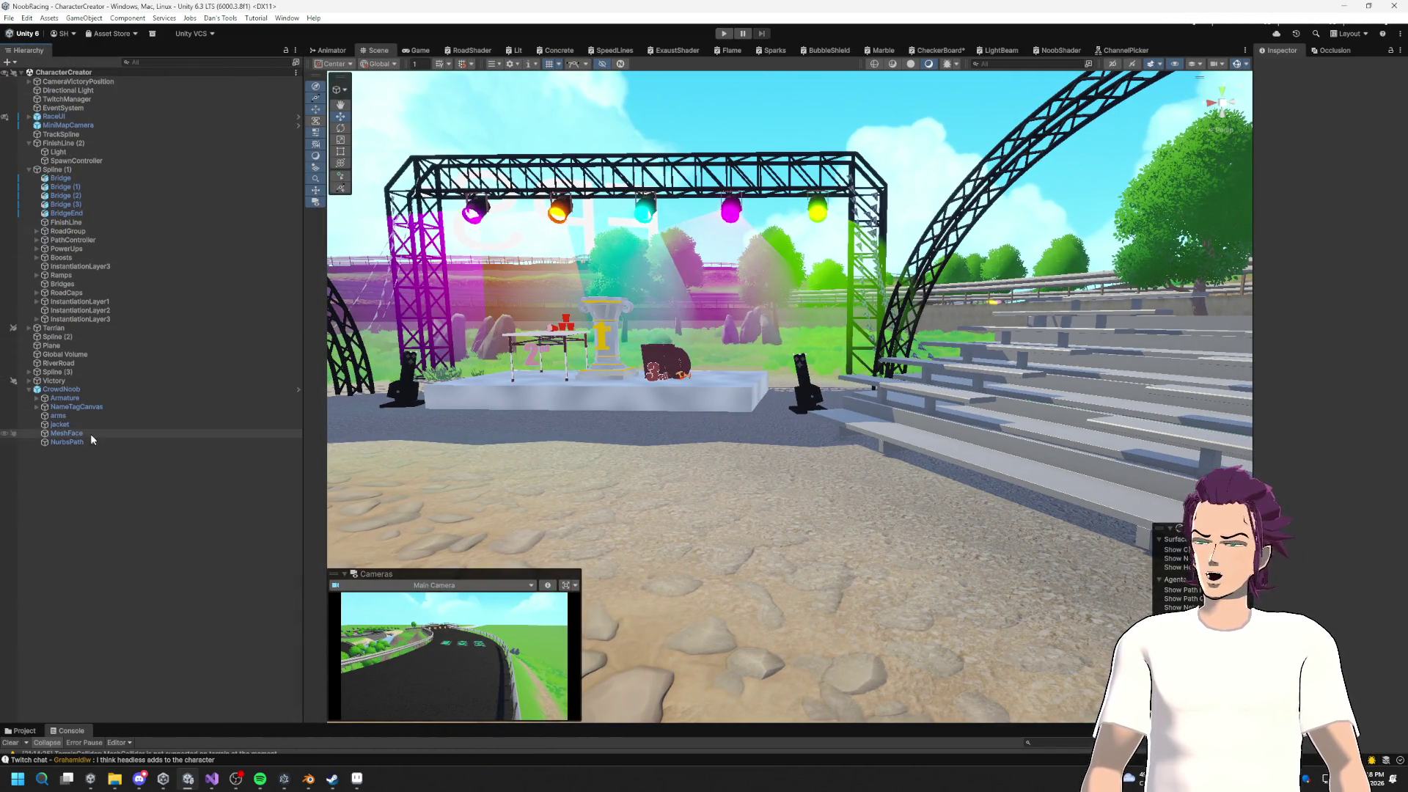
double_click(83, 392)
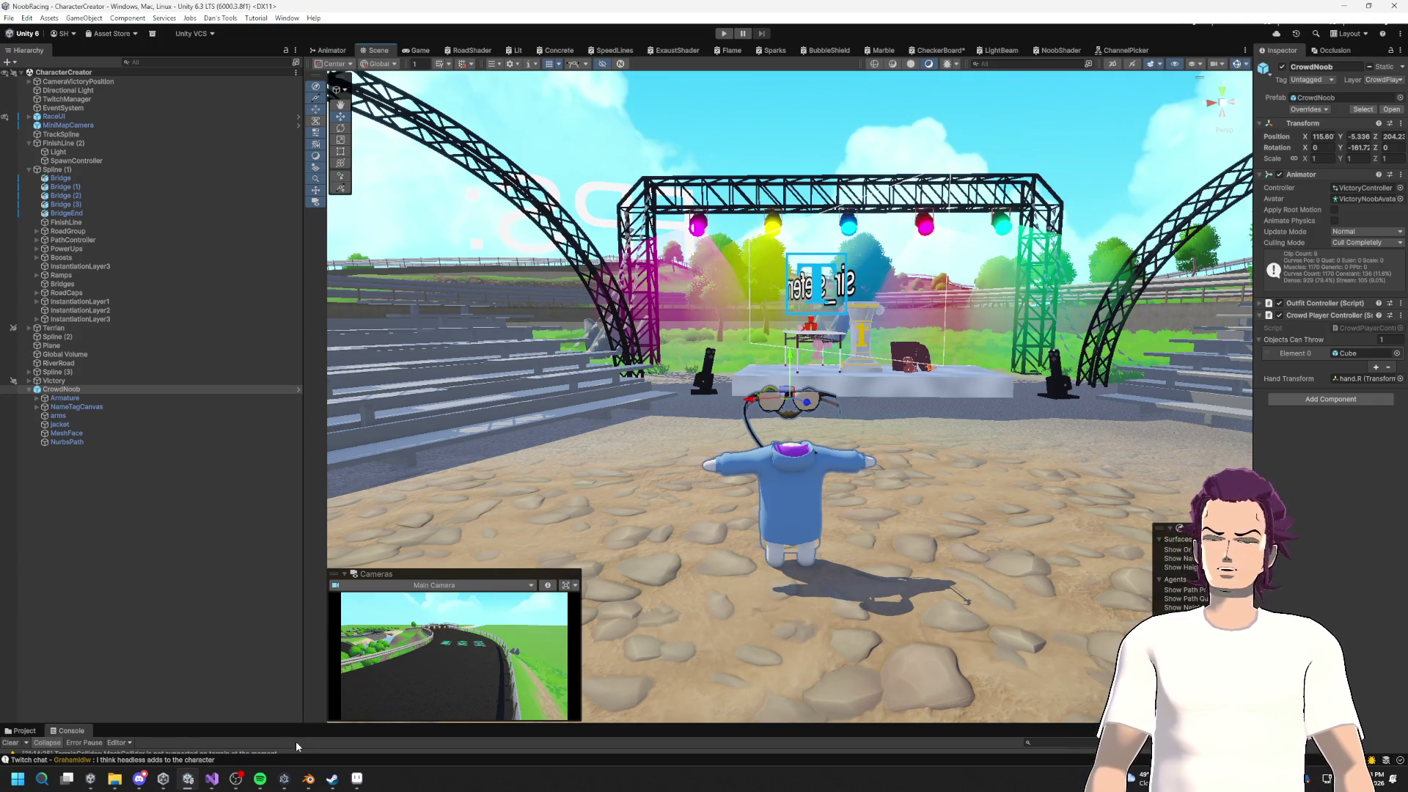
Step: Check the isRaceRunning condition in MegaTeleport, then select CrowdNoob's MeshFace renderer
click(214, 778)
click(491, 297)
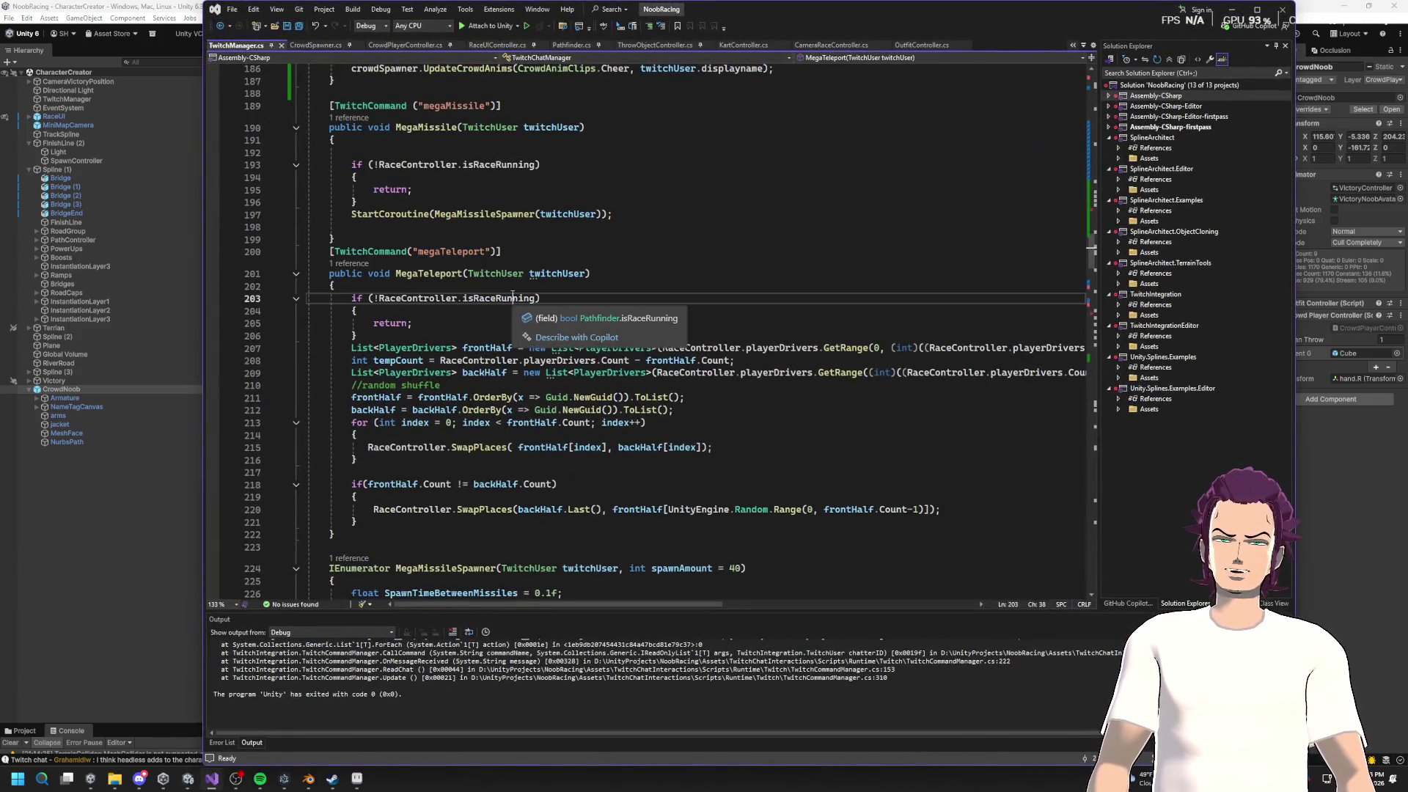
click(1232, 9)
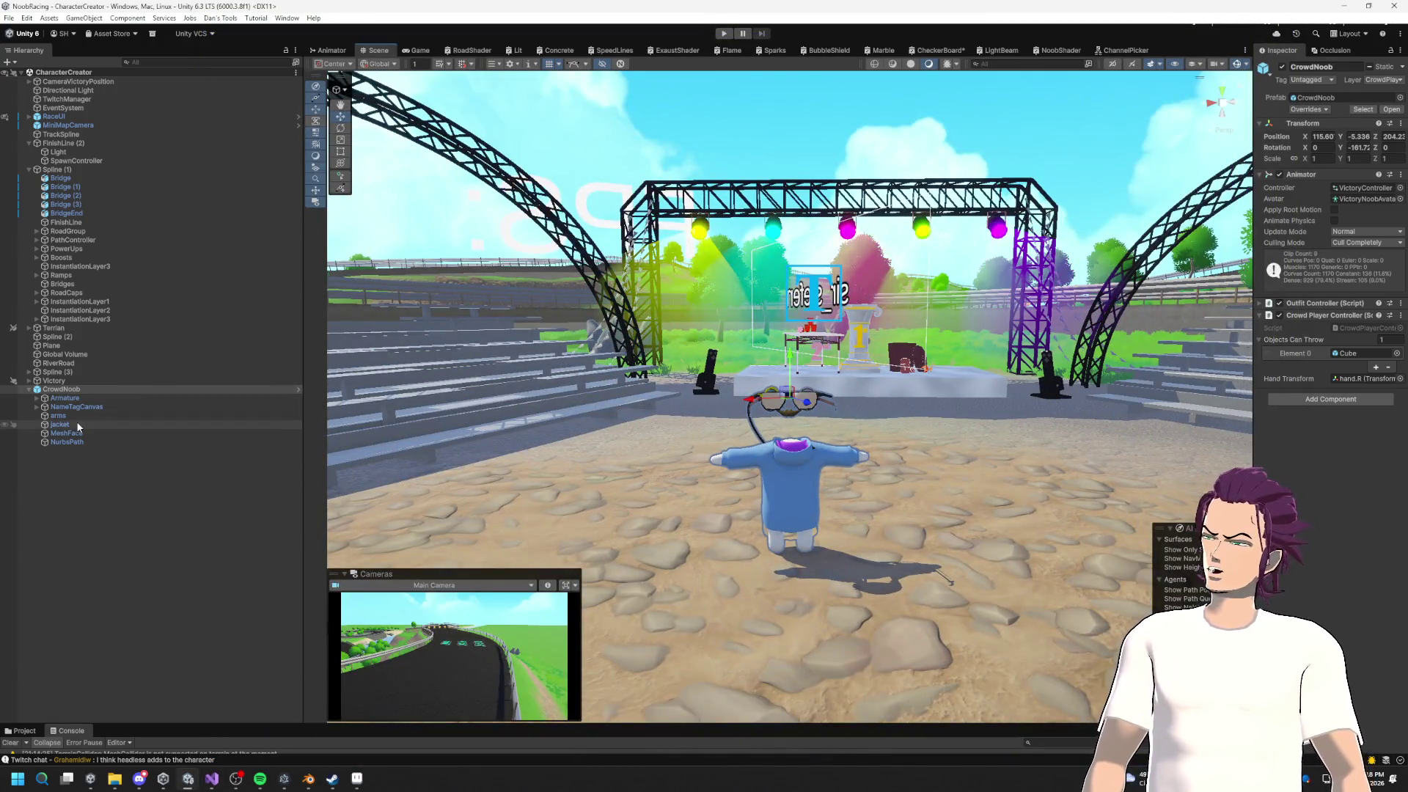
click(73, 432)
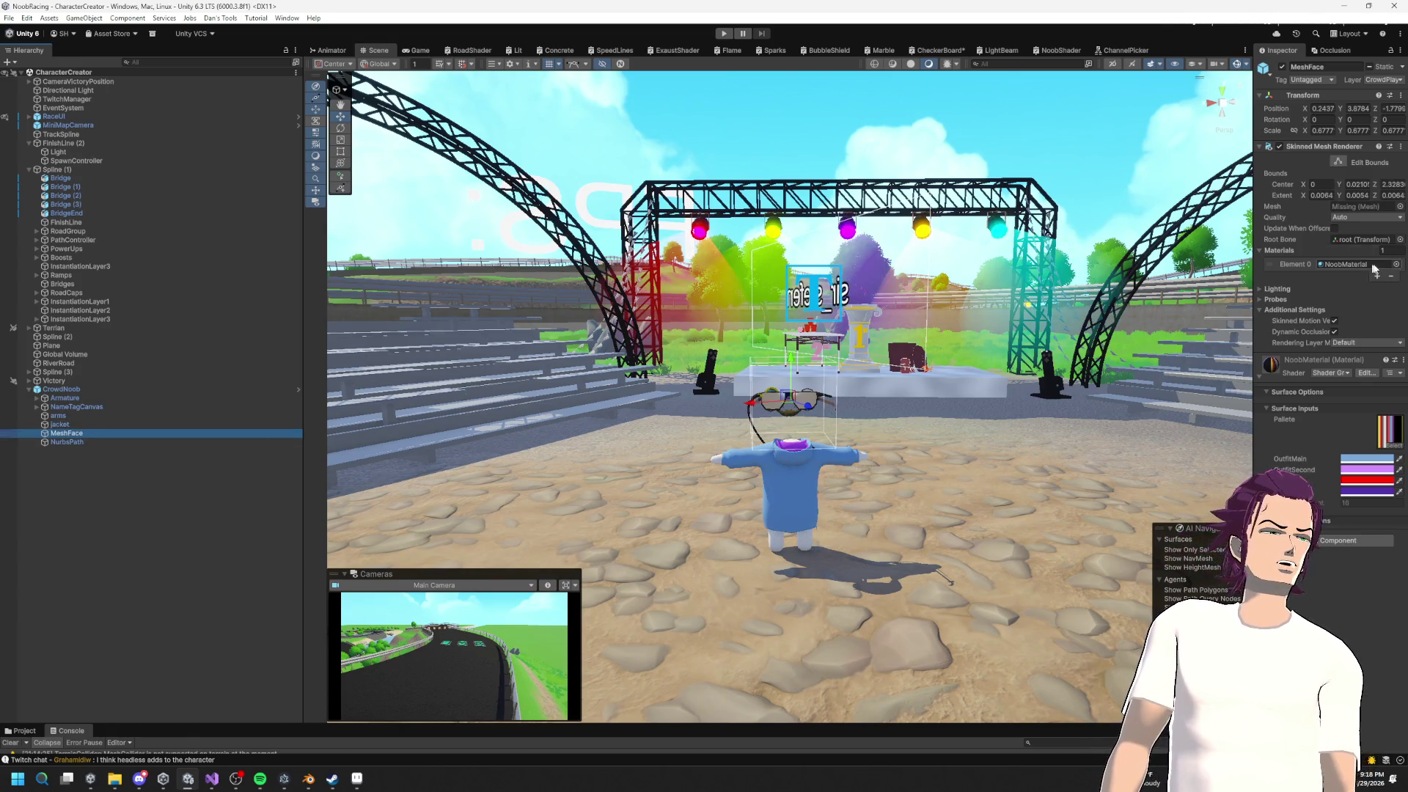
Step: Drag the MeshFace asset into the face renderer's Mesh field, save the scene, and play
click(1399, 209)
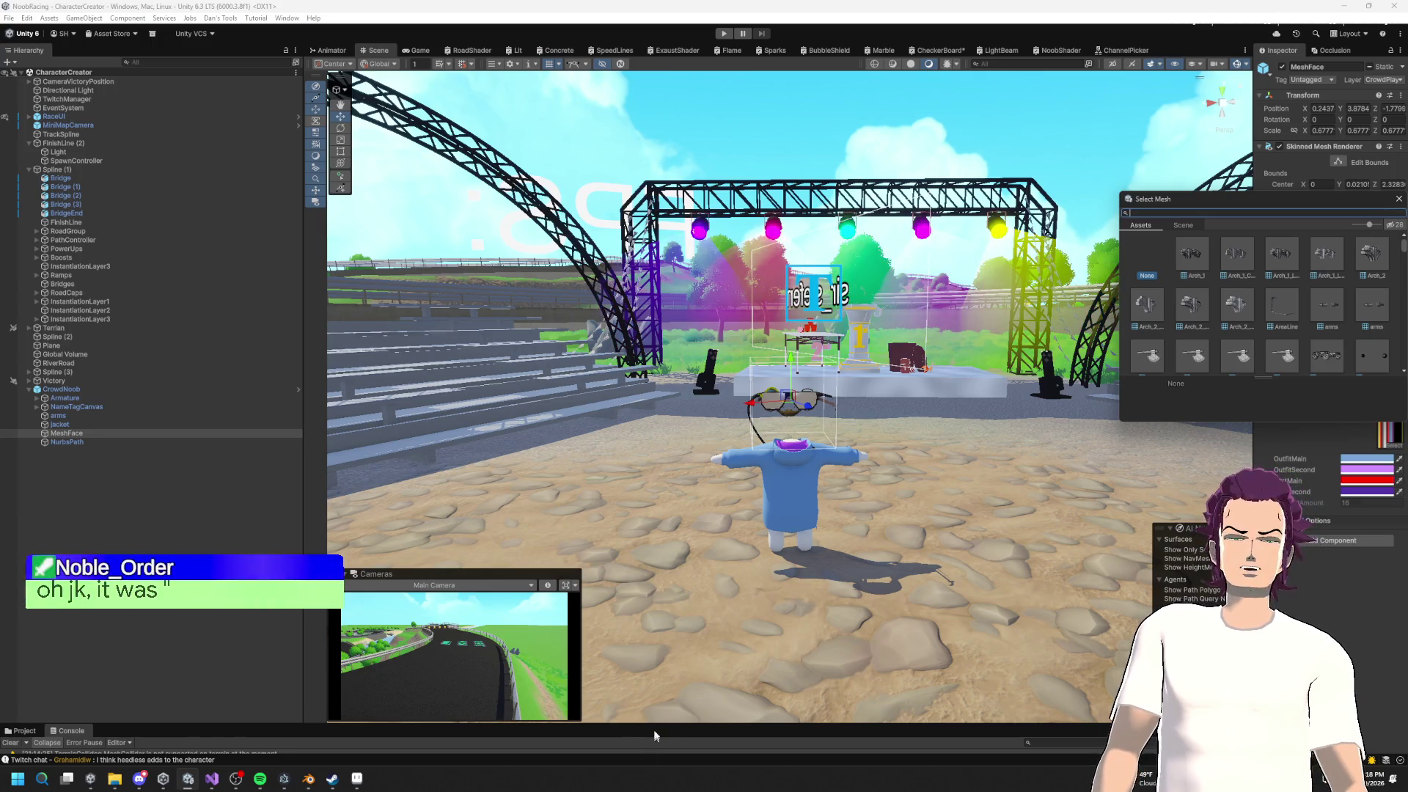
drag(653, 724, 645, 449)
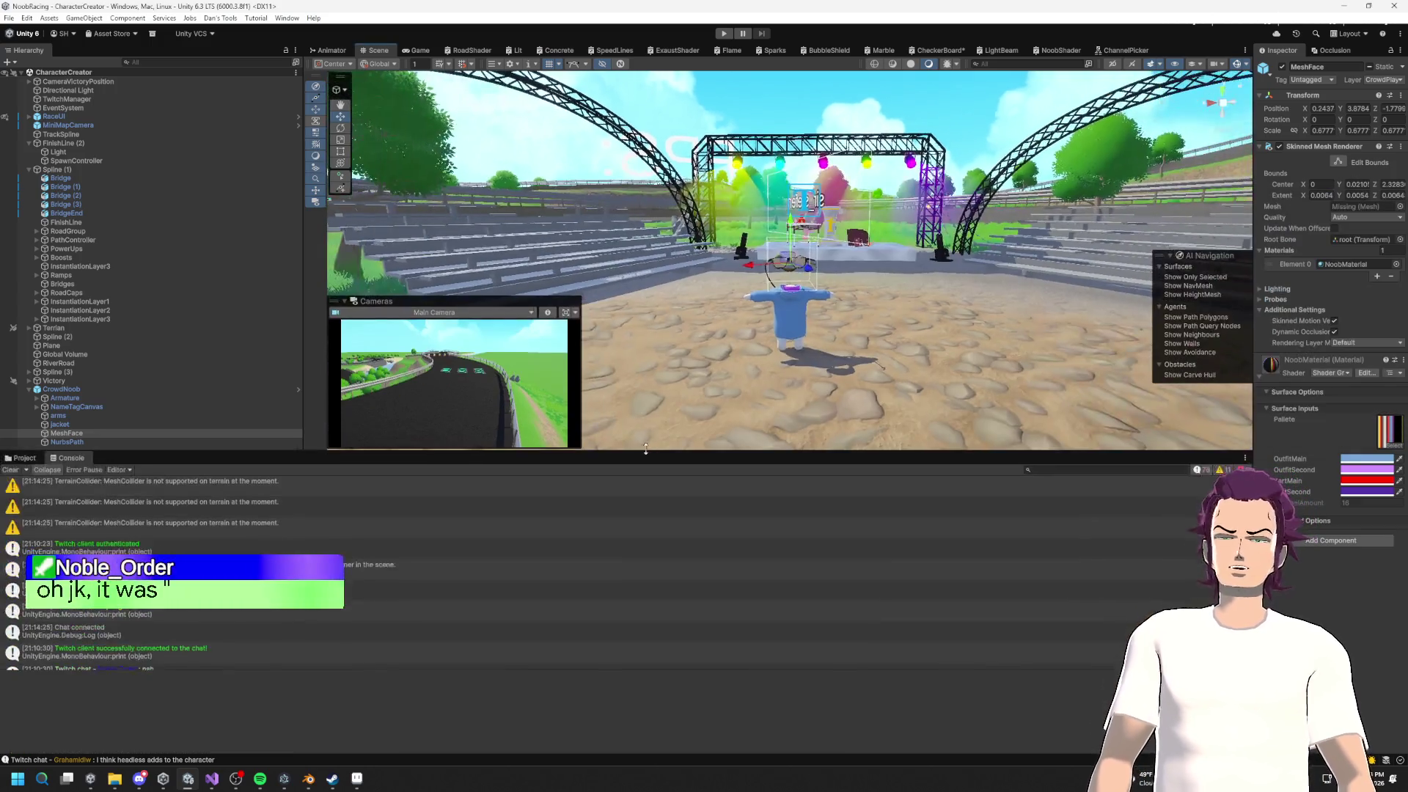
click(13, 470)
click(22, 458)
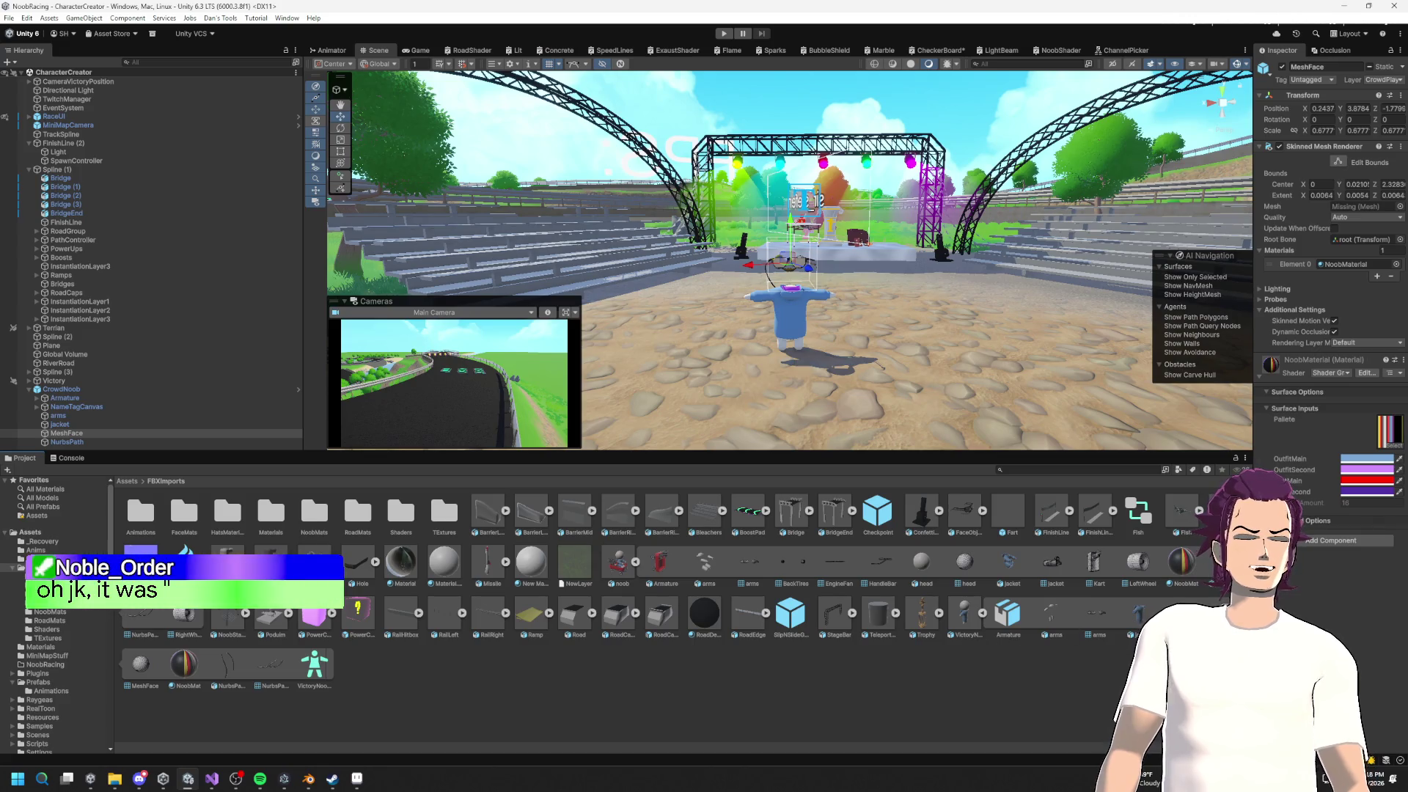
drag(1317, 373, 1356, 206)
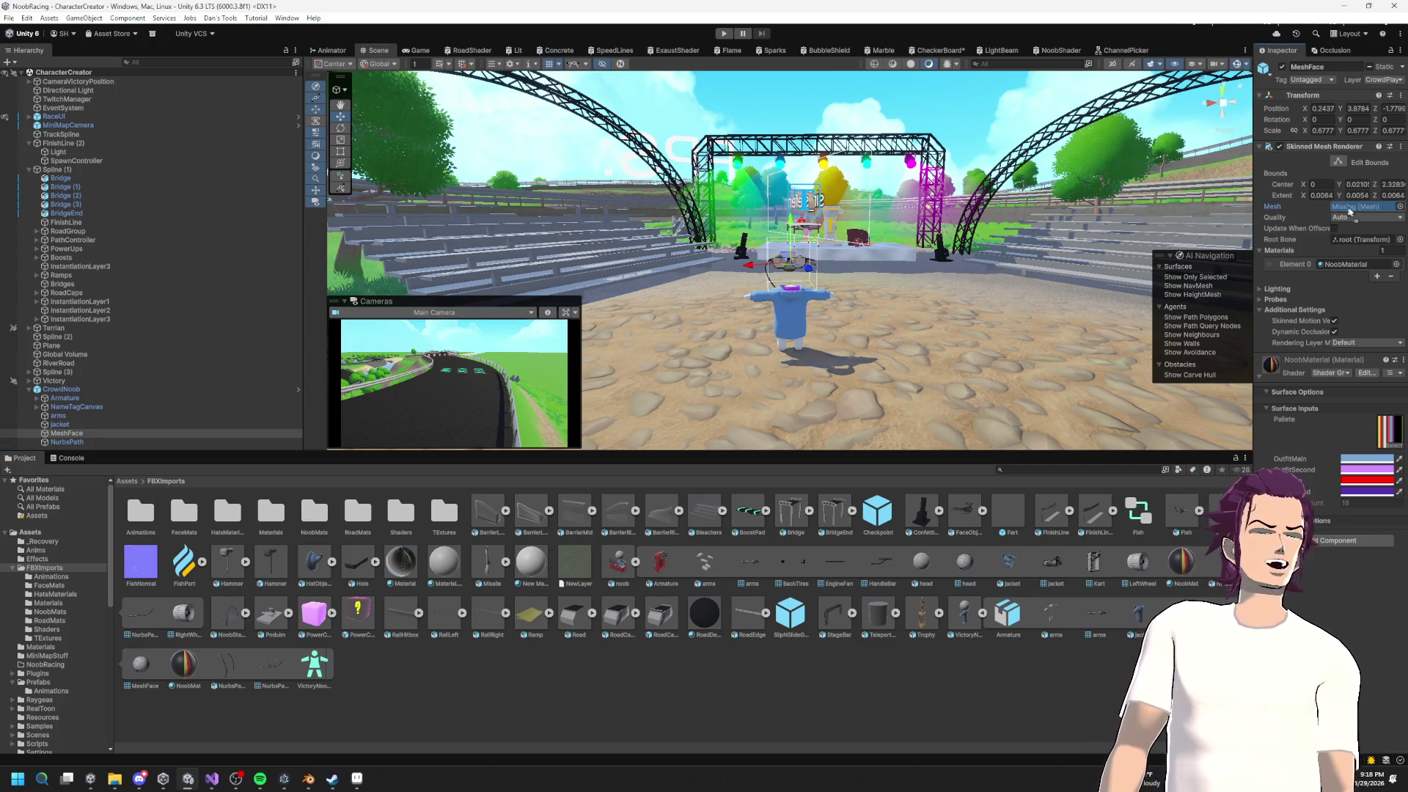
drag(1349, 211, 1353, 215)
key(ctrl+s)
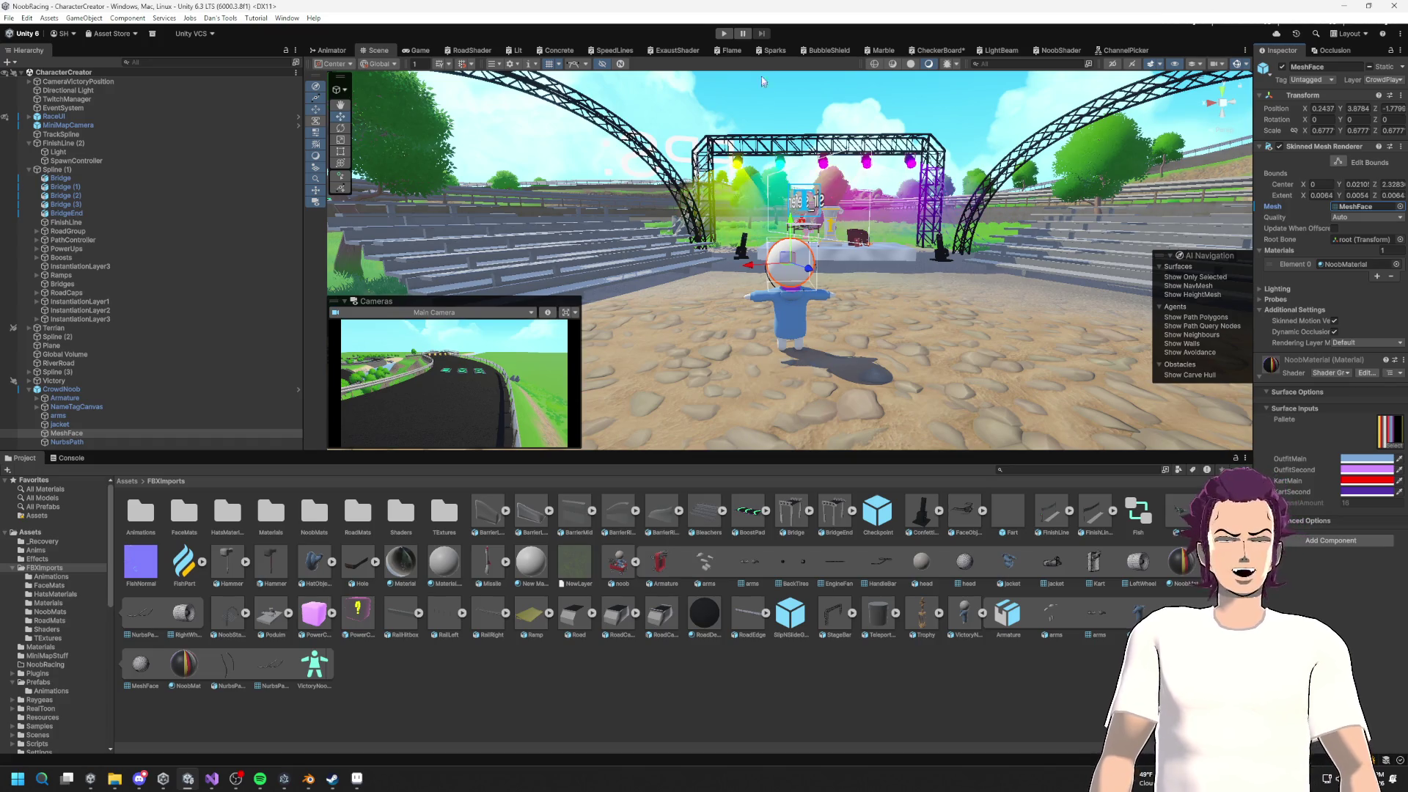
click(724, 33)
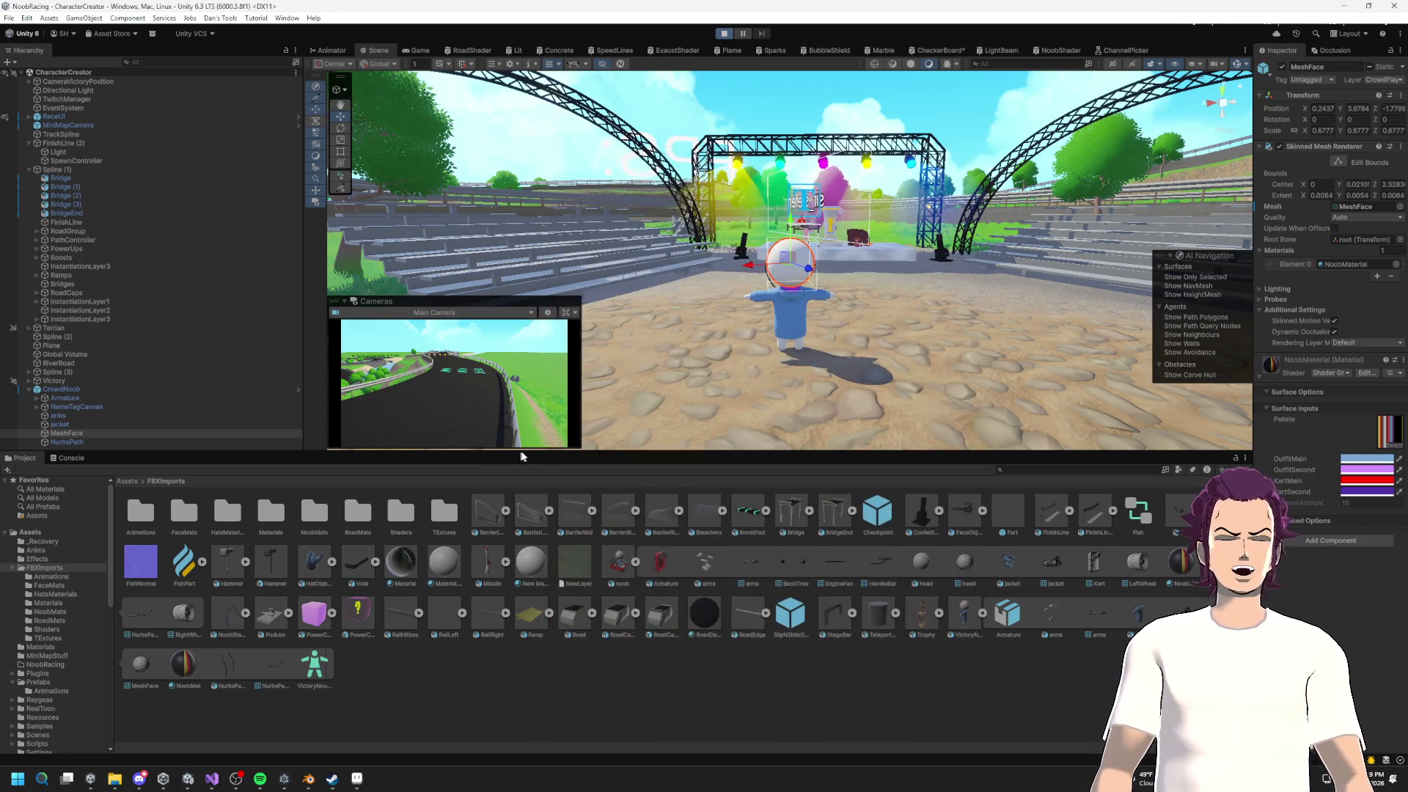
Step: Run the test race to the victory stage, then exit Play mode
drag(530, 452, 459, 632)
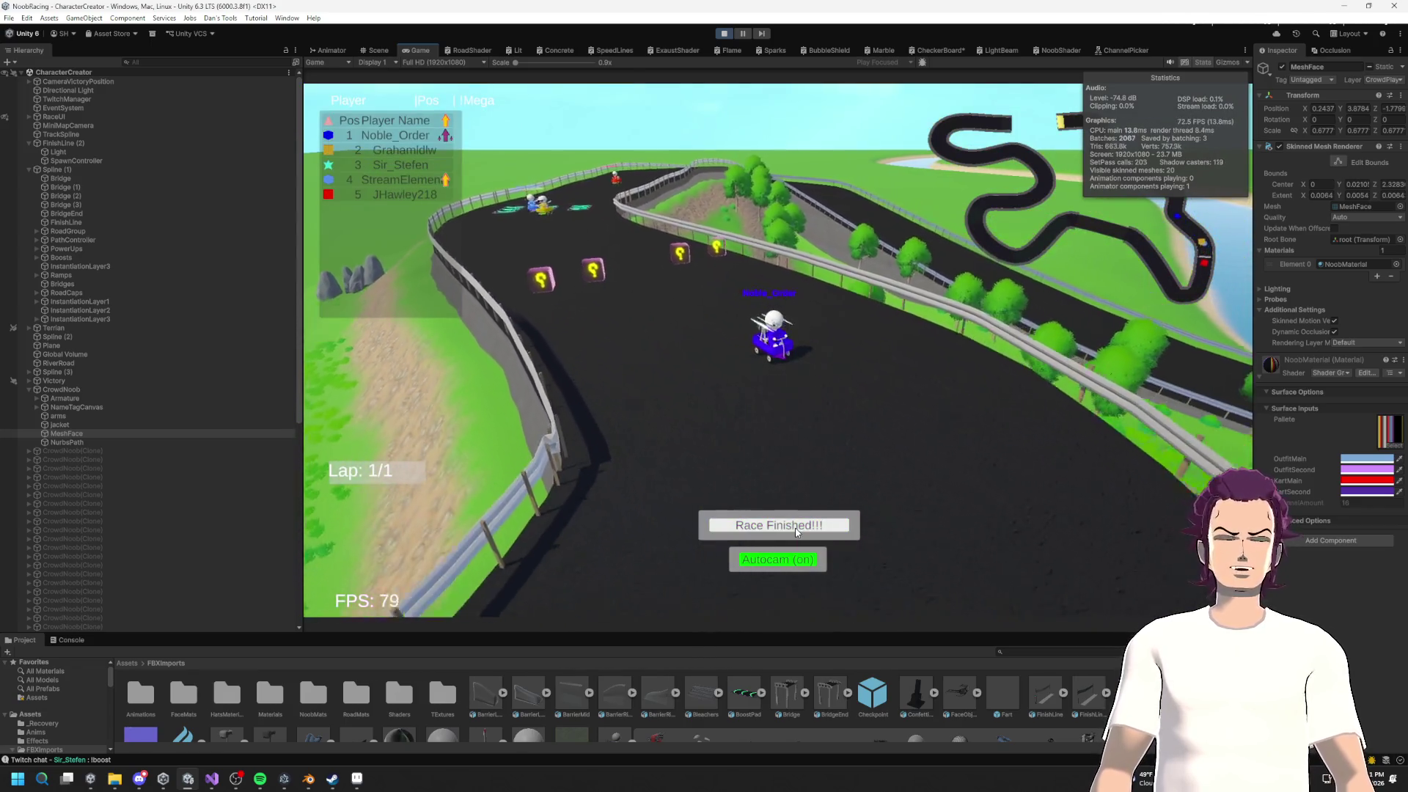
click(795, 527)
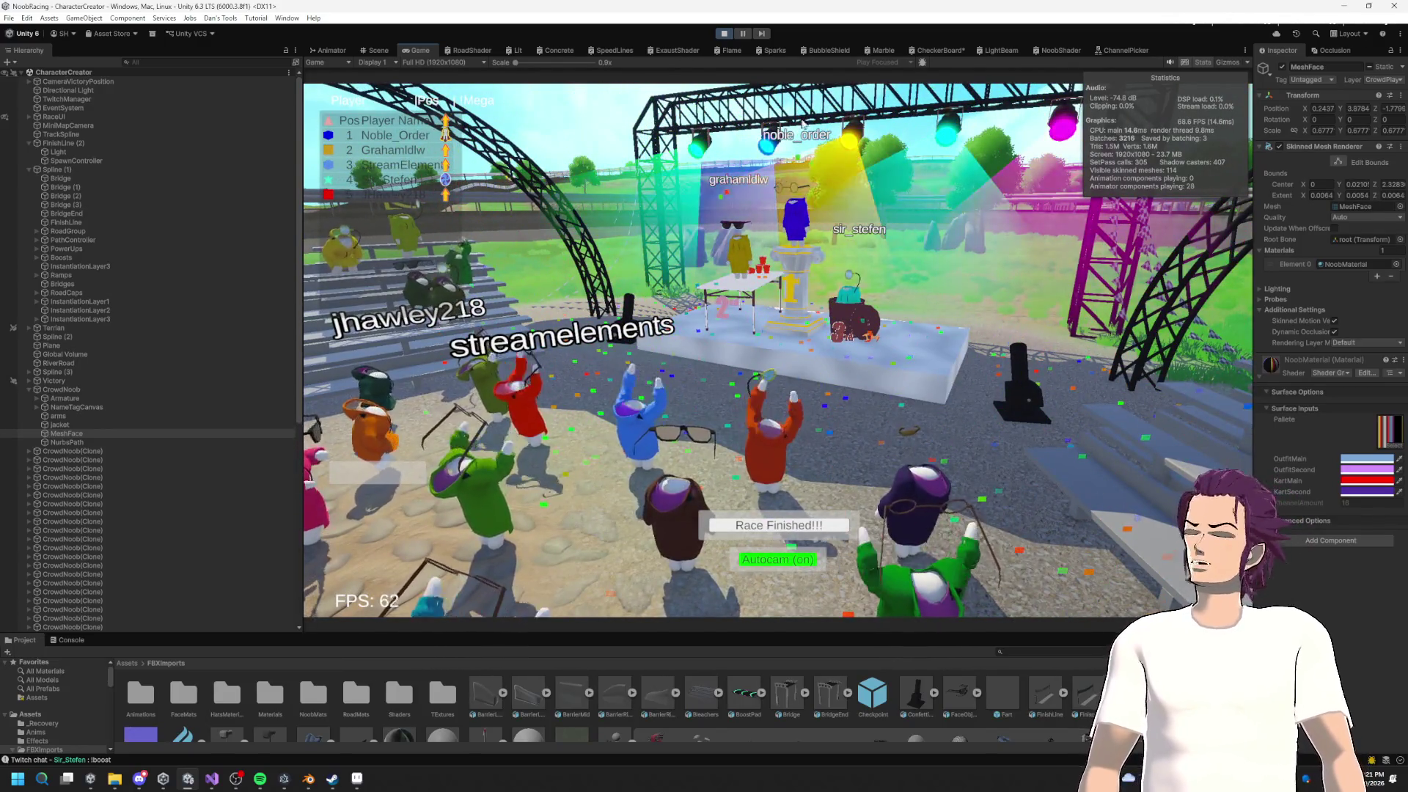
key(ctrl+p)
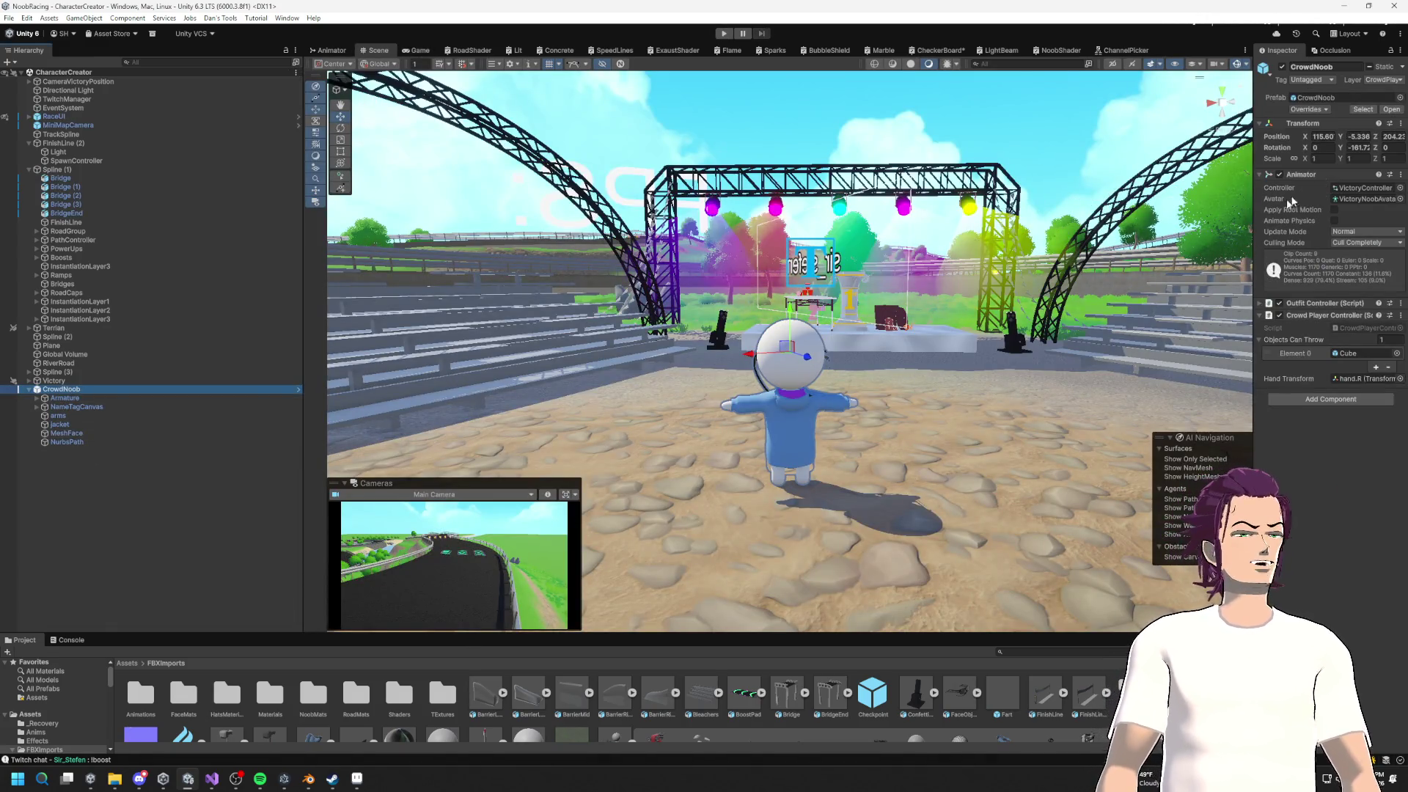
Step: Apply all CrowdNoob prefab overrides, then replay the race through to the victory podium
click(1318, 111)
click(1370, 189)
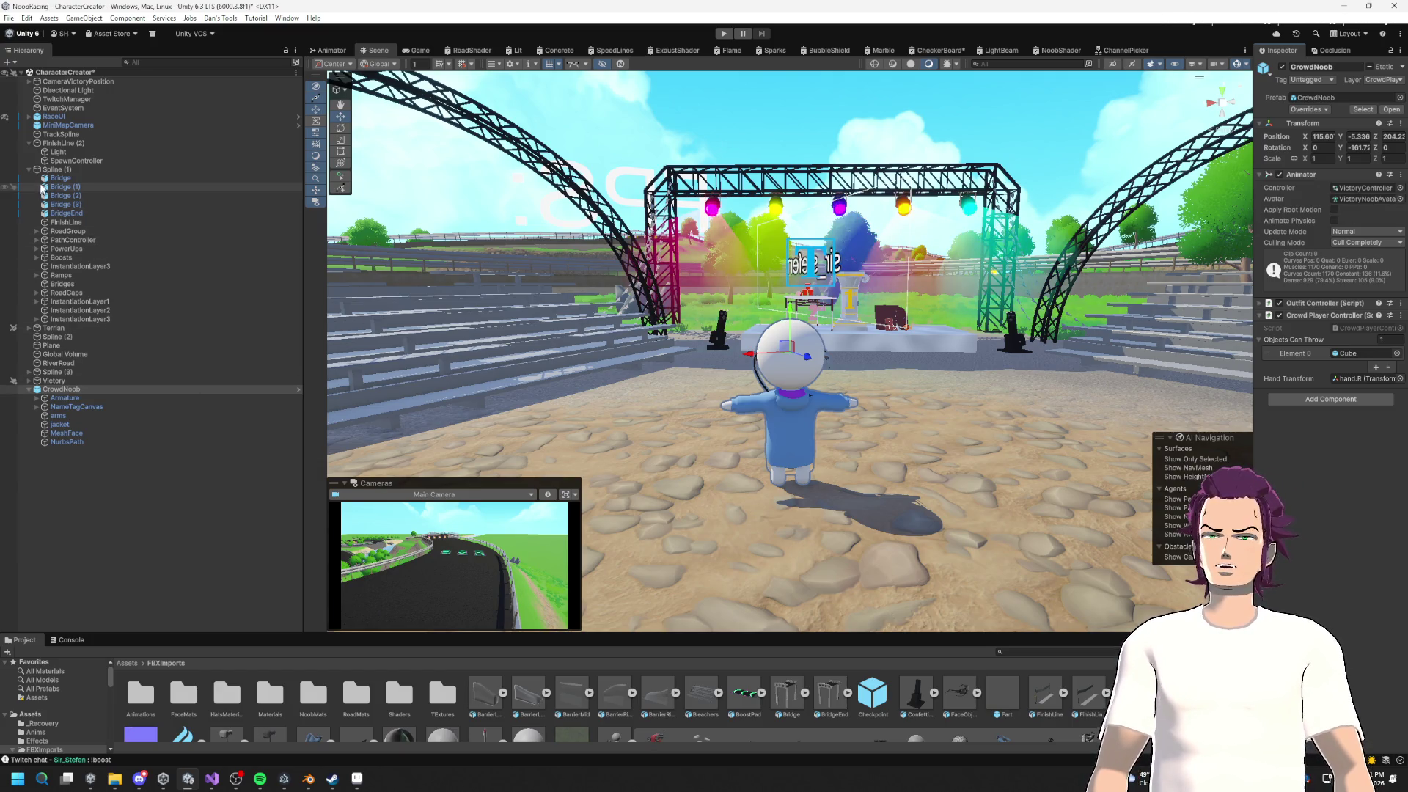
click(731, 34)
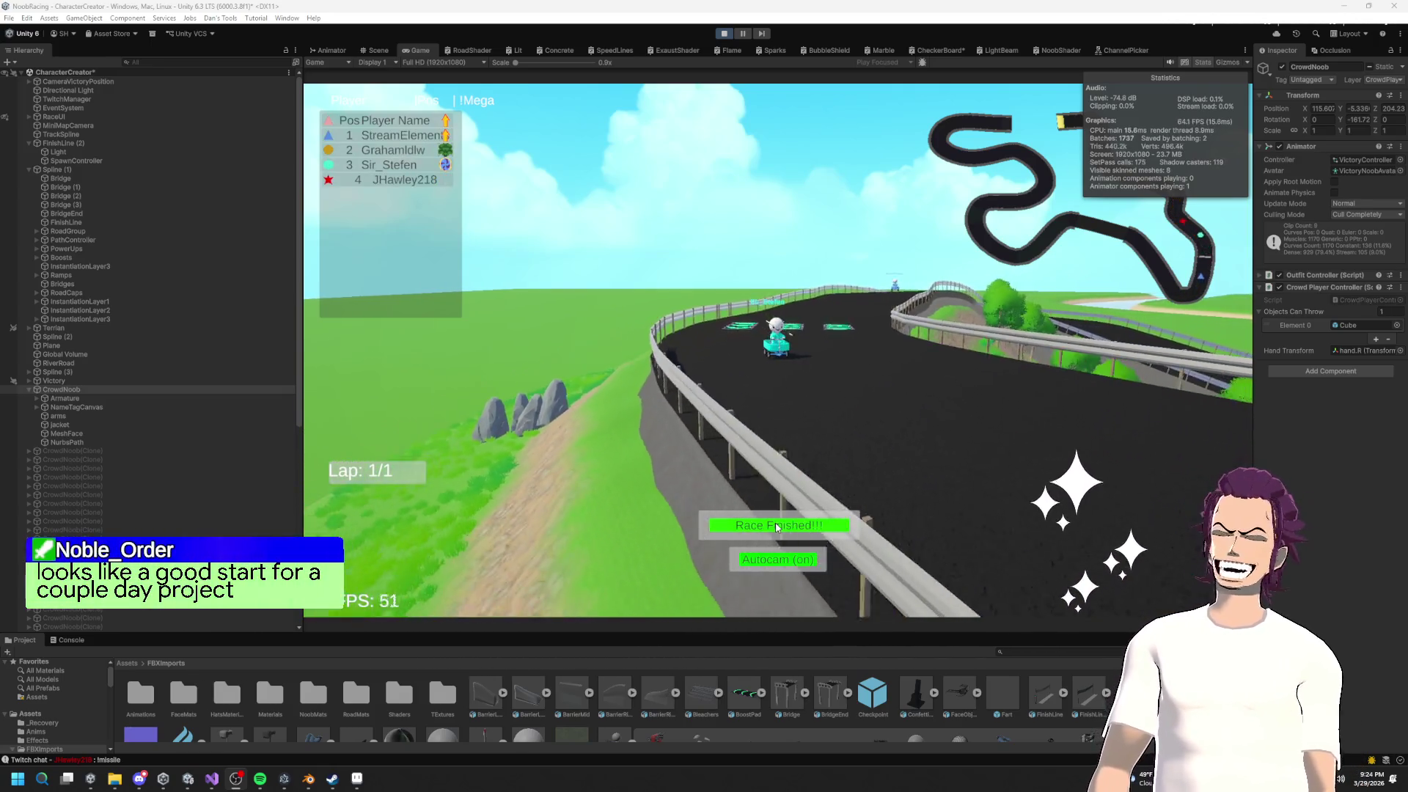
click(781, 526)
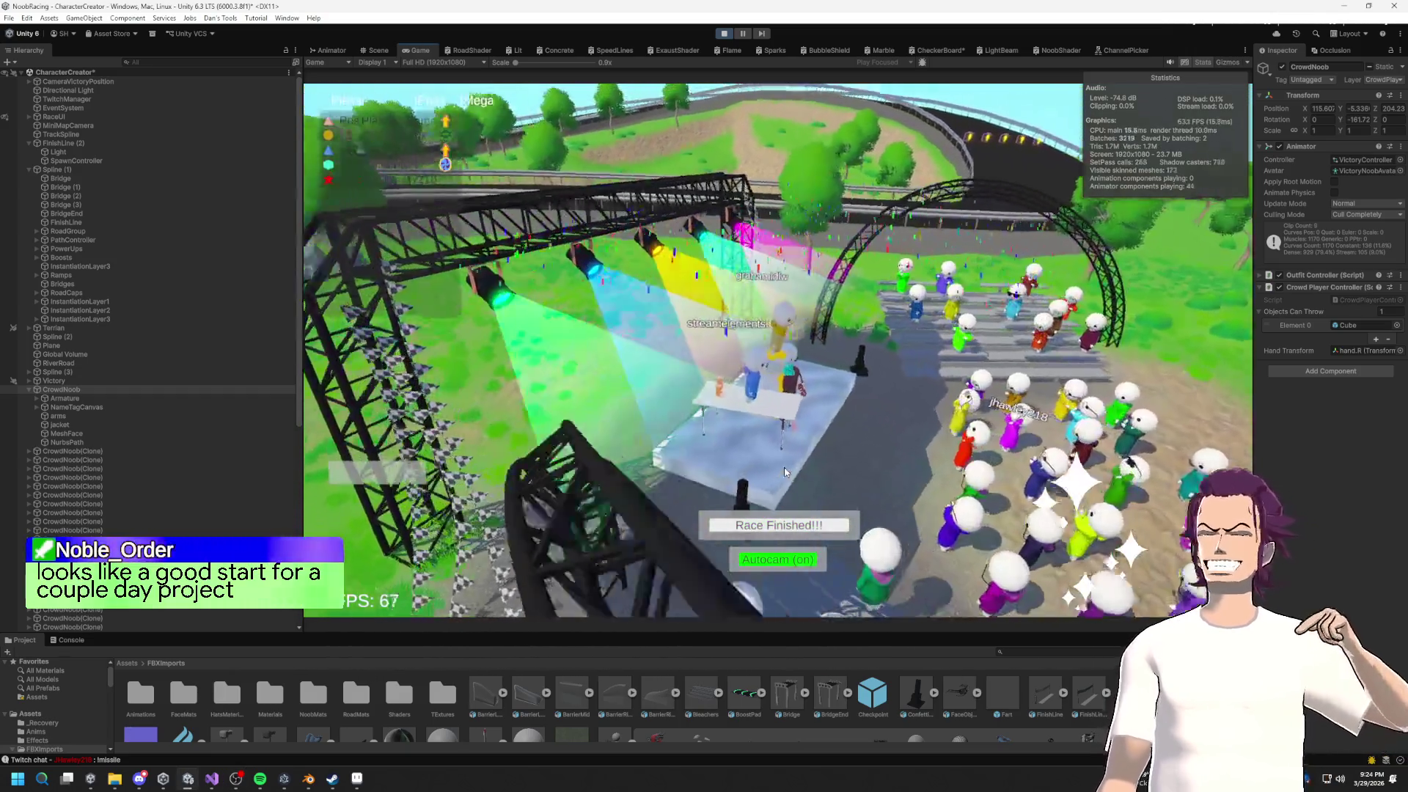